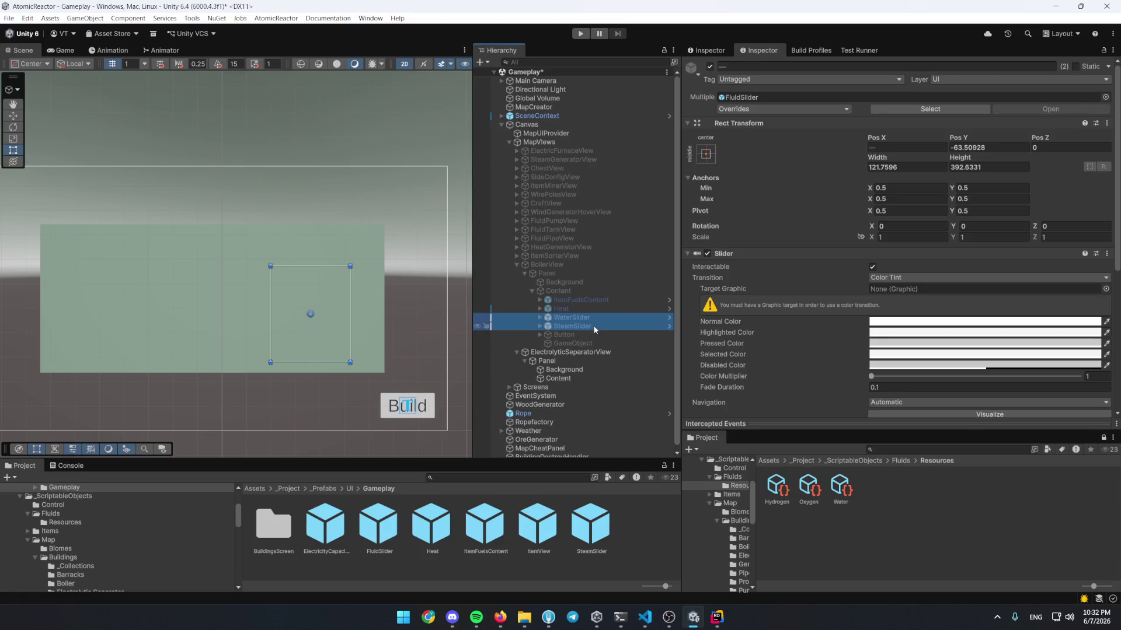
# Paste WaterSlider and SteamSlider into Content and rename them InputSlider and OutputSlider_1
pyautogui.click(588, 378)
pyautogui.hotkey('ctrl', 'shift', 'v')
pyautogui.click(578, 387)
pyautogui.press('F2')
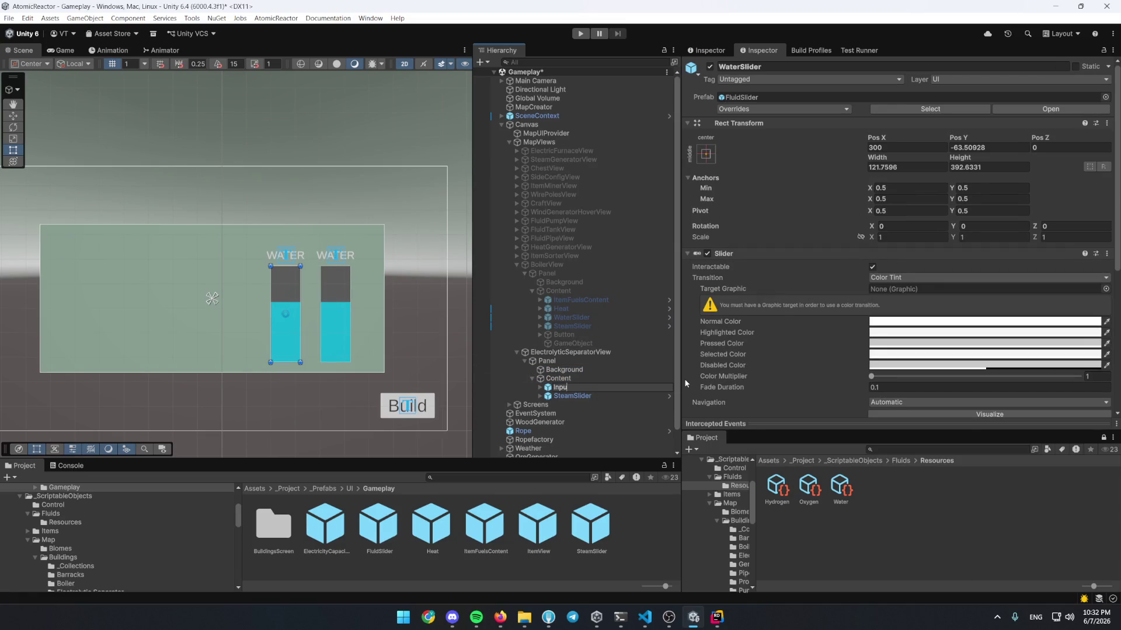
pyautogui.press('Return')
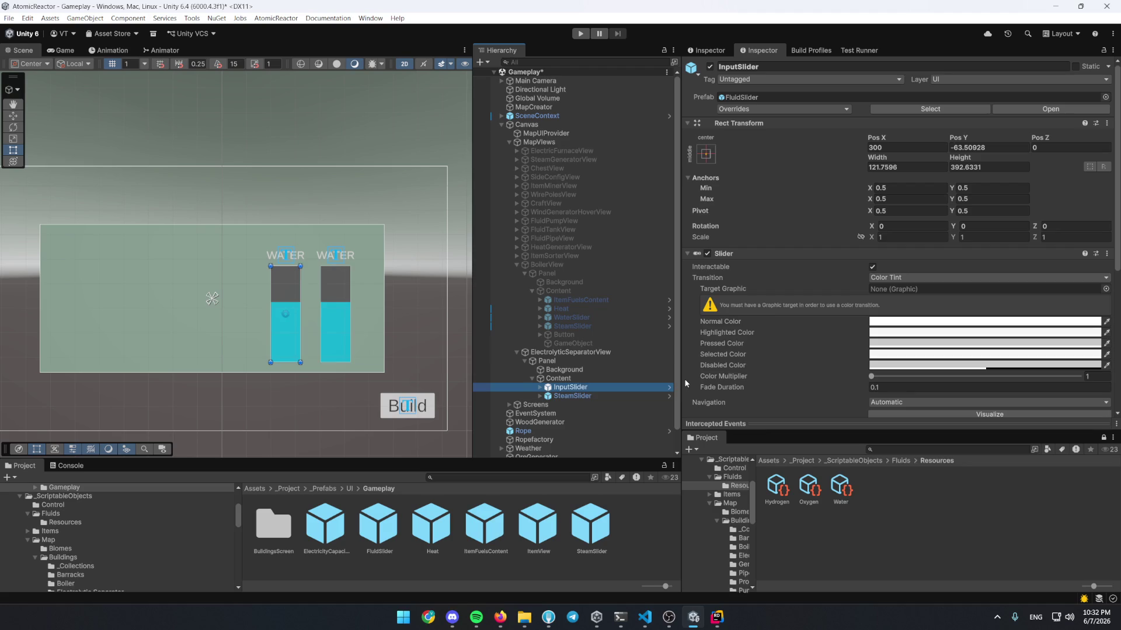
pyautogui.press('Down')
pyautogui.press('F2')
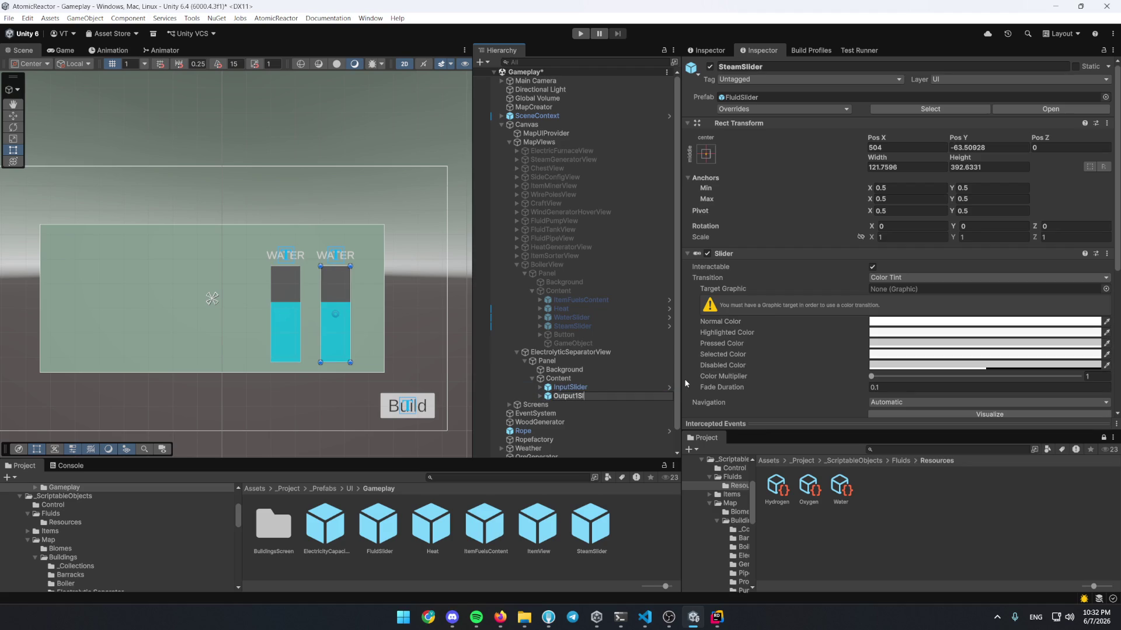
pyautogui.press('Return')
# Duplicate OutputSlider_1 and name the copy OutputSlider_2
pyautogui.hotkey('ctrl', 'd')
pyautogui.press('Right')
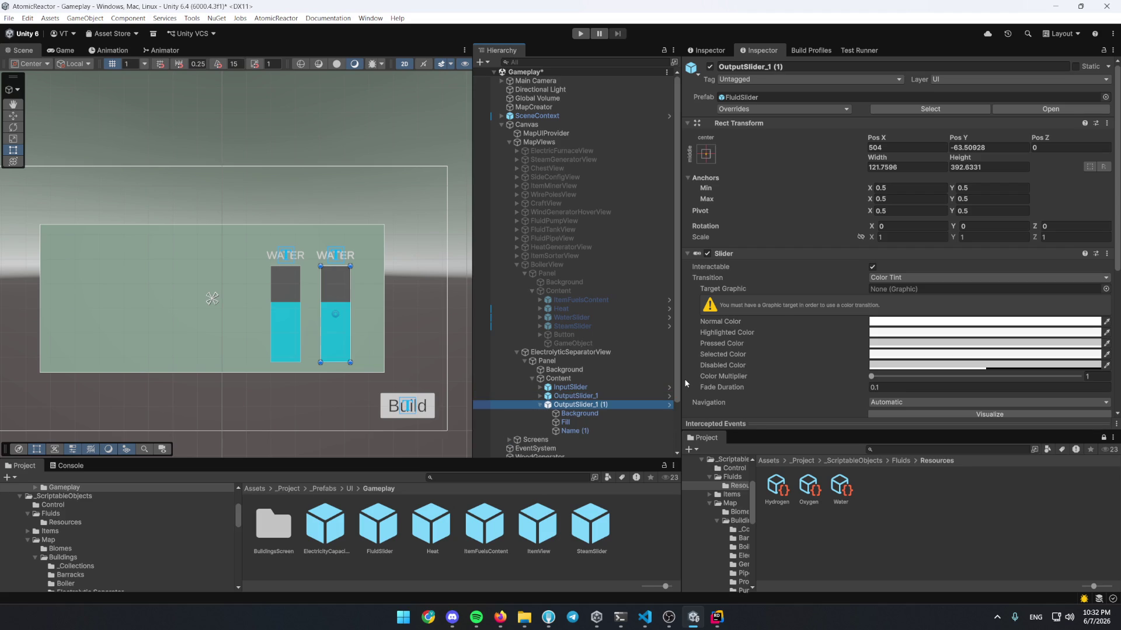
pyautogui.press('F2')
pyautogui.press('BackSpace')
pyautogui.write('2')
pyautogui.press('Return')
pyautogui.click(540, 404)
# Move InputSlider to the panel's left side and OutputSlider_1 beside the other output slider
pyautogui.click(571, 389)
pyautogui.press('w')
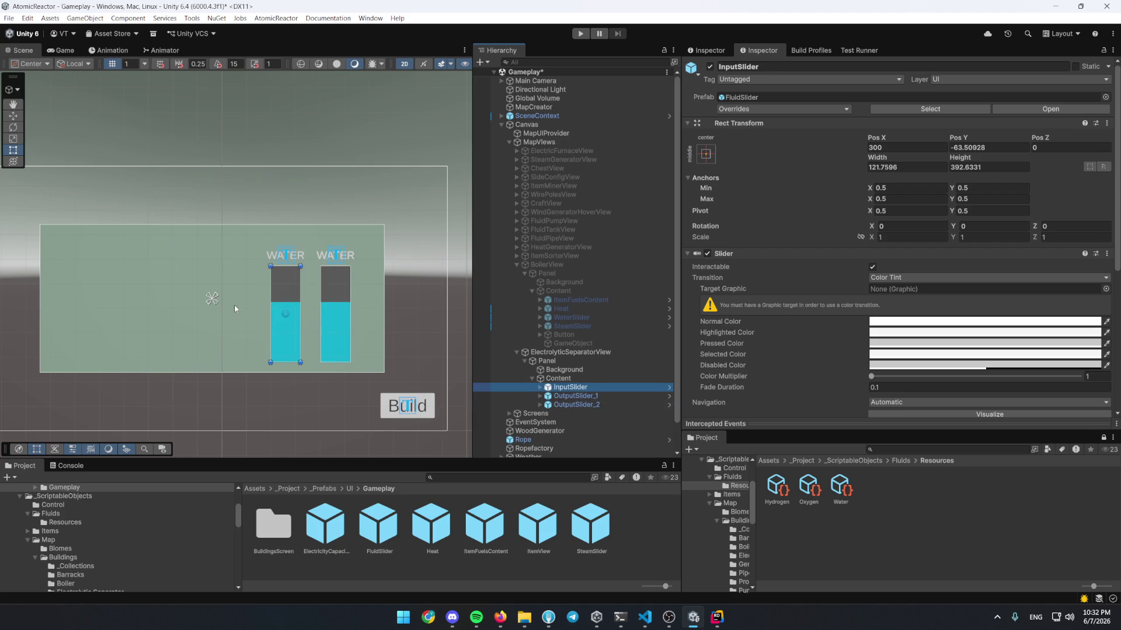
pyautogui.moveTo(234, 303); pyautogui.dragTo(324, 304)
pyautogui.moveTo(403, 311); pyautogui.dragTo(199, 310)
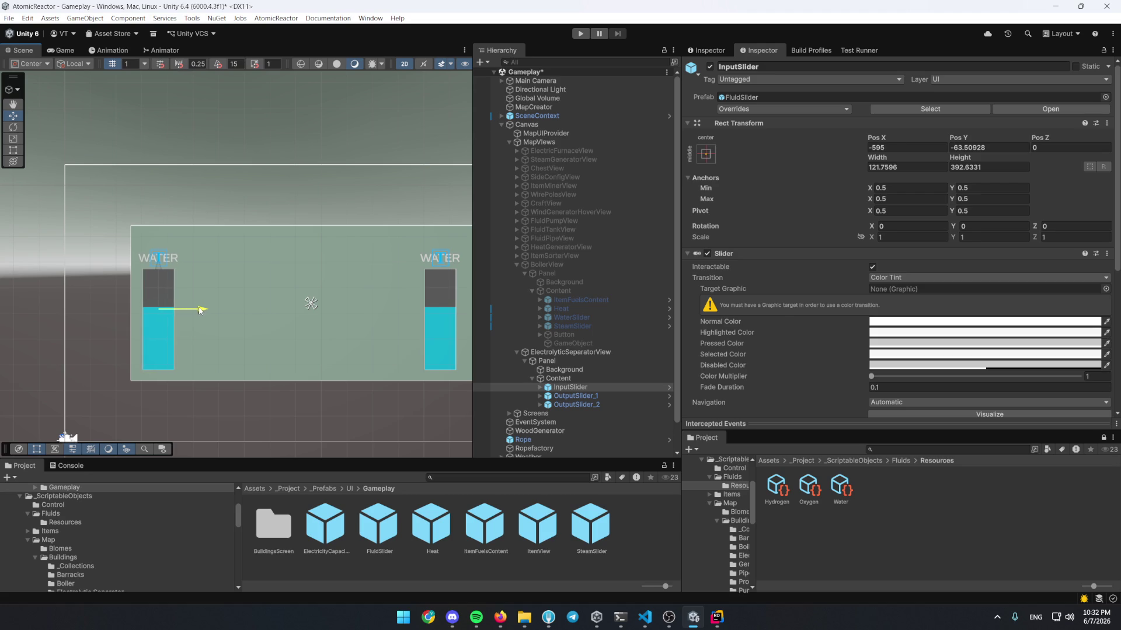
pyautogui.scroll(1, 254, 306)
pyautogui.click(364, 327)
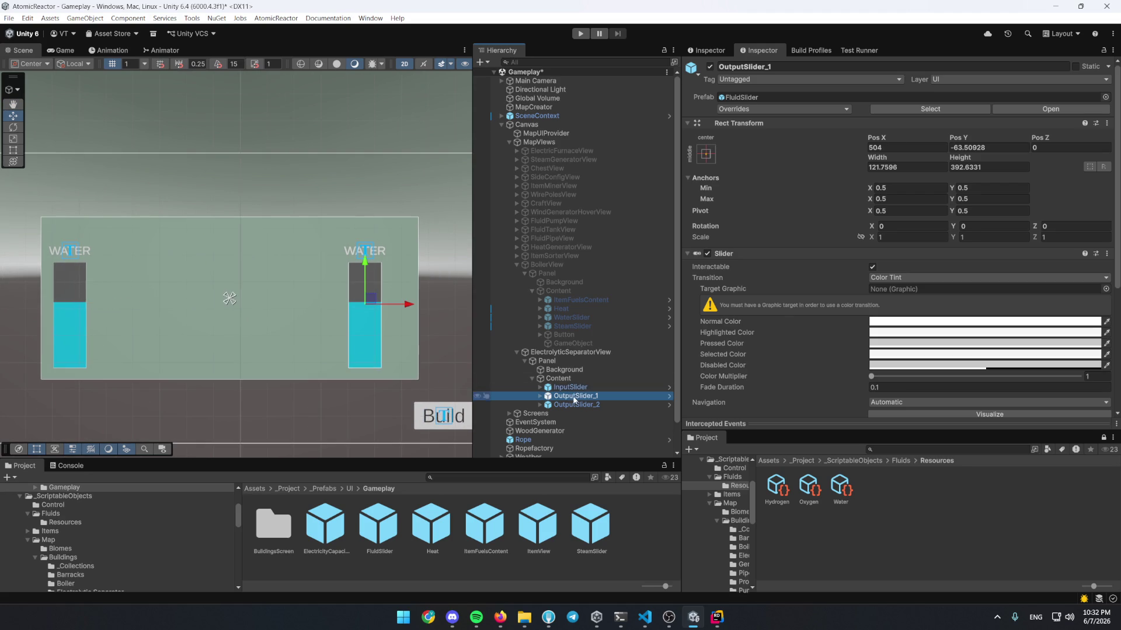
pyautogui.moveTo(411, 304); pyautogui.dragTo(356, 304)
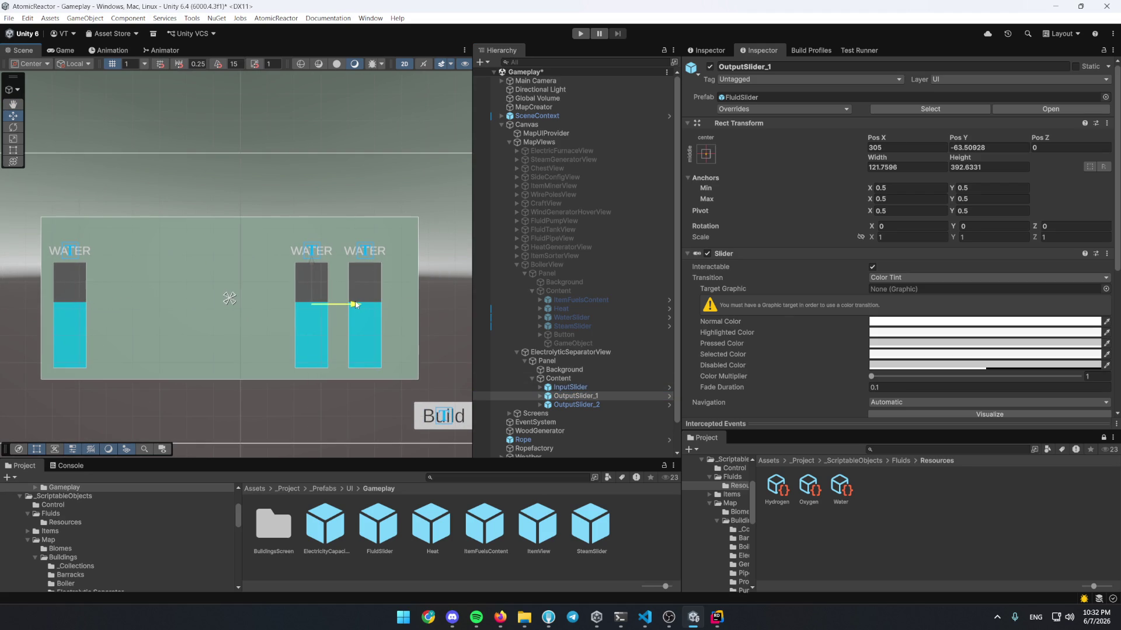
pyautogui.hscroll(-2, 139, 315)
pyautogui.click(128, 315)
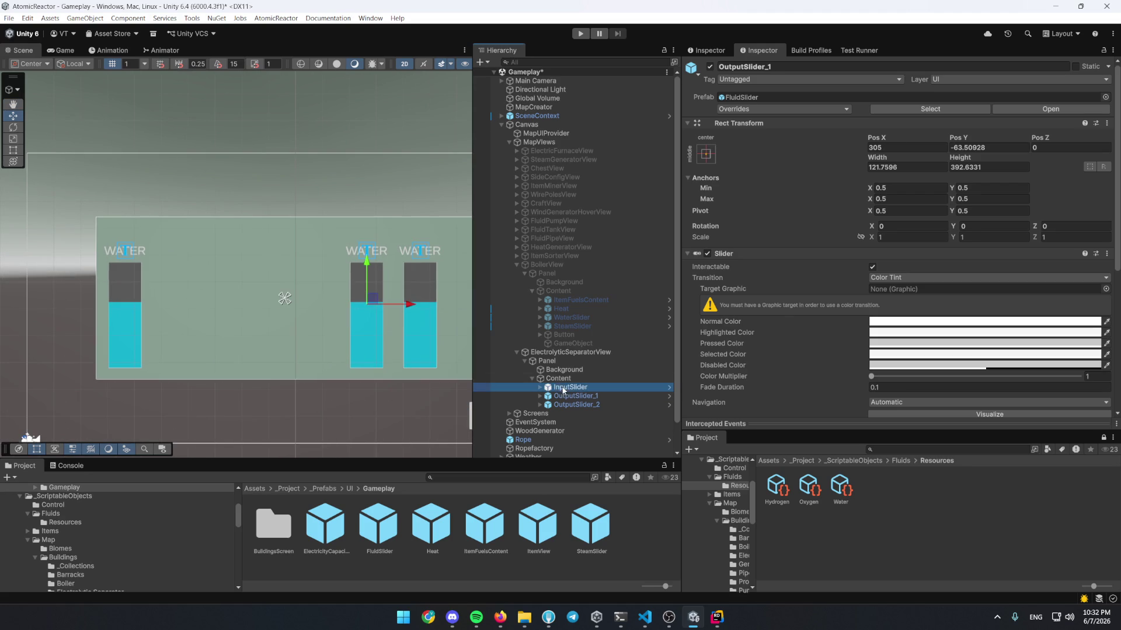
pyautogui.moveTo(169, 308); pyautogui.dragTo(189, 308)
pyautogui.scroll(-3, 241, 325)
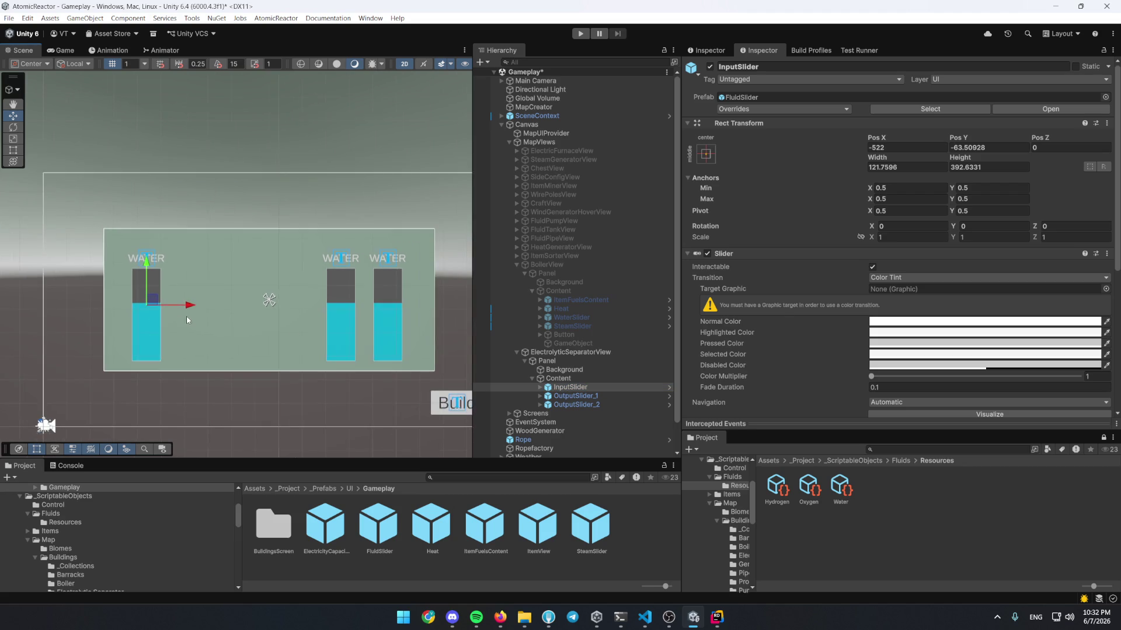
pyautogui.scroll(2, 242, 324)
pyautogui.click(547, 378)
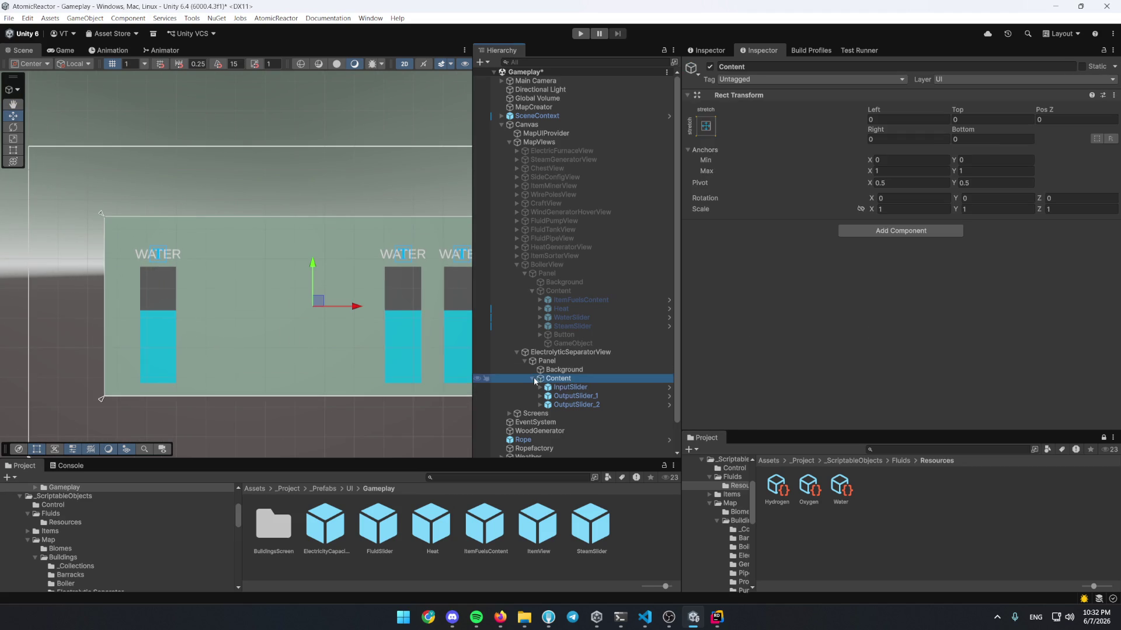
# Create a child object named 'image' under Content with an Image component
pyautogui.click(604, 370)
pyautogui.click(617, 378)
pyautogui.hotkey('alt', 'shift', 'n')
pyautogui.write('image')
pyautogui.press('Return')
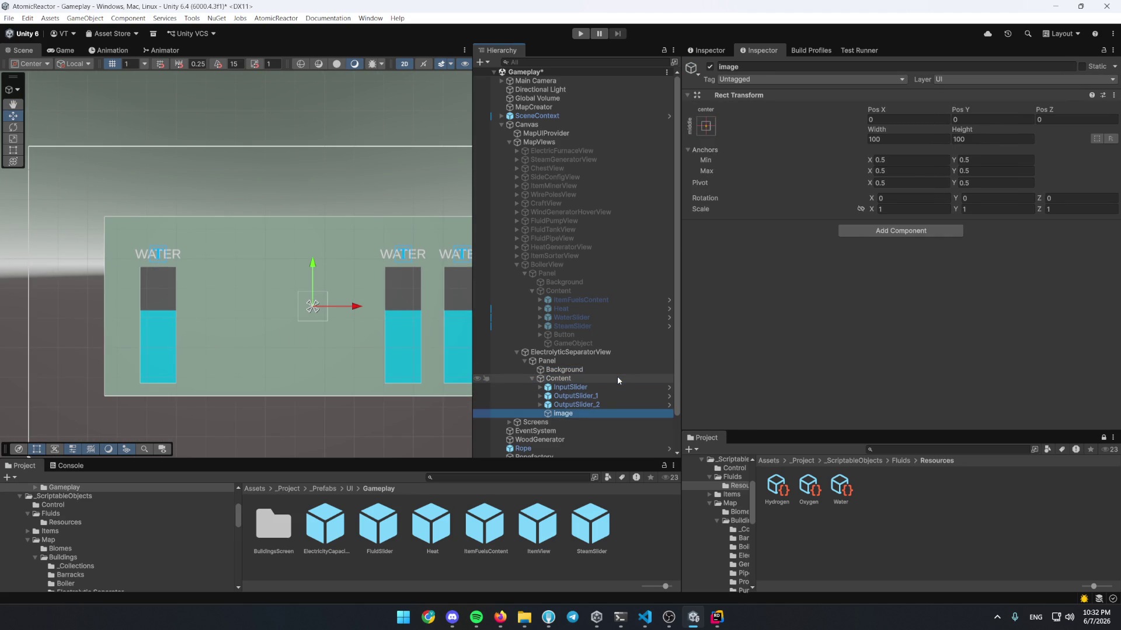
pyautogui.hotkey('ctrl', 'shift', 'a')
pyautogui.write('Image')
pyautogui.press('Down')
pyautogui.press('Return')
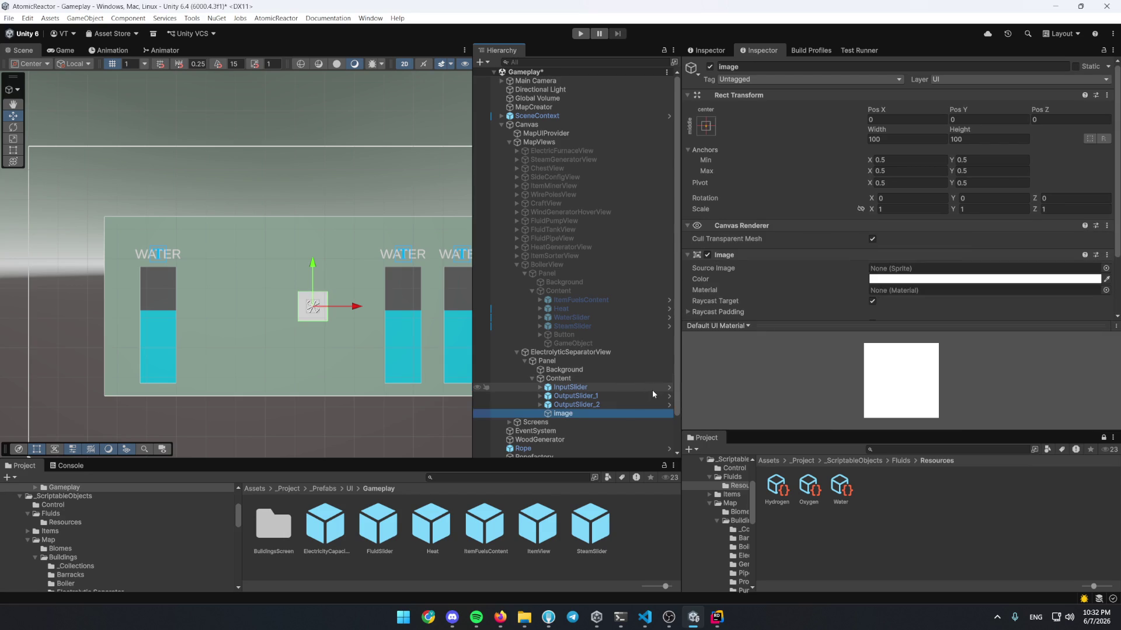
pyautogui.hotkey('ctrl', 'shift', 'a')
pyautogui.press('BackSpace')
# Give the image the DropdownArrow sprite, rotate it to Z 90, and enlarge it to about 204 units
pyautogui.click(1106, 268)
pyautogui.write('arr')
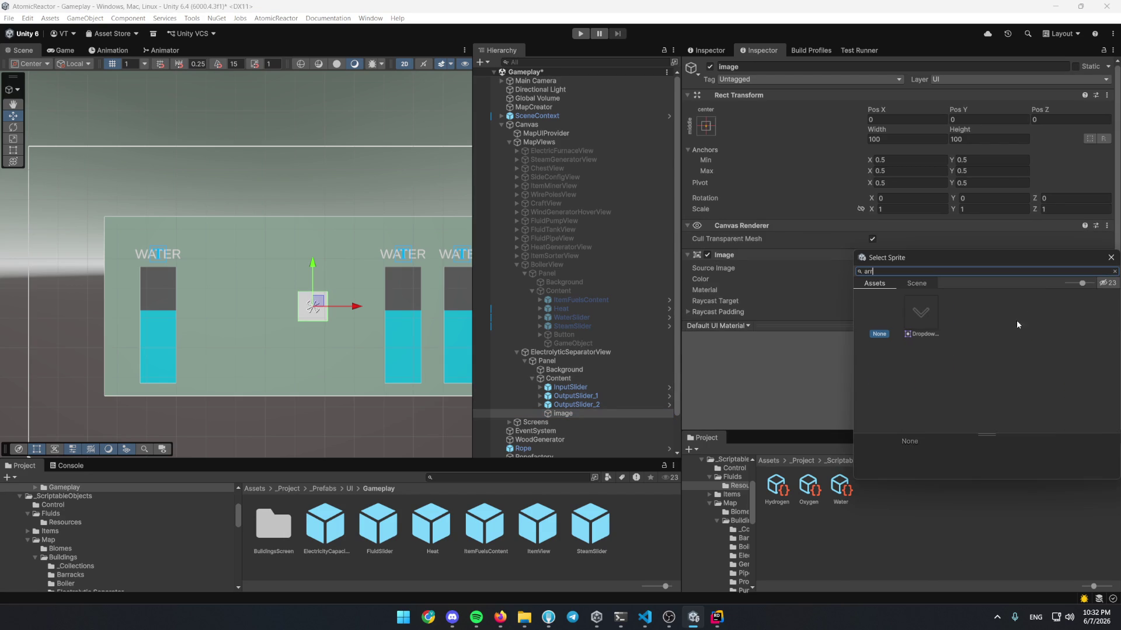
pyautogui.doubleClick(915, 318)
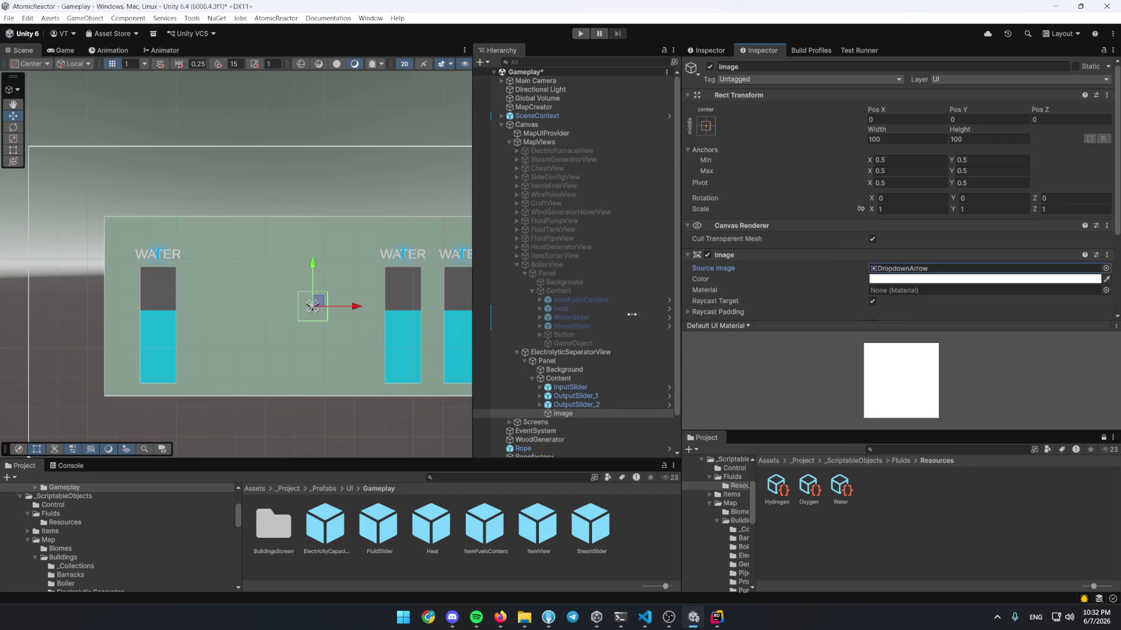
pyautogui.scroll(3, 311, 304)
pyautogui.scroll(2, 311, 304)
pyautogui.press('e')
pyautogui.press('t')
pyautogui.moveTo(324, 279)
pyautogui.mouseDown()
pyautogui.moveTo(255, 228)
pyautogui.moveTo(168, 227)
pyautogui.mouseUp()
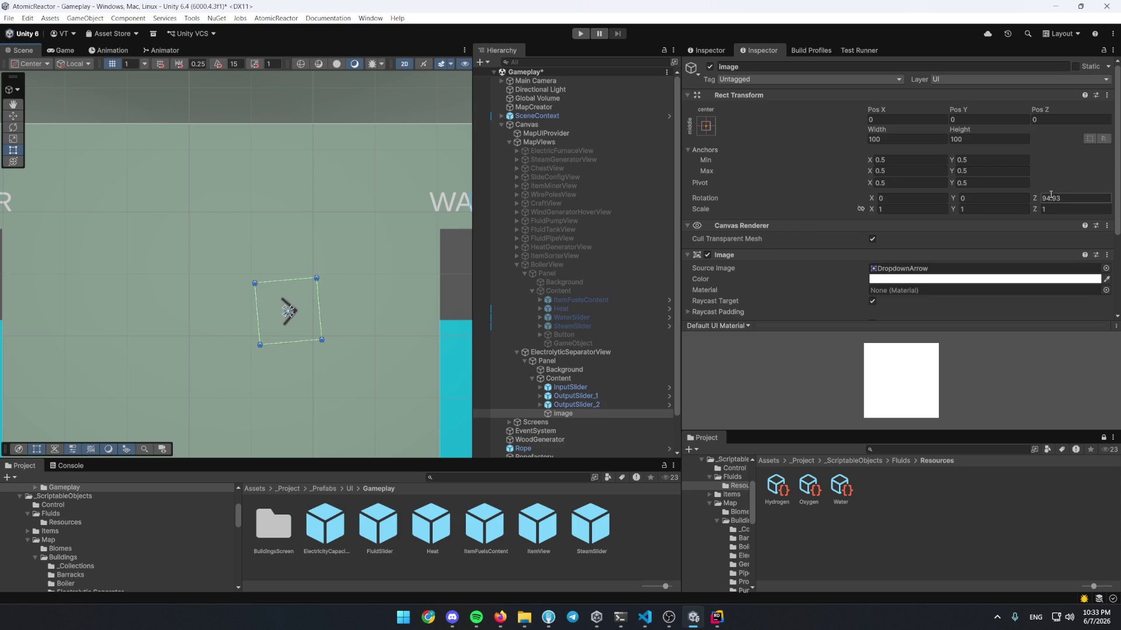
pyautogui.write('90')
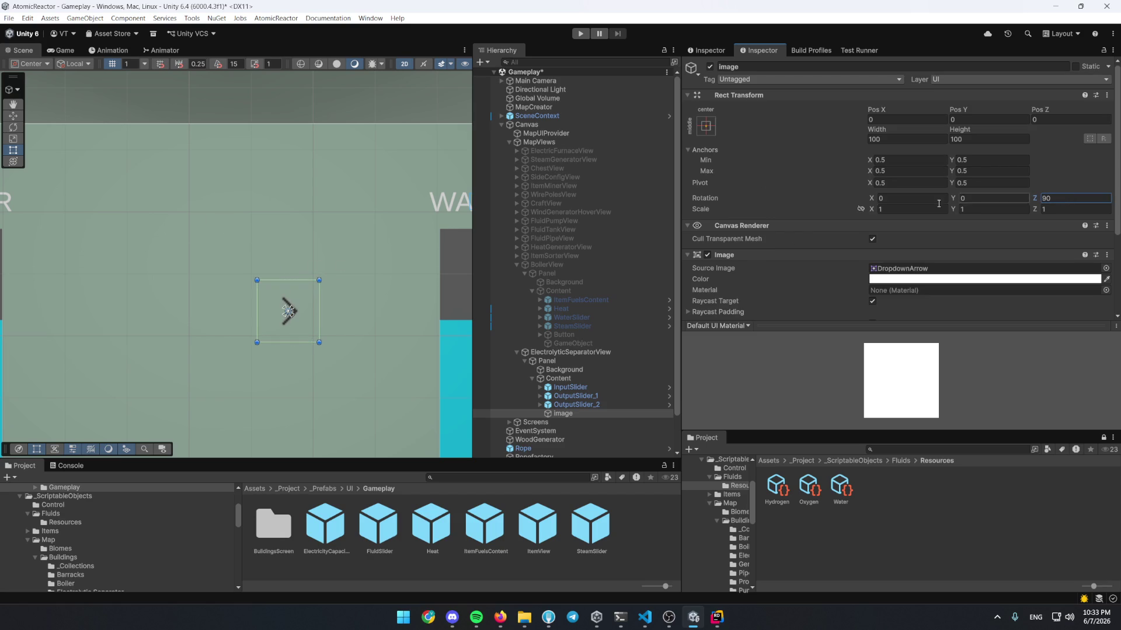
pyautogui.moveTo(321, 295); pyautogui.dragTo(350, 304)
# Move InputSlider closer to the arrow, to X -384
pyautogui.scroll(-5, 363, 353)
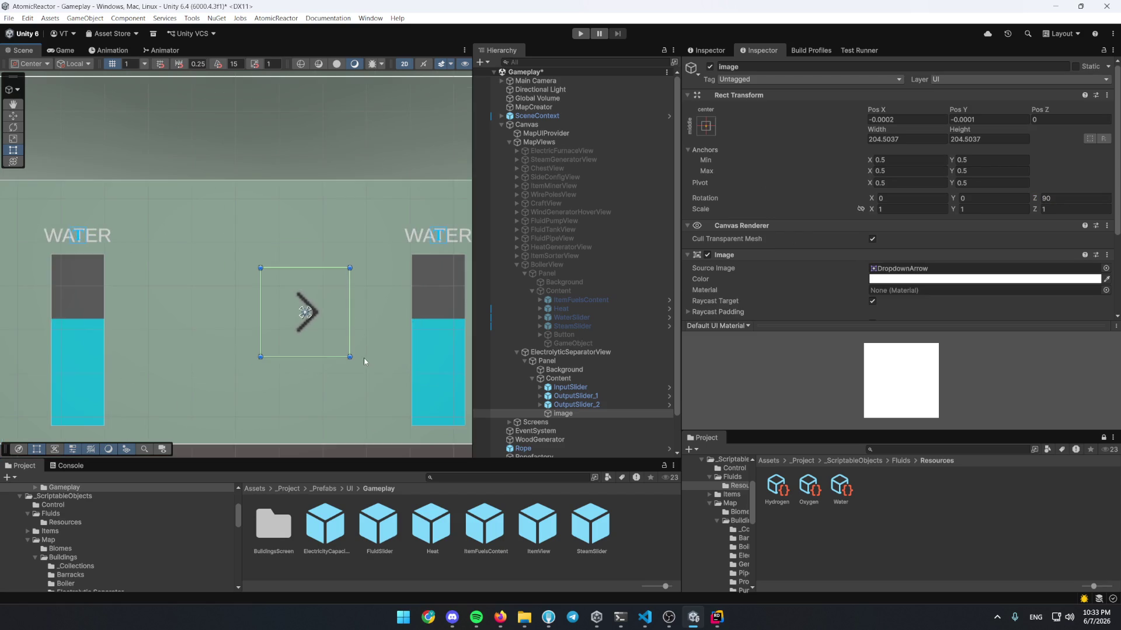
pyautogui.click(320, 331)
pyautogui.scroll(-4, 280, 328)
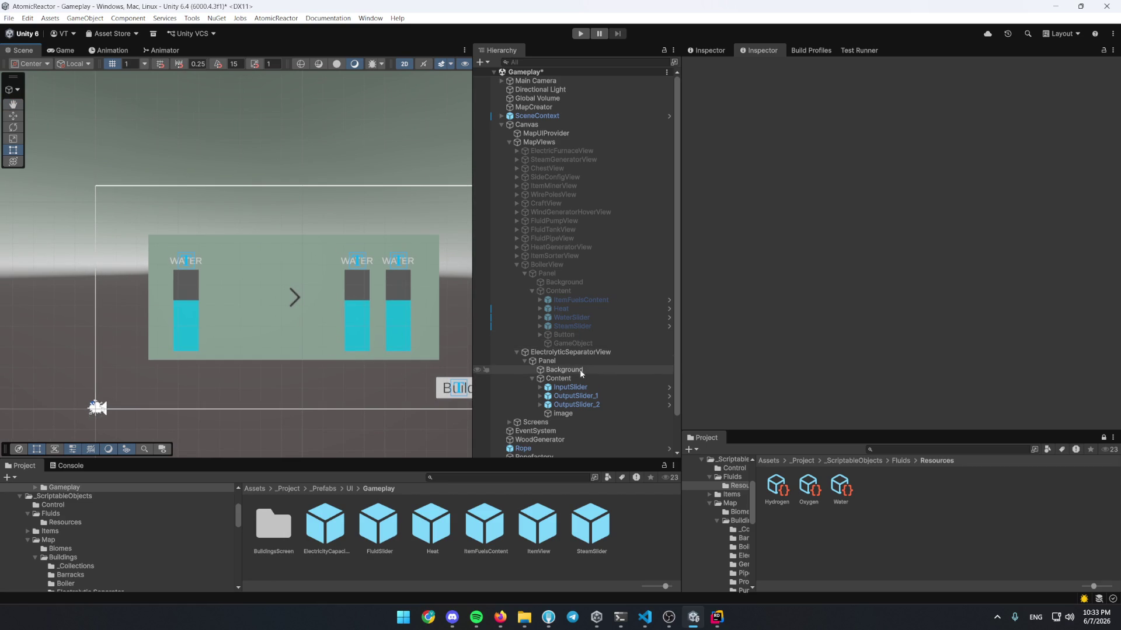
pyautogui.click(587, 413)
pyautogui.click(577, 387)
pyautogui.moveTo(224, 305)
pyautogui.mouseDown()
pyautogui.moveTo(284, 303)
pyautogui.moveTo(253, 303)
pyautogui.mouseUp()
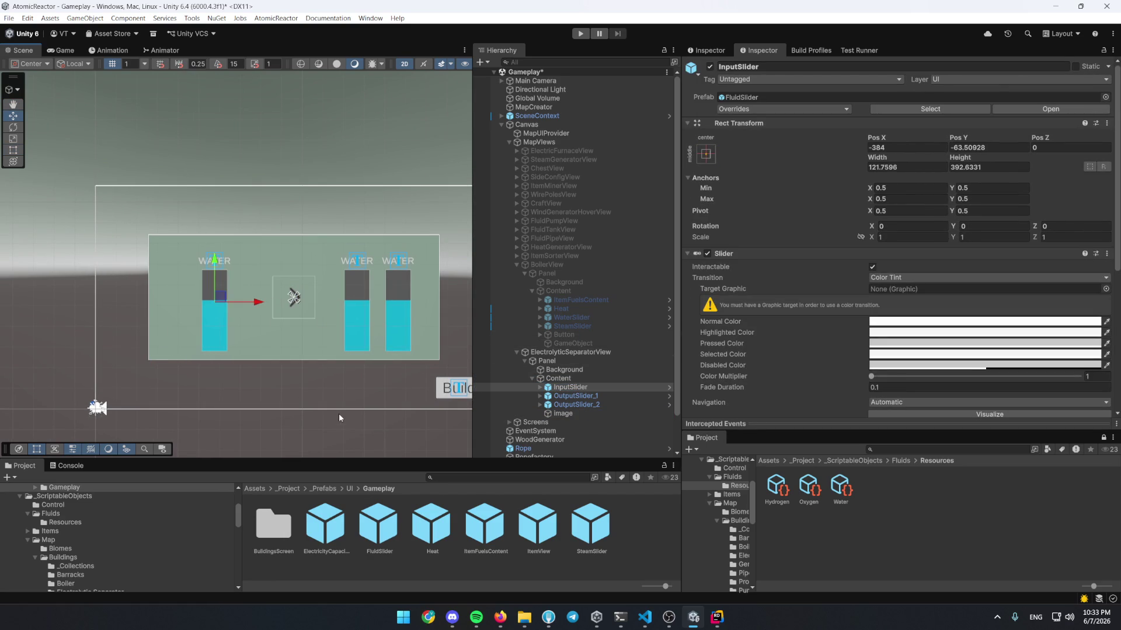
pyautogui.click(343, 401)
pyautogui.click(570, 352)
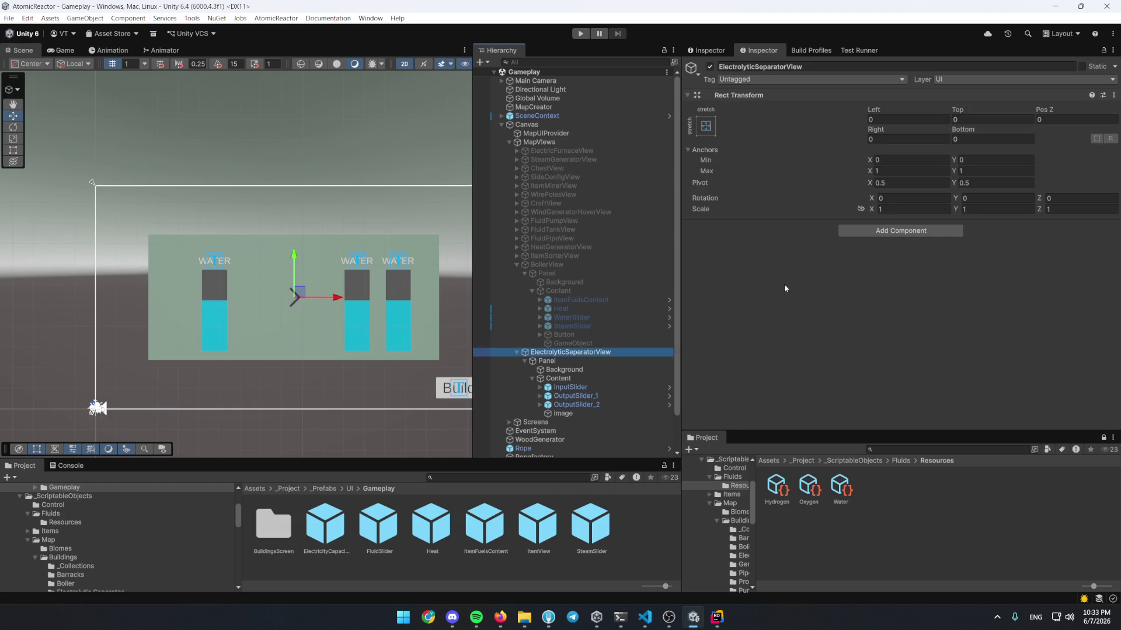
pyautogui.click(717, 617)
pyautogui.hotkey('alt', '1')
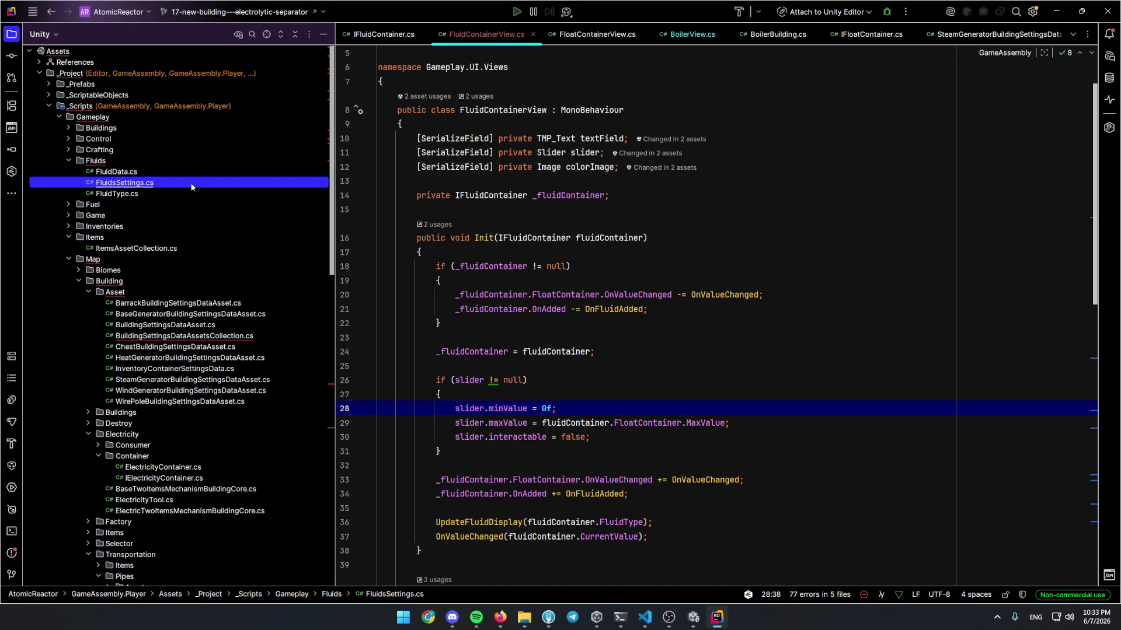
# Open the ElectrolyticSeparation class and reveal it in the project tree
pyautogui.hotkey('ctrl', 'n')
pyautogui.write('electrolyt')
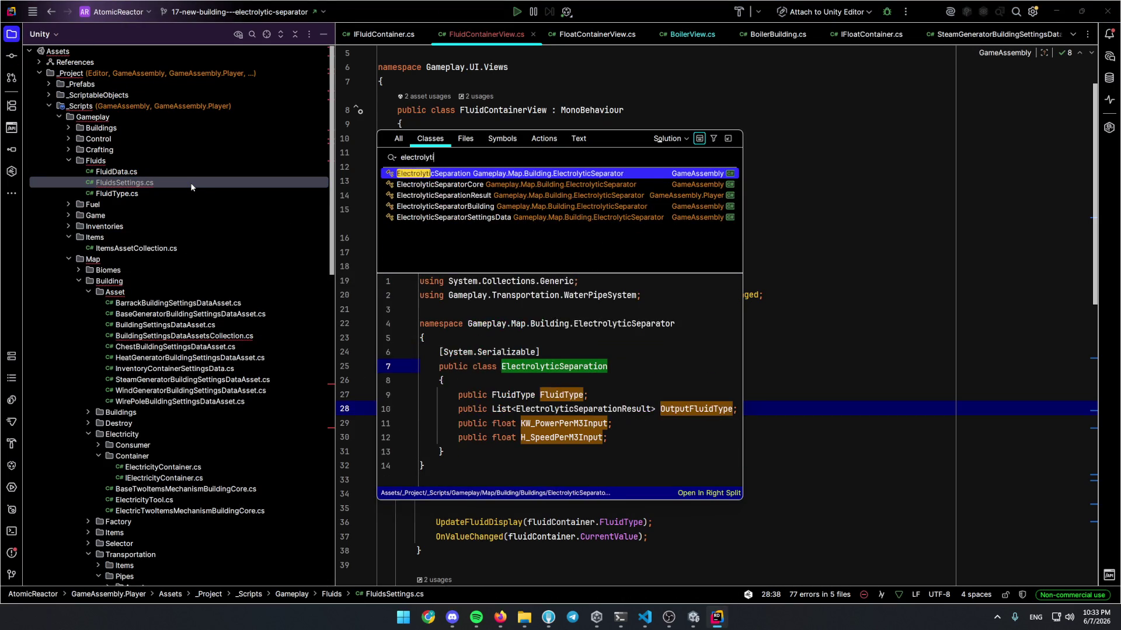
pyautogui.press('Return')
pyautogui.click(267, 34)
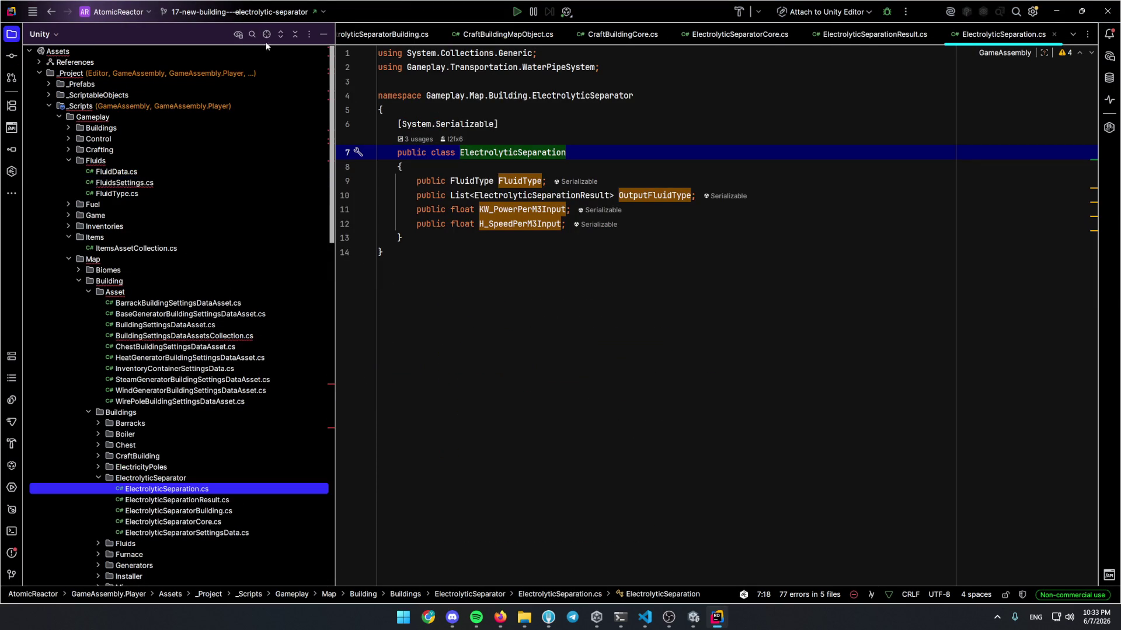
# Expand the Building Views and UI Views folders to browse the view scripts
pyautogui.scroll(-2, 209, 391)
pyautogui.rightClick(194, 411)
pyautogui.moveTo(274, 413)
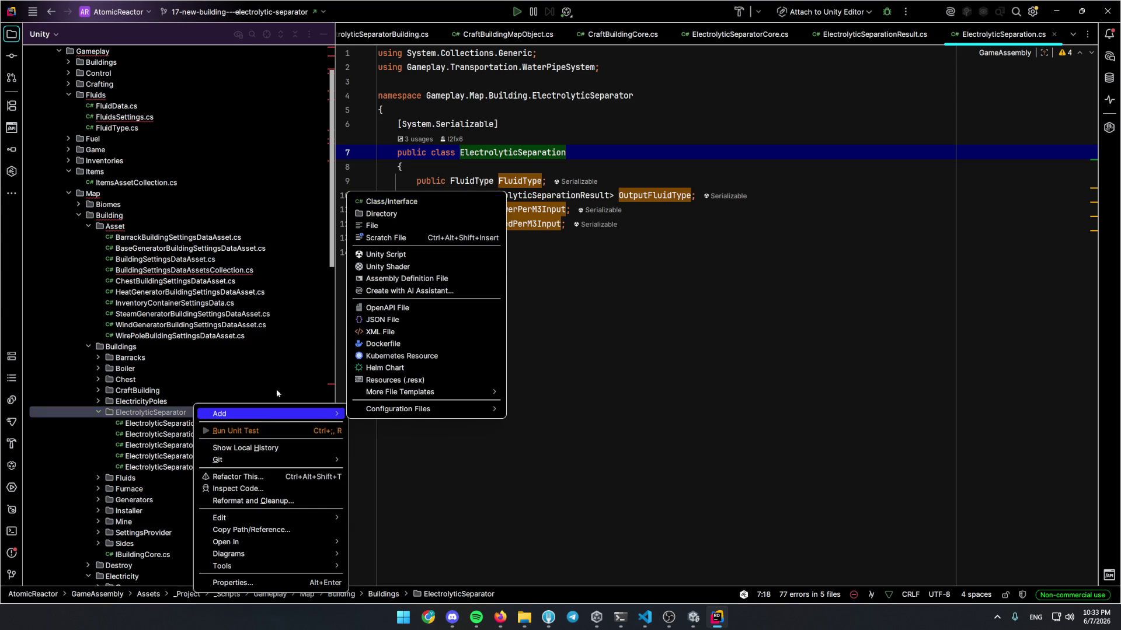
pyautogui.scroll(-10, 223, 342)
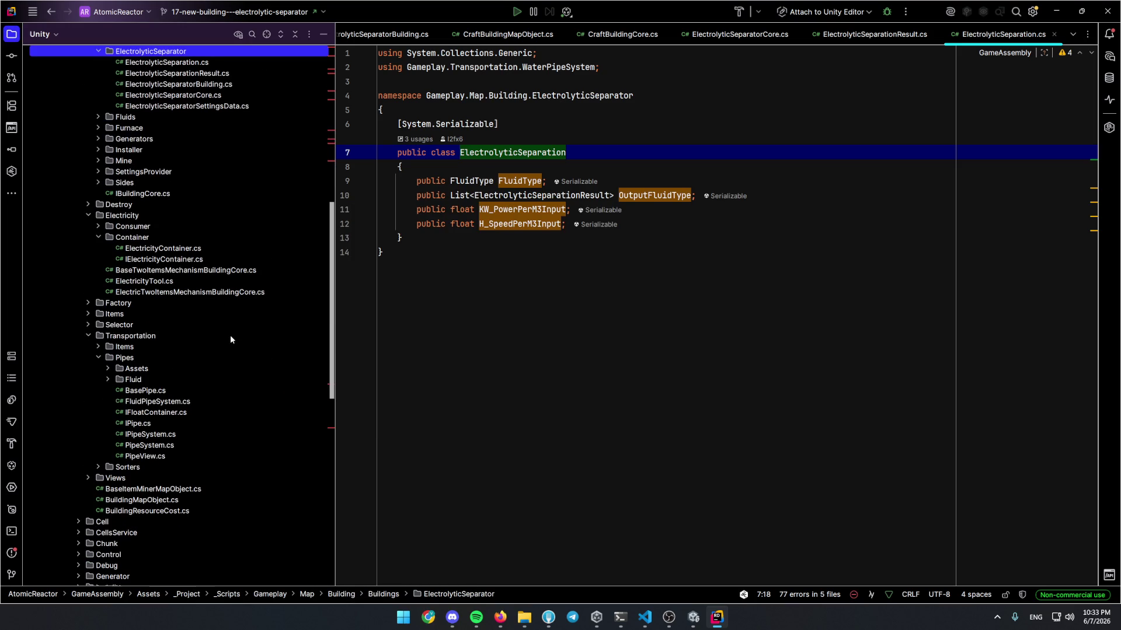
pyautogui.doubleClick(182, 477)
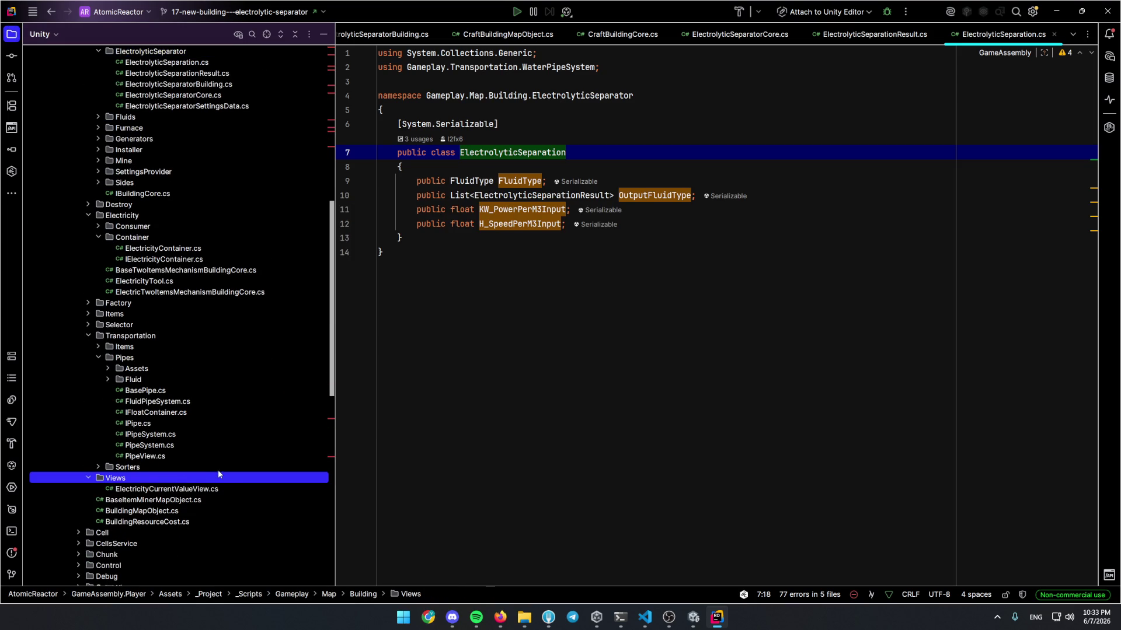
pyautogui.scroll(-4, 190, 390)
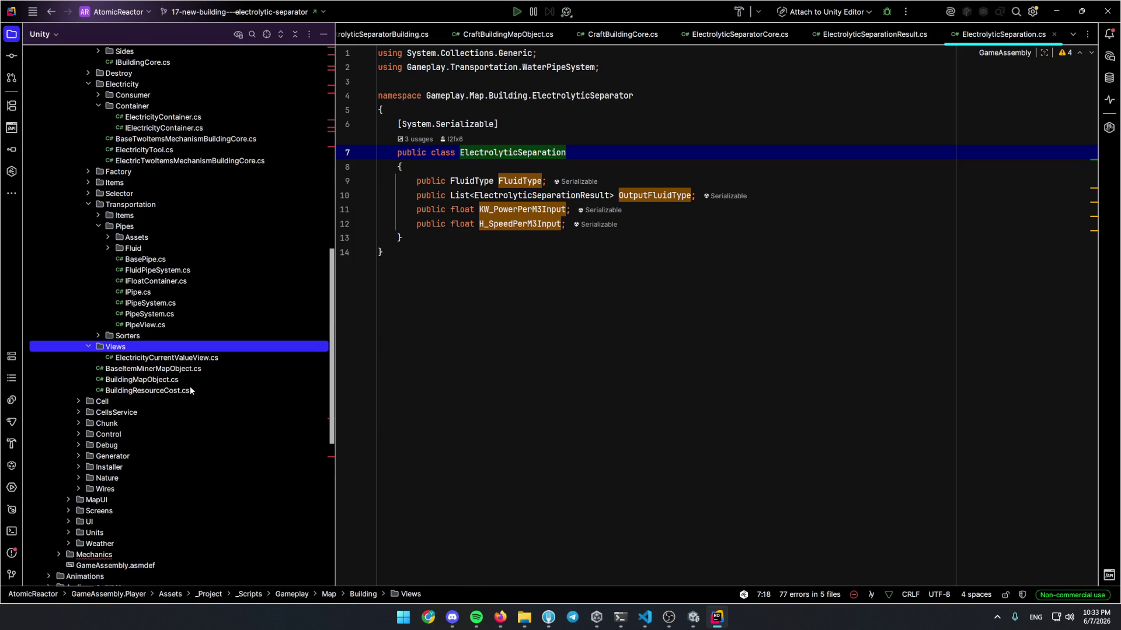
pyautogui.doubleClick(137, 521)
pyautogui.click(145, 555)
pyautogui.press('Right')
pyautogui.scroll(-3, 169, 490)
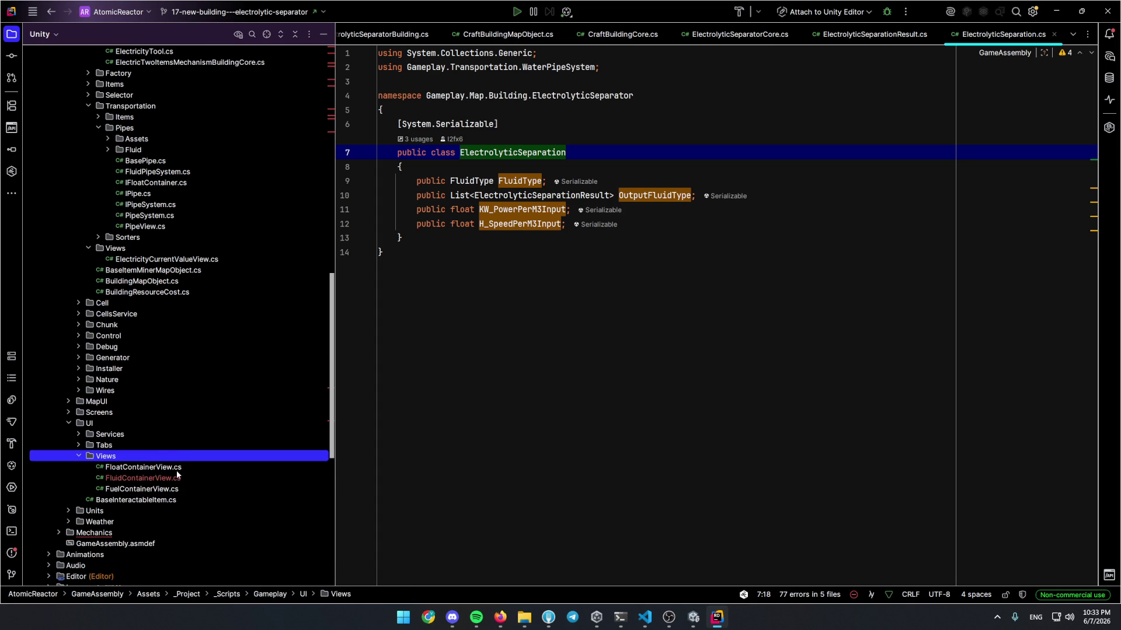
pyautogui.scroll(14, 147, 419)
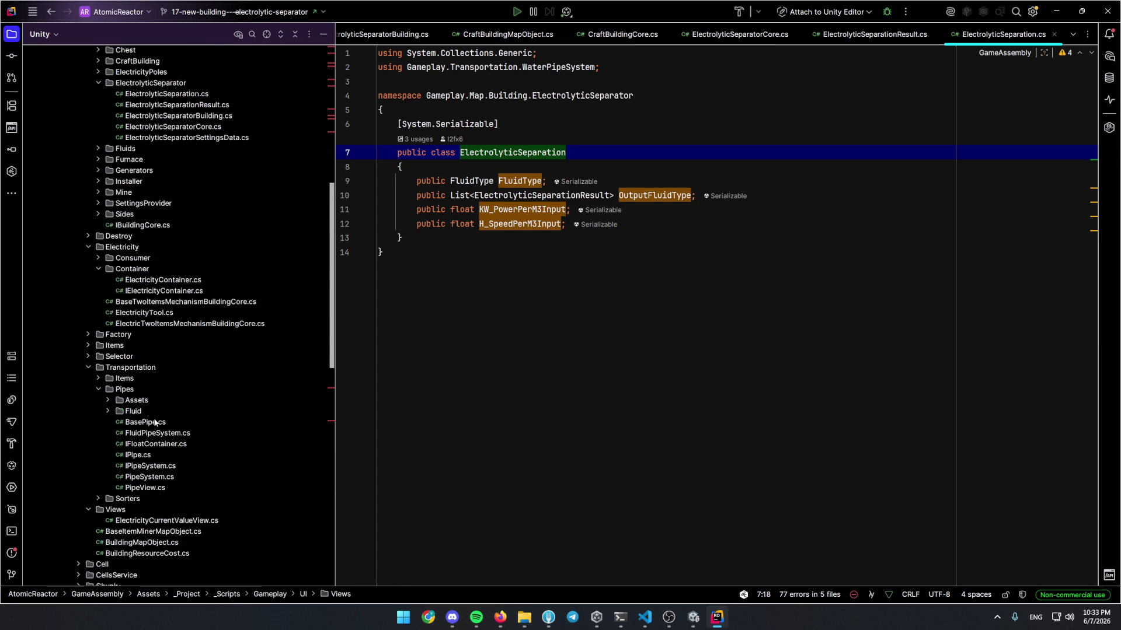
# Add class ElectrolyticSeparatorView in the ElectrolyticSeparator folder, inheriting BaseMapObjectView
pyautogui.rightClick(188, 284)
pyautogui.click(460, 287)
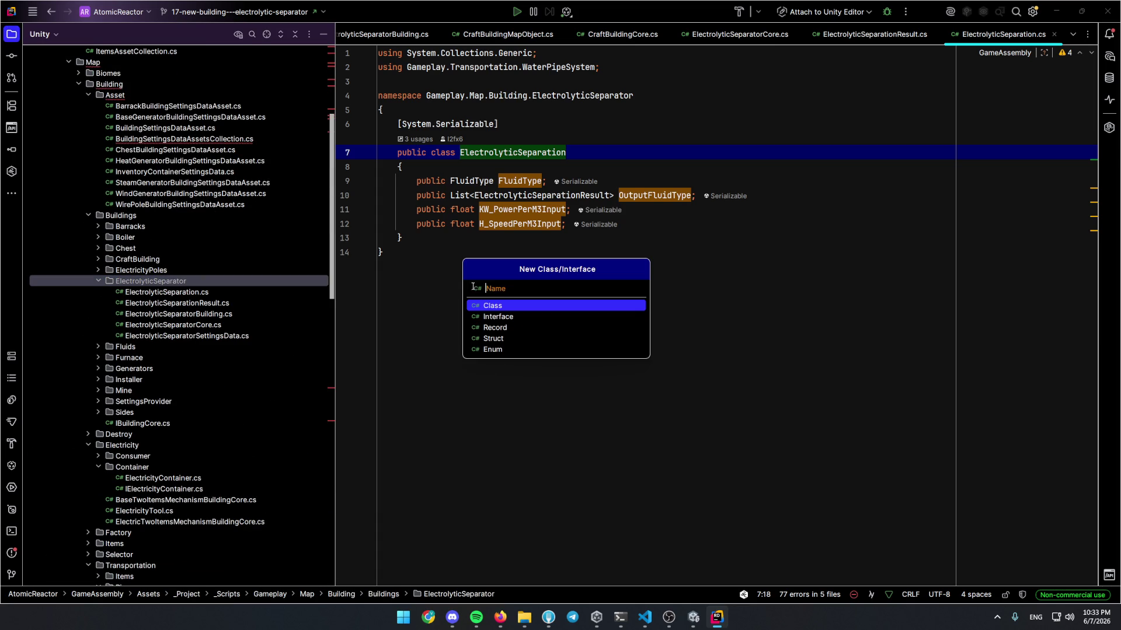
pyautogui.write('Electrolyt')
pyautogui.write('ic')
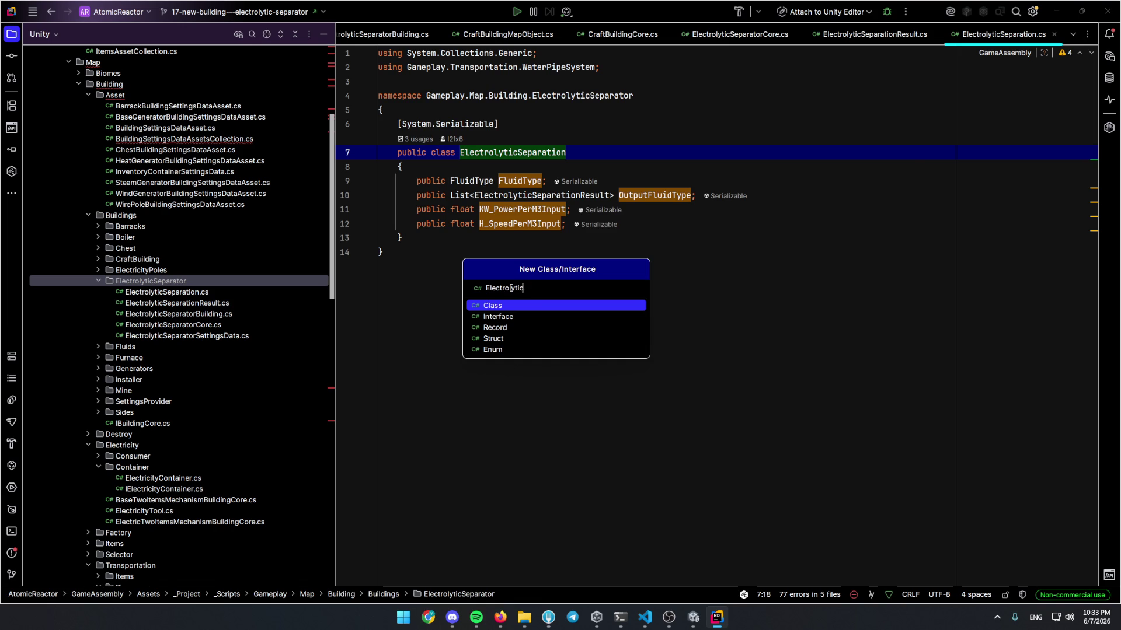
pyautogui.write('SeparatorView')
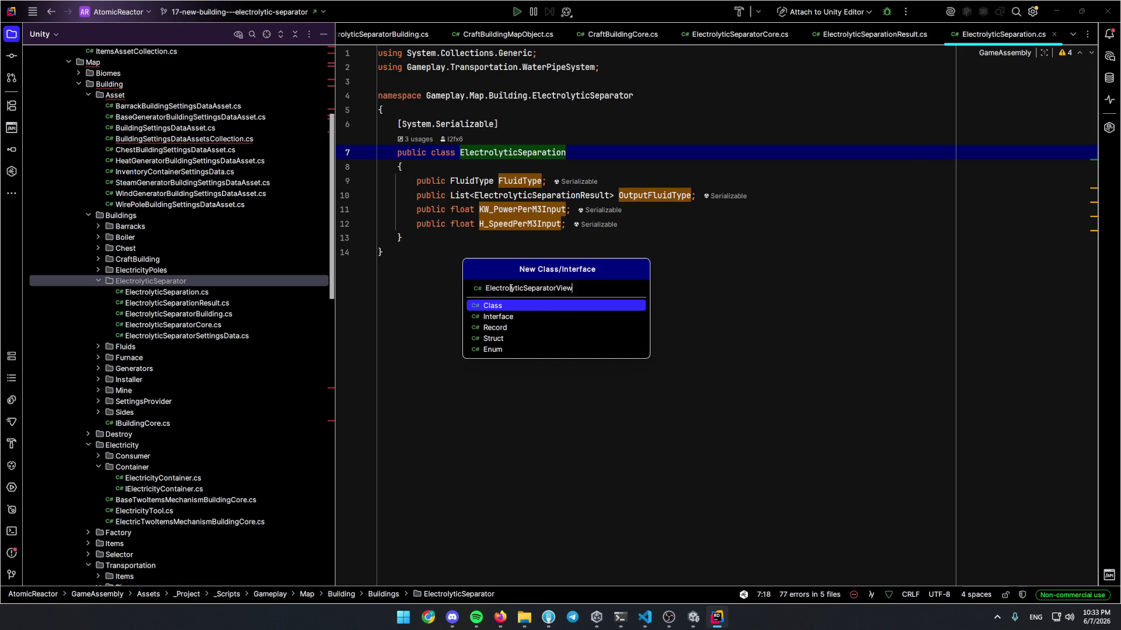
pyautogui.press('Return')
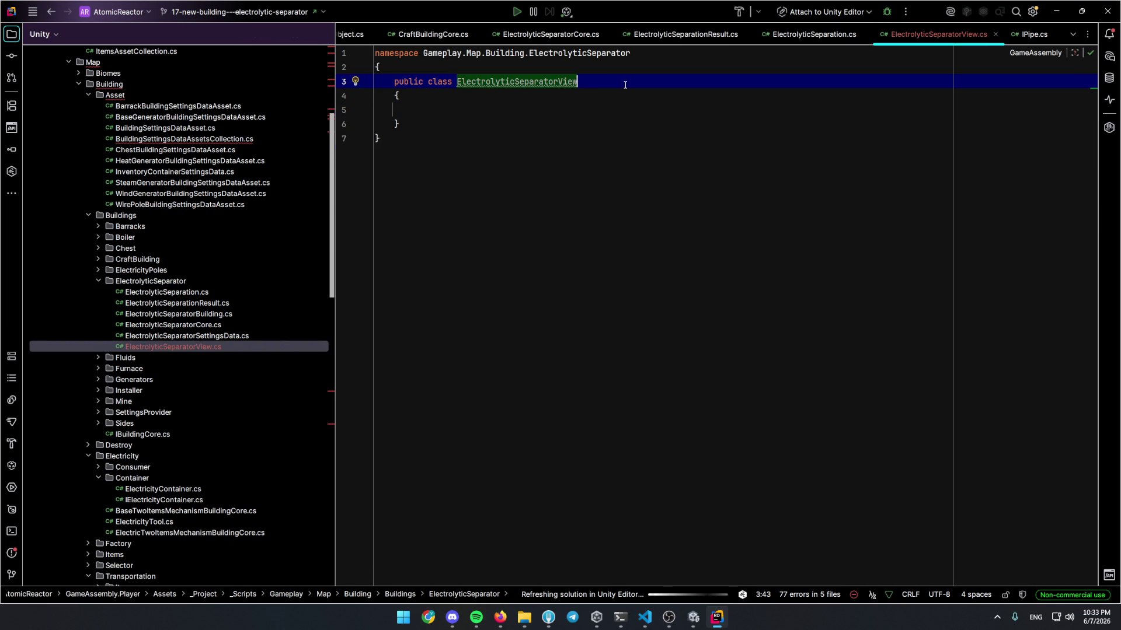
pyautogui.write(': BaseMapObjectView')
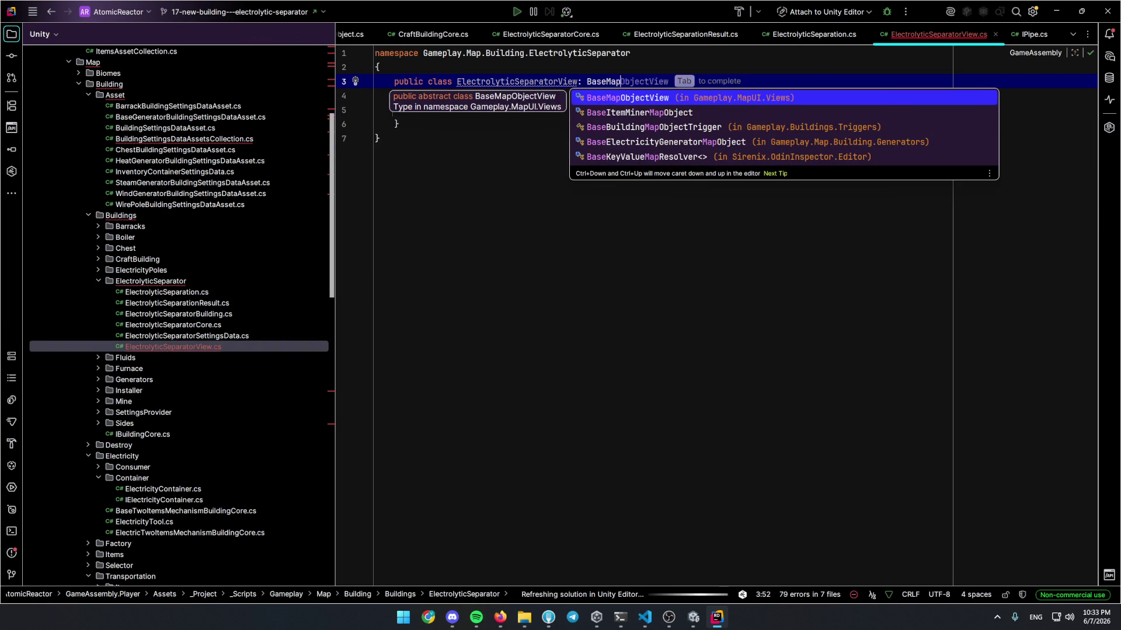
pyautogui.press('Return')
pyautogui.hotkey('ctrl', 'b')
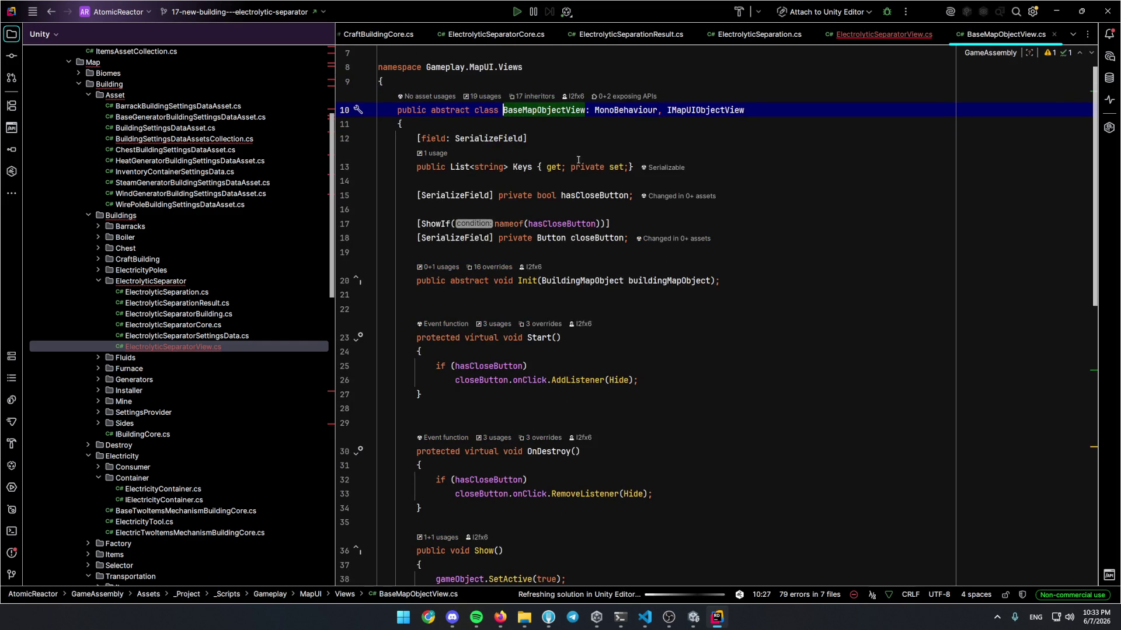
pyautogui.hotkey('ctrl', 'alt', 'Left')
# Generate the Init override and clear its placeholder body
pyautogui.hotkey('alt', 'Return')
pyautogui.press('Return')
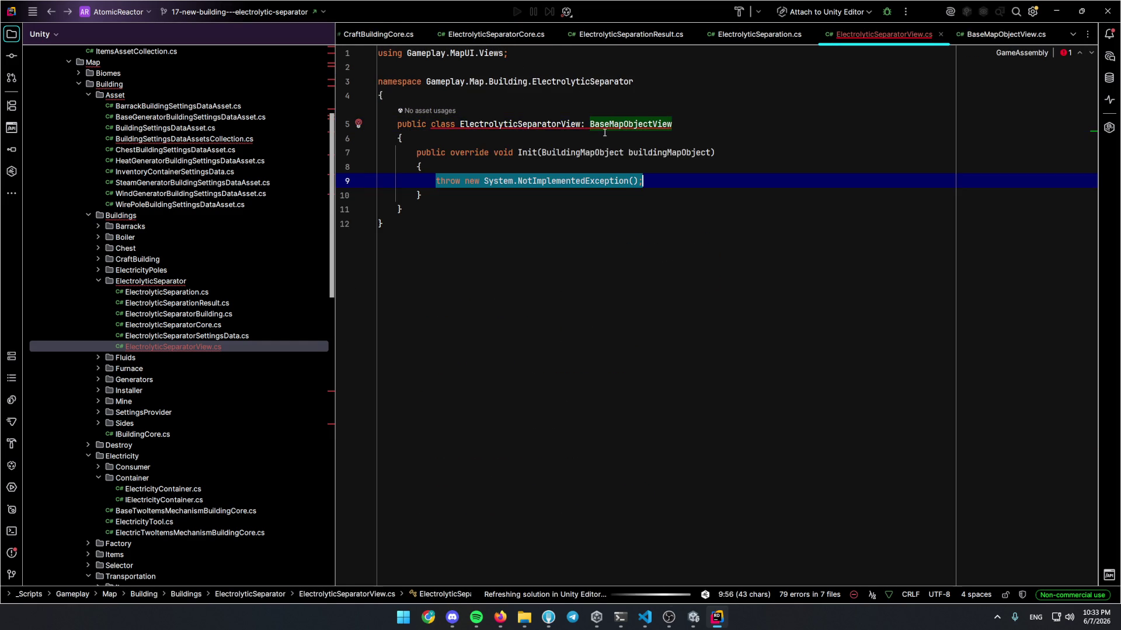
pyautogui.press('BackSpace')
pyautogui.press('Return')
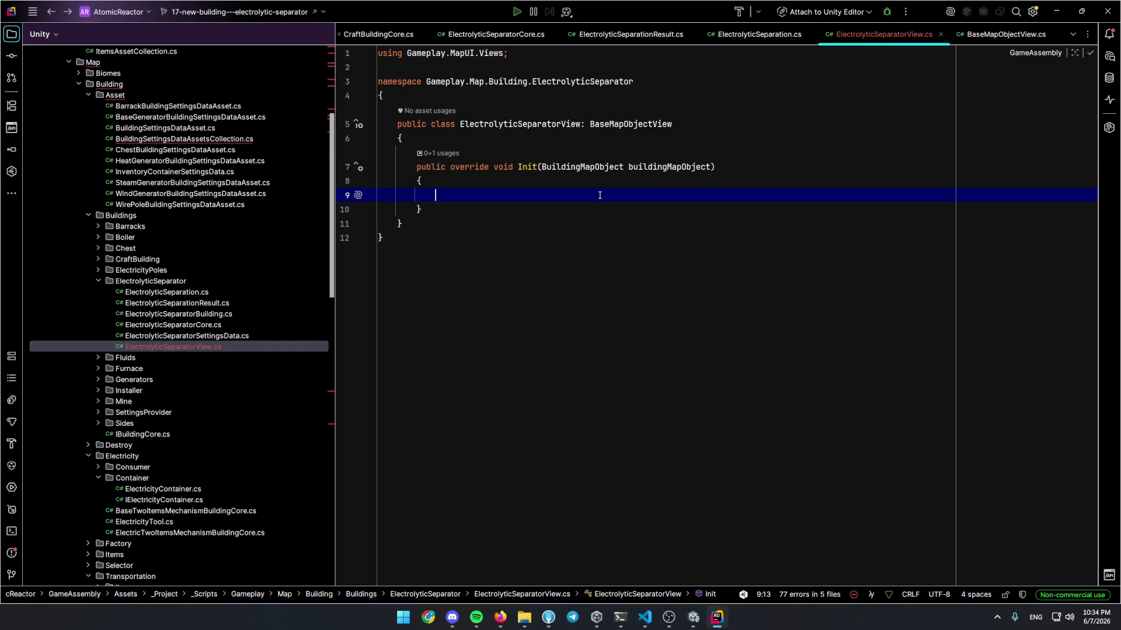
pyautogui.hotkey('alt', 'Tab')
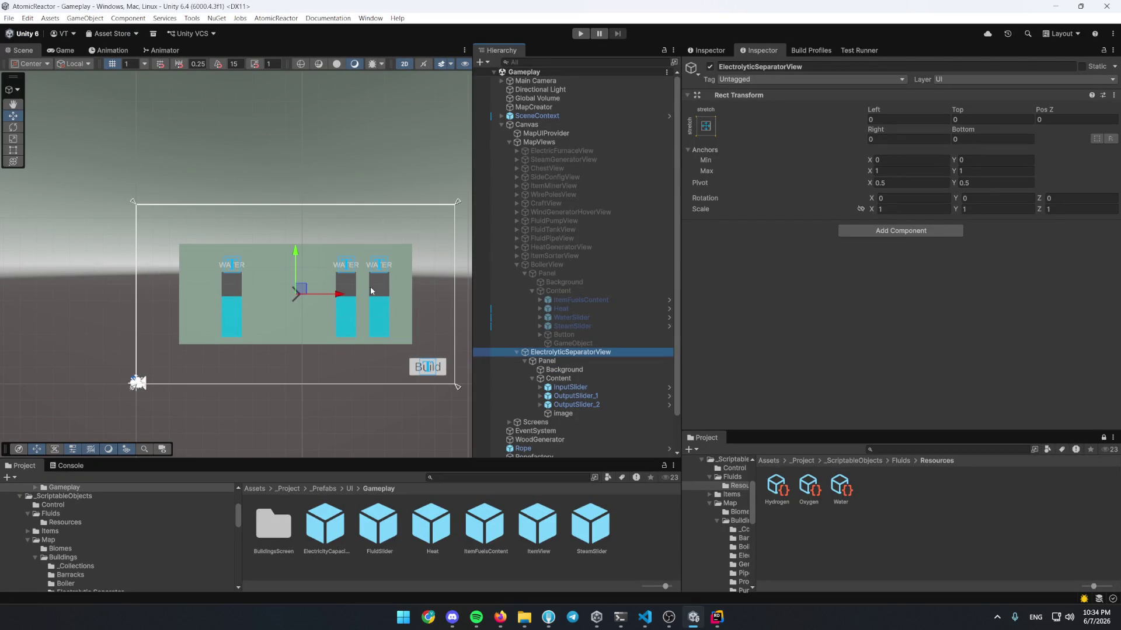
pyautogui.scroll(2, 292, 291)
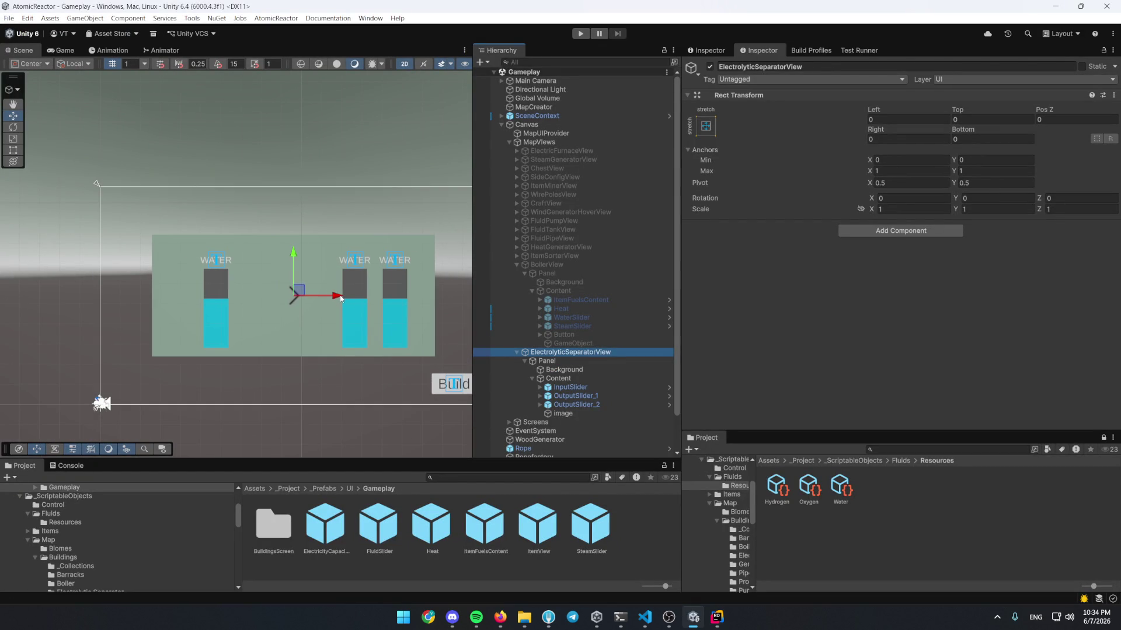
pyautogui.hotkey('alt', 'Tab')
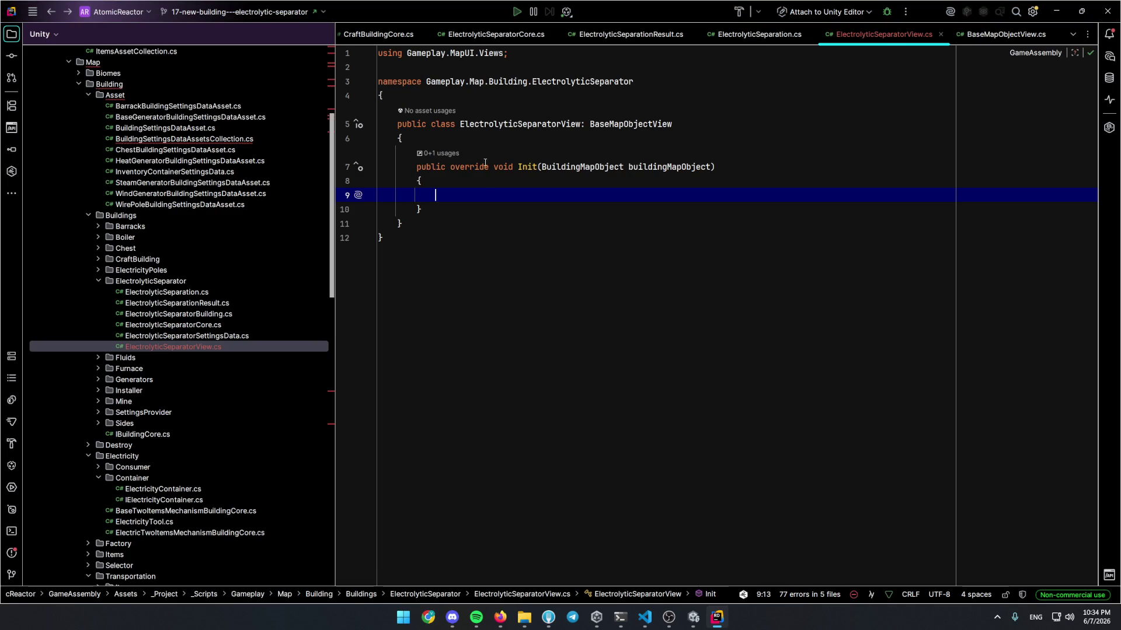
# Add a [SerializeField] private FluidContainerView inputView field with the sfield template
pyautogui.click(487, 146)
pyautogui.press('Return')
pyautogui.press('Return')
pyautogui.press('Up')
pyautogui.write('sfield')
pyautogui.press('Return')
pyautogui.write('FluidView _type;')
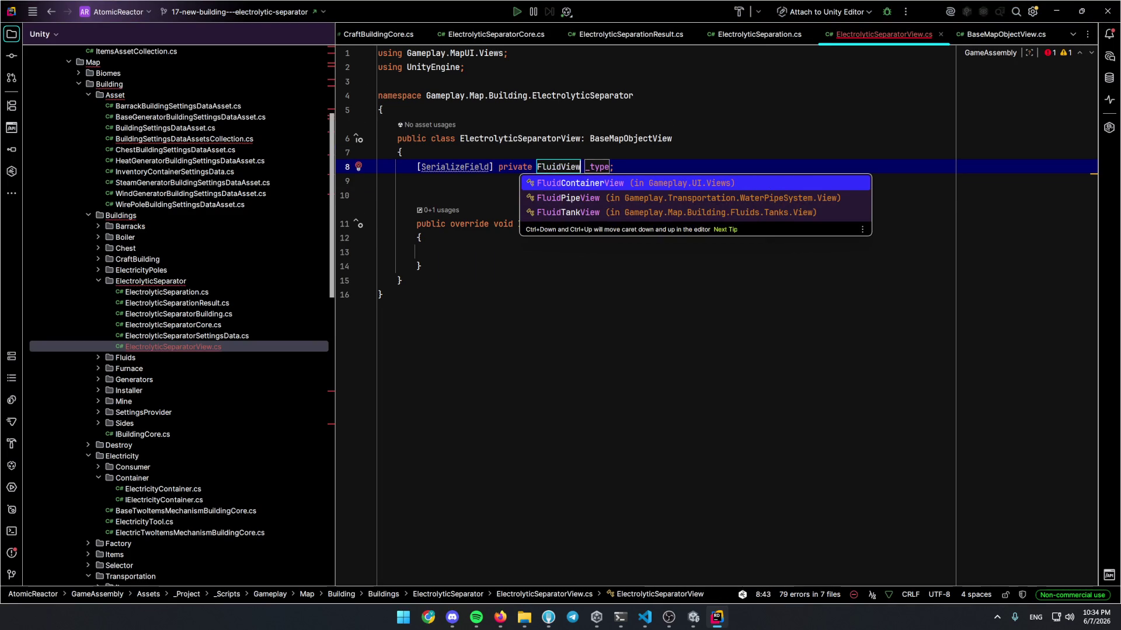
pyautogui.press('Return')
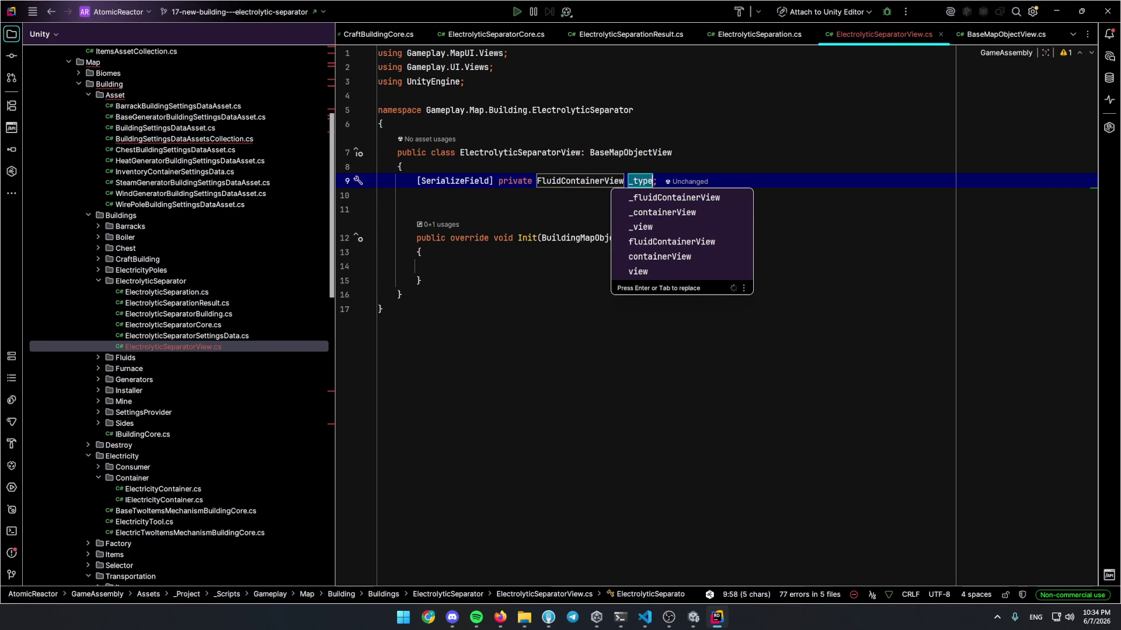
pyautogui.write('inputView')
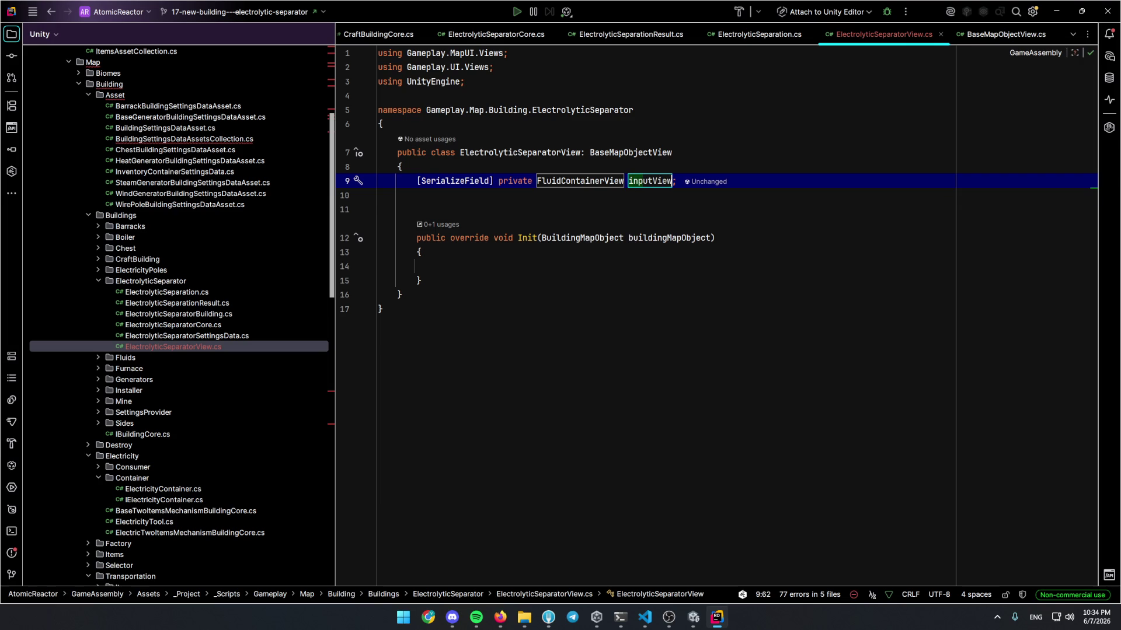
pyautogui.press('Return')
# Duplicate the inputView field and start renaming the copy to an output view
pyautogui.hotkey('ctrl', 'd')
pyautogui.hotkey('ctrl', 'd')
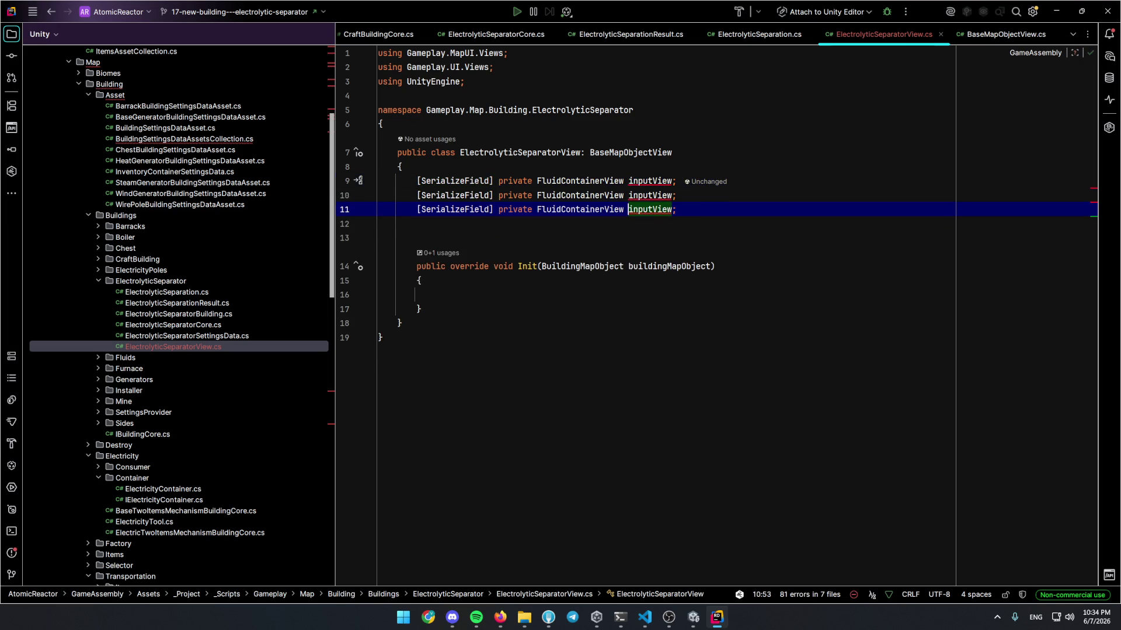
pyautogui.press('Up')
pyautogui.hotkey('ctrl', 'Left')
pyautogui.hotkey('ctrl', 'shift', 'Right')
pyautogui.write('output')
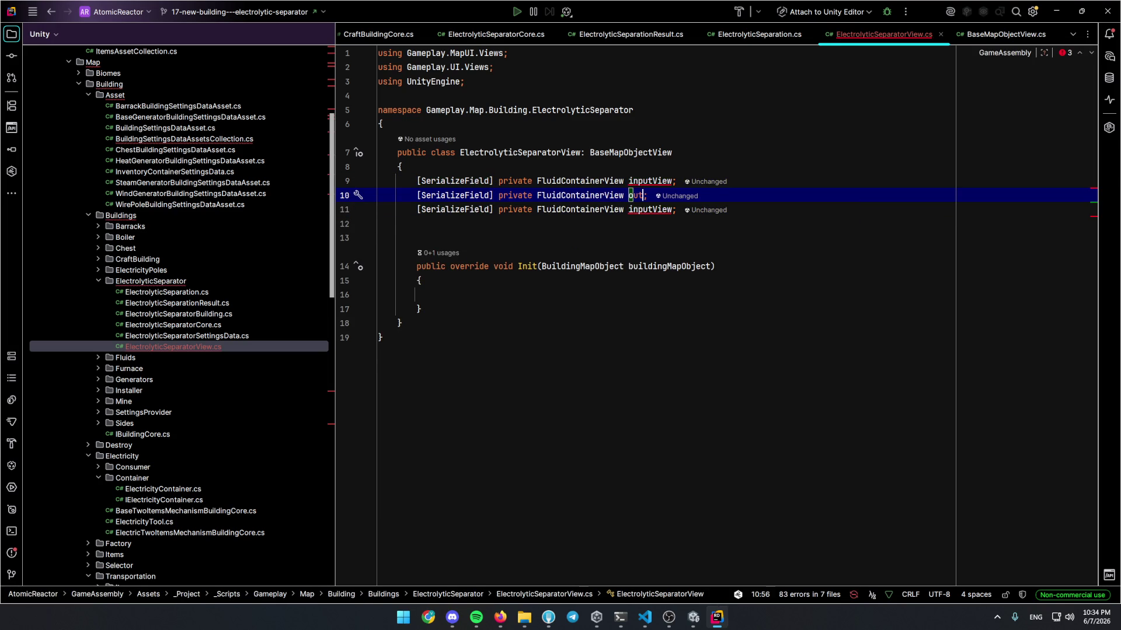
pyautogui.write('ew')
# Skip ahead several songs in the music player
pyautogui.click(477, 616)
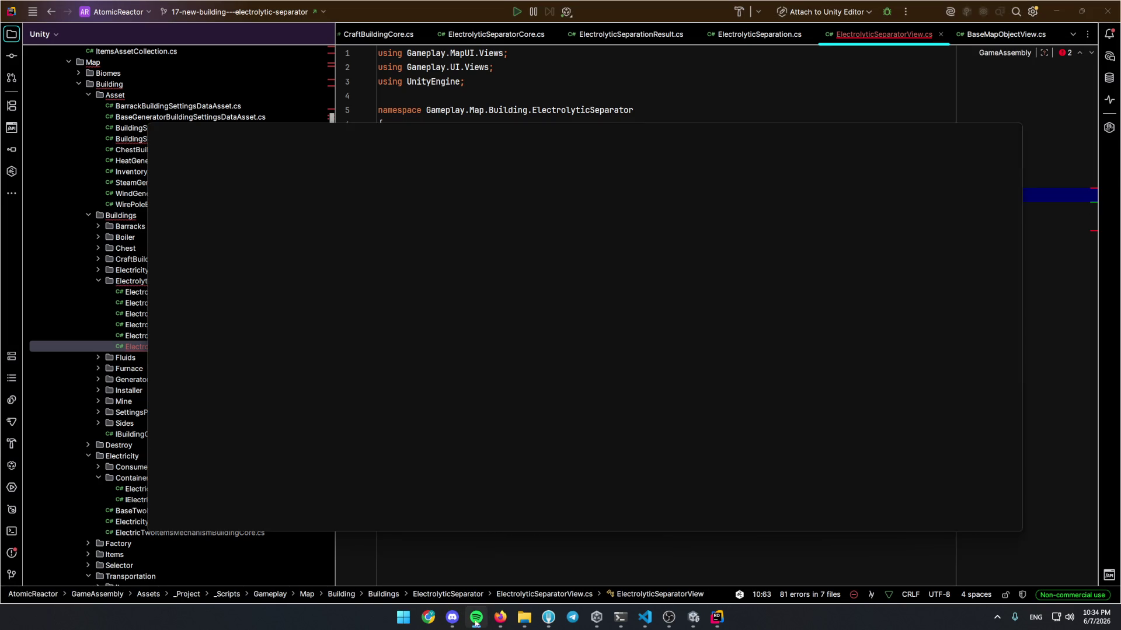
pyautogui.click(612, 501)
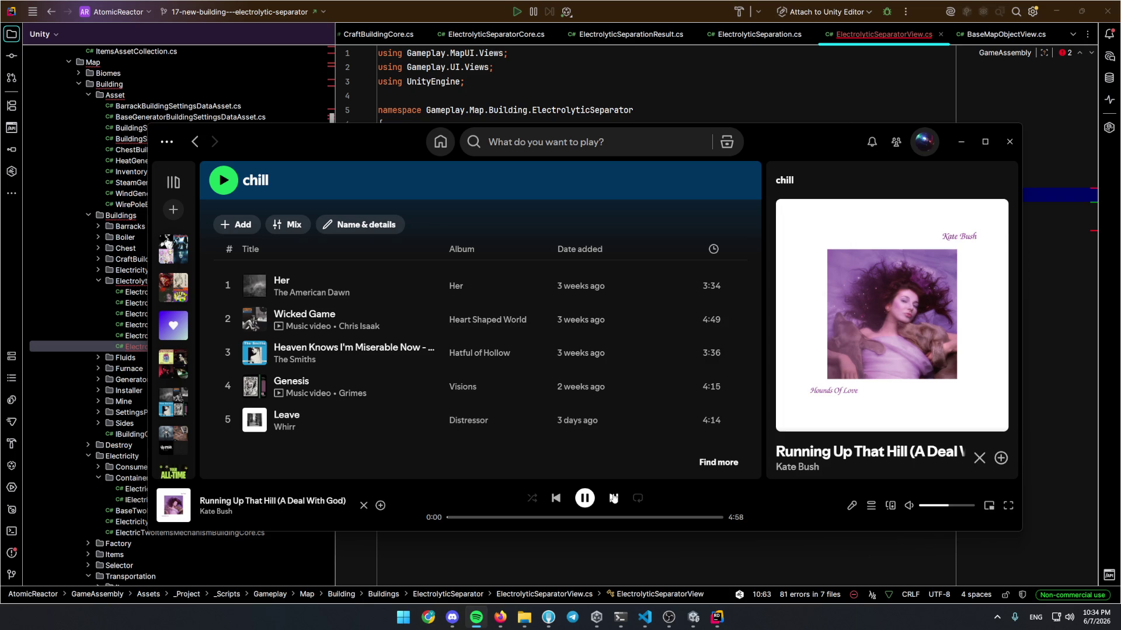
pyautogui.click(613, 499)
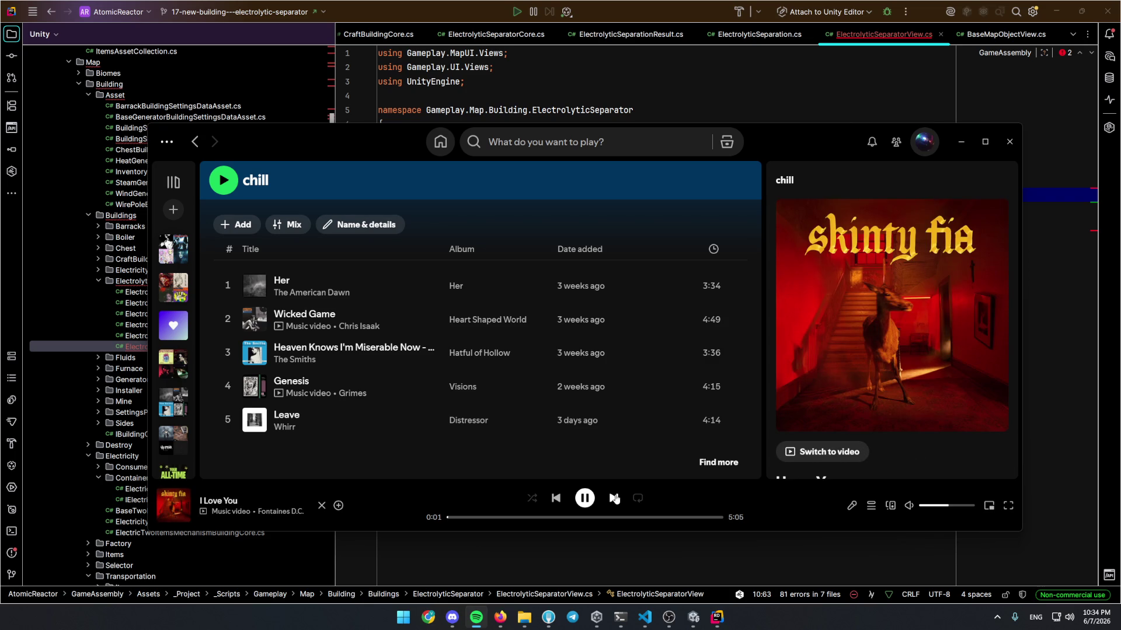
pyautogui.click(614, 499)
pyautogui.click(613, 533)
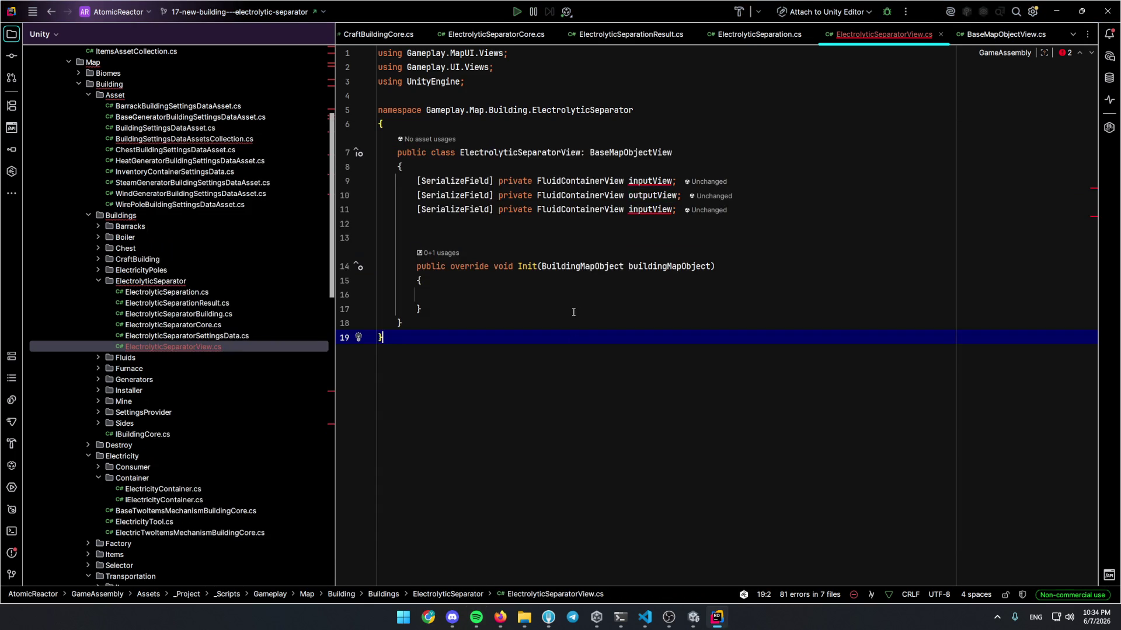
# Finish the duplicated fields as outputView_1 and outputView_2
pyautogui.click(653, 195)
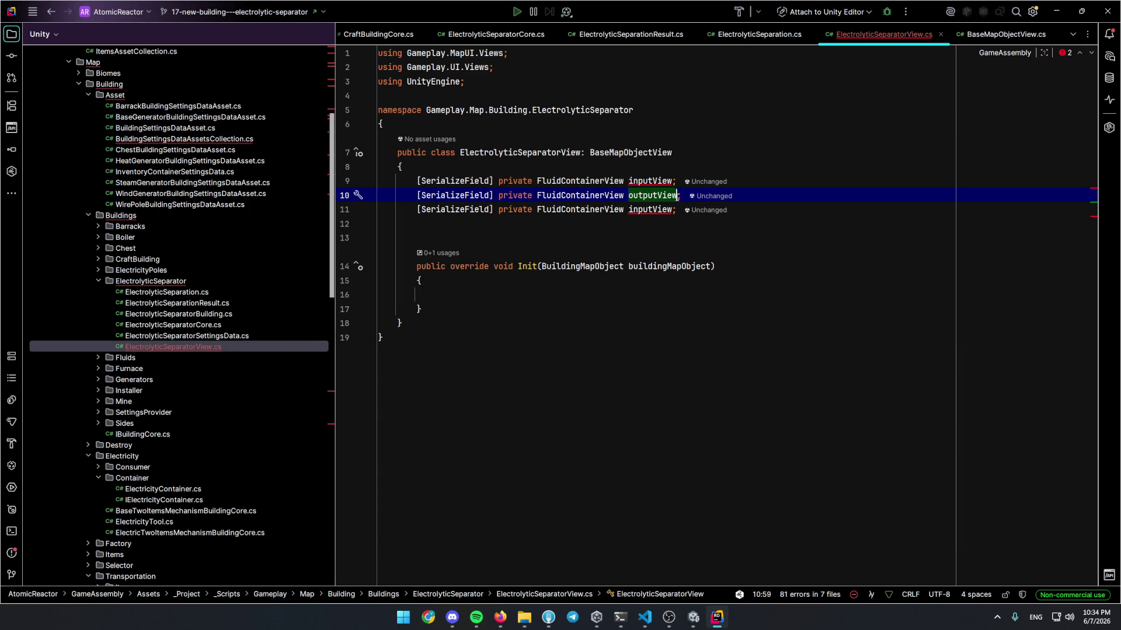
pyautogui.write('_1')
pyautogui.hotkey('ctrl', 'd')
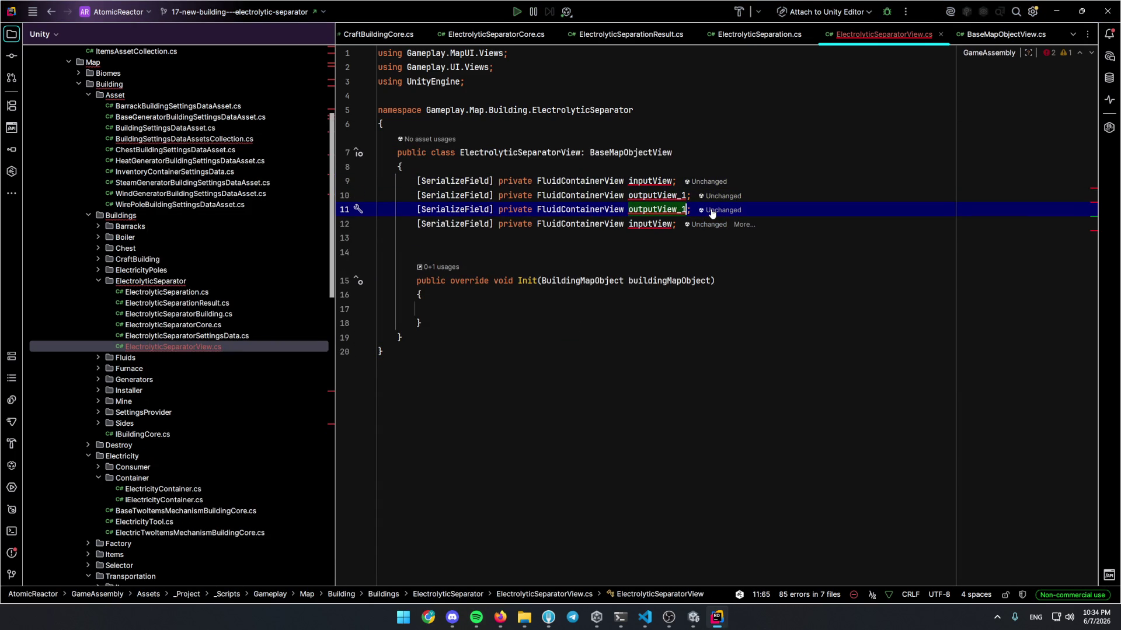
pyautogui.press('BackSpace')
pyautogui.write('2')
pyautogui.hotkey('ctrl', 'y')
pyautogui.hotkey('ctrl', 'y')
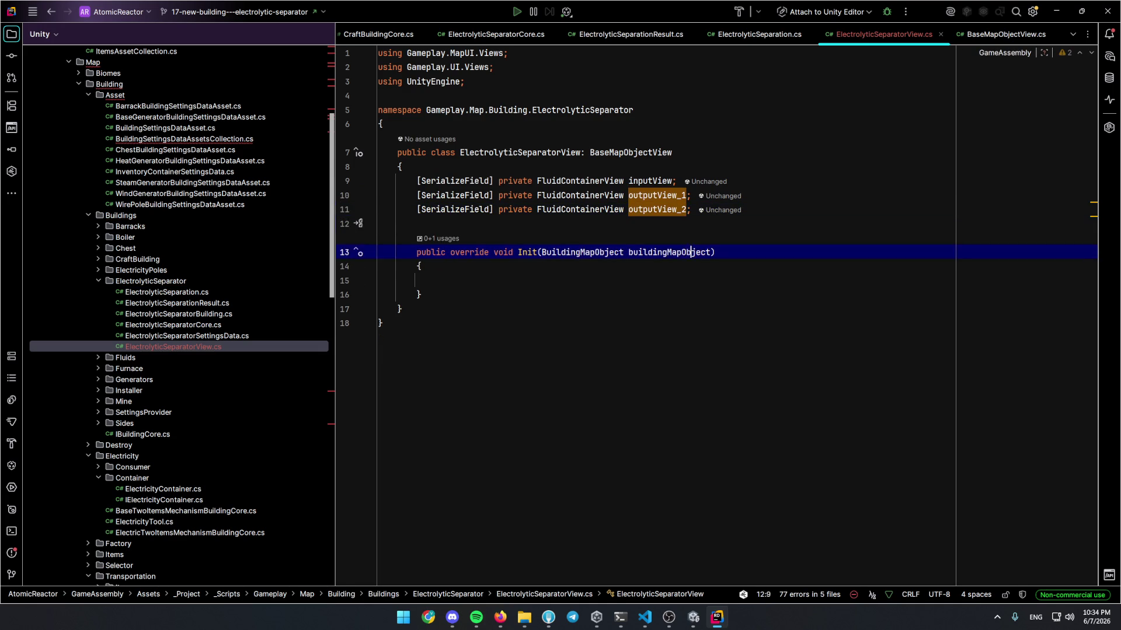
# Make Init call a new private method that initialises the three views from the ElectrolyticSeparatorBuilding's containers
pyautogui.click(419, 266)
pyautogui.write('SpecifitI')
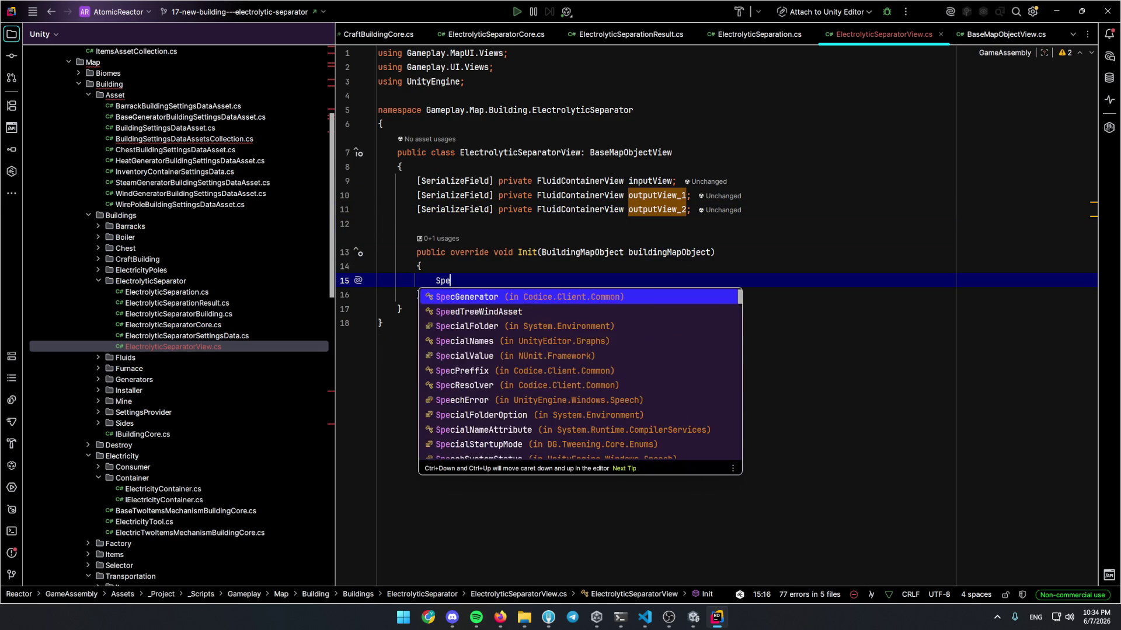
pyautogui.press('Up')
pyautogui.press('Up')
pyautogui.press('Down')
pyautogui.press('Down')
pyautogui.write('buildingMapObject as ')
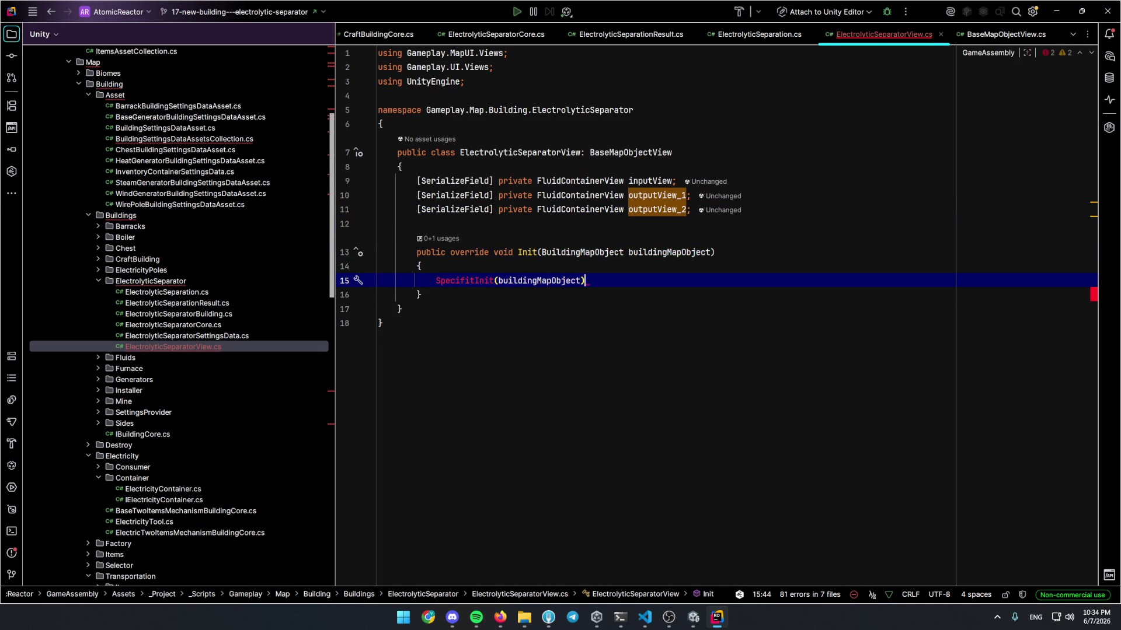
pyautogui.write('Ele')
pyautogui.press('Return')
pyautogui.write(';')
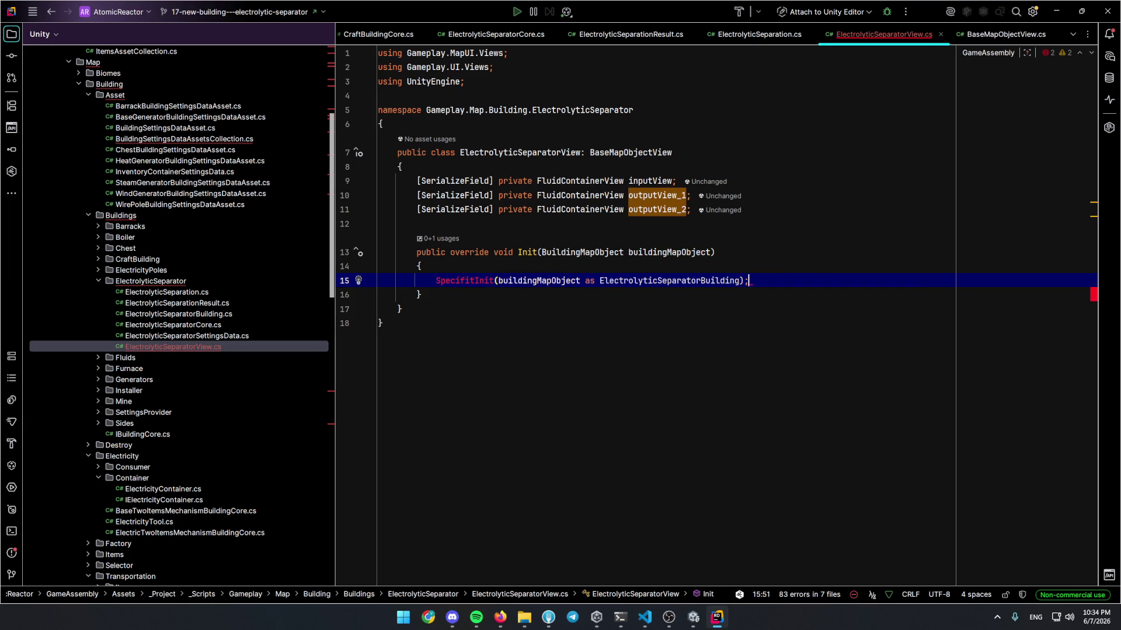
pyautogui.hotkey('alt', 'Return')
pyautogui.press('Return')
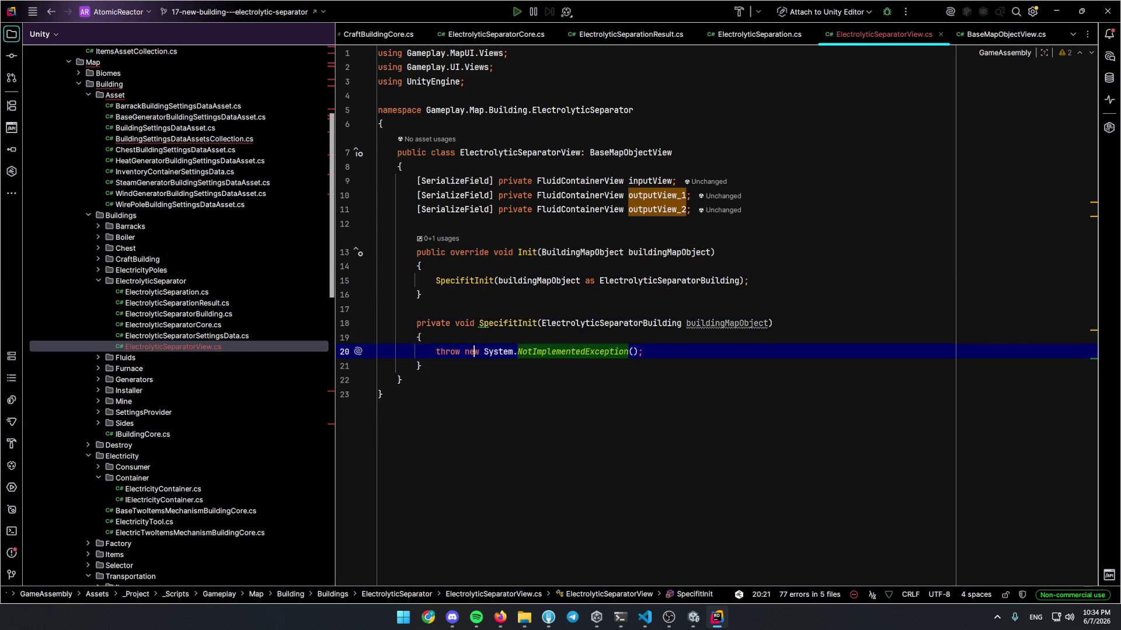
pyautogui.press('BackSpace')
pyautogui.press('Tab')
pyautogui.press('Tab')
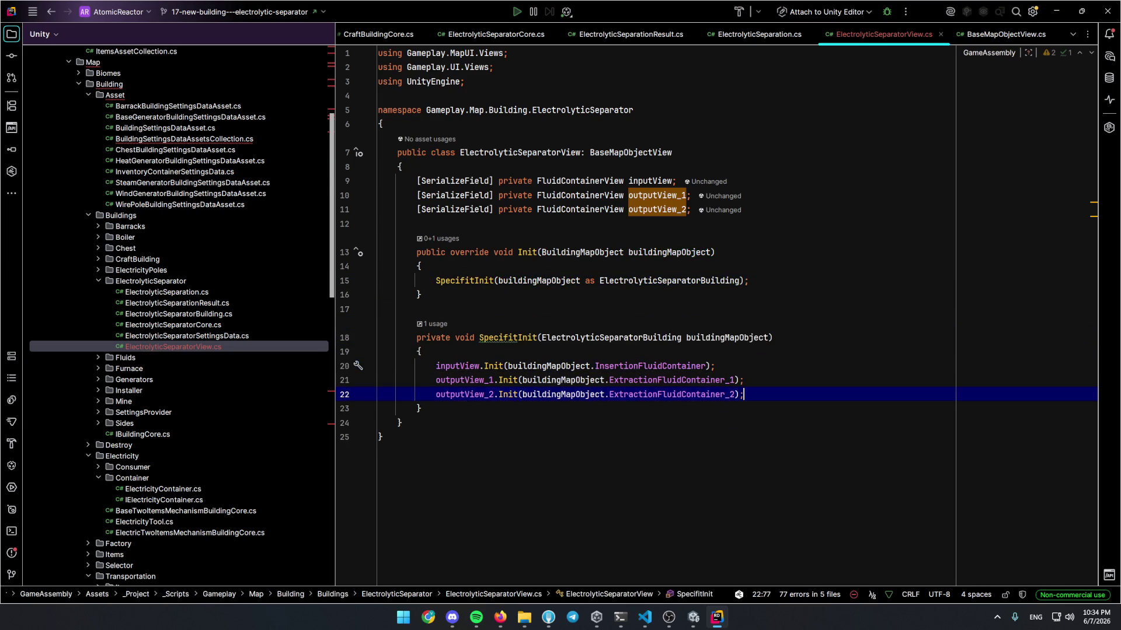
# Rename the misspelled SpecifitInit method to SpecificInit and save
pyautogui.press('Up')
pyautogui.press('Up')
pyautogui.press('Up')
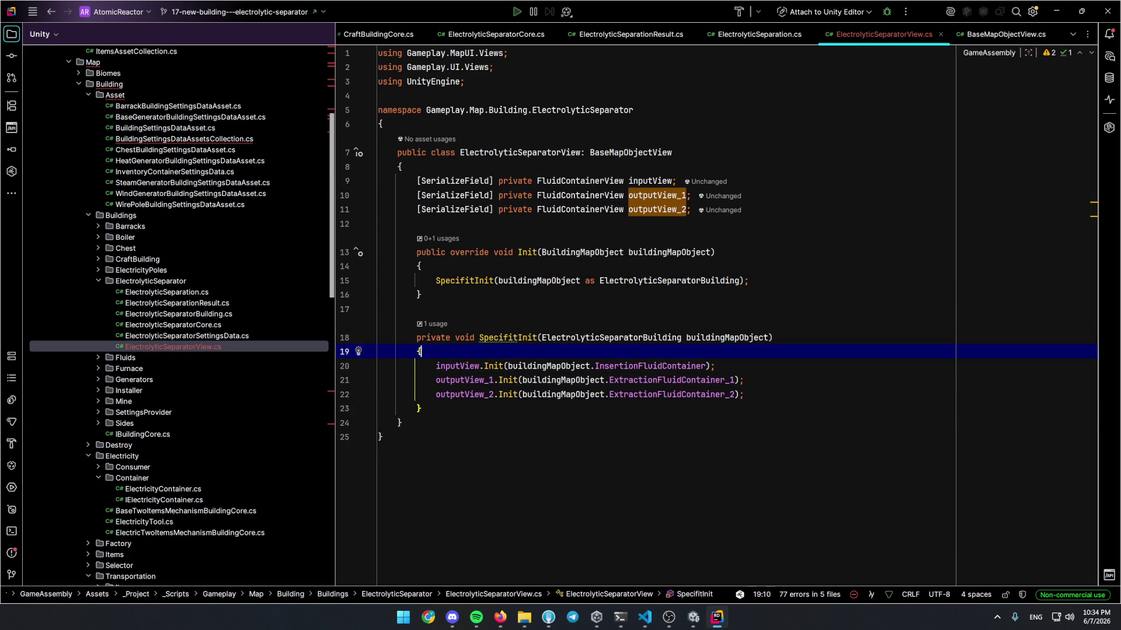
pyautogui.click(536, 337)
pyautogui.hotkey('ctrl', 'r')
pyautogui.hotkey('ctrl', 'r')
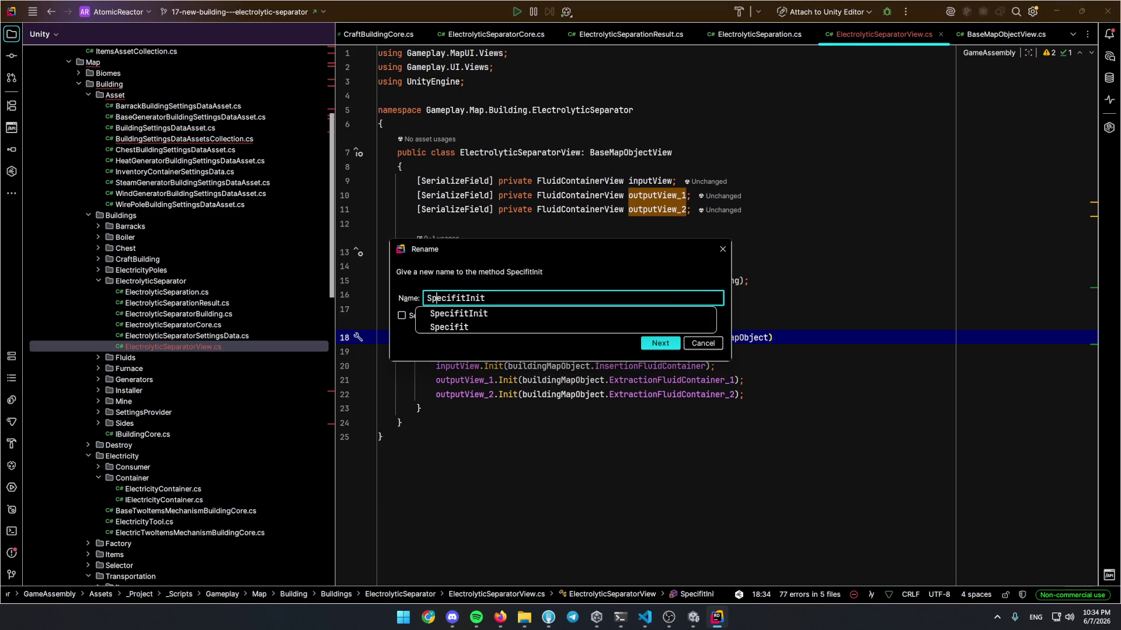
pyautogui.press('BackSpace')
pyautogui.write('c')
pyautogui.press('Return')
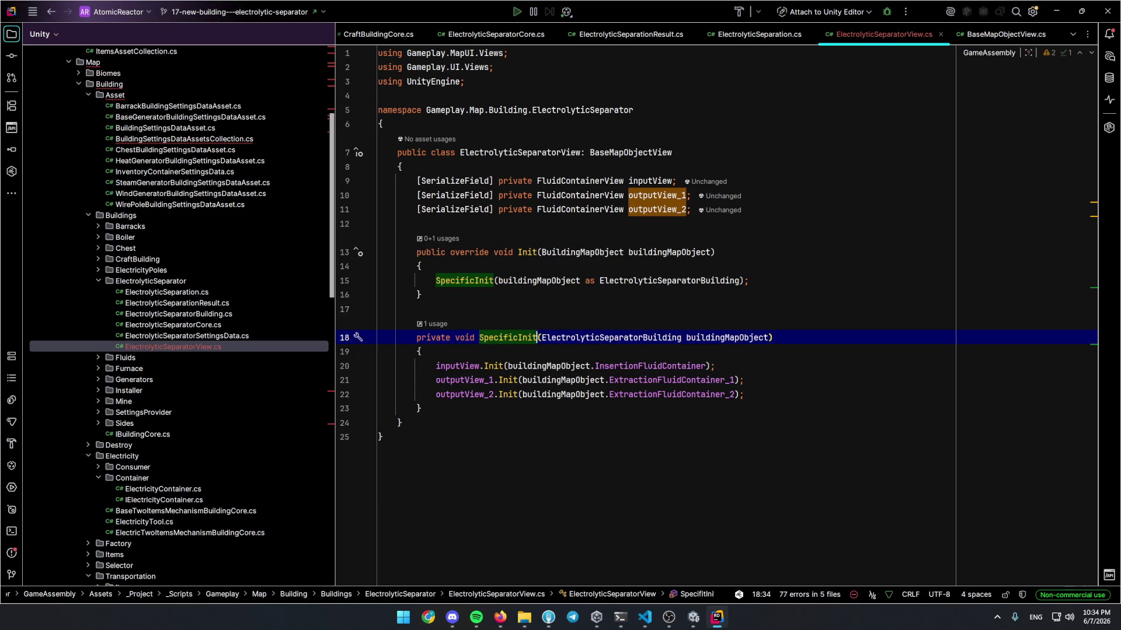
pyautogui.press('Down')
pyautogui.press('Down')
pyautogui.press('Down')
pyautogui.press('Up')
pyautogui.press('Up')
pyautogui.press('Up')
pyautogui.press('Down')
pyautogui.press('Down')
pyautogui.press('Down')
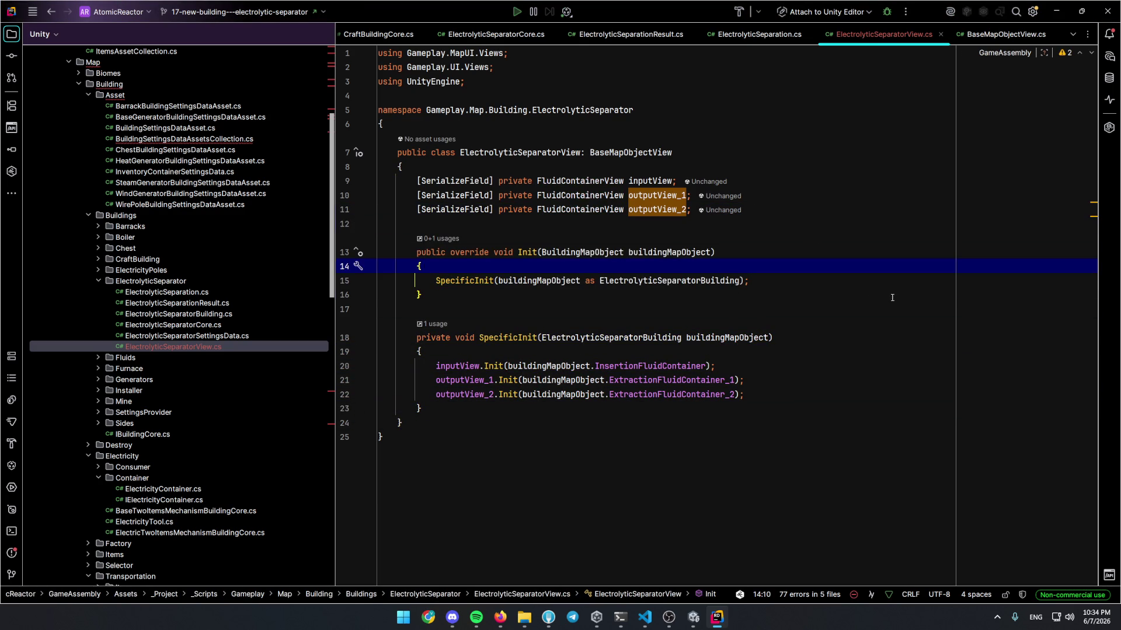
pyautogui.press('Up')
pyautogui.press('Up')
pyautogui.press('Up')
pyautogui.click(695, 609)
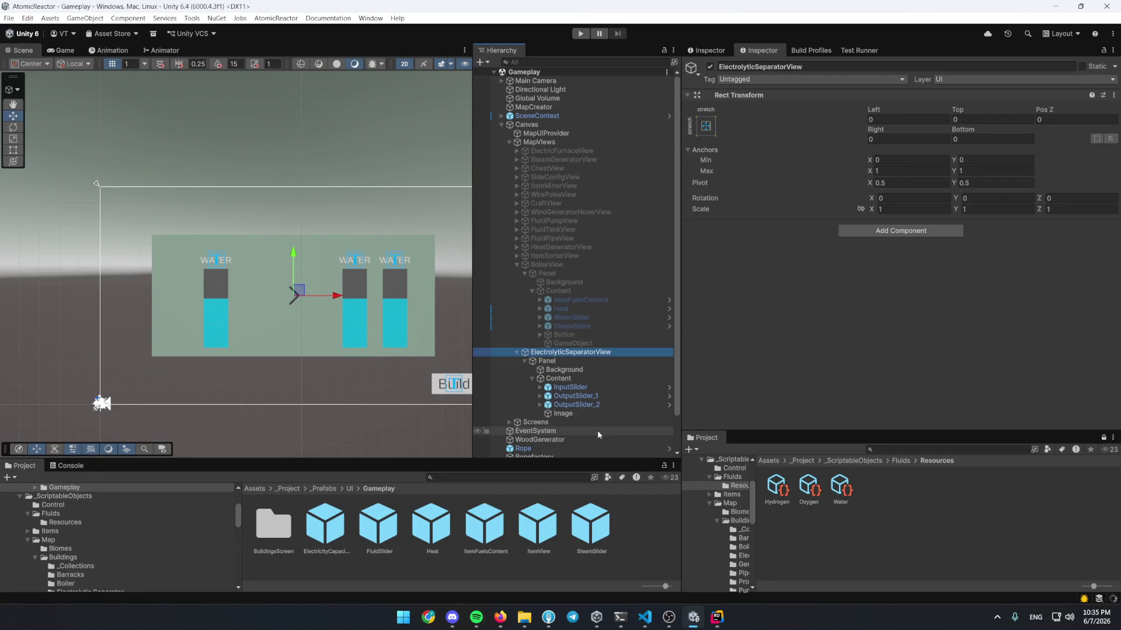
# Add the Electrolytic Separator View script to the panel and enable Has Close Button
pyautogui.click(900, 230)
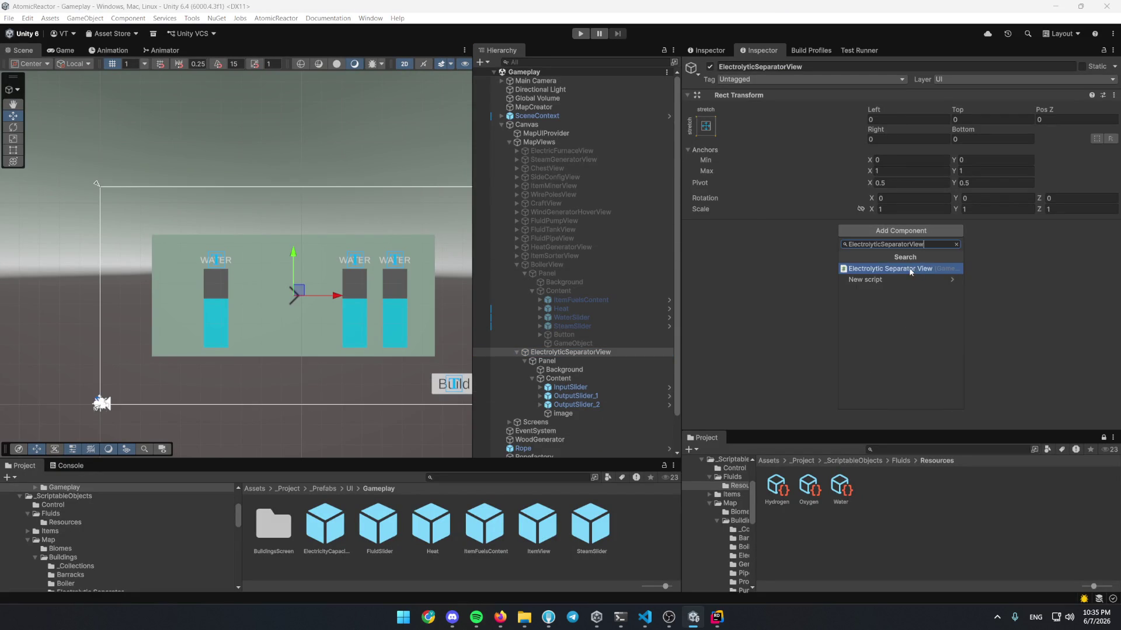
pyautogui.click(857, 256)
pyautogui.click(872, 263)
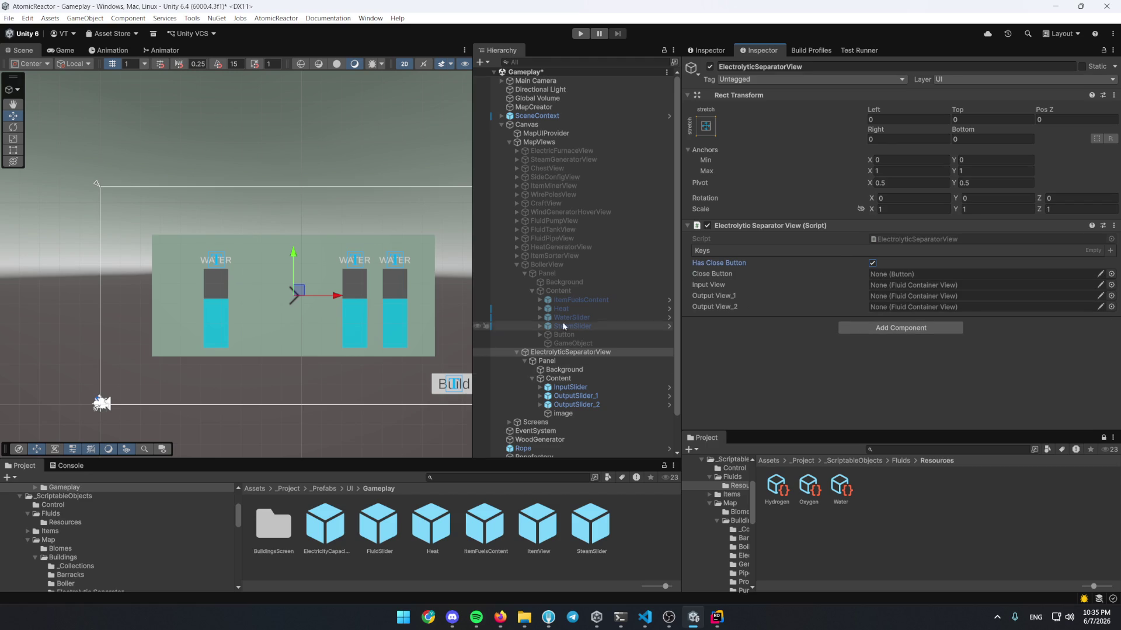
# Create a UI Button named Button and move it into Content as the first child
pyautogui.click(576, 334)
pyautogui.hotkey('ctrl', 'c')
pyautogui.click(572, 378)
pyautogui.hotkey('ctrl', 'v')
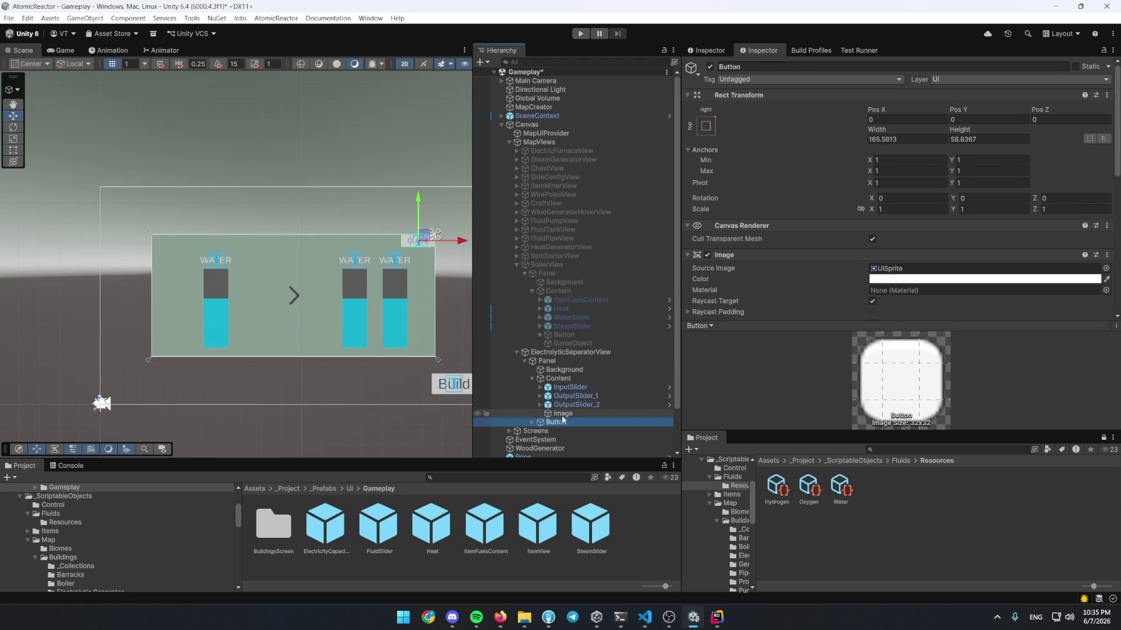
pyautogui.moveTo(573, 382)
pyautogui.mouseDown()
pyautogui.moveTo(954, 287)
pyautogui.moveTo(922, 275)
pyautogui.mouseUp()
# Assign Button and OutputSlider_2 to the view's fields, add a Keys entry, and save the scene
pyautogui.click(570, 352)
pyautogui.moveTo(570, 395)
pyautogui.mouseDown()
pyautogui.moveTo(898, 284)
pyautogui.moveTo(898, 296)
pyautogui.mouseUp()
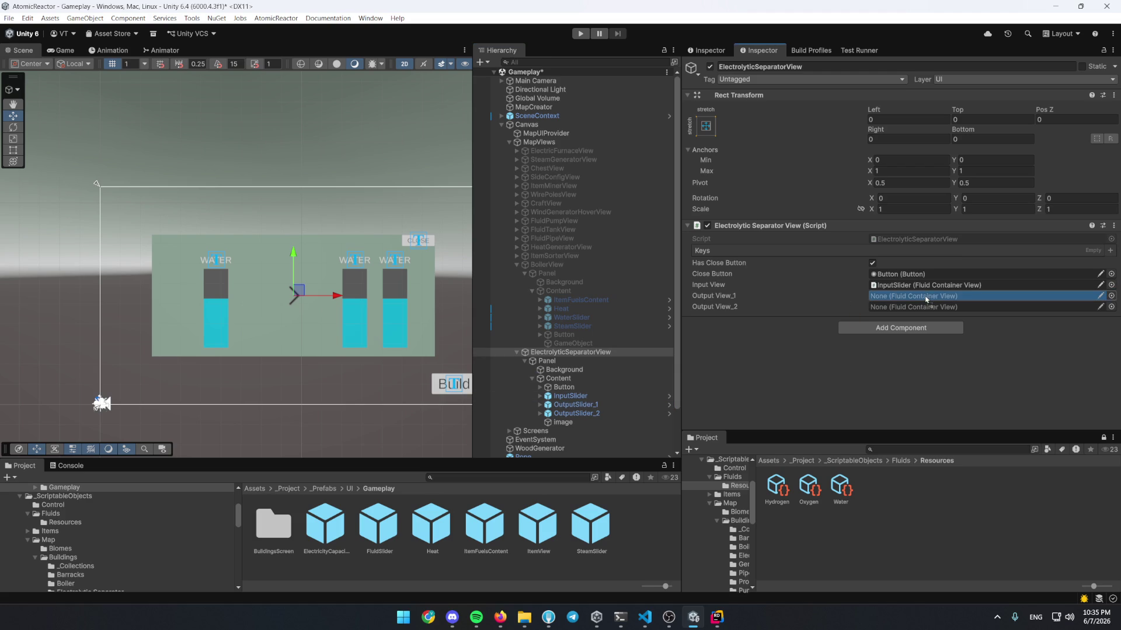
pyautogui.moveTo(575, 413)
pyautogui.mouseDown()
pyautogui.moveTo(818, 327)
pyautogui.moveTo(934, 307)
pyautogui.mouseUp()
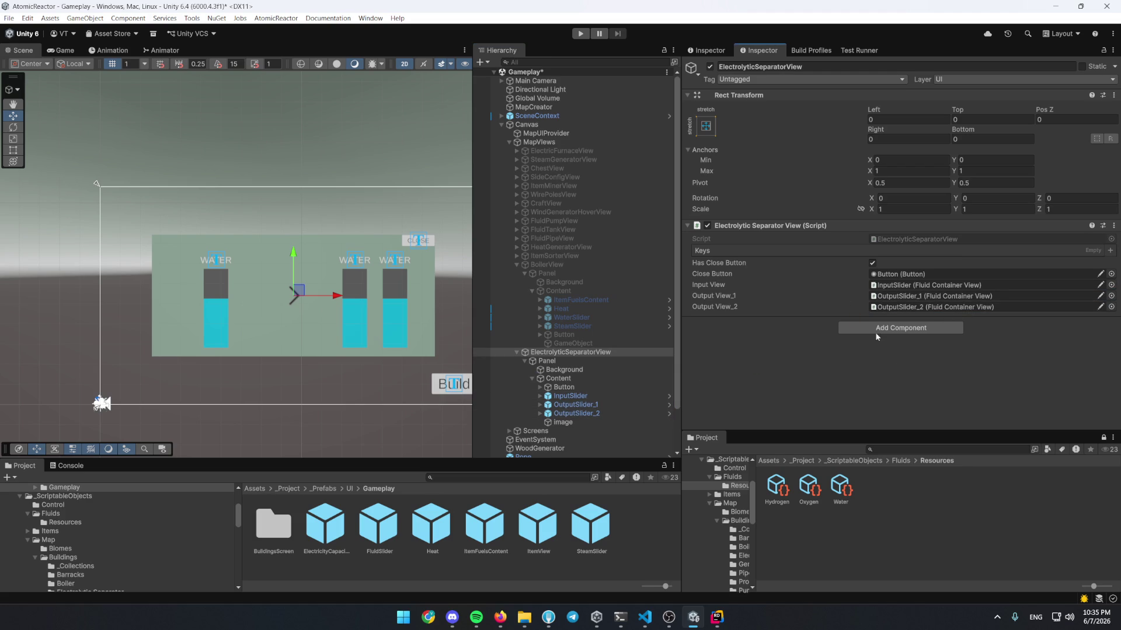
pyautogui.click(1110, 248)
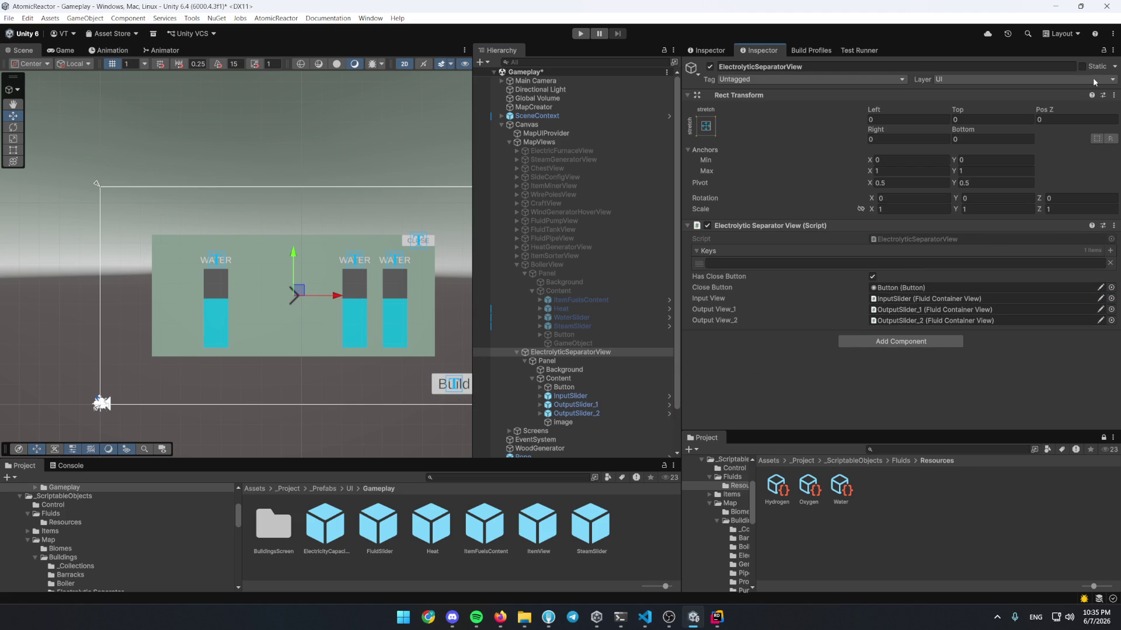
pyautogui.hotkey('ctrl', 's')
# Search the project for 'ctroly' and copy the Electrolytic Separator prefab's building key
pyautogui.click(524, 478)
pyautogui.write('ctroly')
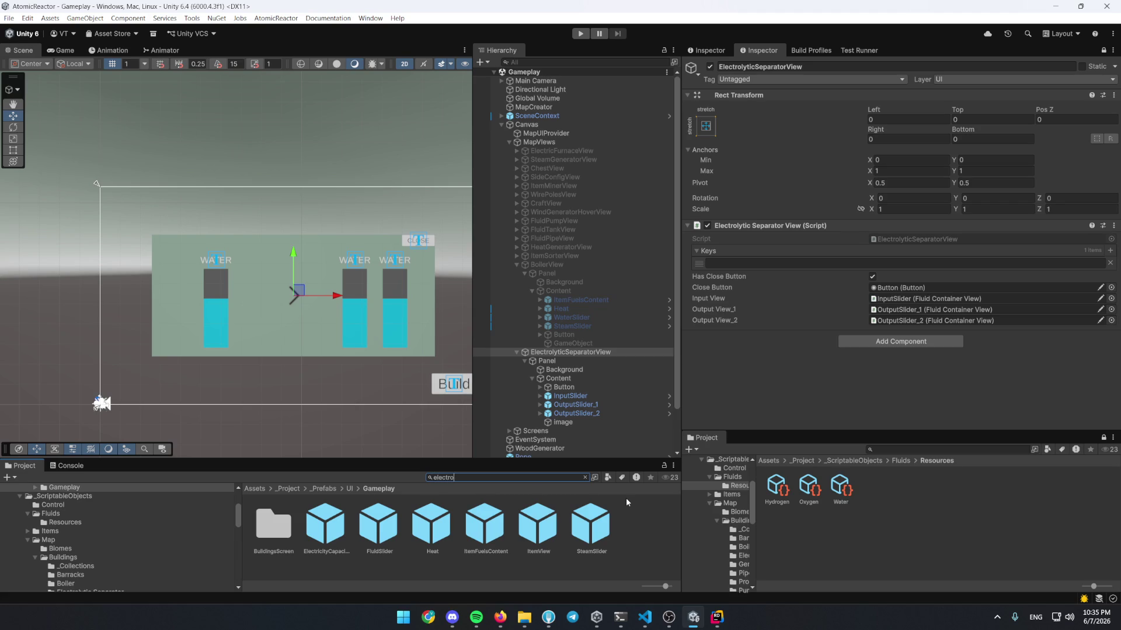
pyautogui.scroll(-2, 498, 524)
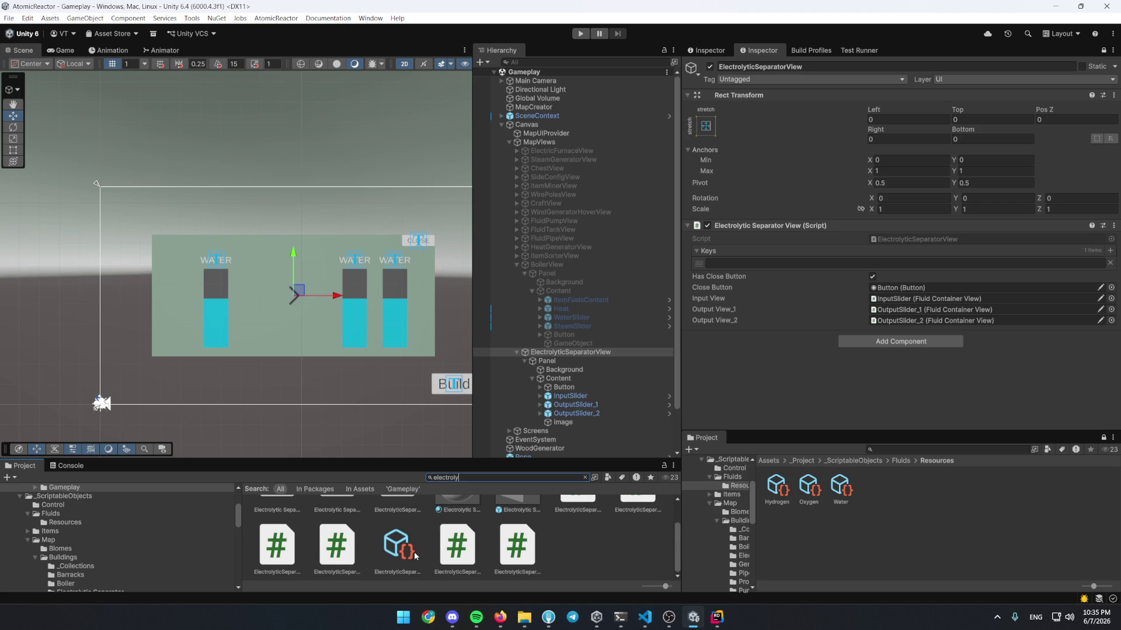
pyautogui.click(402, 546)
pyautogui.click(706, 51)
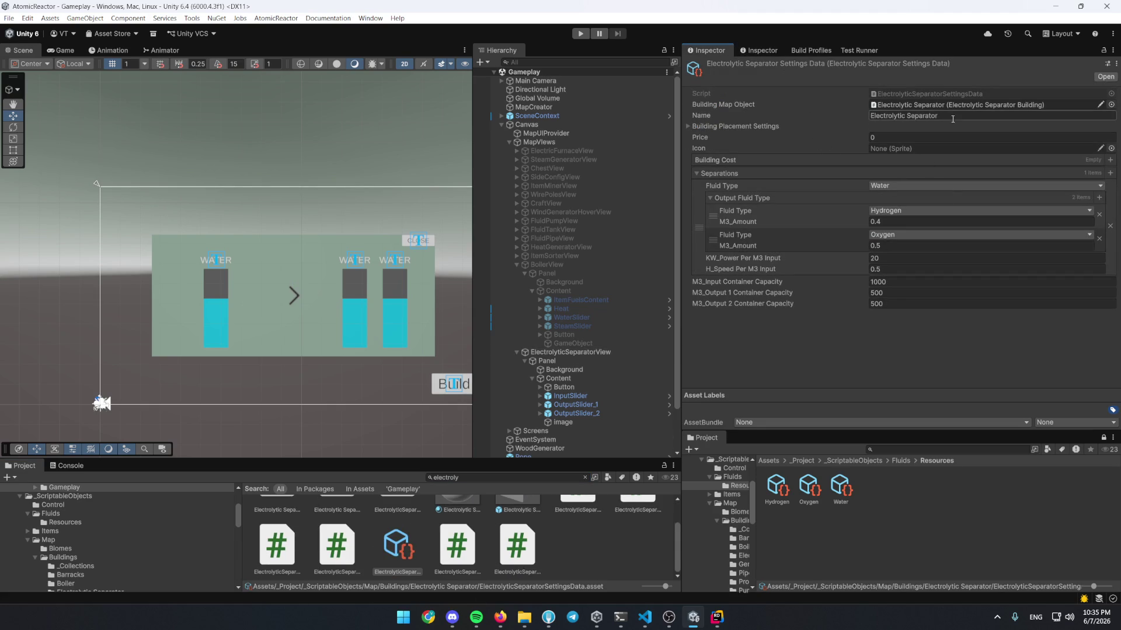
pyautogui.click(517, 528)
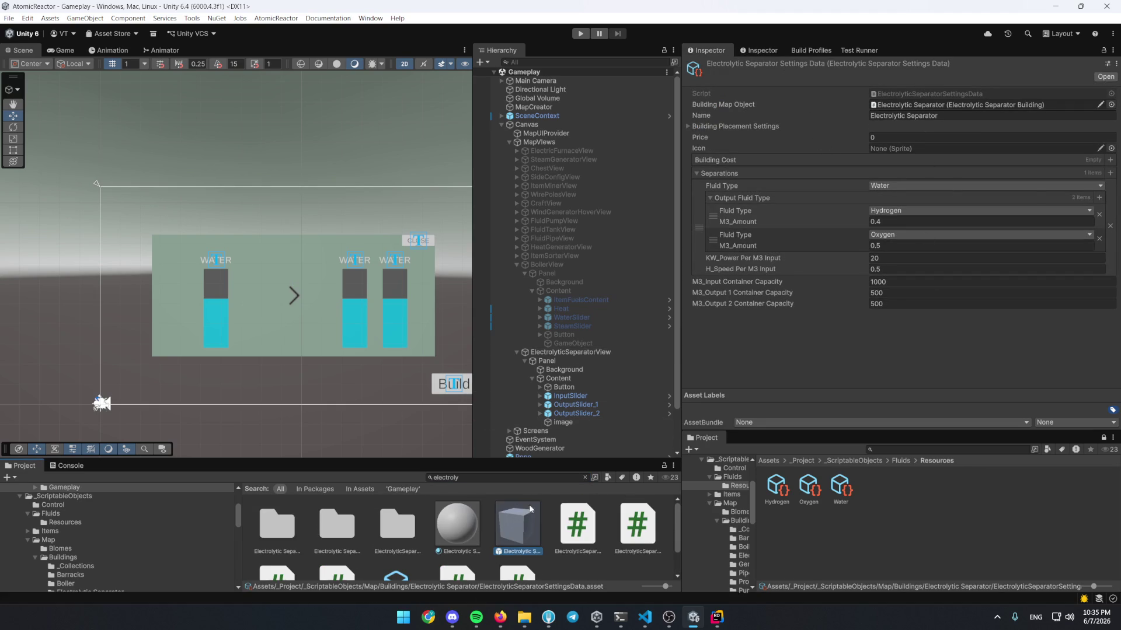
pyautogui.scroll(-10, 962, 234)
pyautogui.doubleClick(963, 216)
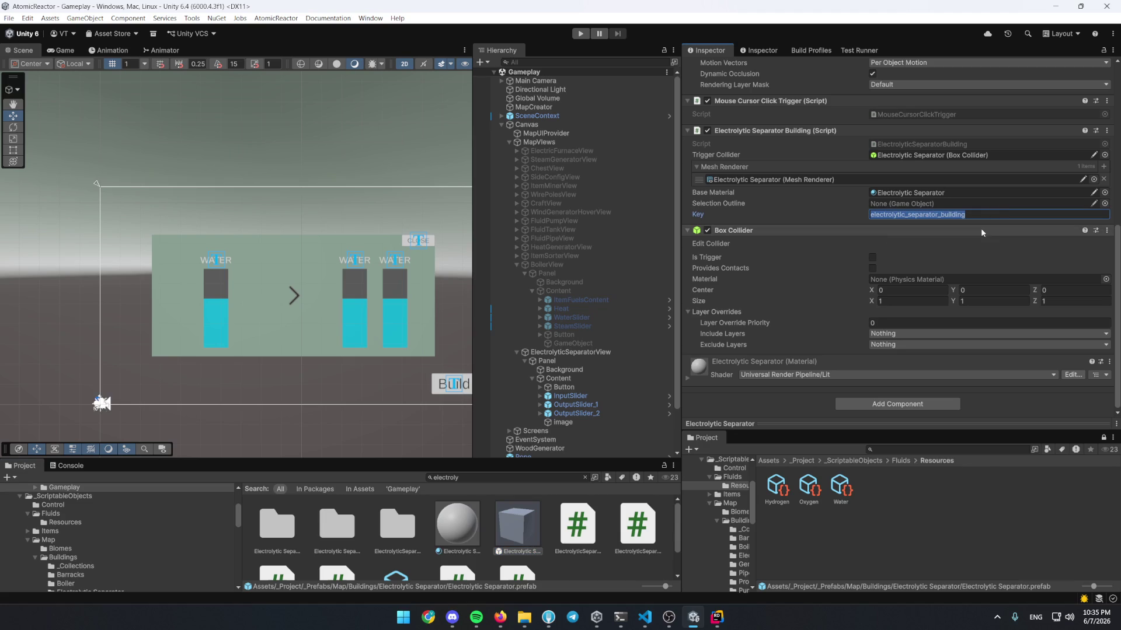
# Paste electrolytic_separator_building into the view's Keys entry and deactivate the separator panel
pyautogui.click(570, 352)
pyautogui.click(903, 264)
pyautogui.hotkey('ctrl', 'v')
pyautogui.hotkey('shift', 'alt', 'a')
# Add ElectrolyticSeparatorView to MapUIProvider's Map Objects Views list and enter Play mode
pyautogui.click(561, 133)
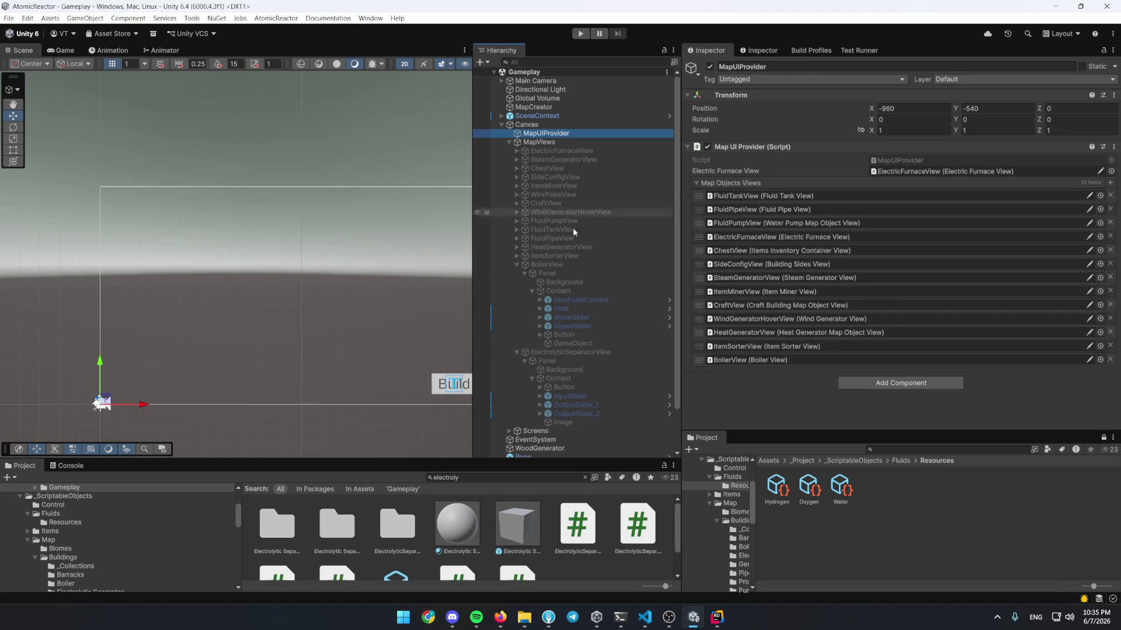
pyautogui.click(1111, 170)
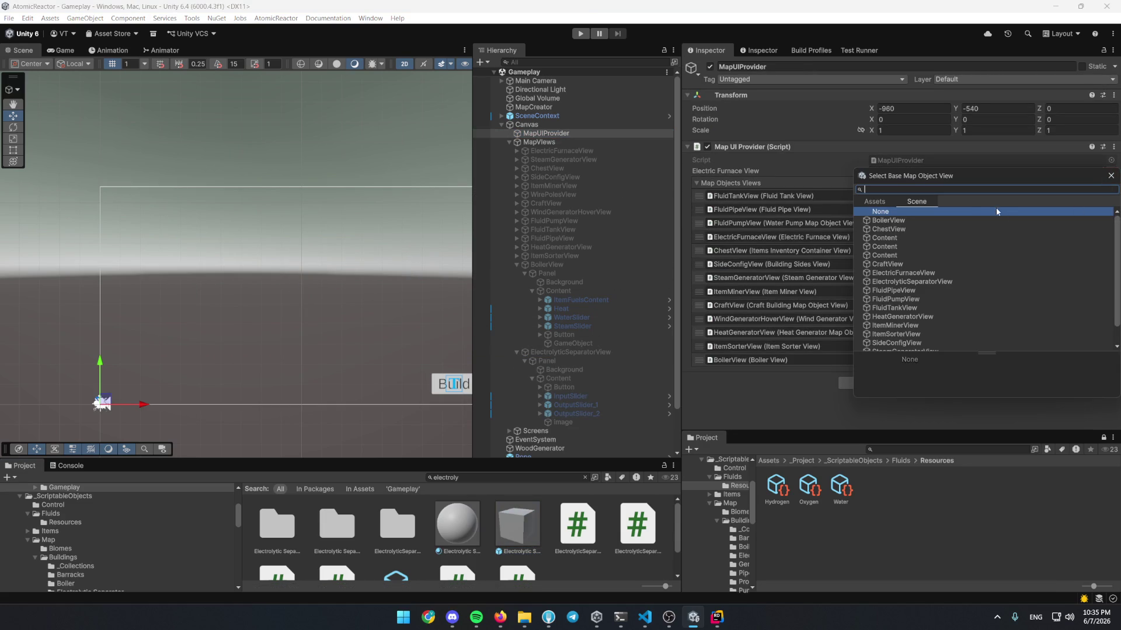
pyautogui.write('elec')
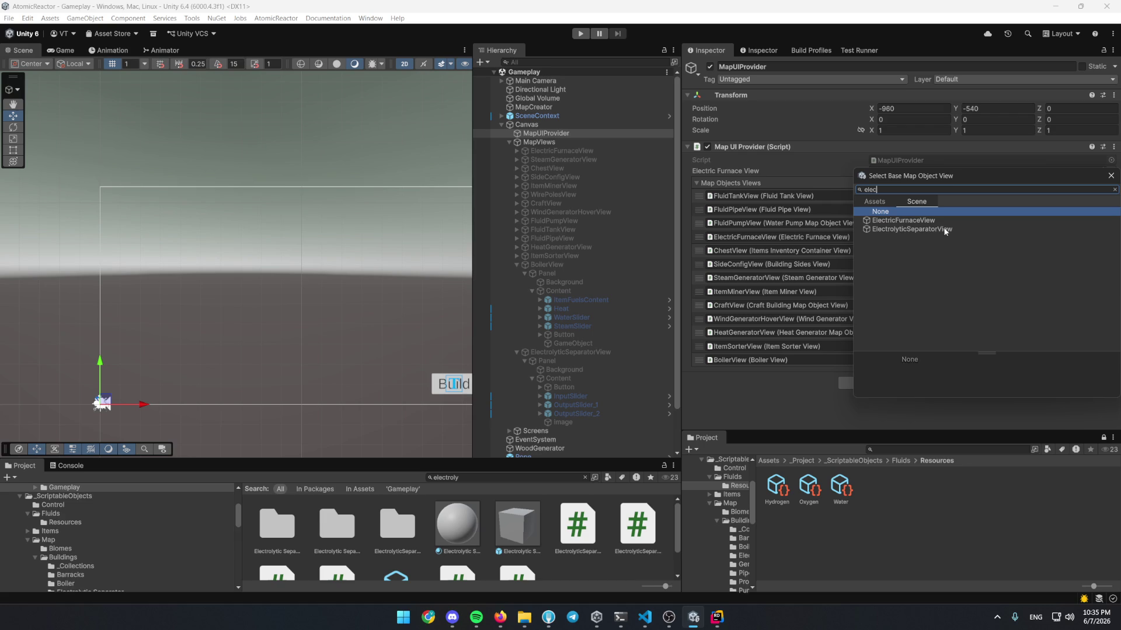
pyautogui.doubleClick(911, 230)
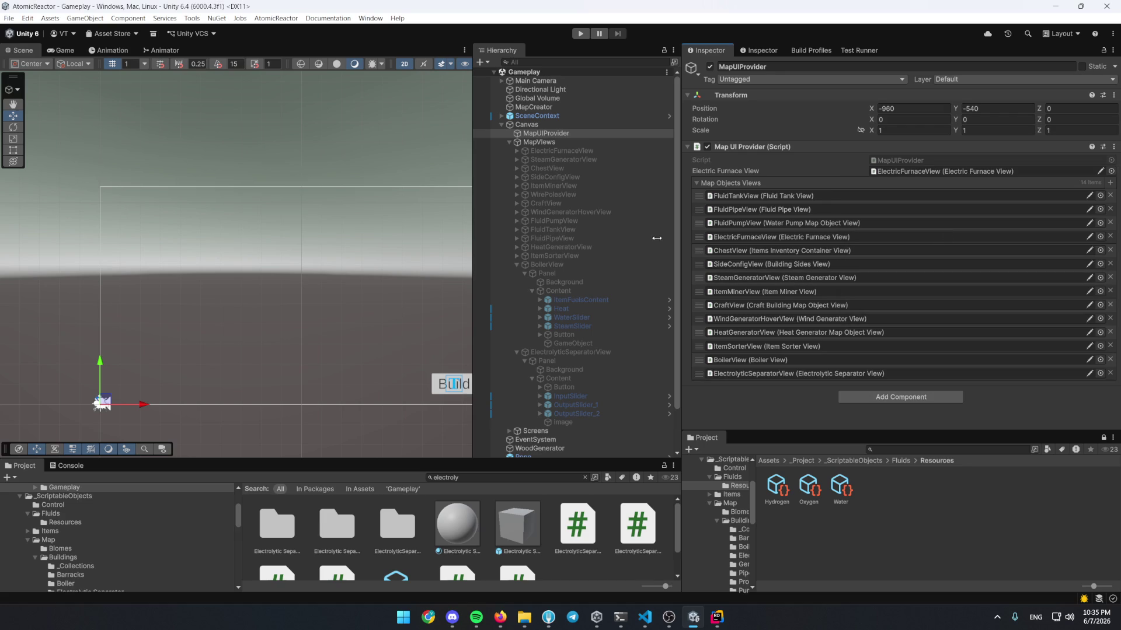
pyautogui.hotkey('ctrl', 'p')
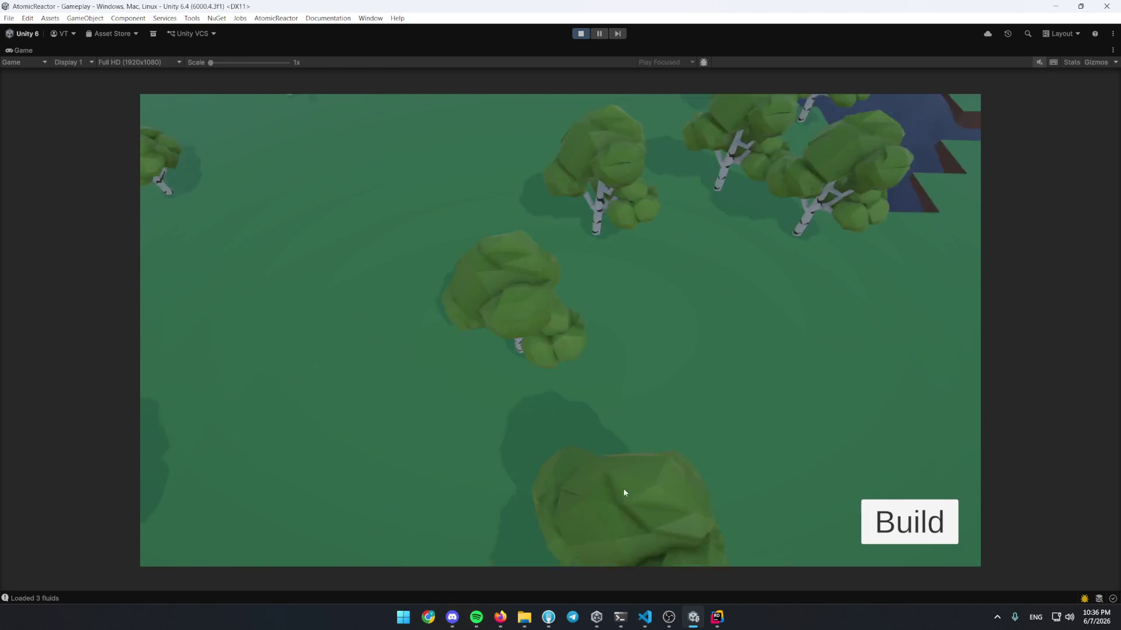
# Browse the build categories and place a Water Pump on the island
pyautogui.click(909, 521)
pyautogui.click(220, 395)
pyautogui.click(220, 396)
pyautogui.click(232, 335)
pyautogui.click(227, 286)
pyautogui.click(234, 233)
pyautogui.click(239, 332)
pyautogui.scroll(-5, 317, 328)
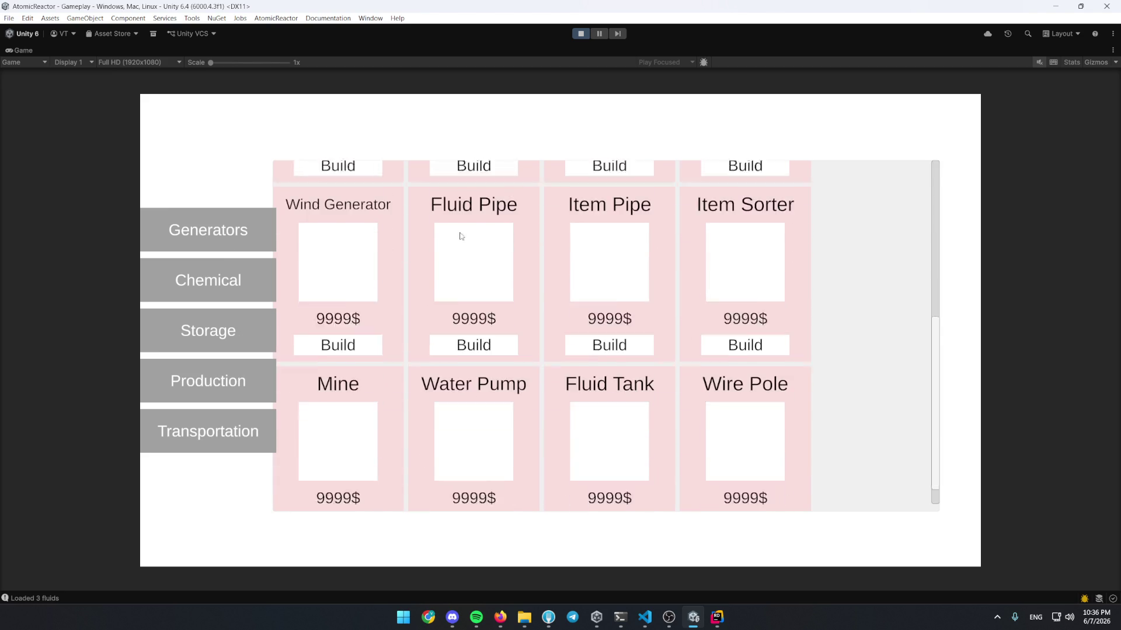
pyautogui.click(490, 500)
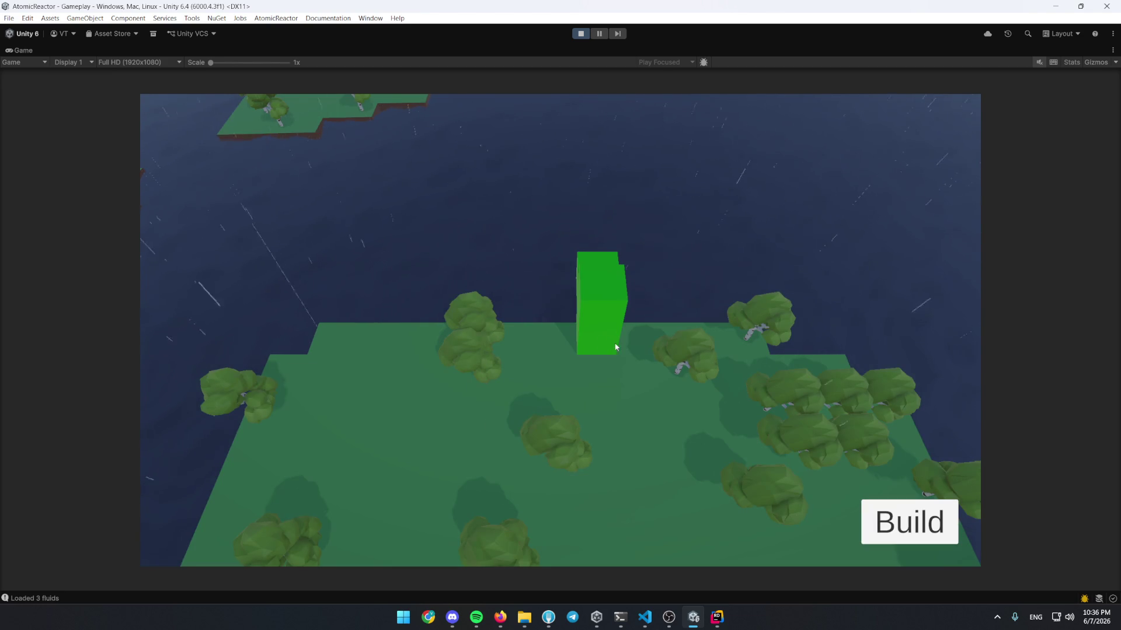
pyautogui.click(613, 345)
# Build an Electrolytic Separator from the Chemical category and open its panel, which shows EMPTY
pyautogui.scroll(-1, 565, 382)
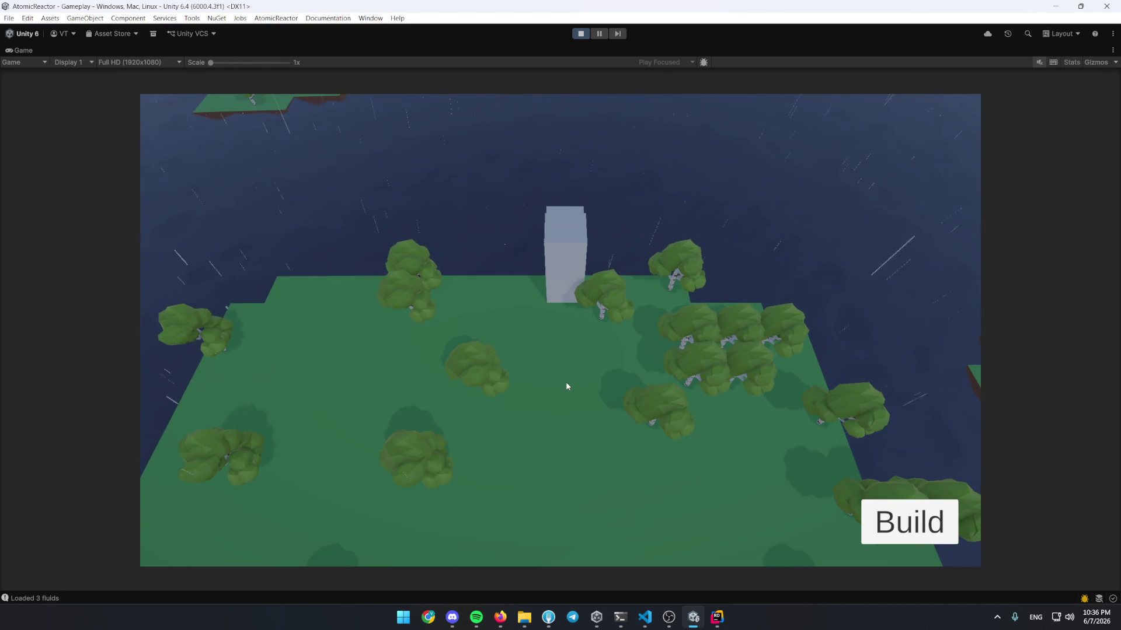
pyautogui.scroll(-1, 565, 362)
pyautogui.click(889, 503)
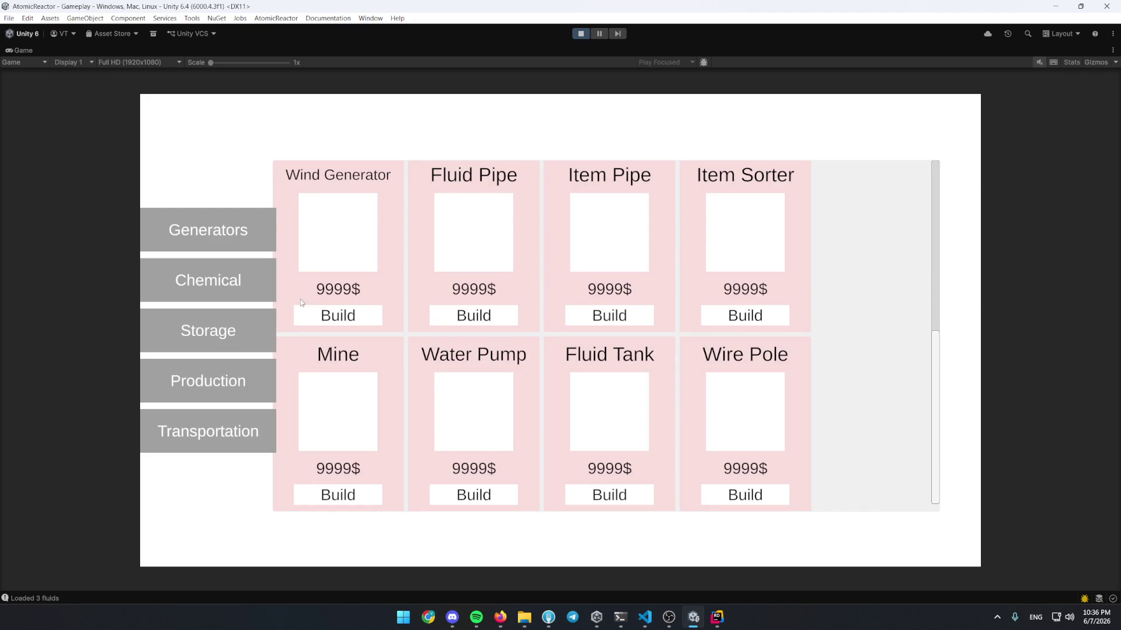
pyautogui.click(239, 289)
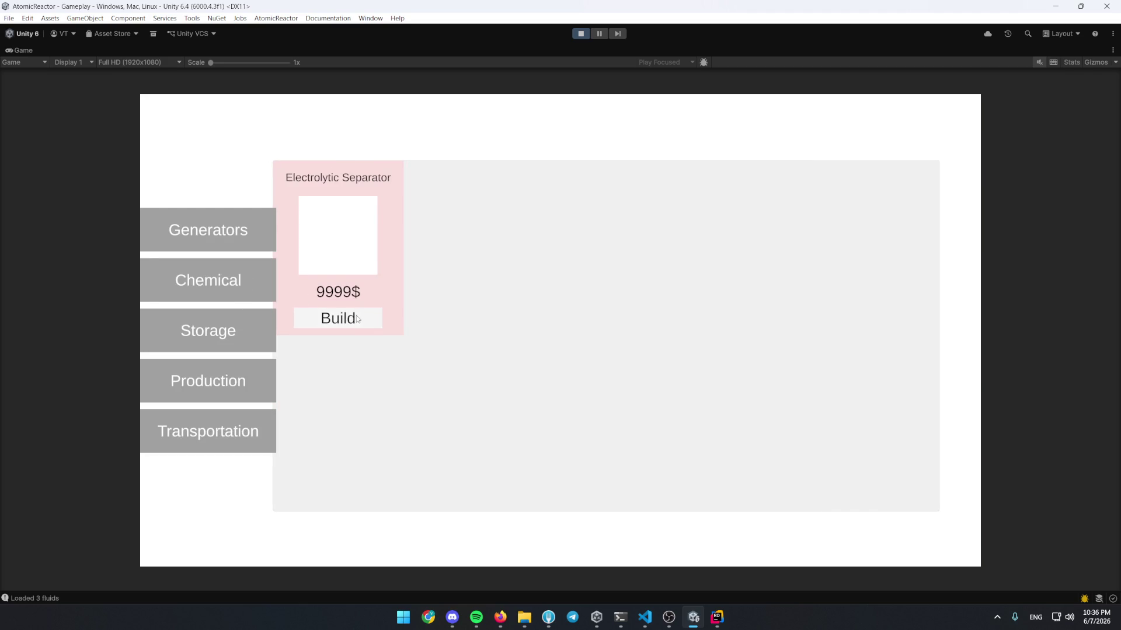
pyautogui.click(359, 318)
pyautogui.click(559, 416)
pyautogui.click(560, 416)
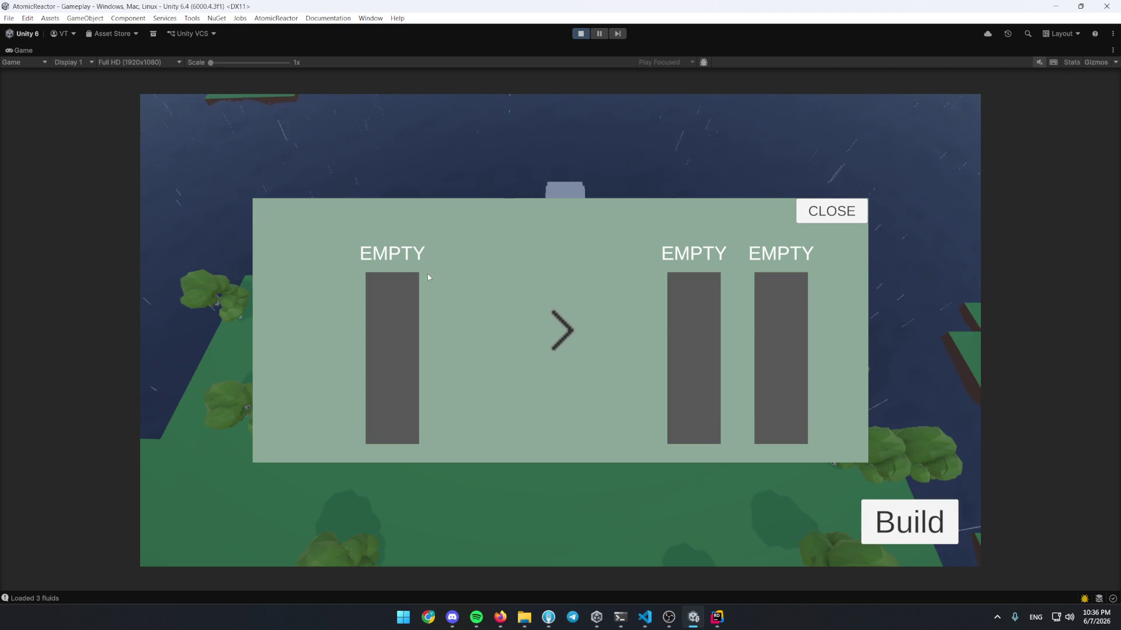
pyautogui.click(837, 216)
# Place four Wind Generators next to each other on the island
pyautogui.press('b')
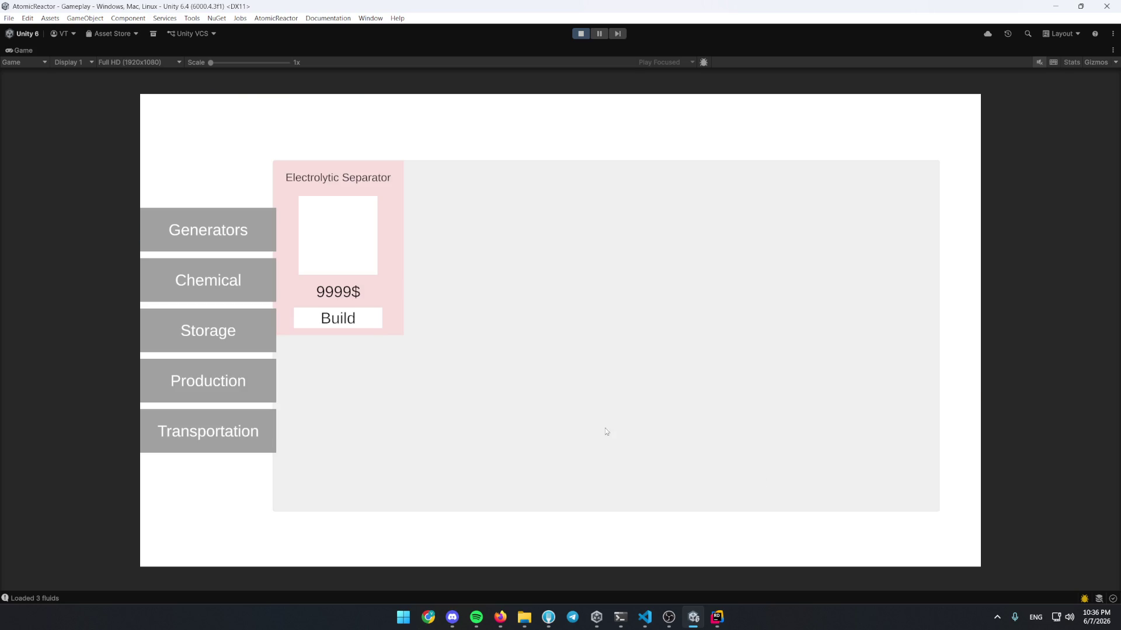
pyautogui.click(237, 238)
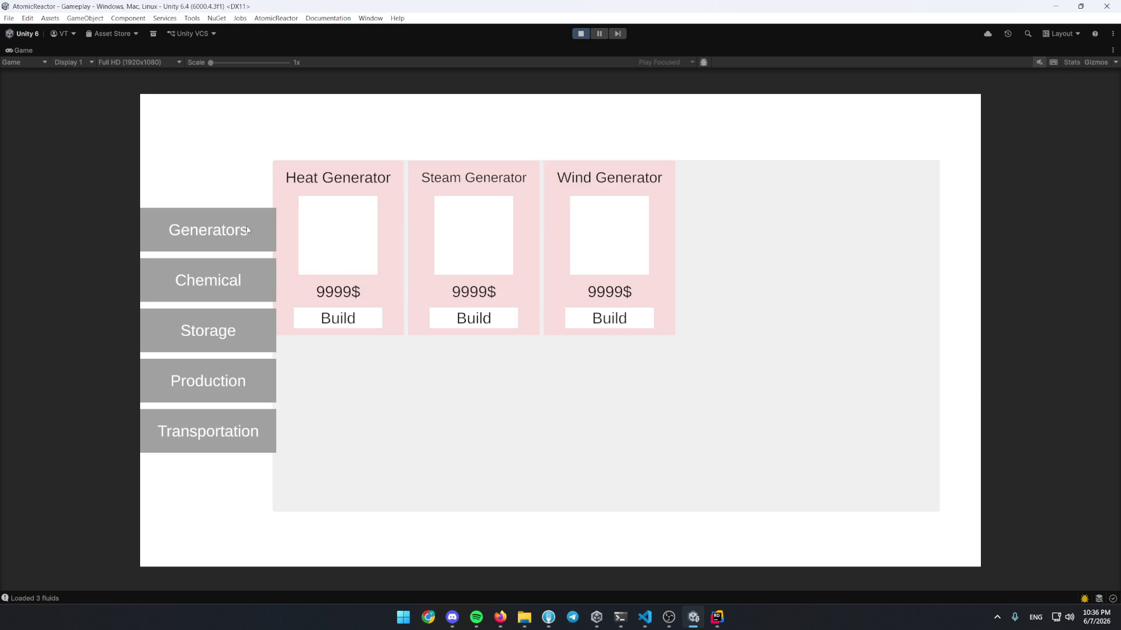
pyautogui.click(600, 325)
pyautogui.click(701, 441)
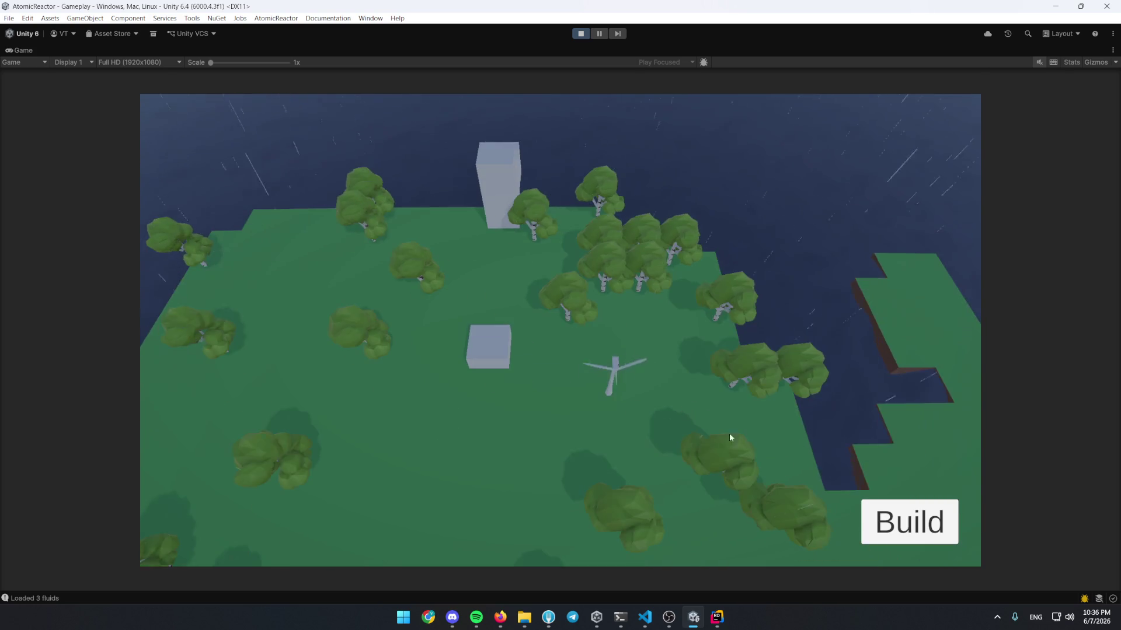
pyautogui.press('b')
pyautogui.click(579, 316)
pyautogui.click(648, 417)
pyautogui.press('b')
pyautogui.click(633, 331)
pyautogui.click(664, 388)
pyautogui.press('b')
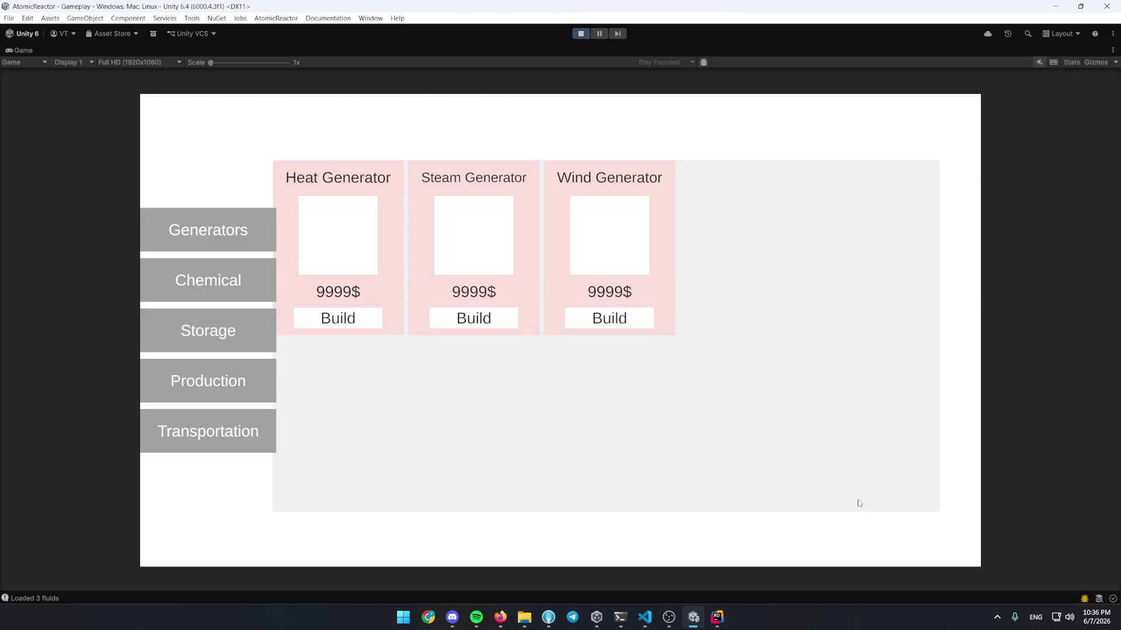
pyautogui.click(610, 318)
pyautogui.click(700, 379)
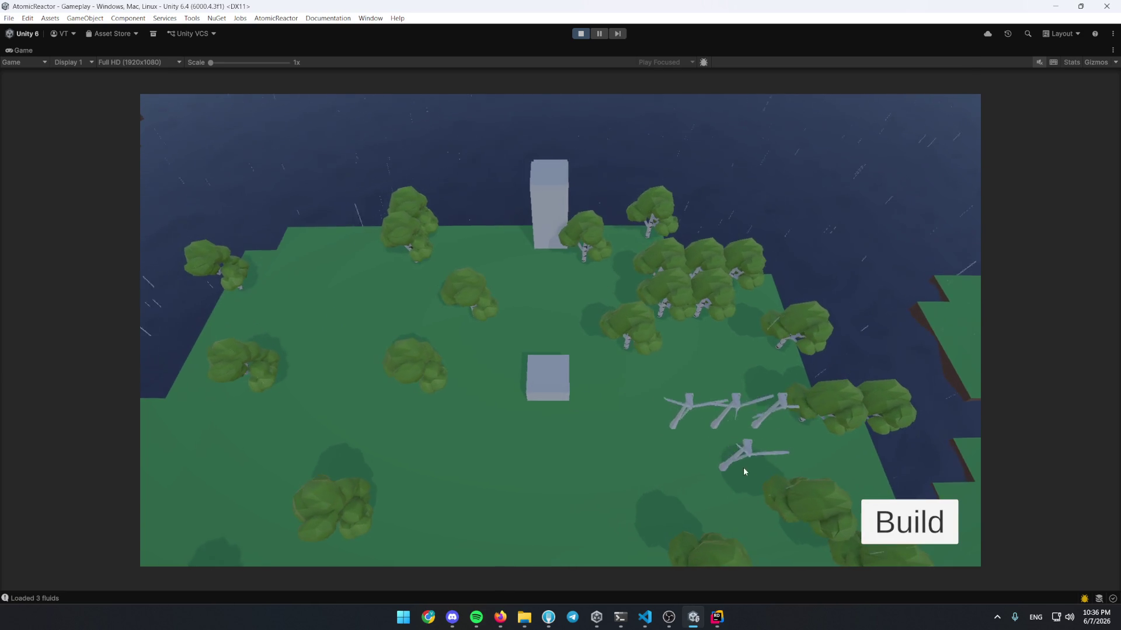
# Reopen the build menu and scroll the longer building list
pyautogui.press('b')
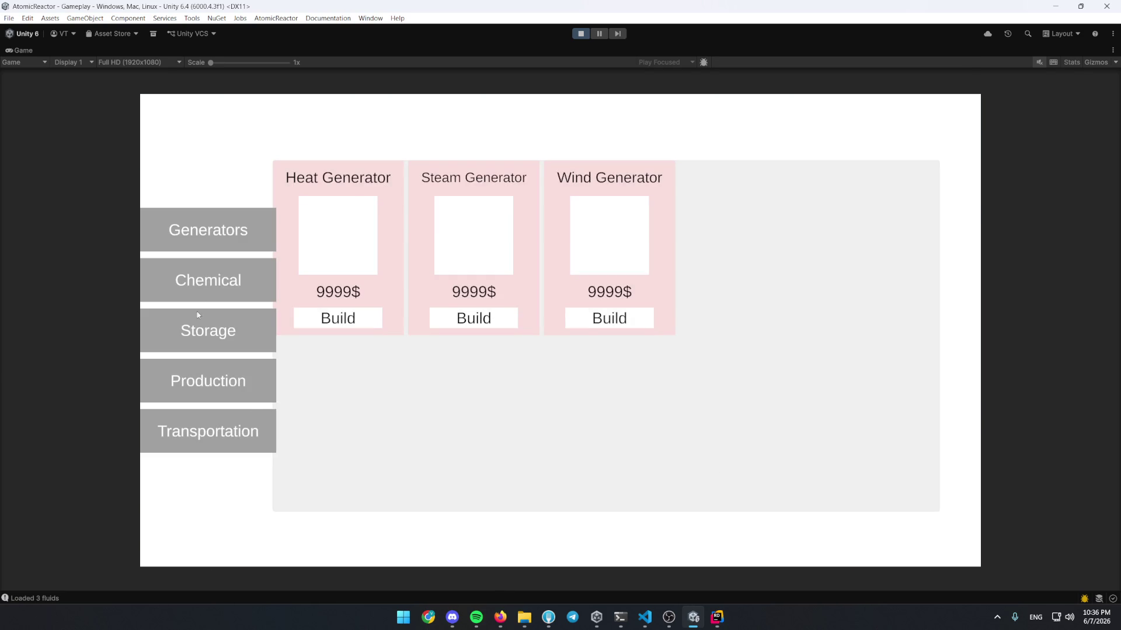
pyautogui.click(232, 337)
pyautogui.scroll(-3, 475, 219)
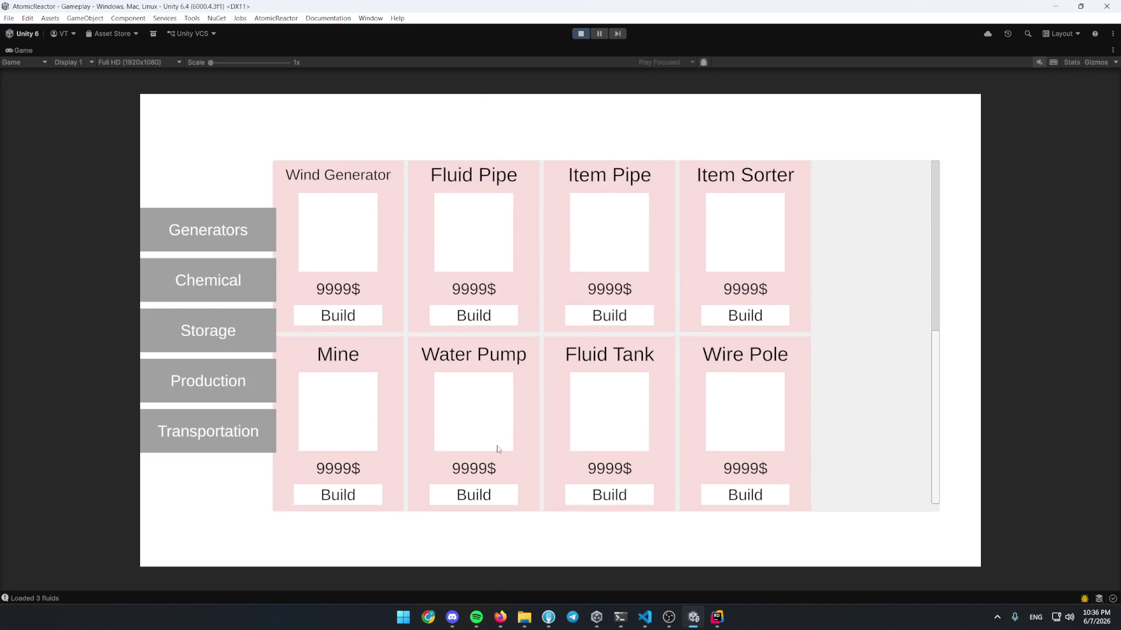
# Place another building from the full catalogue and check the separator's slot panel
pyautogui.scroll(3, 520, 421)
pyautogui.scroll(-3, 506, 332)
pyautogui.scroll(3, 536, 344)
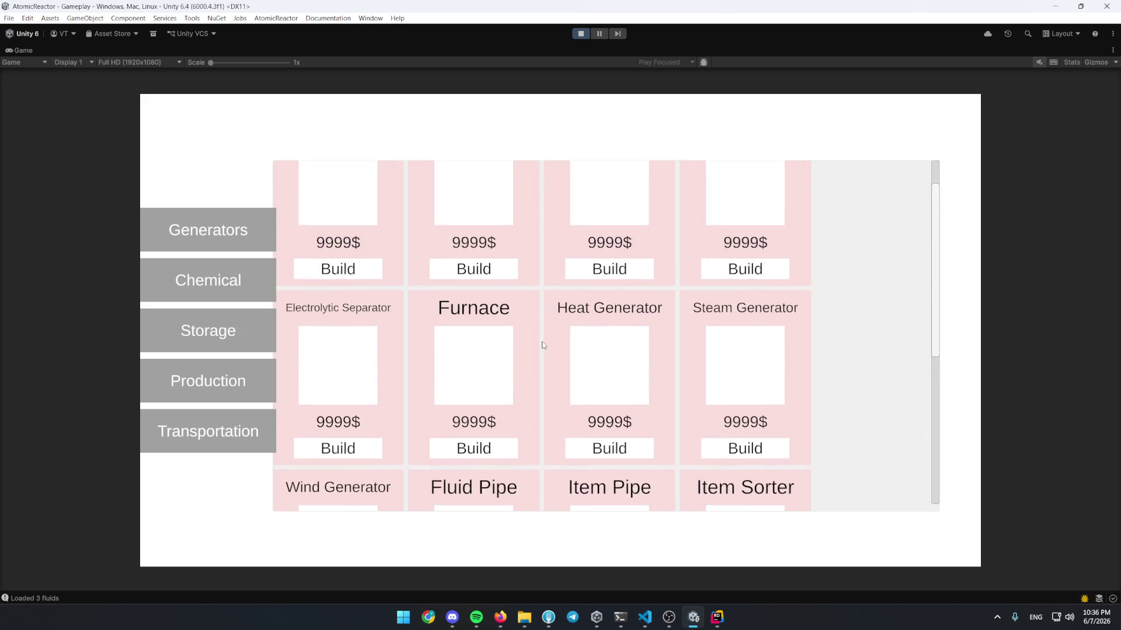
pyautogui.click(236, 241)
pyautogui.click(226, 326)
pyautogui.scroll(-3, 561, 397)
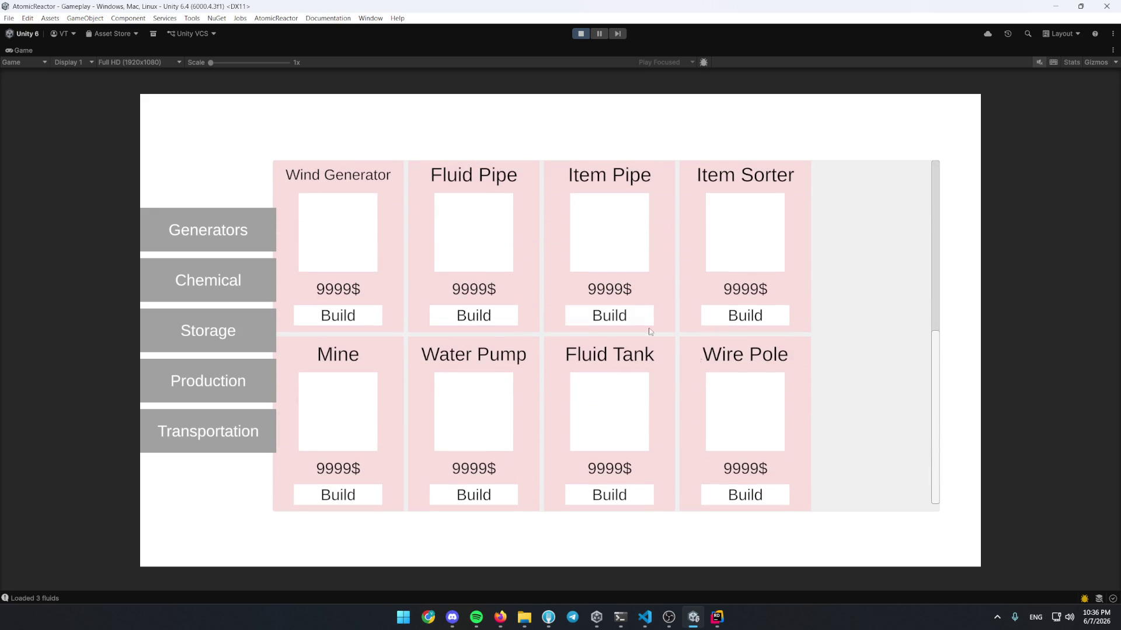
pyautogui.click(748, 496)
pyautogui.click(645, 390)
pyautogui.click(549, 386)
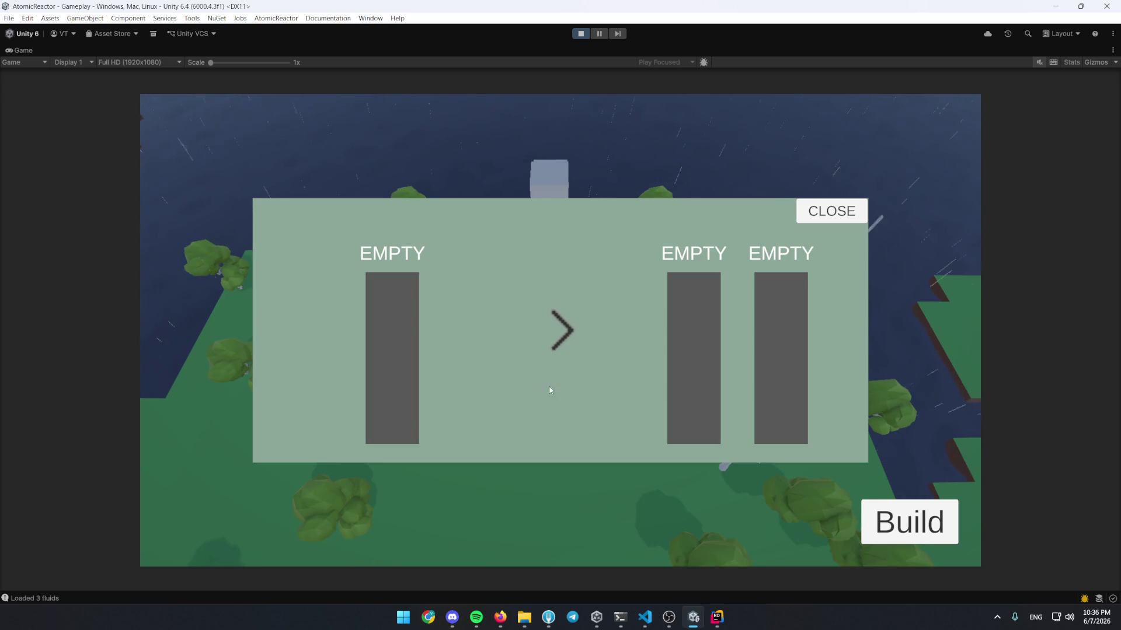
pyautogui.click(833, 214)
# Lay a Fluid Pipe beside the separator, confirm its slots still read EMPTY, then return to Rider
pyautogui.click(871, 513)
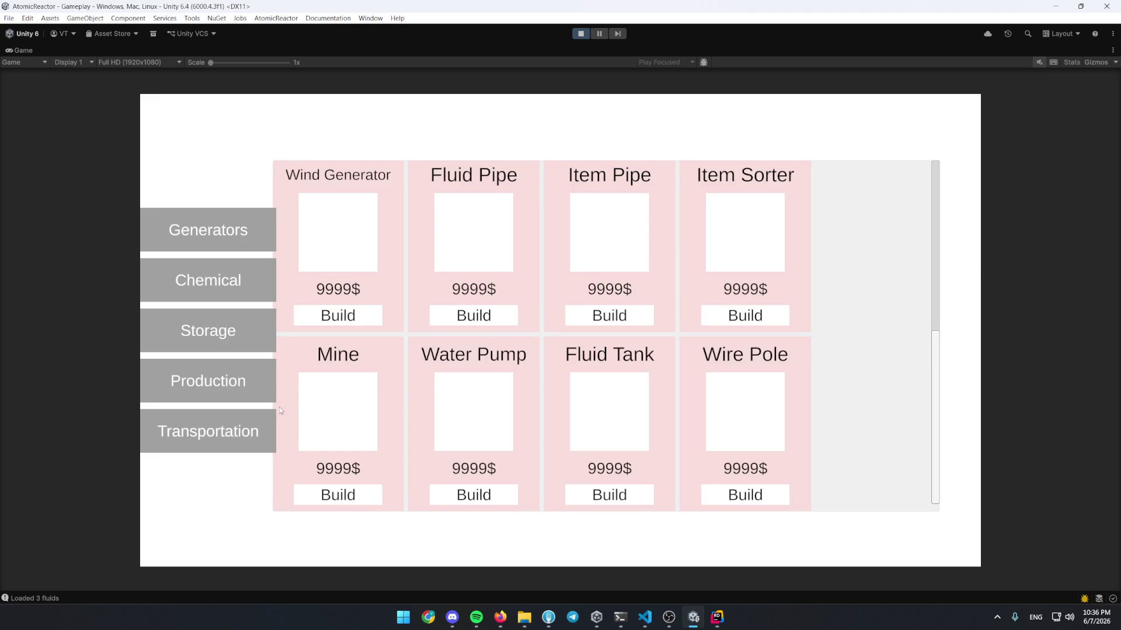
pyautogui.click(357, 317)
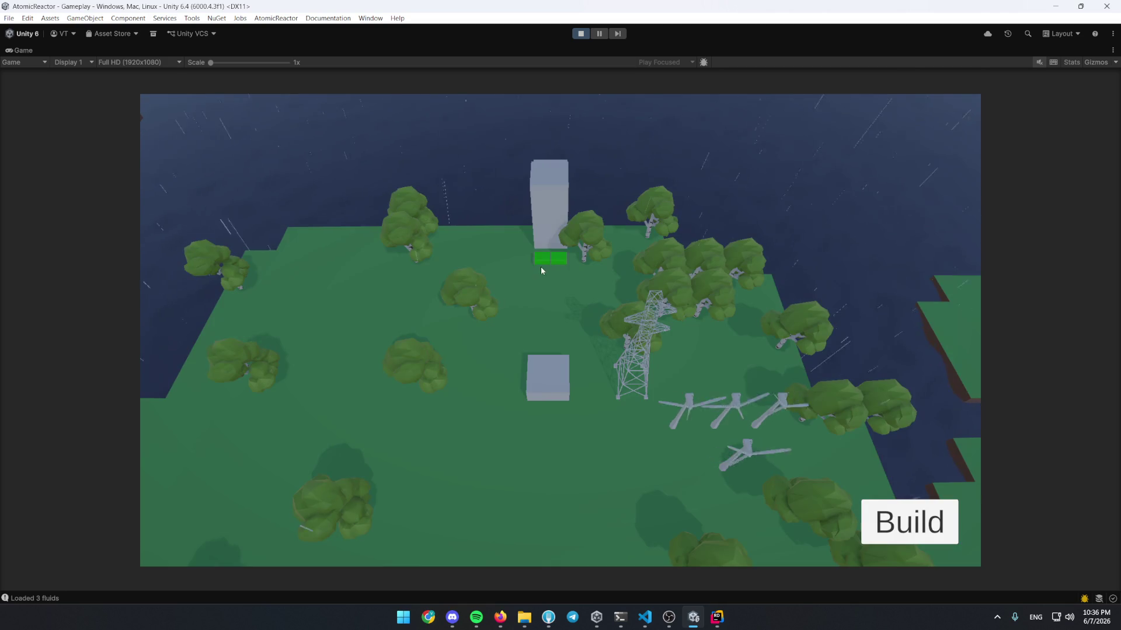
pyautogui.click(556, 343)
pyautogui.click(551, 380)
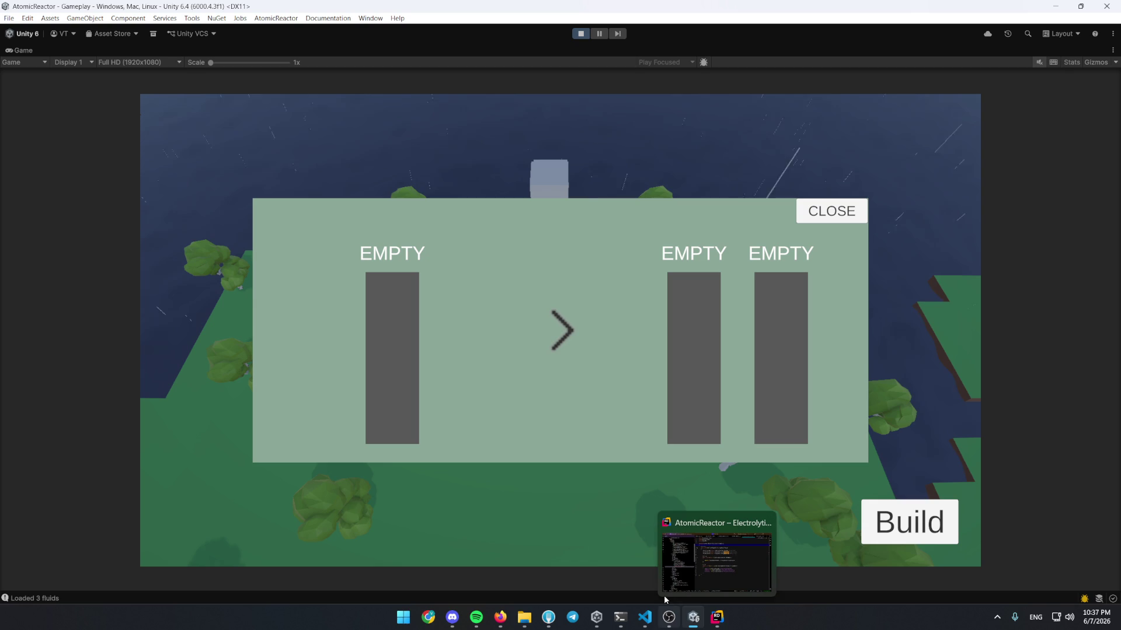
pyautogui.click(819, 212)
pyautogui.click(542, 377)
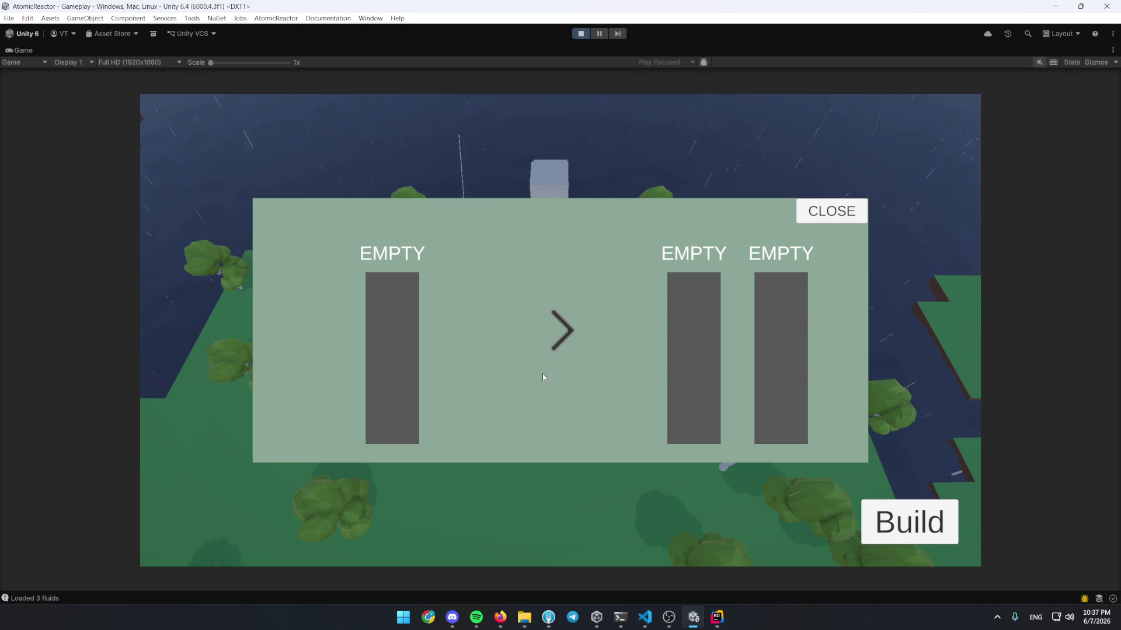
pyautogui.click(693, 616)
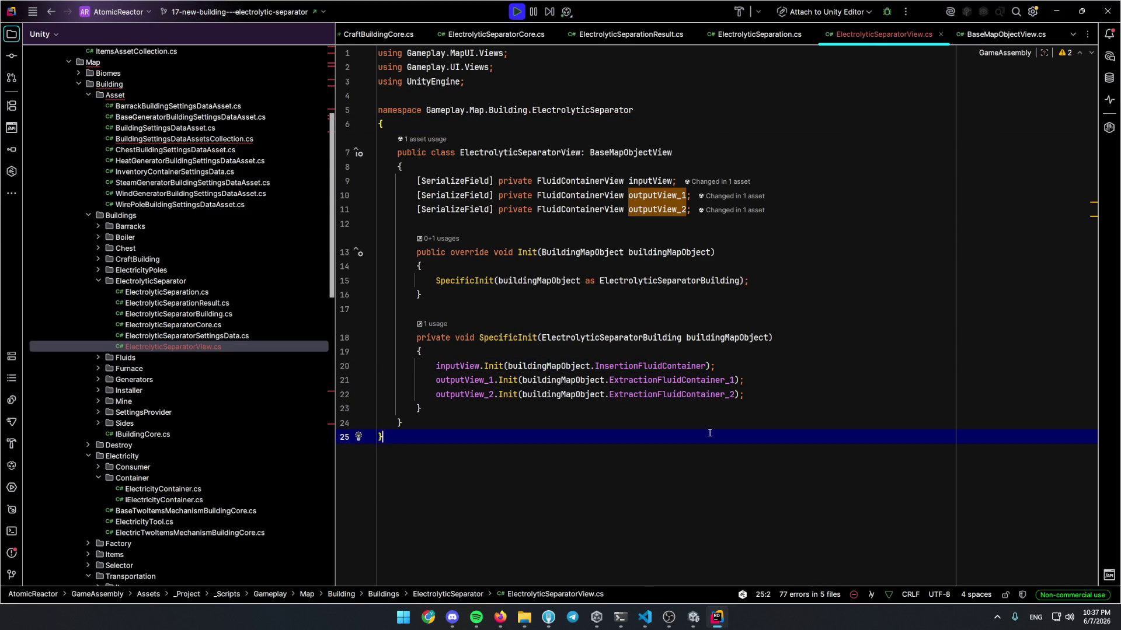
# Open ElectrolyticSeparatorBuilding via Go to Class and highlight IFluidInsertionTarget usages
pyautogui.hotkey('ctrl', 'n')
pyautogui.press('Down')
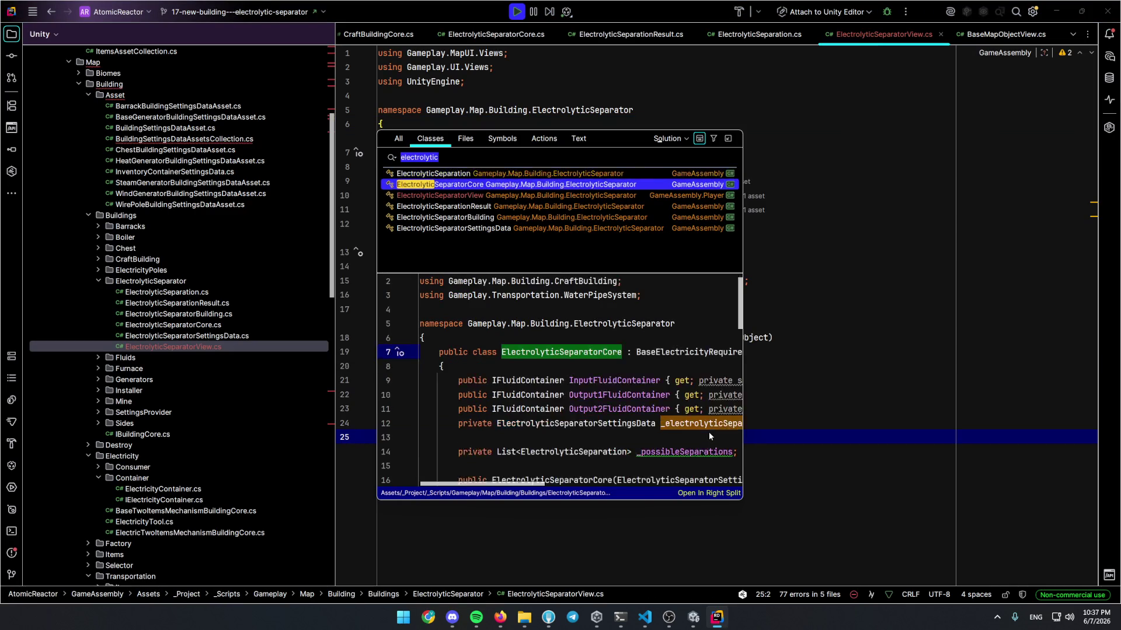
pyautogui.press('Down')
pyautogui.press('Down')
pyautogui.press('Down')
pyautogui.press('Return')
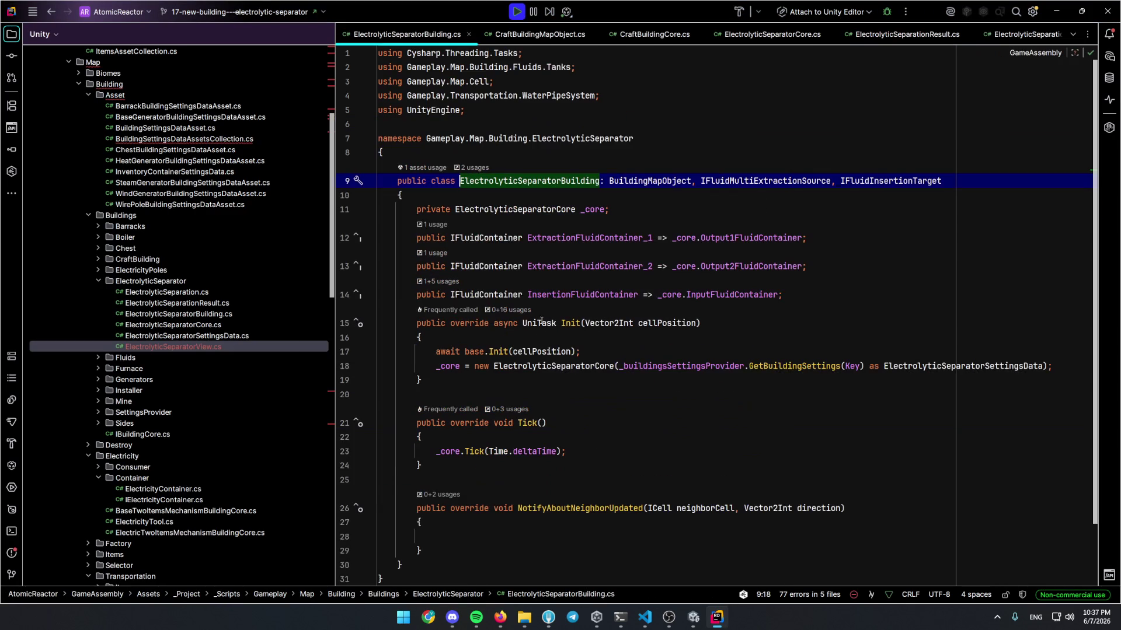
pyautogui.click(853, 181)
pyautogui.scroll(-2, 730, 245)
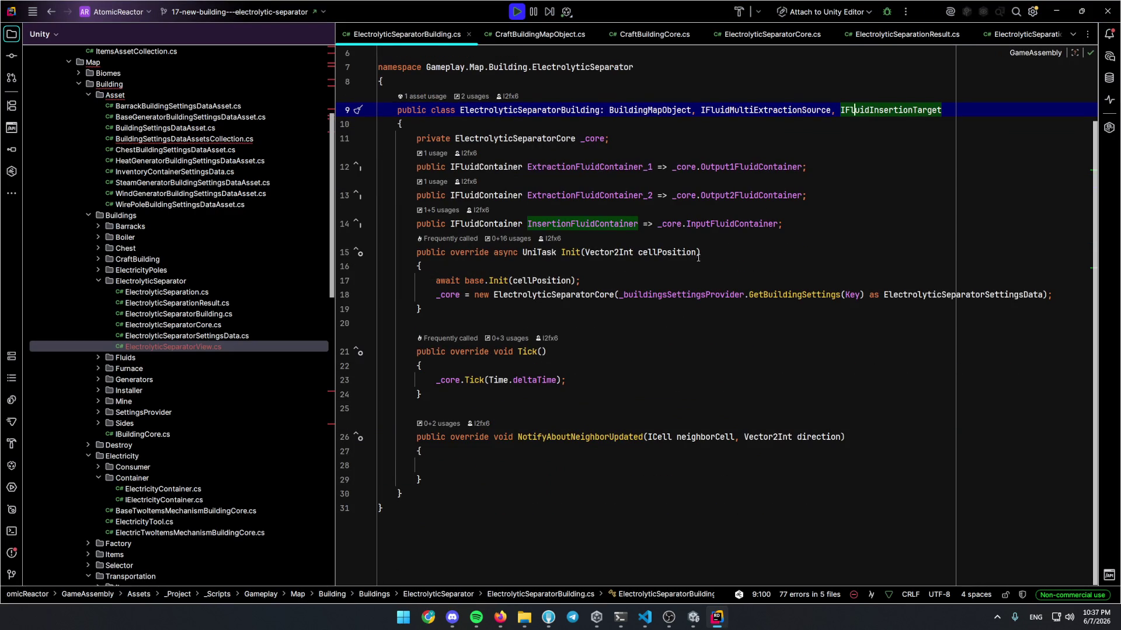
# Attach the debugger to Unity Editor and break on the InsertionFluidContainer getter at line 14
pyautogui.click(887, 12)
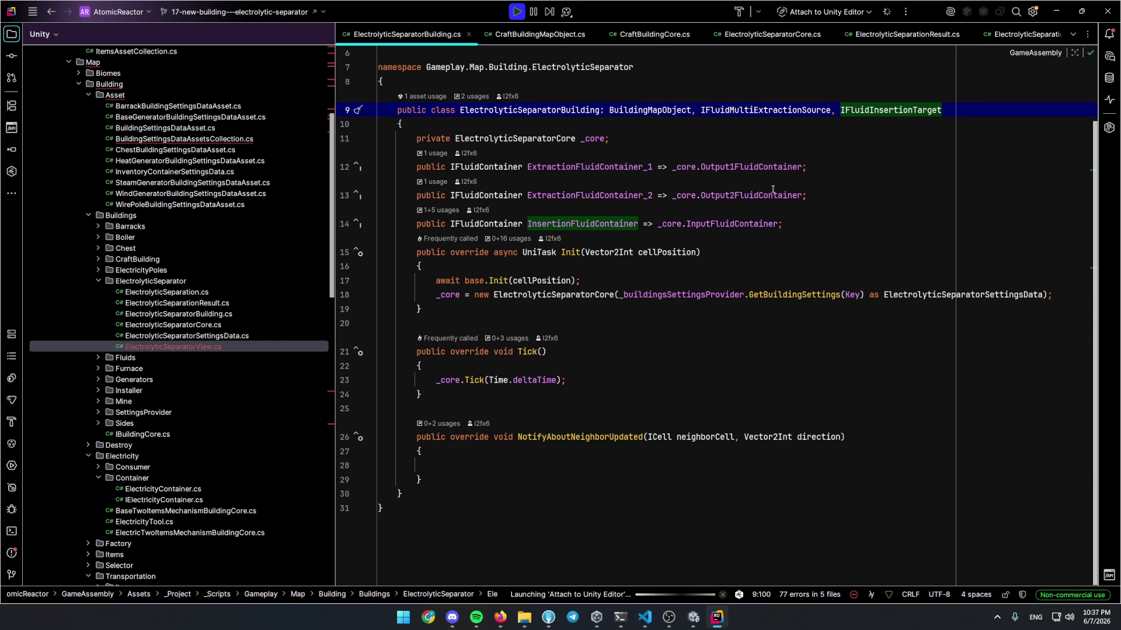
pyautogui.scroll(1, 583, 234)
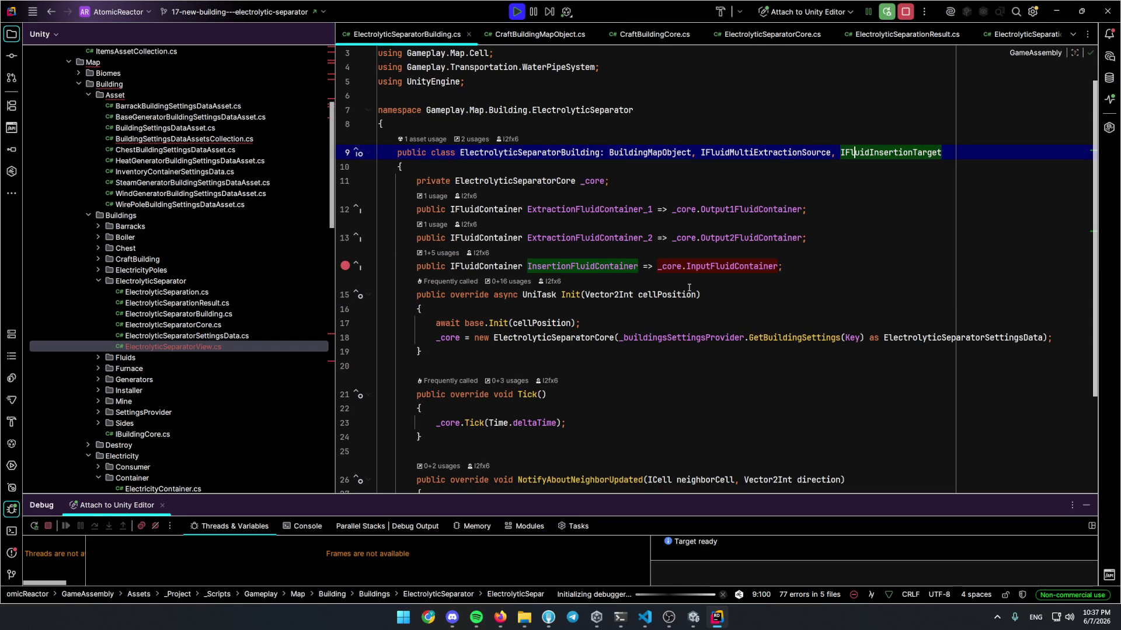
pyautogui.click(696, 295)
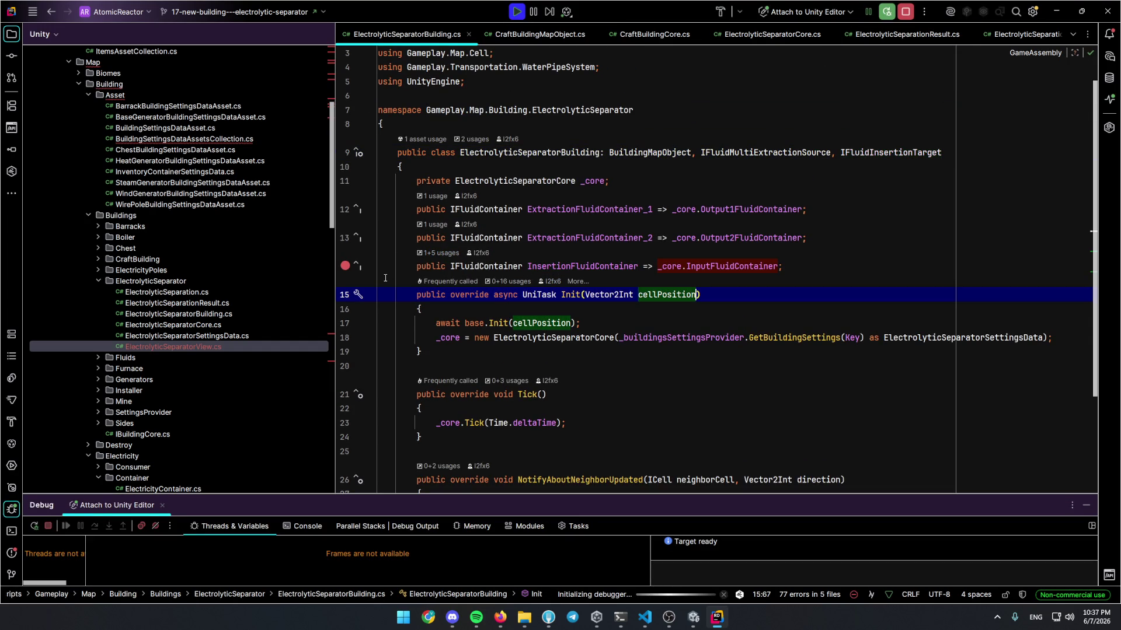
pyautogui.click(345, 350)
pyautogui.hotkey('ctrl', 'shift', 'F8')
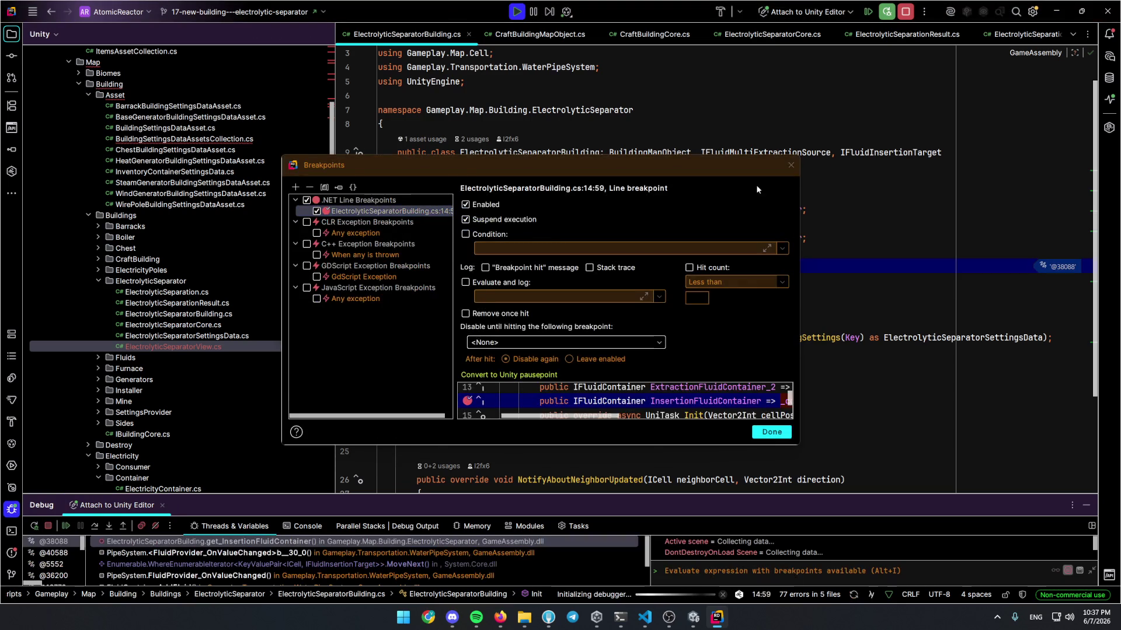
# Jump to the PipeSystem caller frame and inspect the filtered insertion targets, including the separator
pyautogui.click(795, 166)
pyautogui.click(273, 552)
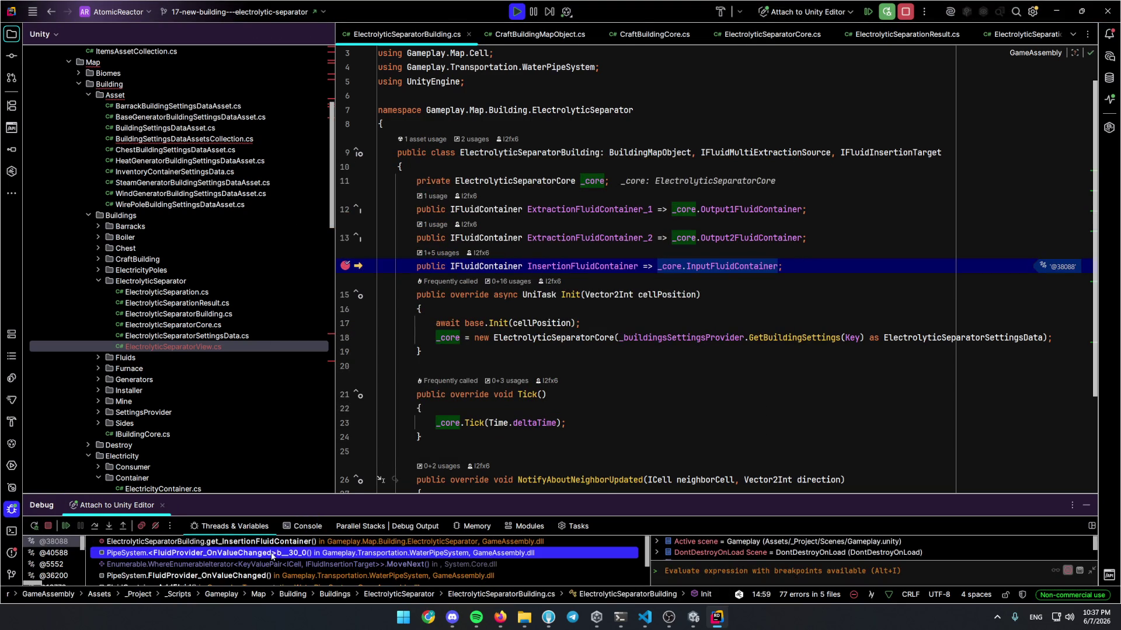
pyautogui.scroll(1, 1030, 269)
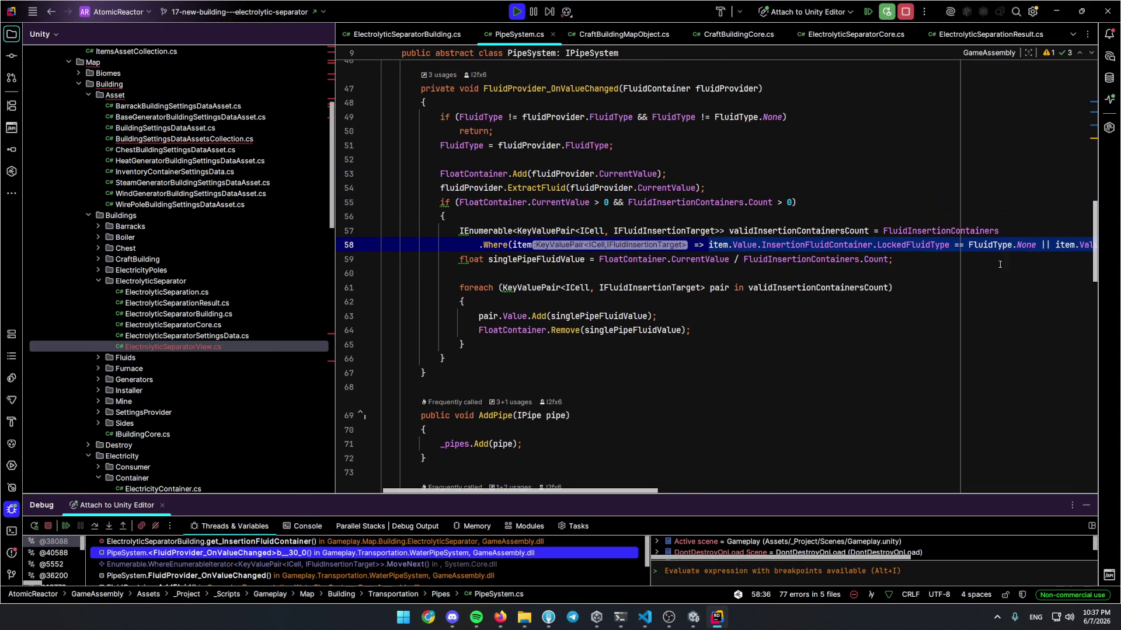
pyautogui.moveTo(963, 245)
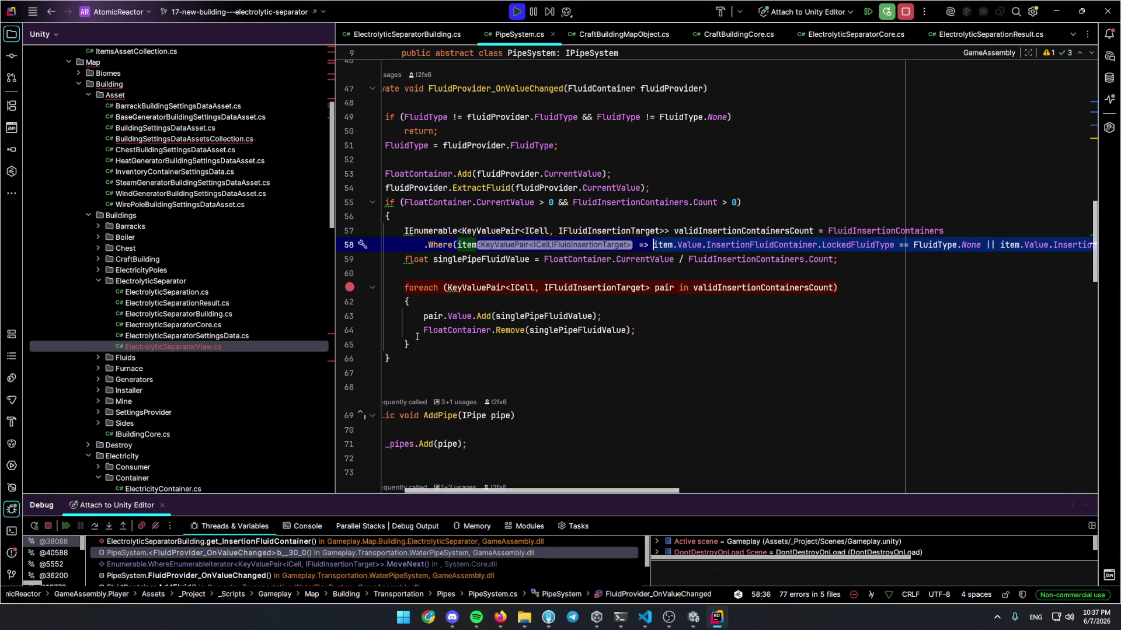
pyautogui.press('F5')
pyautogui.press('F5')
pyautogui.moveTo(544, 318)
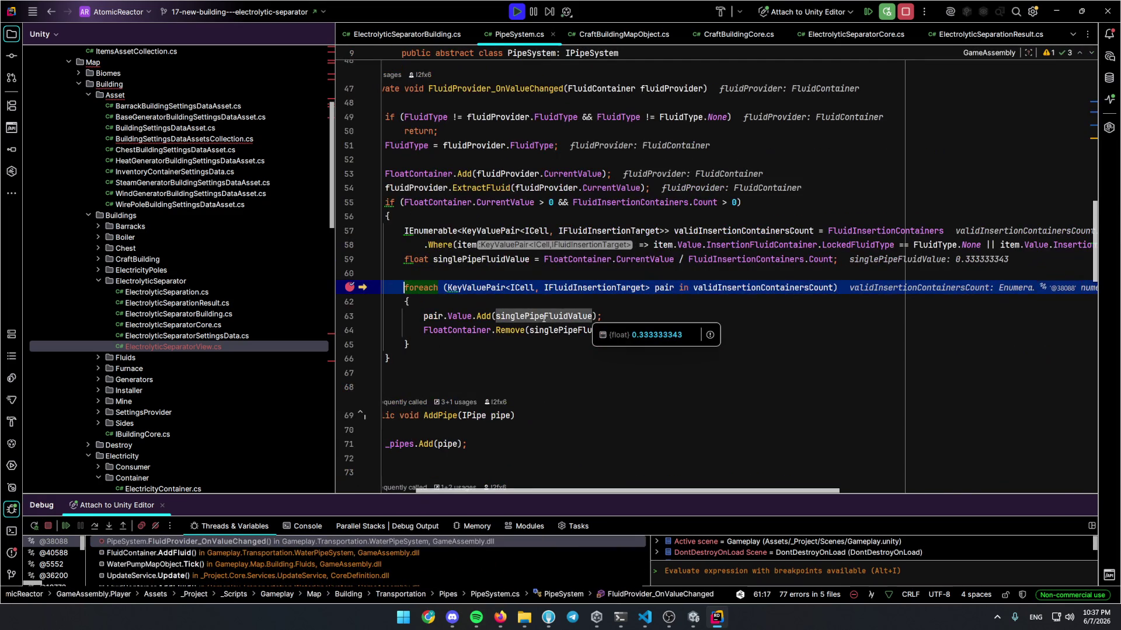
pyautogui.moveTo(713, 289)
pyautogui.click(711, 308)
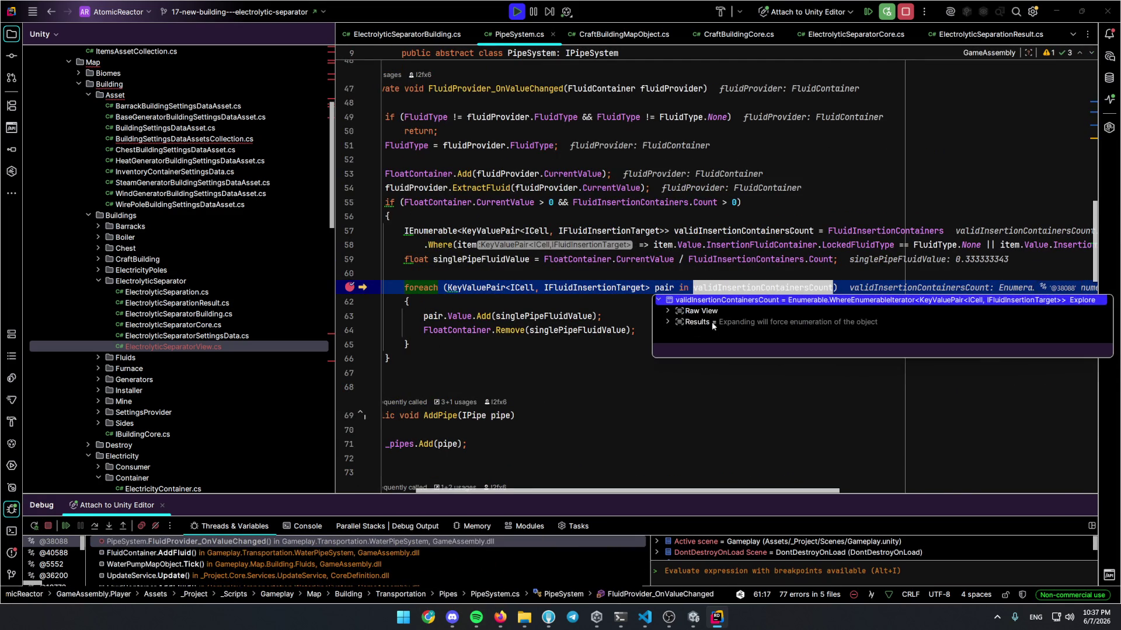
pyautogui.click(665, 323)
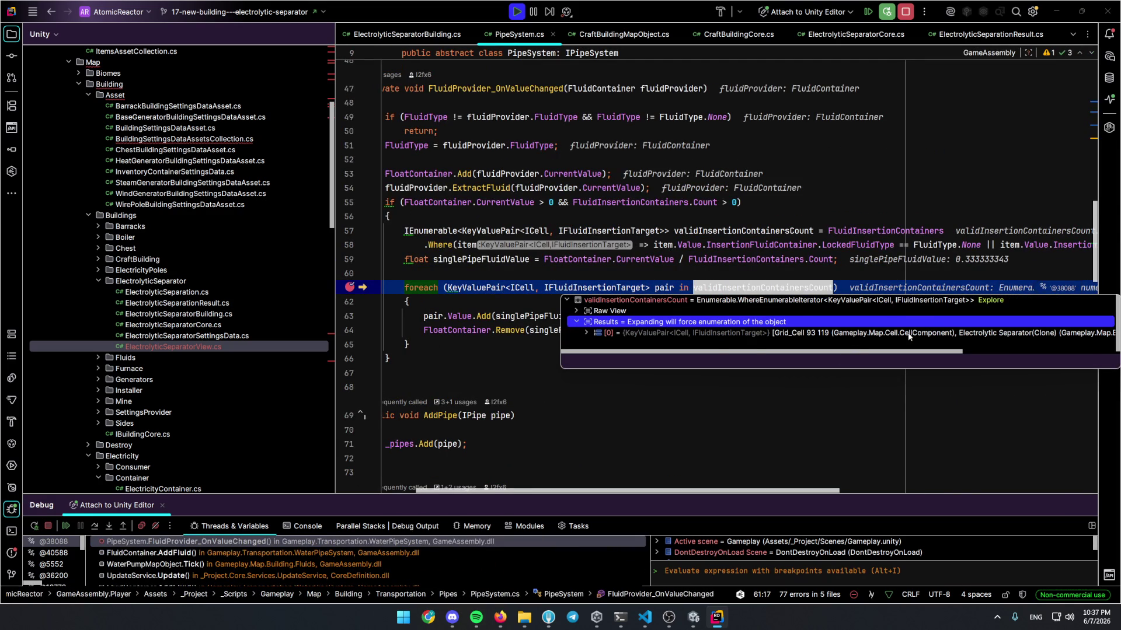
pyautogui.click(525, 415)
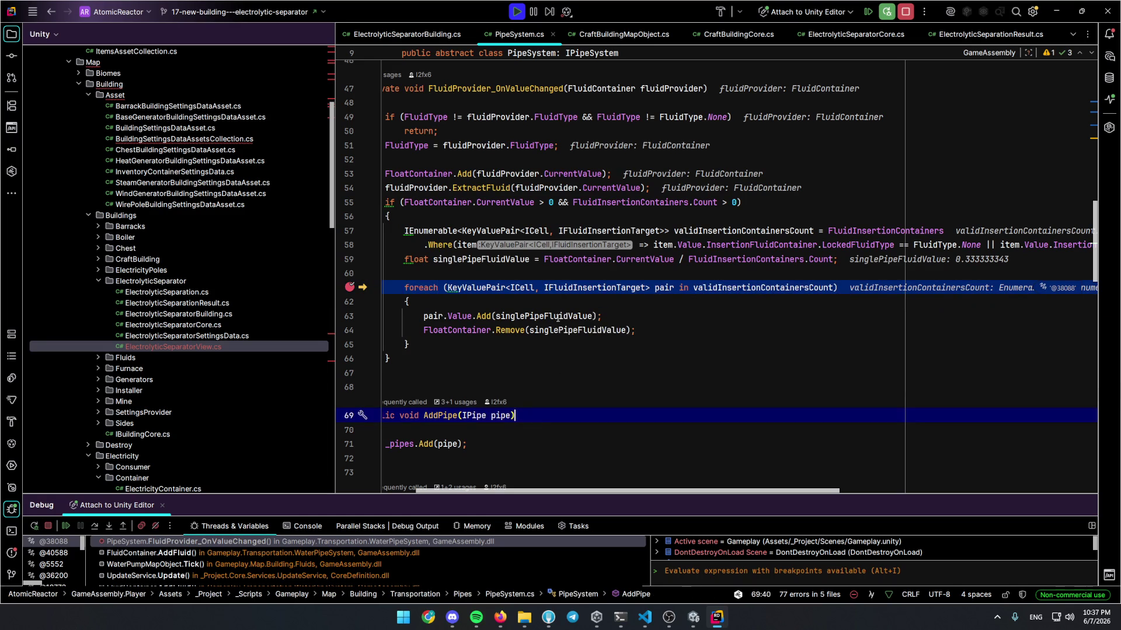
# Break on the pair.Value.Add and FloatContainer.Remove lines, resume, and go to Add's declaration
pyautogui.moveTo(449, 316)
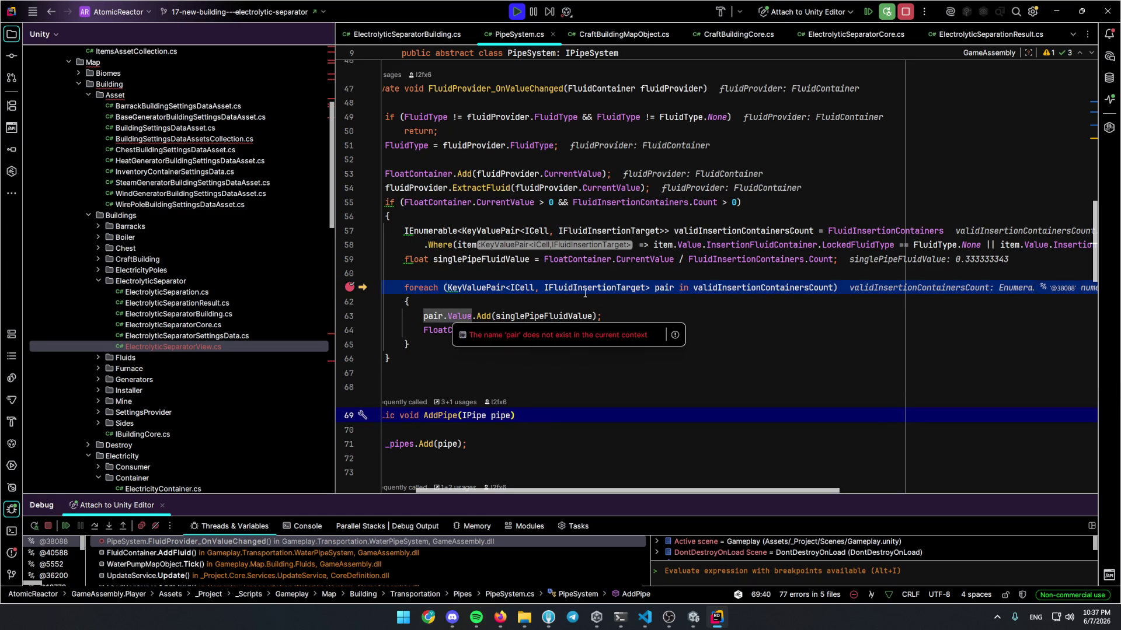
pyautogui.click(642, 316)
pyautogui.click(350, 315)
pyautogui.click(350, 330)
pyautogui.press('F5')
pyautogui.press('F5')
pyautogui.press('F5')
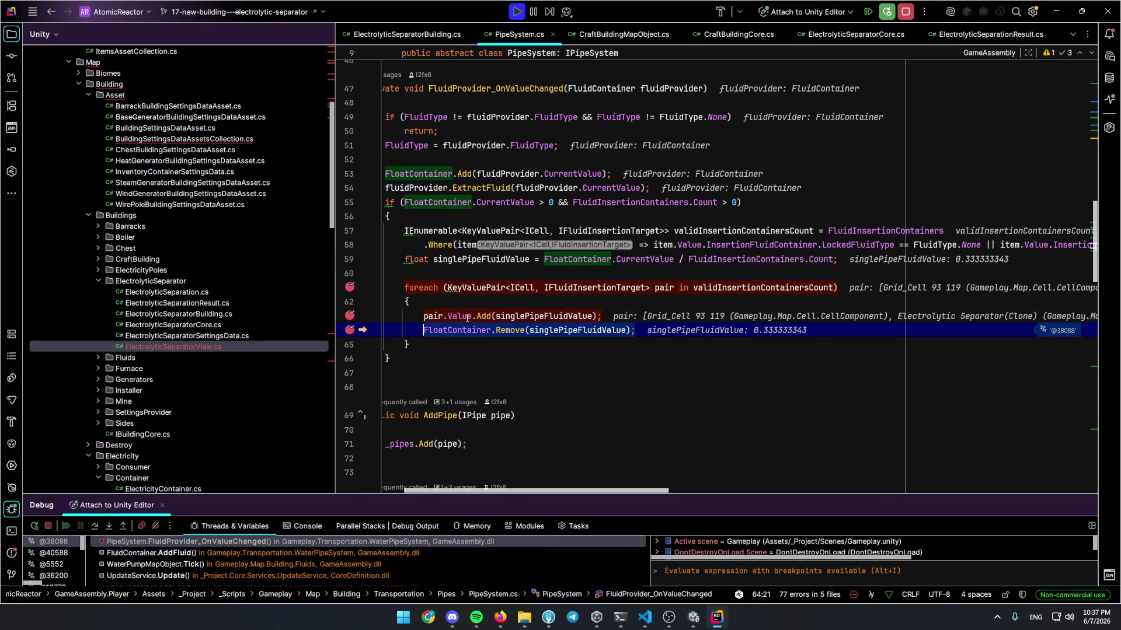
pyautogui.moveTo(470, 315)
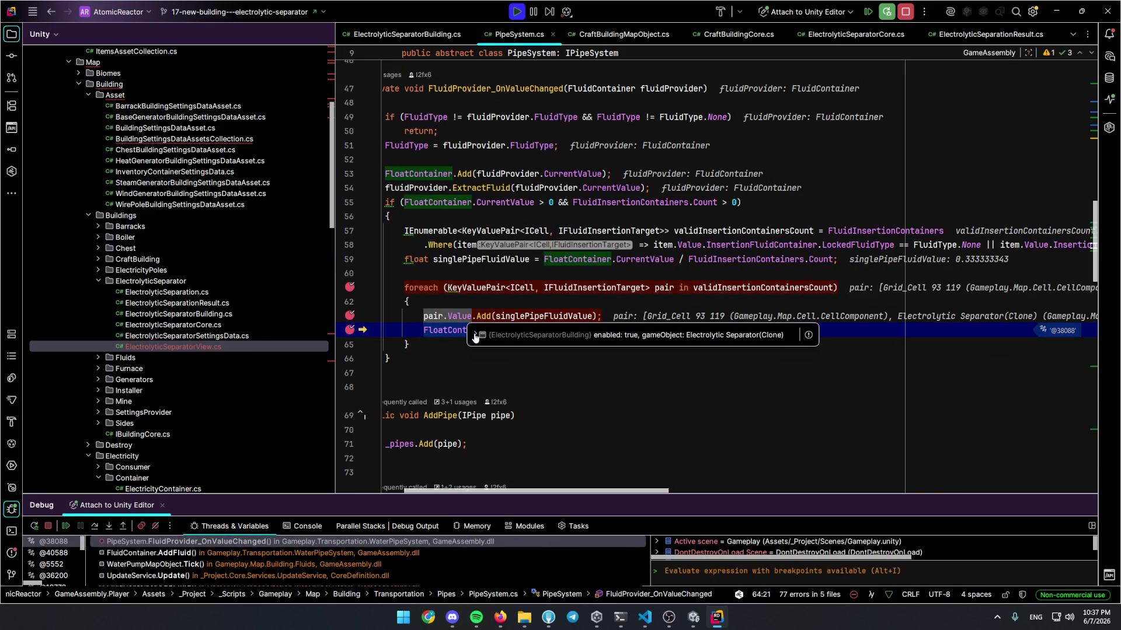
pyautogui.keyDown('ctrl'); pyautogui.click(484, 317); pyautogui.keyUp('ctrl')
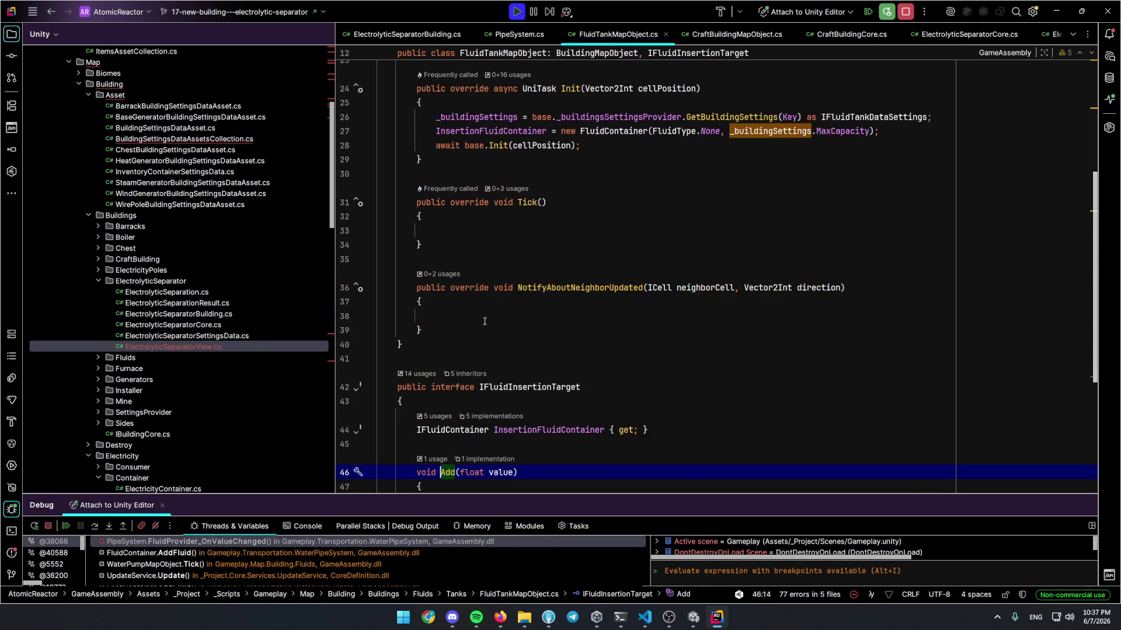
# Set a breakpoint on HeatGeneratorMapObject's Add and resume through repeated breakpoint hits
pyautogui.scroll(-2, 484, 321)
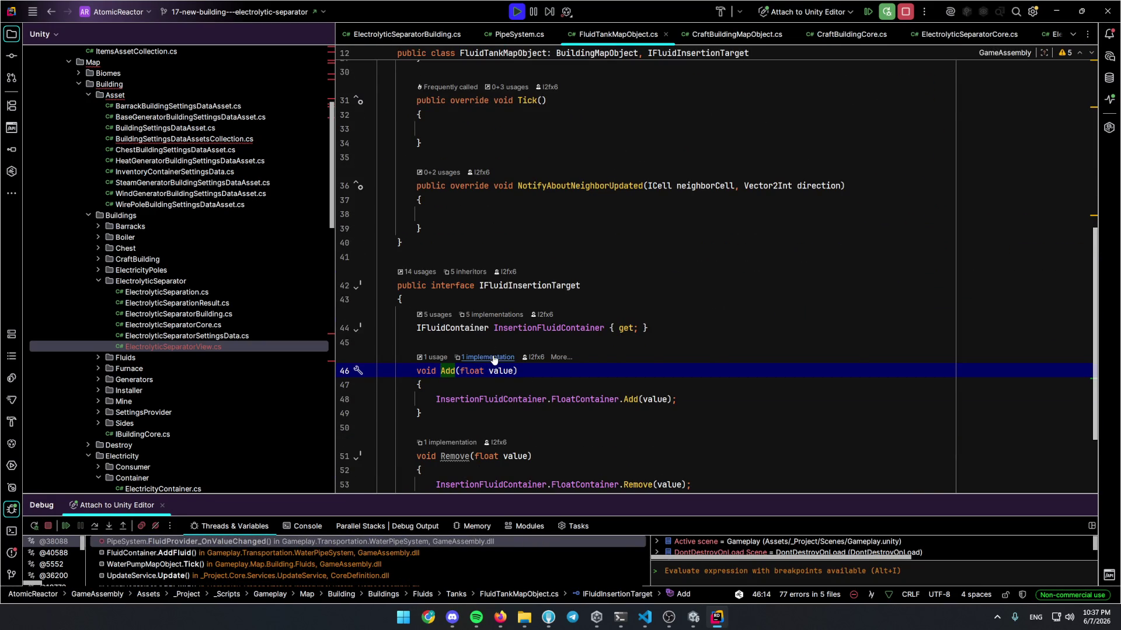
pyautogui.click(489, 358)
pyautogui.click(345, 252)
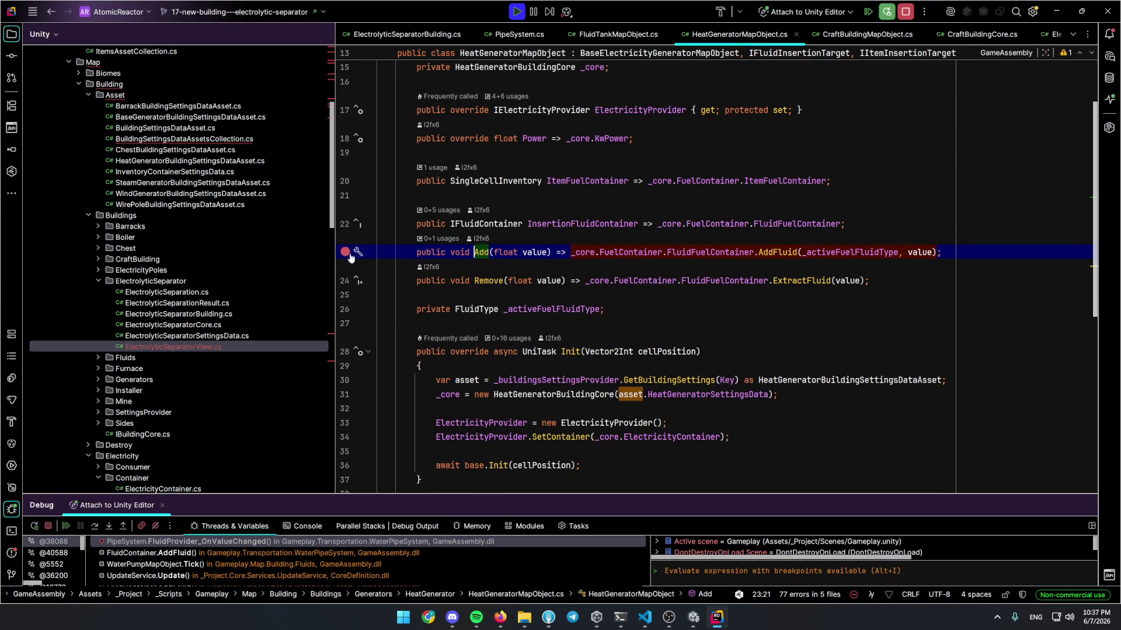
pyautogui.press('F5')
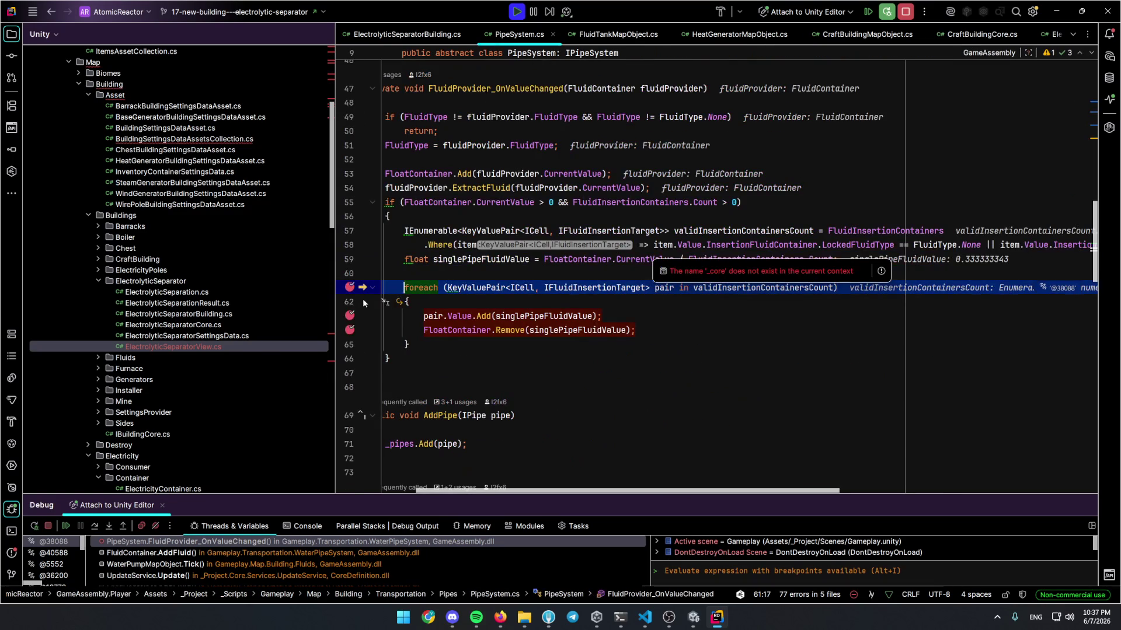
pyautogui.press('F5')
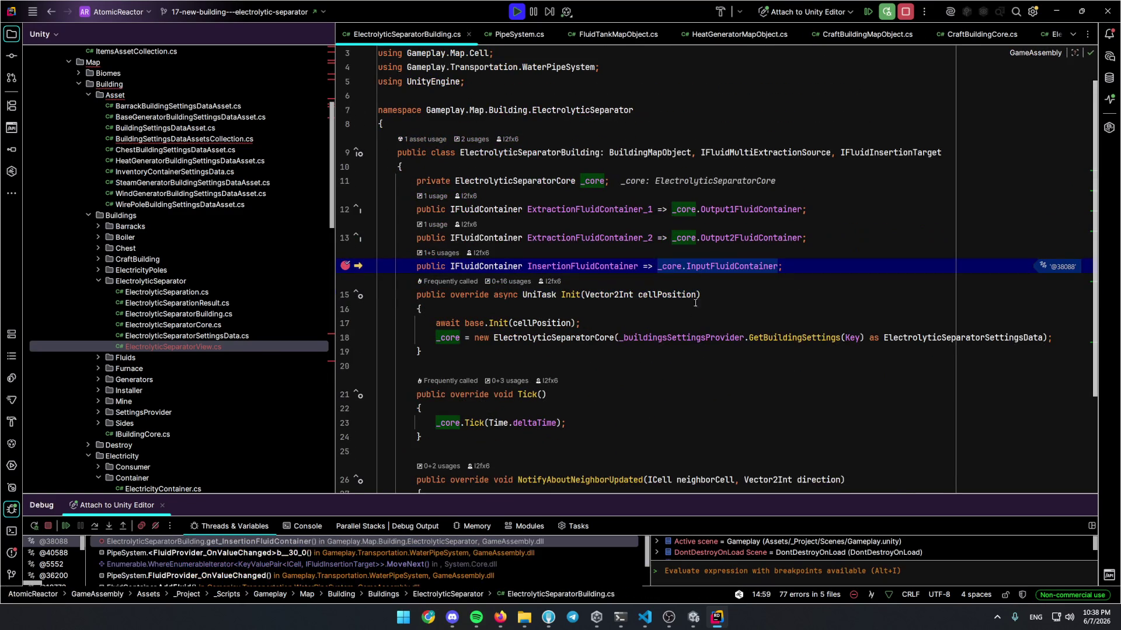
pyautogui.press('F5')
pyautogui.press('F5')
pyautogui.press('F5')
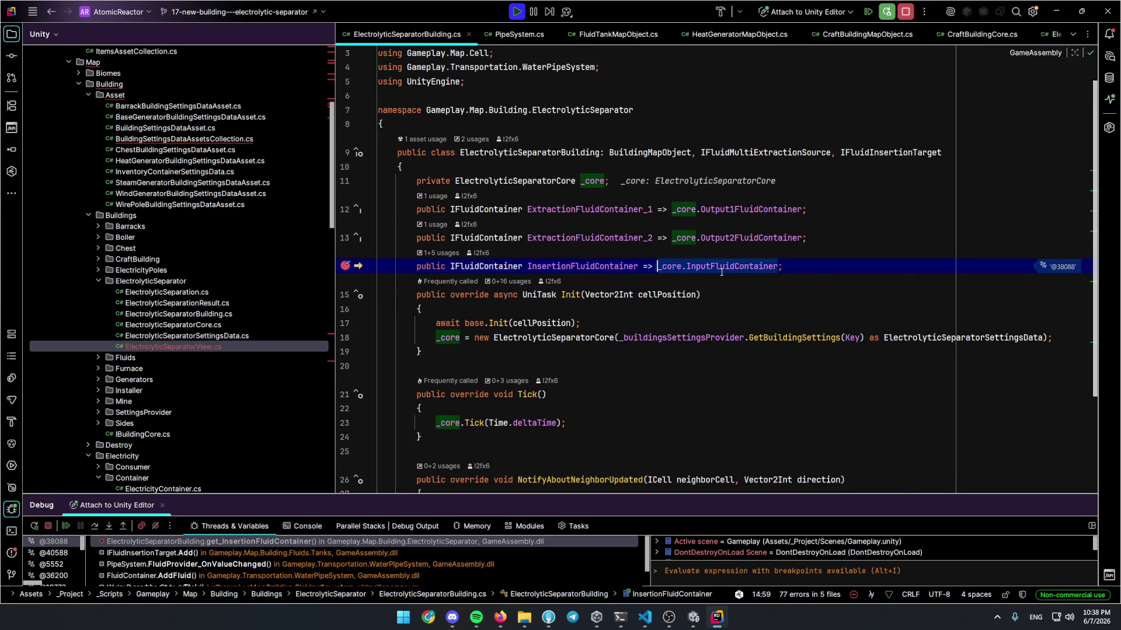
# Inspect the separator's input container (about 62.4), resume, and remove the line-14 breakpoint
pyautogui.click(727, 279)
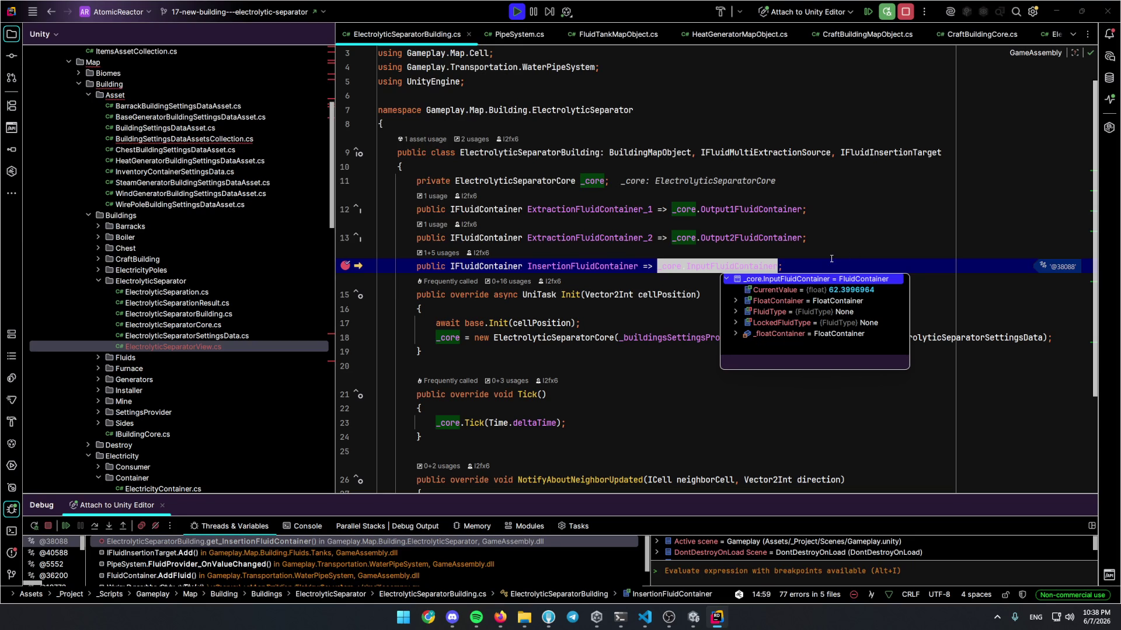
pyautogui.click(345, 266)
pyautogui.press('F5')
pyautogui.click(706, 365)
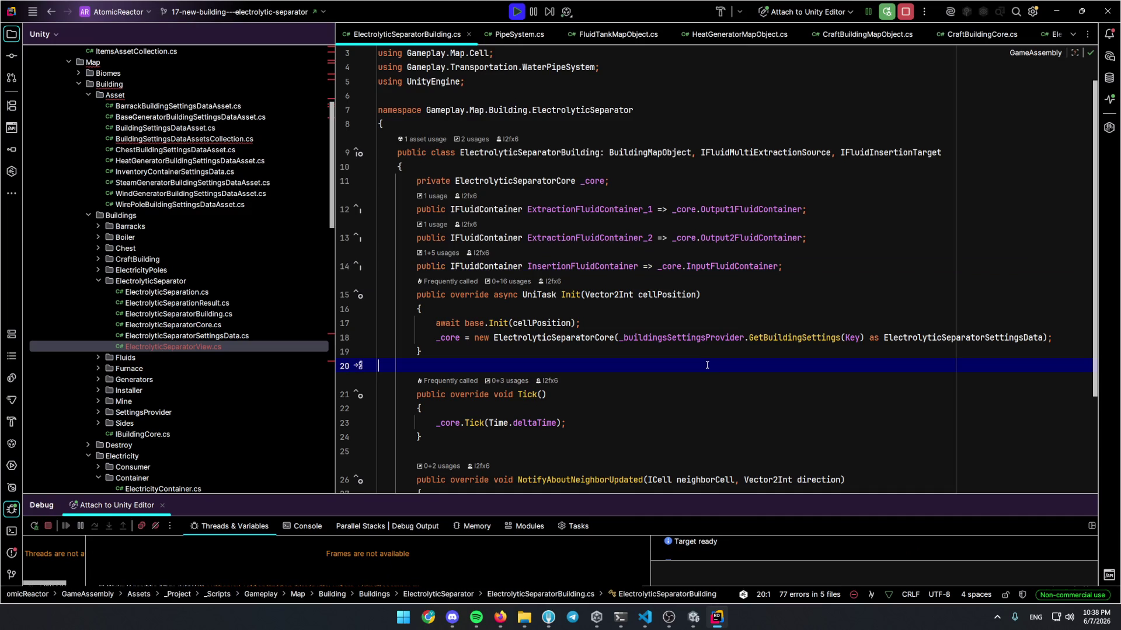
# Check the running Unity game, then search Rider for the fluidview classes
pyautogui.hotkey('alt', 'Tab')
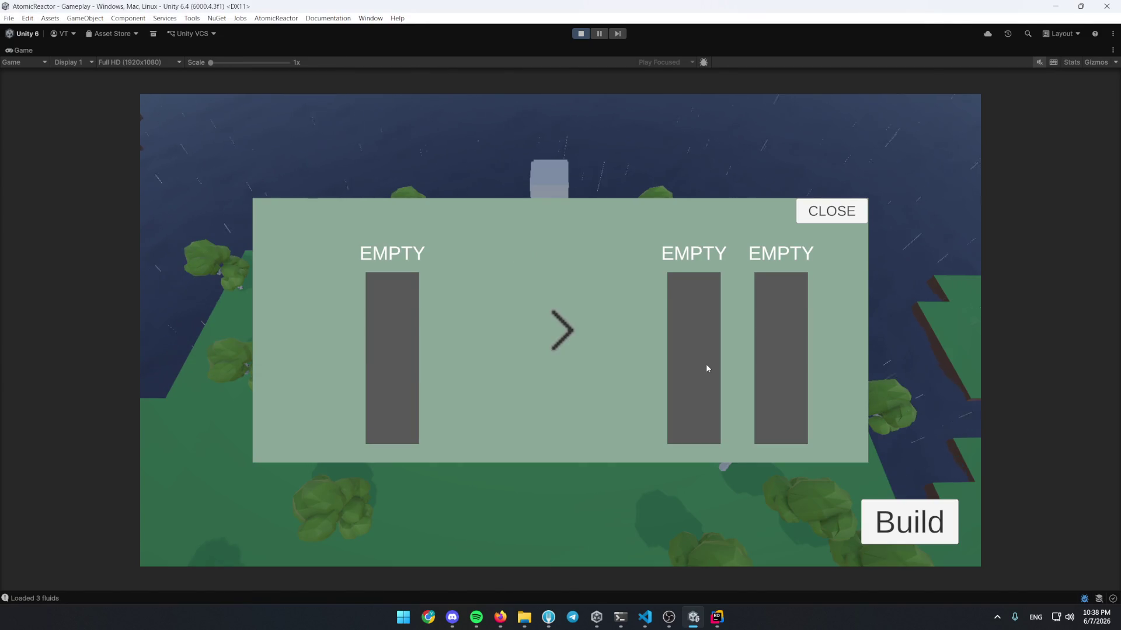
pyautogui.hotkey('alt', 'Tab')
pyautogui.hotkey('ctrl', 'n')
# Open FluidContainerView.cs and jump to the OnFluidAdded declaration
pyautogui.write('fluidview')
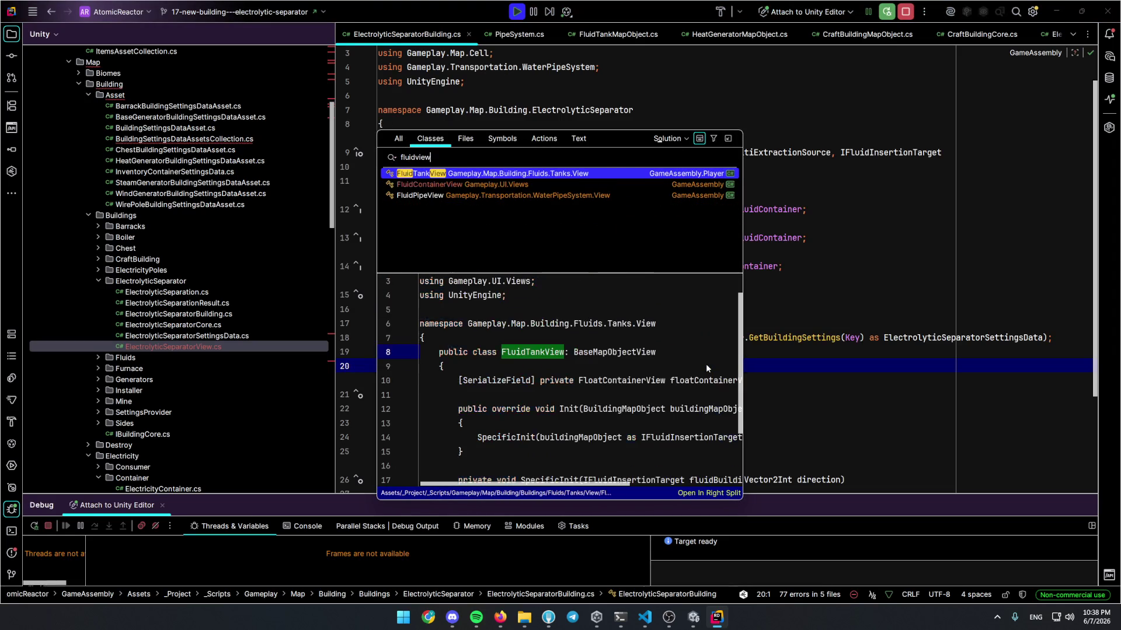
pyautogui.press('Down')
pyautogui.press('Return')
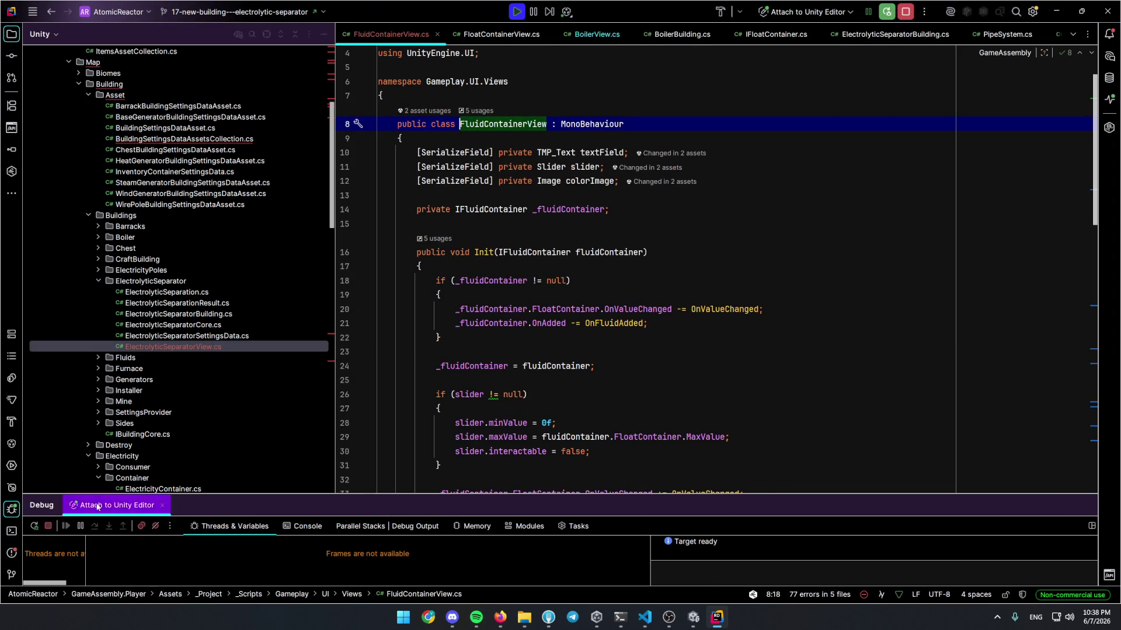
pyautogui.hotkey('alt', '5')
pyautogui.click(614, 324)
pyautogui.press('Up')
pyautogui.press('Down')
pyautogui.hotkey('ctrl', 'b')
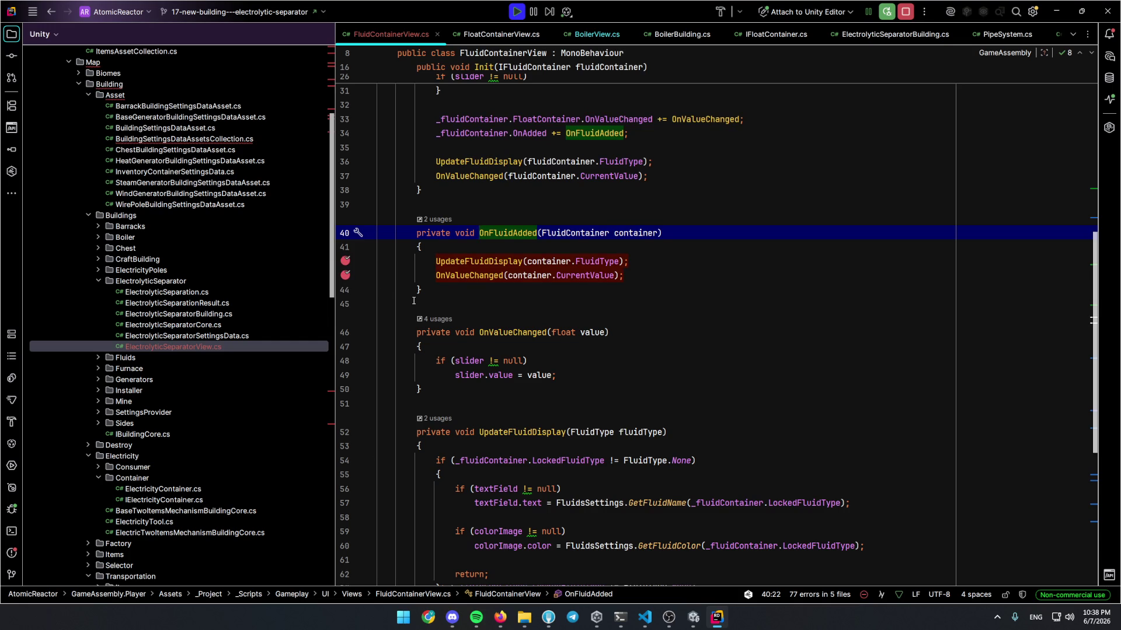
# Highlight the _fluidContainer uses, its null check and its assignment
pyautogui.scroll(10, 414, 300)
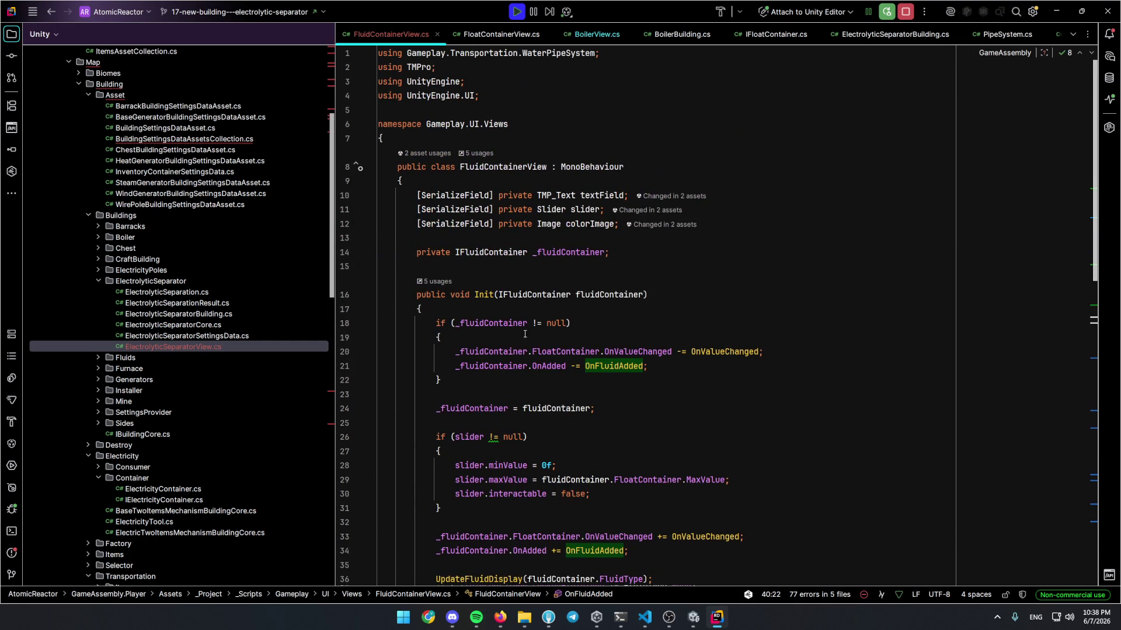
pyautogui.scroll(-2, 455, 292)
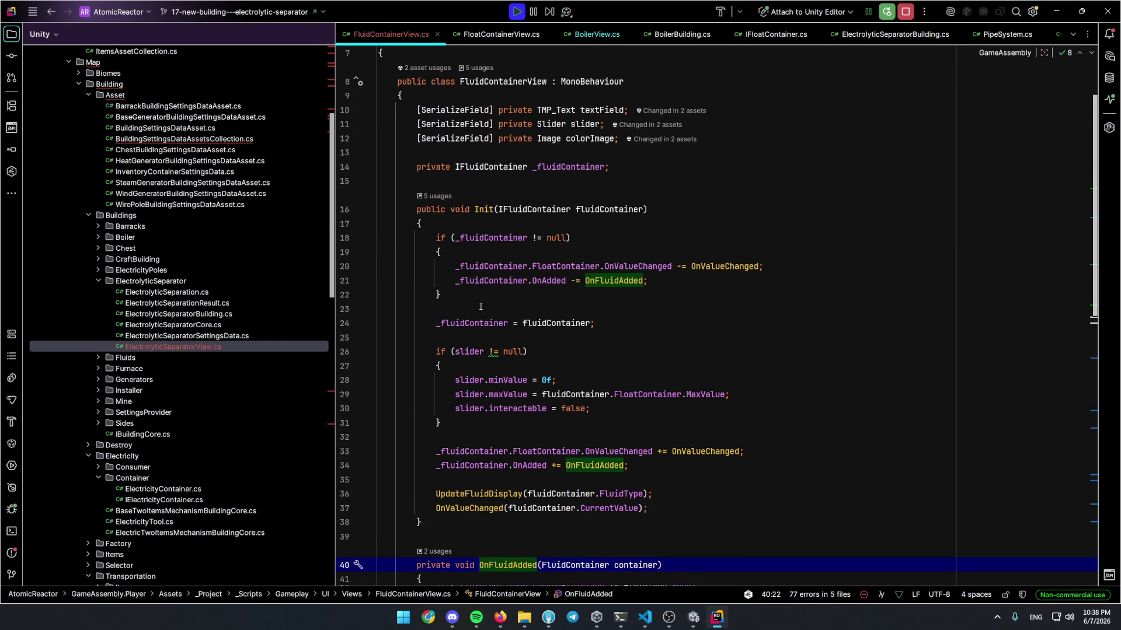
pyautogui.click(495, 238)
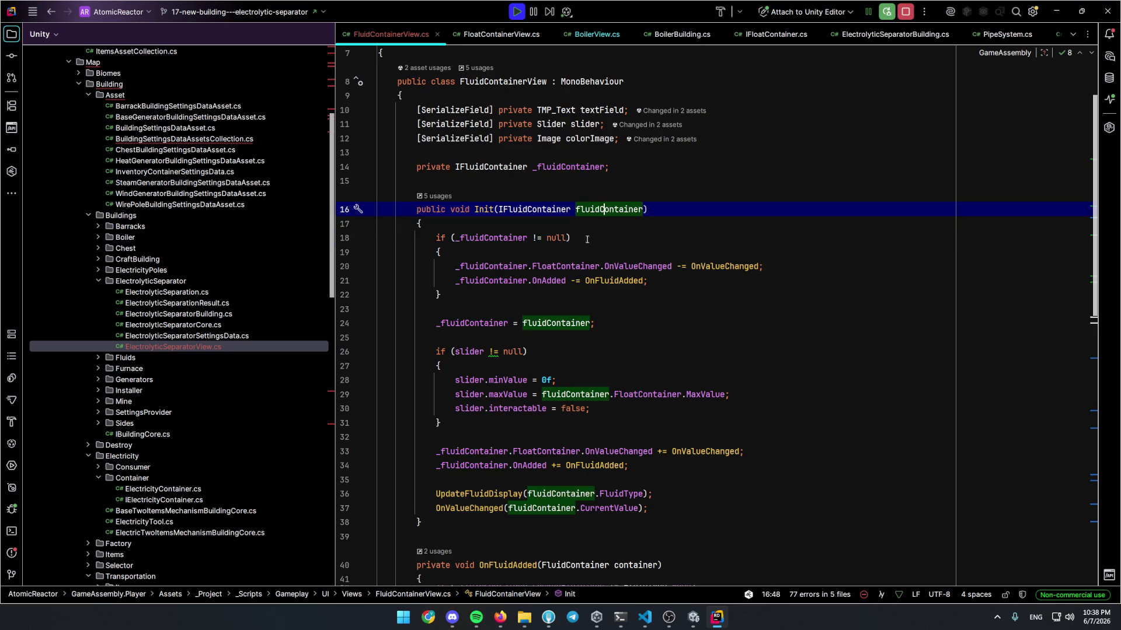
pyautogui.click(560, 239)
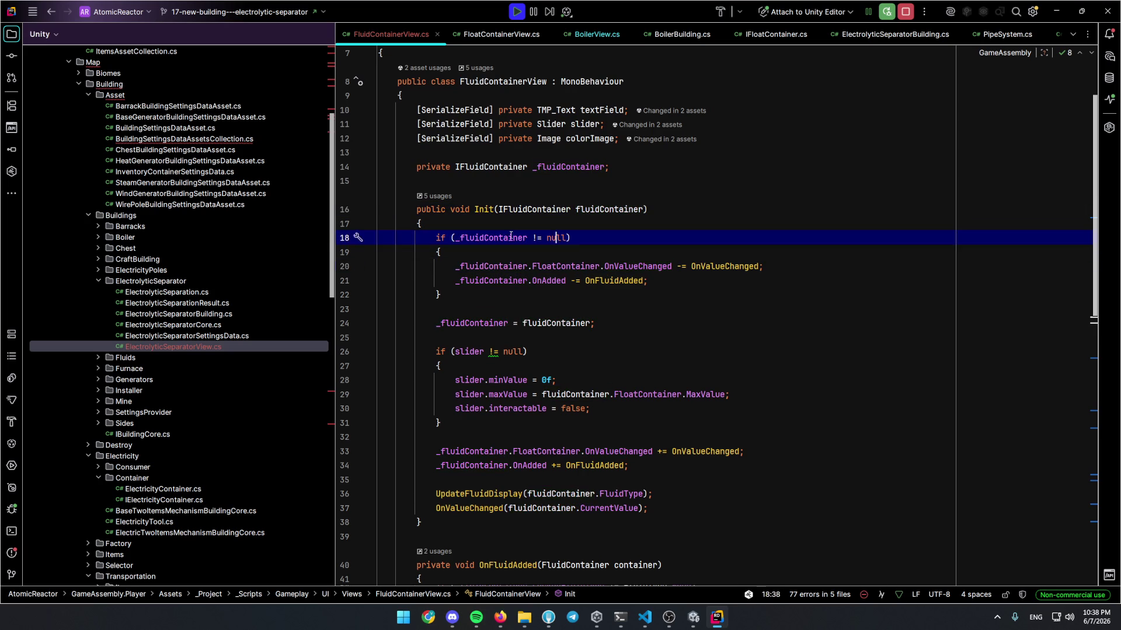
pyautogui.click(496, 267)
pyautogui.click(498, 325)
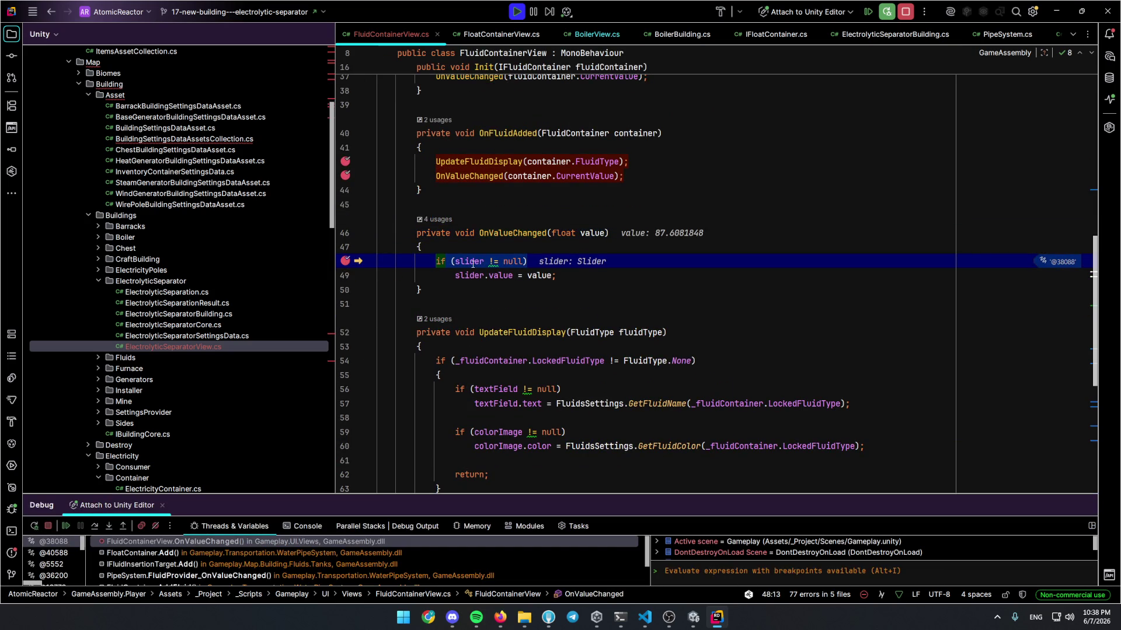
# Check the incoming slider value (about 87.9) at the OnValueChanged breakpoint, then resume the game
pyautogui.press('Up')
pyautogui.moveTo(598, 238)
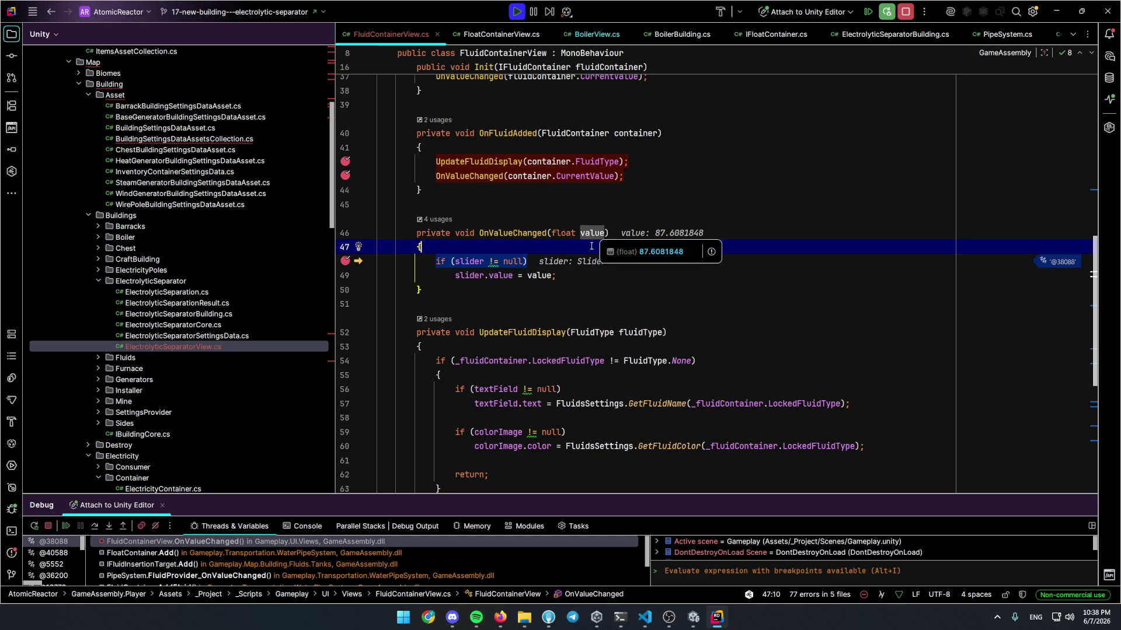
pyautogui.moveTo(530, 273)
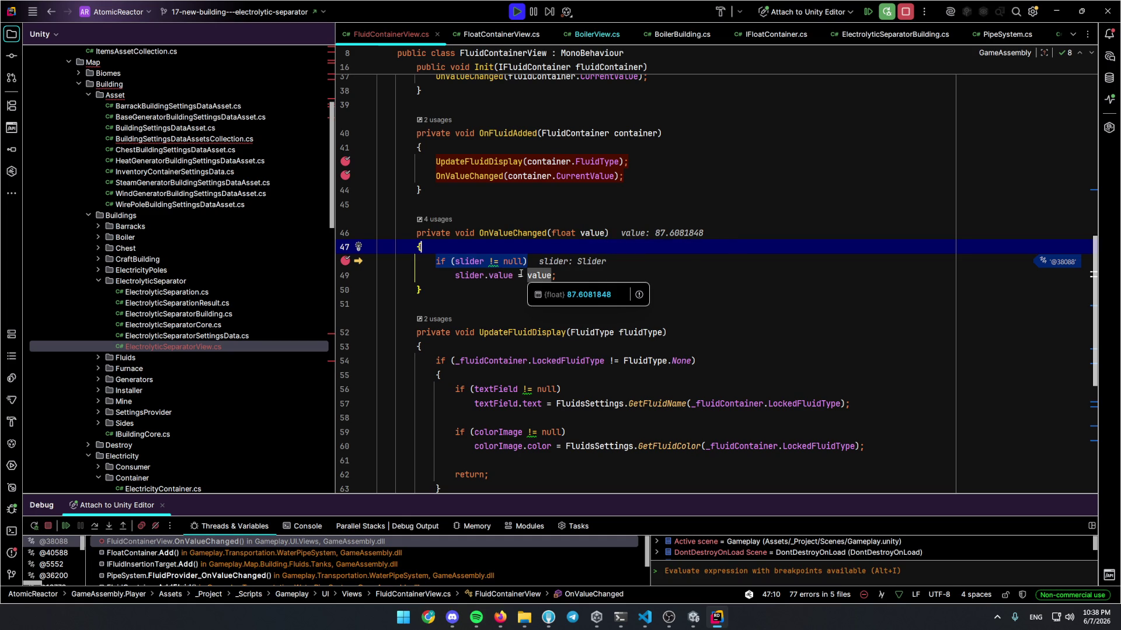
pyautogui.press('F9')
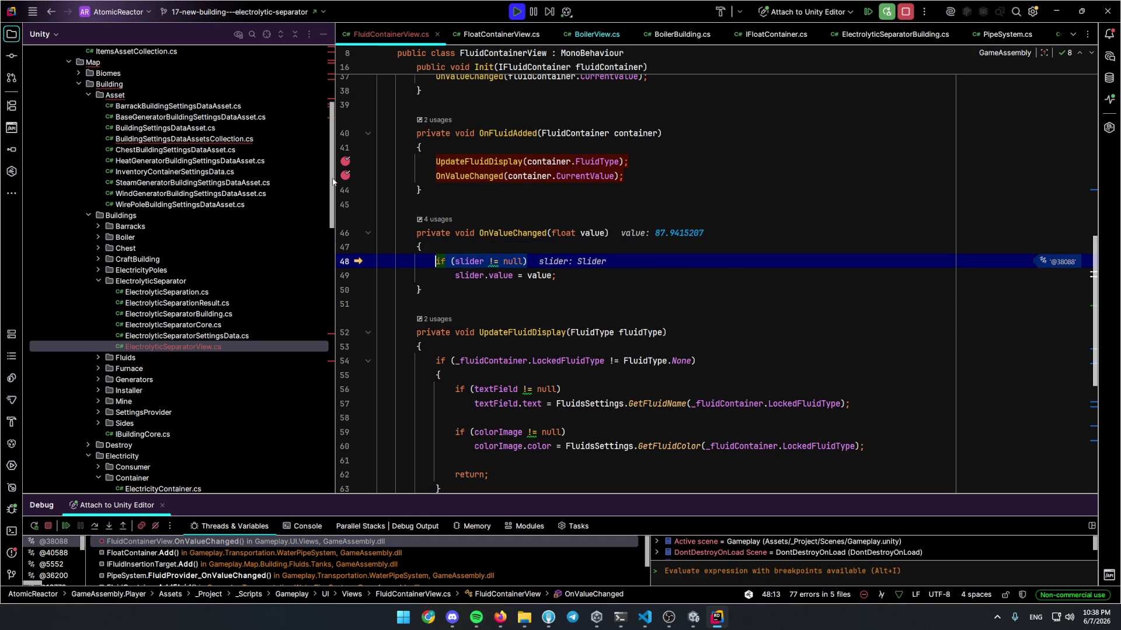
pyautogui.press('F9')
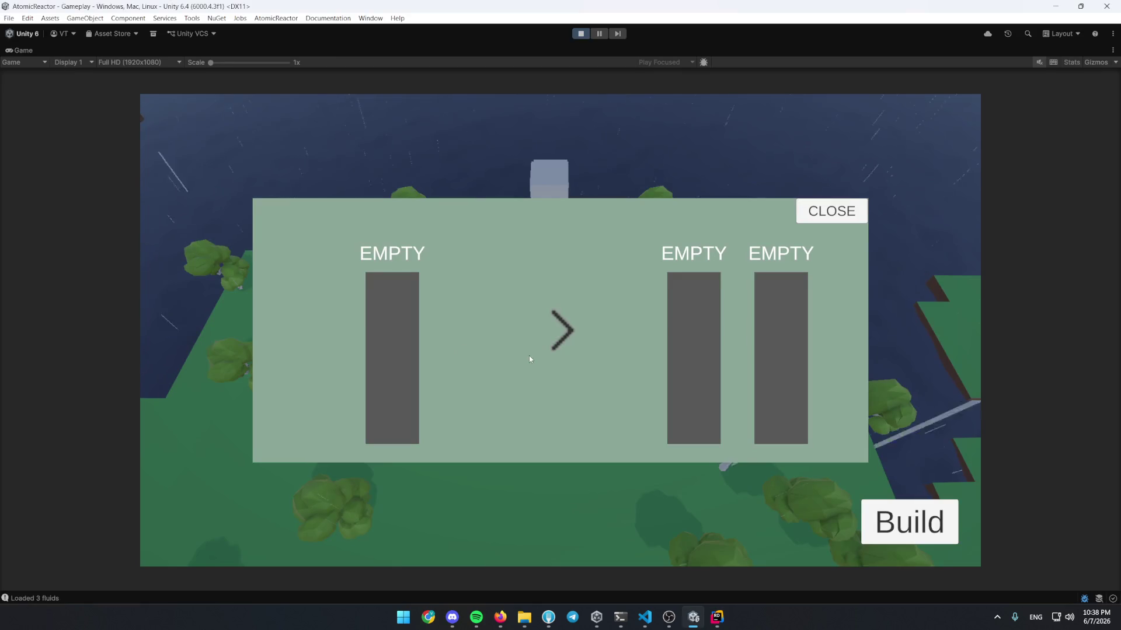
# Restore the Unity layout and select the ElectrolyticSeparatorView panel and its EMPTY label in the Scene view
pyautogui.doubleClick(30, 51)
pyautogui.click(26, 51)
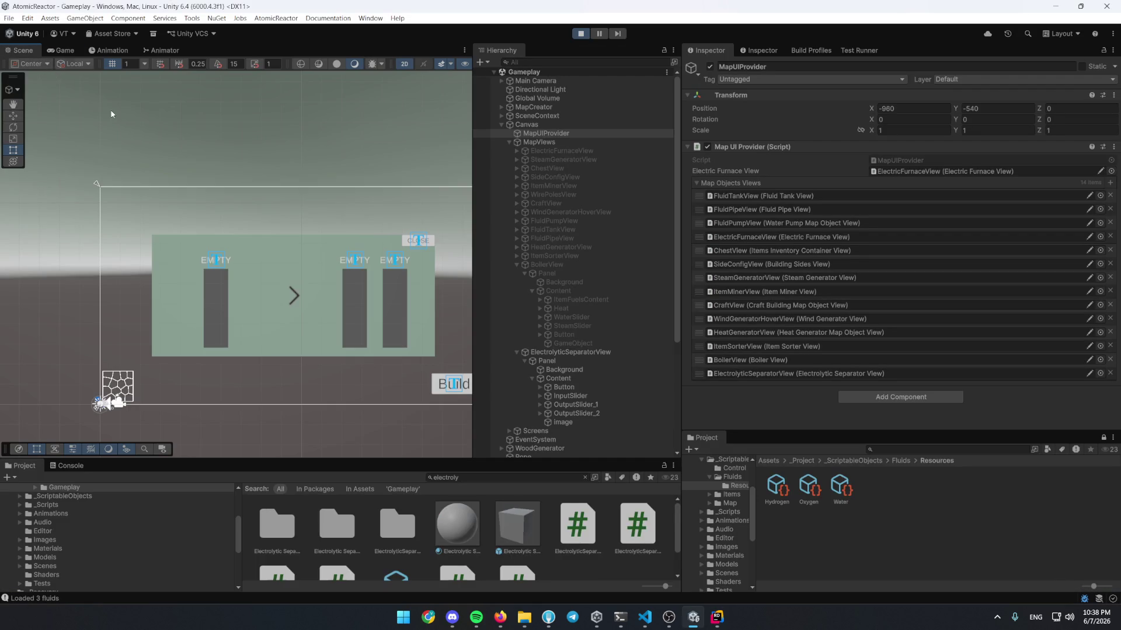
pyautogui.scroll(2, 217, 313)
pyautogui.scroll(3, 212, 320)
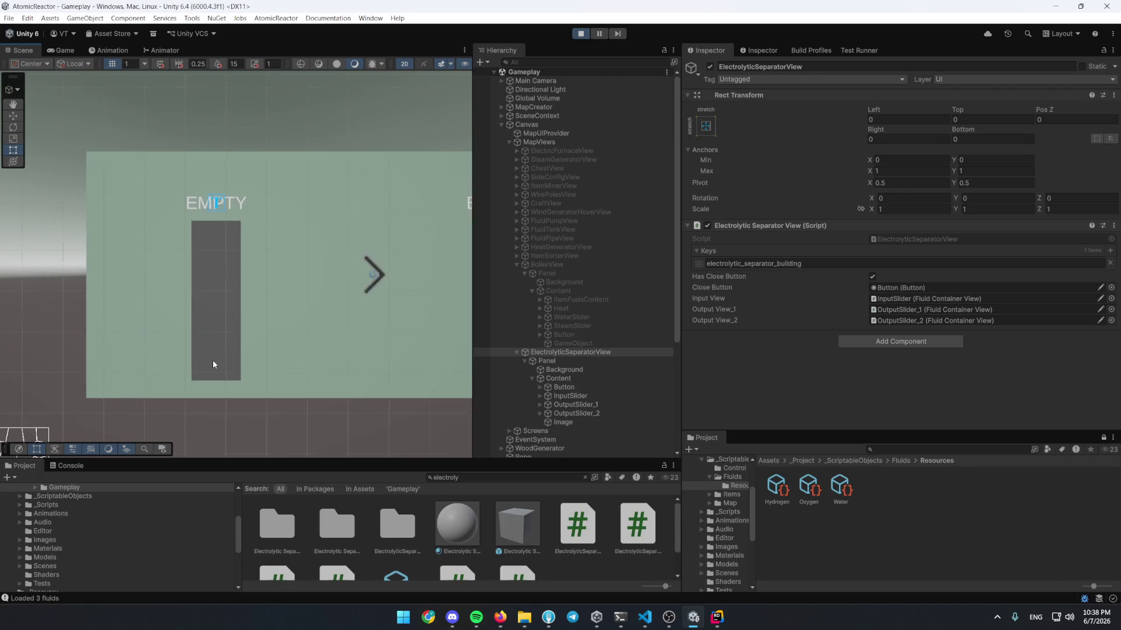
pyautogui.click(243, 217)
pyautogui.click(215, 153)
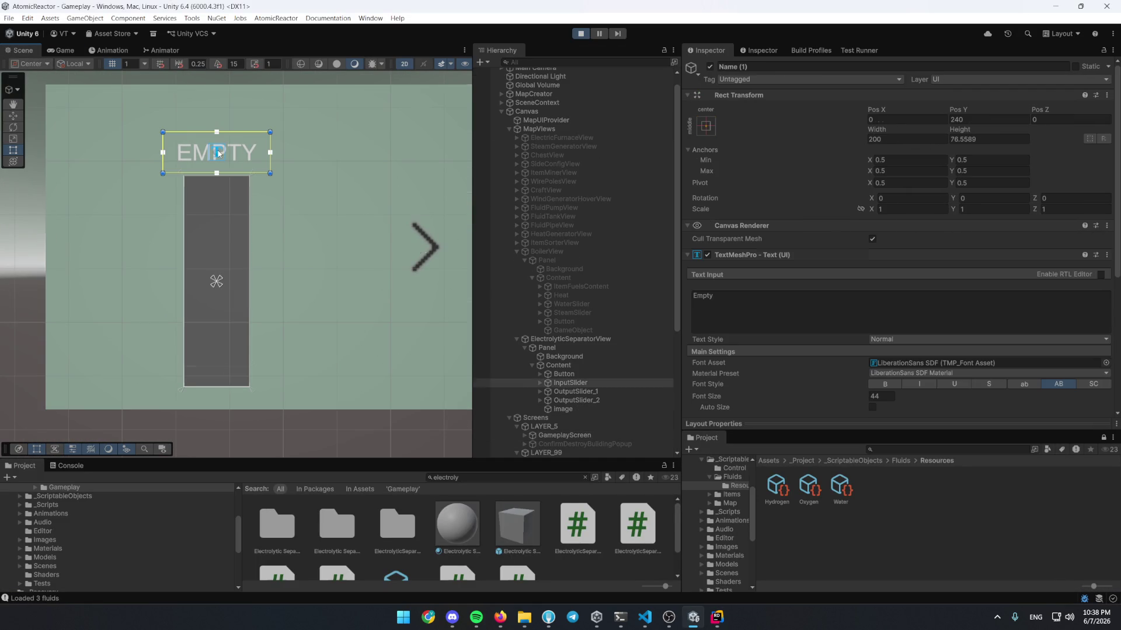
# Inspect the InputSlider (value past 108 of max 1000) and its Fill object, then return to Rider
pyautogui.click(595, 383)
pyautogui.scroll(-5, 811, 353)
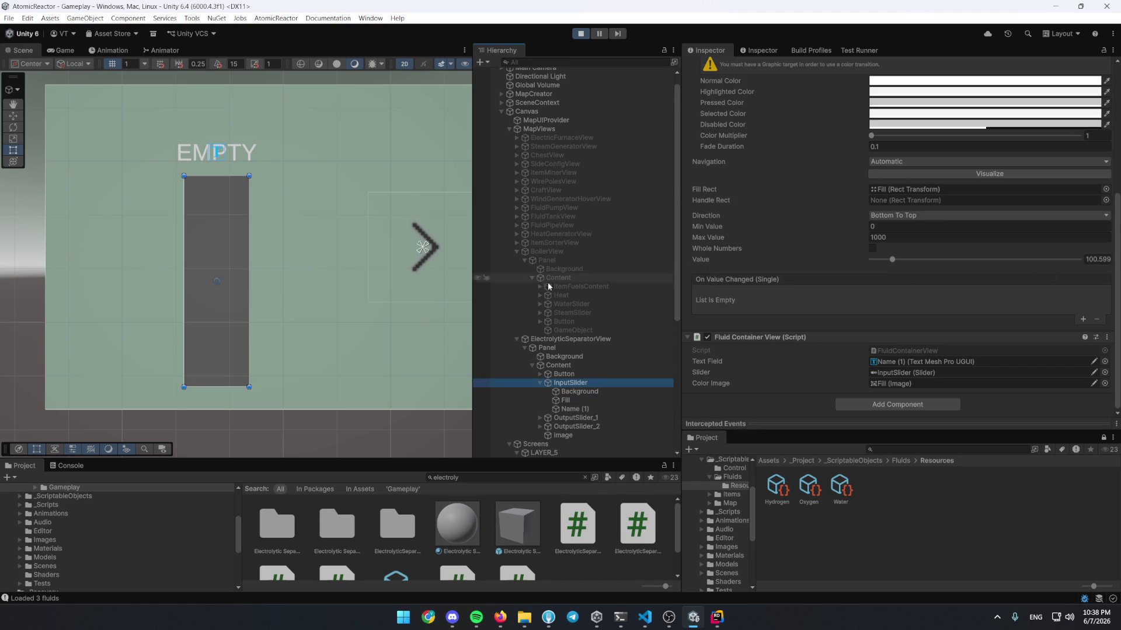
pyautogui.scroll(5, 170, 397)
pyautogui.scroll(3, 147, 383)
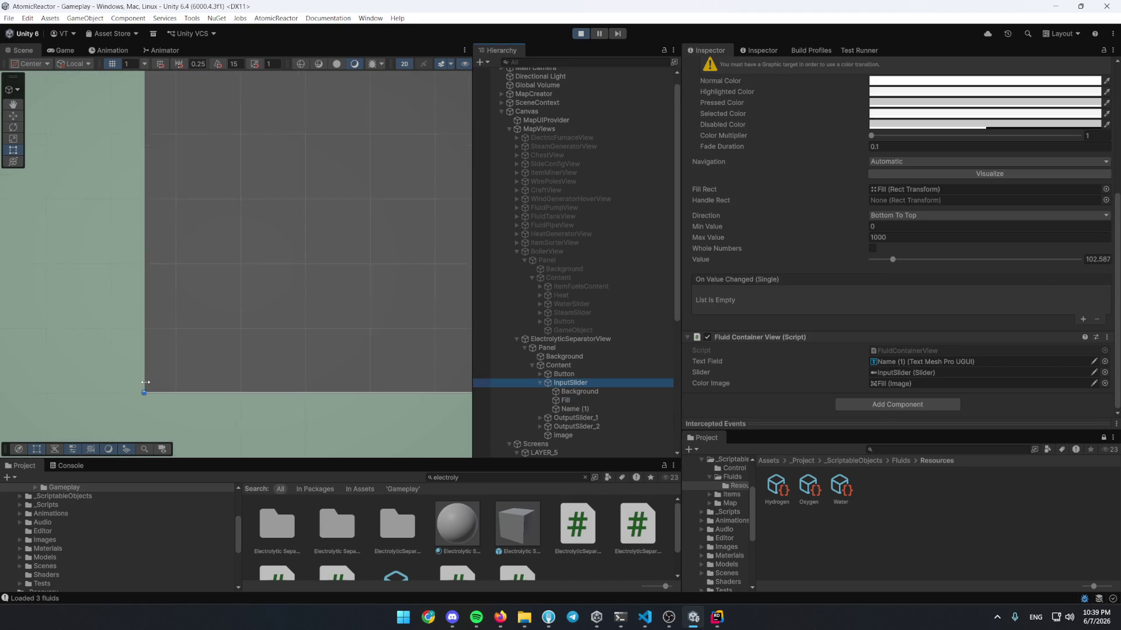
pyautogui.scroll(5, 175, 399)
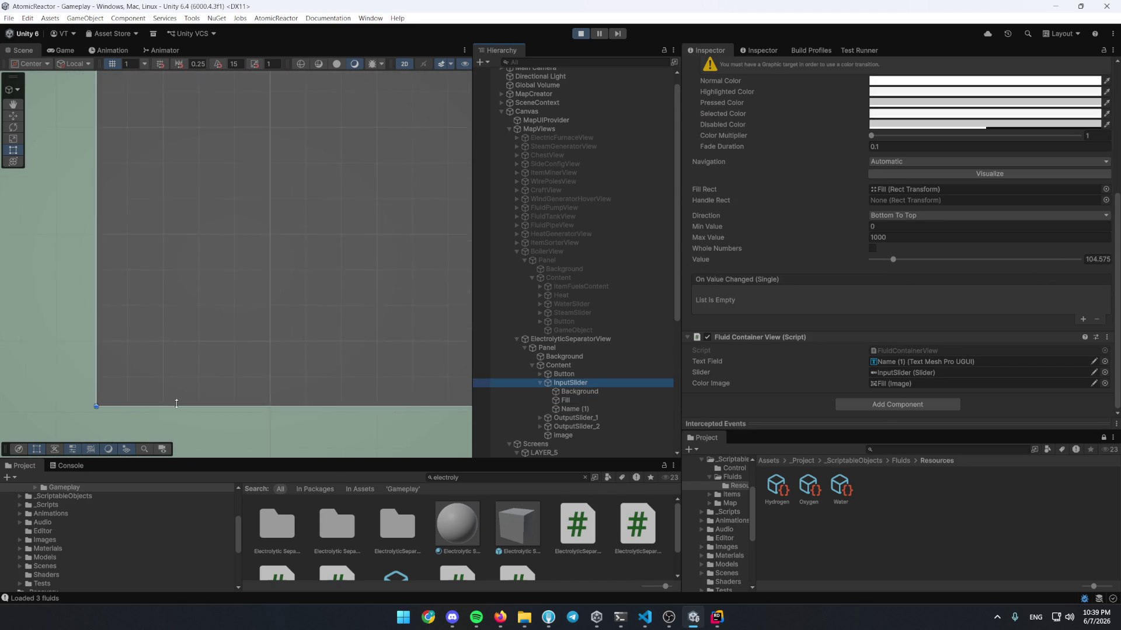
pyautogui.scroll(-5, 251, 380)
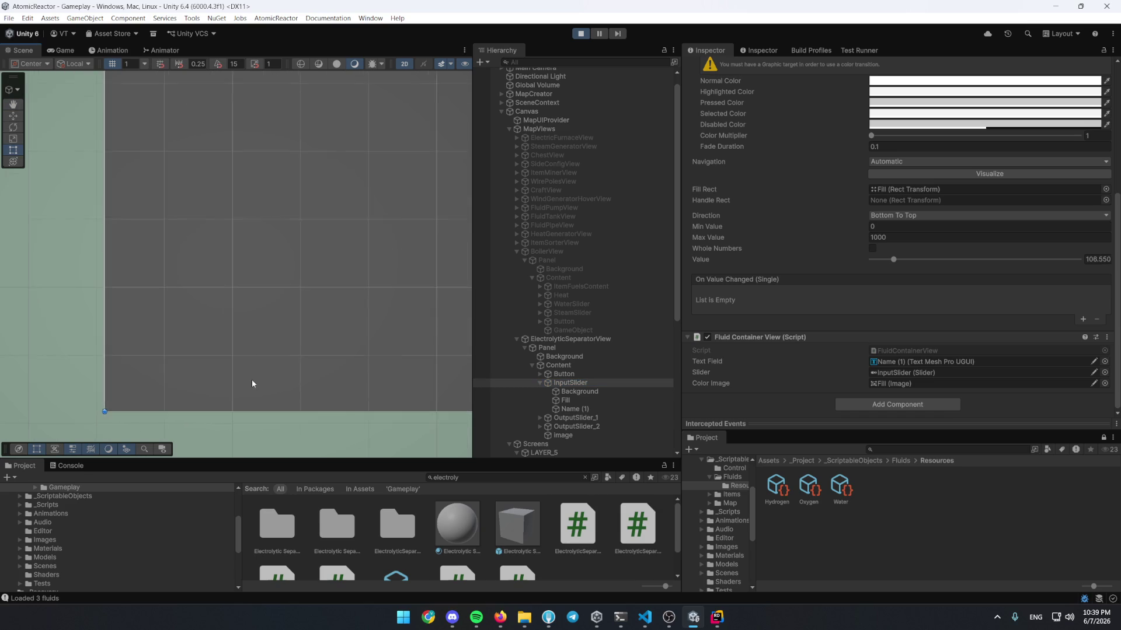
pyautogui.scroll(-3, 211, 373)
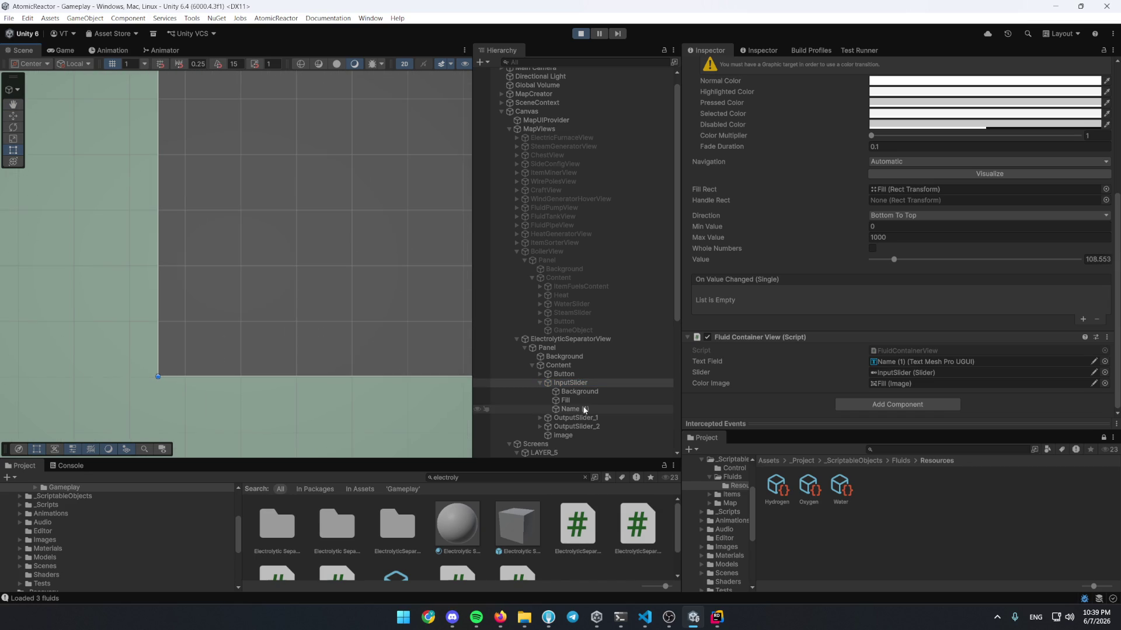
pyautogui.click(575, 401)
pyautogui.scroll(-5, 245, 297)
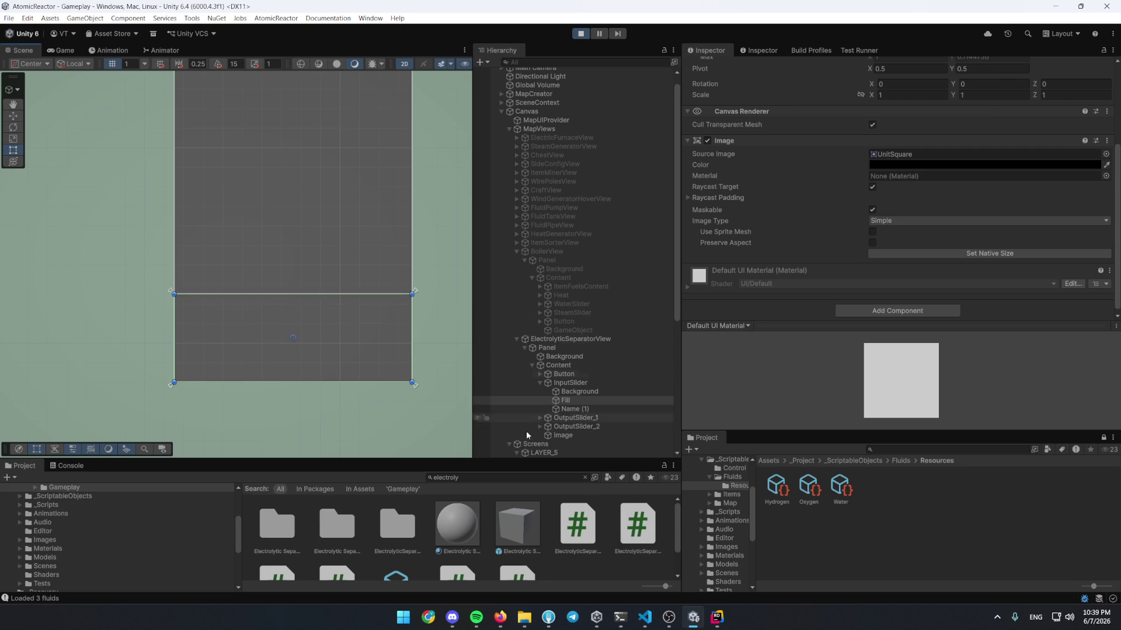
pyautogui.click(715, 617)
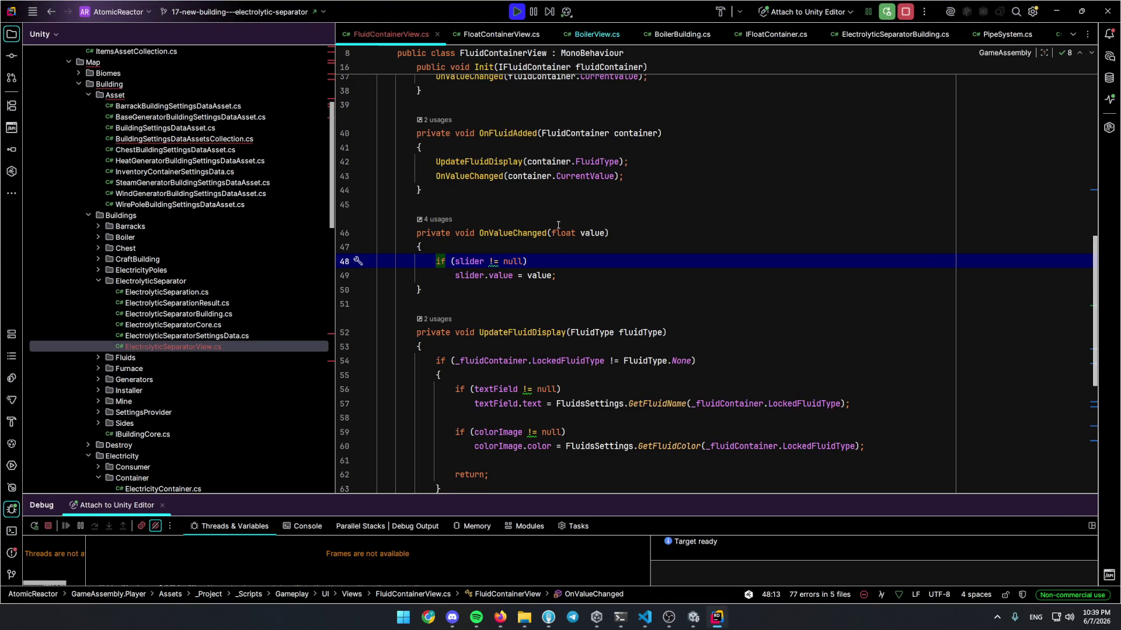
# Place the caret on the UpdateFluidDisplay call inside OnFluidAdded
pyautogui.scroll(-1, 510, 193)
pyautogui.scroll(3, 510, 193)
pyautogui.click(516, 218)
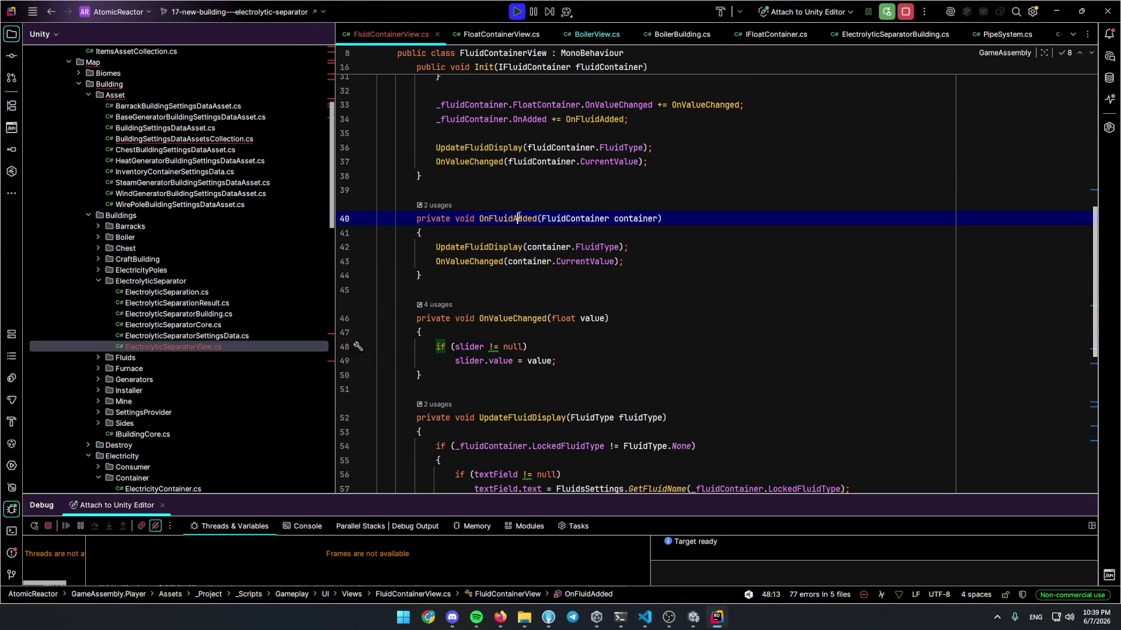
pyautogui.click(513, 247)
pyautogui.scroll(-5, 502, 257)
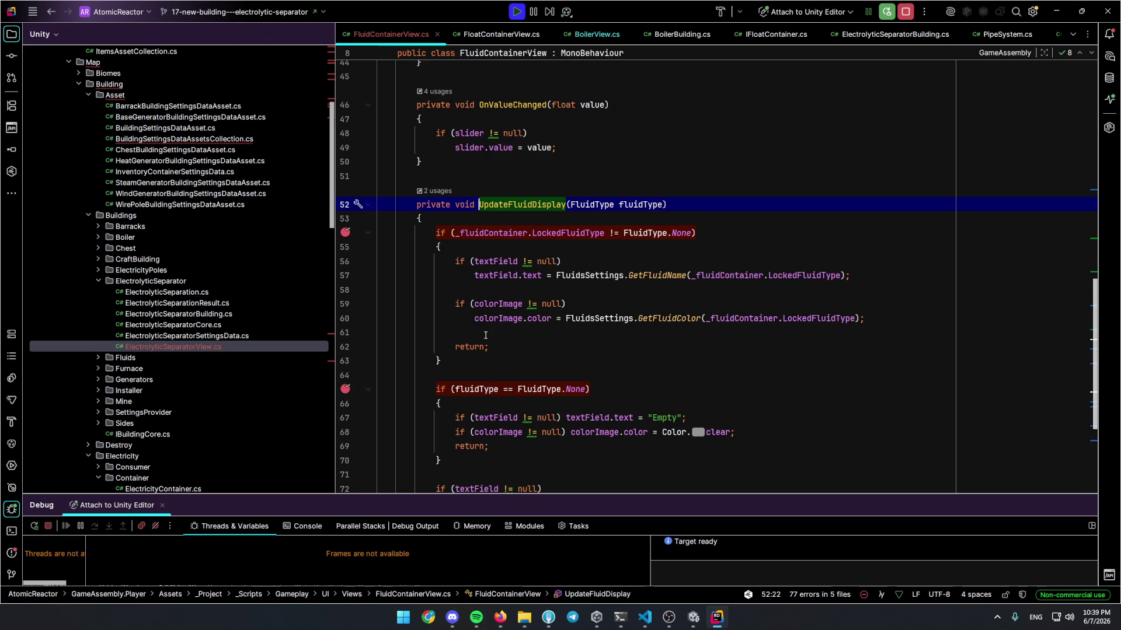
# Close the separator panel in the game, step through UpdateFluidDisplay with fluidType None, and open its Init caller
pyautogui.hotkey('alt', 'Tab')
pyautogui.hotkey('ctrl', 'p')
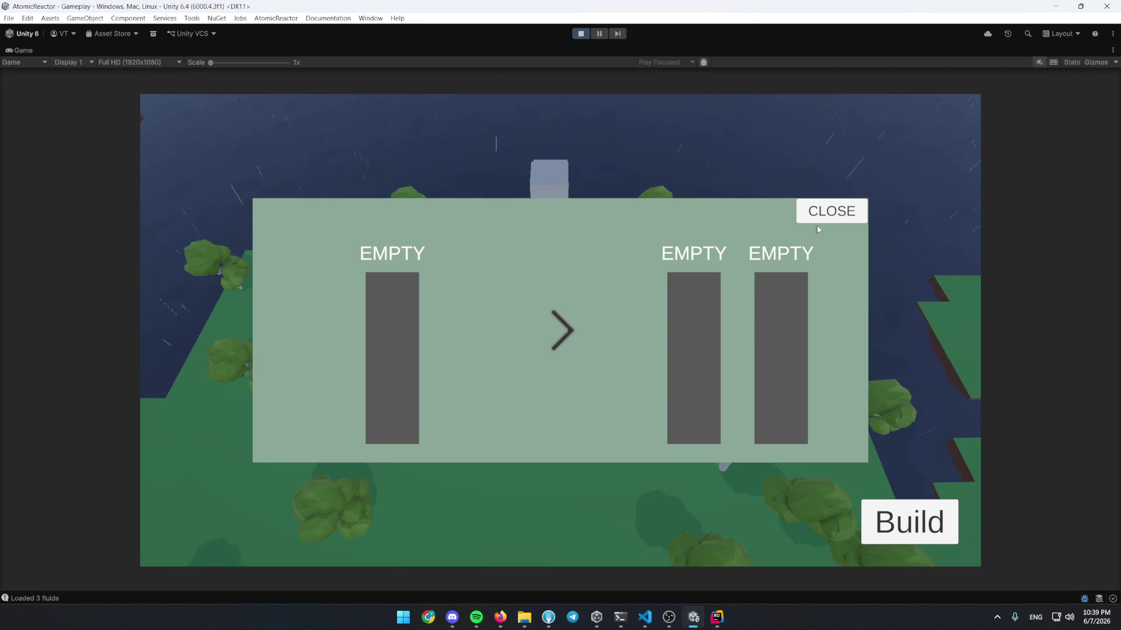
pyautogui.click(817, 214)
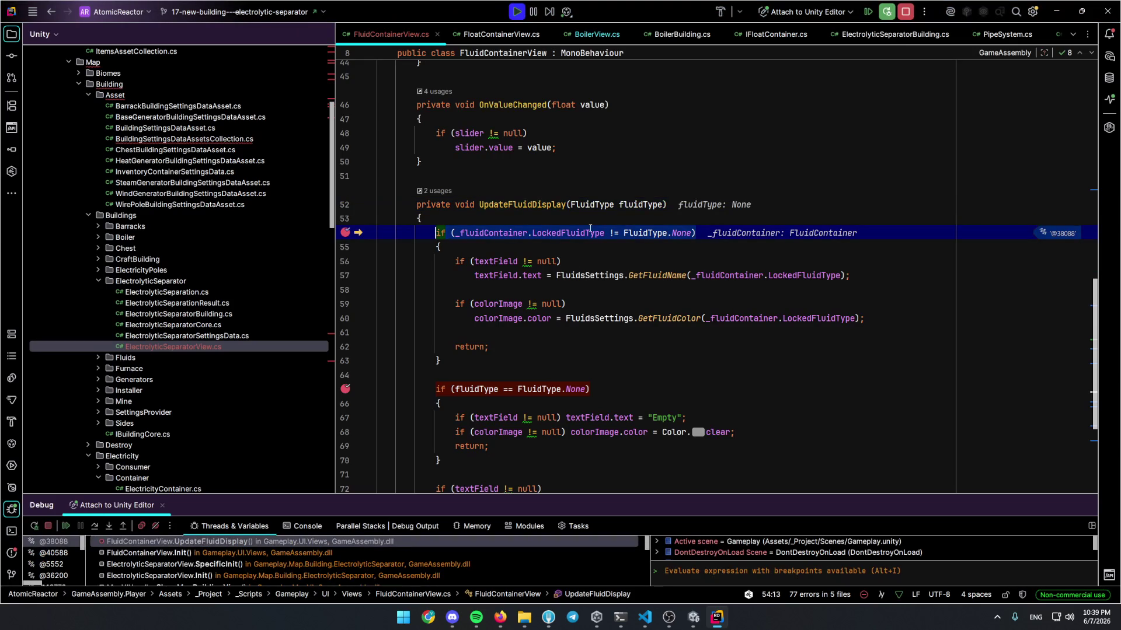
pyautogui.press('F10')
pyautogui.press('F10')
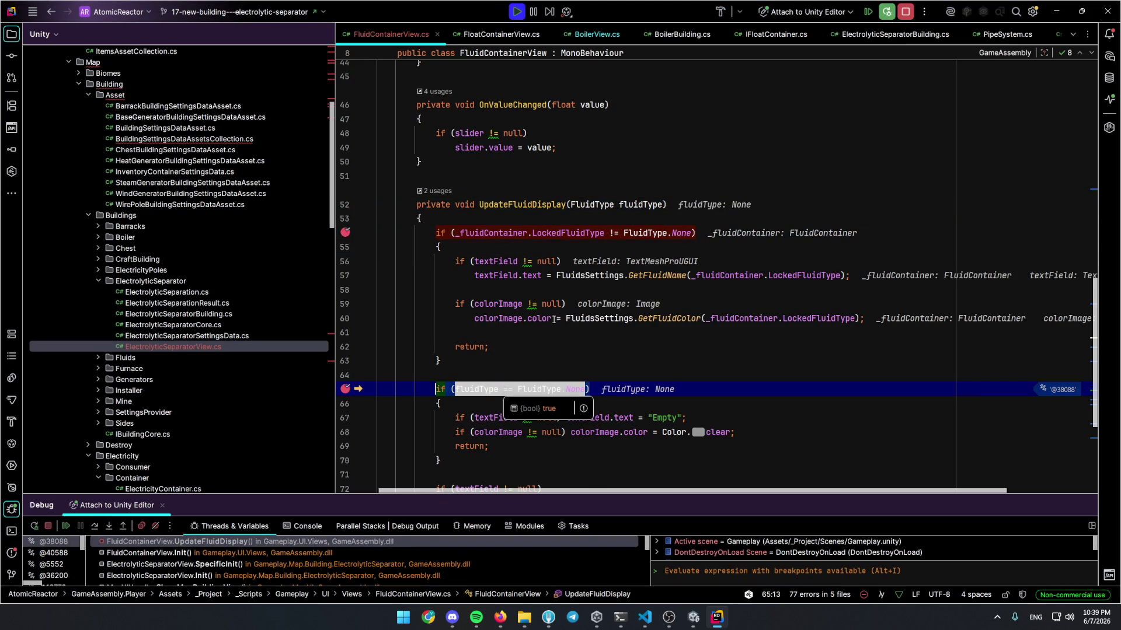
pyautogui.click(500, 389)
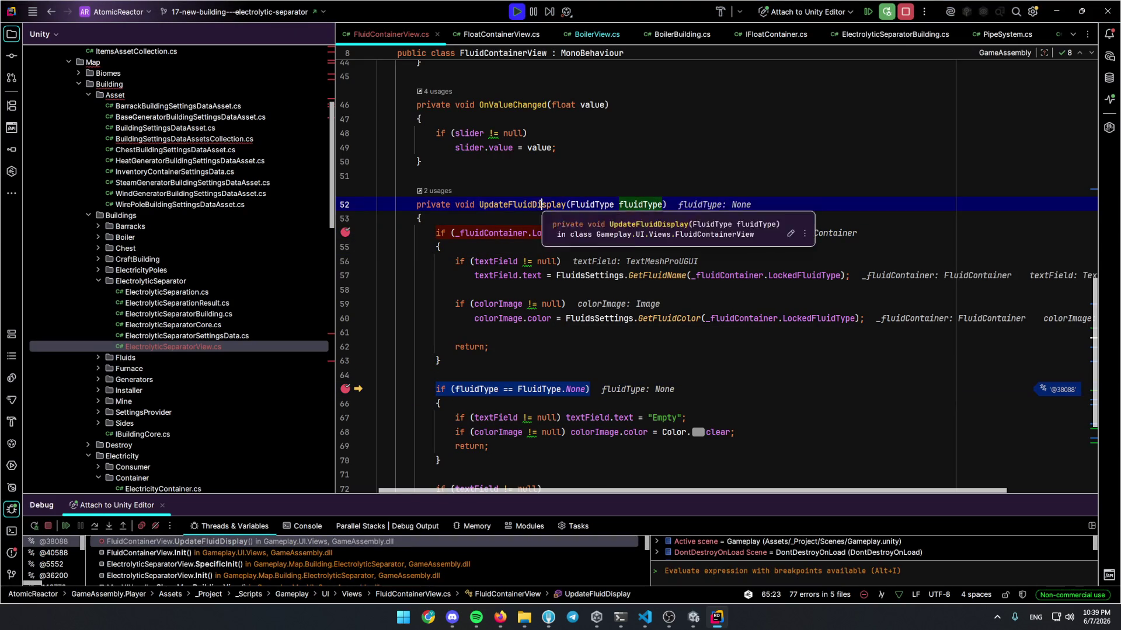
pyautogui.click(152, 552)
pyautogui.scroll(2, 462, 389)
# Expand fluidContainer in the debugger to confirm it holds ~129.7 but FluidType None
pyautogui.moveTo(577, 316)
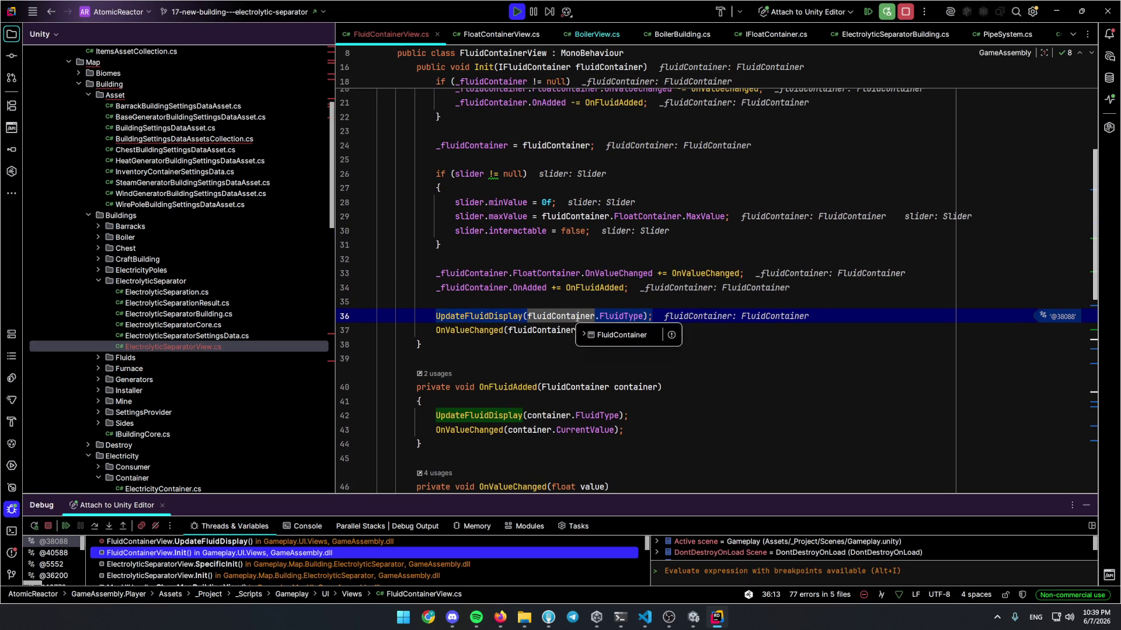
pyautogui.click(585, 339)
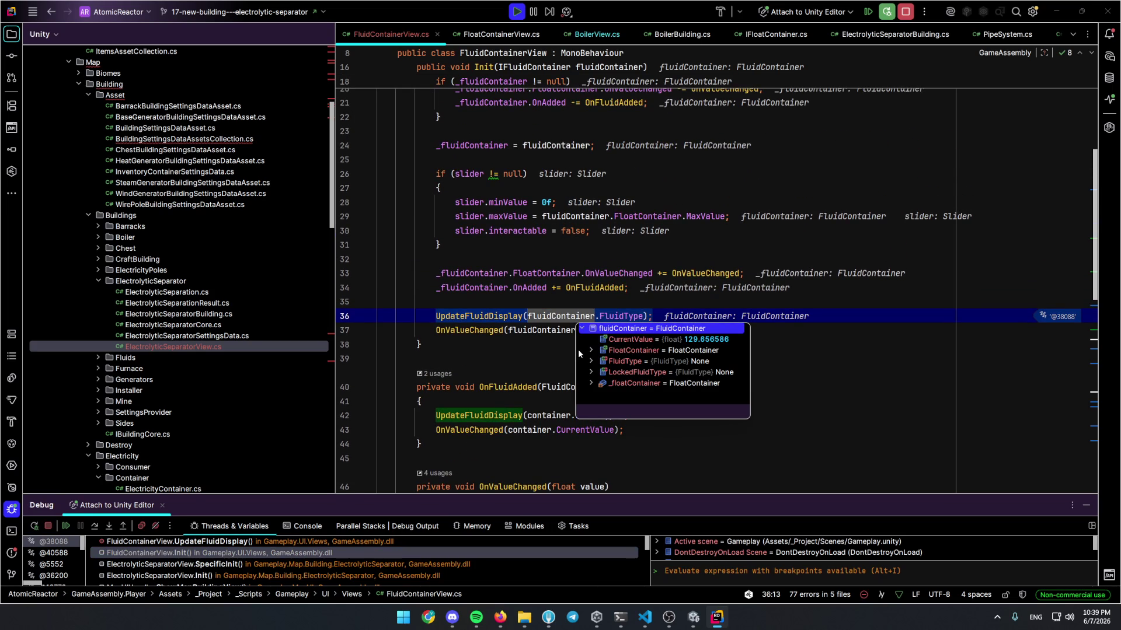
pyautogui.click(807, 348)
pyautogui.click(556, 317)
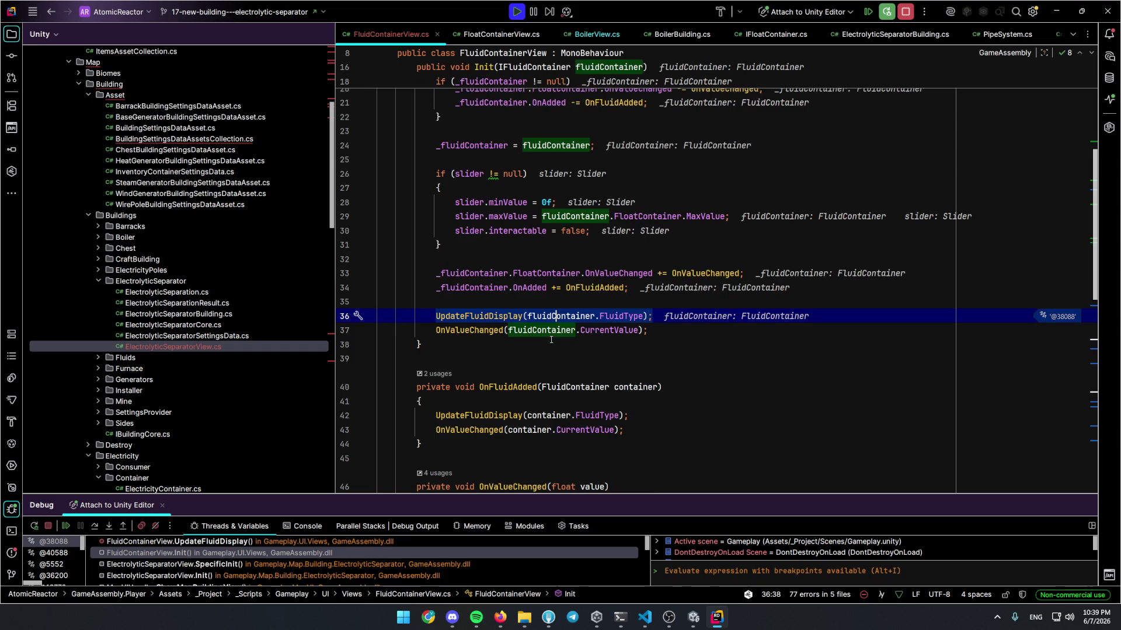
pyautogui.scroll(3, 550, 340)
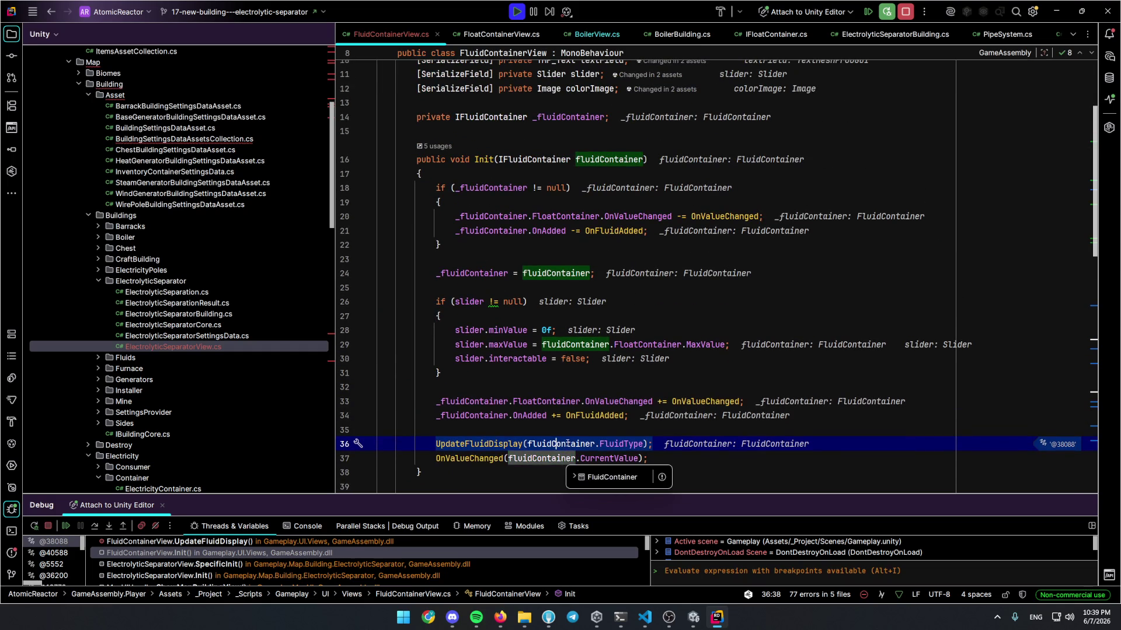
pyautogui.click(573, 458)
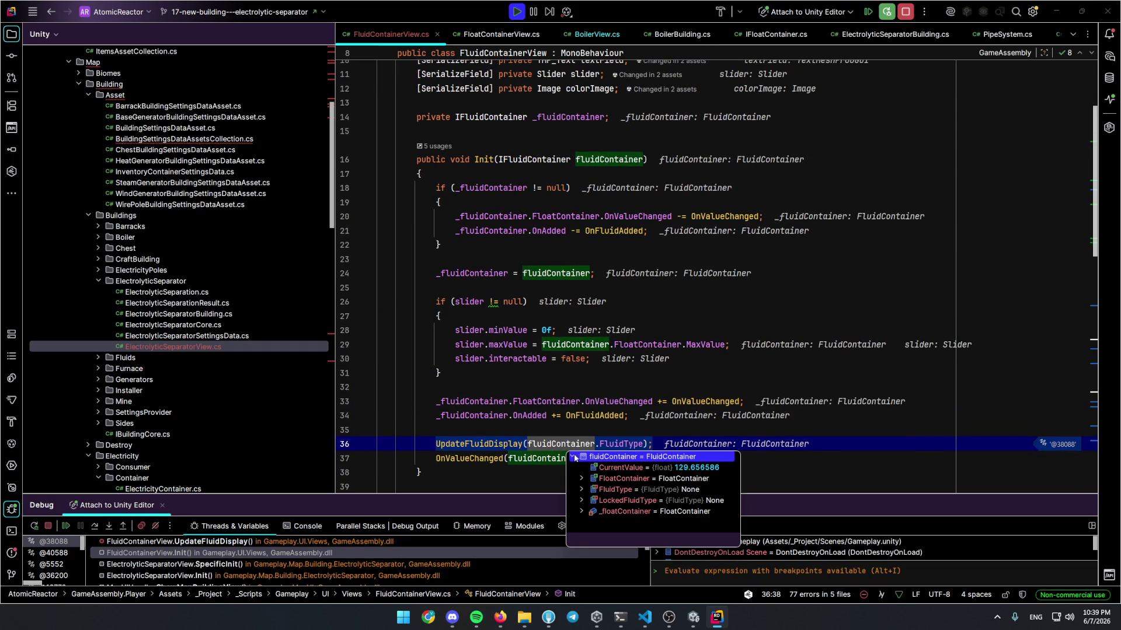
pyautogui.click(541, 372)
pyautogui.scroll(1, 503, 305)
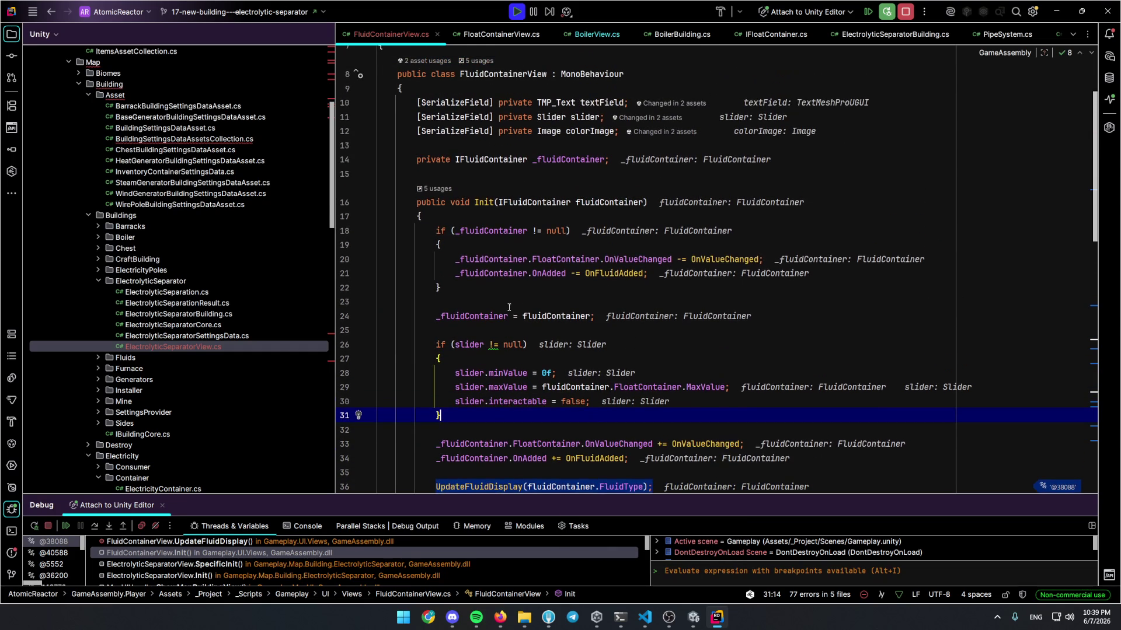
pyautogui.scroll(-1, 503, 305)
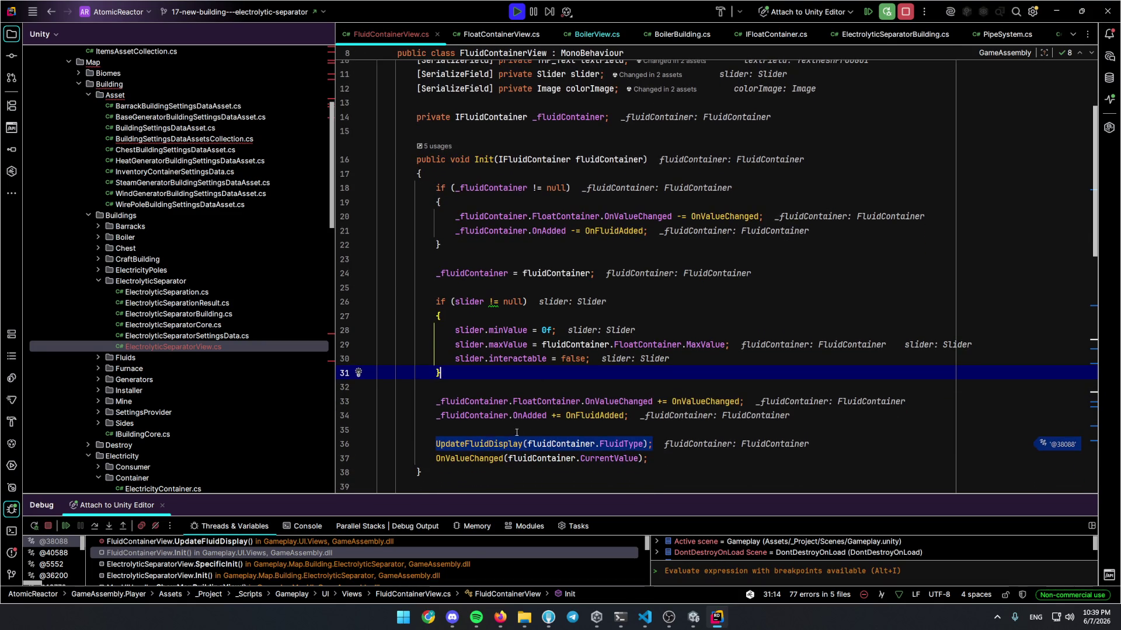
# Navigate from the _fluidContainer field to IFluidContainer and the AddFluid implementation
pyautogui.keyDown('ctrl'); pyautogui.click(548, 443); pyautogui.keyUp('ctrl')
pyautogui.keyDown('ctrl'); pyautogui.click(475, 273); pyautogui.keyUp('ctrl')
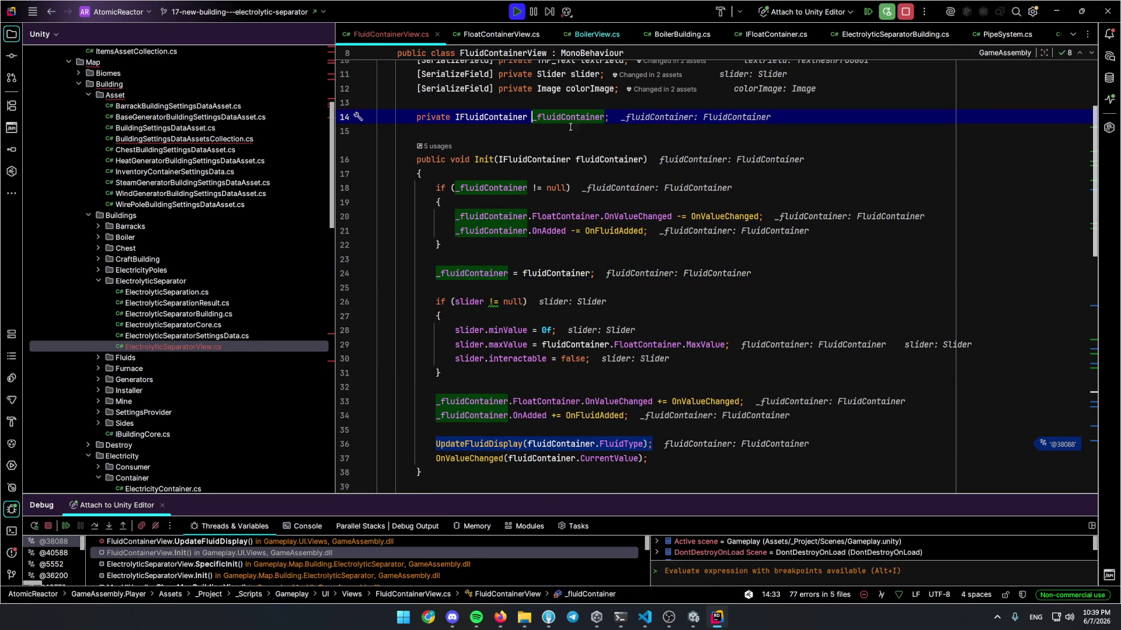
pyautogui.hotkey('ctrl', 'shift', 'b')
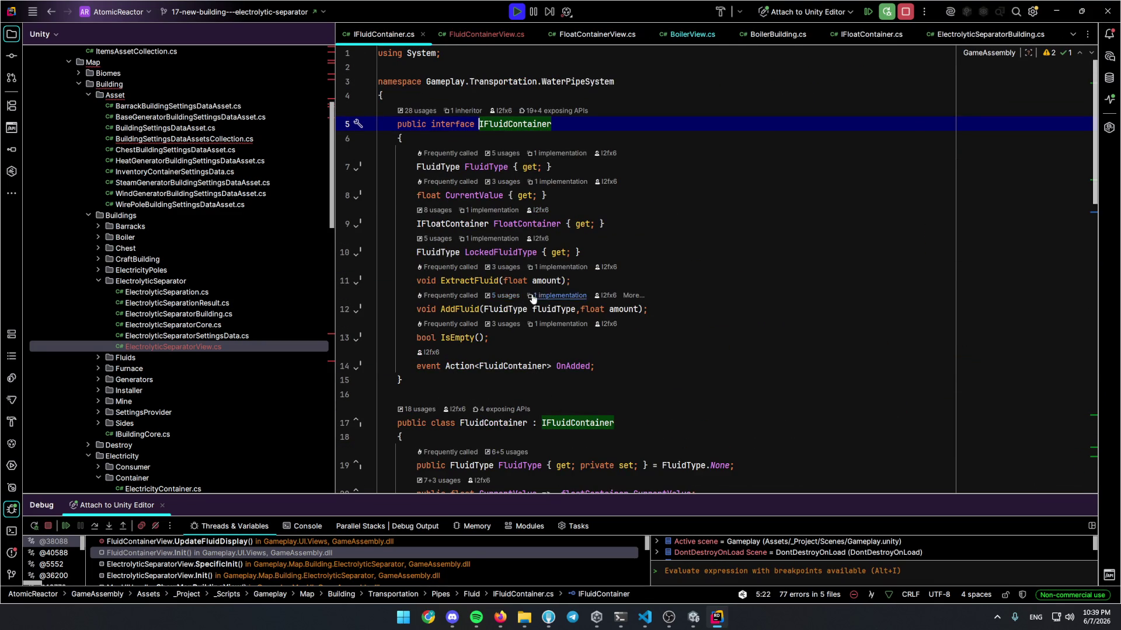
pyautogui.click(538, 295)
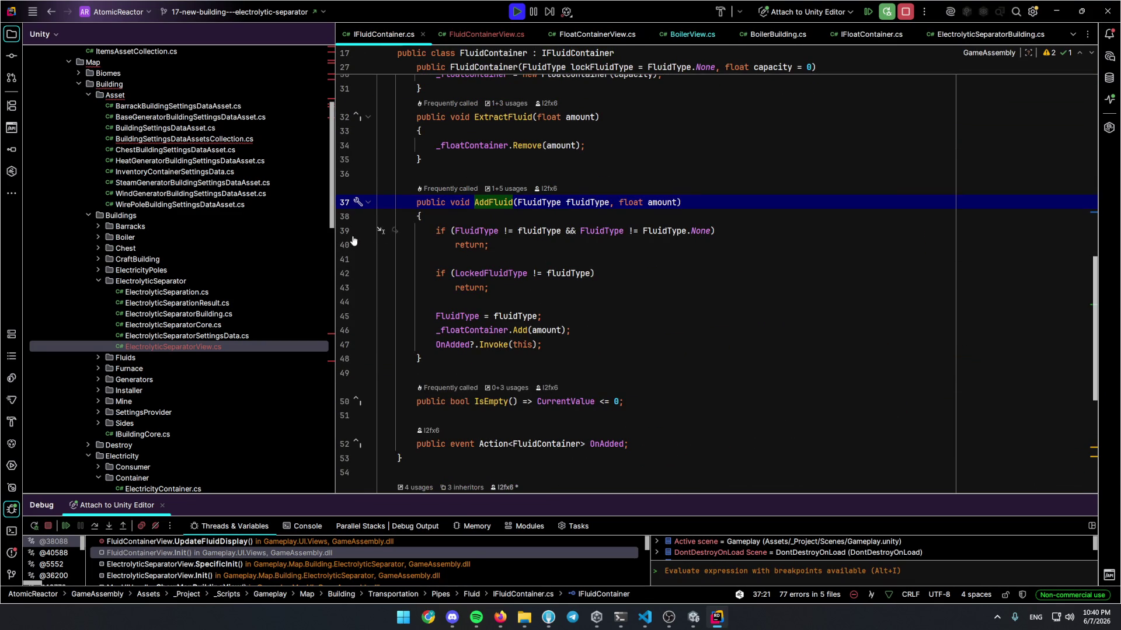
# Continue to the AddFluid breakpoint and step past the fluid-type mismatch and locked-type checks
pyautogui.click(67, 526)
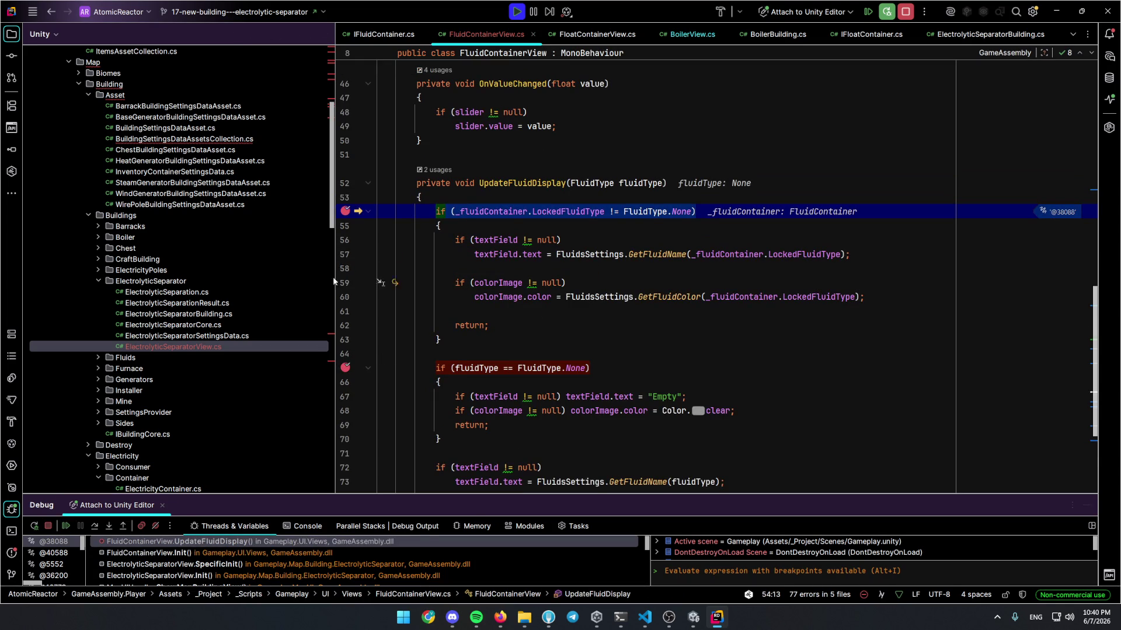
pyautogui.press('F5')
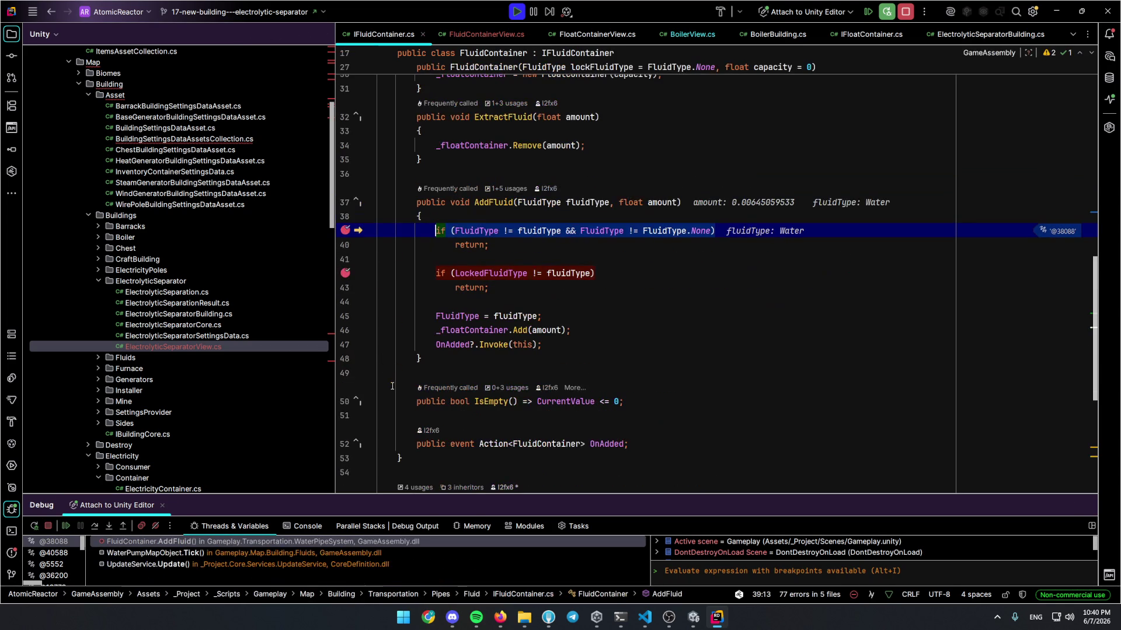
pyautogui.moveTo(595, 205)
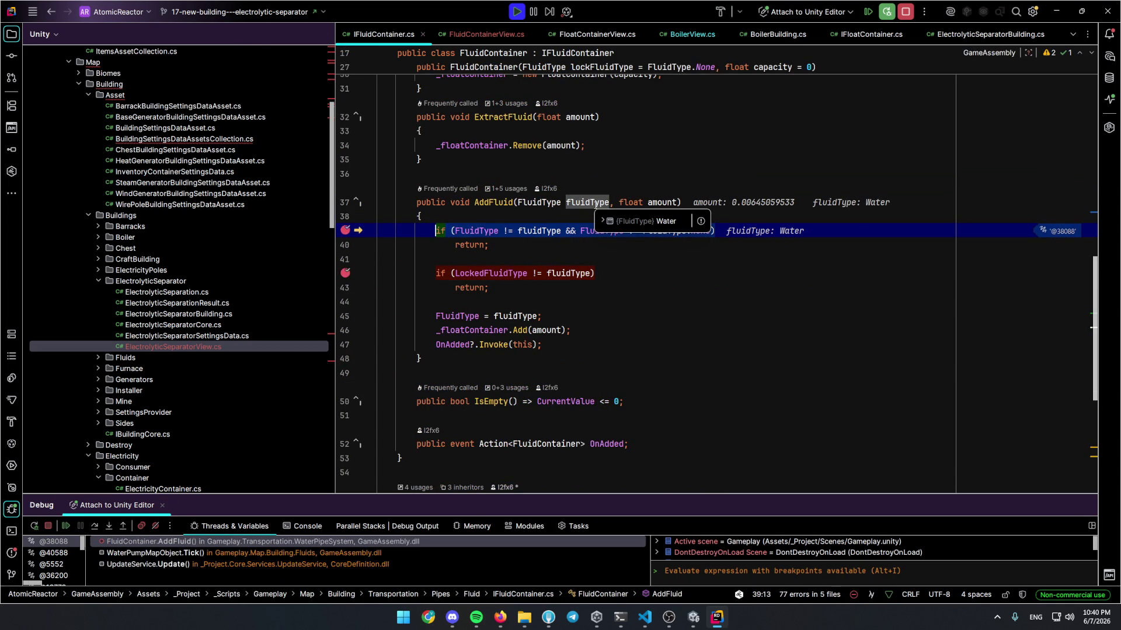
pyautogui.click(592, 273)
pyautogui.press('F8')
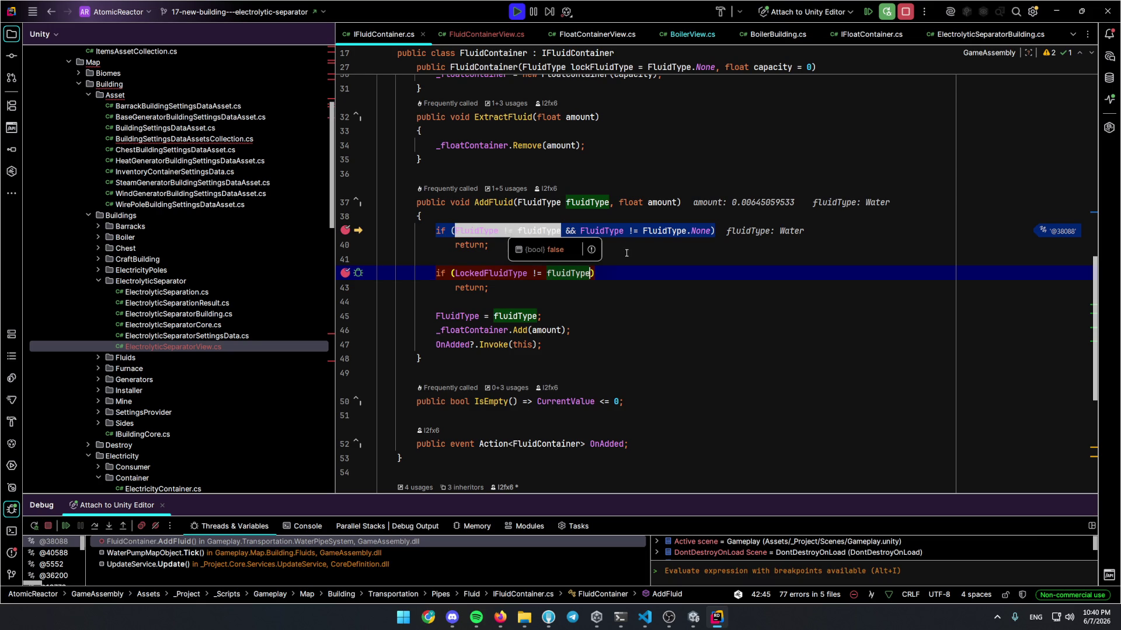
pyautogui.click(568, 251)
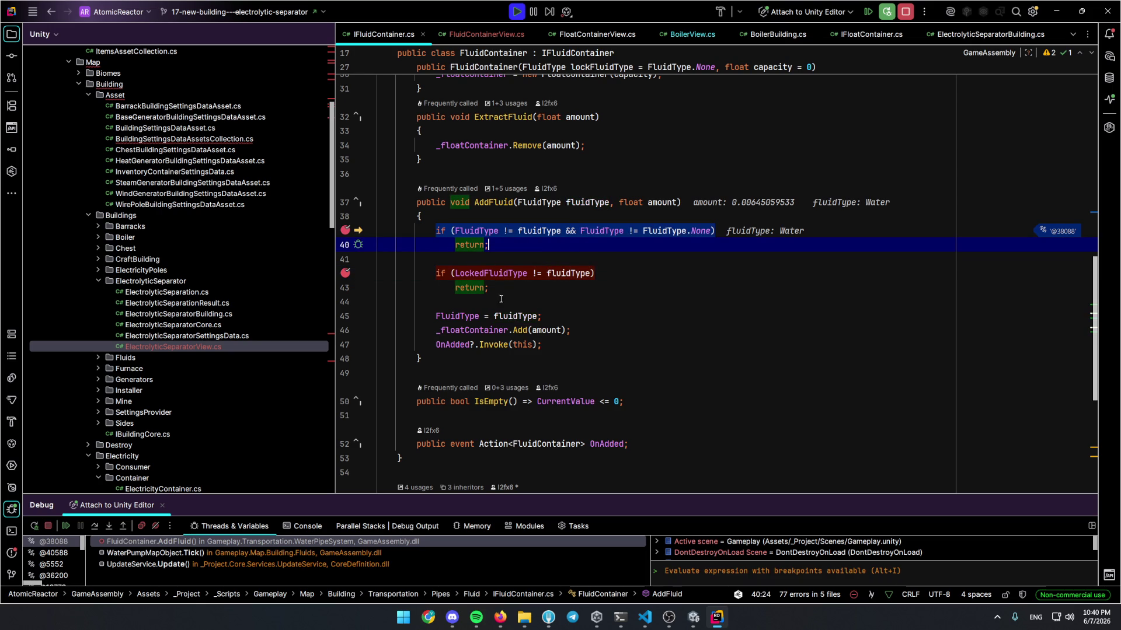
pyautogui.moveTo(505, 317)
pyautogui.press('F10')
pyautogui.press('F10')
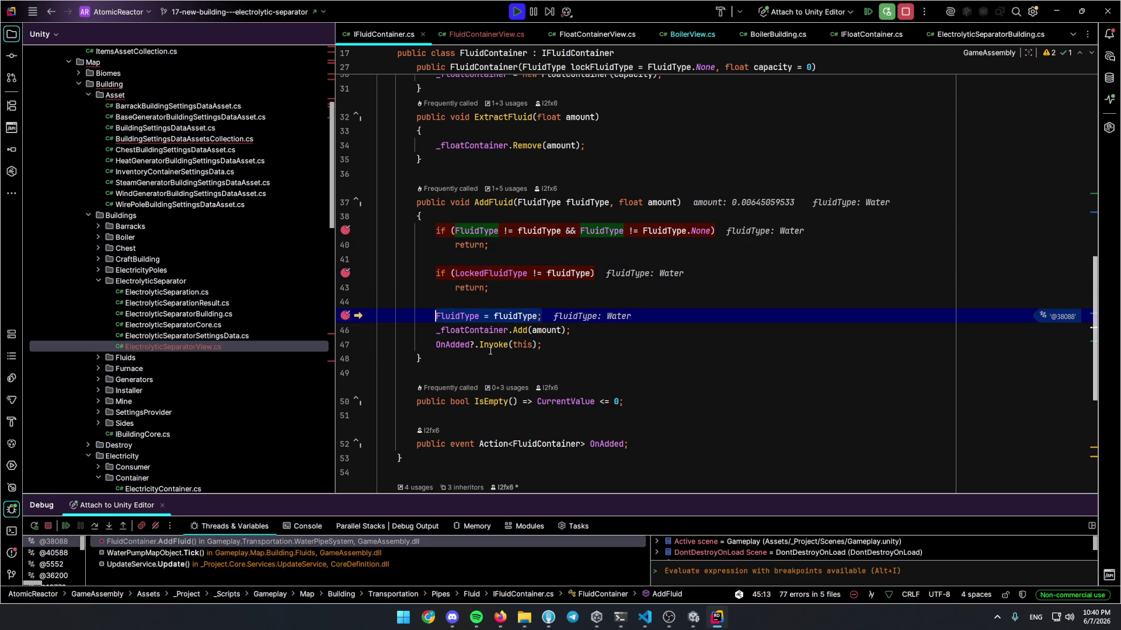
# Step through further AddFluid calls to confirm FluidType is assigned Water, then let the game run
pyautogui.press('F5')
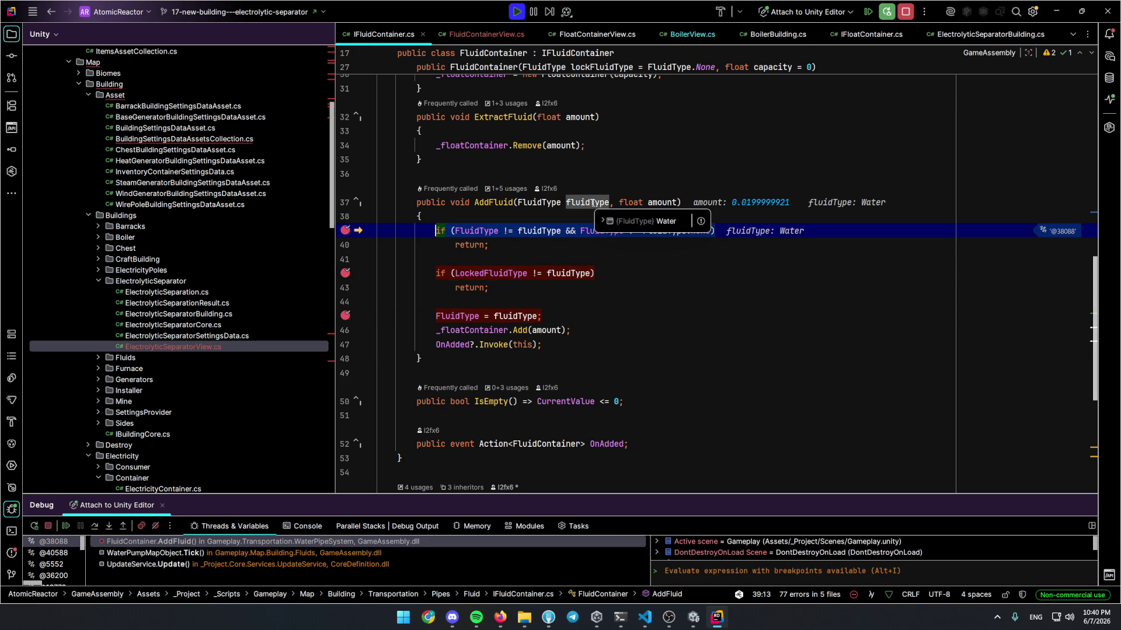
pyautogui.press('F10')
pyautogui.press('F10')
pyautogui.press('F5')
pyautogui.press('F10')
pyautogui.press('F10')
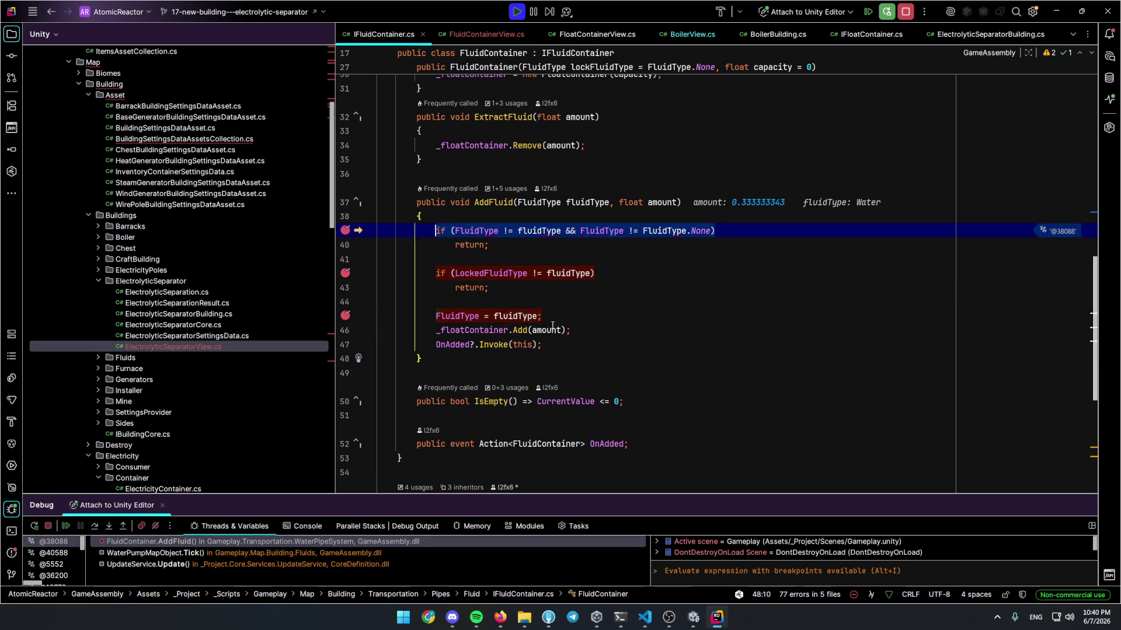
pyautogui.click(664, 350)
pyautogui.press('F5')
pyautogui.press('F10')
pyautogui.press('F10')
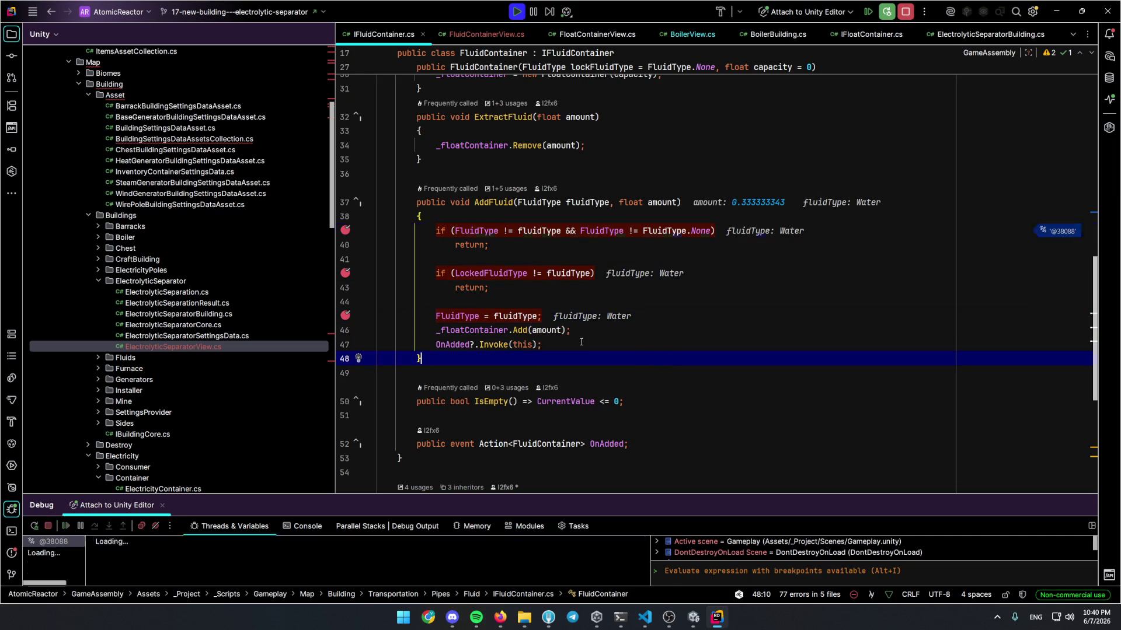
pyautogui.press('F5')
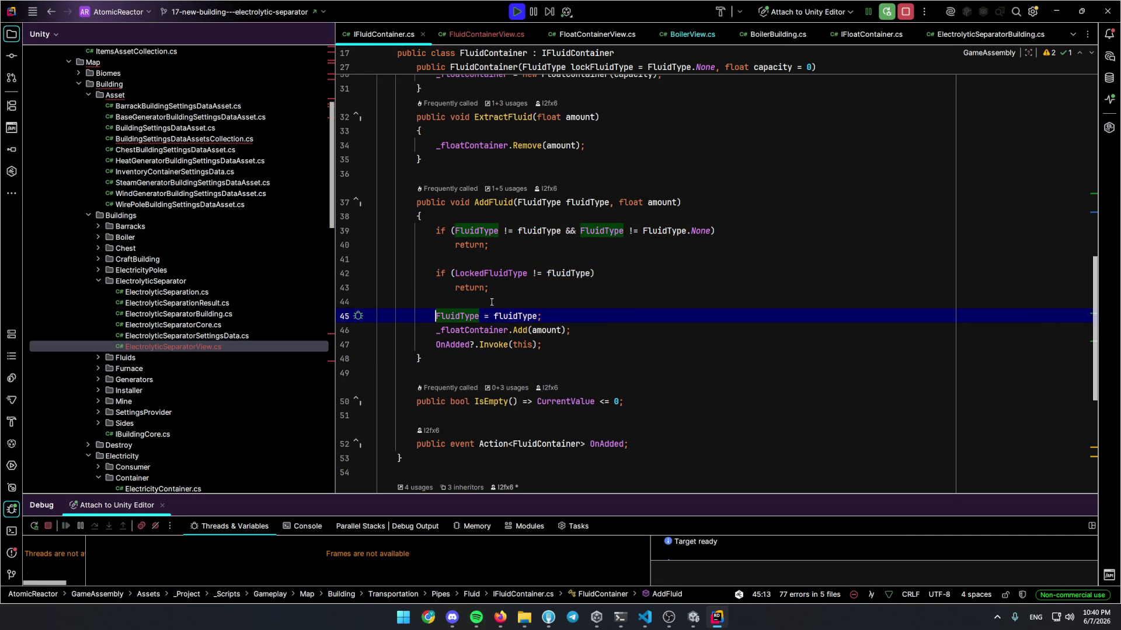
pyautogui.hotkey('alt', 'Tab')
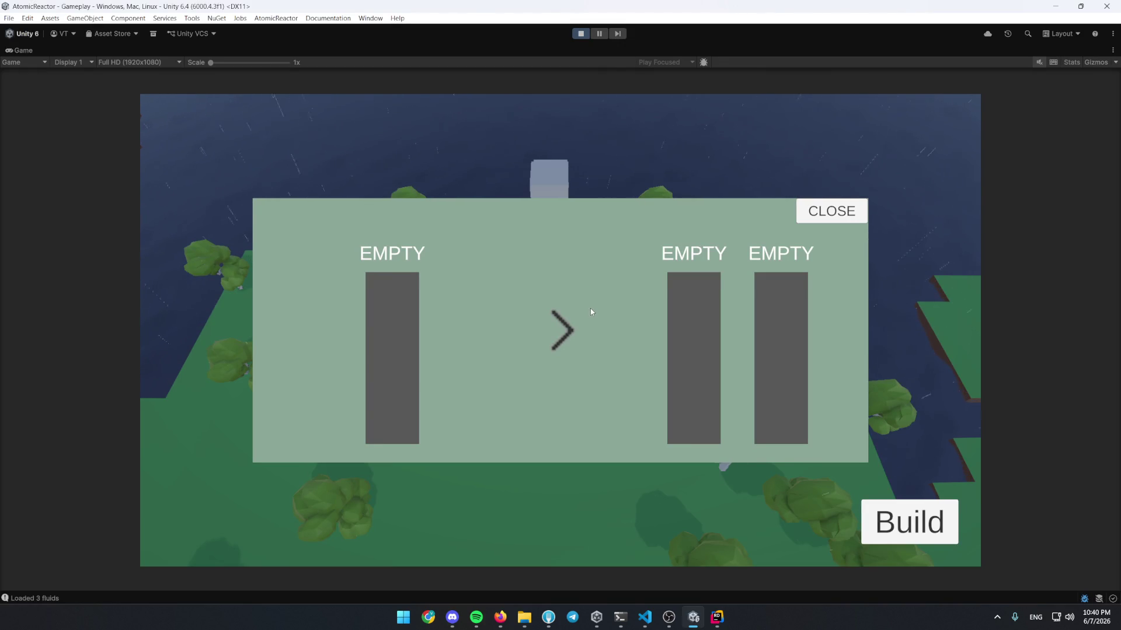
# Reopen the separator panel in the game and return to the UpdateFluidDisplay code
pyautogui.click(821, 216)
pyautogui.click(559, 369)
pyautogui.hotkey('alt', 'Tab')
pyautogui.hotkey('ctrl', 'alt', 'Left')
pyautogui.hotkey('ctrl', 'alt', 'Left')
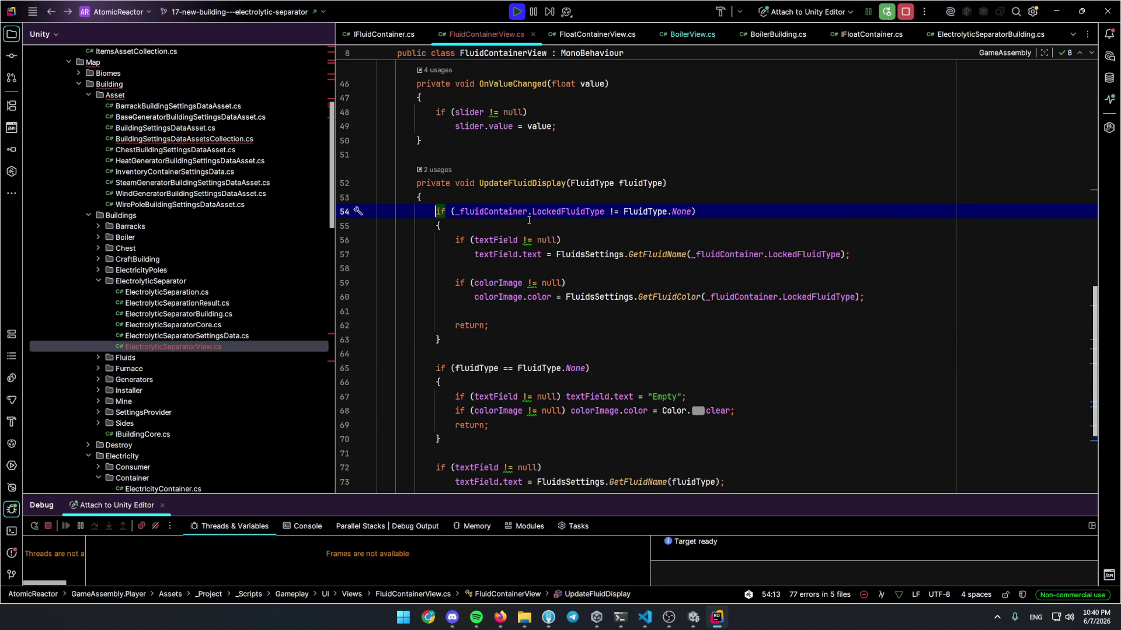
# Find usages of Init and add a breakpoint on ElectrolyticSeparatorView's inputView.Init call, line 20
pyautogui.click(509, 211)
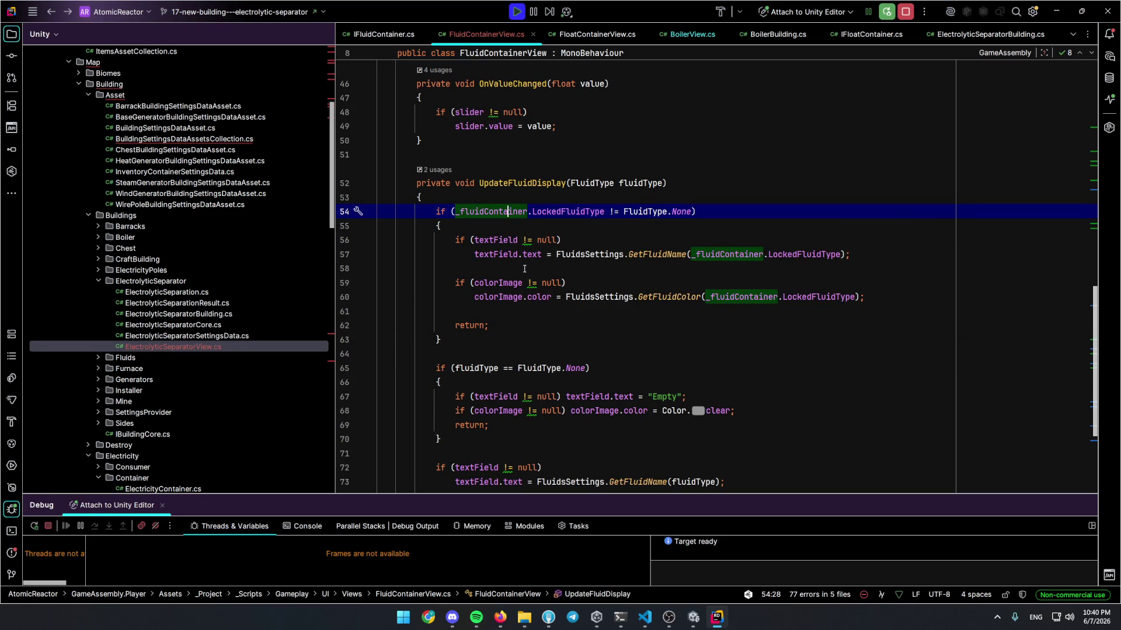
pyautogui.scroll(6, 533, 288)
pyautogui.scroll(6, 532, 288)
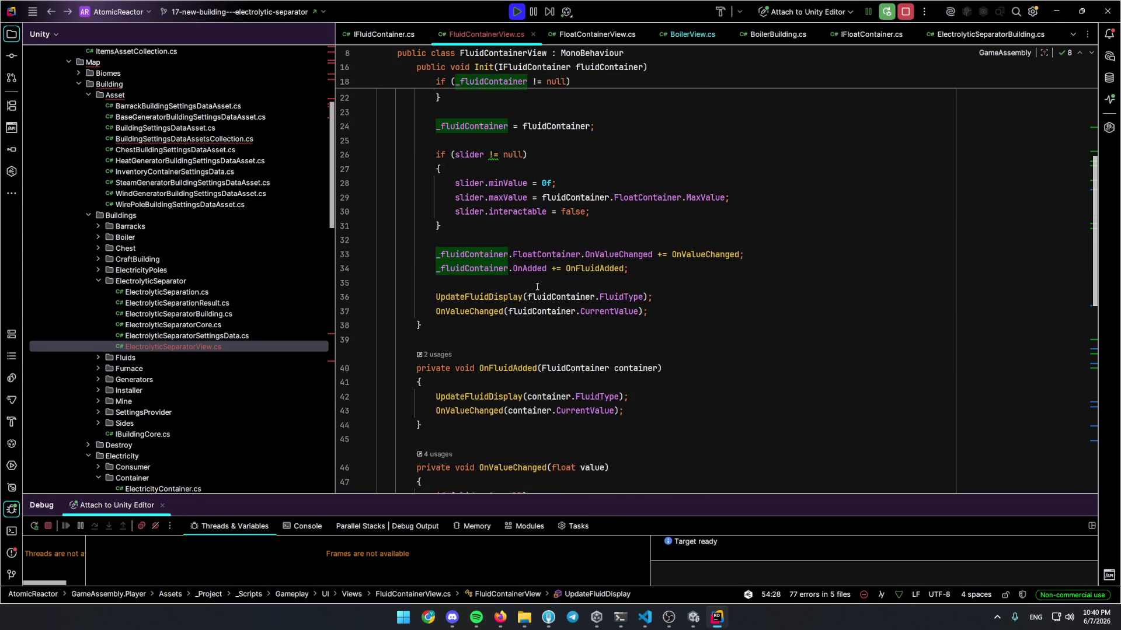
pyautogui.click(436, 212)
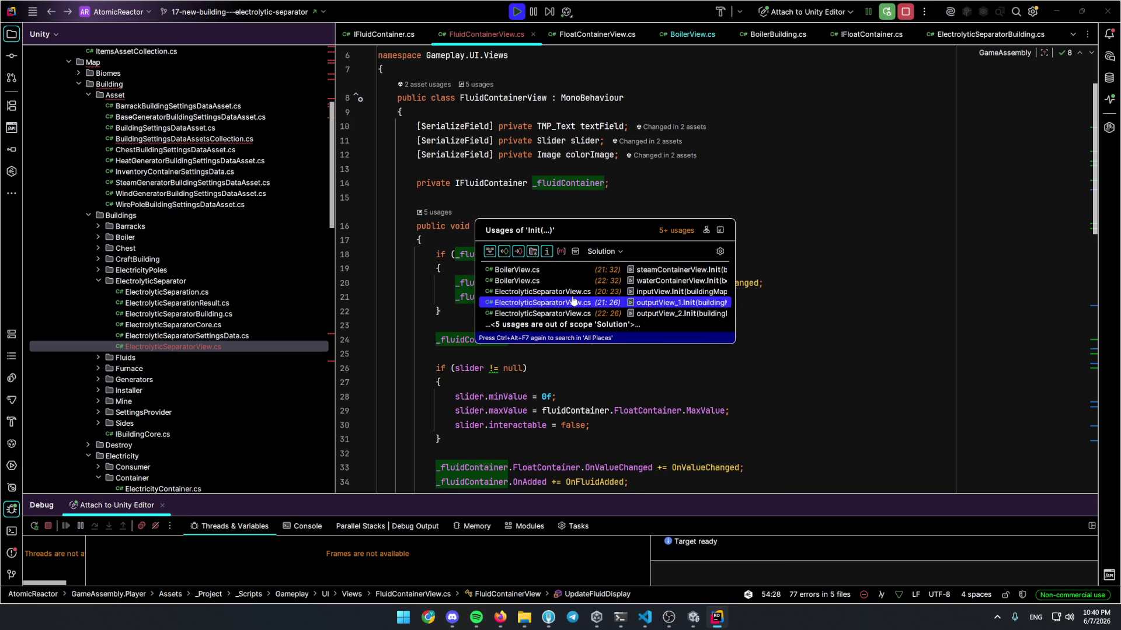
pyautogui.click(618, 299)
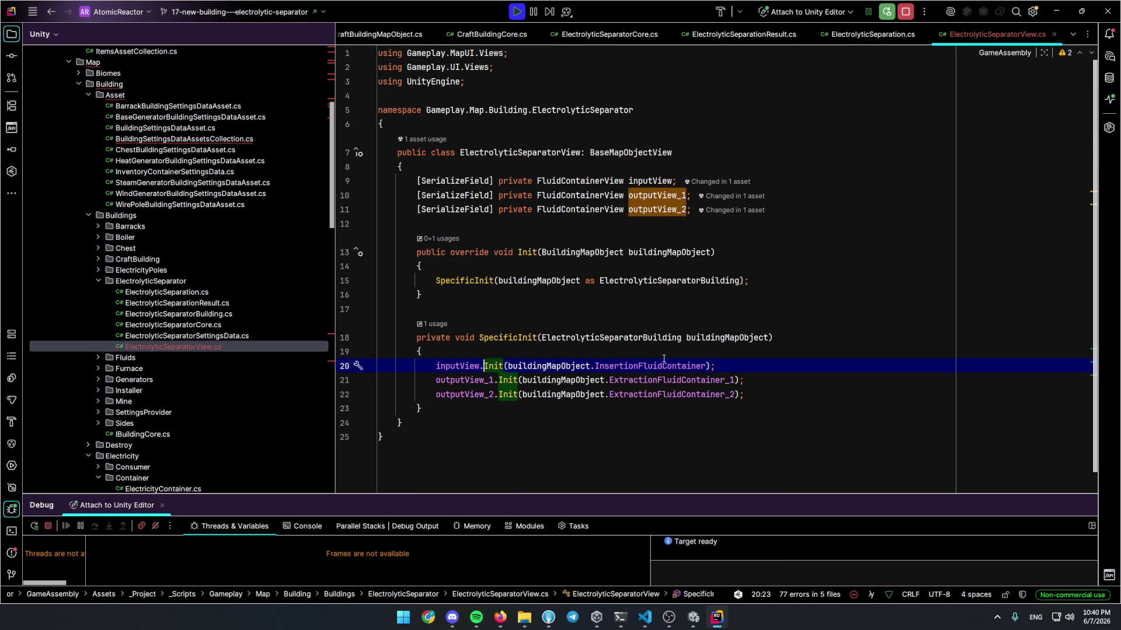
pyautogui.click(346, 367)
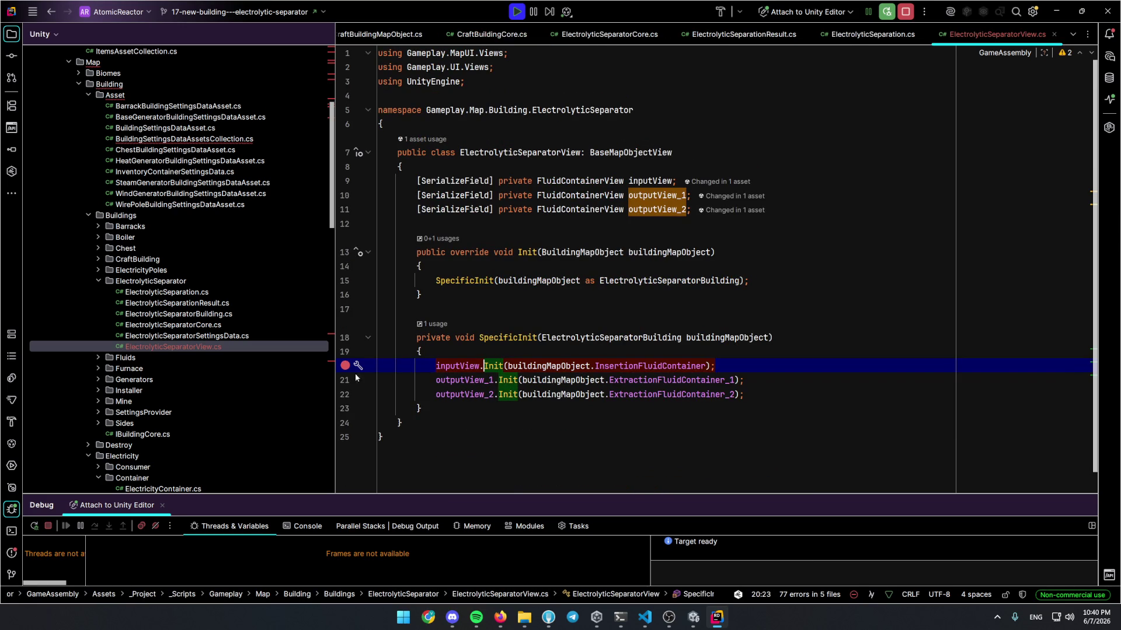
pyautogui.hotkey('alt', 'Tab')
pyautogui.click(833, 212)
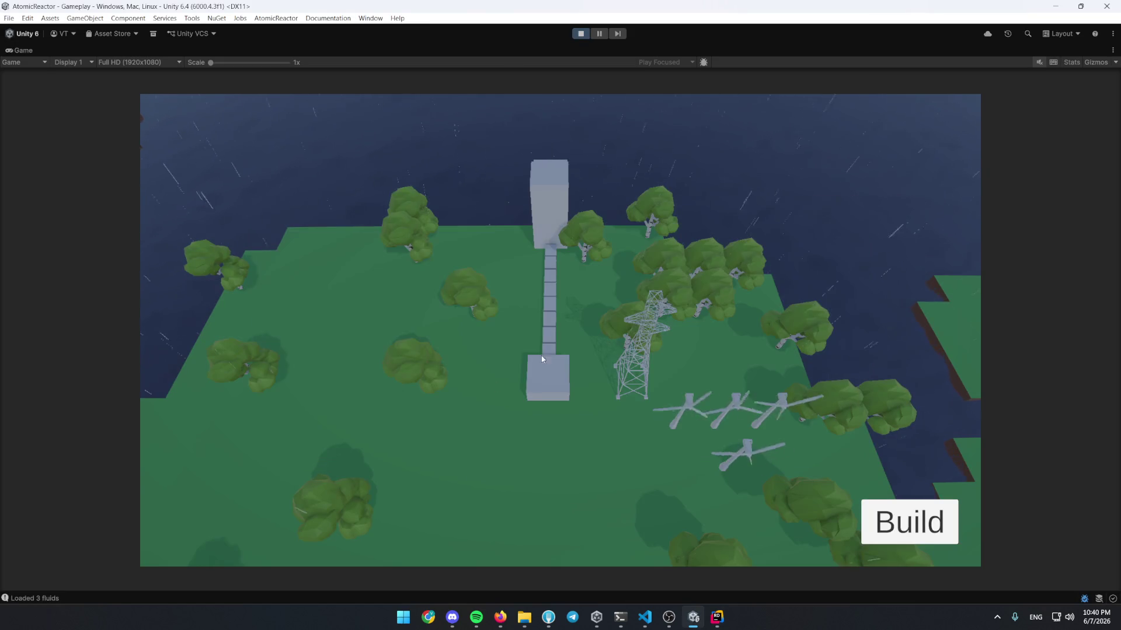
# Trigger the breakpoint and inspect the InsertionFluidContainer and InputFluidContainer declarations
pyautogui.click(603, 320)
pyautogui.click(679, 384)
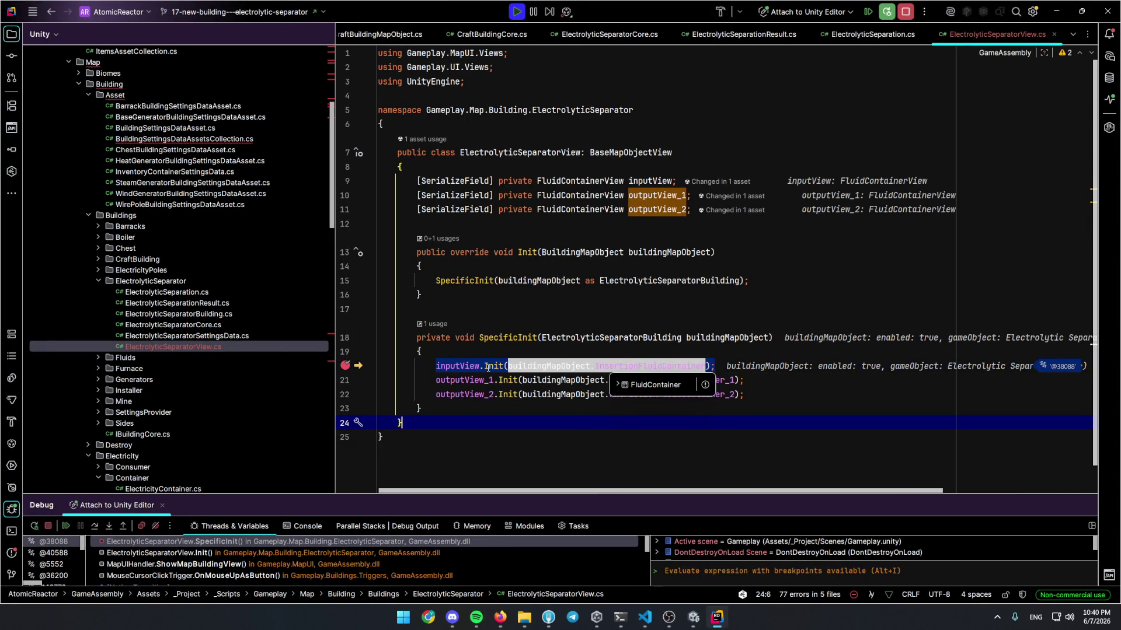
pyautogui.keyDown('ctrl'); pyautogui.click(643, 366); pyautogui.keyUp('ctrl')
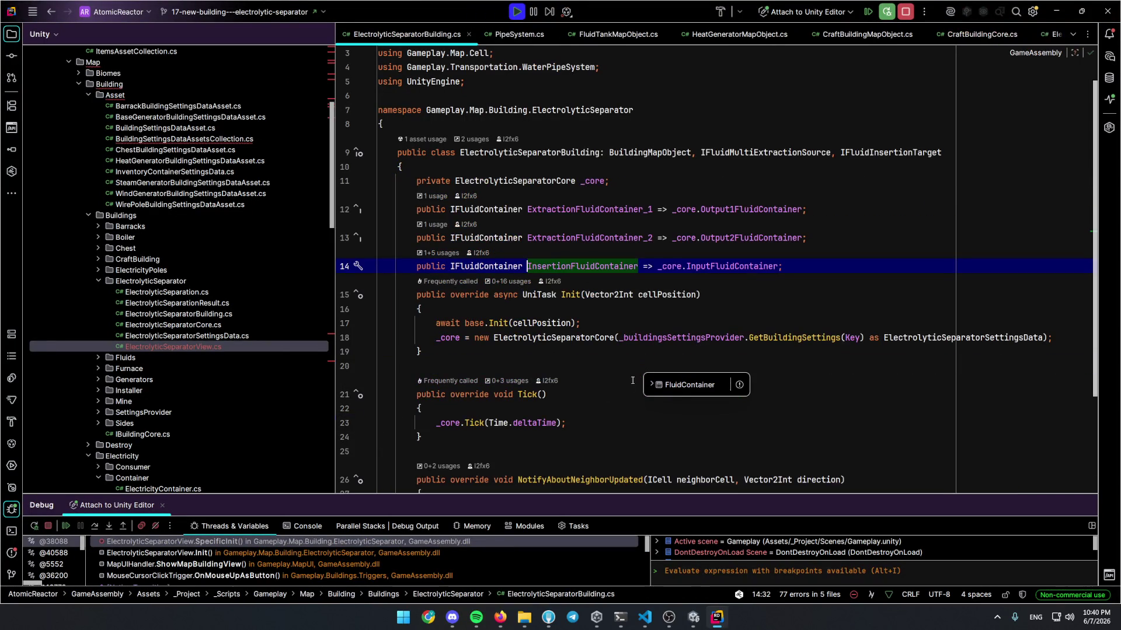
pyautogui.keyDown('ctrl'); pyautogui.click(728, 266); pyautogui.keyUp('ctrl')
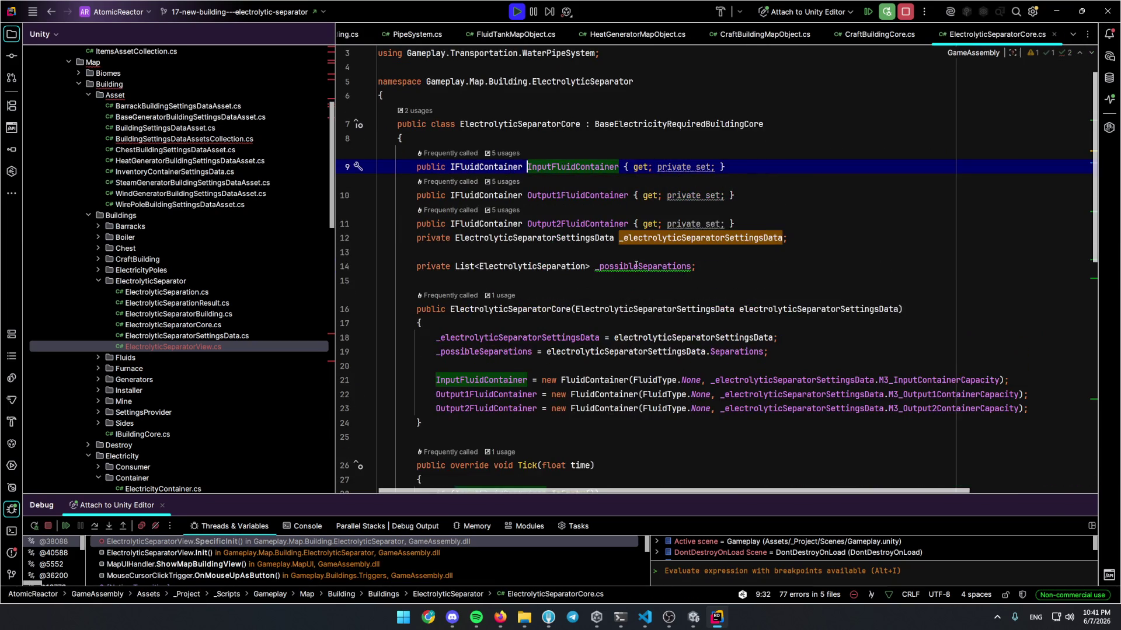
pyautogui.scroll(-3, 640, 266)
pyautogui.scroll(-7, 632, 261)
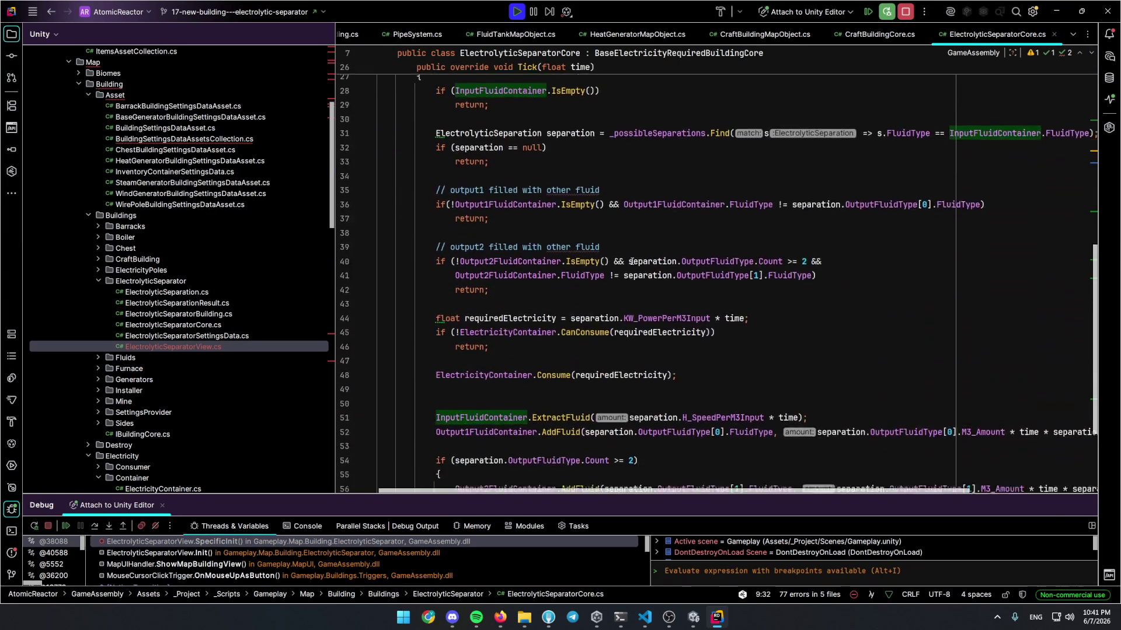
pyautogui.scroll(8, 622, 272)
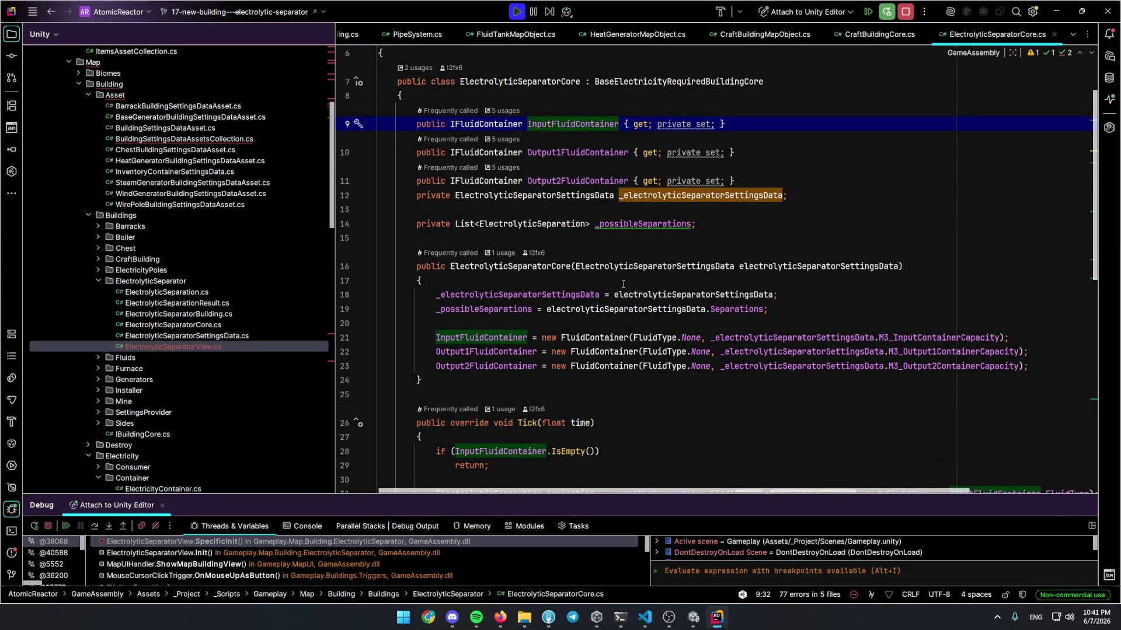
pyautogui.scroll(-6, 623, 285)
pyautogui.scroll(8, 612, 233)
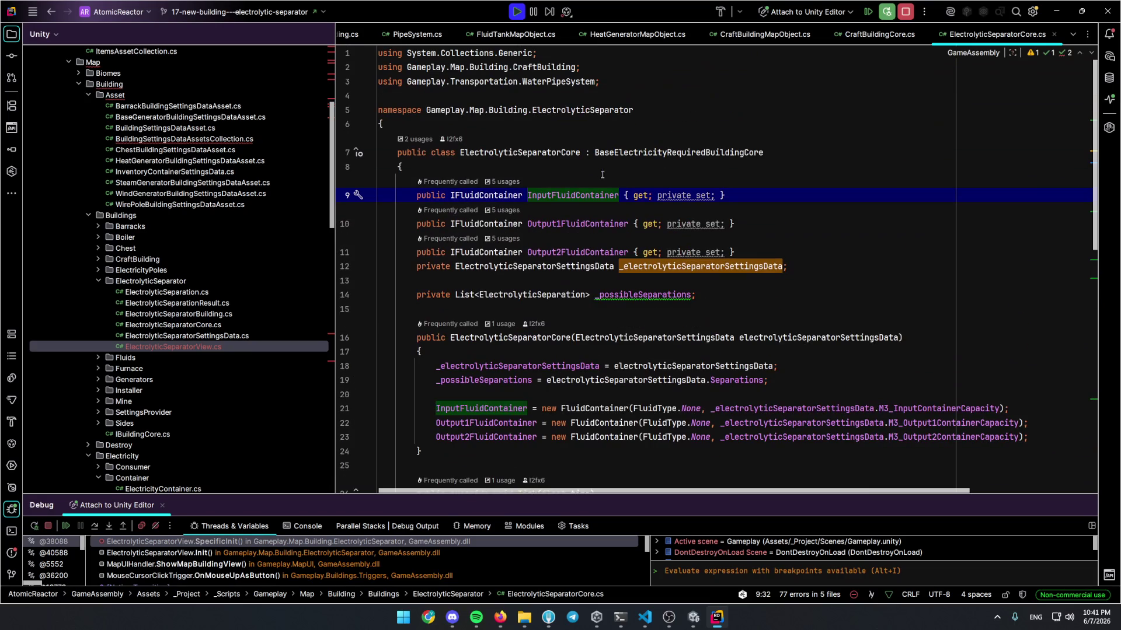
pyautogui.click(605, 201)
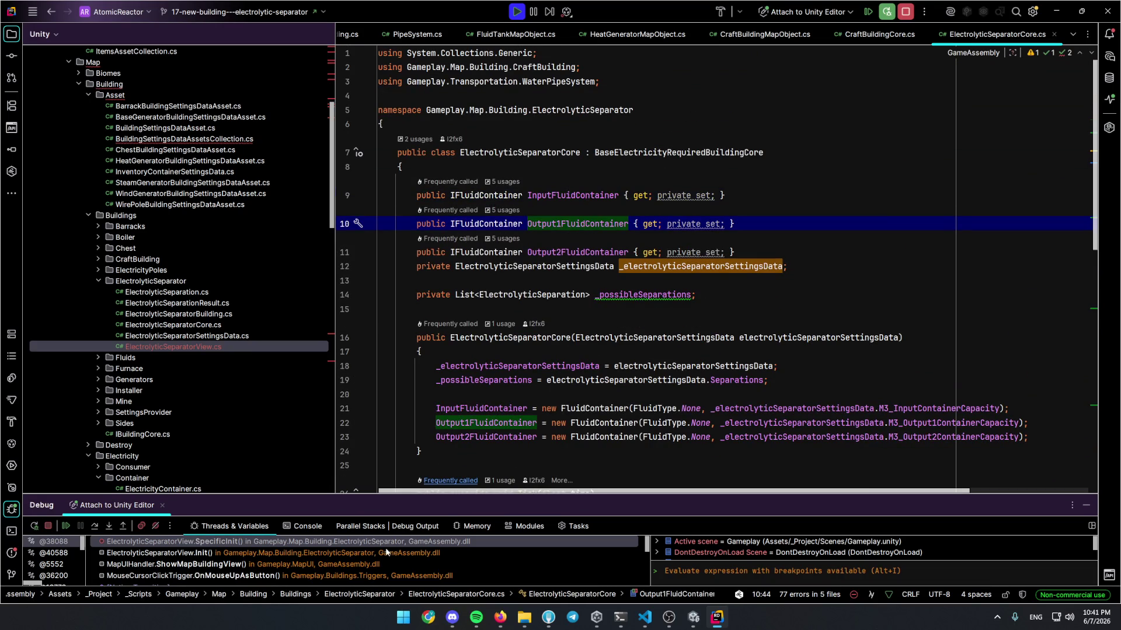
# In the calling Init frame, inspect buildingMapObject and its ExtractionFluidContainer_1
pyautogui.click(158, 553)
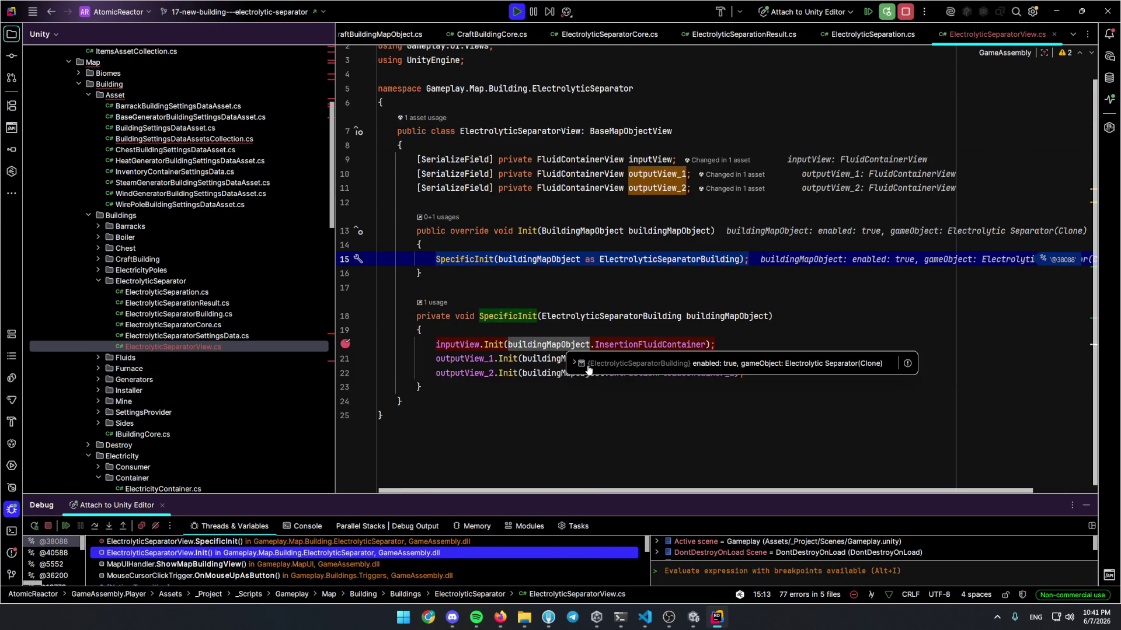
pyautogui.click(589, 367)
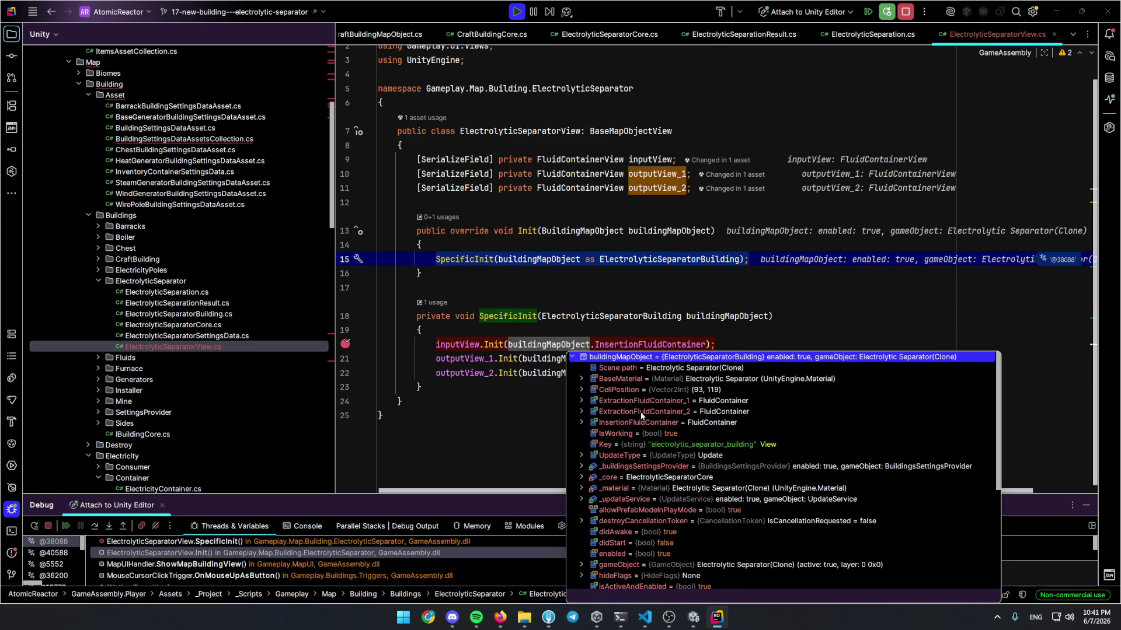
pyautogui.click(581, 411)
pyautogui.click(580, 411)
pyautogui.click(579, 399)
pyautogui.click(580, 400)
pyautogui.click(525, 402)
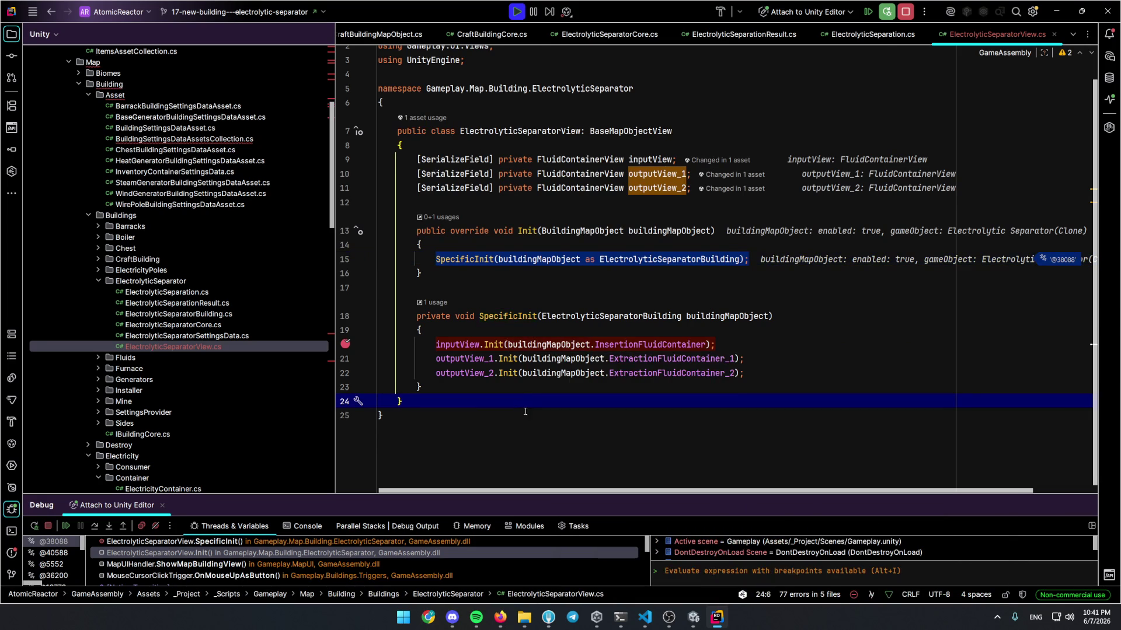
# Step to the input view initialisation line and show the SpecificInit frame
pyautogui.hotkey('shift', 'F7')
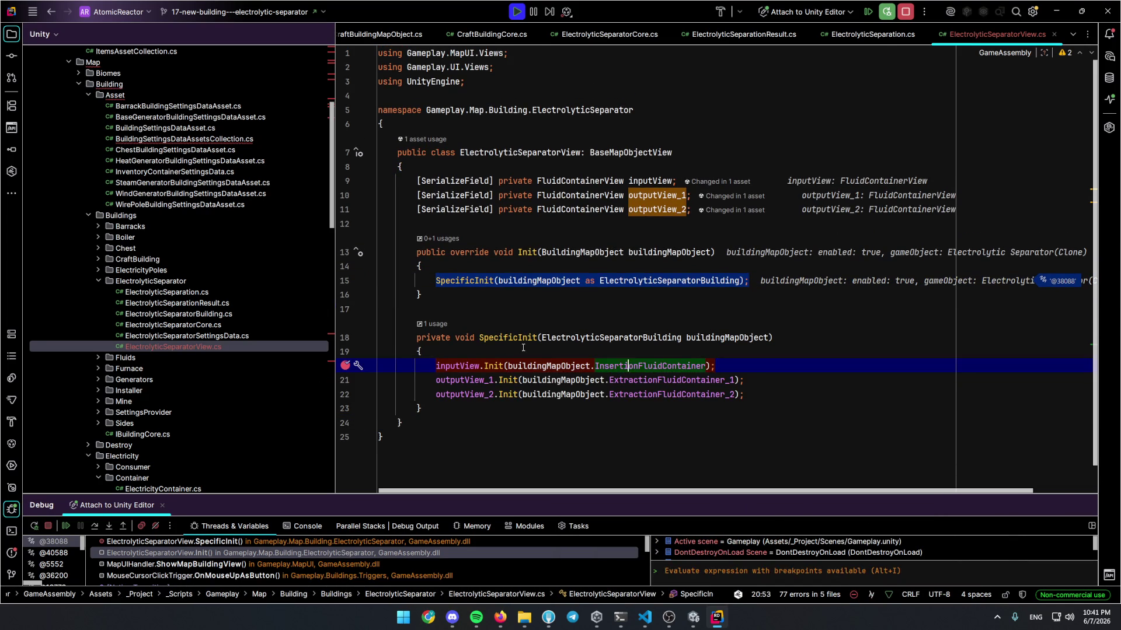
pyautogui.keyDown('ctrl'); pyautogui.click(648, 366); pyautogui.keyUp('ctrl')
pyautogui.click(604, 266)
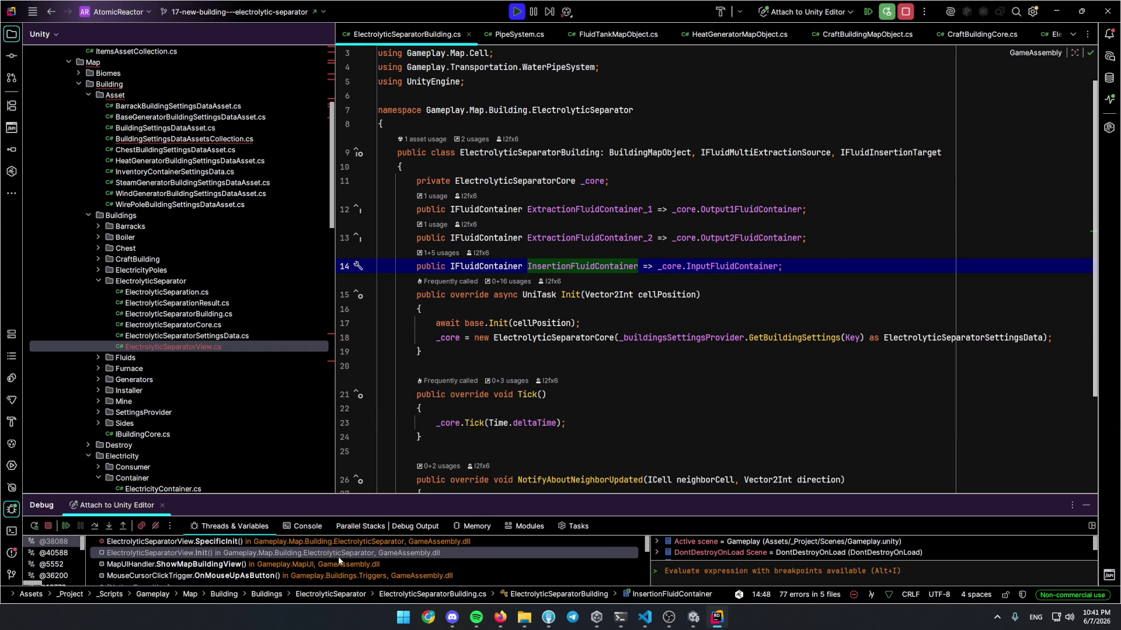
pyautogui.hotkey('ctrl', 'alt', 'Left')
pyautogui.click(436, 441)
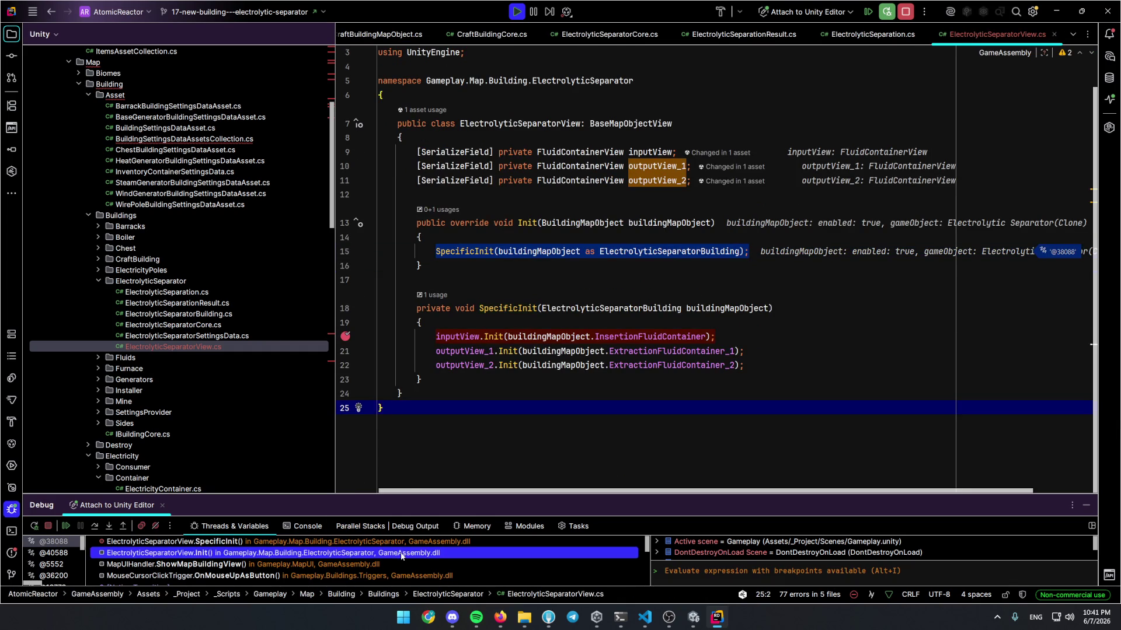
pyautogui.click(397, 542)
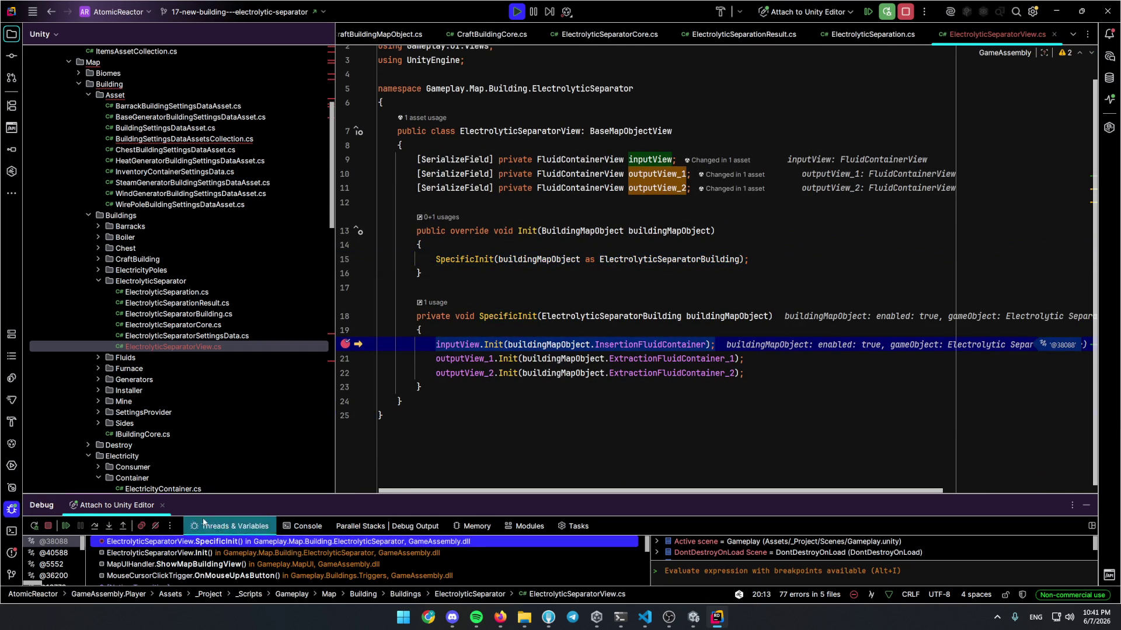
# Resume, check the game, and set a breakpoint on the InsertionFluidContainer getter
pyautogui.press('F5')
pyautogui.hotkey('alt', 'Tab')
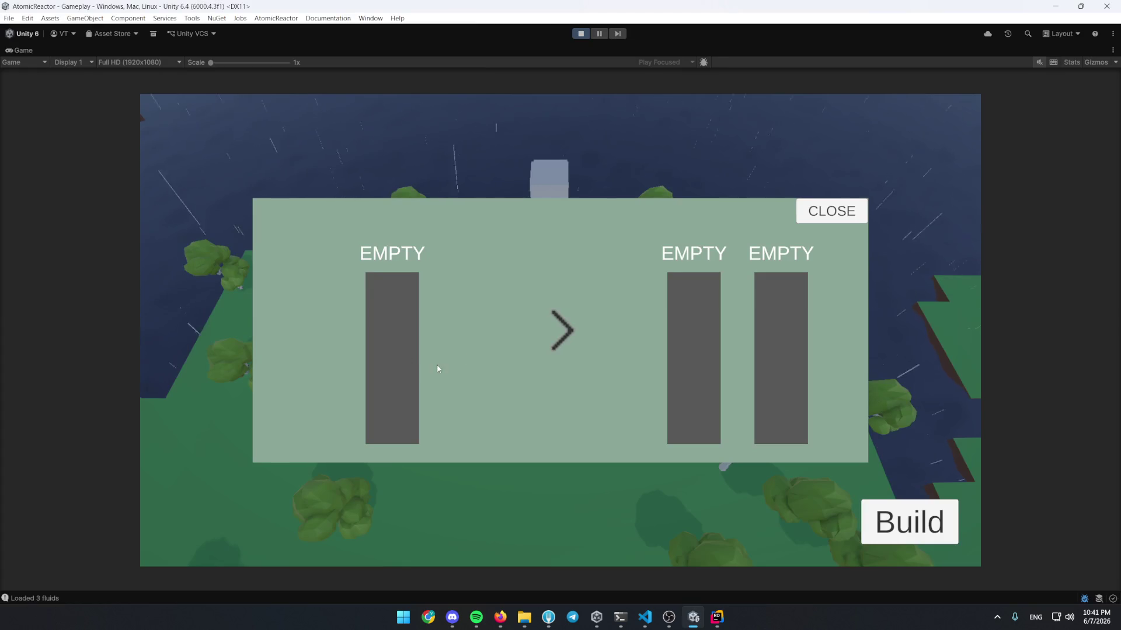
pyautogui.hotkey('alt', 'Tab')
pyautogui.click(662, 344)
pyautogui.press('F12')
pyautogui.press('F9')
pyautogui.click(661, 337)
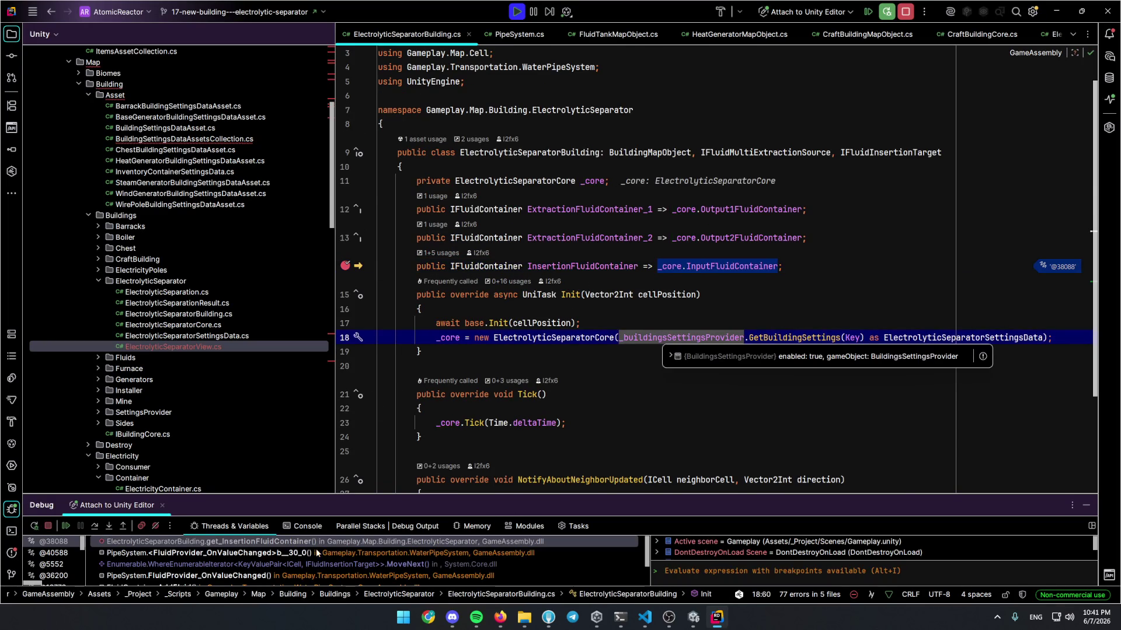
# In the PipeSystem frame, set a breakpoint on the pair.Value.Add line and go to Add's declaration
pyautogui.click(321, 552)
pyautogui.scroll(3, 462, 391)
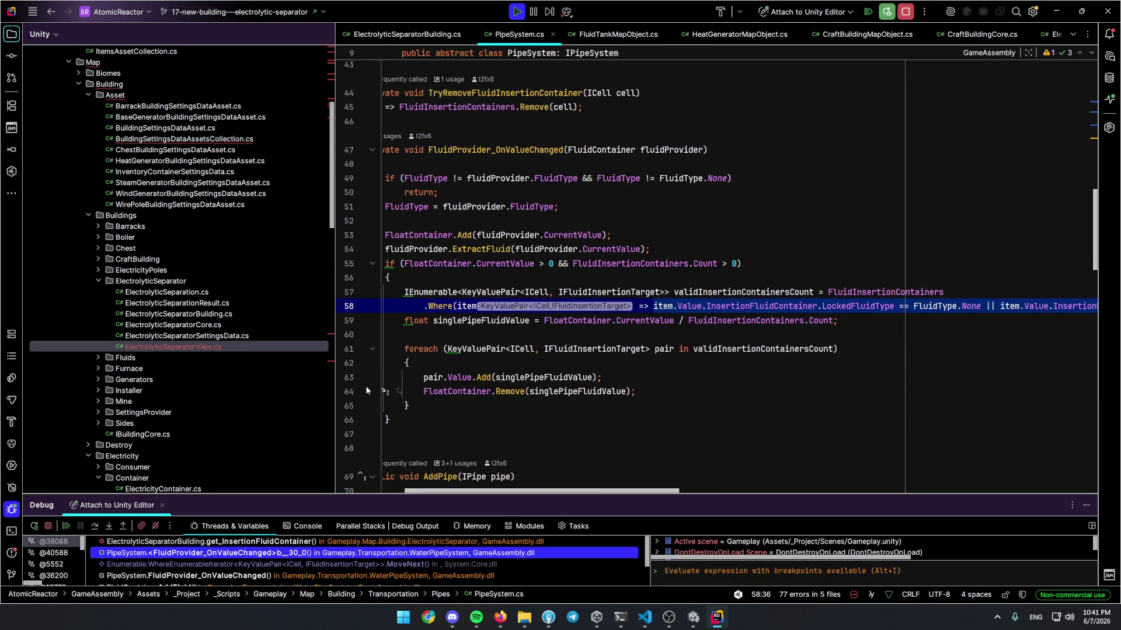
pyautogui.click(433, 377)
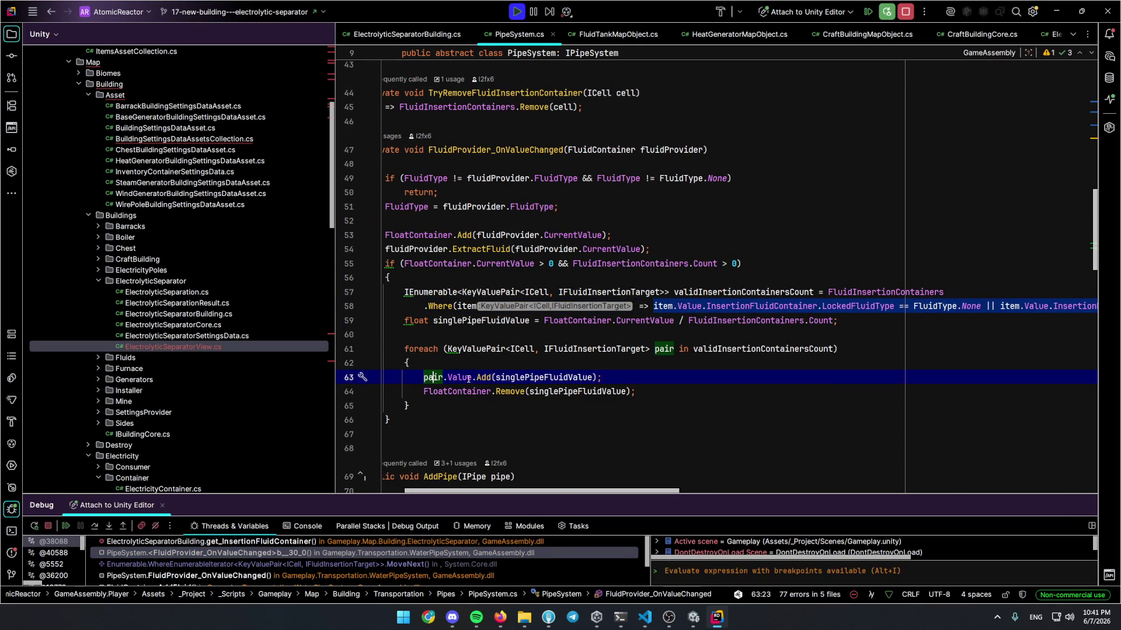
pyautogui.moveTo(604, 349)
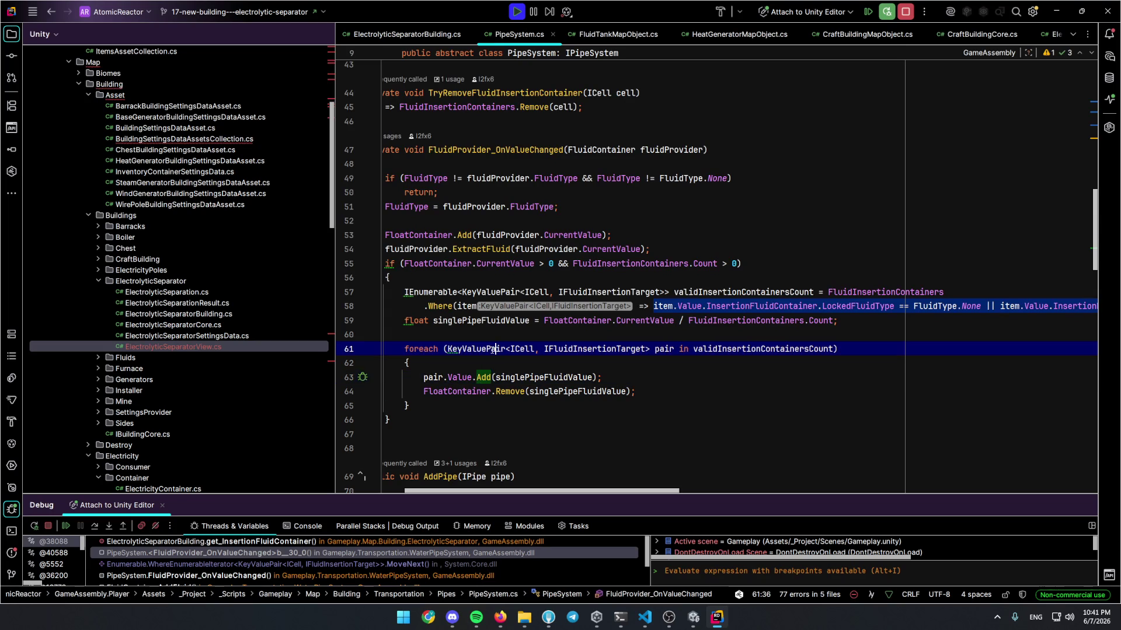
pyautogui.press('F9')
pyautogui.click(489, 420)
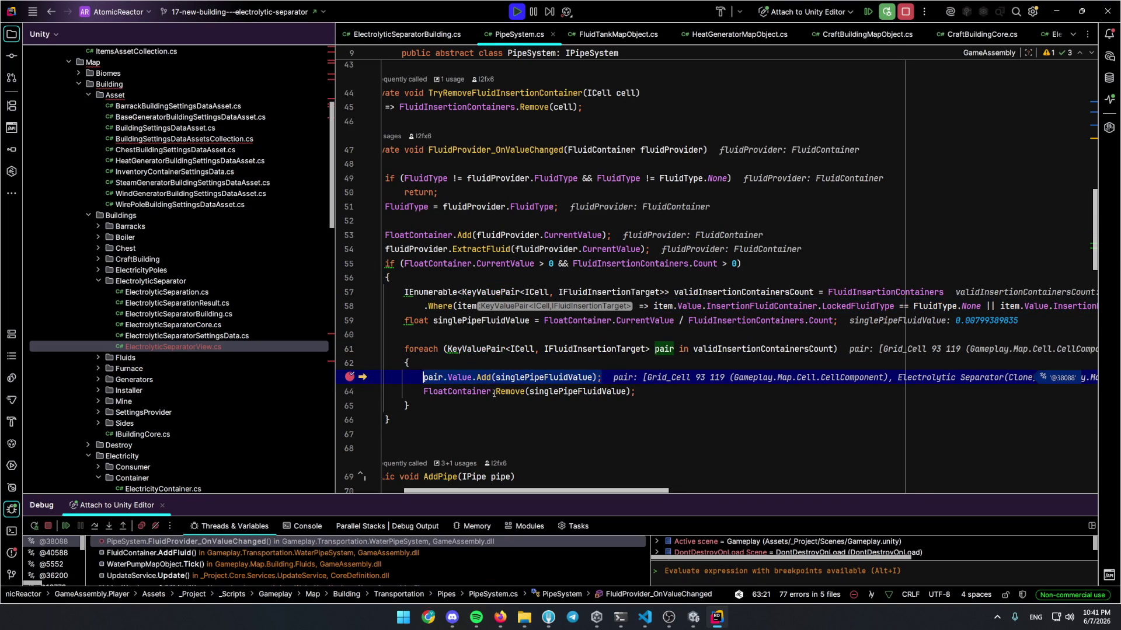
pyautogui.moveTo(525, 378)
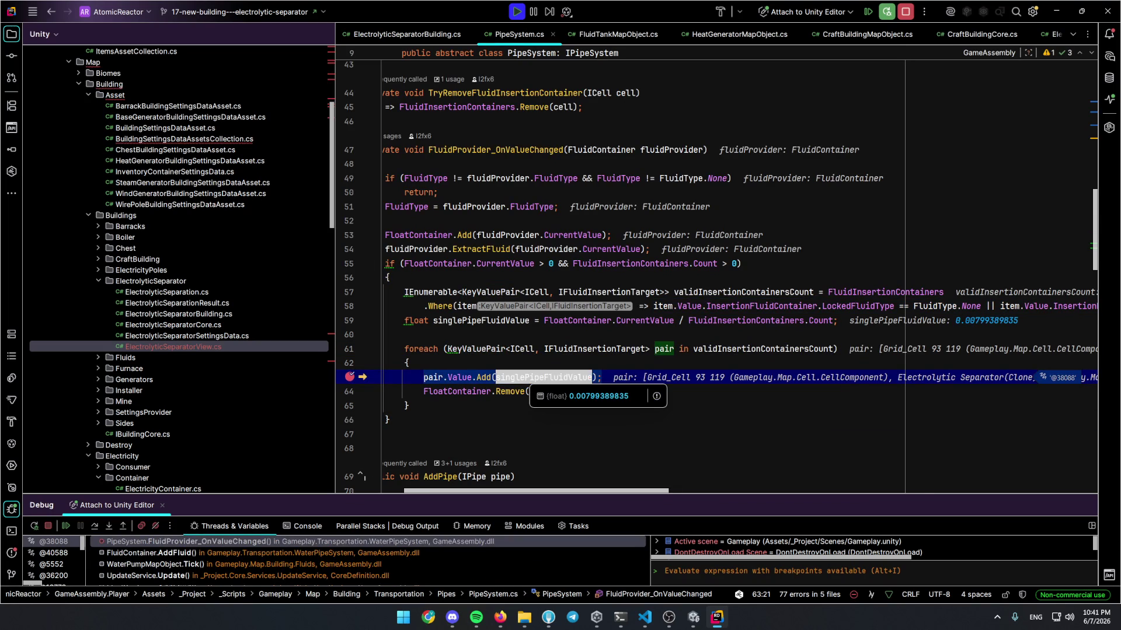
pyautogui.keyDown('ctrl'); pyautogui.click(487, 378); pyautogui.keyUp('ctrl')
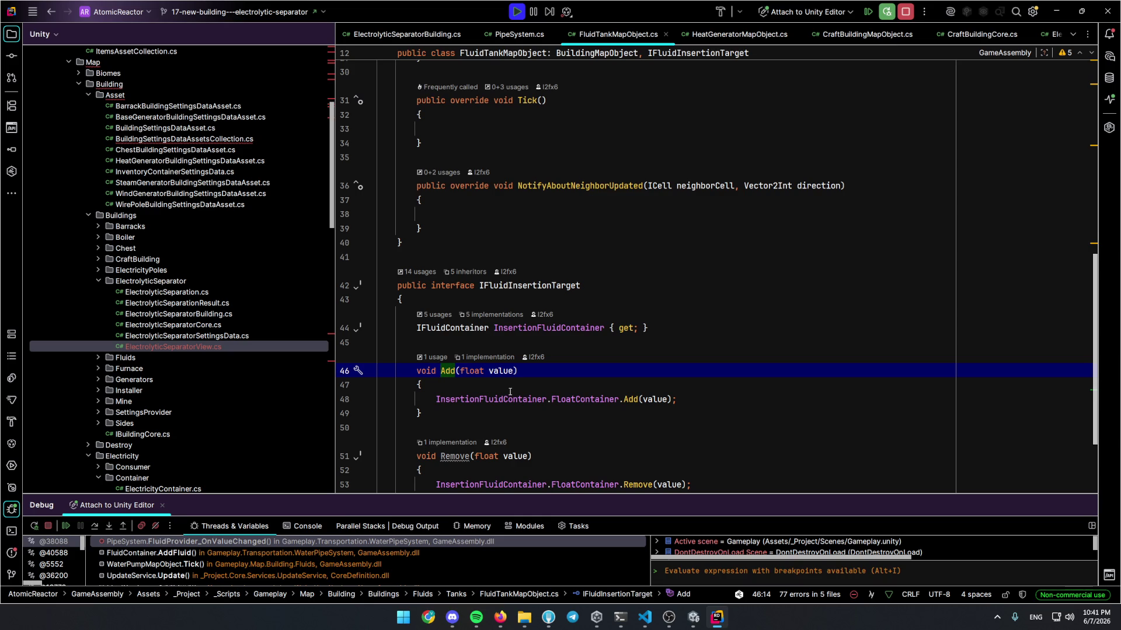
# Inspect the heat generator's Add implementation, then return to the IFluidInsertionTarget Add declaration
pyautogui.scroll(-2, 511, 391)
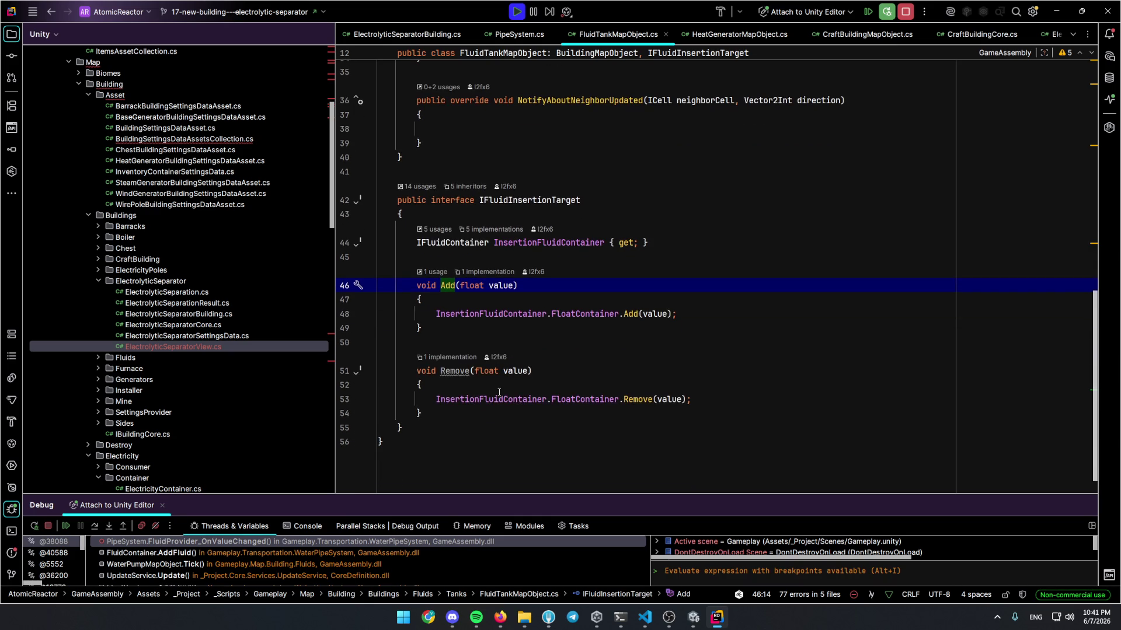
pyautogui.moveTo(499, 397)
pyautogui.click(478, 274)
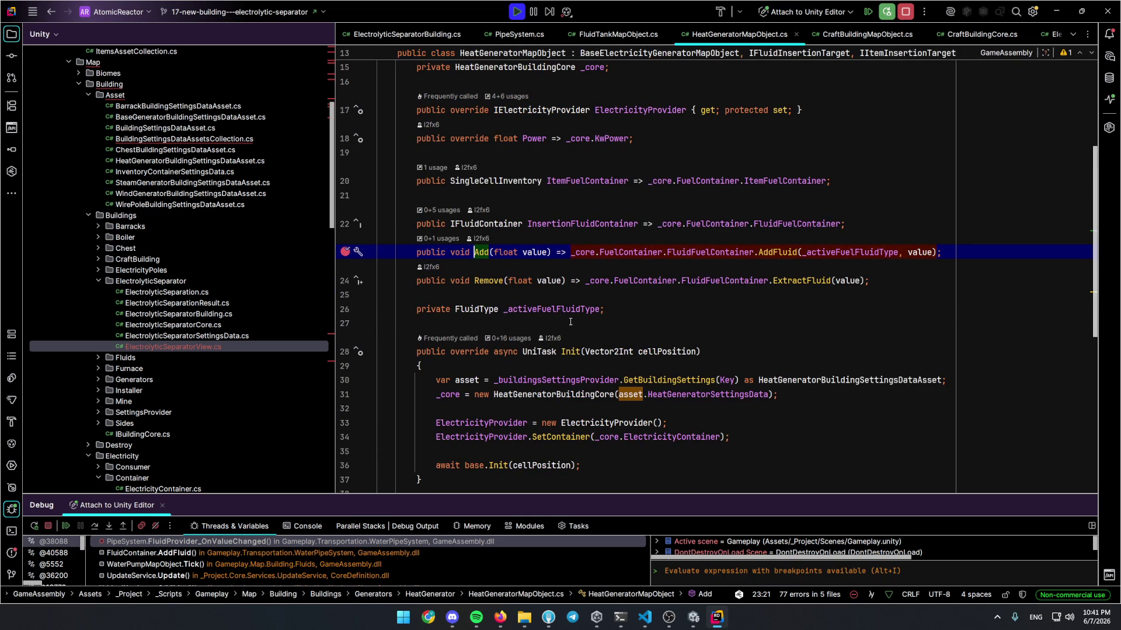
pyautogui.moveTo(864, 252)
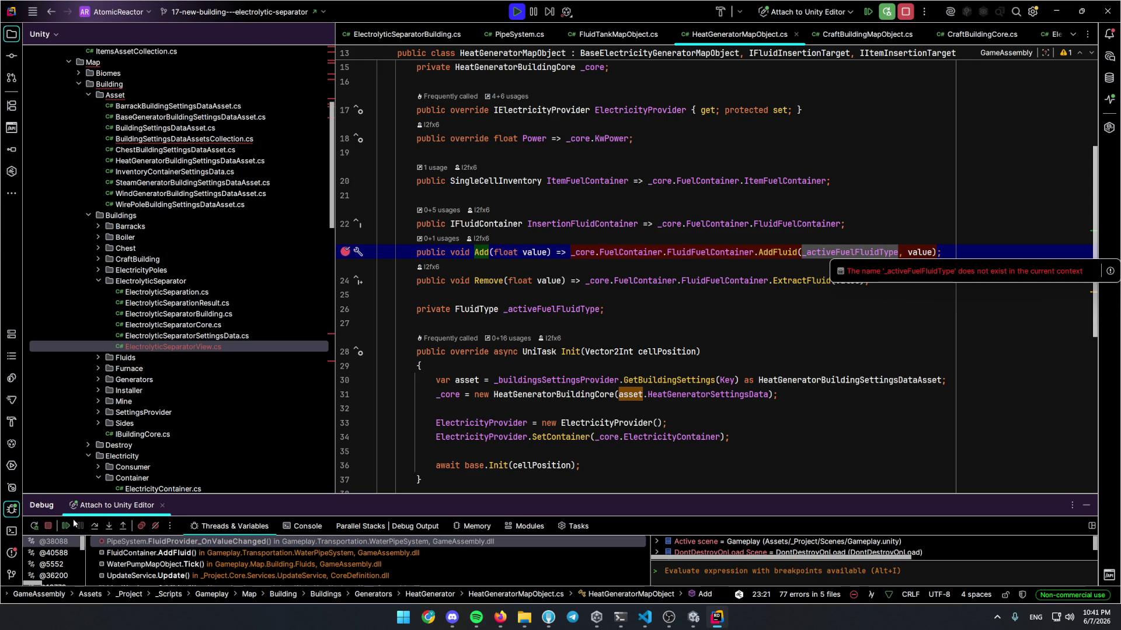
pyautogui.scroll(3, 455, 340)
pyautogui.scroll(-2, 527, 213)
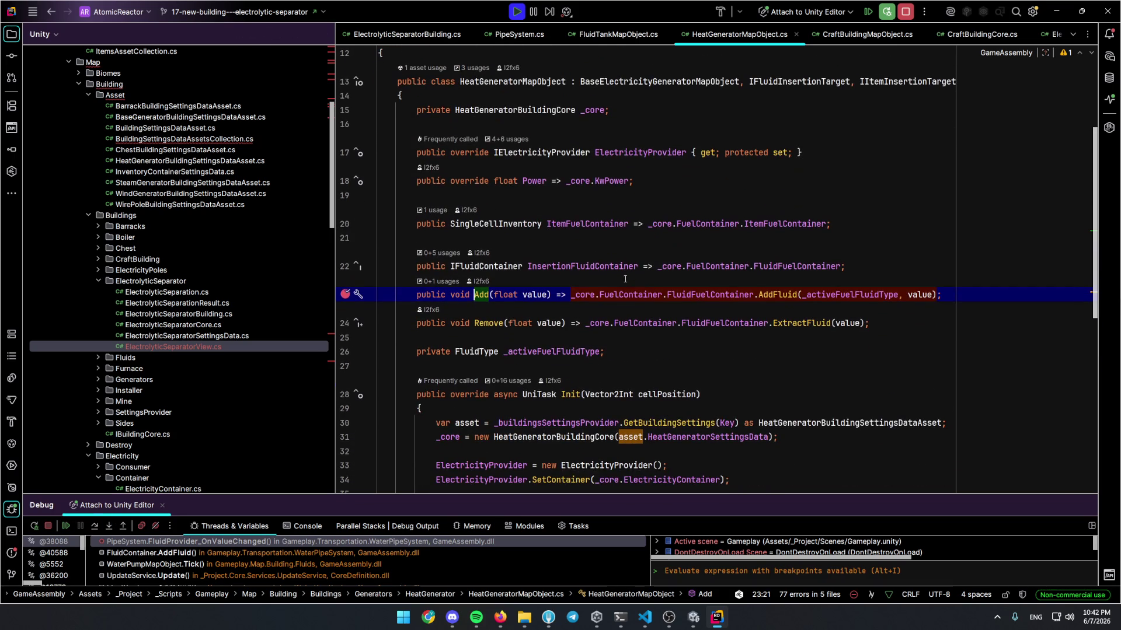
pyautogui.hotkey('ctrl', 'u')
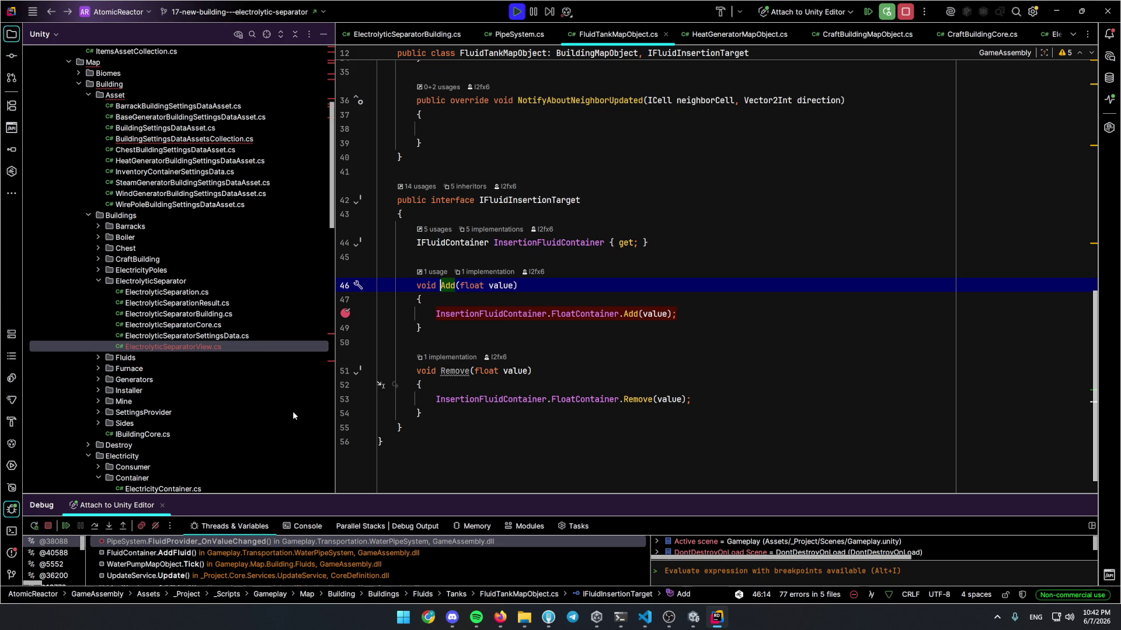
# Follow the call stack through FluidContainer.AddFluid to WaterPumpMapObject.Tick adding Water
pyautogui.click(376, 530)
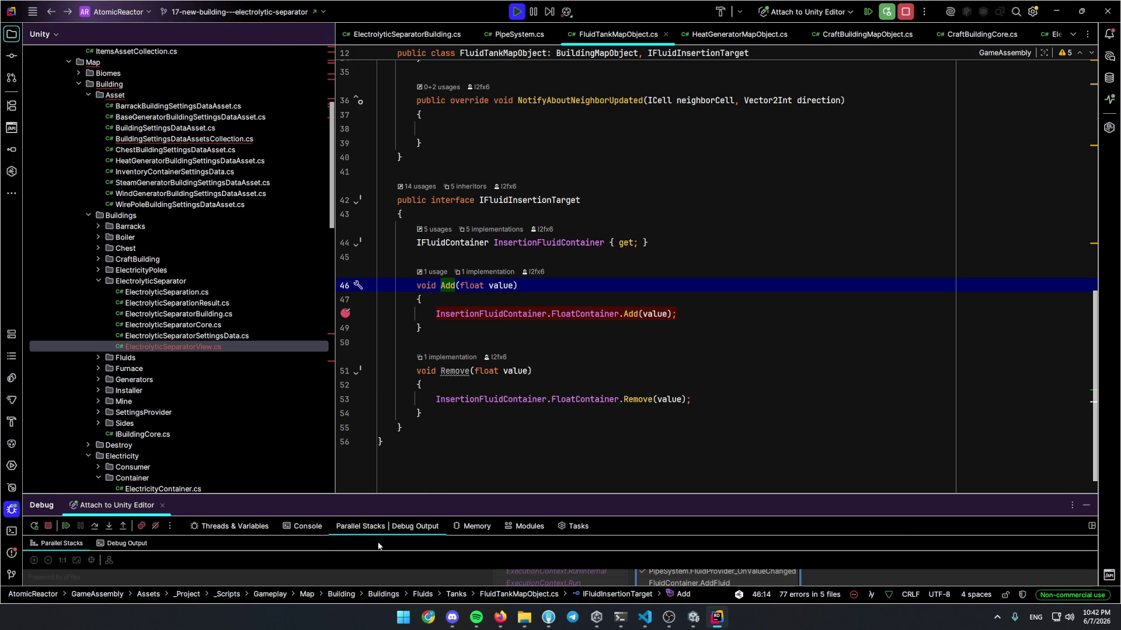
pyautogui.click(255, 527)
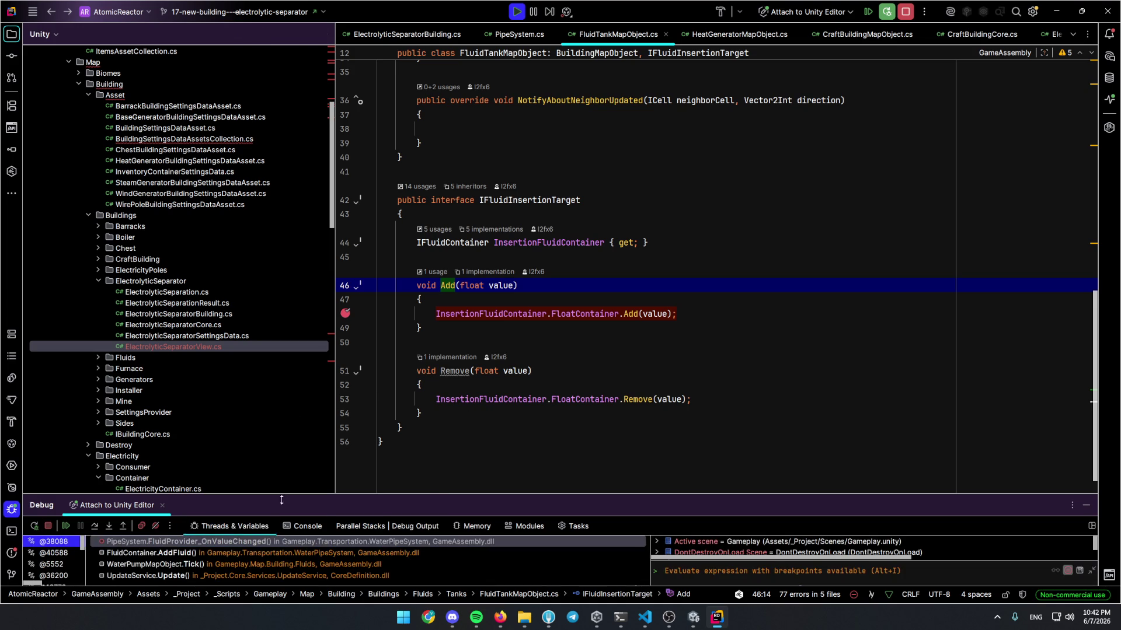
pyautogui.click(263, 552)
pyautogui.click(266, 565)
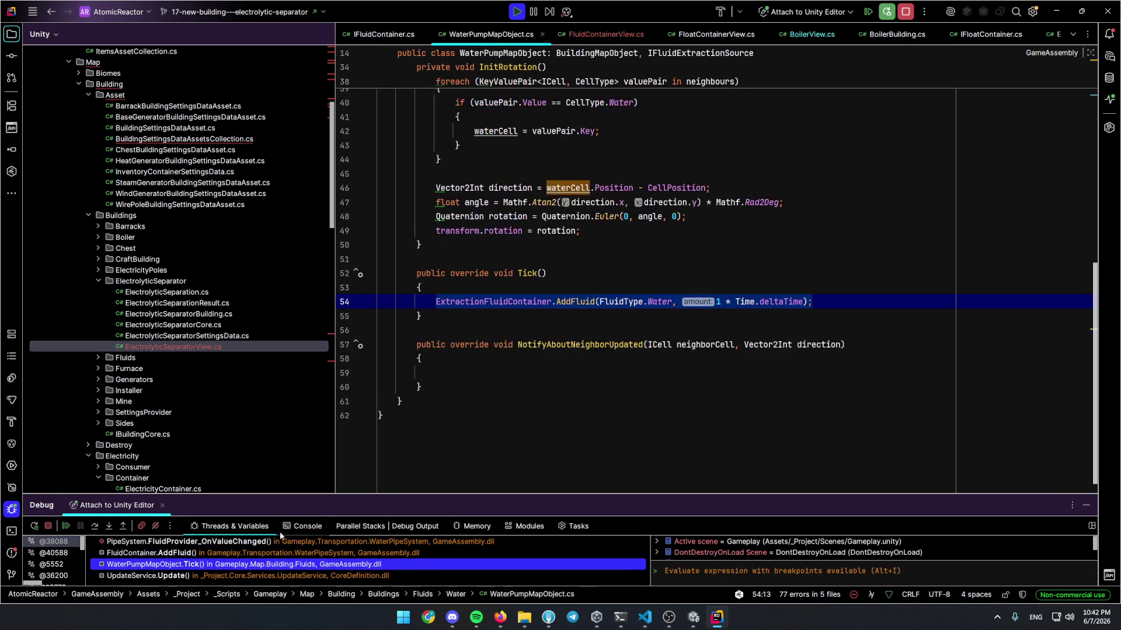
# Inspect AddFluid's IFluidContainer declaration, its FluidContainer implementation and the fluidType parameter
pyautogui.moveTo(496, 509); pyautogui.dragTo(495, 426)
pyautogui.click(393, 481)
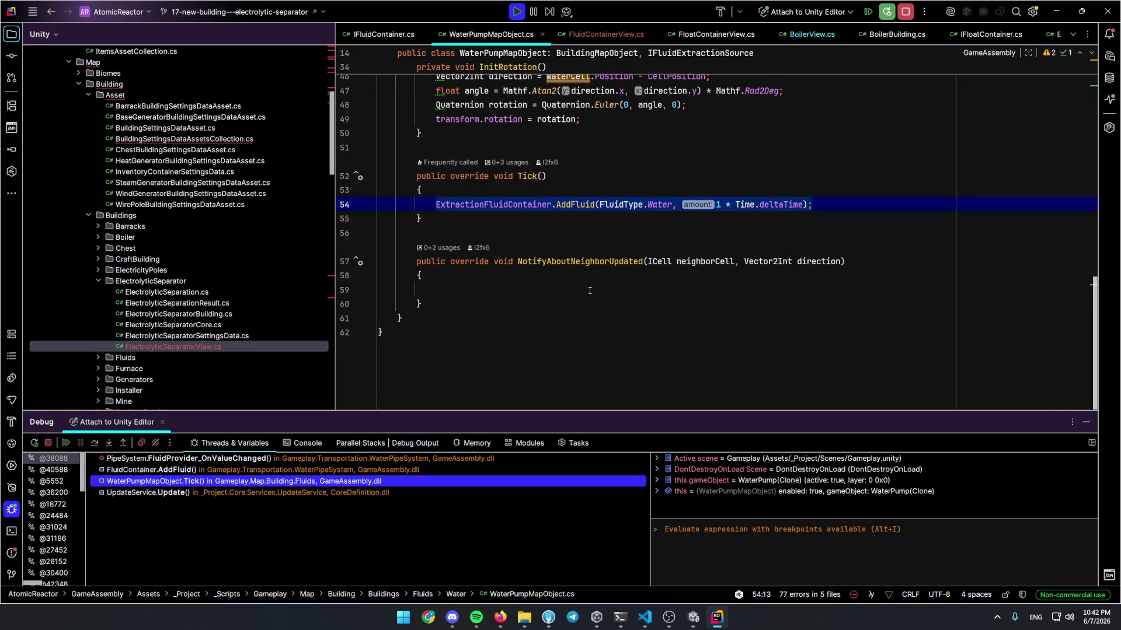
pyautogui.moveTo(589, 204)
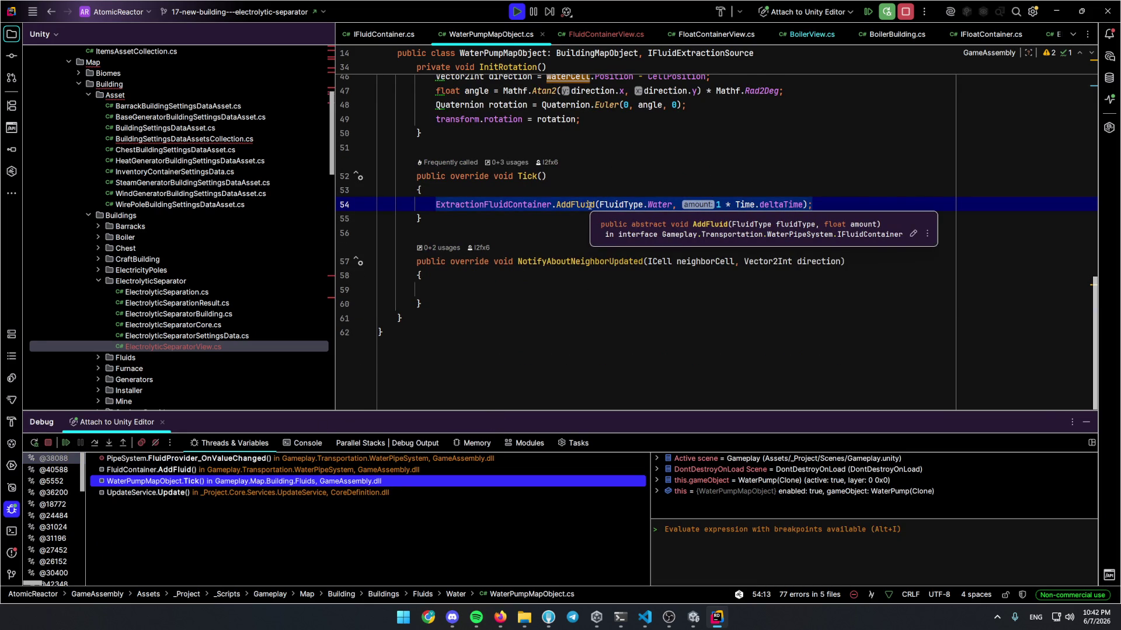
pyautogui.keyDown('ctrl'); pyautogui.click(590, 205); pyautogui.keyUp('ctrl')
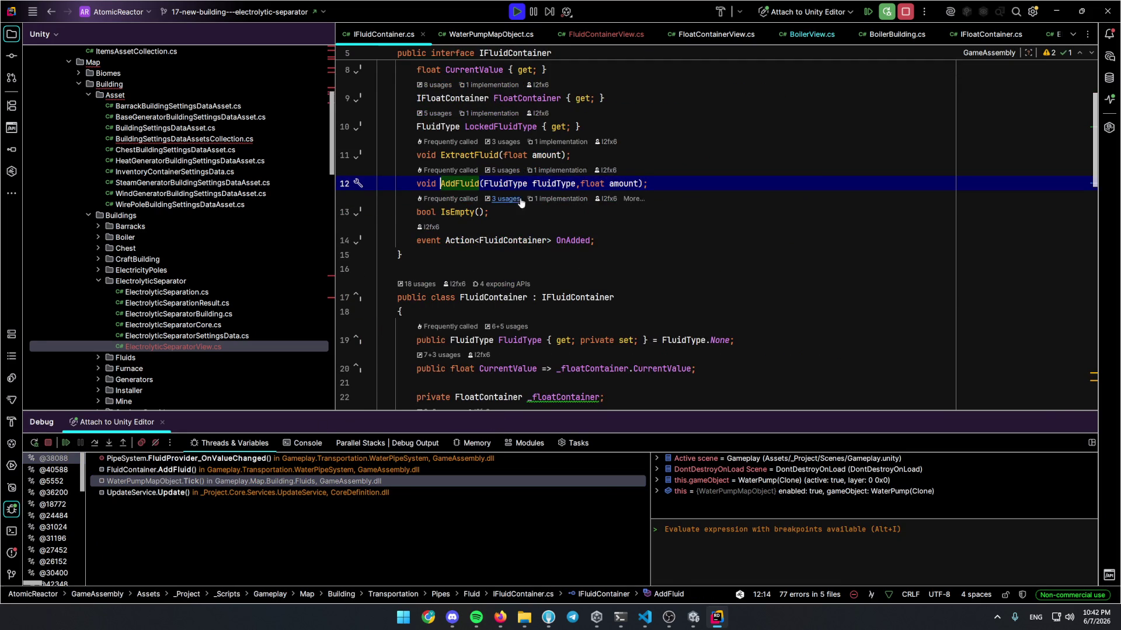
pyautogui.click(543, 171)
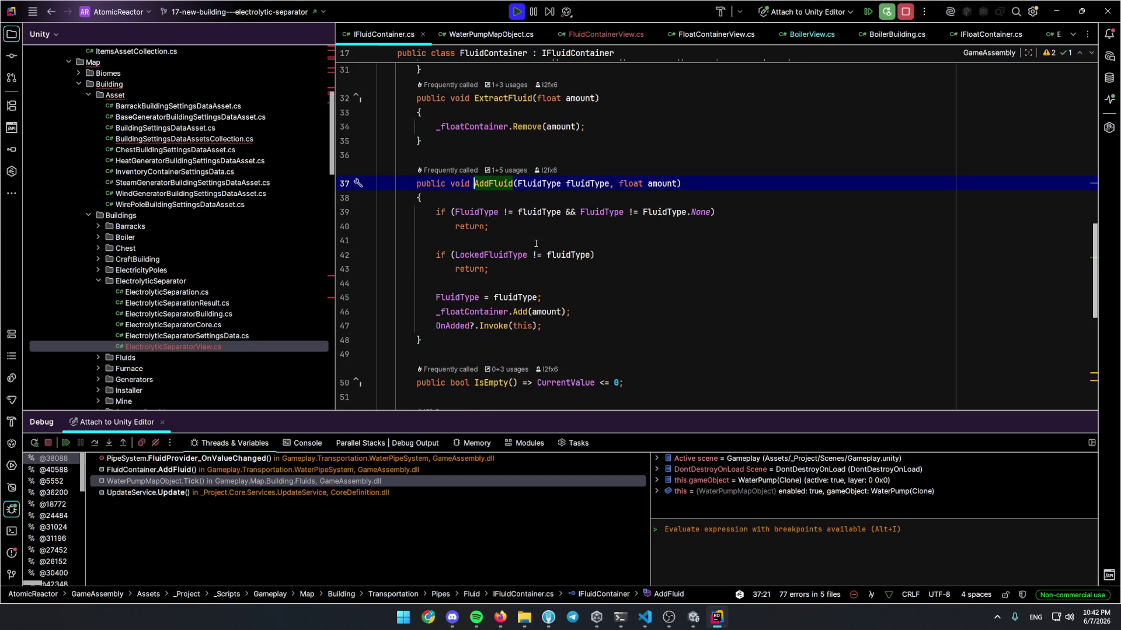
pyautogui.click(586, 183)
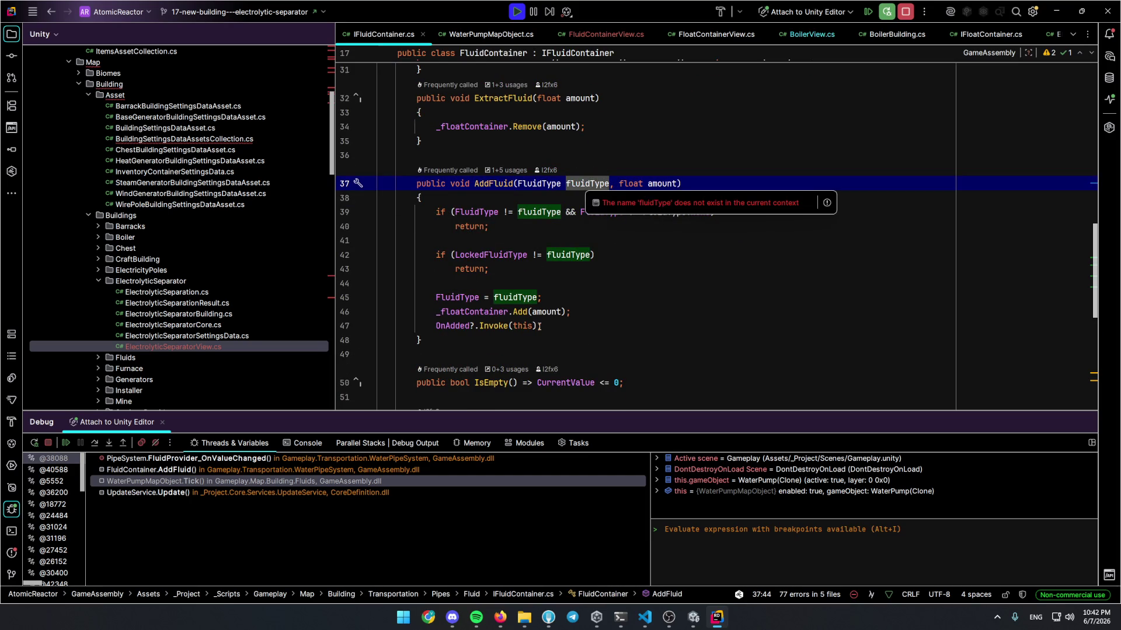
pyautogui.moveTo(544, 325)
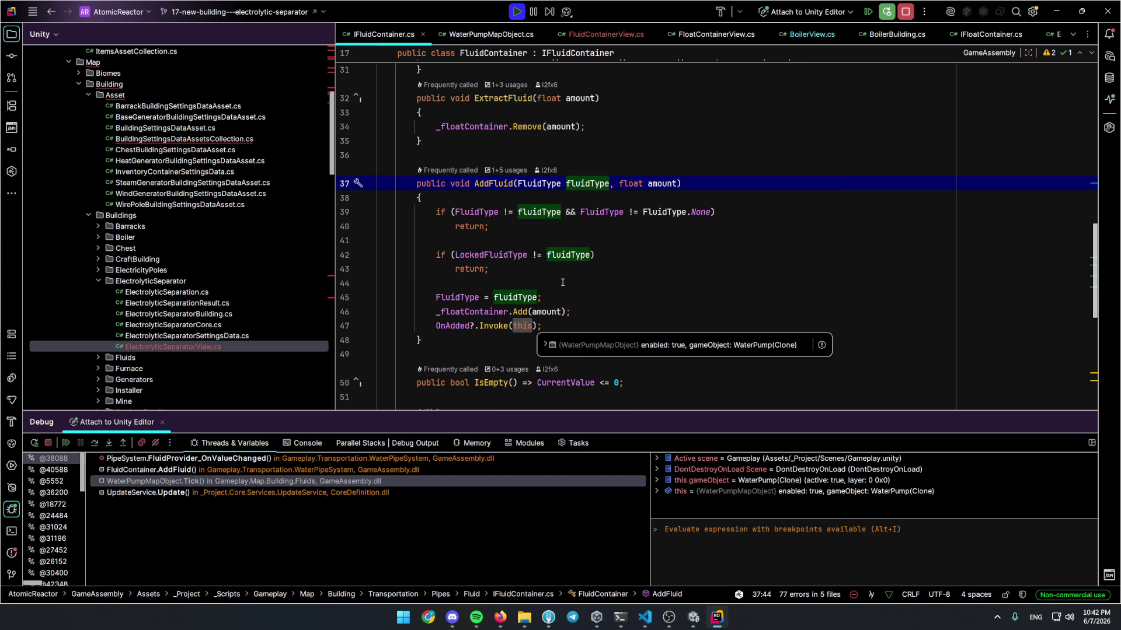
pyautogui.click(343, 471)
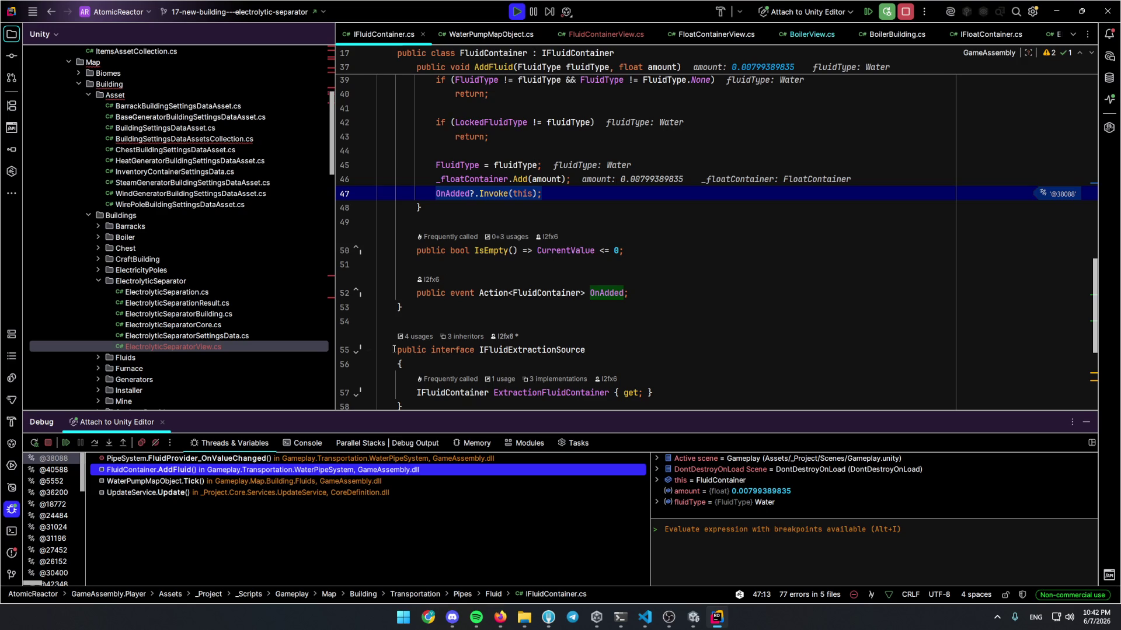
# Go up to the PipeSystem frame, step past the foreach loop, and open IFluidInsertionTarget.Add
pyautogui.moveTo(543, 205)
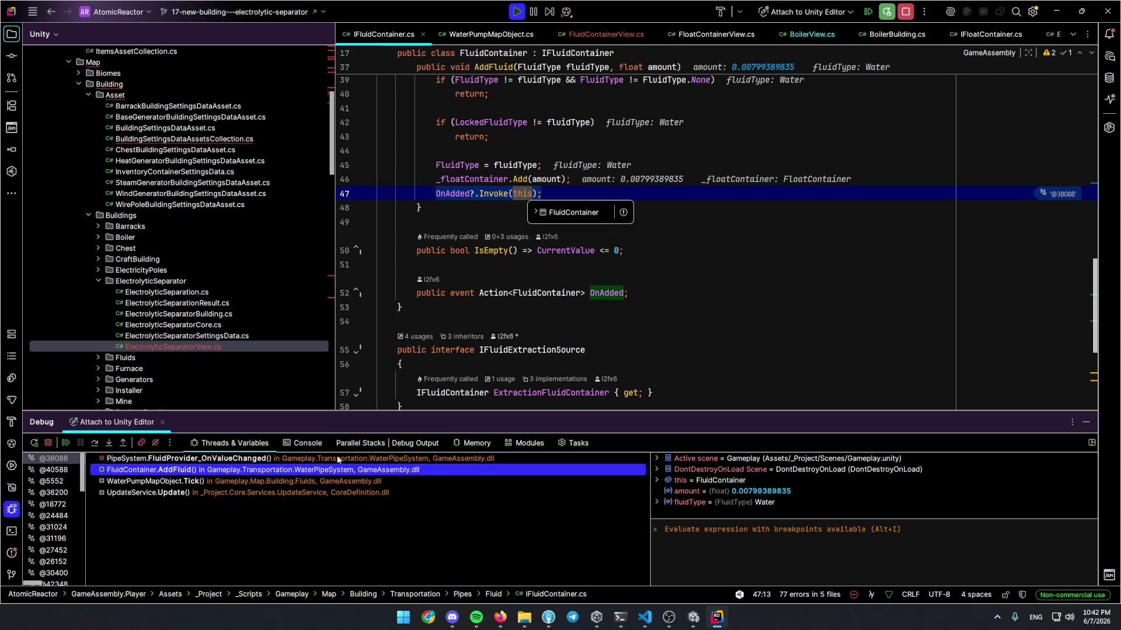
pyautogui.click(337, 459)
pyautogui.scroll(-1, 363, 309)
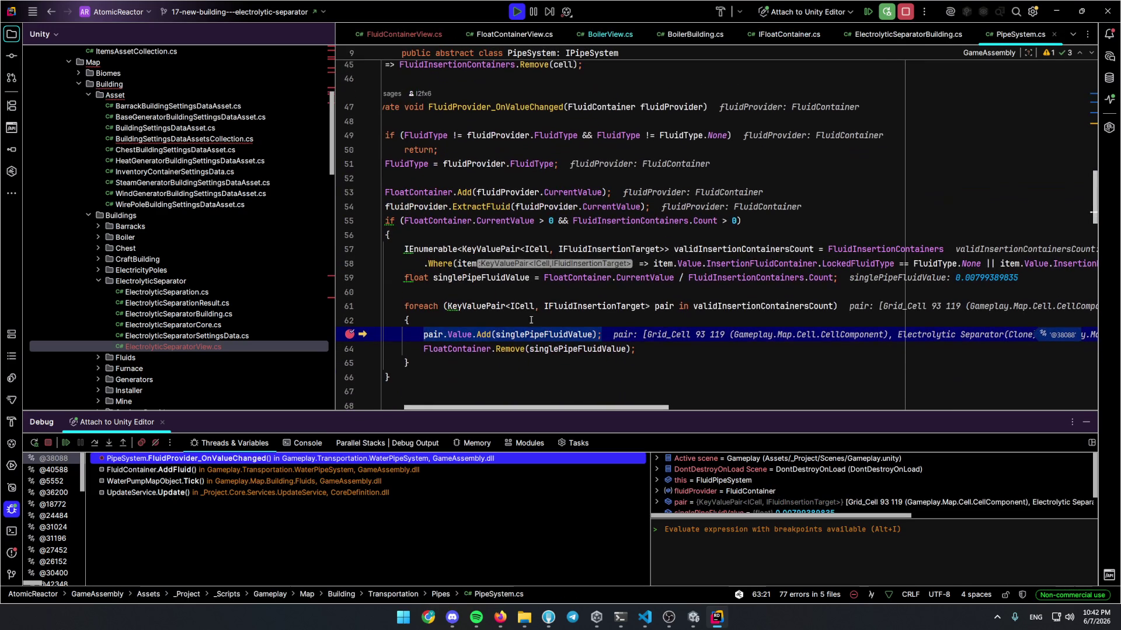
pyautogui.moveTo(336, 310); pyautogui.dragTo(324, 311)
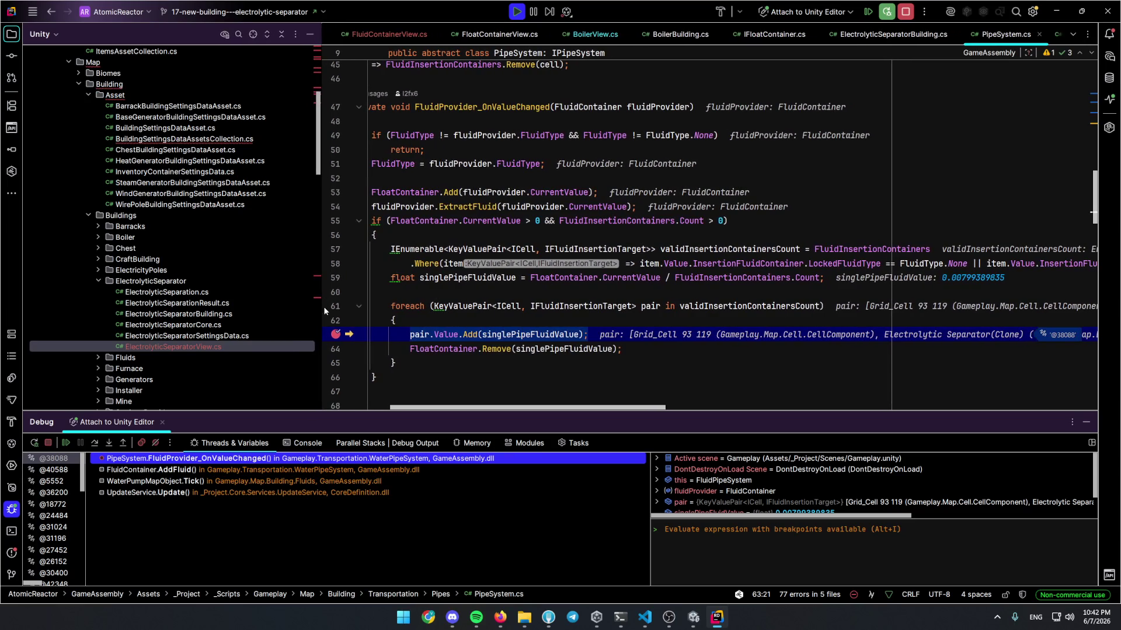
pyautogui.moveTo(456, 337)
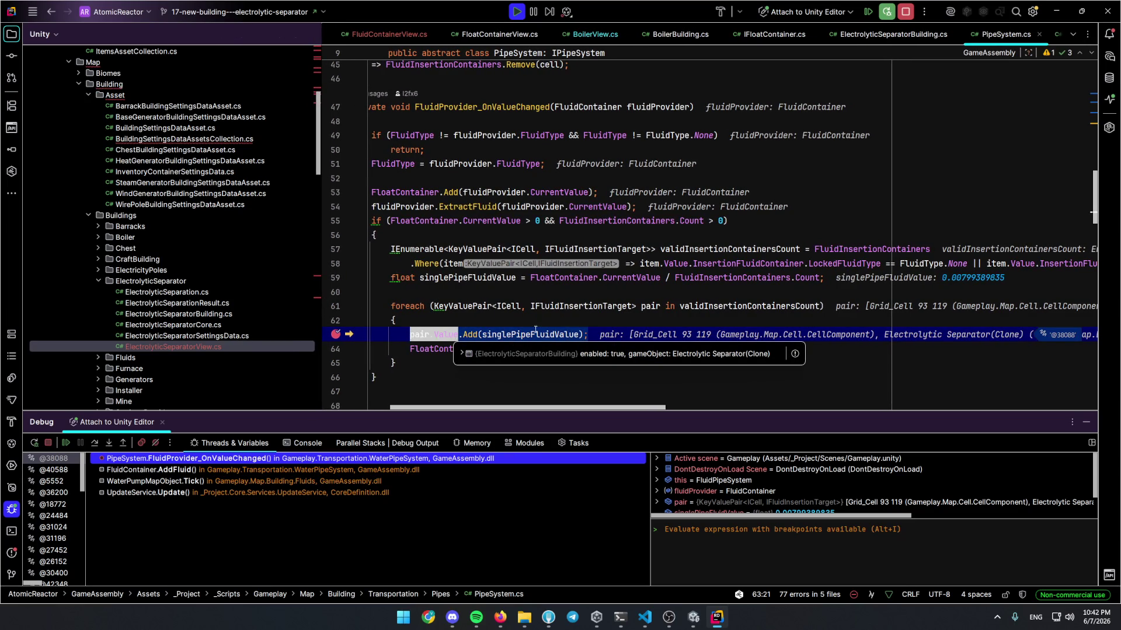
pyautogui.press('F10')
pyautogui.press('F10')
pyautogui.press('F10')
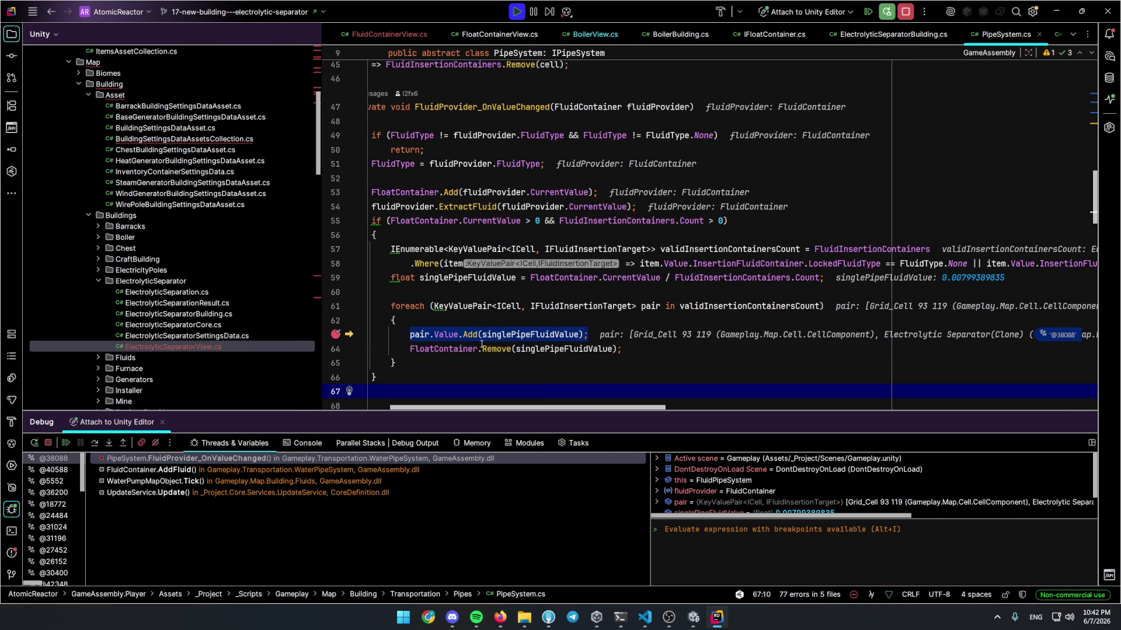
pyautogui.keyDown('ctrl'); pyautogui.click(464, 334); pyautogui.keyUp('ctrl')
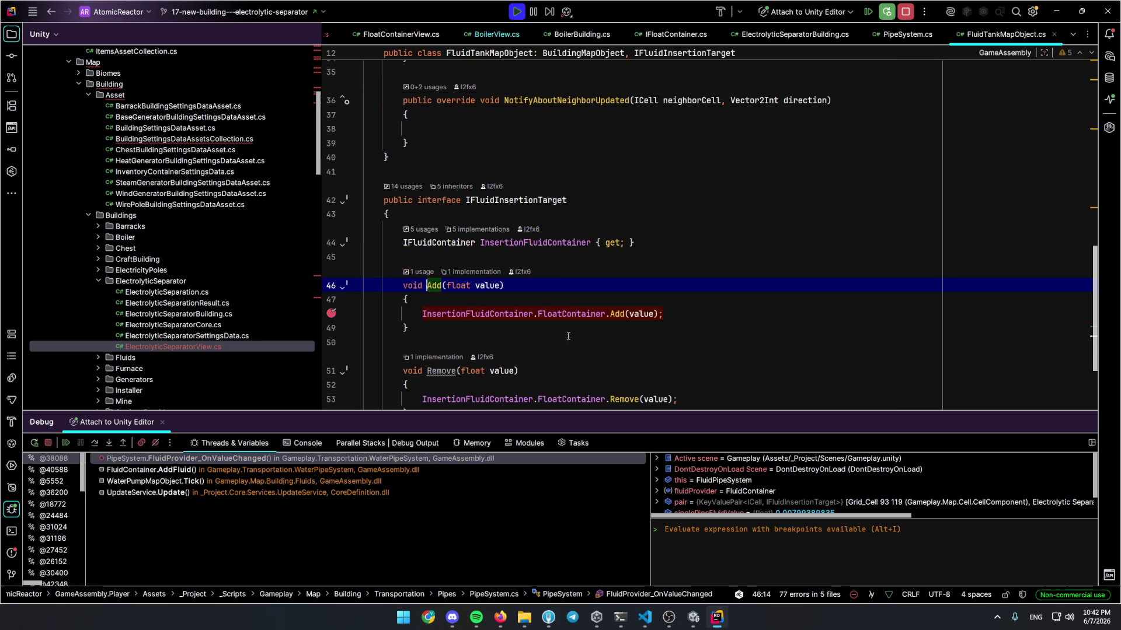
# Add a FluidType fluidType parameter before value in Add's signature
pyautogui.scroll(-3, 475, 341)
pyautogui.press('Right')
pyautogui.press('Right')
pyautogui.press('Right')
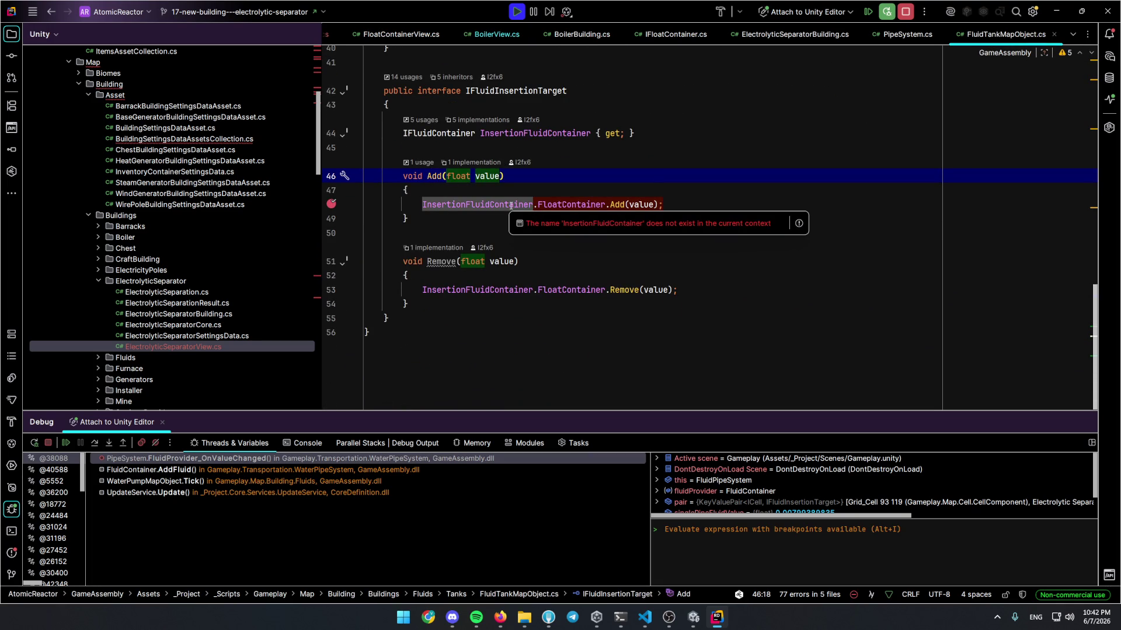
pyautogui.write('FluidType fl')
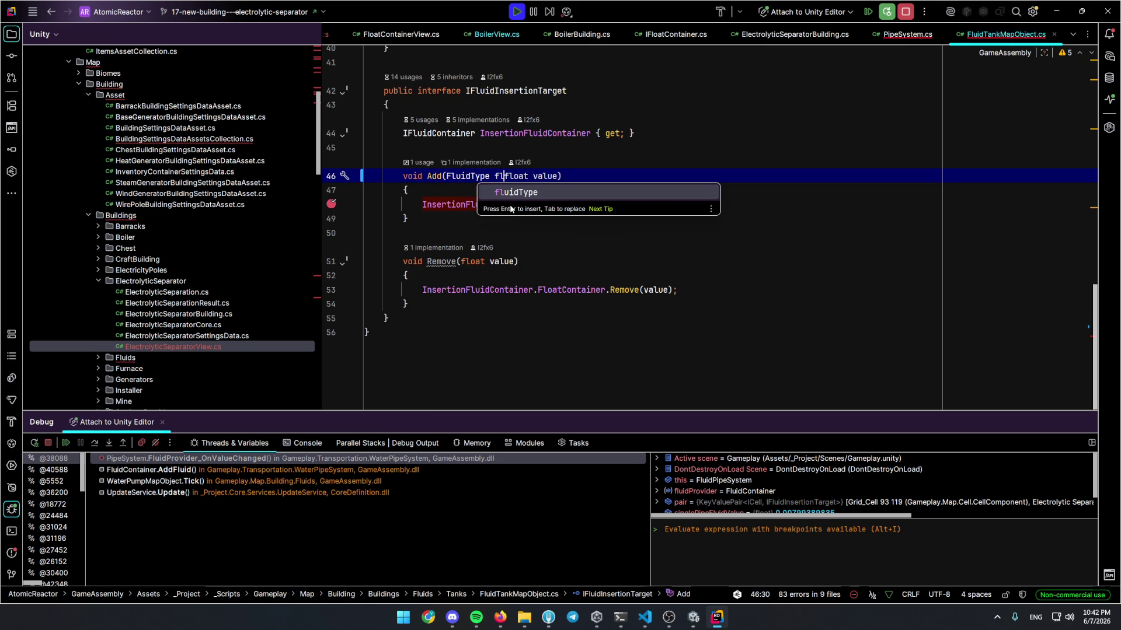
pyautogui.press('Escape')
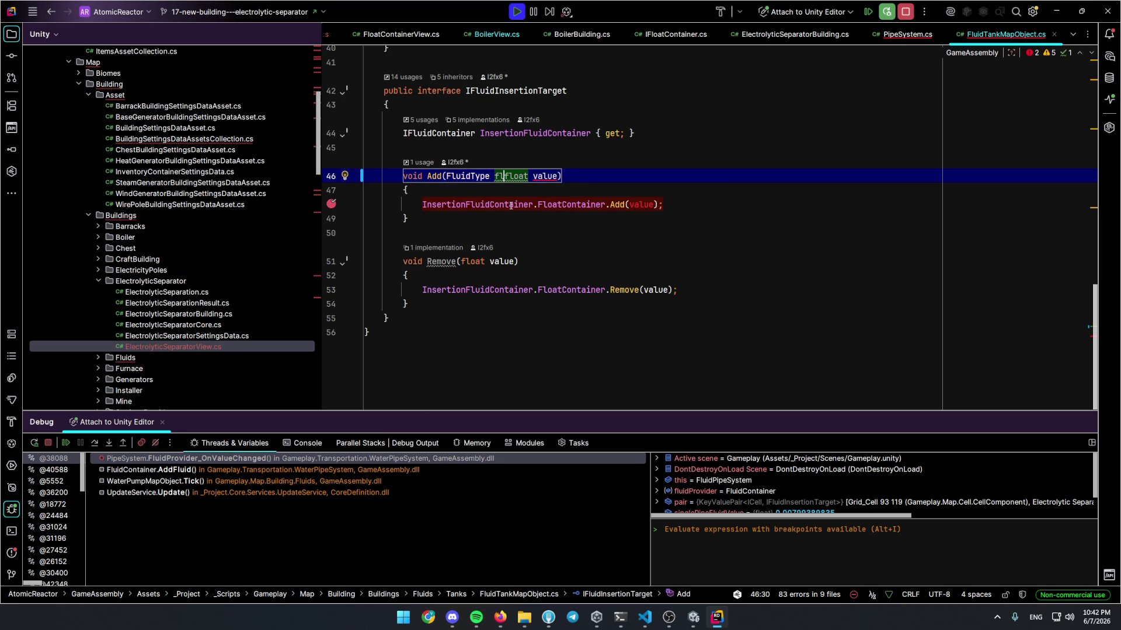
pyautogui.write('uid')
pyautogui.press('Return')
pyautogui.write(',')
pyautogui.press('Escape')
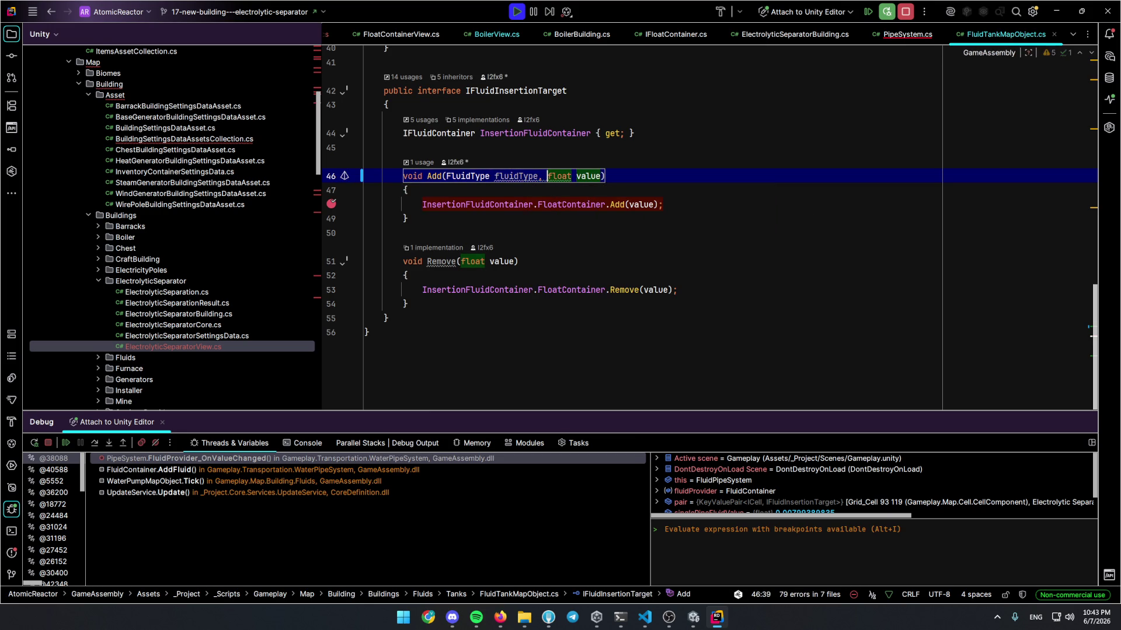
# Change Add's body to call InsertionFluidContainer.AddFluid(fluidType, value)
pyautogui.doubleClick(584, 204)
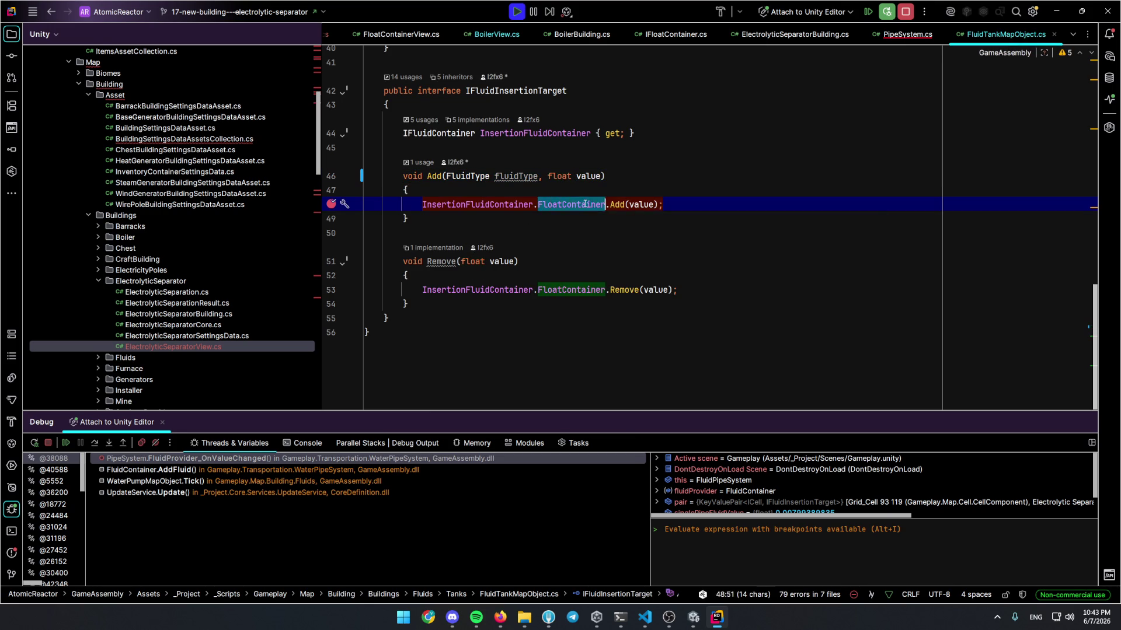
pyautogui.press('BackSpace')
pyautogui.press('BackSpace')
pyautogui.doubleClick(545, 204)
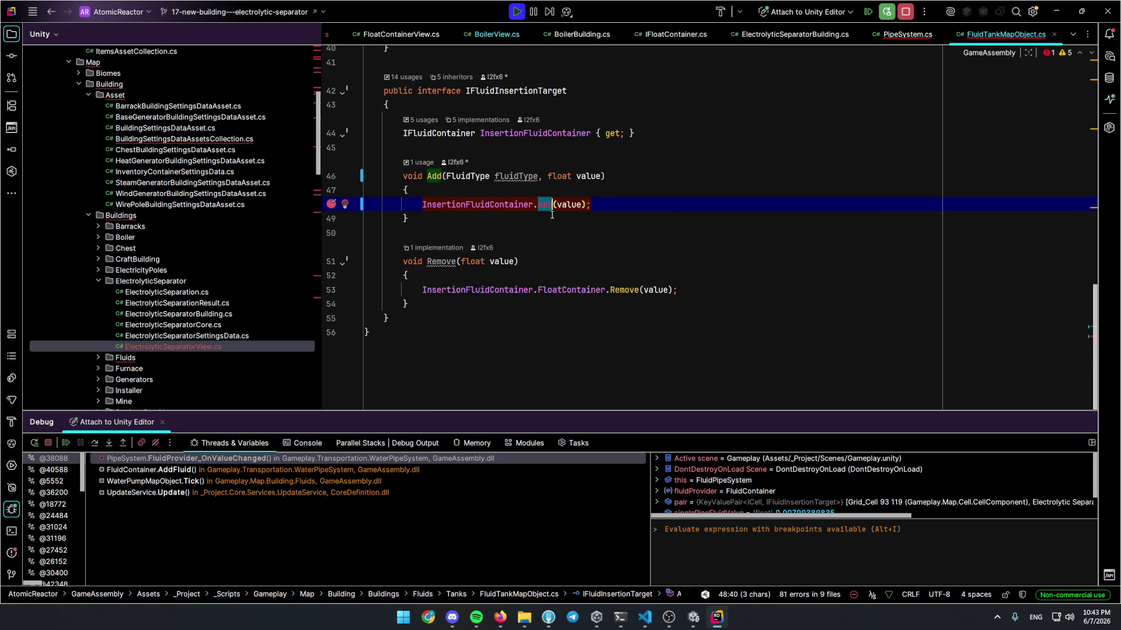
pyautogui.hotkey('ctrl', 'space')
pyautogui.press('Return')
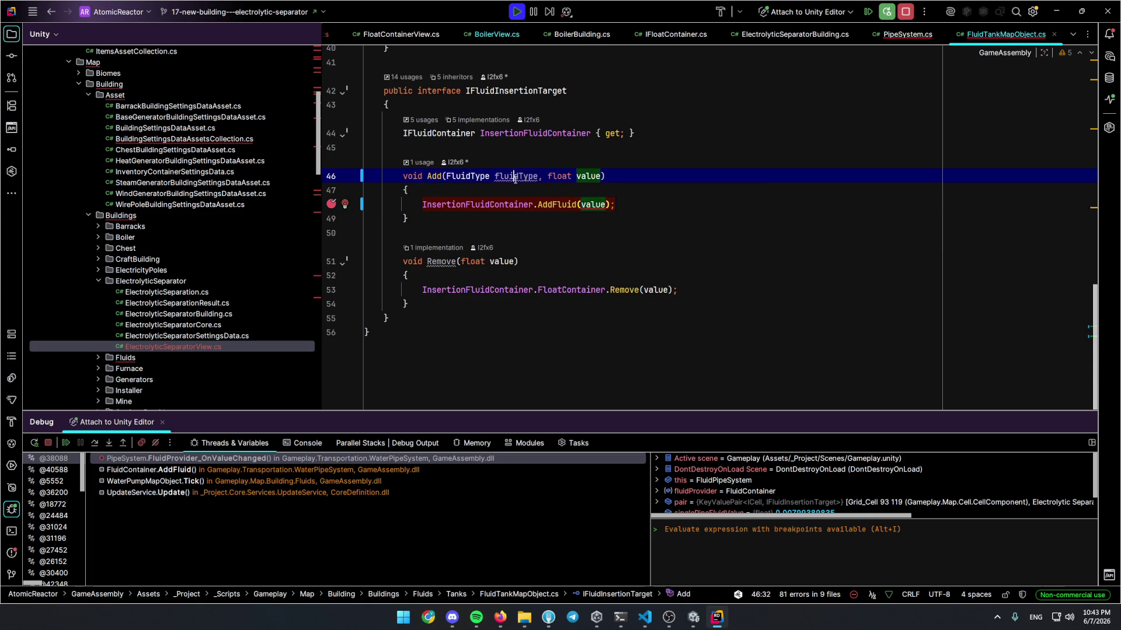
pyautogui.click(592, 204)
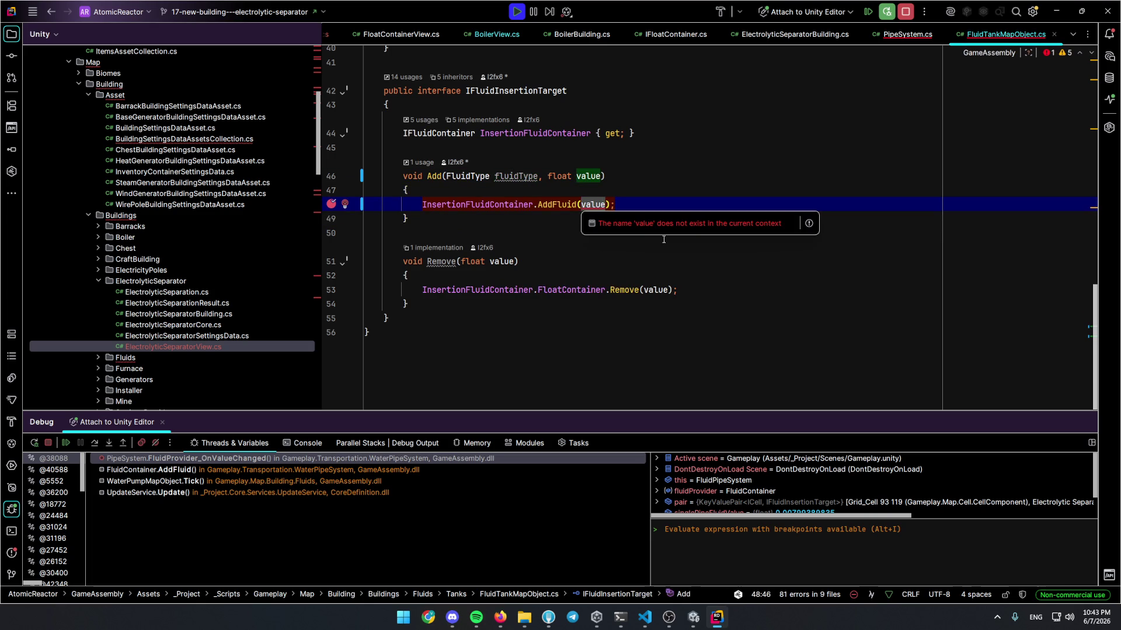
pyautogui.write('fluidType,')
pyautogui.press('Down')
# Pass fluidProvider.FluidType as the first argument of pair.Value.Add on line 63
pyautogui.hotkey('ctrl', 'Tab')
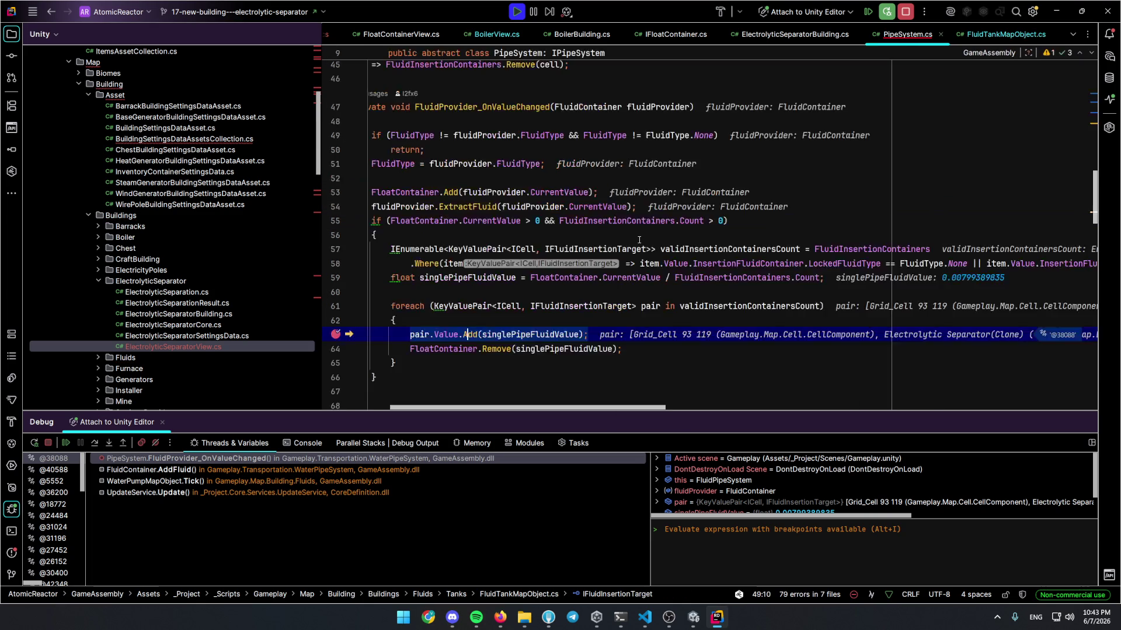
pyautogui.moveTo(532, 328)
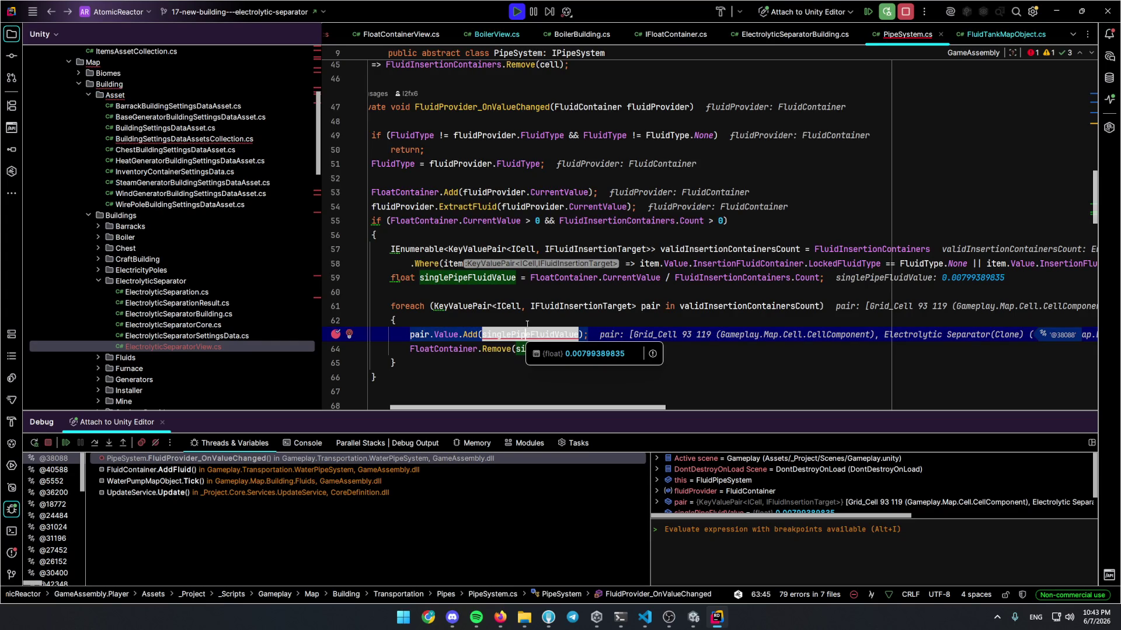
pyautogui.moveTo(320, 257); pyautogui.dragTo(200, 258)
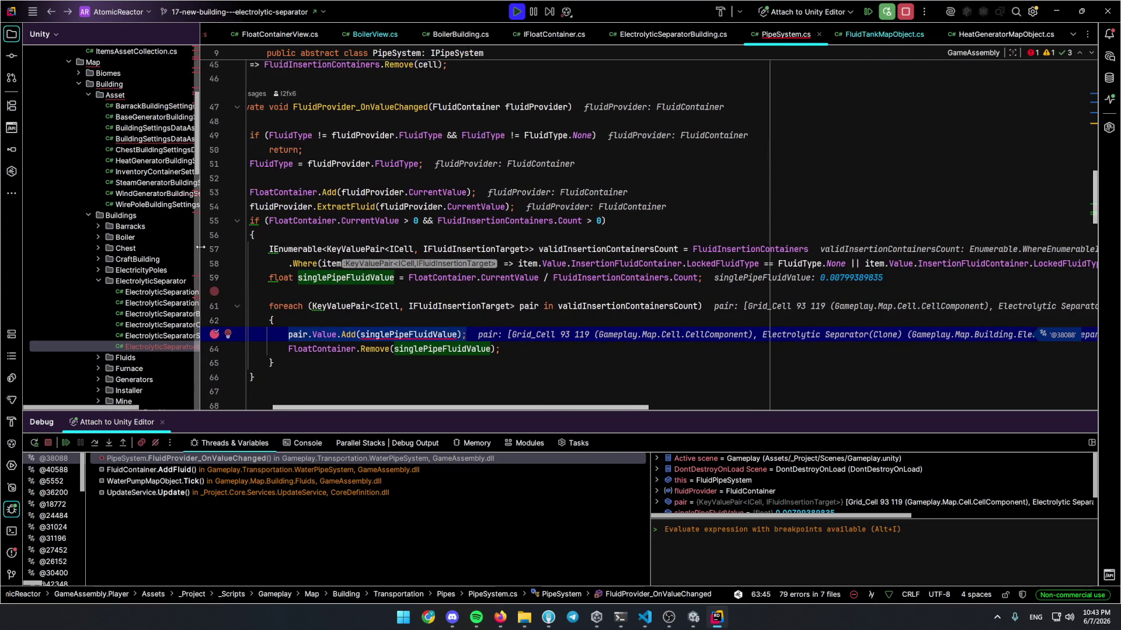
pyautogui.doubleClick(537, 109)
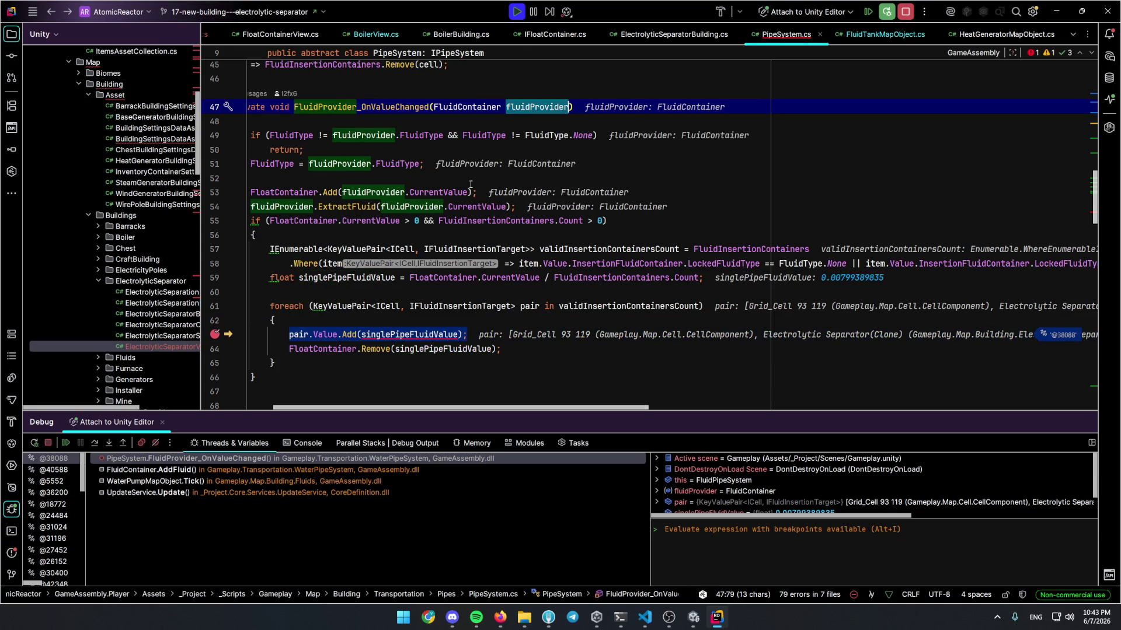
pyautogui.click(363, 334)
pyautogui.write('fluidProvider.')
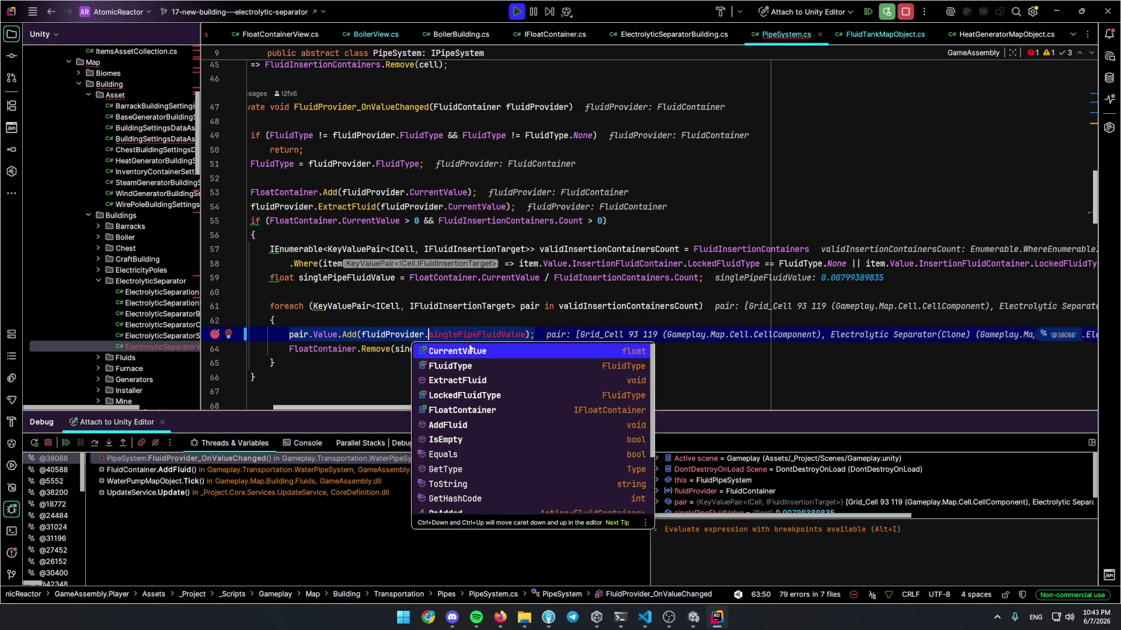
pyautogui.write('Fl')
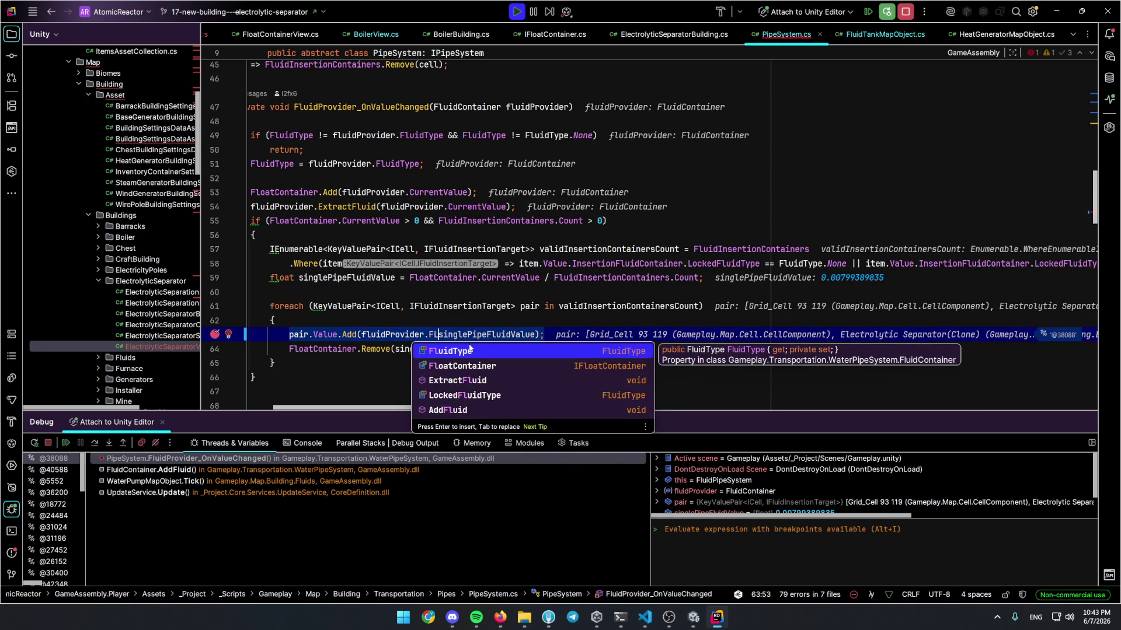
pyautogui.write('uidT')
pyautogui.press('Return')
pyautogui.write(',')
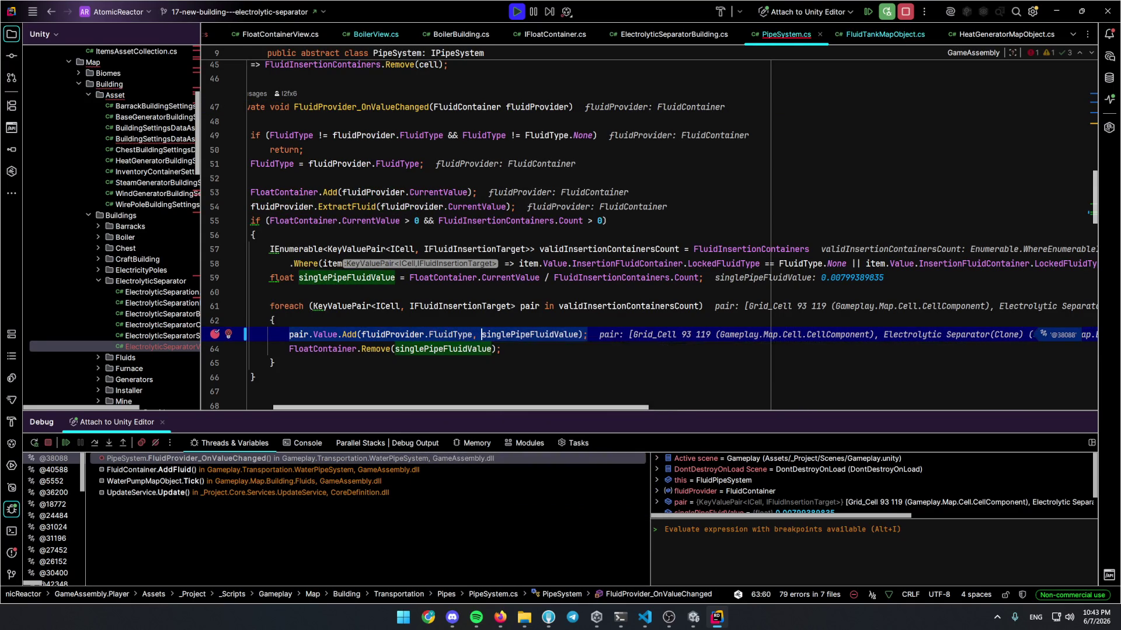
# Resume the paused game and check Unity, where the separator slots still show EMPTY
pyautogui.press('F5')
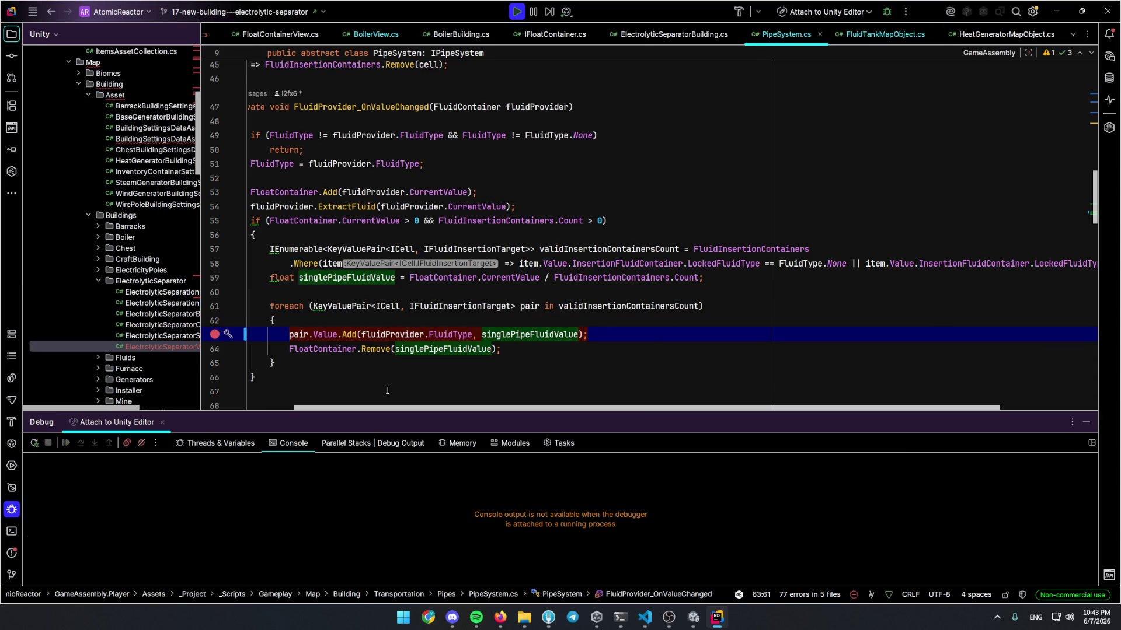
pyautogui.click(417, 377)
pyautogui.click(693, 617)
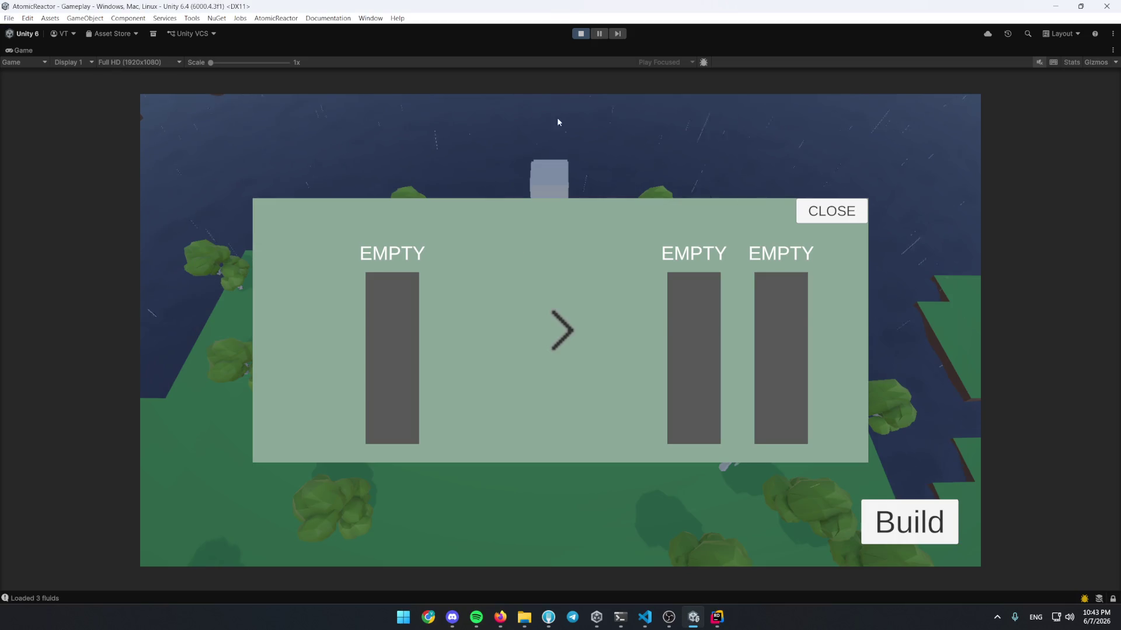
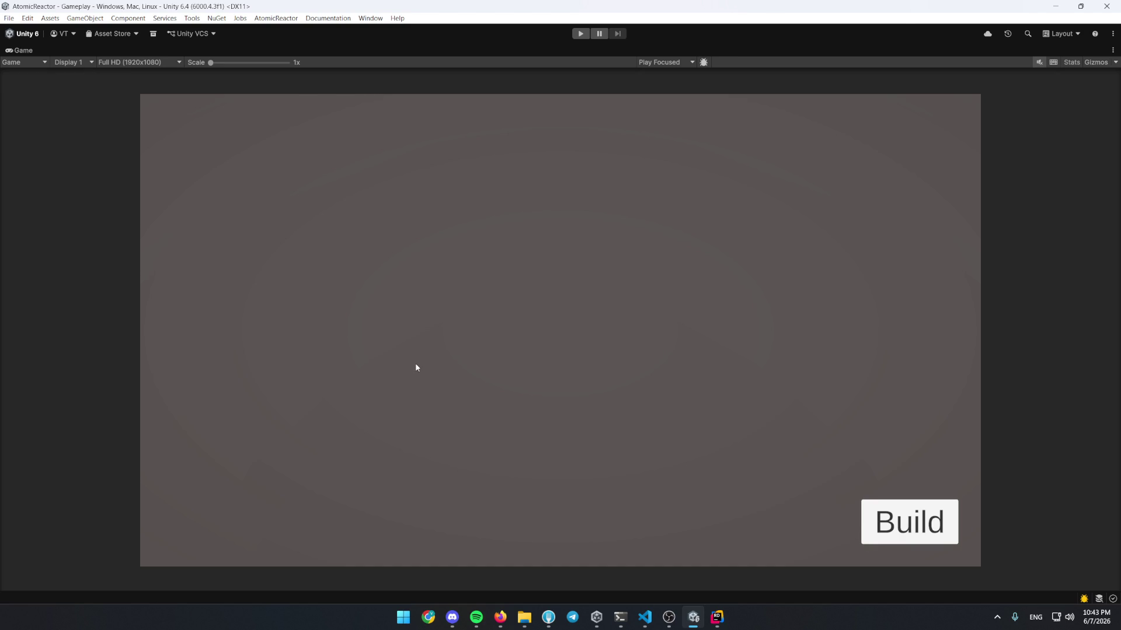
# Run AtomicReactor in Play mode and bring the attached Rider debugger forward
pyautogui.click(580, 33)
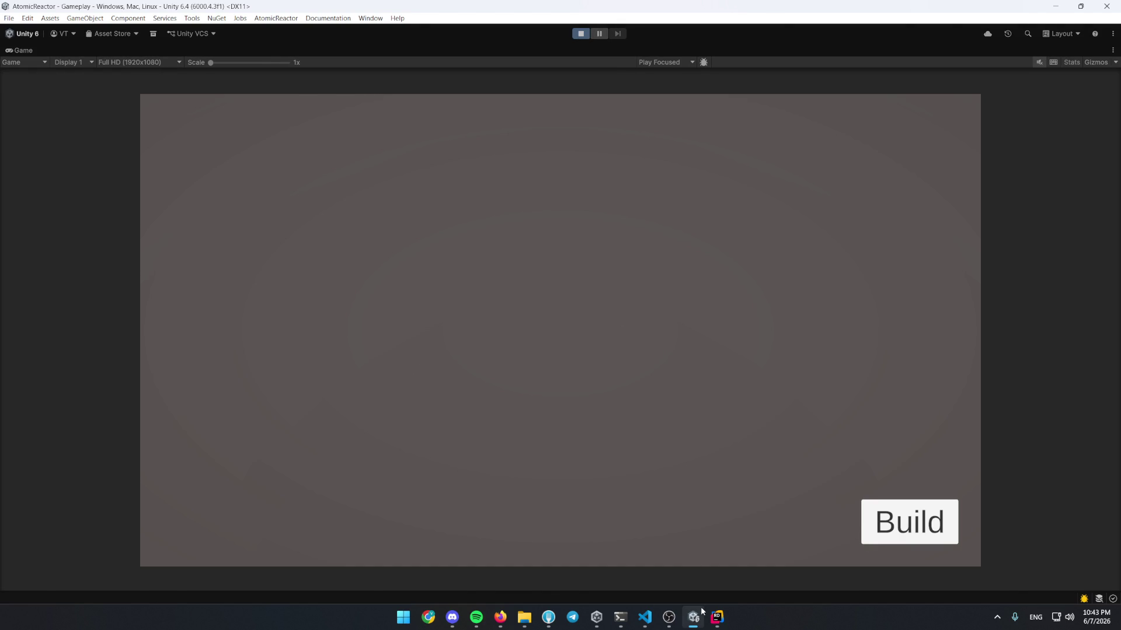
pyautogui.click(716, 617)
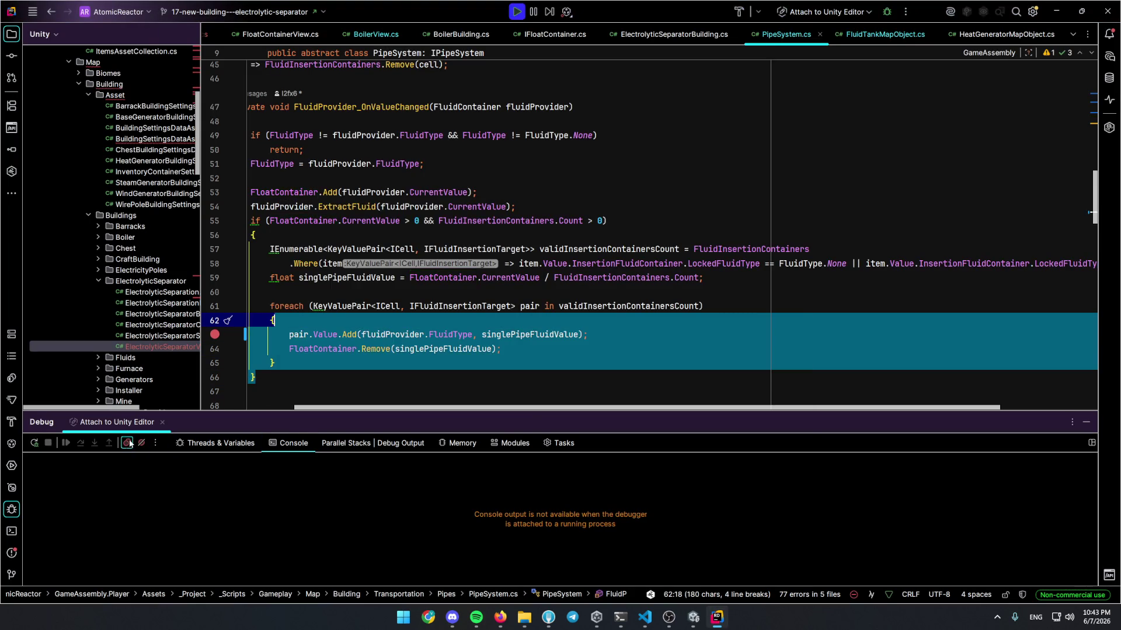
# Delete all breakpoints, including the one in the PipeSystem foreach loop
pyautogui.click(127, 442)
pyautogui.hotkey('ctrl', 'a')
pyautogui.press('Delete')
pyautogui.press('Escape')
pyautogui.click(401, 369)
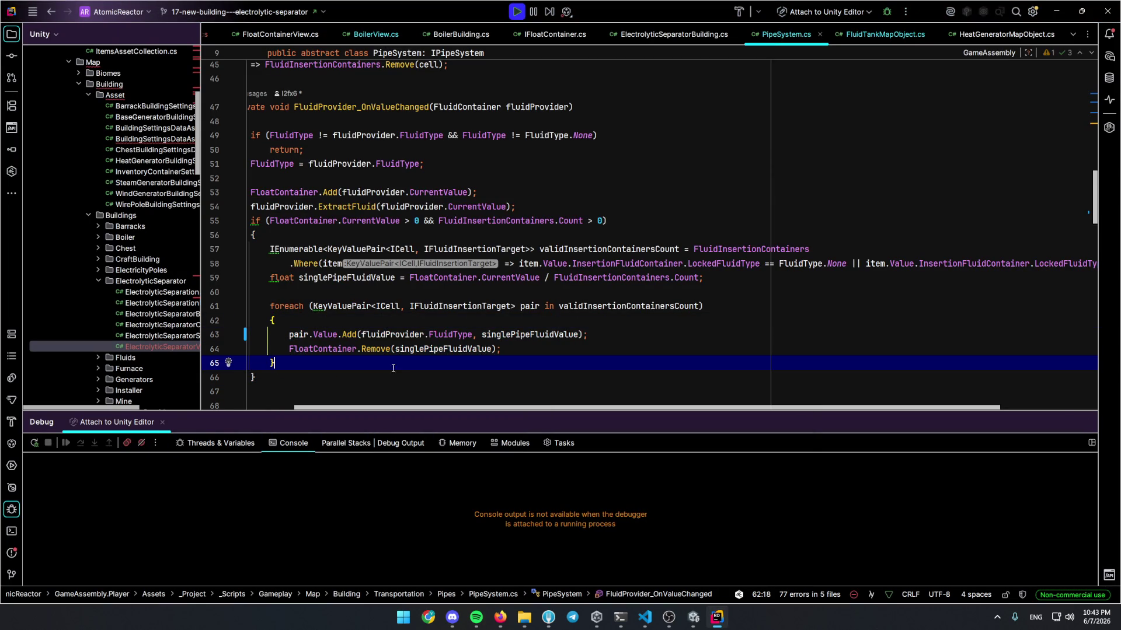
# Hide the Debug output panel and go back to the running Unity game
pyautogui.click(11, 509)
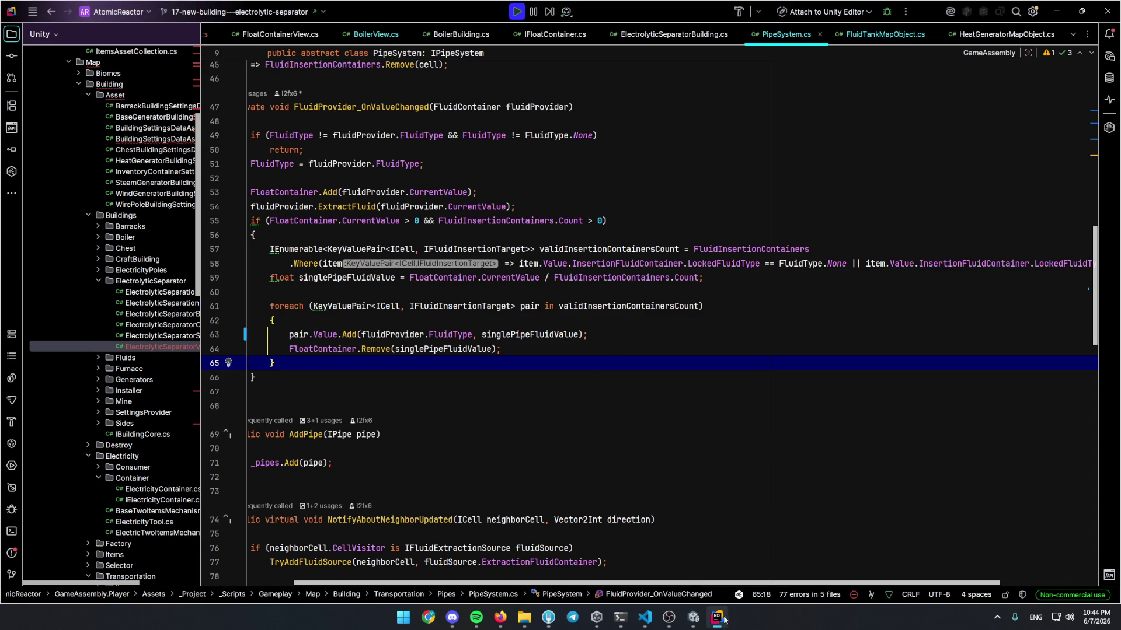
pyautogui.click(700, 617)
pyautogui.scroll(-5, 412, 354)
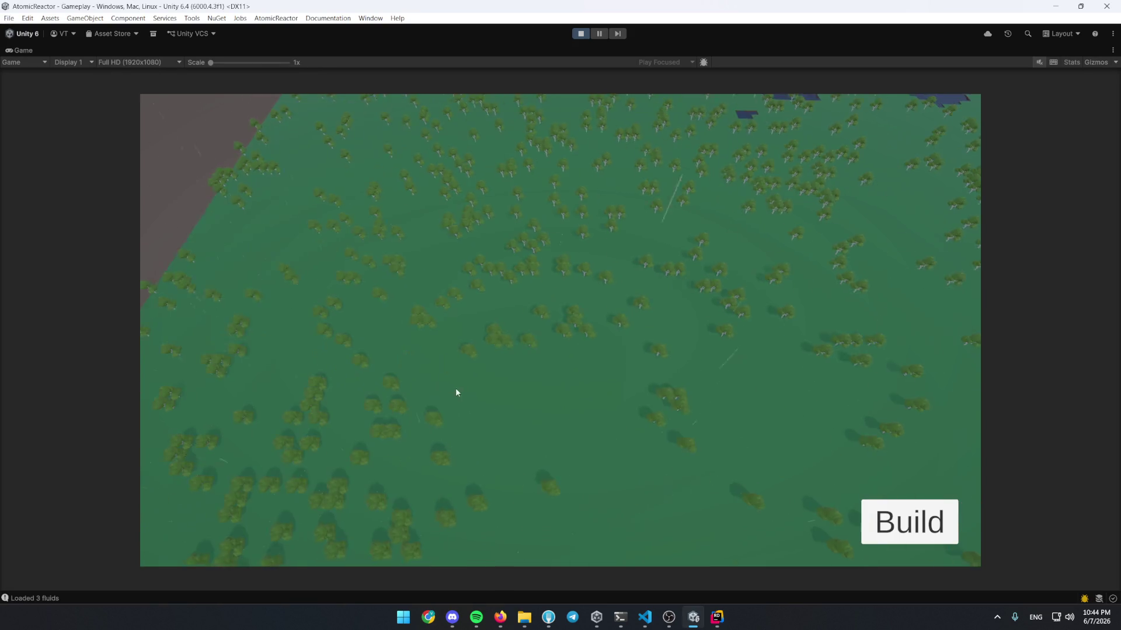
# Build a first building at the water's edge from the in-game build menu
pyautogui.scroll(5, 584, 359)
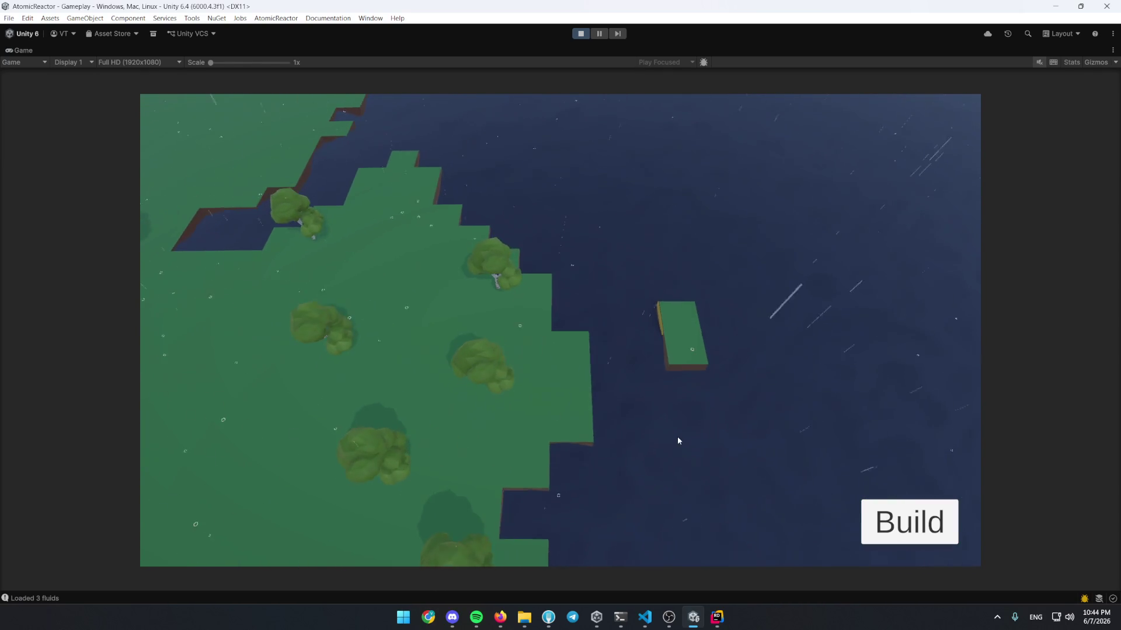
pyautogui.press('b')
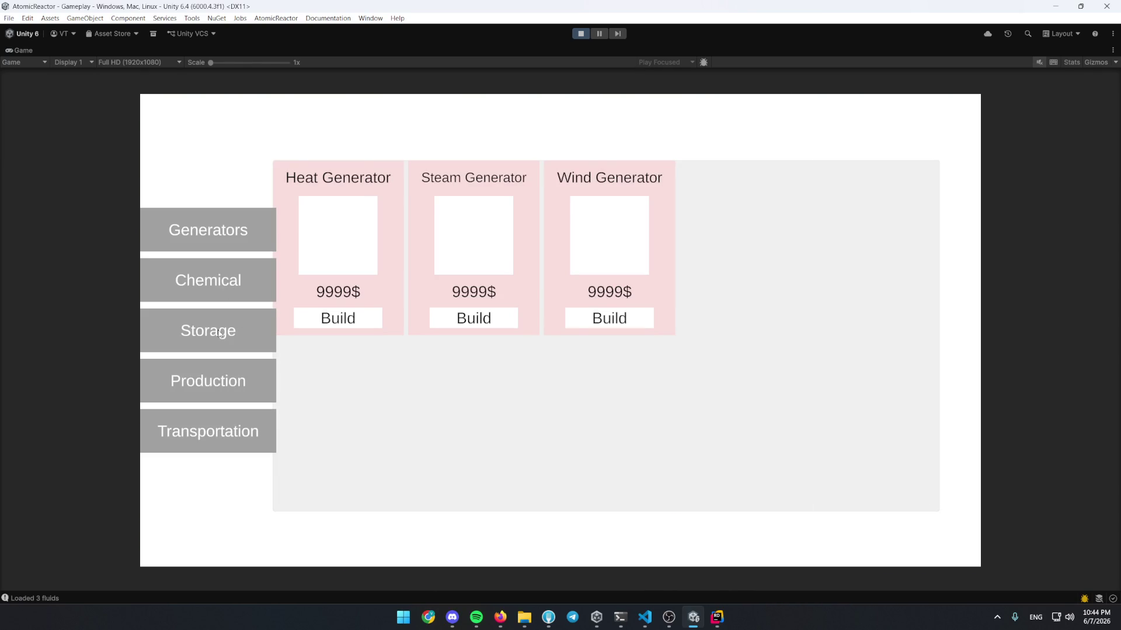
pyautogui.click(494, 489)
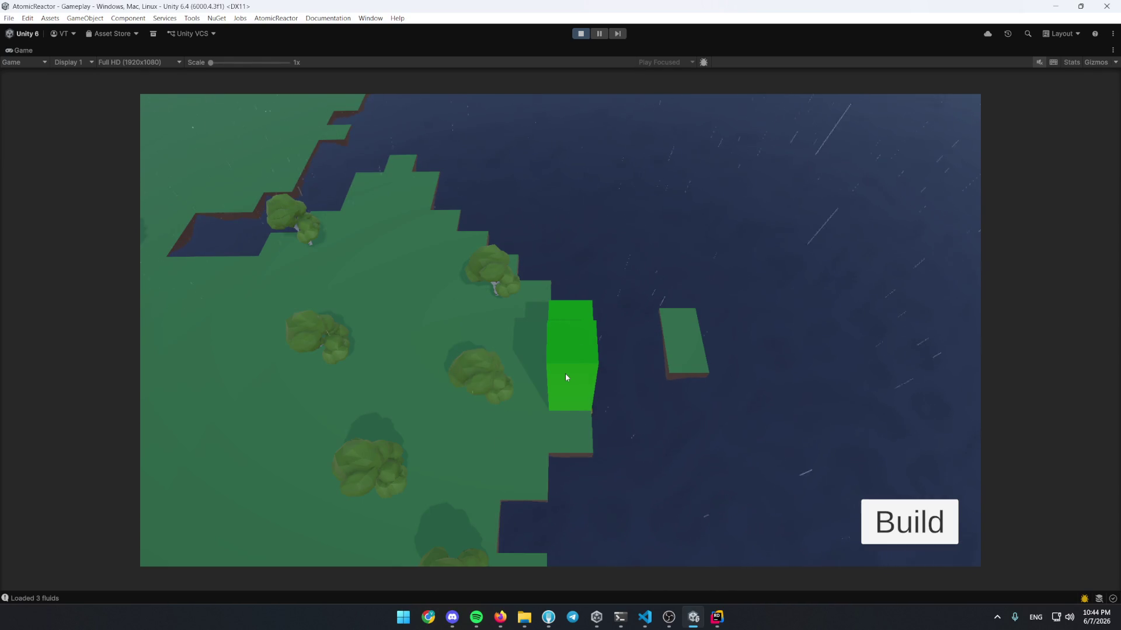
pyautogui.click(569, 362)
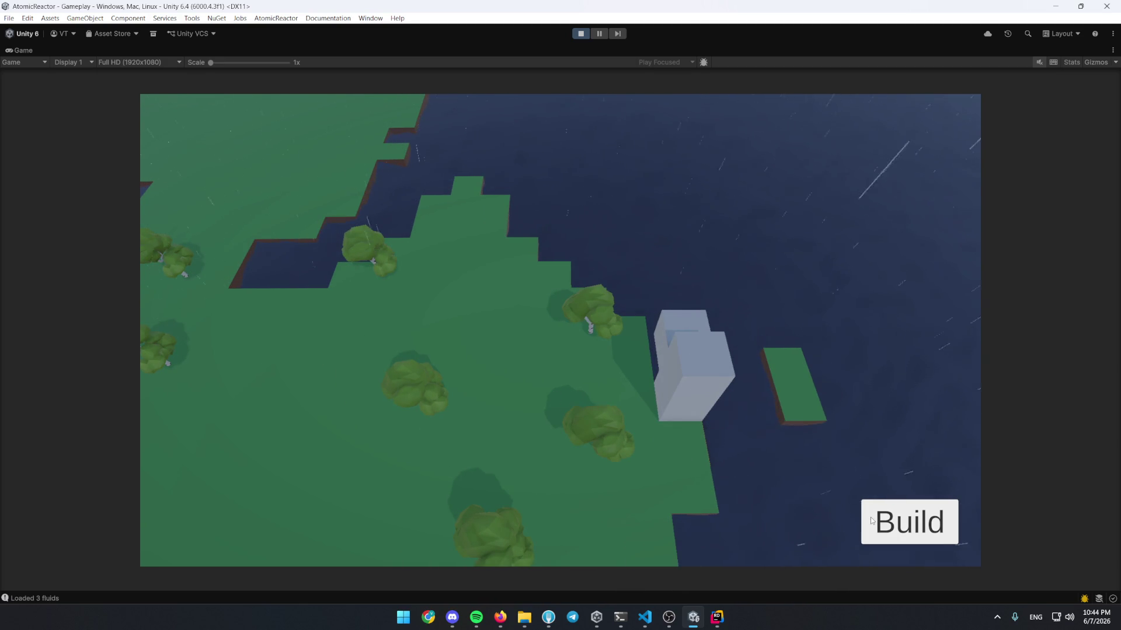
# Browse the Transportation, Chemical, Generators, Storage and Production categories and pick a Lumberjack Barrack
pyautogui.click(872, 521)
pyautogui.click(240, 434)
pyautogui.click(215, 285)
pyautogui.click(221, 241)
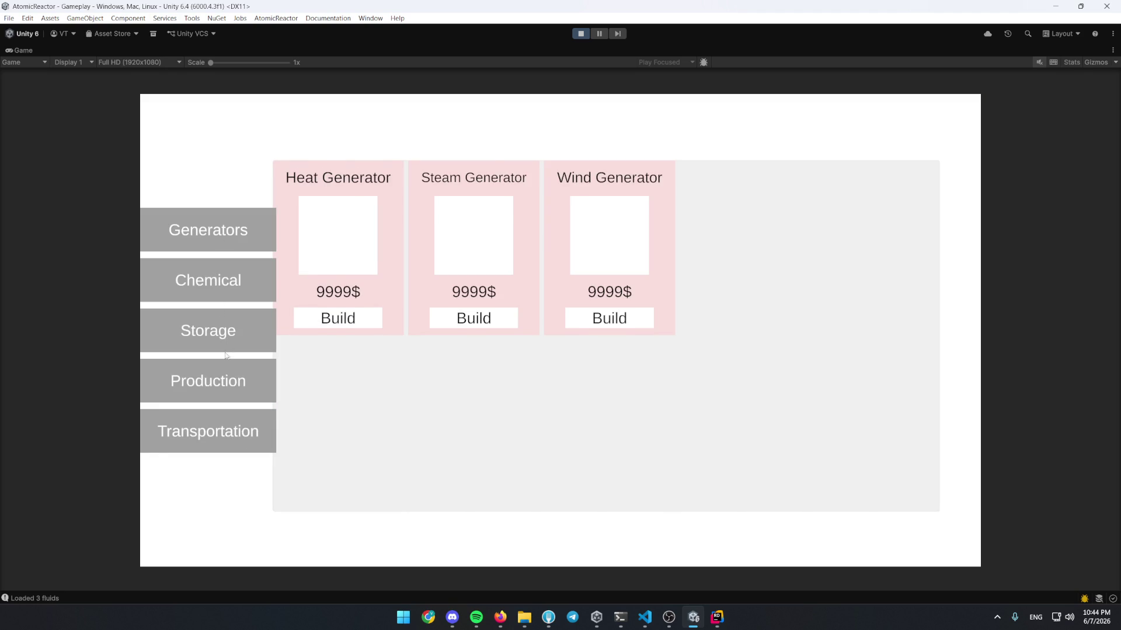
pyautogui.click(226, 328)
pyautogui.click(232, 378)
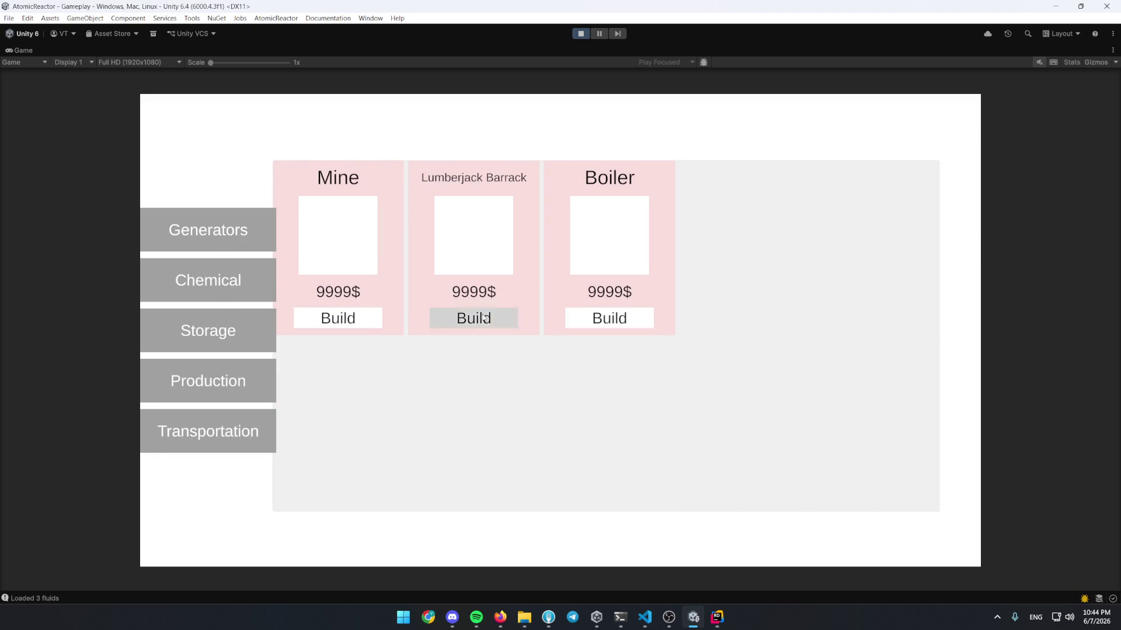
pyautogui.click(473, 317)
# Place a Production building on the grass near the trees
pyautogui.click(910, 519)
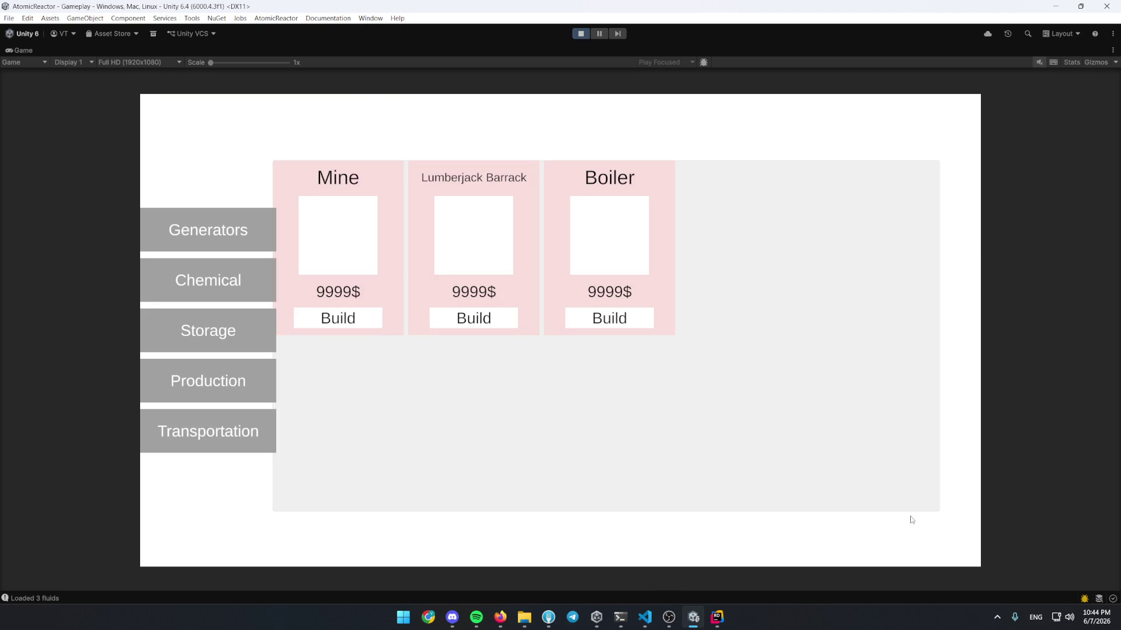
pyautogui.click(229, 350)
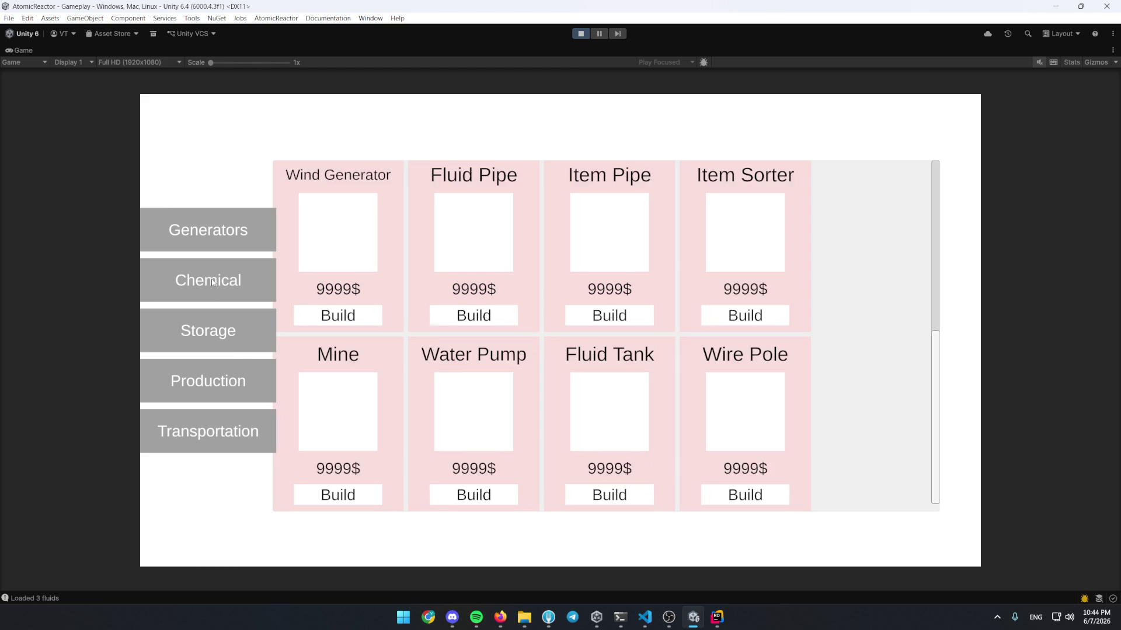
pyautogui.click(230, 382)
pyautogui.click(607, 318)
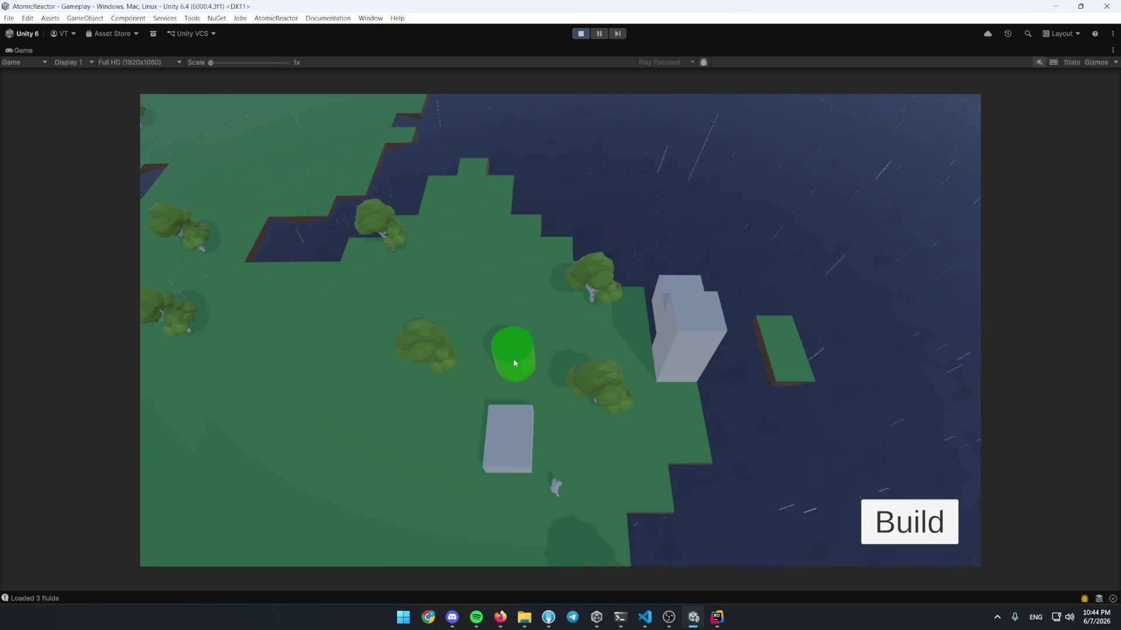
pyautogui.click(514, 360)
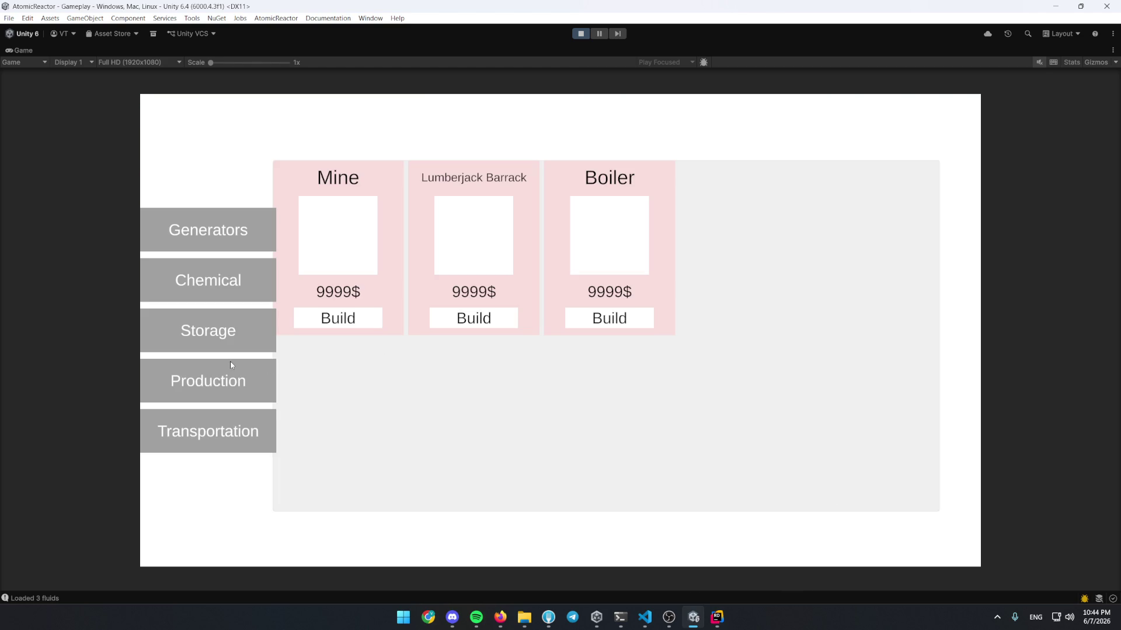
# Start an Item Pipe, cancel it, and pan the view across the island
pyautogui.click(229, 432)
pyautogui.click(473, 318)
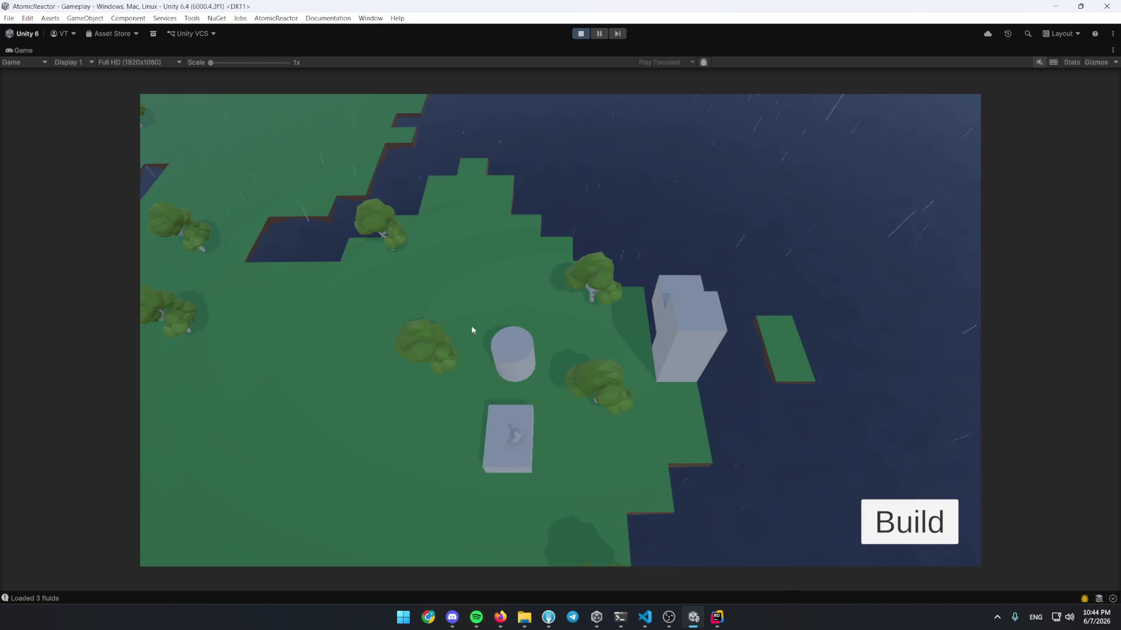
pyautogui.rightClick(537, 388)
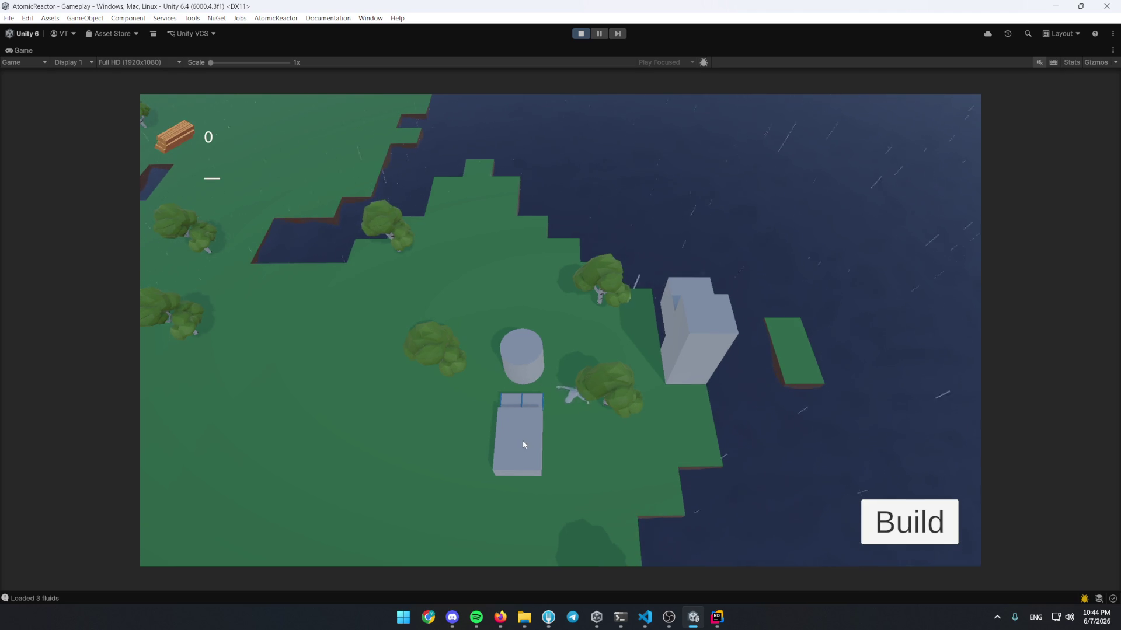
pyautogui.moveTo(531, 325); pyautogui.dragTo(533, 468)
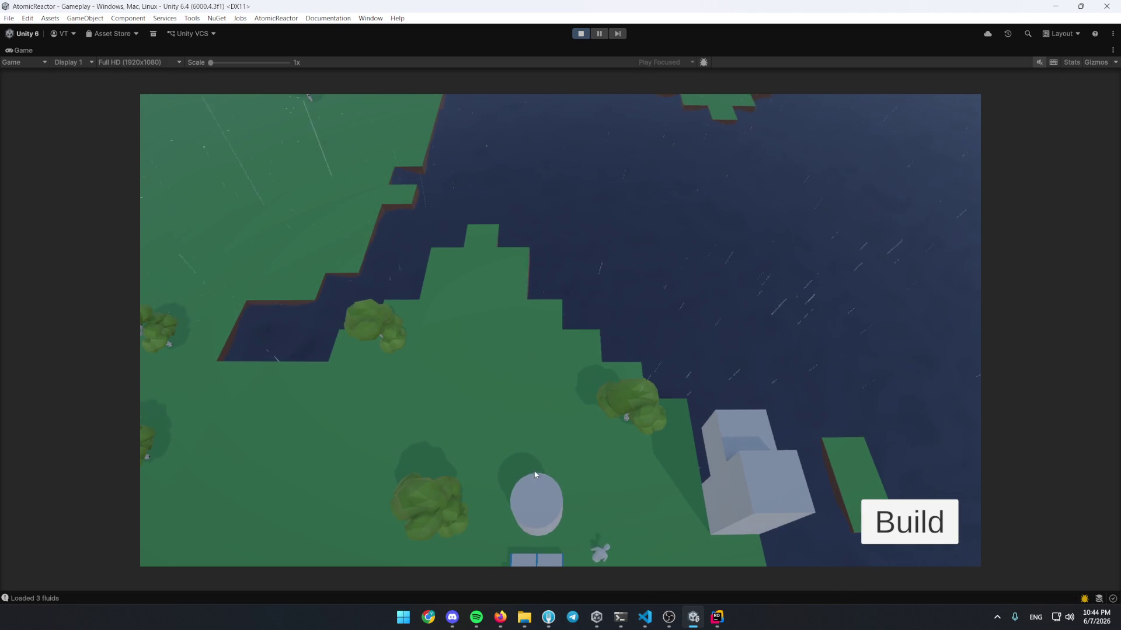
pyautogui.moveTo(726, 488)
pyautogui.mouseDown()
pyautogui.moveTo(597, 437)
pyautogui.moveTo(458, 325)
pyautogui.moveTo(447, 386)
pyautogui.mouseUp()
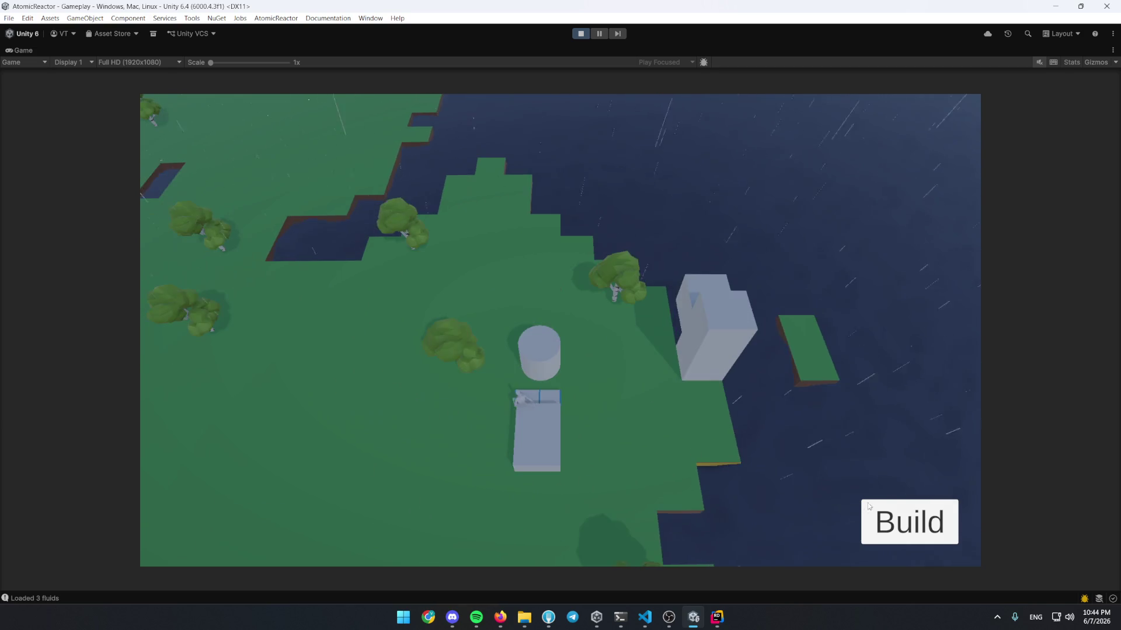
# Place an Electrolytic Separator from the Chemical category on the grass
pyautogui.press('b')
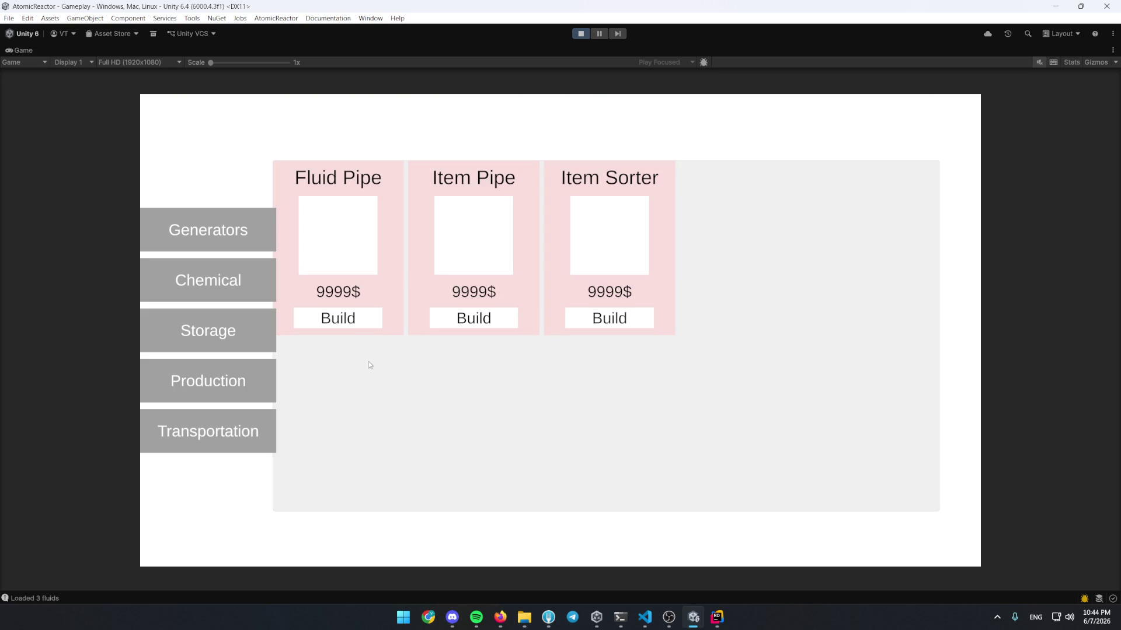
pyautogui.click(245, 271)
pyautogui.click(338, 318)
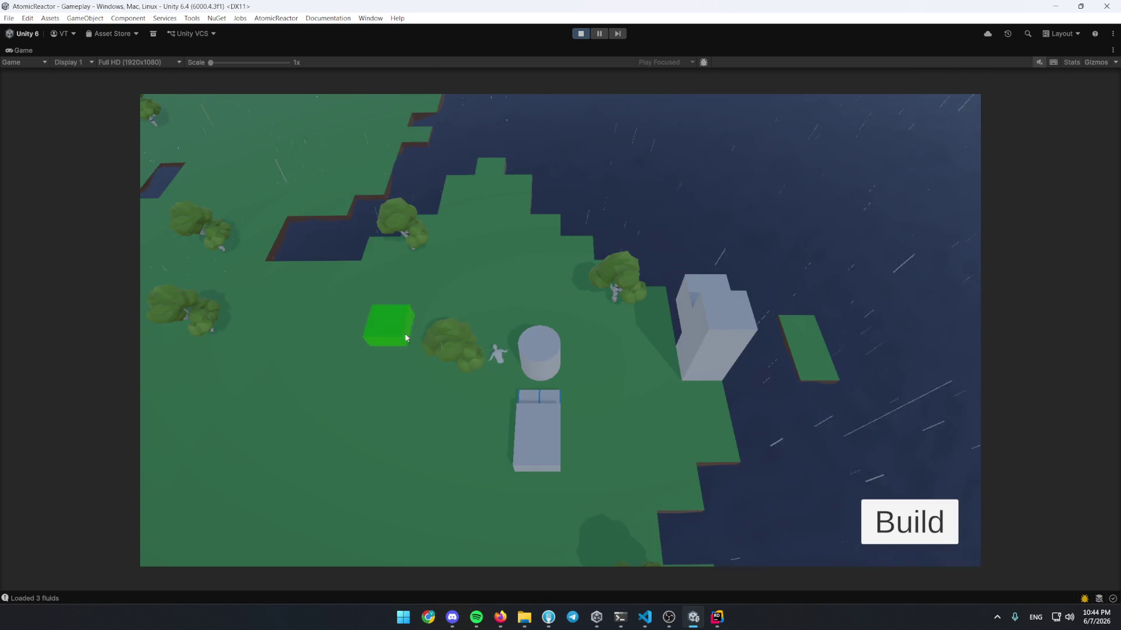
pyautogui.click(511, 391)
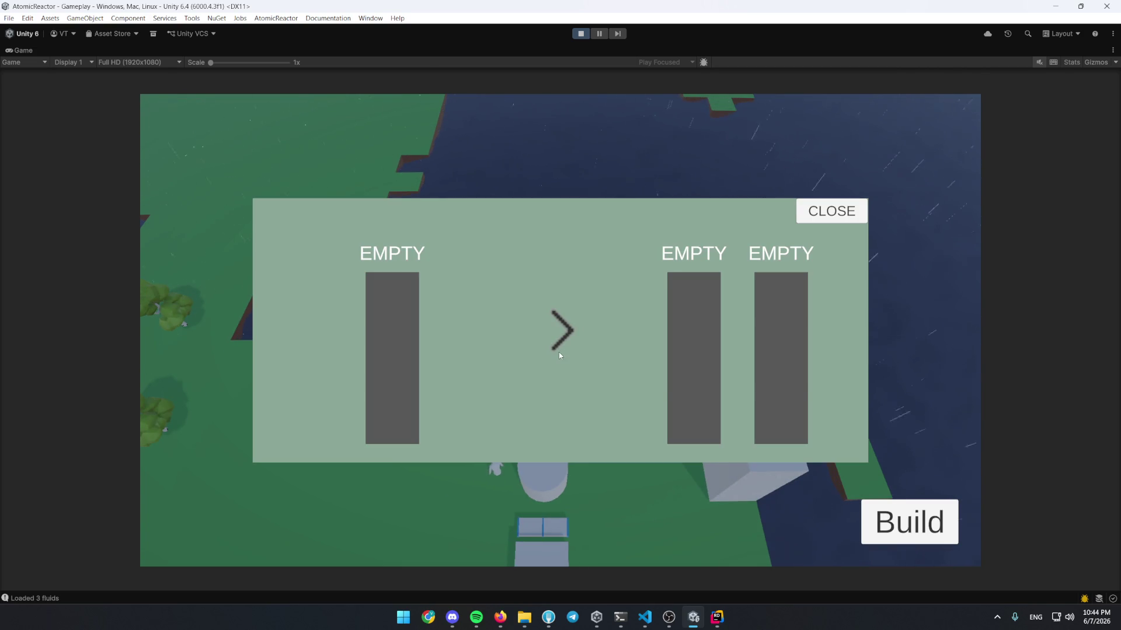
pyautogui.click(817, 222)
# Lay a Fluid Pipe from the tall building to the separator and open its slot panel
pyautogui.press('b')
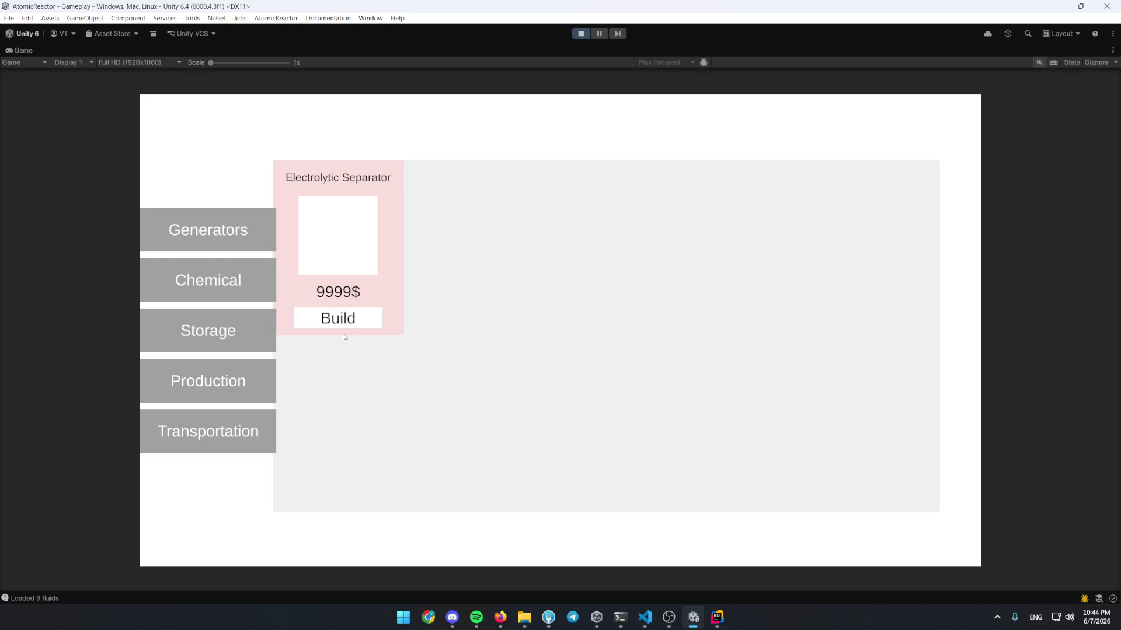
pyautogui.click(218, 419)
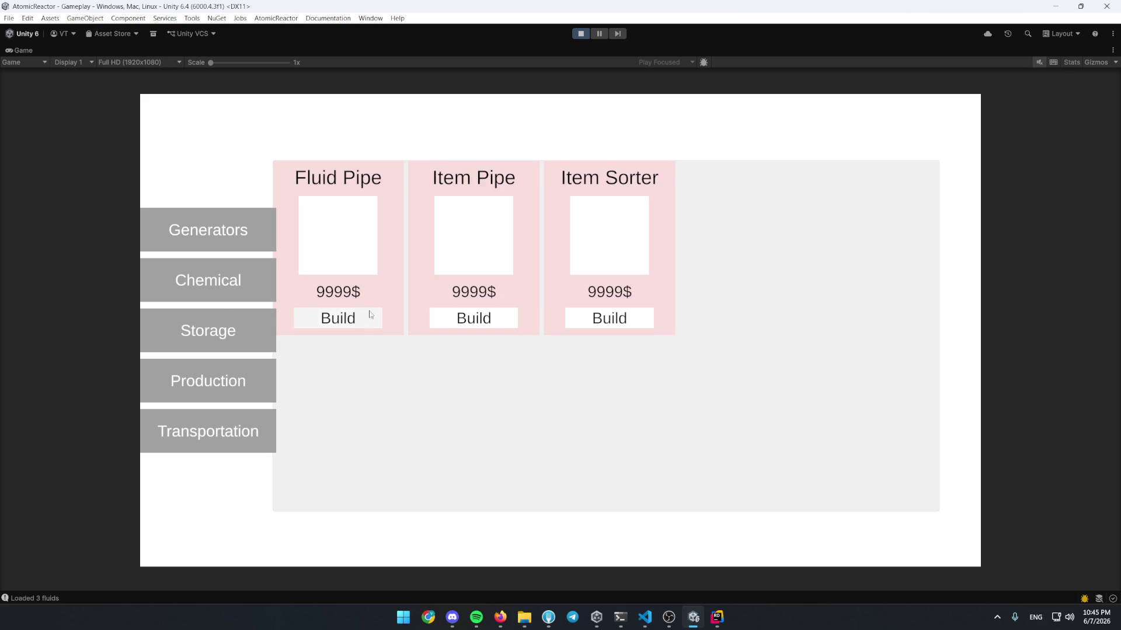
pyautogui.click(363, 318)
pyautogui.moveTo(695, 476)
pyautogui.mouseDown()
pyautogui.moveTo(619, 475)
pyautogui.moveTo(636, 431)
pyautogui.moveTo(598, 431)
pyautogui.mouseUp()
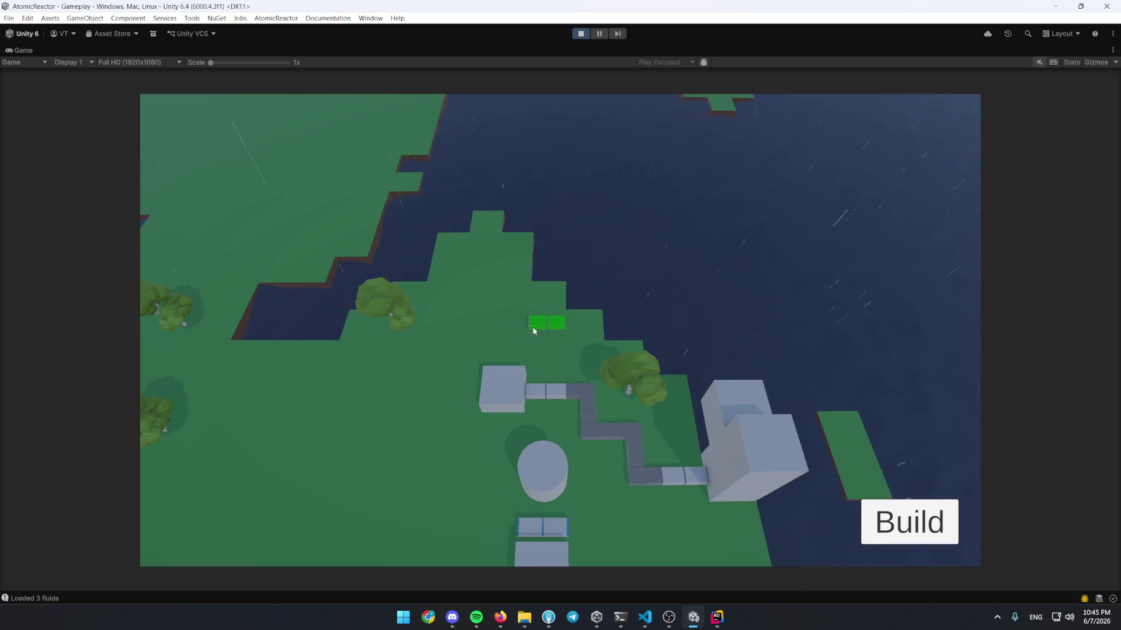
pyautogui.click(502, 397)
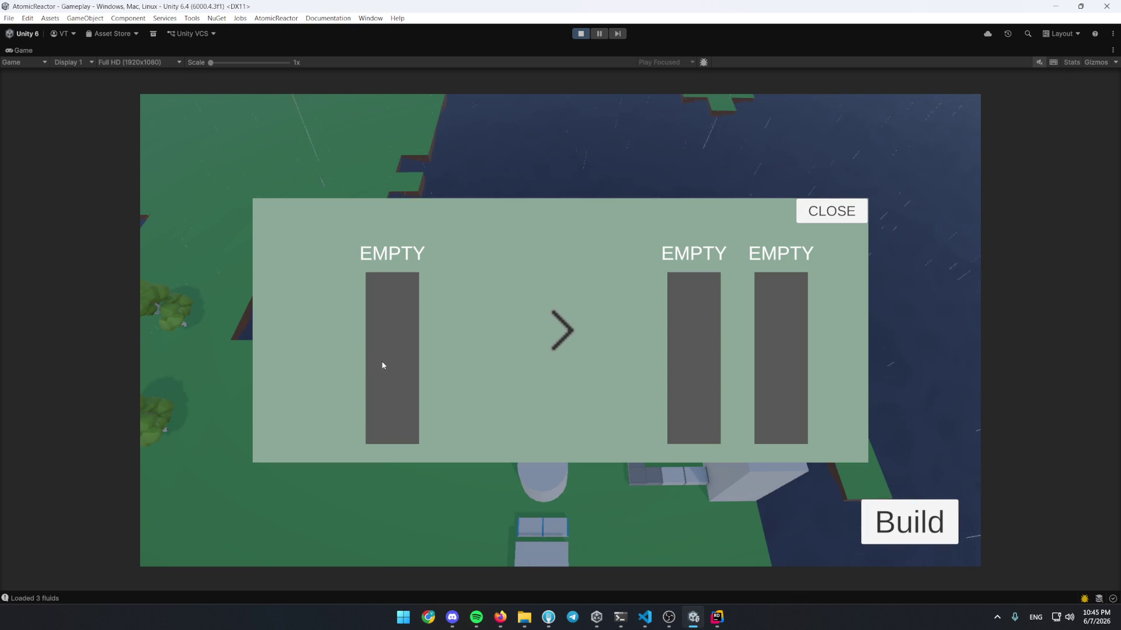
pyautogui.doubleClick(18, 53)
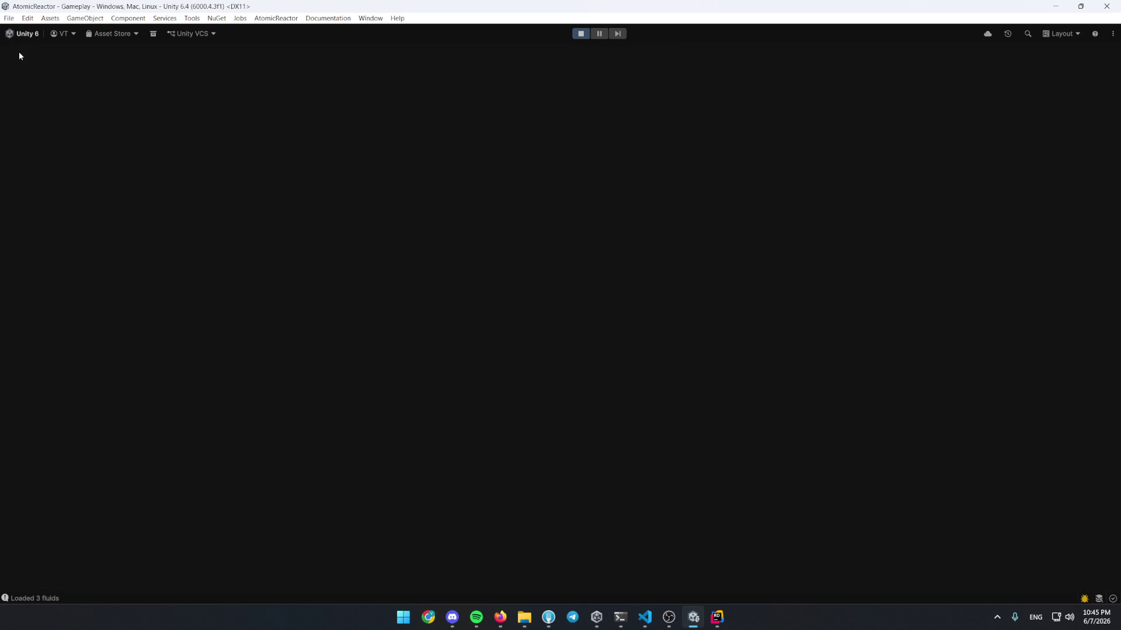
# In the scene editor, inspect InputSlider, its Fill child, and the slider's settings
pyautogui.hotkey('ctrl', '1')
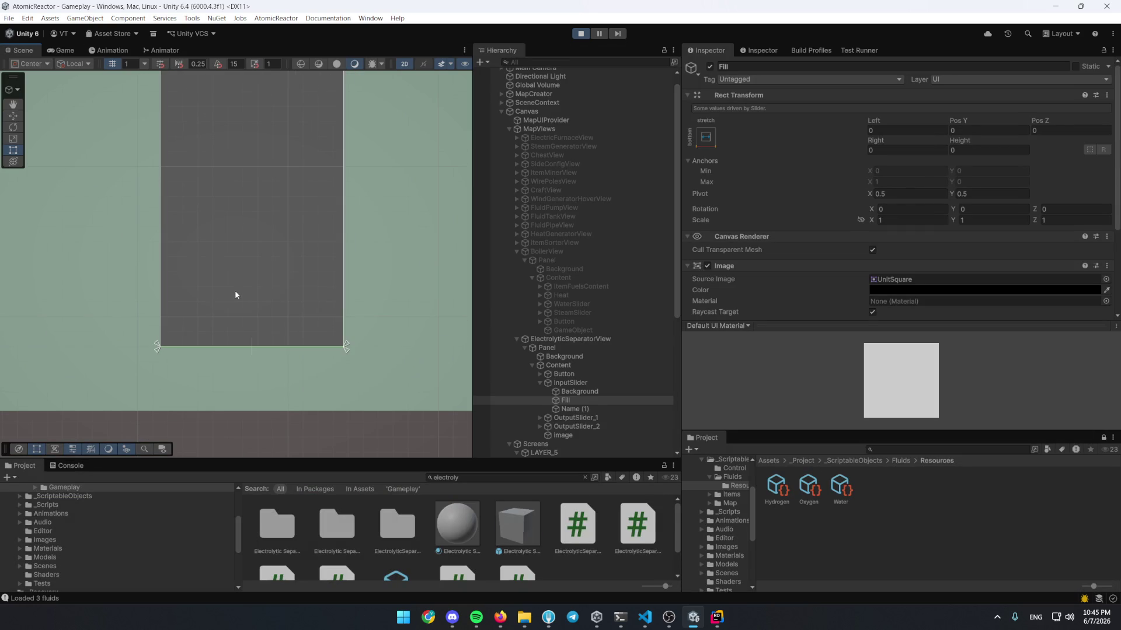
pyautogui.click(235, 295)
pyautogui.click(560, 391)
pyautogui.click(570, 357)
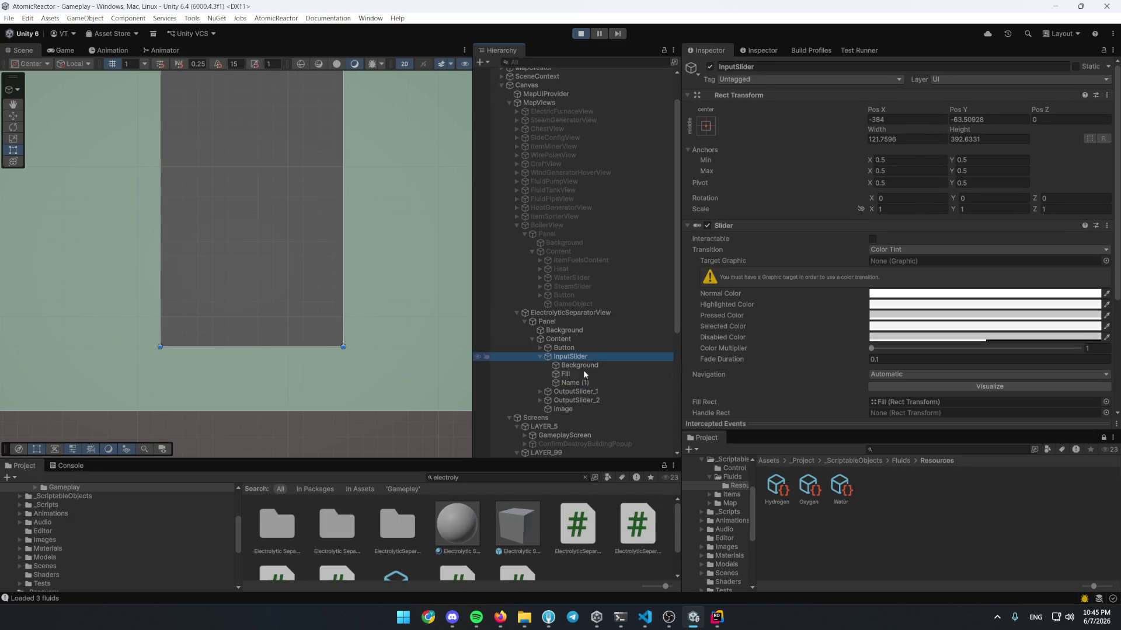
pyautogui.click(566, 374)
pyautogui.scroll(-1, 342, 321)
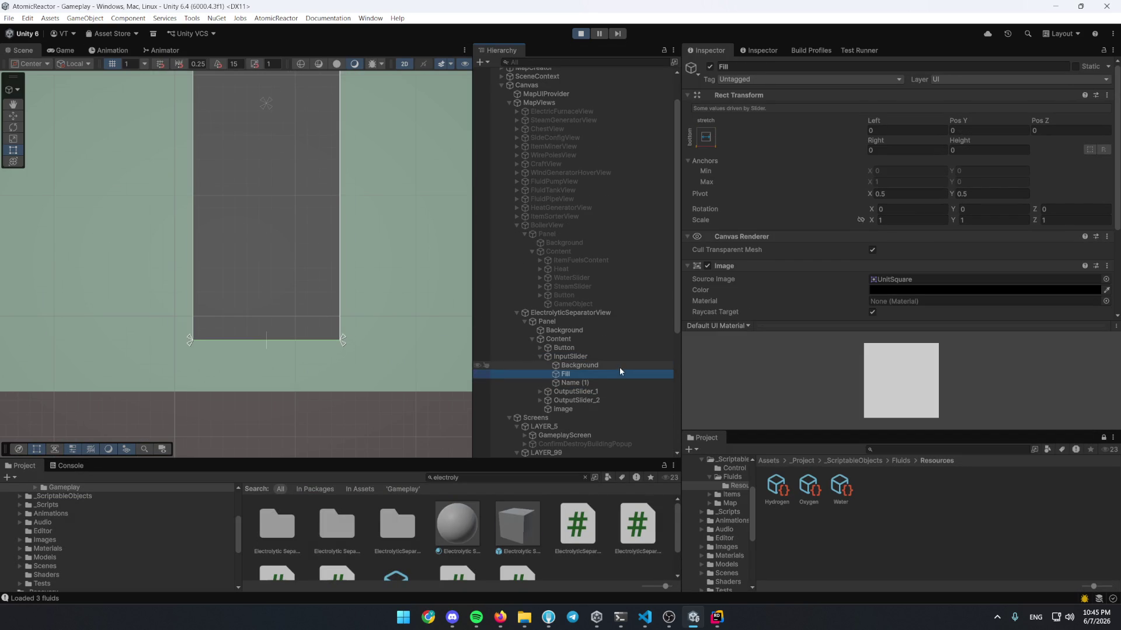
pyautogui.click(610, 357)
pyautogui.scroll(-5, 769, 305)
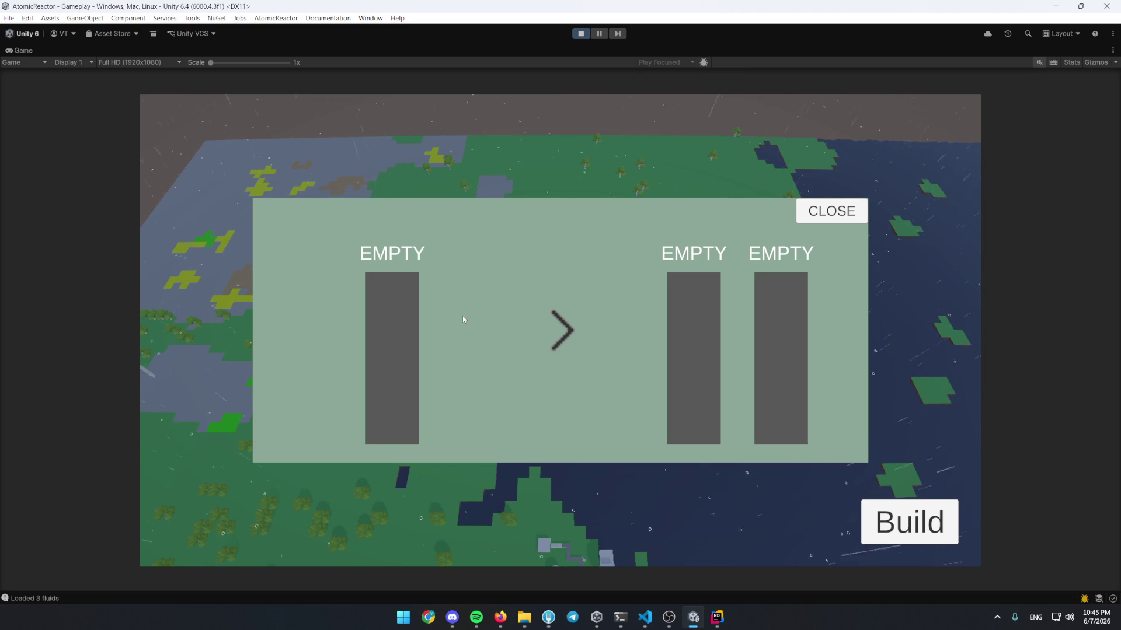
# Attach Rider's debugger to Unity and break in Add where fluid passes to the container
pyautogui.click(717, 617)
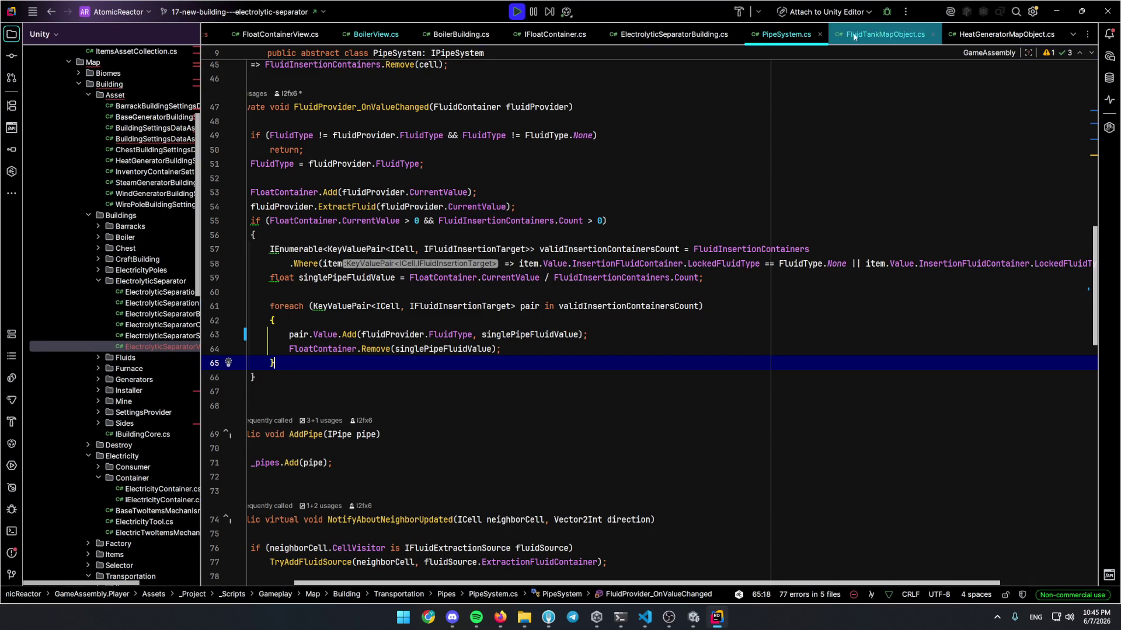
pyautogui.click(887, 12)
pyautogui.click(359, 379)
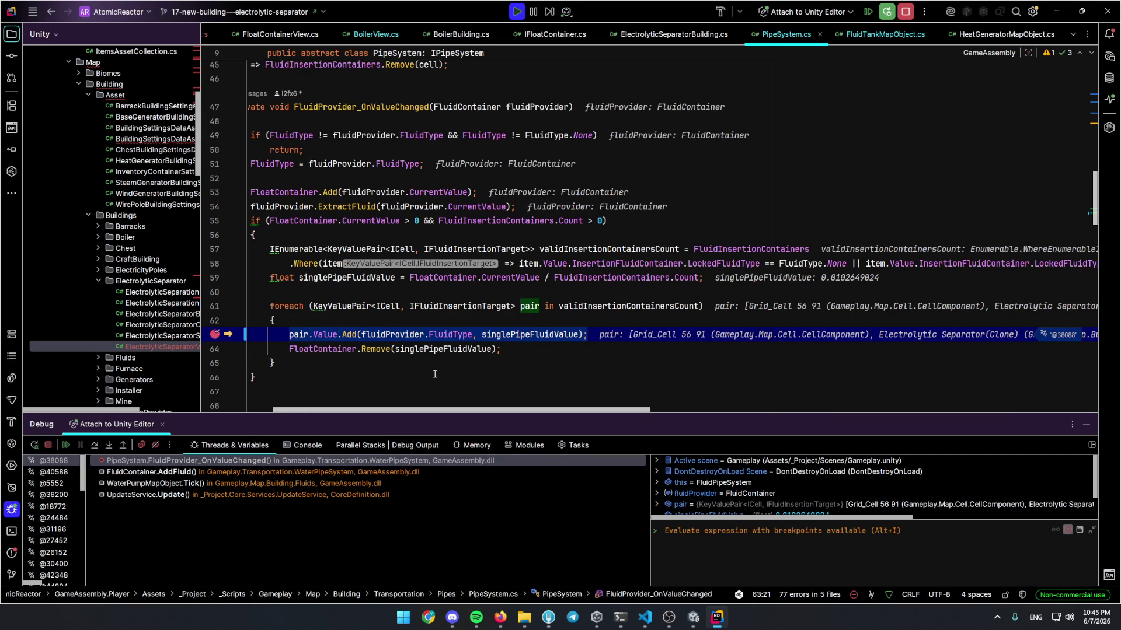
pyautogui.moveTo(528, 331)
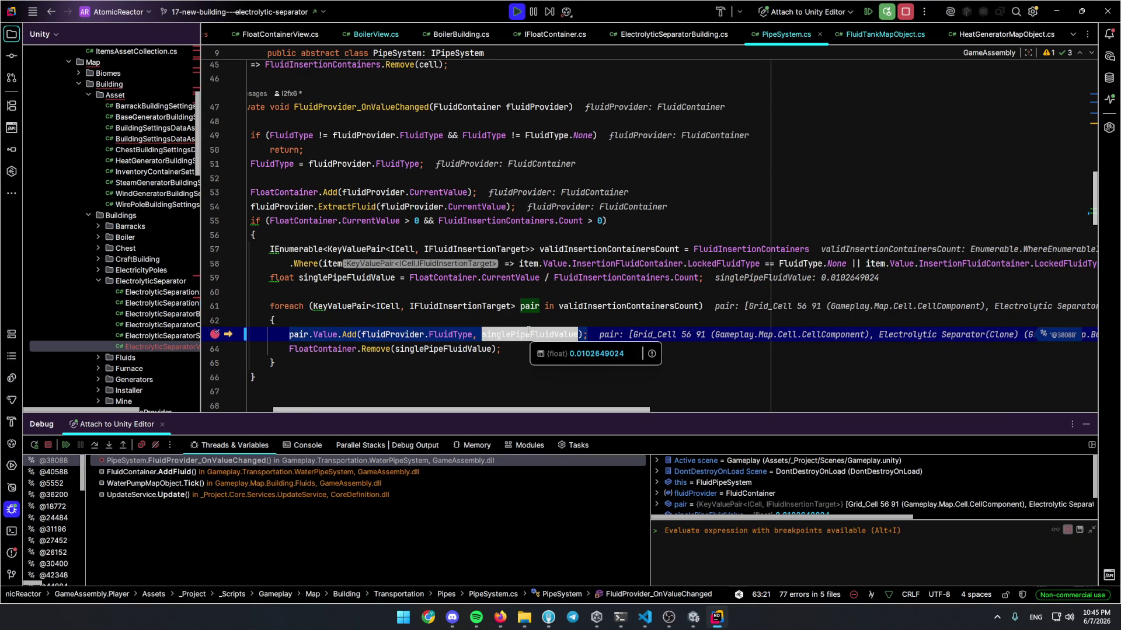
pyautogui.click(369, 335)
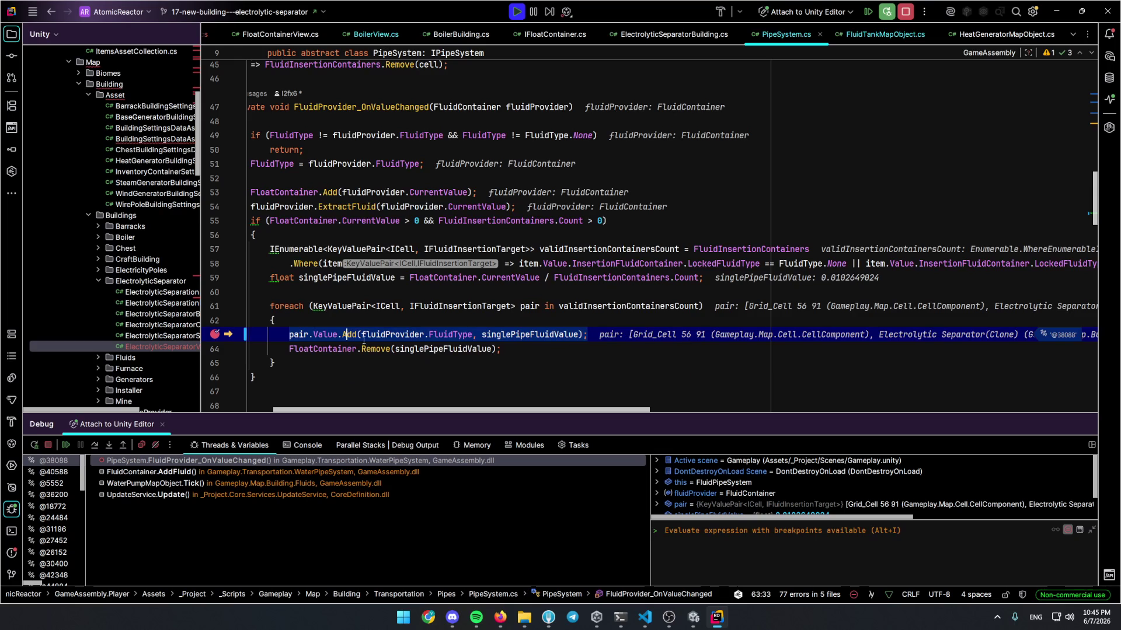
pyautogui.hotkey('ctrl', 'b')
pyautogui.moveTo(384, 288)
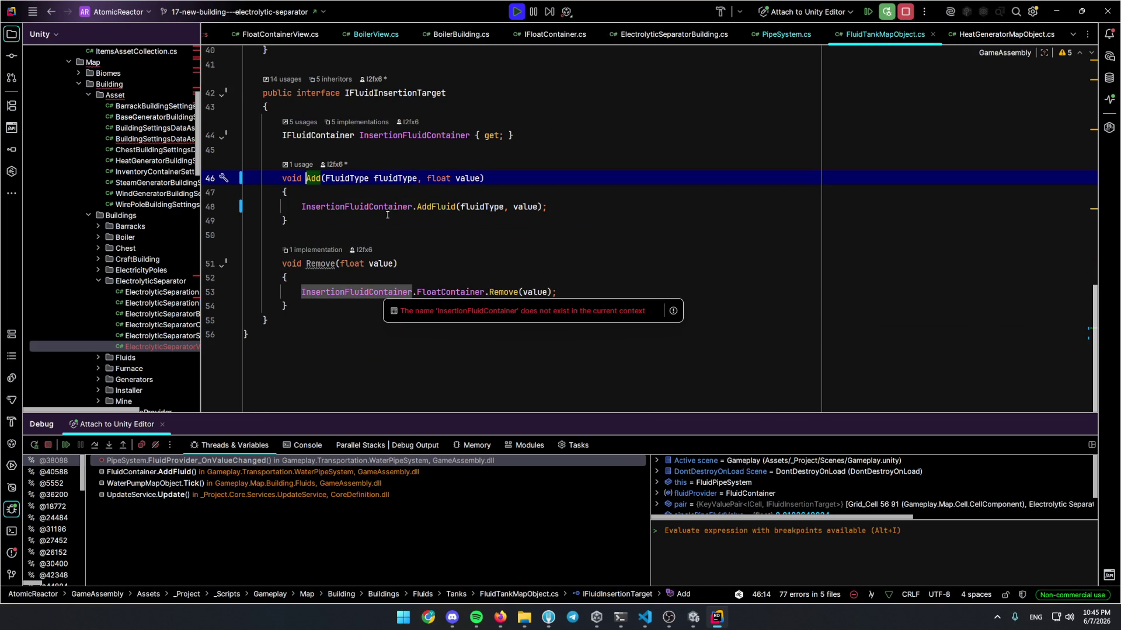
pyautogui.click(212, 210)
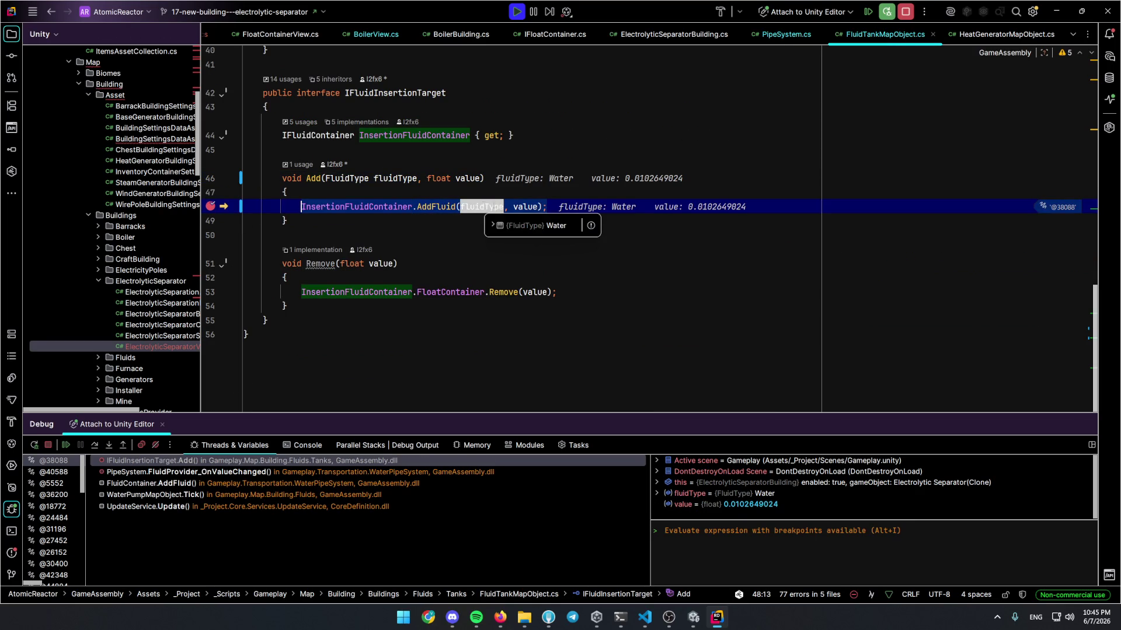
# Set a breakpoint on FluidContainer.AddFluid's fluid-type check and resume to it
pyautogui.moveTo(525, 207)
pyautogui.keyDown('ctrl'); pyautogui.click(432, 212); pyautogui.keyUp('ctrl')
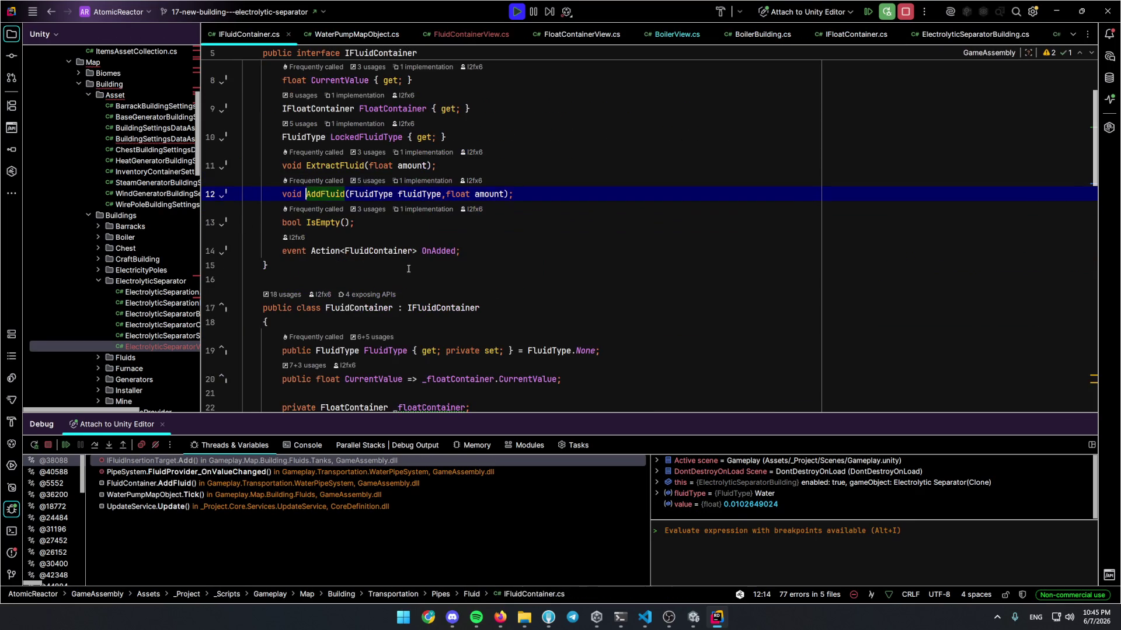
pyautogui.hotkey('ctrl', 'F12')
pyautogui.click(210, 213)
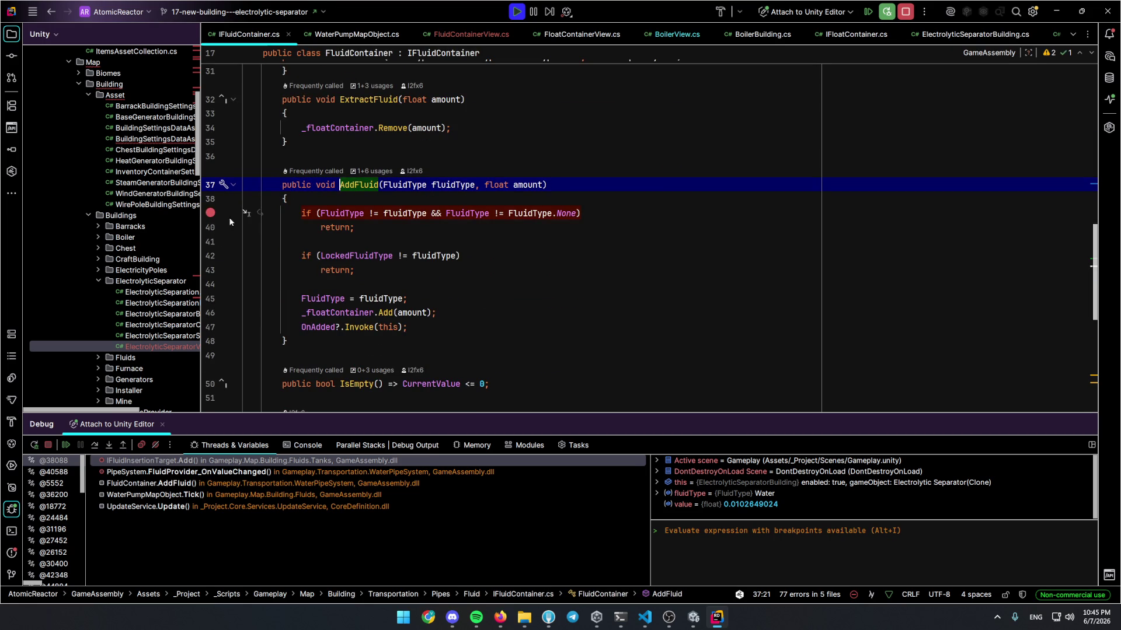
pyautogui.press('F5')
# Add breakpoints on AddFluid lines 45 and 46 and resume execution
pyautogui.moveTo(371, 211)
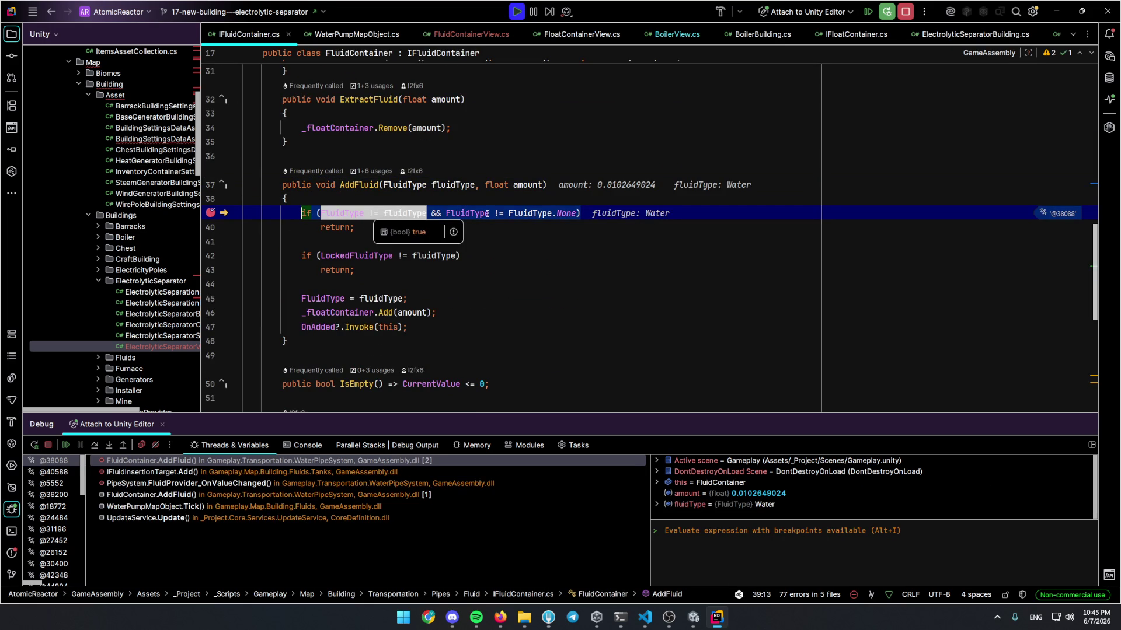
pyautogui.click(397, 242)
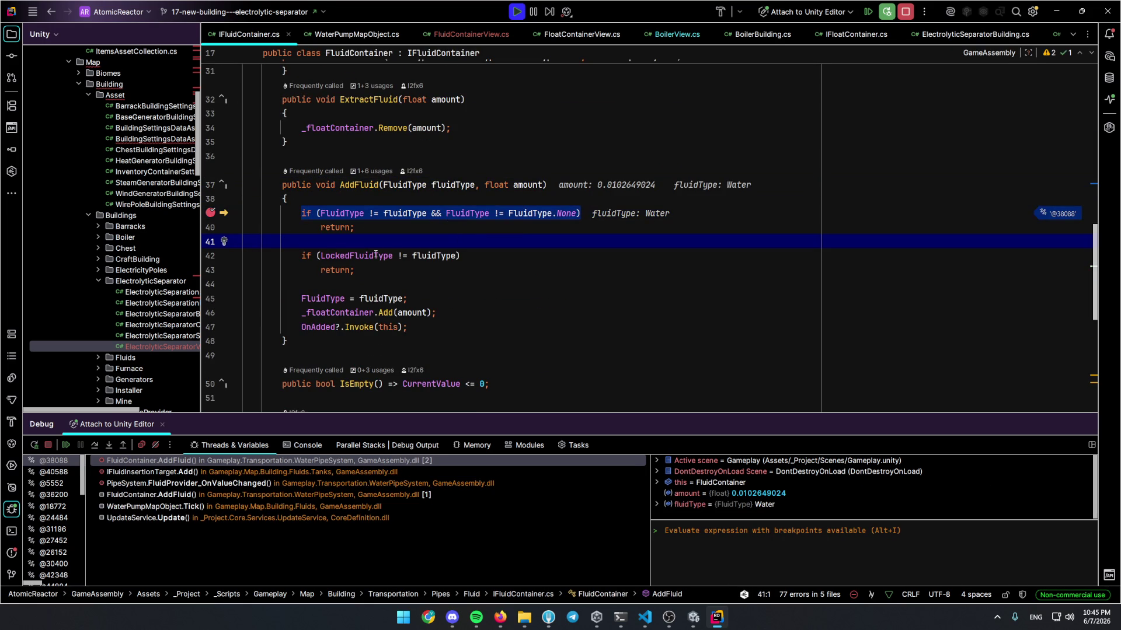
pyautogui.moveTo(376, 254)
pyautogui.click(210, 298)
pyautogui.click(210, 313)
pyautogui.press('F5')
pyautogui.press('F5')
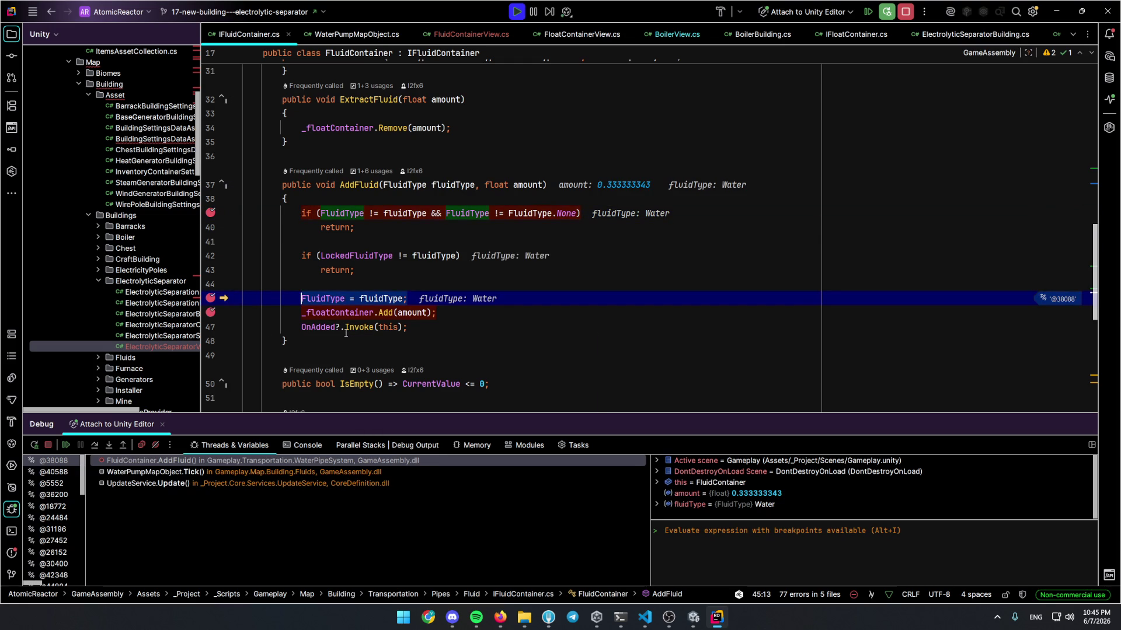
# Step and continue through the breakpoints to the locked-type check's return
pyautogui.press('F10')
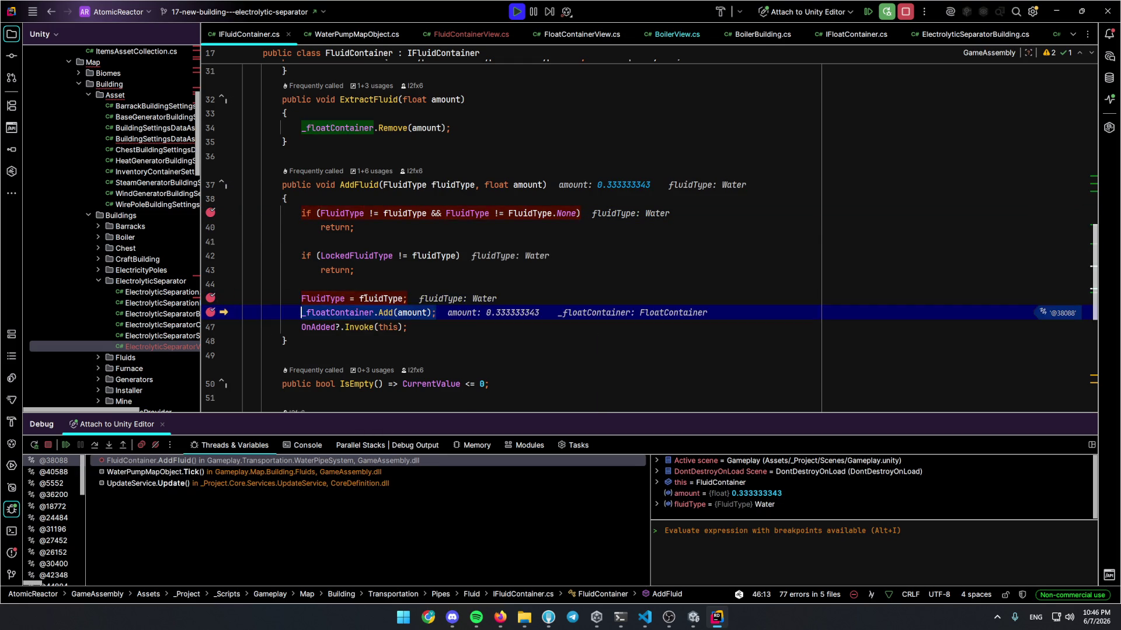
pyautogui.press('F10')
pyautogui.press('F5')
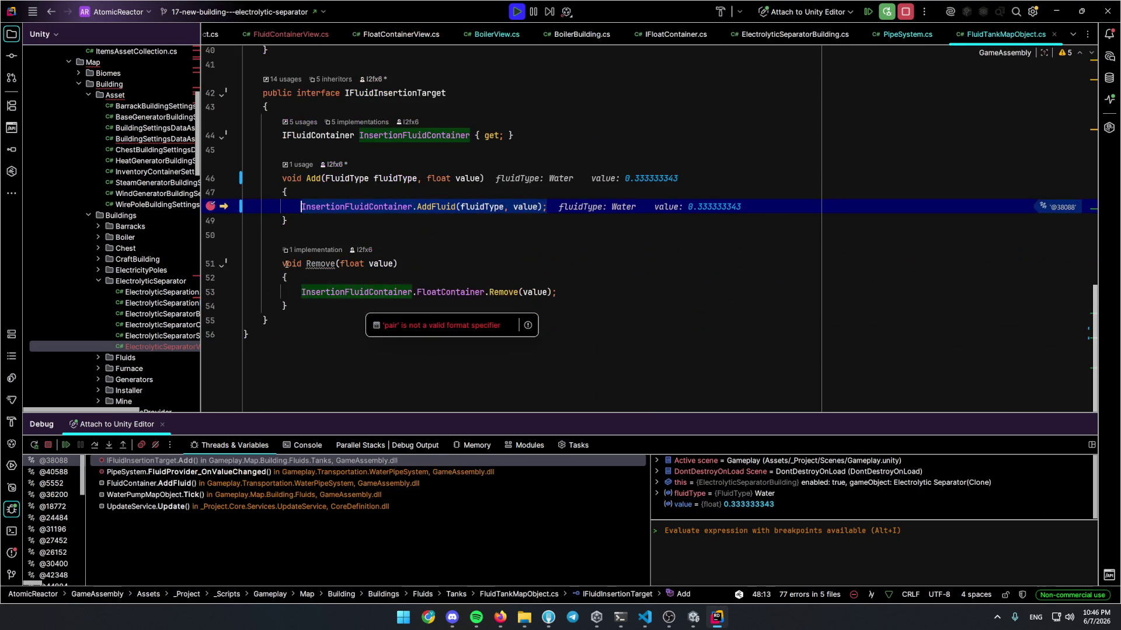
pyautogui.press('F5')
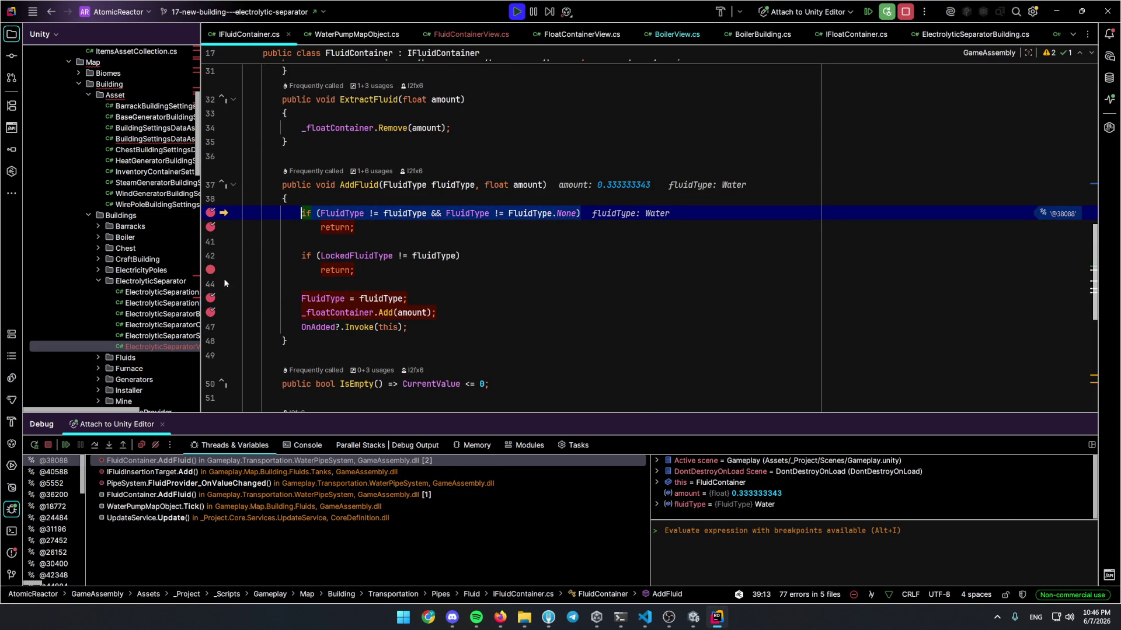
pyautogui.press('F5')
# Show line annotations and inspect line 42, where Water is rejected with LockedFluidType None
pyautogui.moveTo(381, 257)
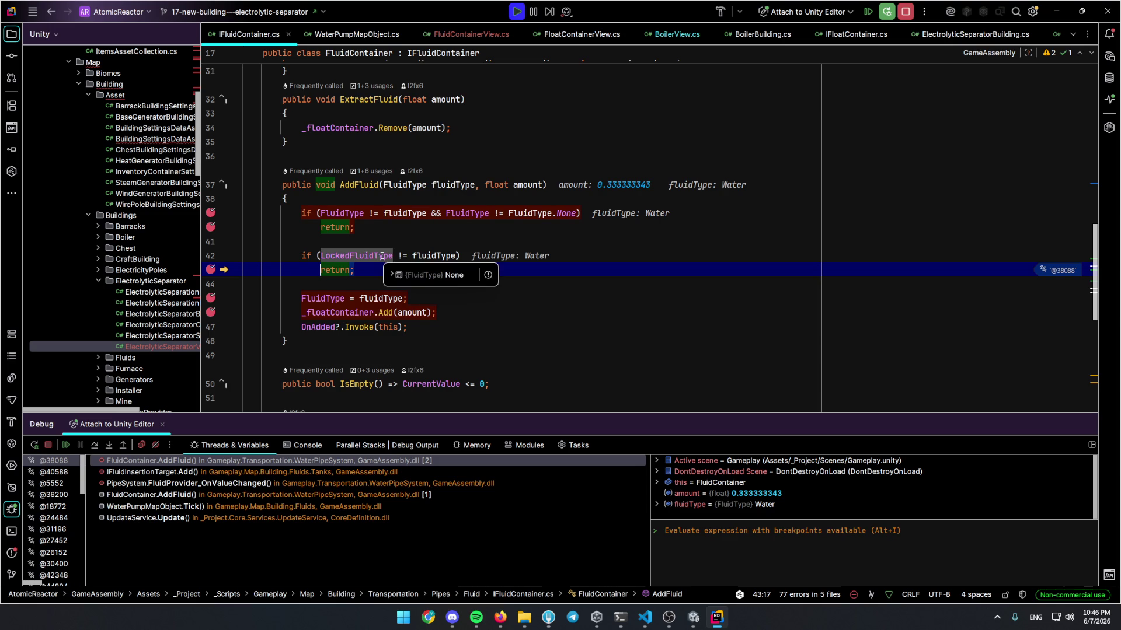
pyautogui.moveTo(418, 254)
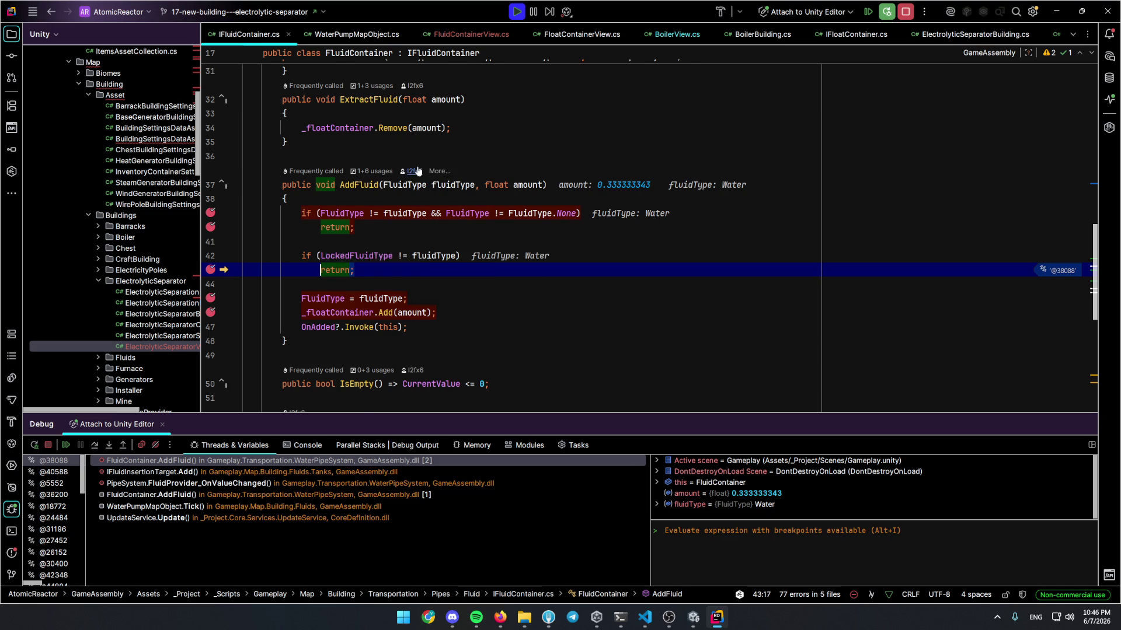
pyautogui.hotkey('ctrl', 'alt', 'shift', 'b')
pyautogui.hotkey('ctrl', 'alt', 'shift', 'b')
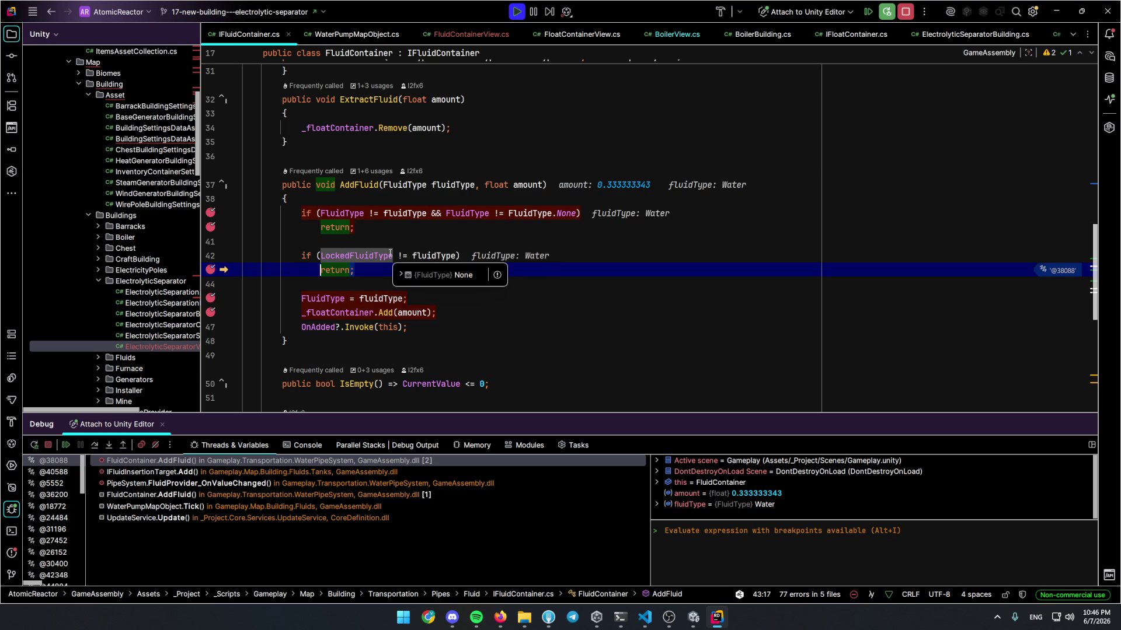
pyautogui.click(455, 255)
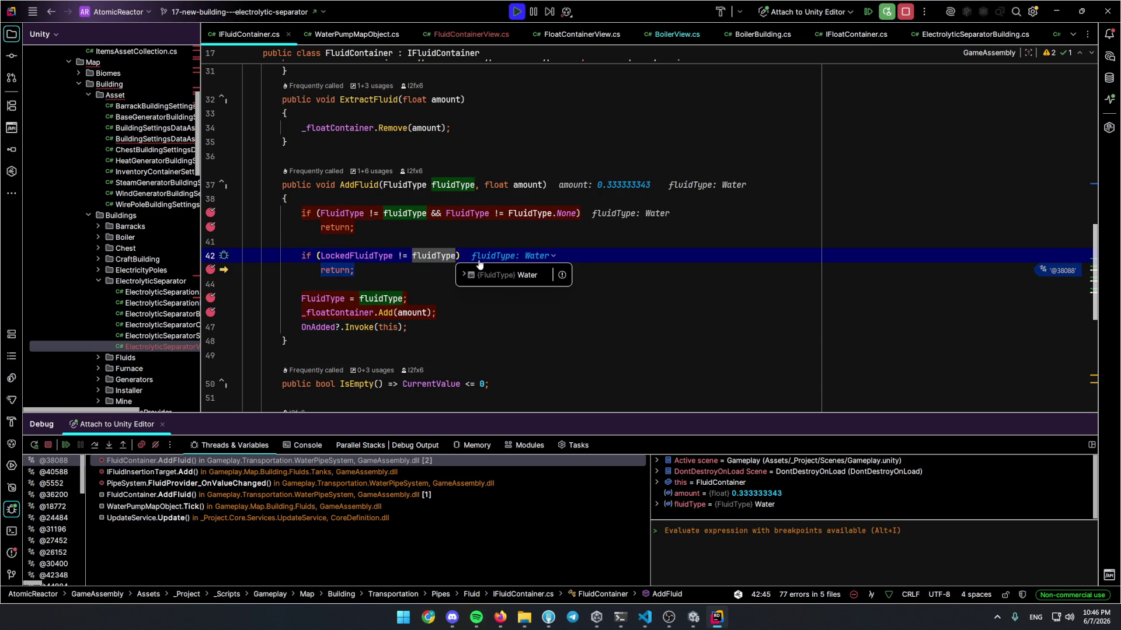
# Append '&& LockedFluidType != FluidType.None' to the line-42 condition
pyautogui.moveTo(357, 257)
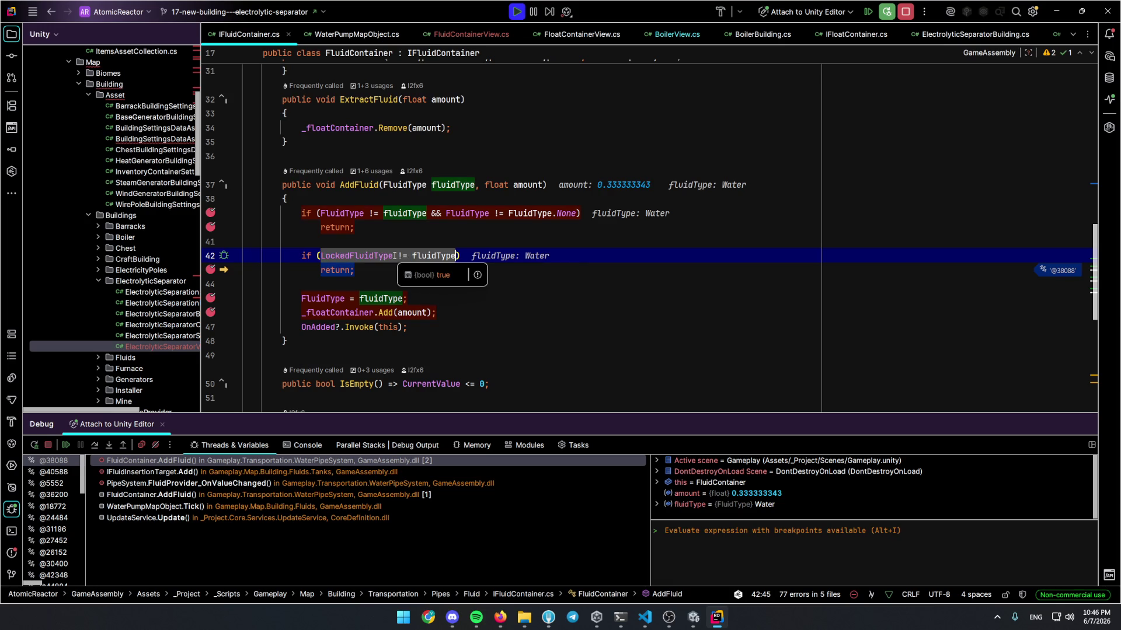
pyautogui.moveTo(434, 256)
pyautogui.write('&& LockedFluidType != FluidType.None')
# Stop the debug session and return to Unity
pyautogui.click(905, 11)
pyautogui.click(784, 300)
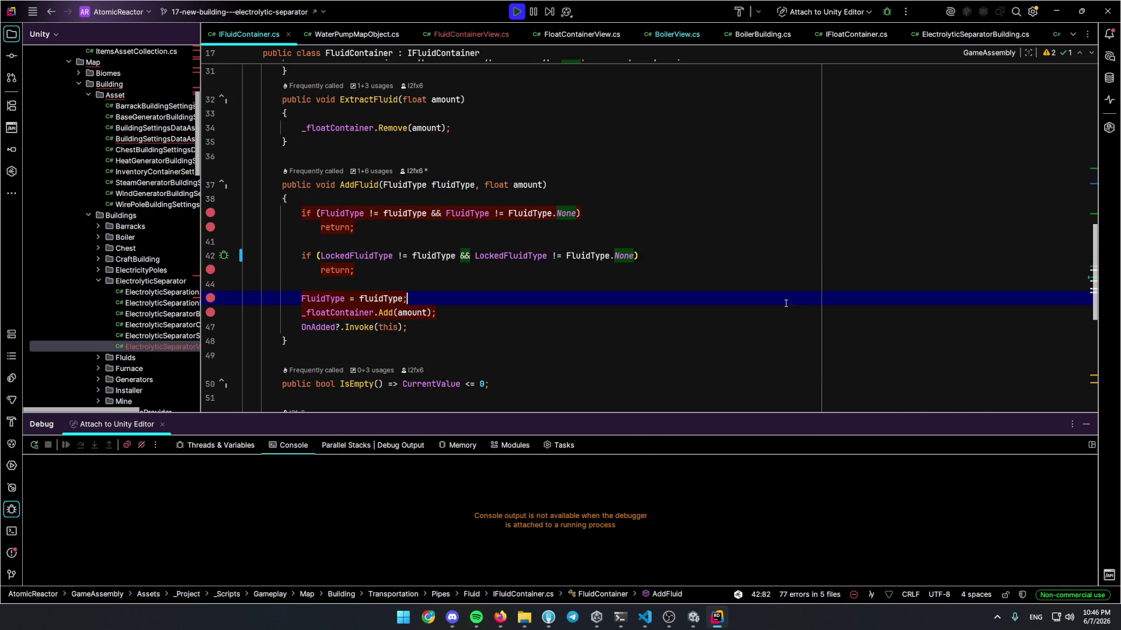
pyautogui.click(696, 619)
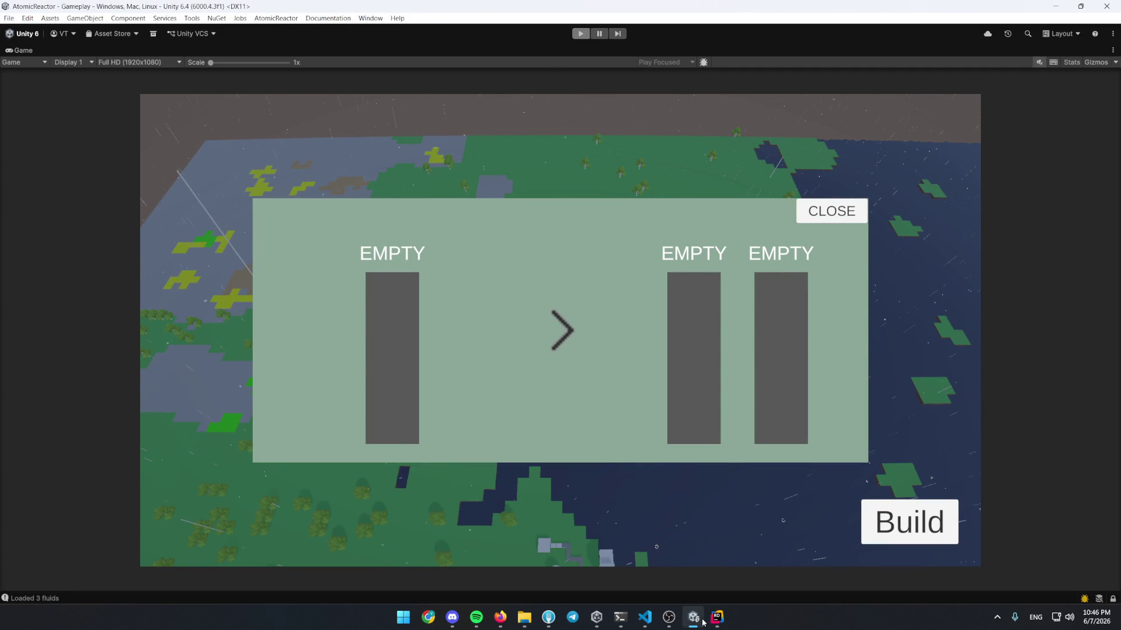
# Return to the Unity editor and start Play mode again
pyautogui.moveTo(722, 626)
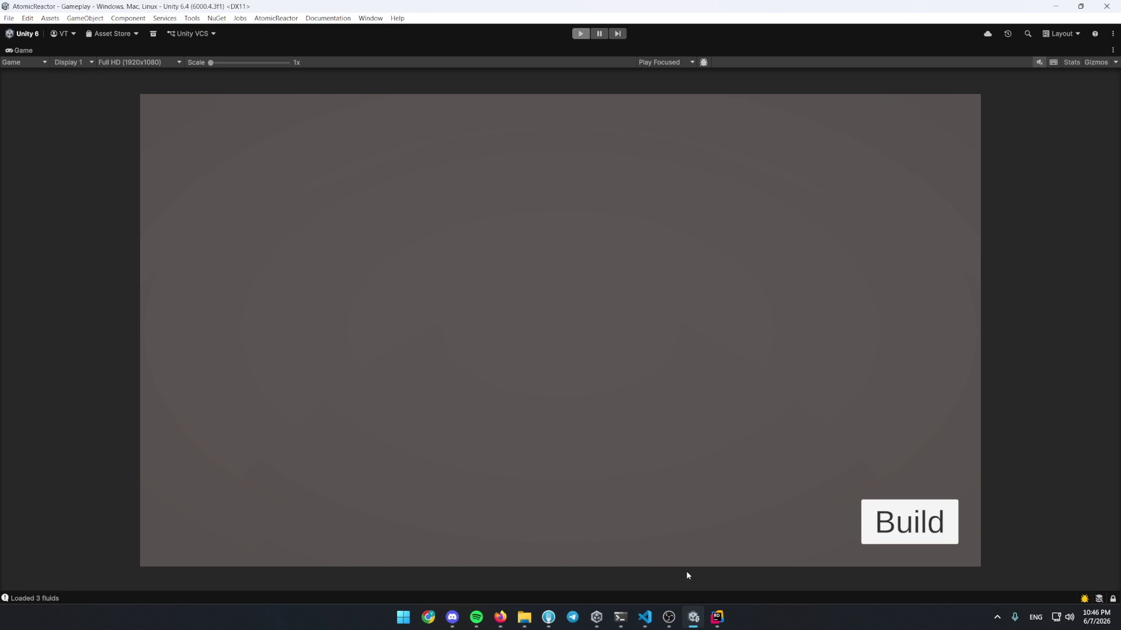
pyautogui.click(717, 617)
pyautogui.click(716, 617)
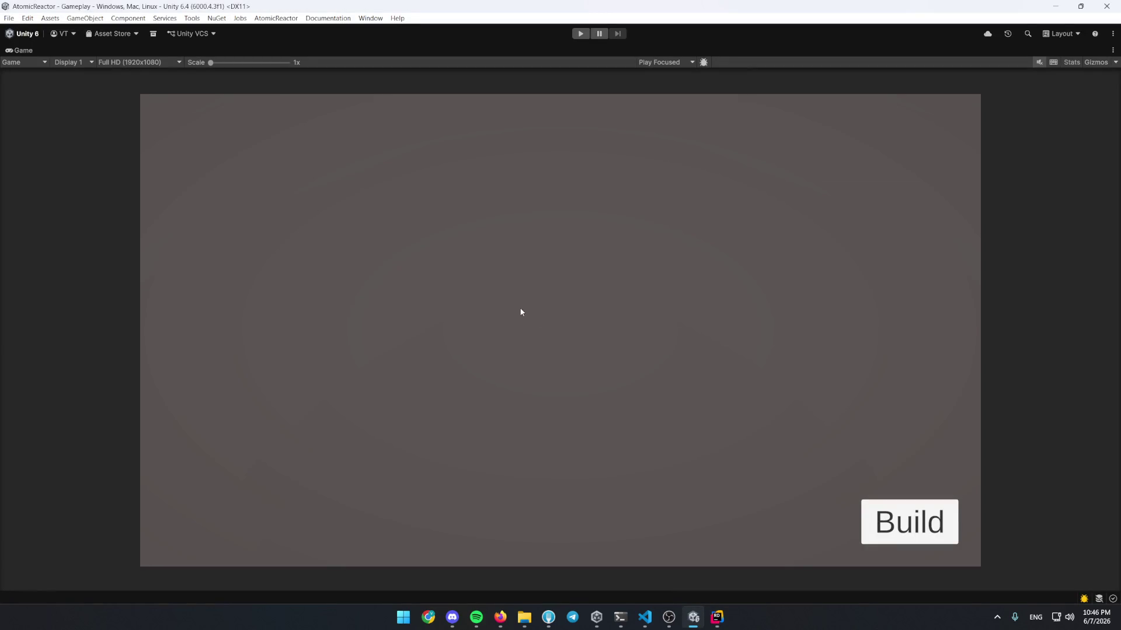
pyautogui.click(580, 34)
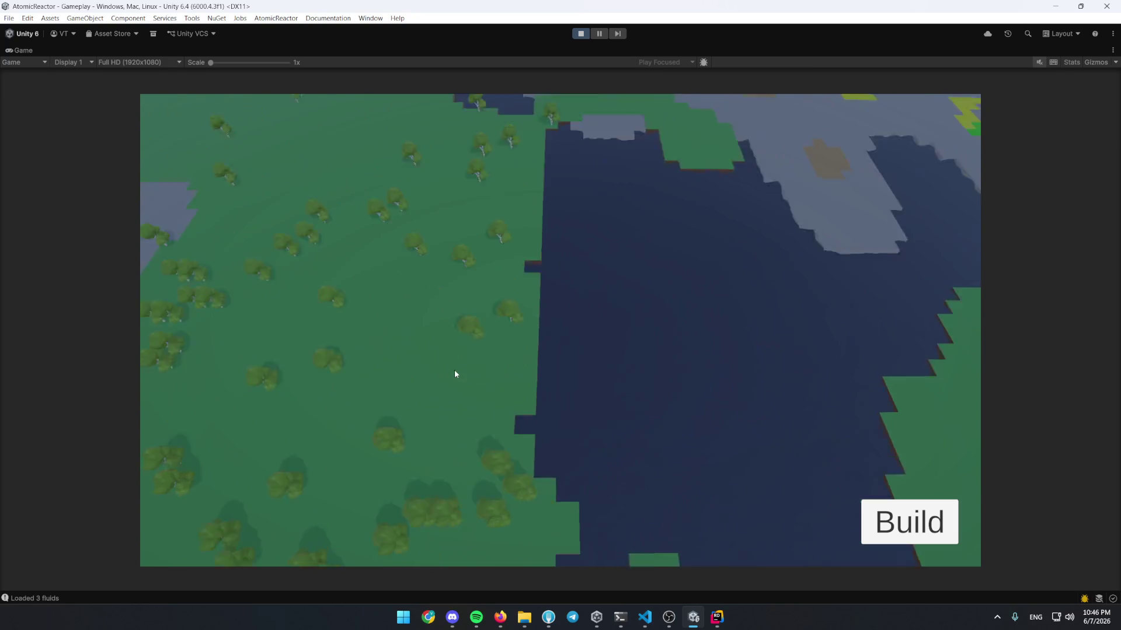
# Place an Electrolytic Separator from the Chemical category on the grass
pyautogui.press('b')
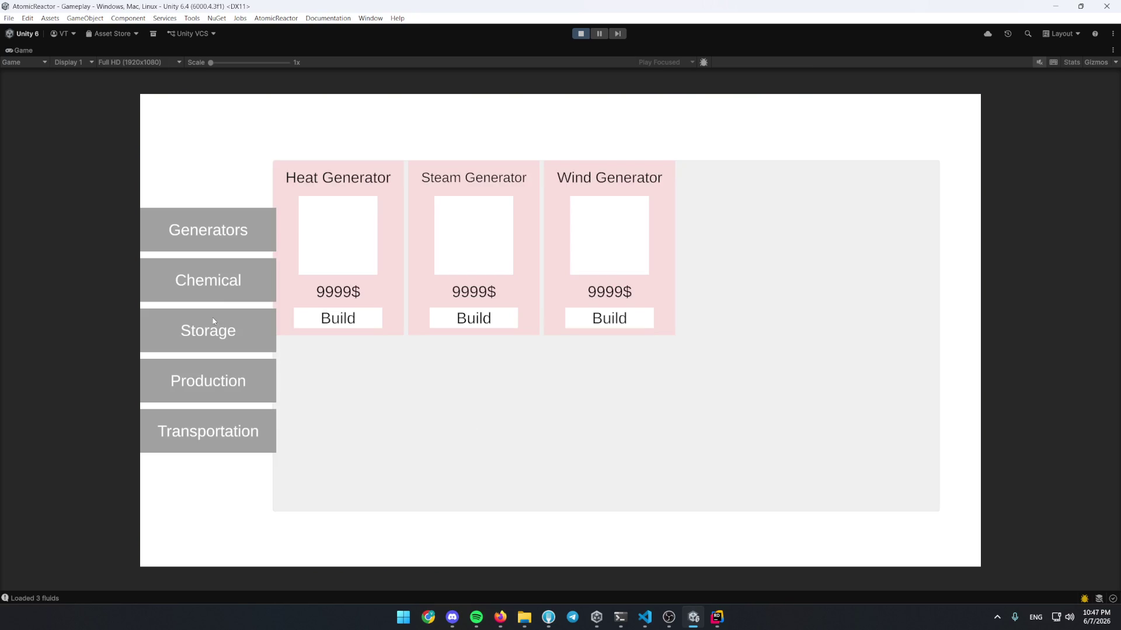
pyautogui.scroll(-5, 475, 238)
pyautogui.click(498, 493)
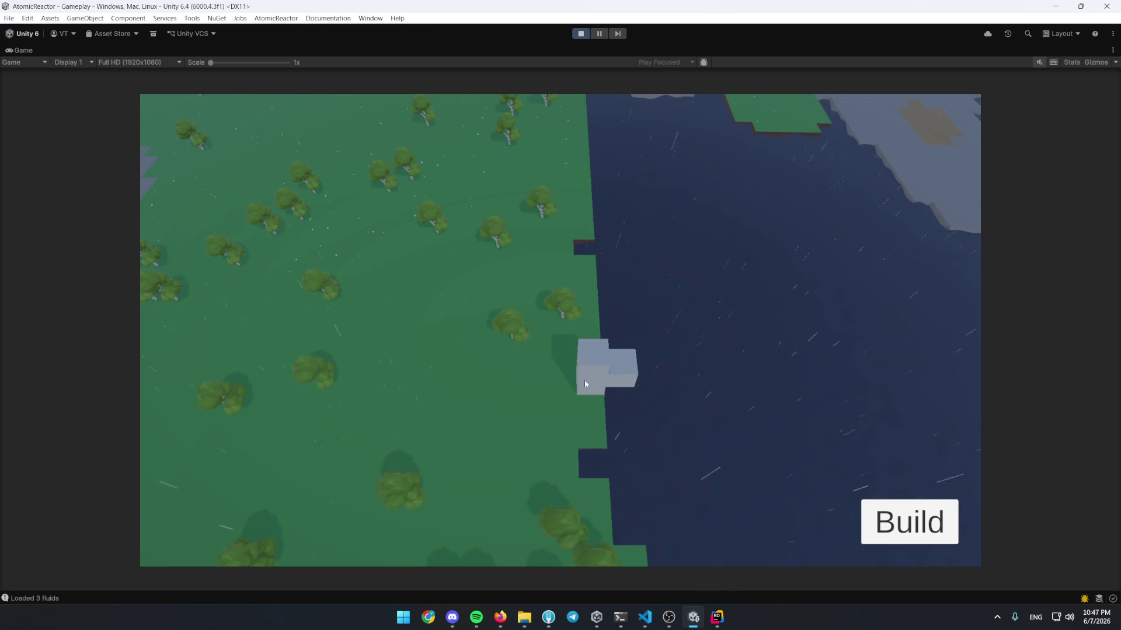
pyautogui.press('b')
pyautogui.click(223, 271)
pyautogui.click(338, 315)
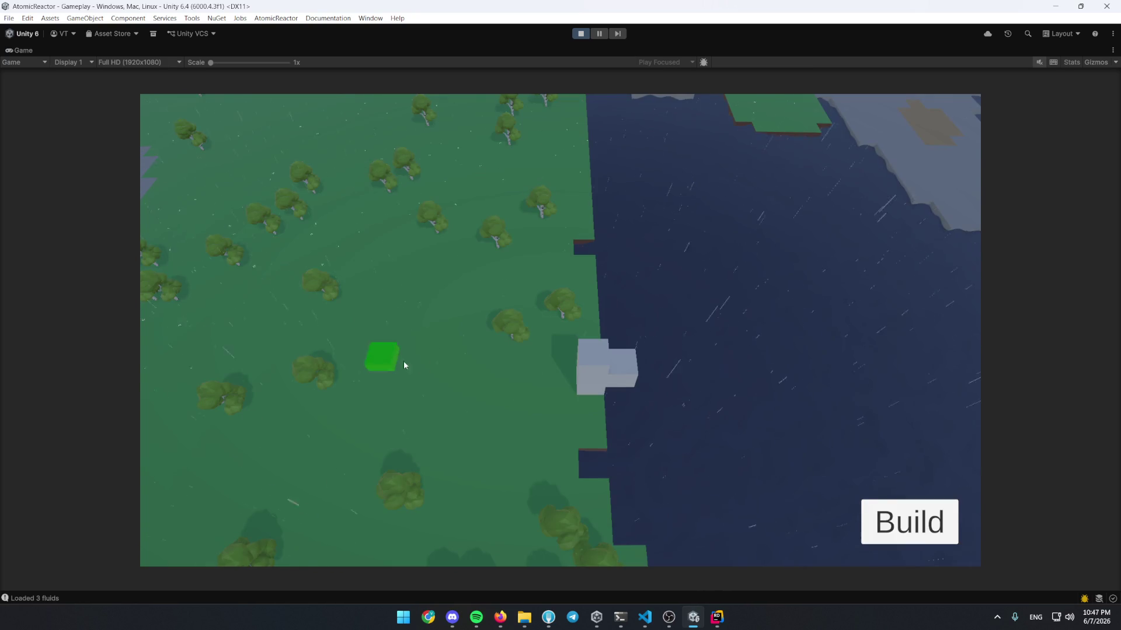
pyautogui.click(465, 398)
pyautogui.click(465, 399)
pyautogui.click(817, 210)
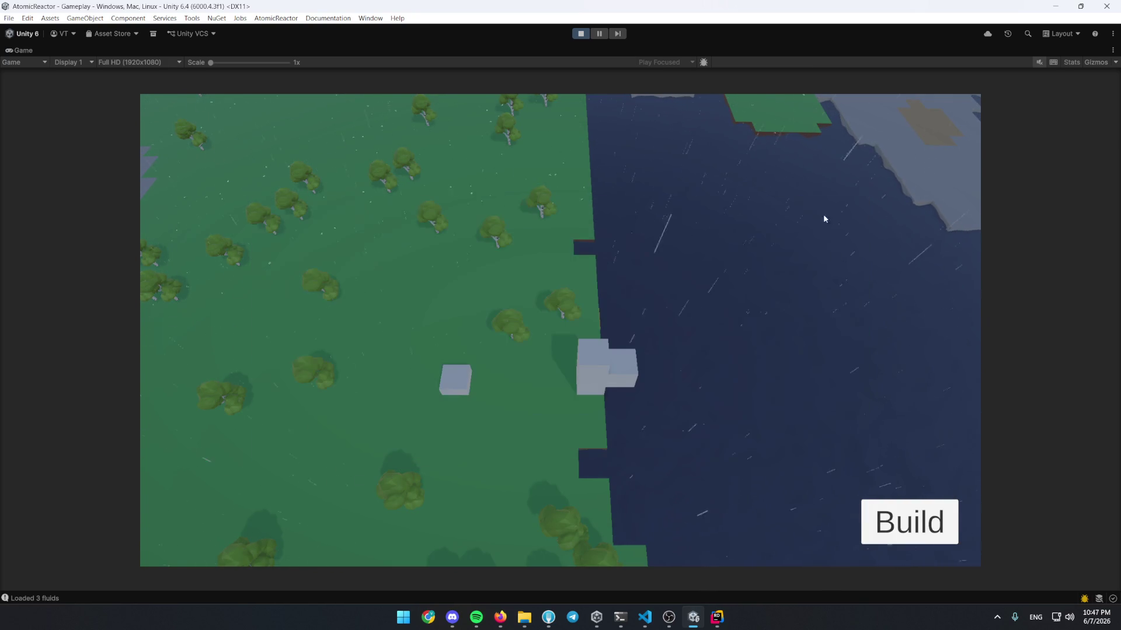
# Lay a Fluid Pipe from the pump to the separator and open its fluid panel
pyautogui.press('b')
pyautogui.click(187, 432)
pyautogui.click(357, 315)
pyautogui.moveTo(578, 383); pyautogui.dragTo(481, 383)
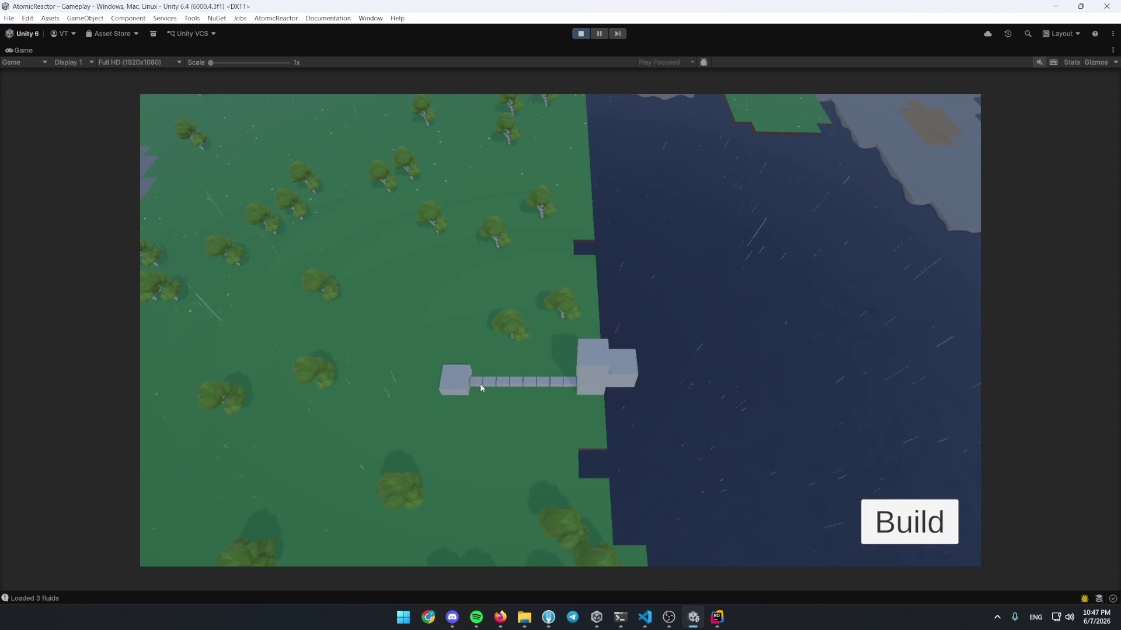
pyautogui.click(458, 384)
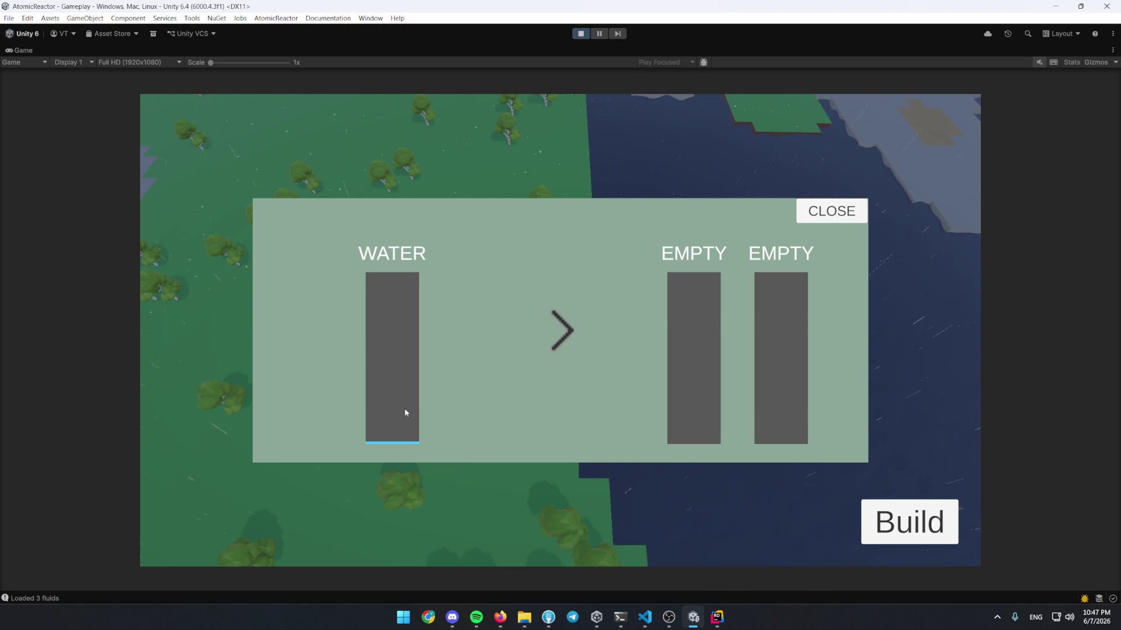
# Place a Boiler from the Production category below the pipe line
pyautogui.click(832, 211)
pyautogui.press('b')
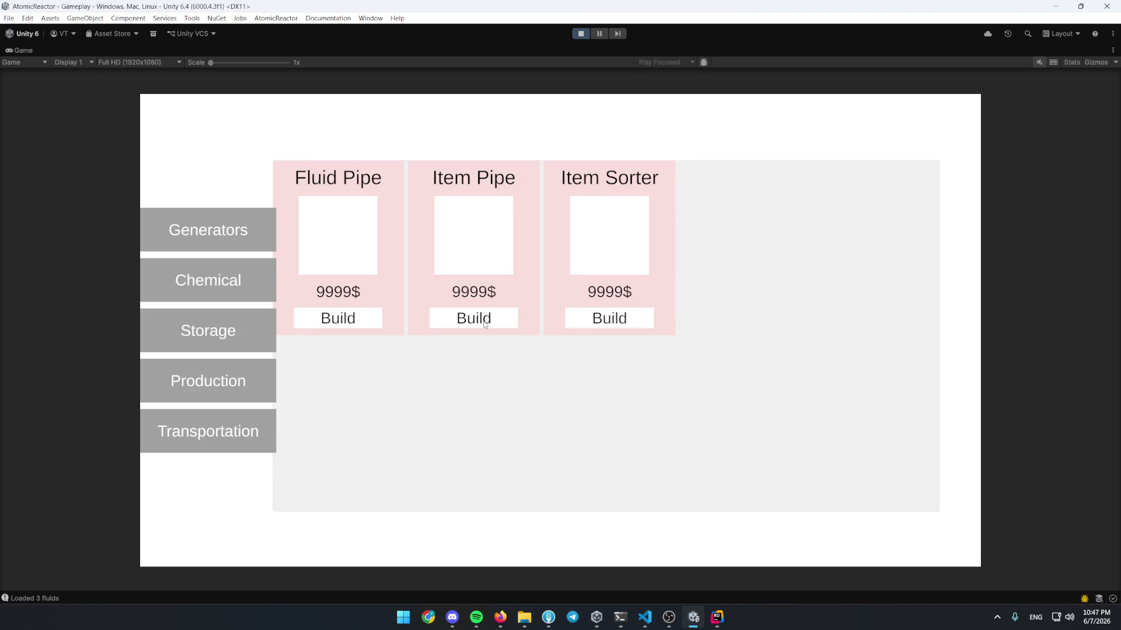
pyautogui.click(204, 282)
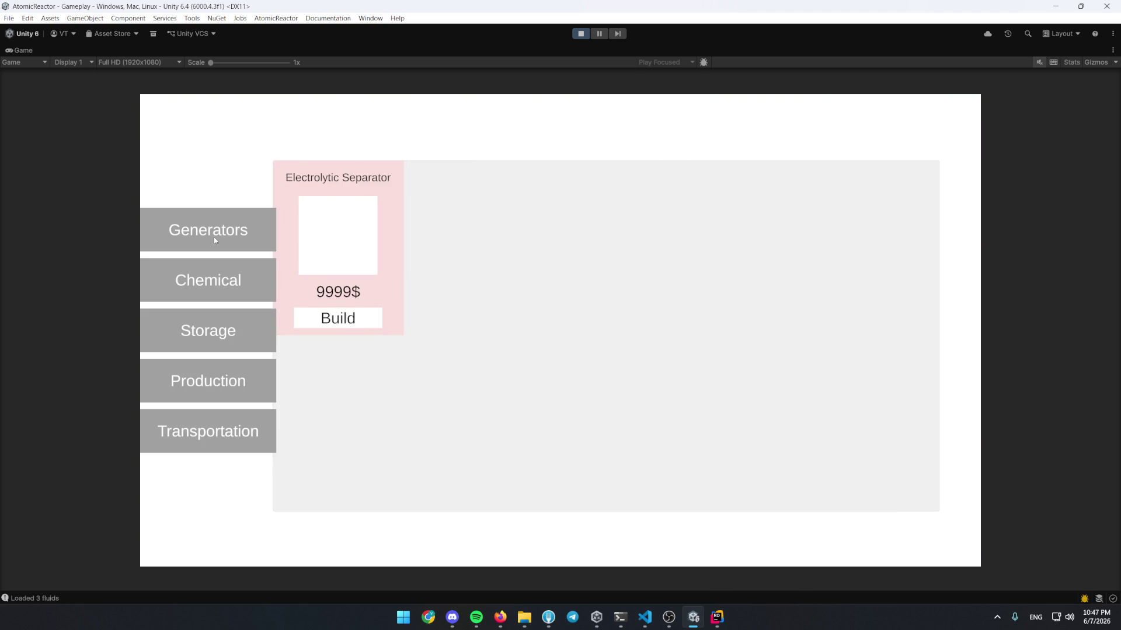
pyautogui.click(255, 383)
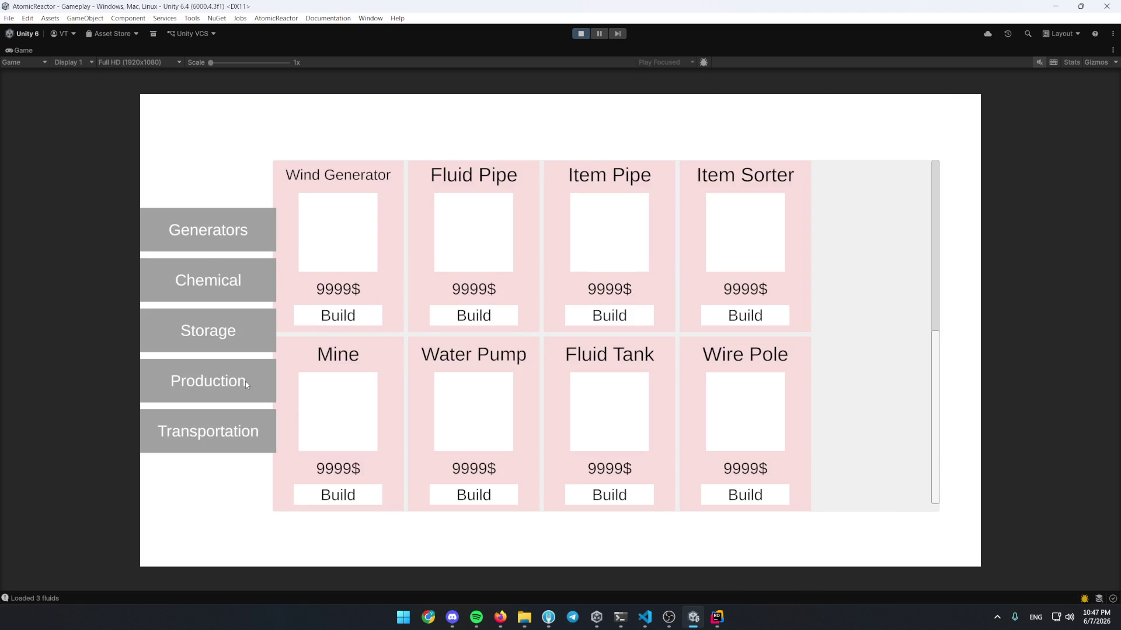
pyautogui.click(246, 381)
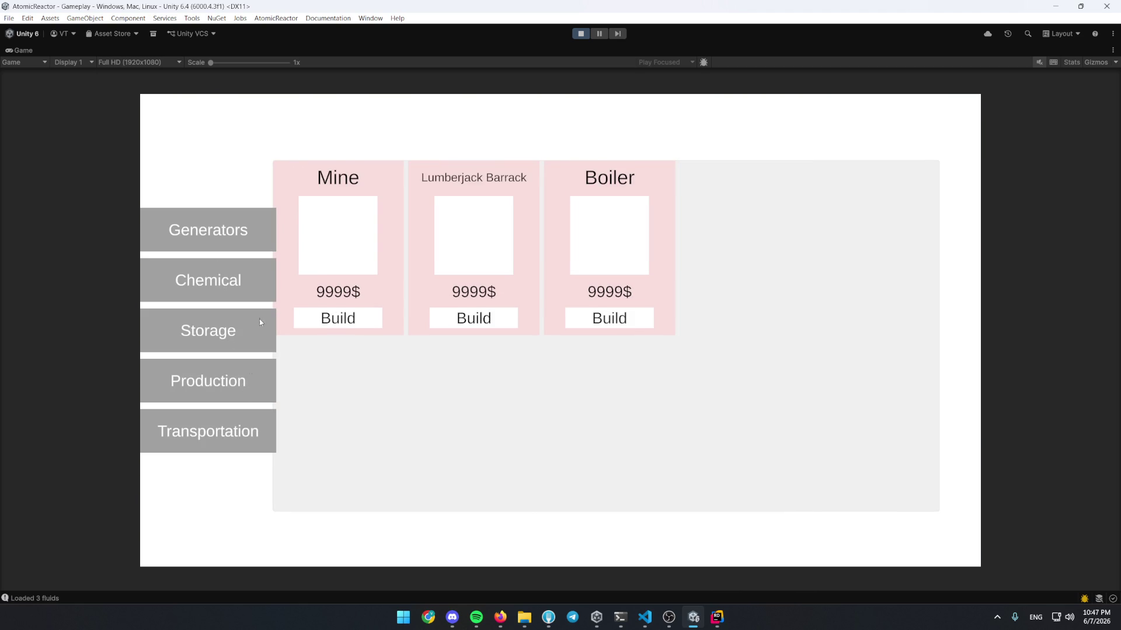
pyautogui.click(583, 320)
pyautogui.click(508, 458)
# Branch a Fluid Pipe down to the boiler and check the separator's fluid panel
pyautogui.press('b')
pyautogui.click(240, 432)
pyautogui.click(364, 320)
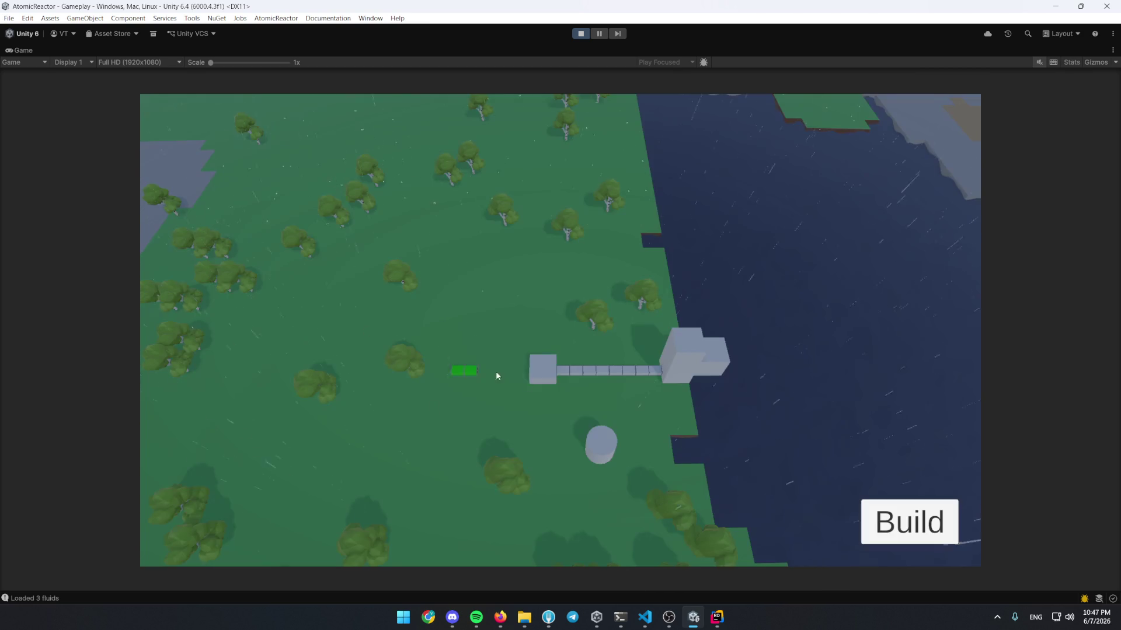
pyautogui.moveTo(592, 394); pyautogui.dragTo(601, 440)
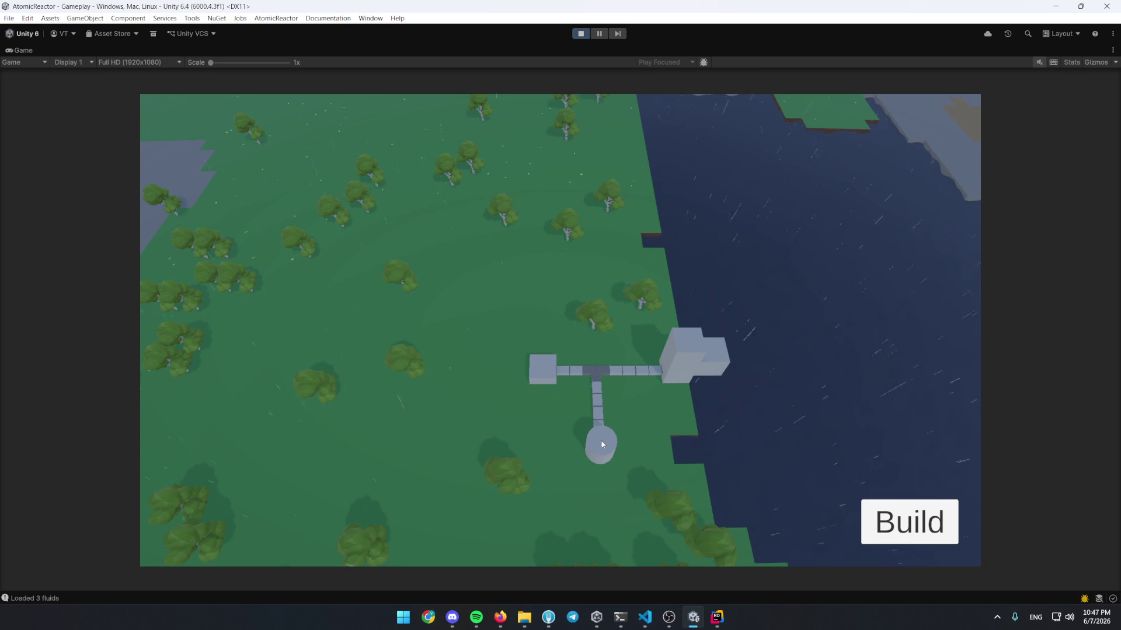
pyautogui.click(462, 349)
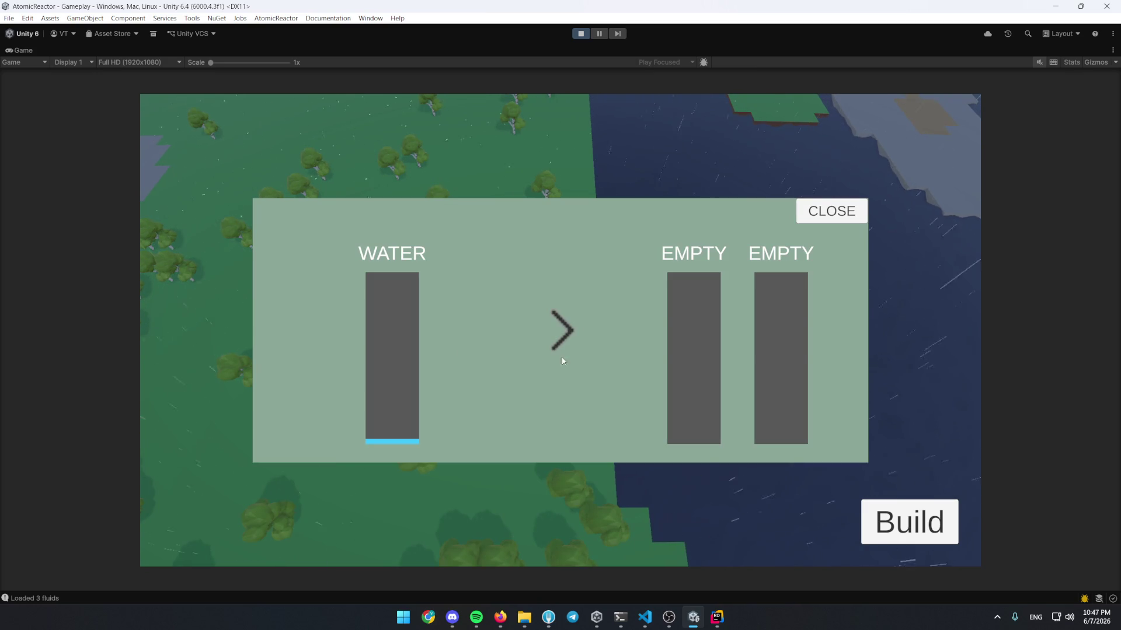
pyautogui.click(804, 219)
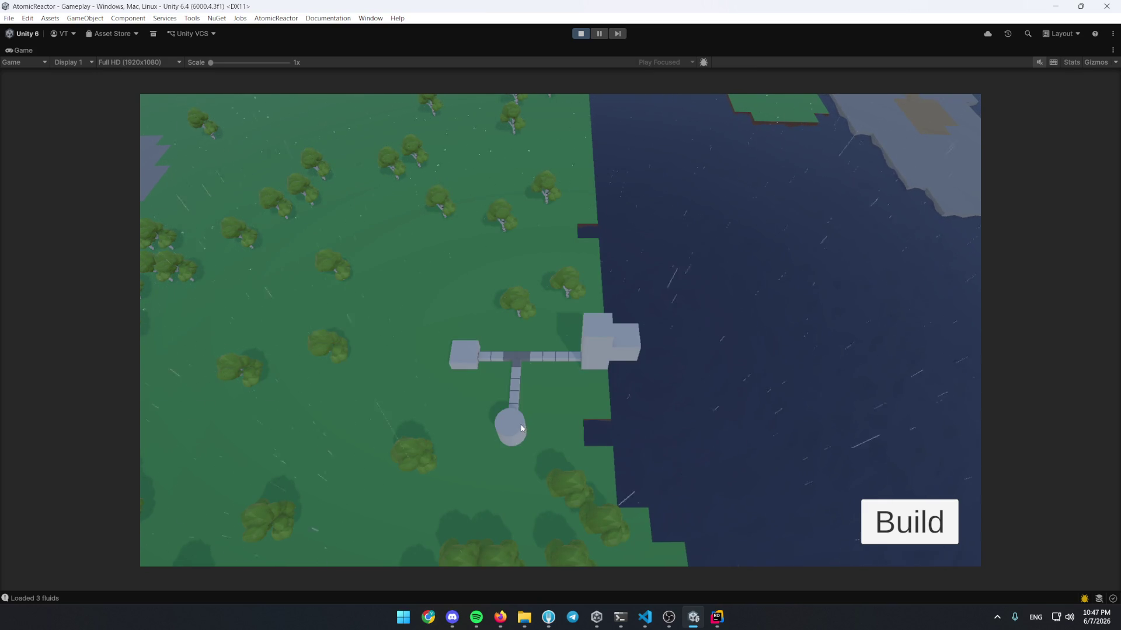
# Restore the full editor layout and show the Scene view
pyautogui.hotkey('shift', 'space')
pyautogui.click(41, 60)
pyautogui.click(31, 51)
pyautogui.click(30, 51)
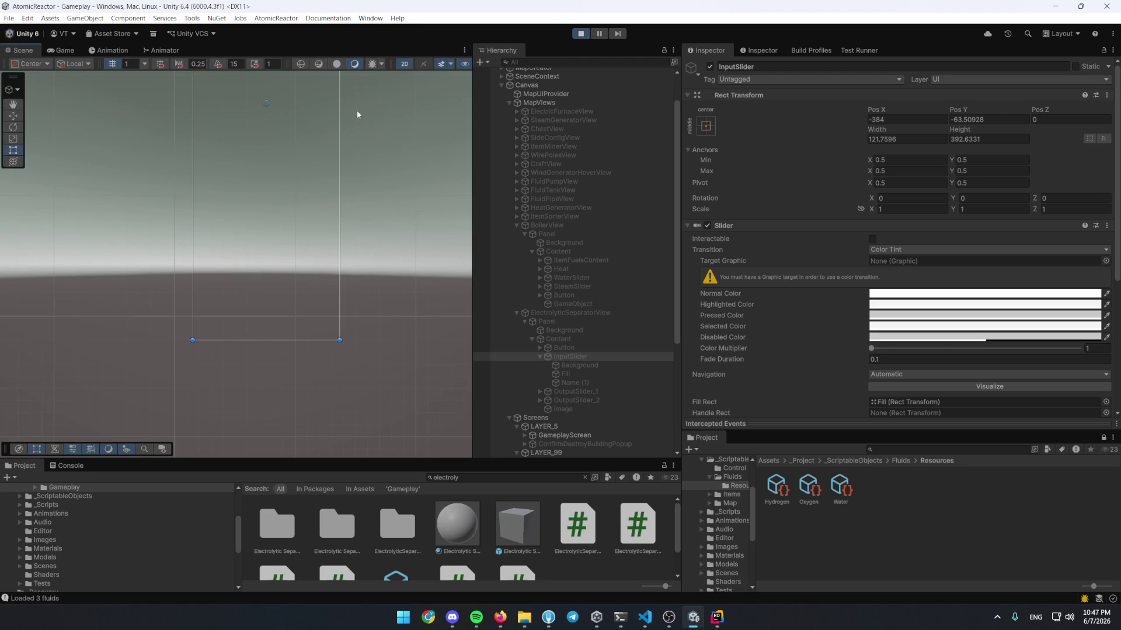
# Switch the Scene view to perspective, frame InputSlider, and select the separator panel's Image
pyautogui.press('2')
pyautogui.press('w')
pyautogui.press('f')
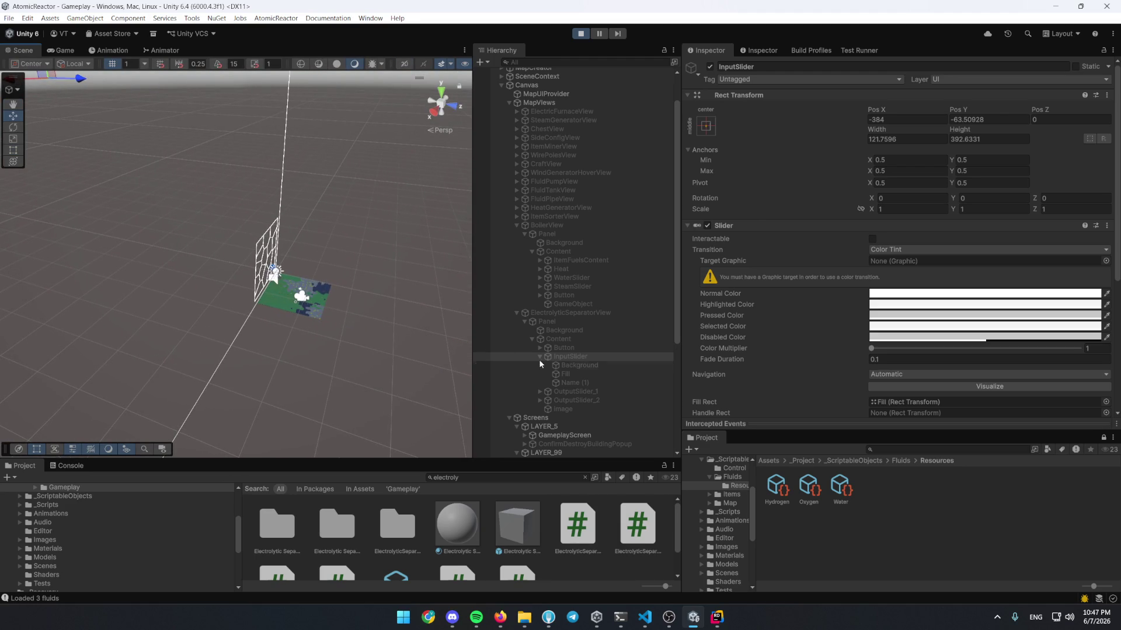
pyautogui.click(558, 408)
pyautogui.scroll(-5, 569, 210)
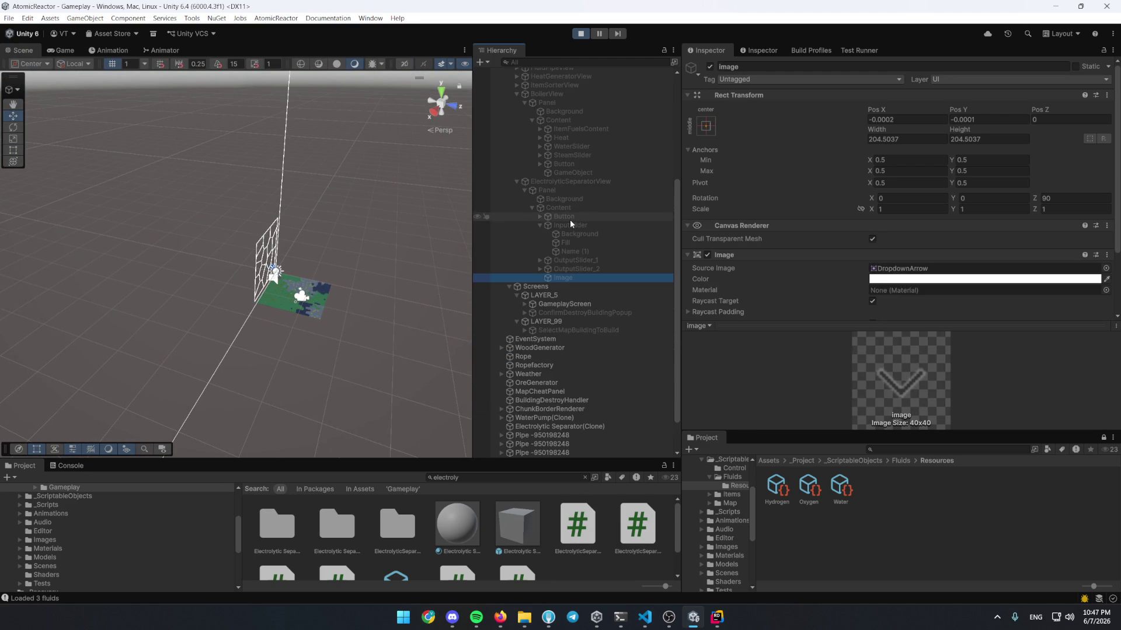
pyautogui.scroll(-2, 569, 351)
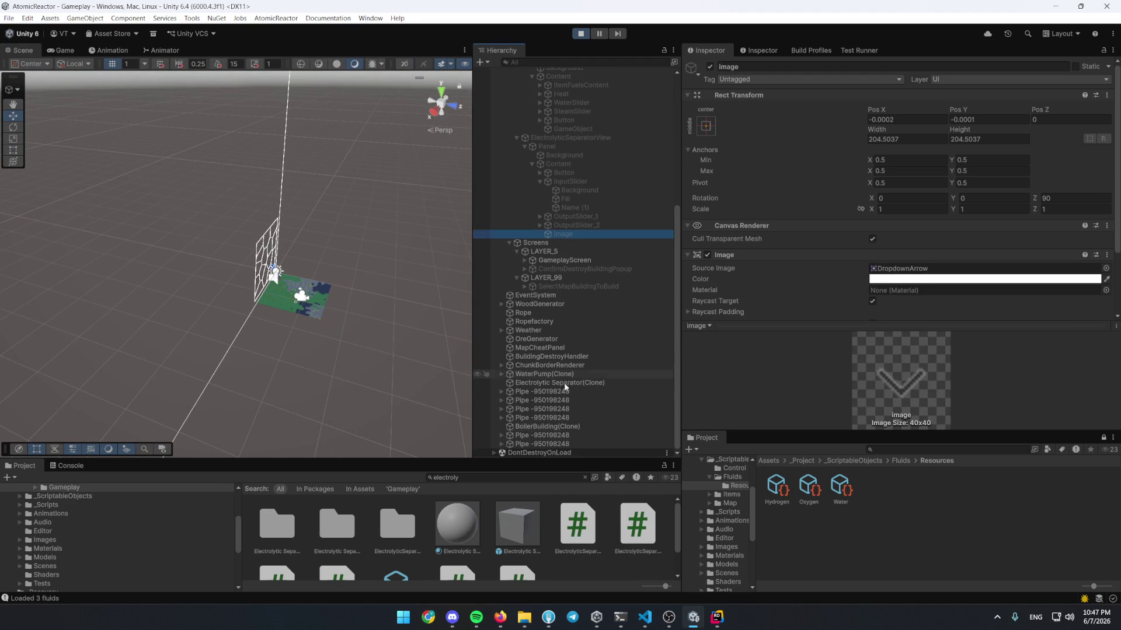
# Select the BoilerBuilding(Clone) and read its Key, boiler_building, in the Inspector
pyautogui.doubleClick(547, 426)
pyautogui.scroll(-8, 233, 263)
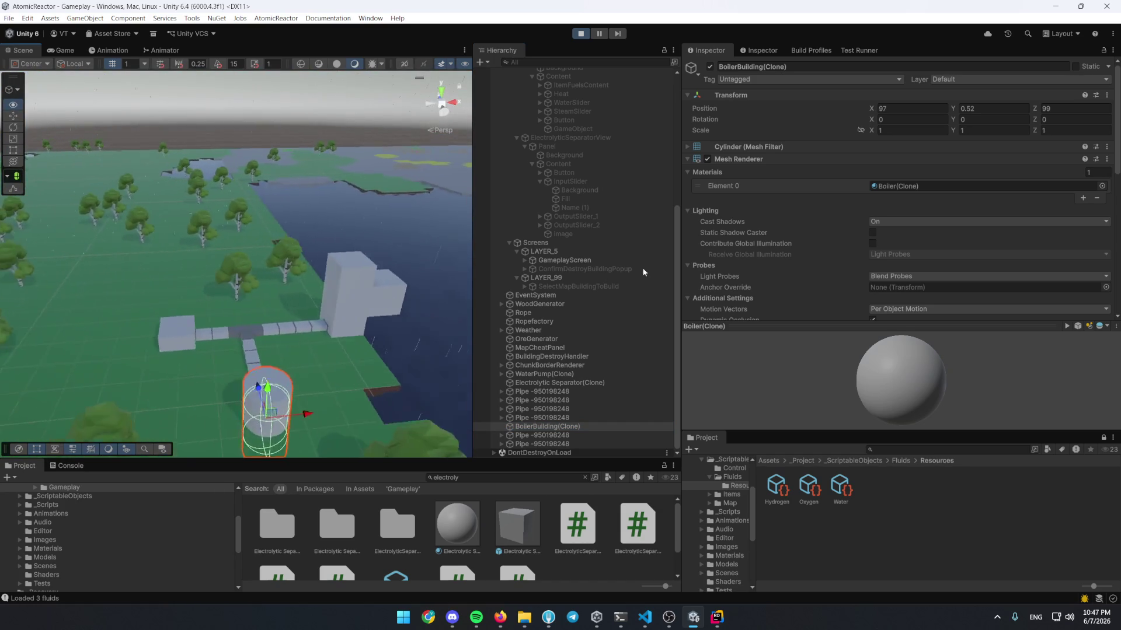
pyautogui.scroll(-4, 869, 232)
pyautogui.scroll(-5, 869, 231)
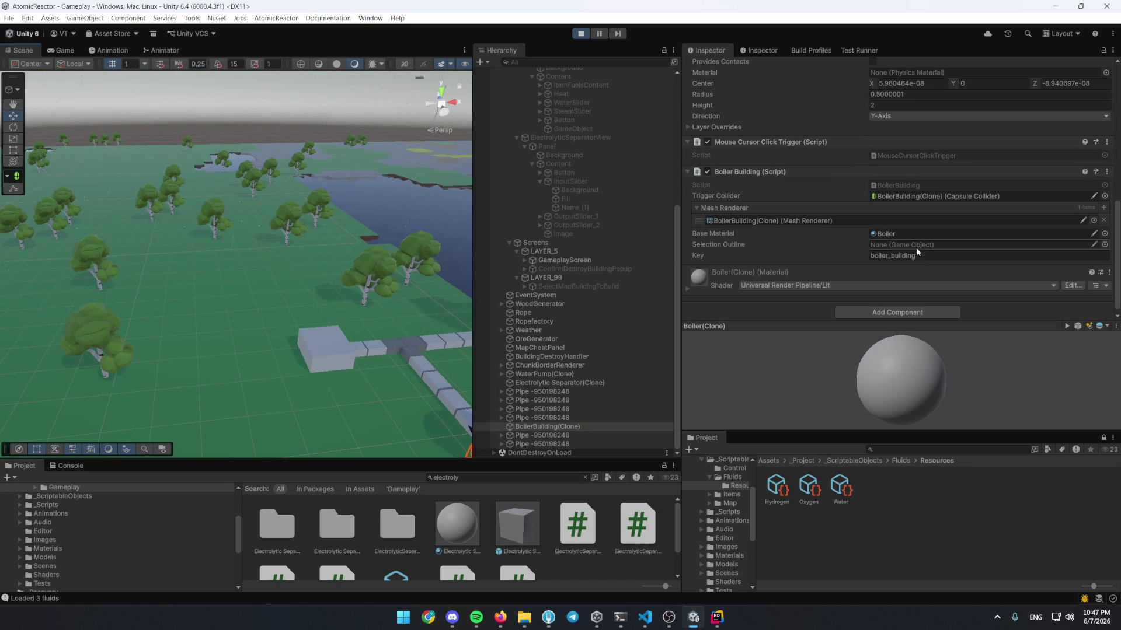
pyautogui.click(952, 255)
pyautogui.scroll(7, 578, 271)
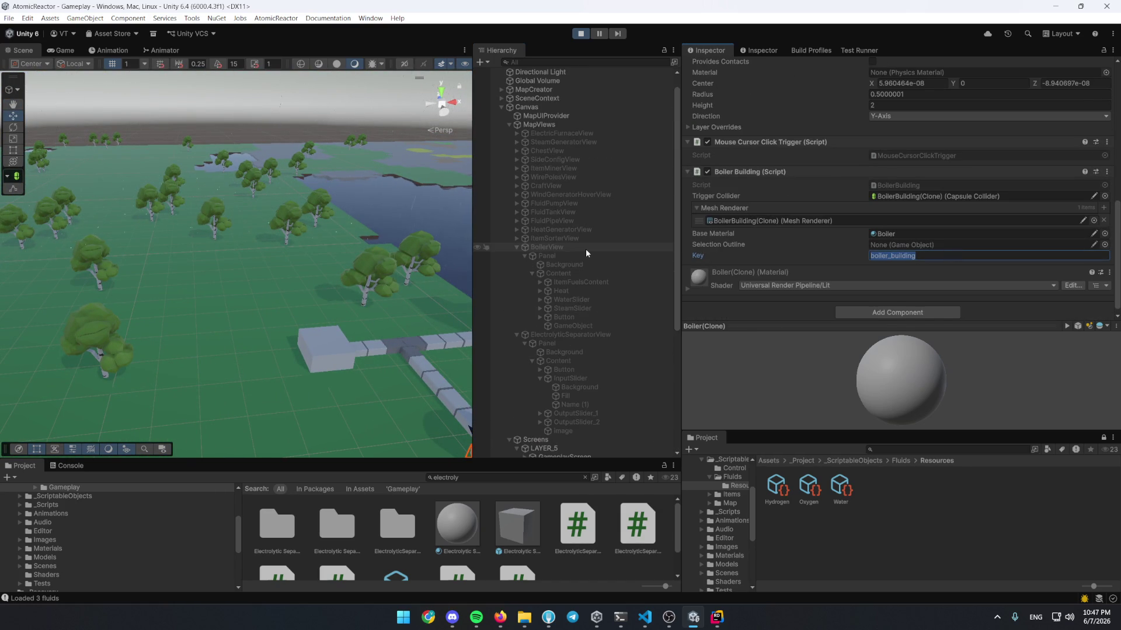
# Select BoilerView and confirm its Keys list contains boiler_building
pyautogui.click(586, 248)
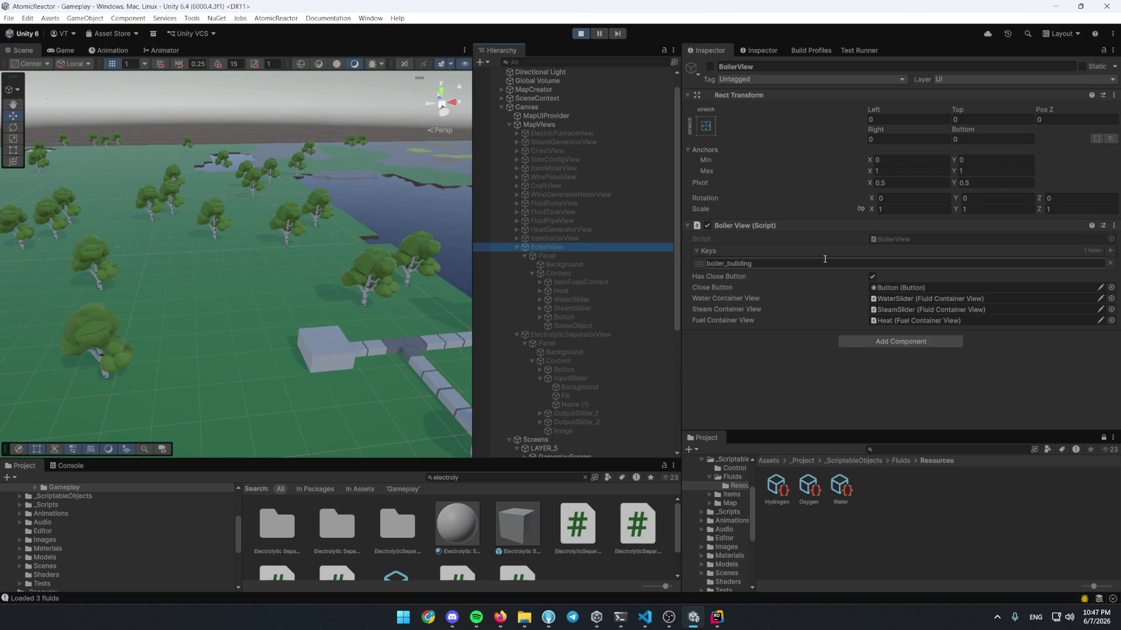
pyautogui.moveTo(263, 280); pyautogui.dragTo(225, 272)
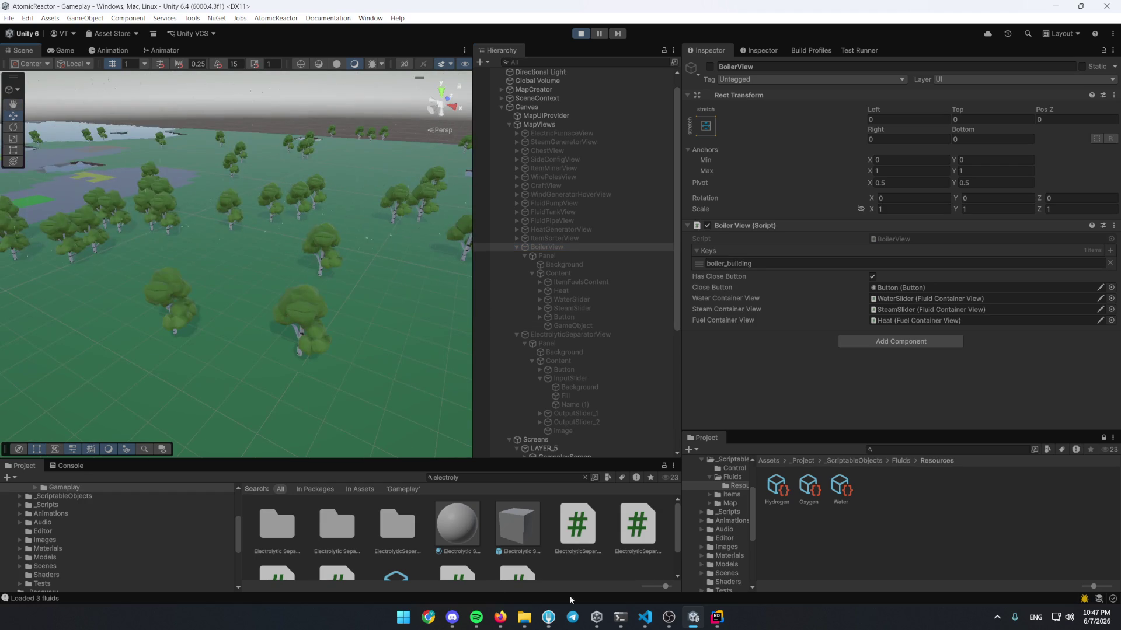
pyautogui.click(717, 616)
# Open the MouseCursorClickTrigger class at its OnMouseUpAsButton method
pyautogui.hotkey('ctrl', 'n')
pyautogui.write('c')
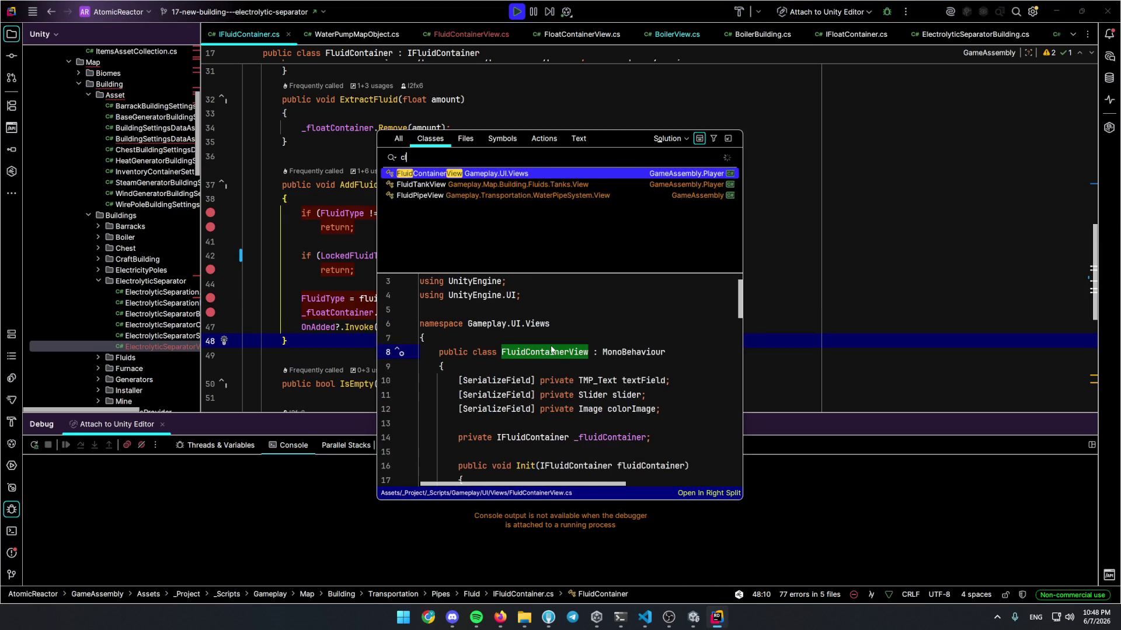
pyautogui.write('lick')
pyautogui.press('Return')
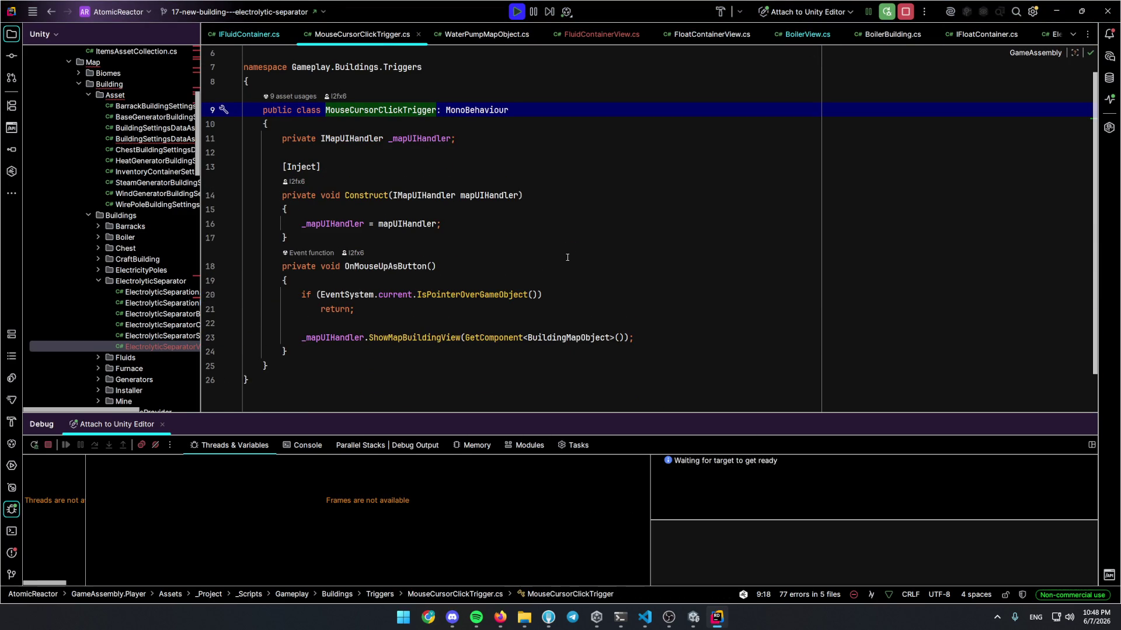
pyautogui.click(563, 266)
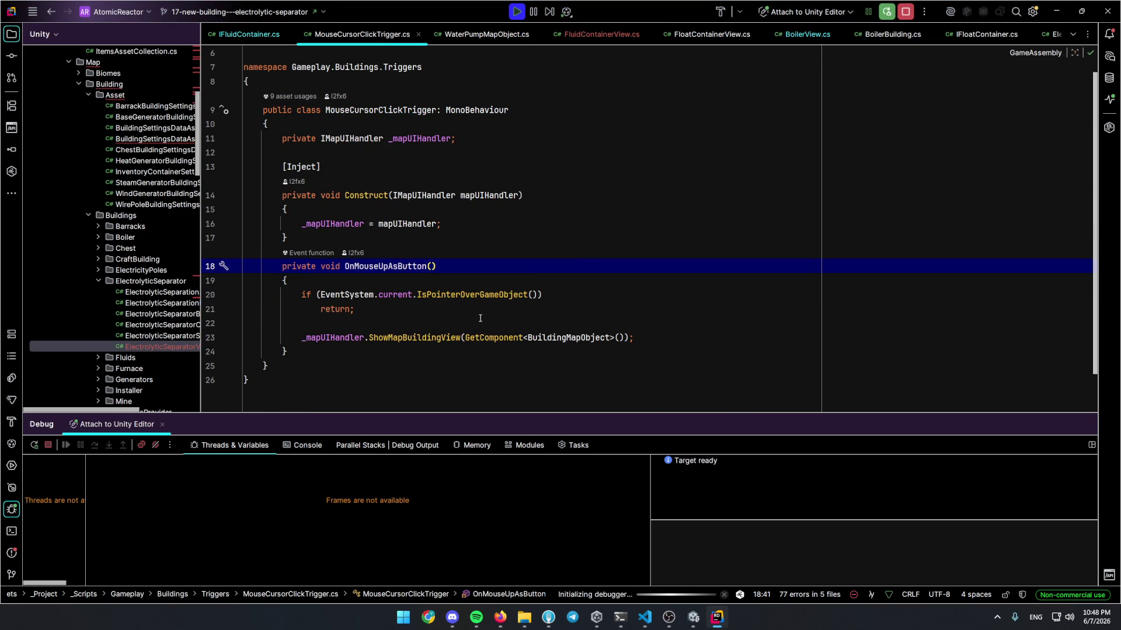
# Resume past the AddFluid breakpoints once water reaches the separator, and show the running game
pyautogui.hotkey('alt', 'Tab')
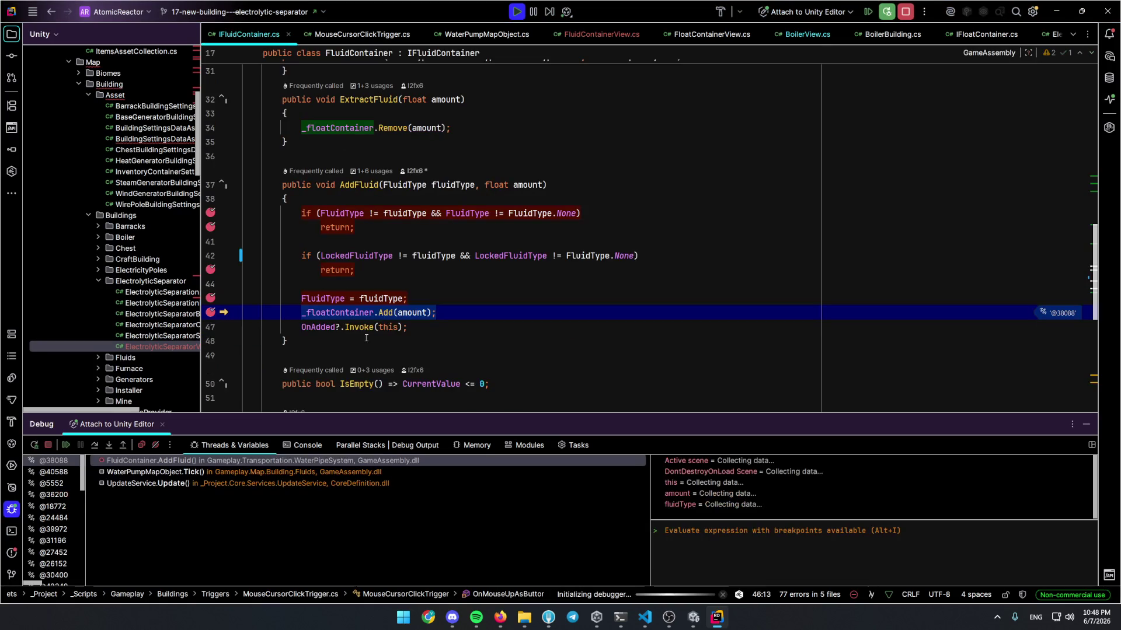
pyautogui.press('F5')
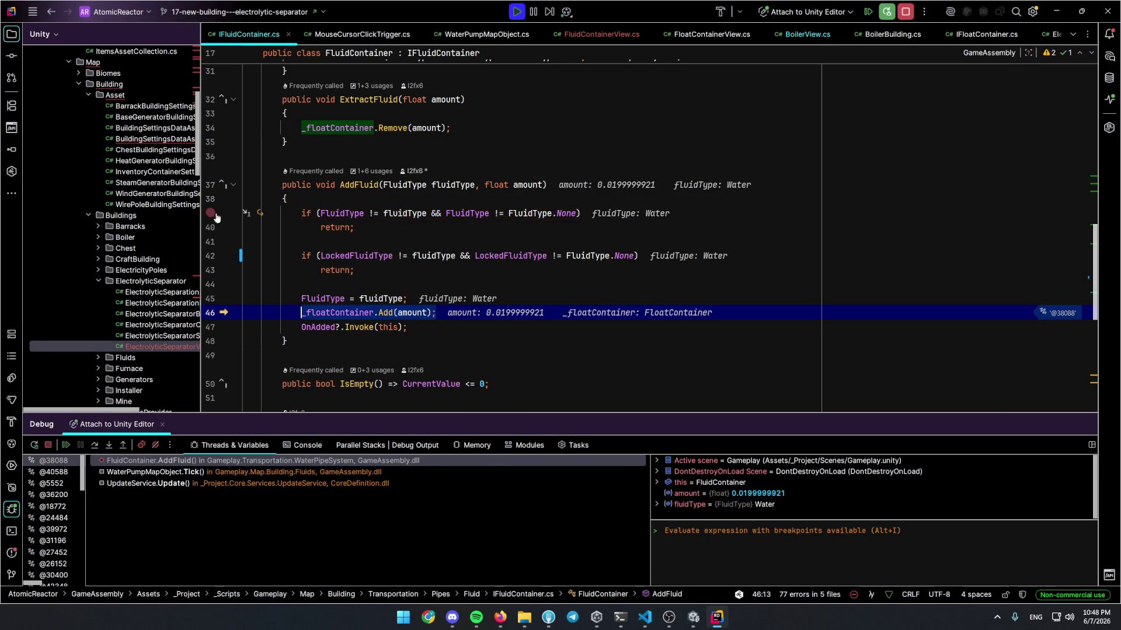
pyautogui.press('F5')
pyautogui.press('F5')
pyautogui.click(71, 49)
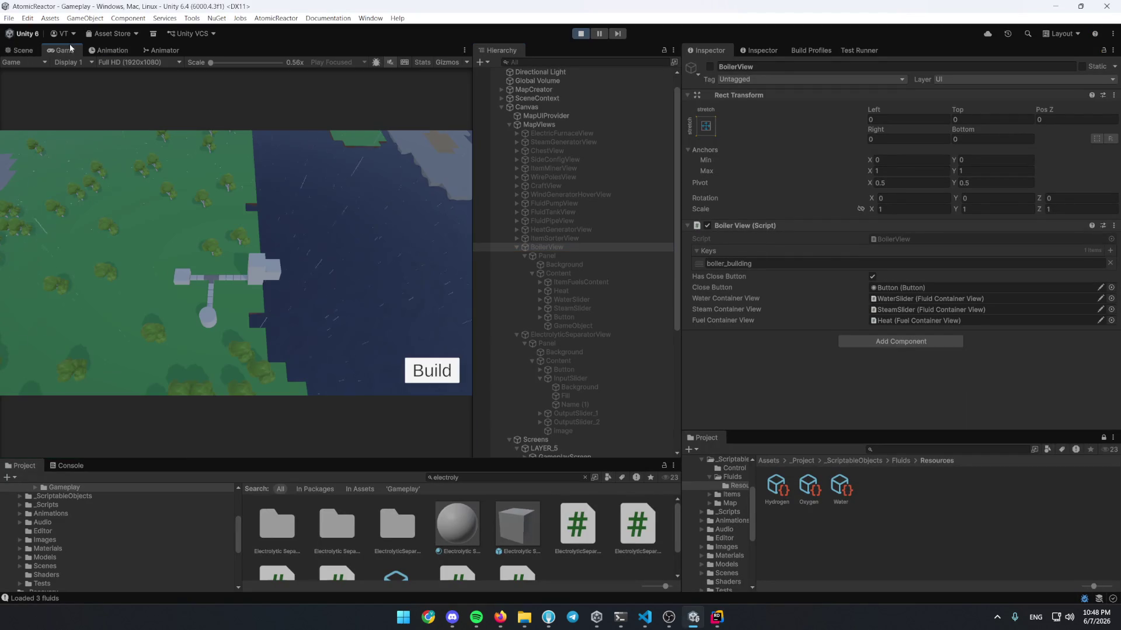
# Maximize the game view and place three Wind Generators west of the separator
pyautogui.doubleClick(63, 53)
pyautogui.click(493, 353)
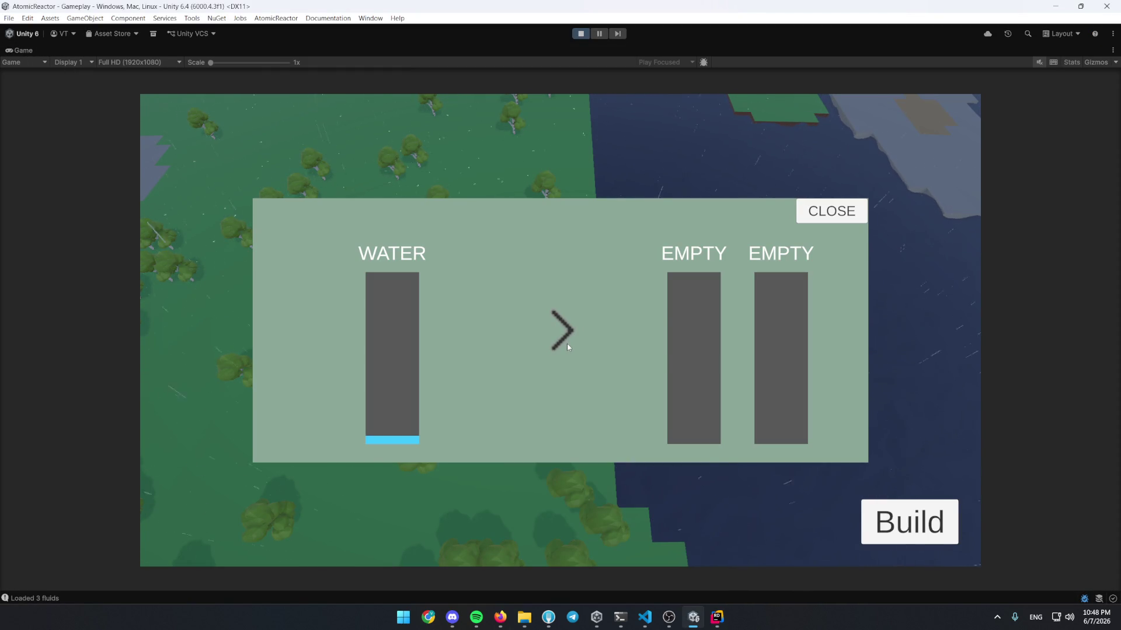
pyautogui.click(823, 213)
pyautogui.click(908, 531)
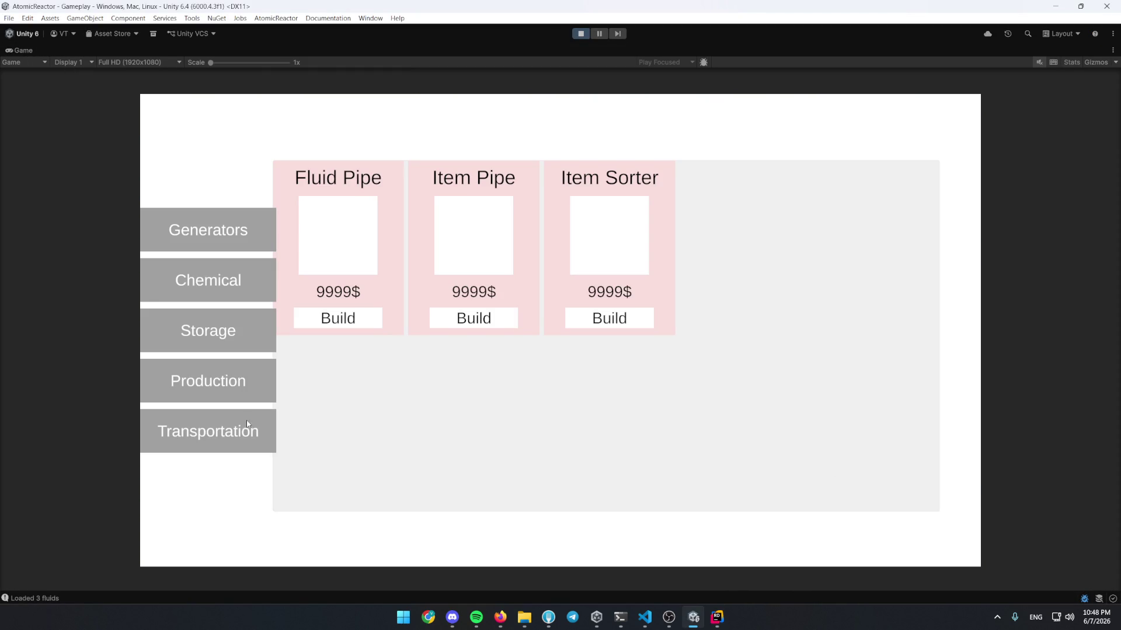
pyautogui.click(229, 369)
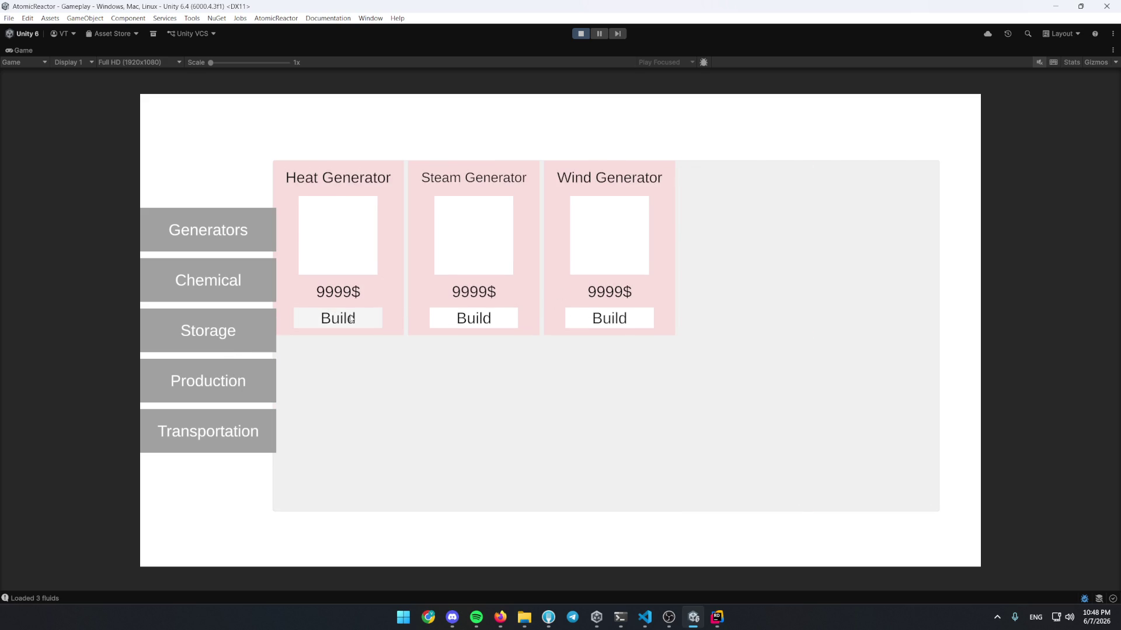
pyautogui.click(634, 320)
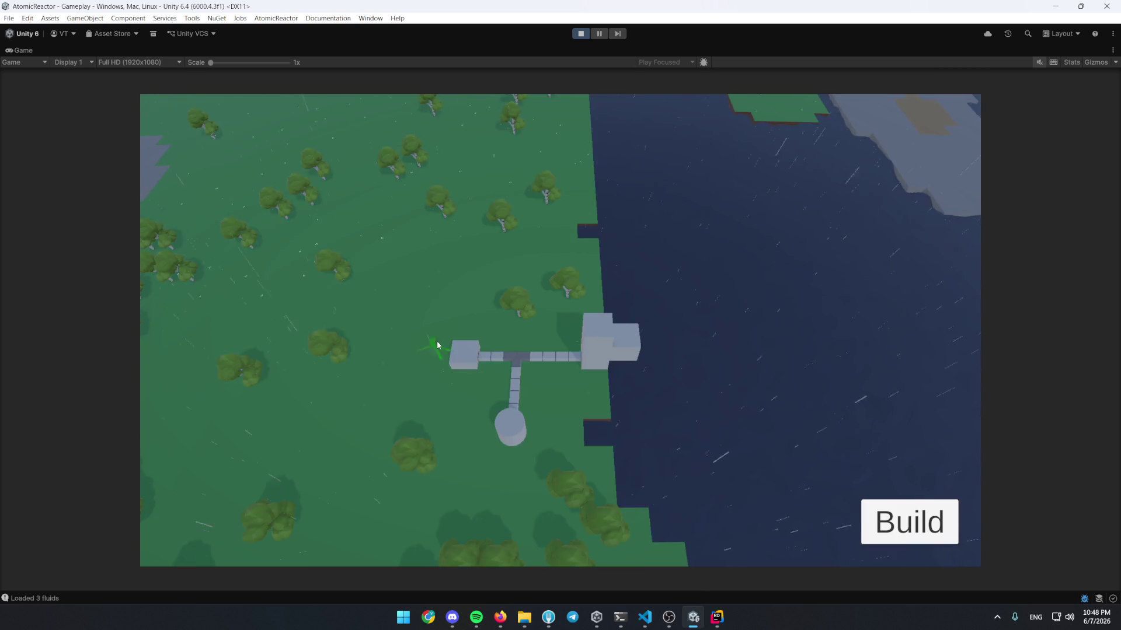
pyautogui.click(407, 290)
pyautogui.click(909, 521)
pyautogui.click(638, 322)
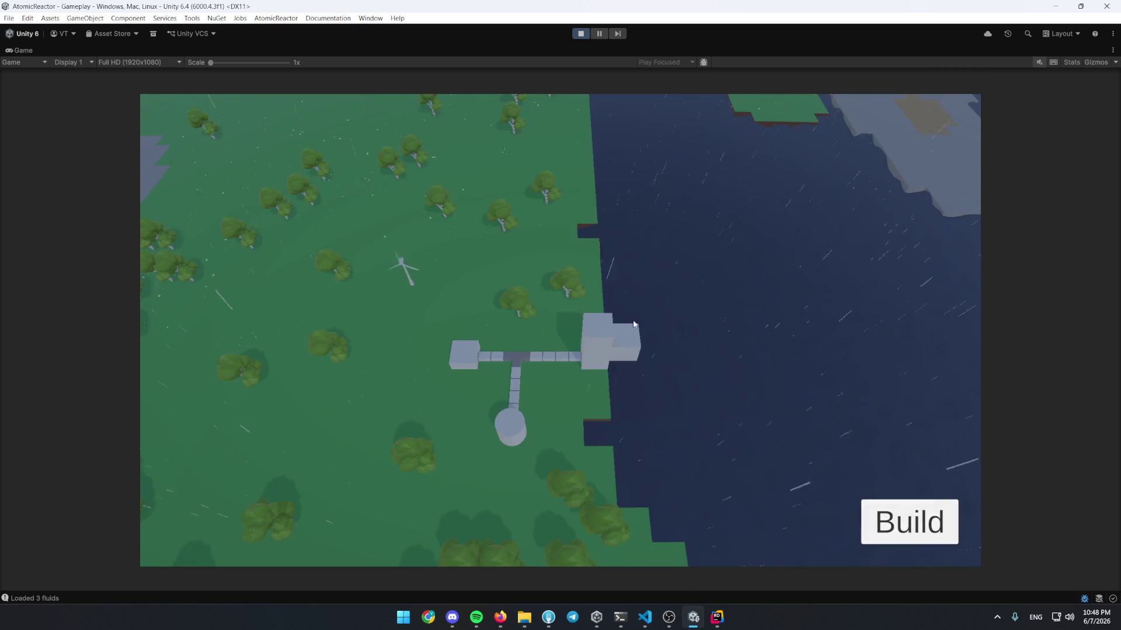
pyautogui.click(439, 290)
pyautogui.click(909, 521)
pyautogui.click(608, 318)
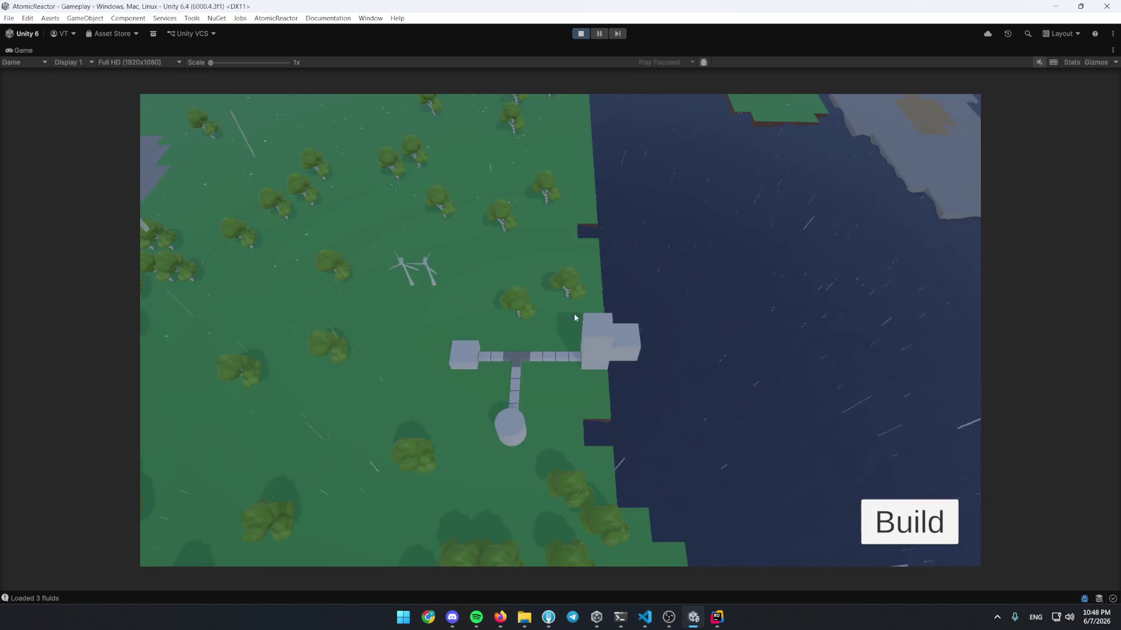
pyautogui.click(452, 293)
# Place a Wire Pole beside the turbines, check the separator's WATER input, then return to Rider
pyautogui.moveTo(454, 286)
pyautogui.mouseDown()
pyautogui.moveTo(510, 383)
pyautogui.moveTo(468, 317)
pyautogui.mouseUp()
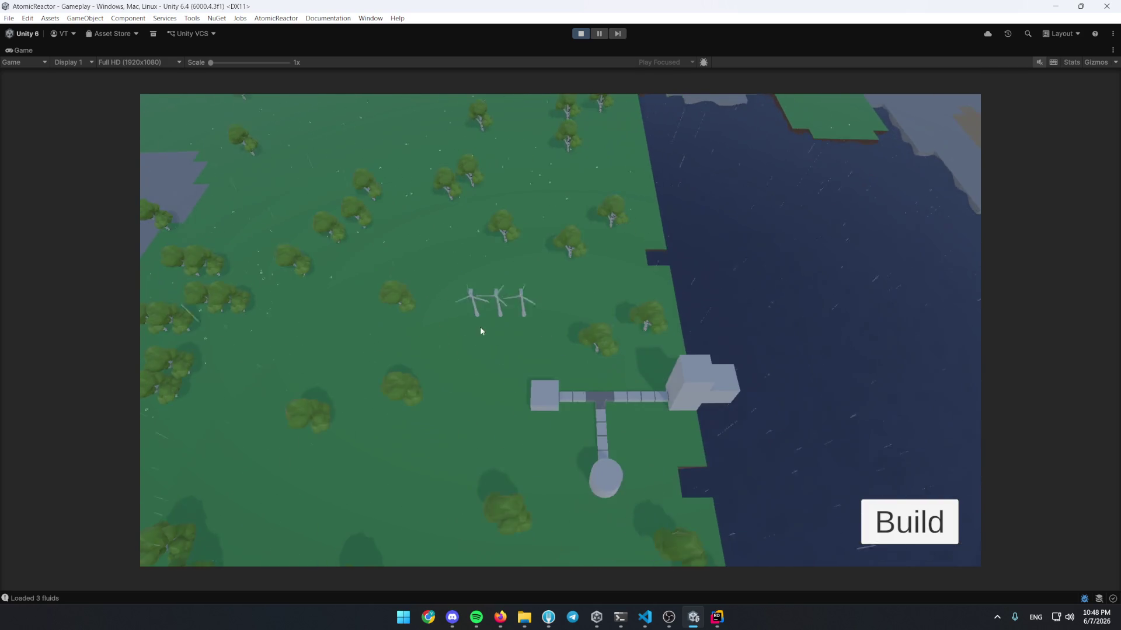
pyautogui.click(911, 521)
pyautogui.scroll(-3, 584, 379)
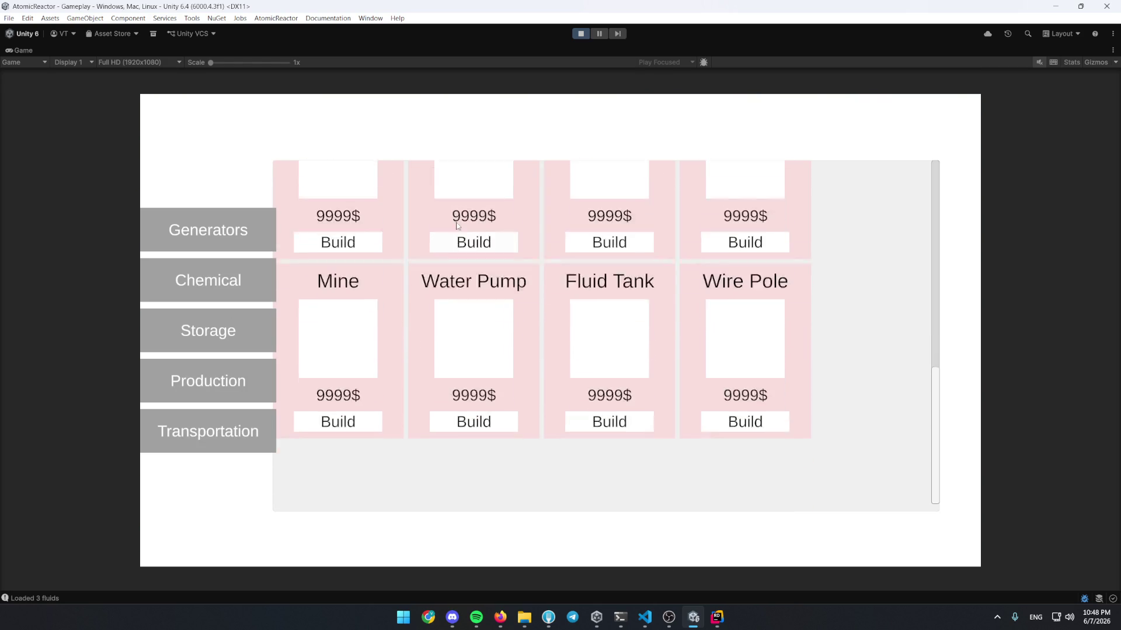
pyautogui.click(742, 492)
pyautogui.click(508, 365)
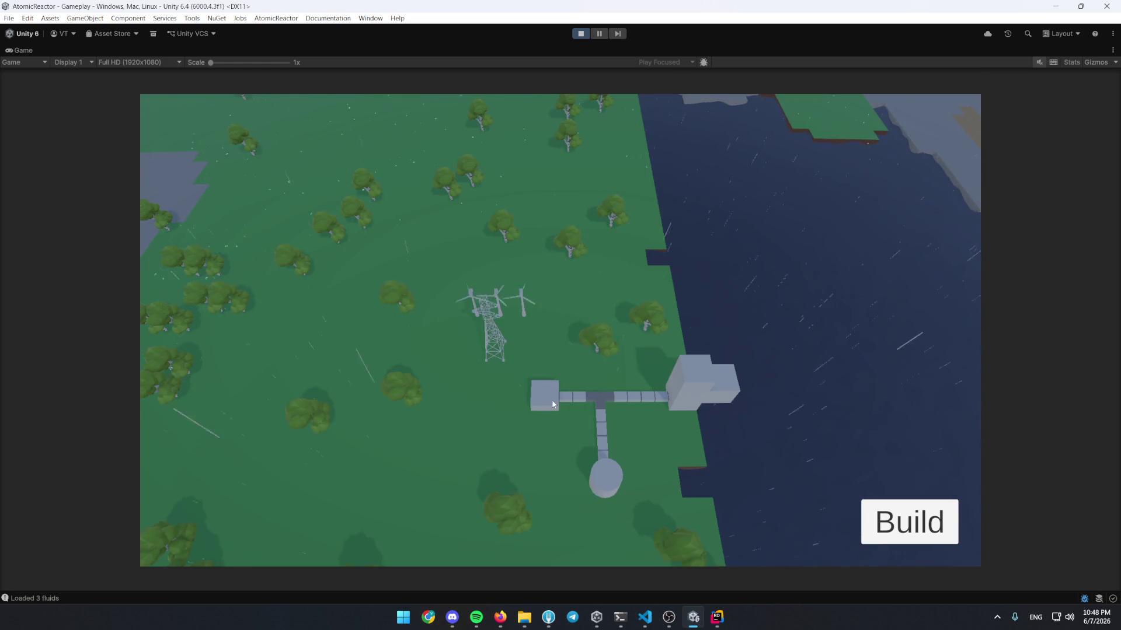
pyautogui.click(549, 396)
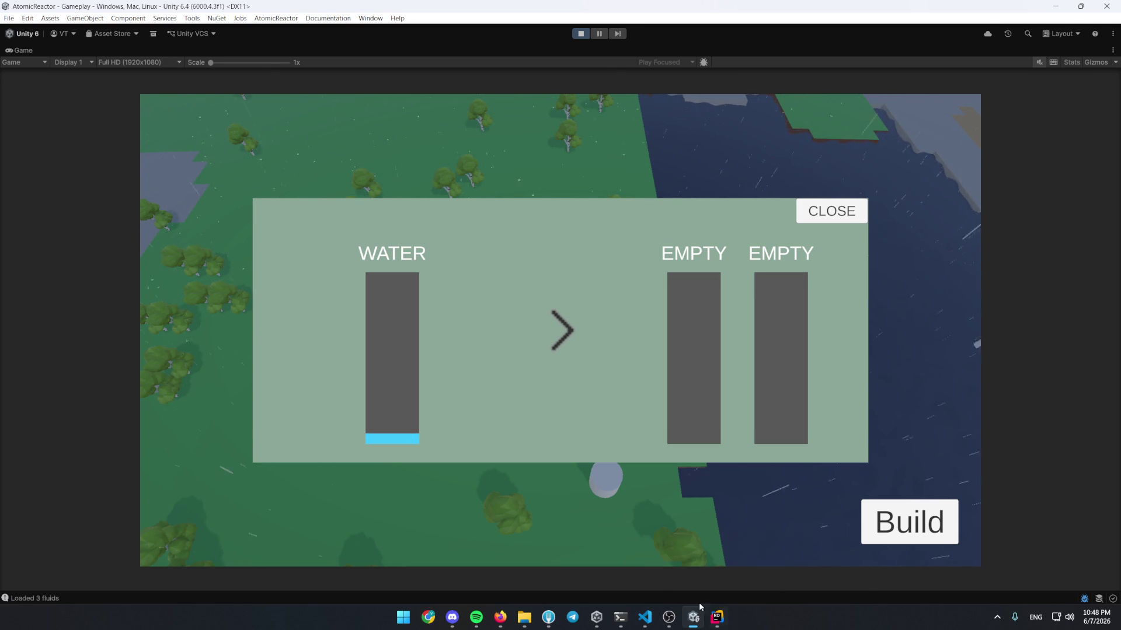
pyautogui.hotkey('alt', 'Tab')
pyautogui.scroll(3, 327, 33)
pyautogui.hotkey('ctrl', 'n')
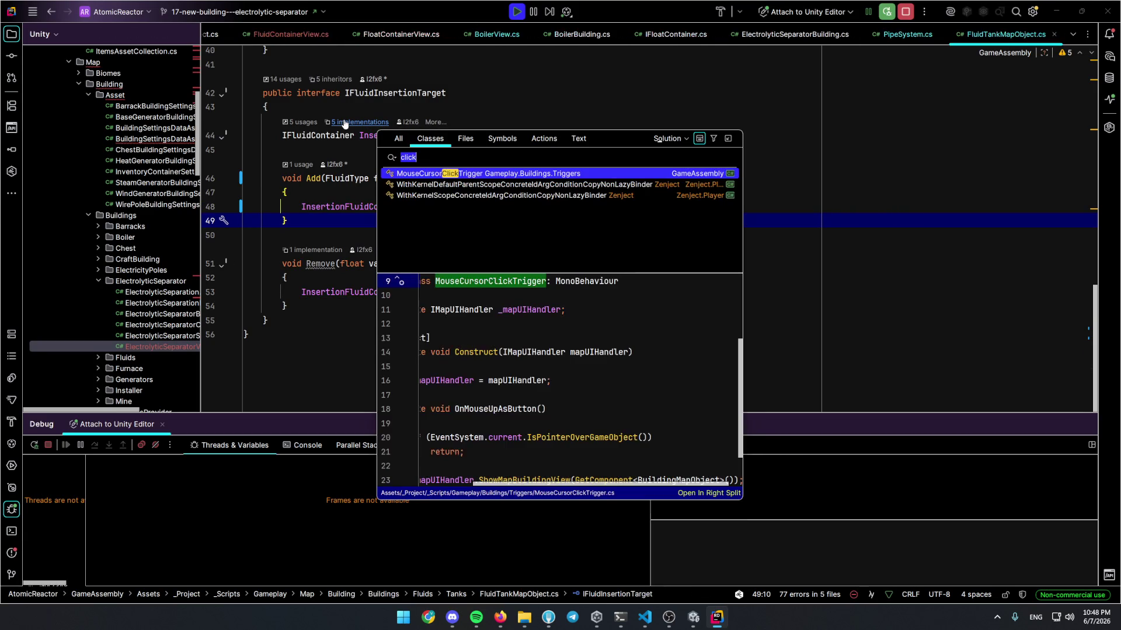
# Search for and open the ElectrolyticSeparatorCore class
pyautogui.write('electro')
pyautogui.write('lytic')
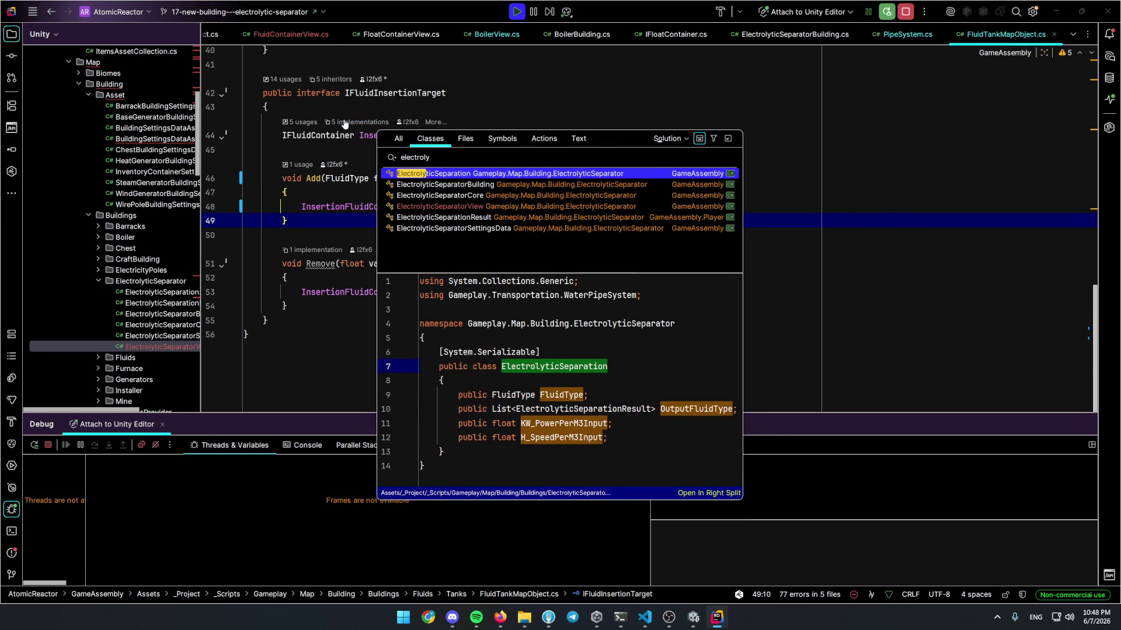
pyautogui.press('Down')
pyautogui.press('Down')
pyautogui.press('Return')
# Breakpoint the empty-input check in Tick and inspect InputFluidContainer's water values
pyautogui.scroll(-10, 377, 168)
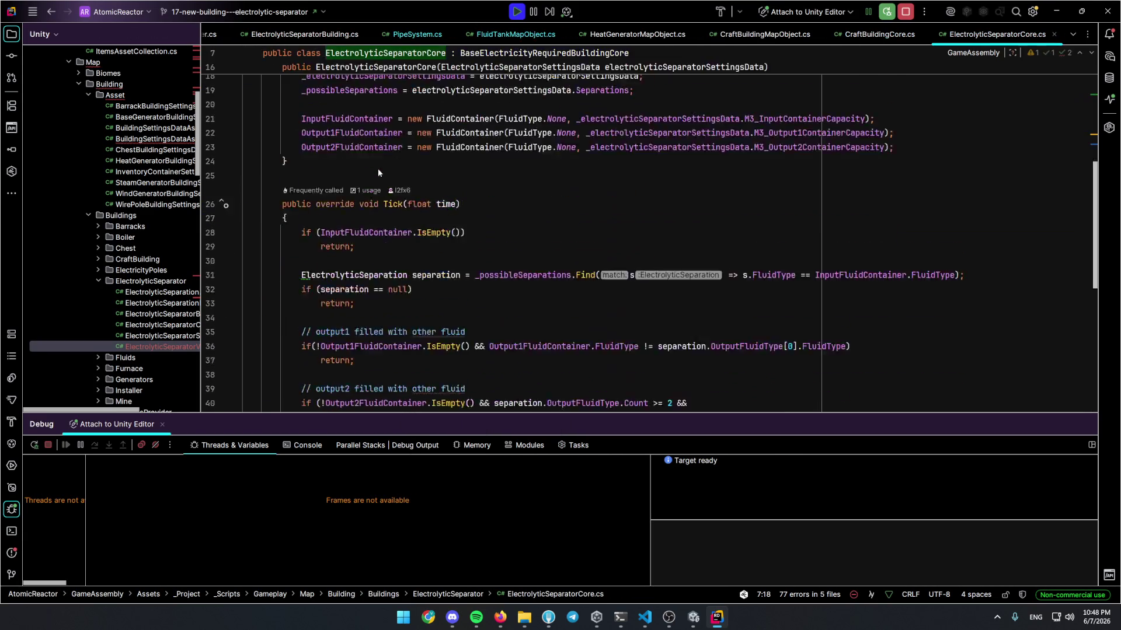
pyautogui.click(11, 509)
pyautogui.scroll(2, 286, 228)
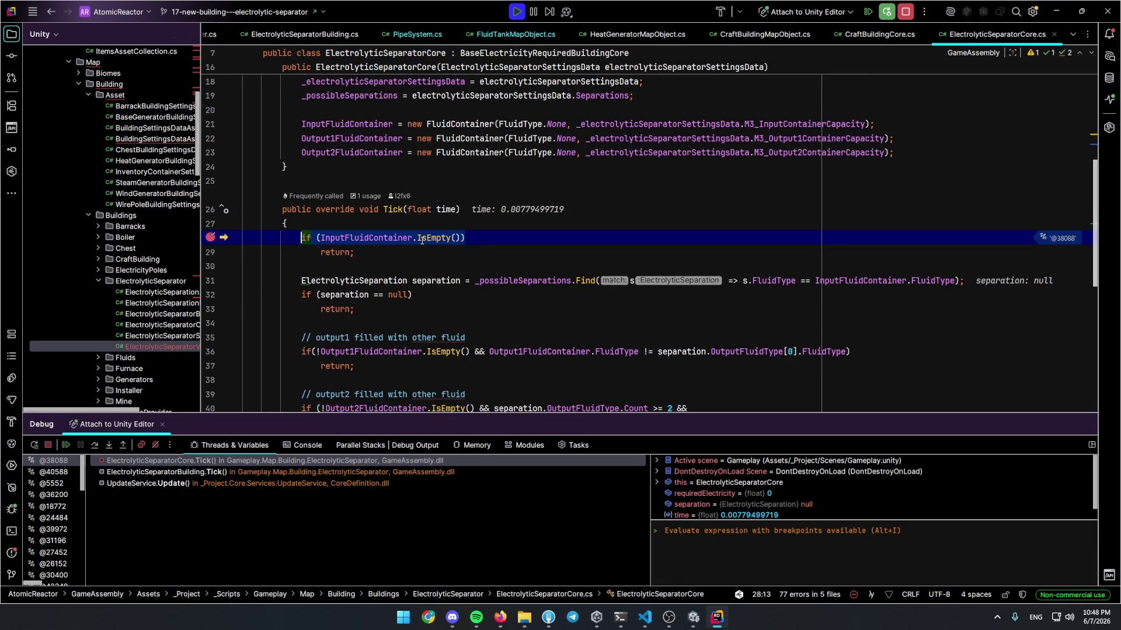
pyautogui.moveTo(397, 241)
pyautogui.click(401, 260)
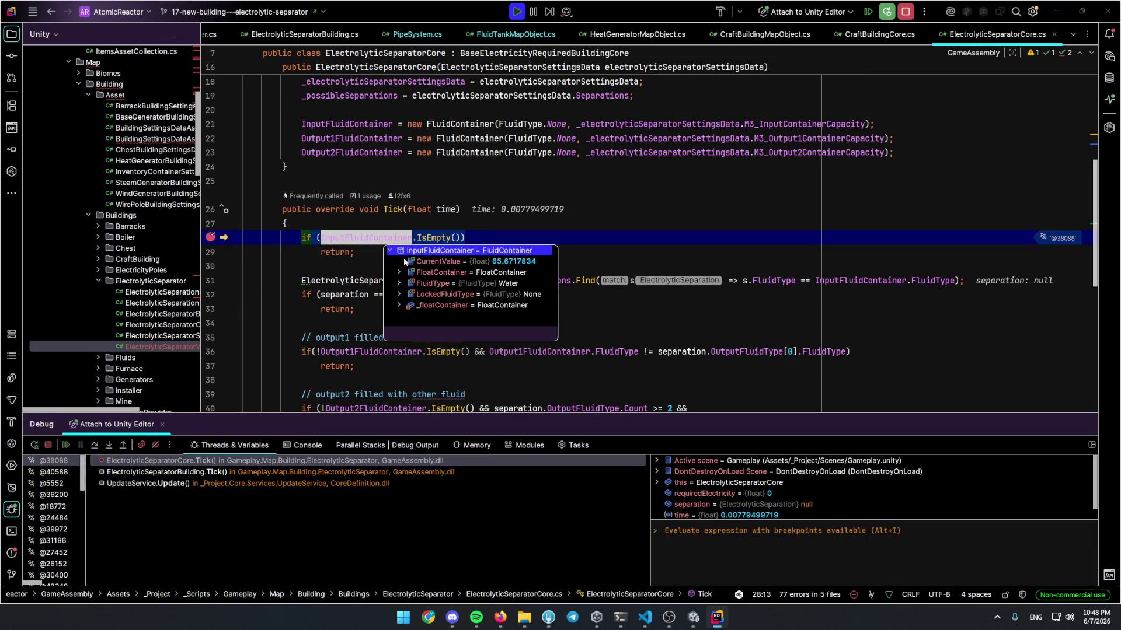
pyautogui.click(624, 228)
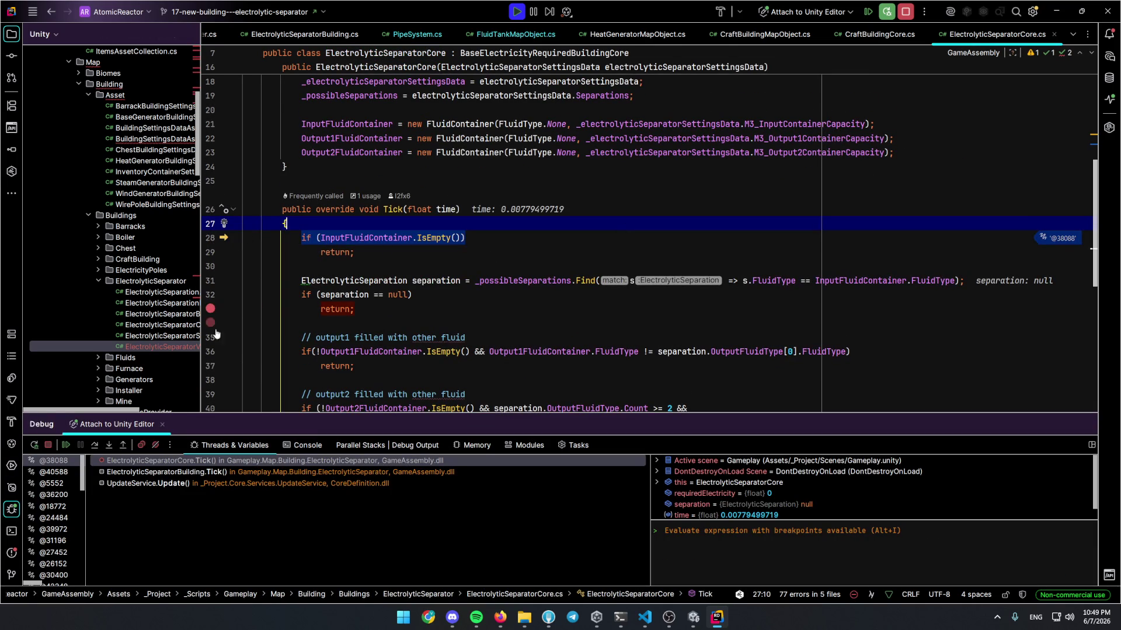
pyautogui.scroll(-4, 232, 323)
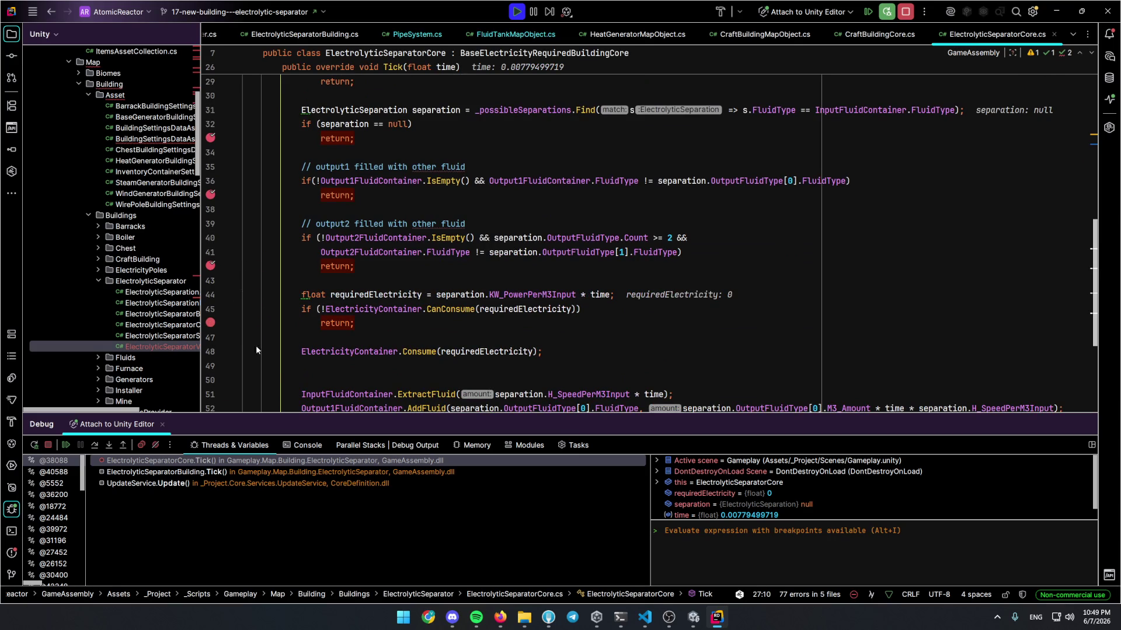
# At the line 46 electricity check, inspect requiredElectricity and ElectricityContainer's stored values
pyautogui.press('F5')
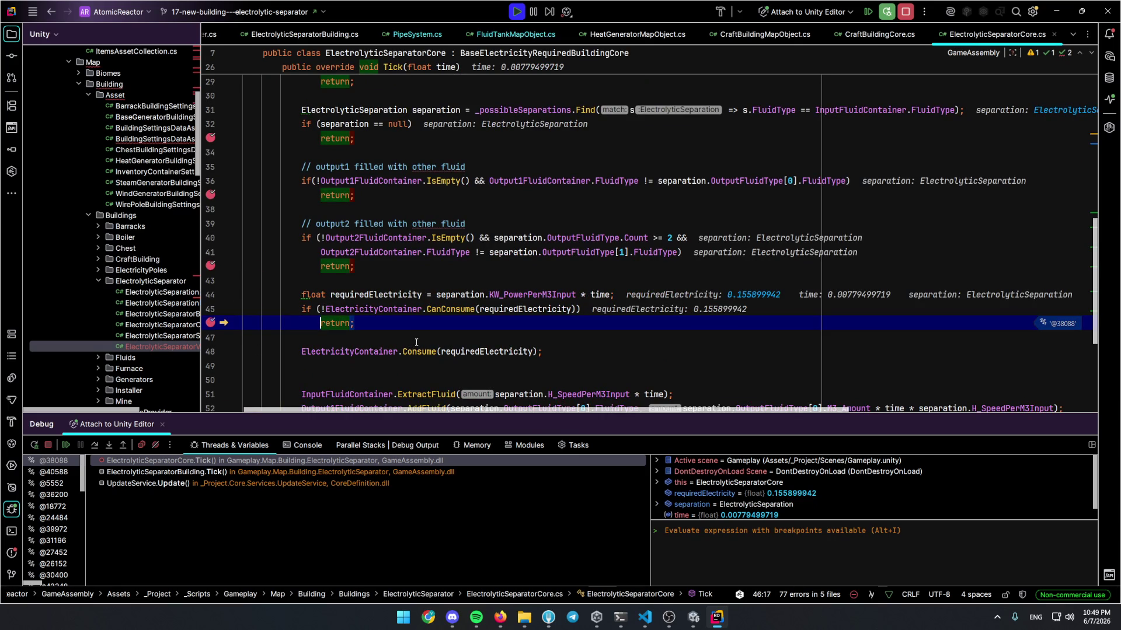
pyautogui.moveTo(523, 317)
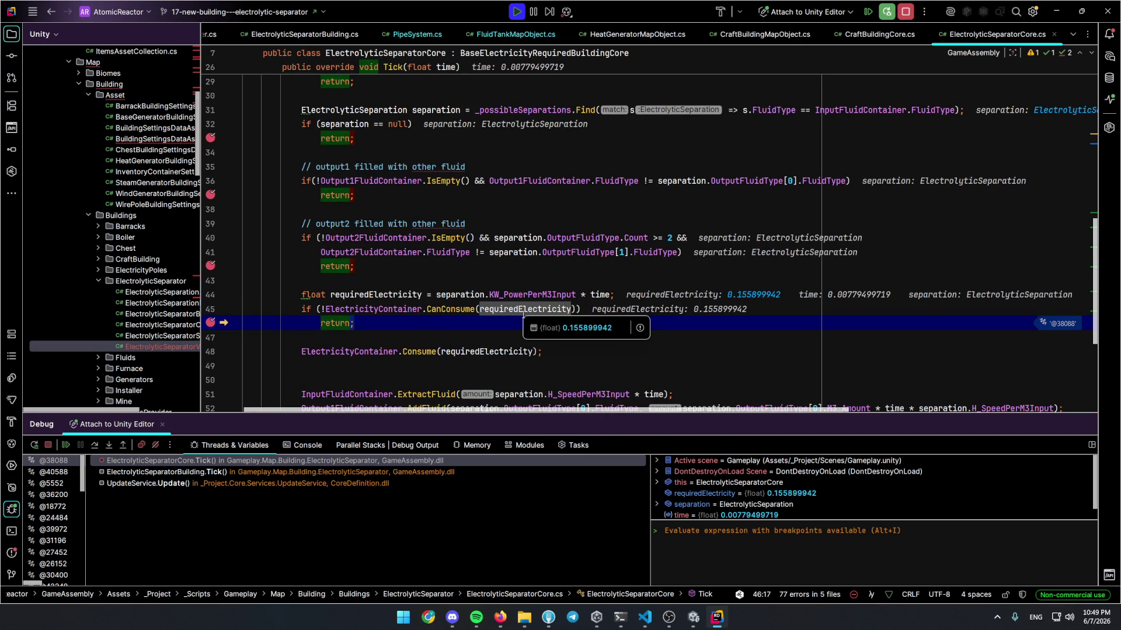
pyautogui.moveTo(536, 293)
pyautogui.moveTo(583, 295)
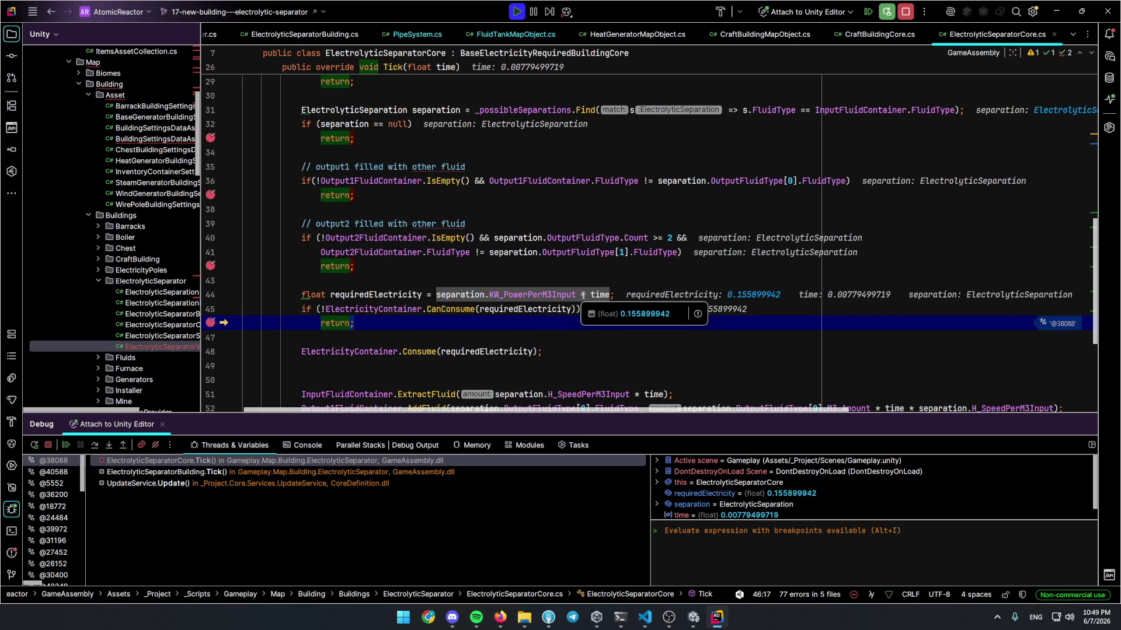
pyautogui.moveTo(410, 307)
pyautogui.click(429, 331)
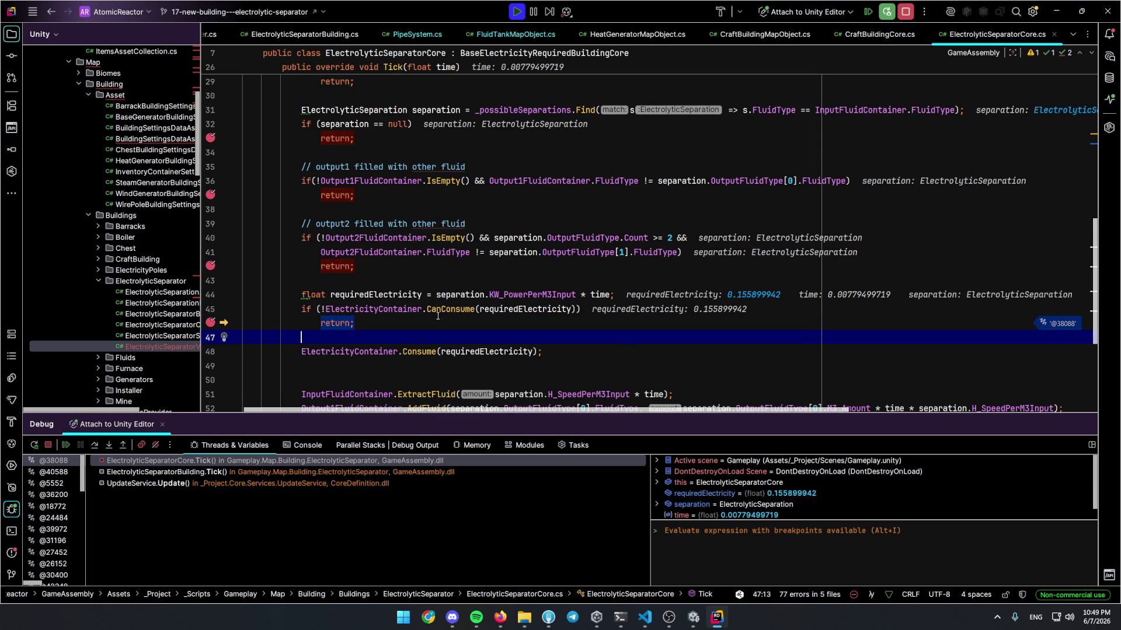
pyautogui.scroll(3, 399, 253)
pyautogui.click(479, 196)
pyautogui.scroll(-4, 393, 265)
pyautogui.click(393, 265)
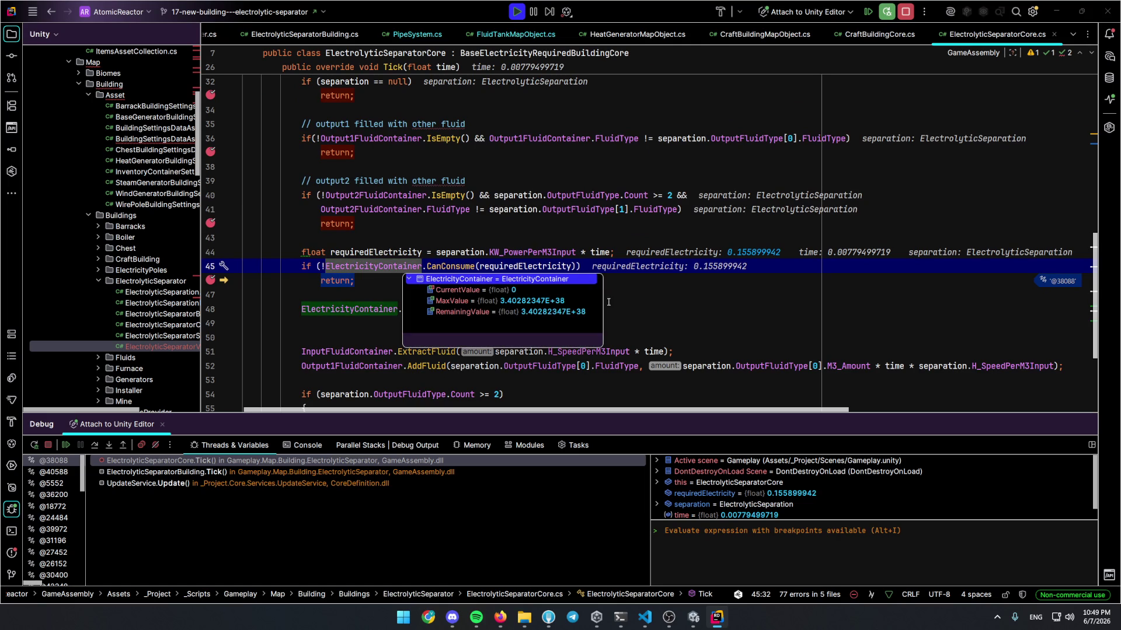
# Resume through several hits confirming CurrentValue stays 0, then return to the running game
pyautogui.press('F5')
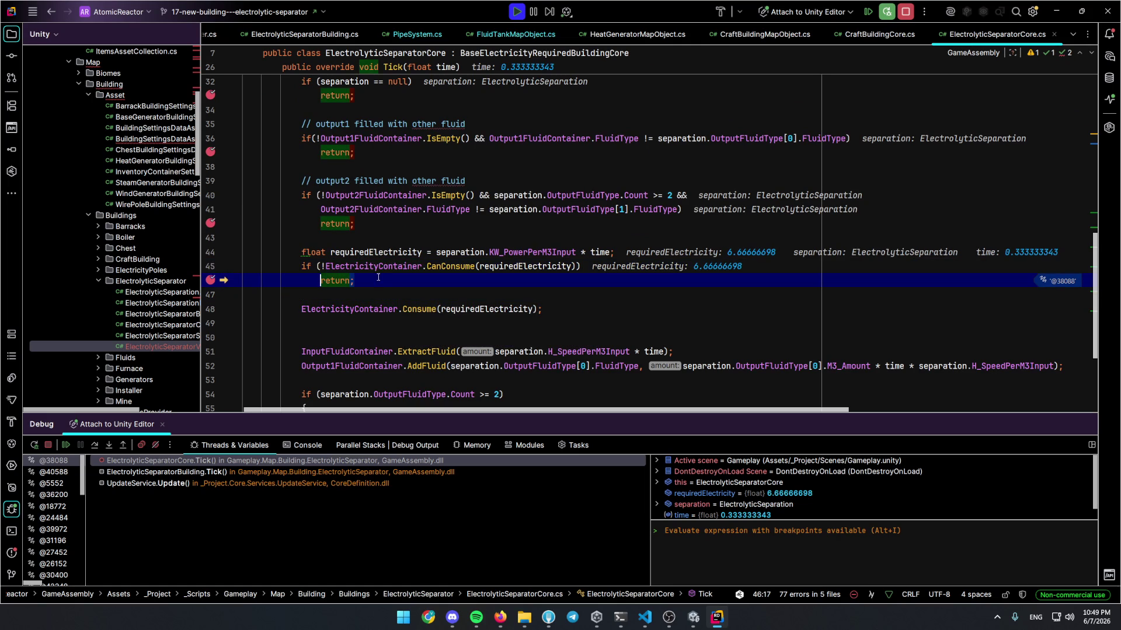
pyautogui.press('F5')
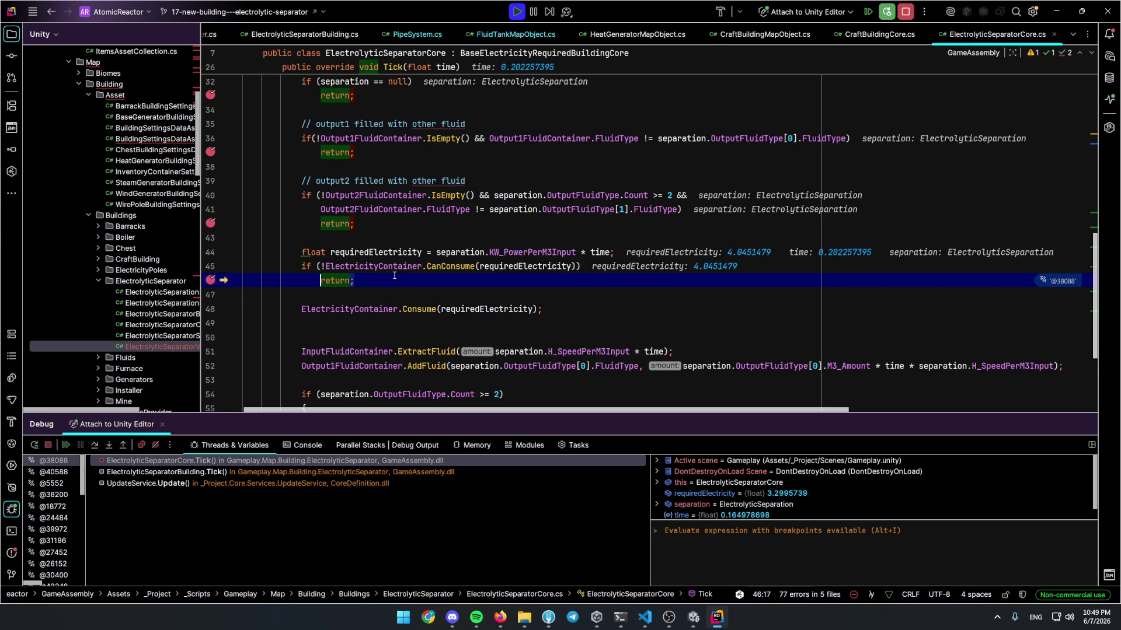
pyautogui.press('F5')
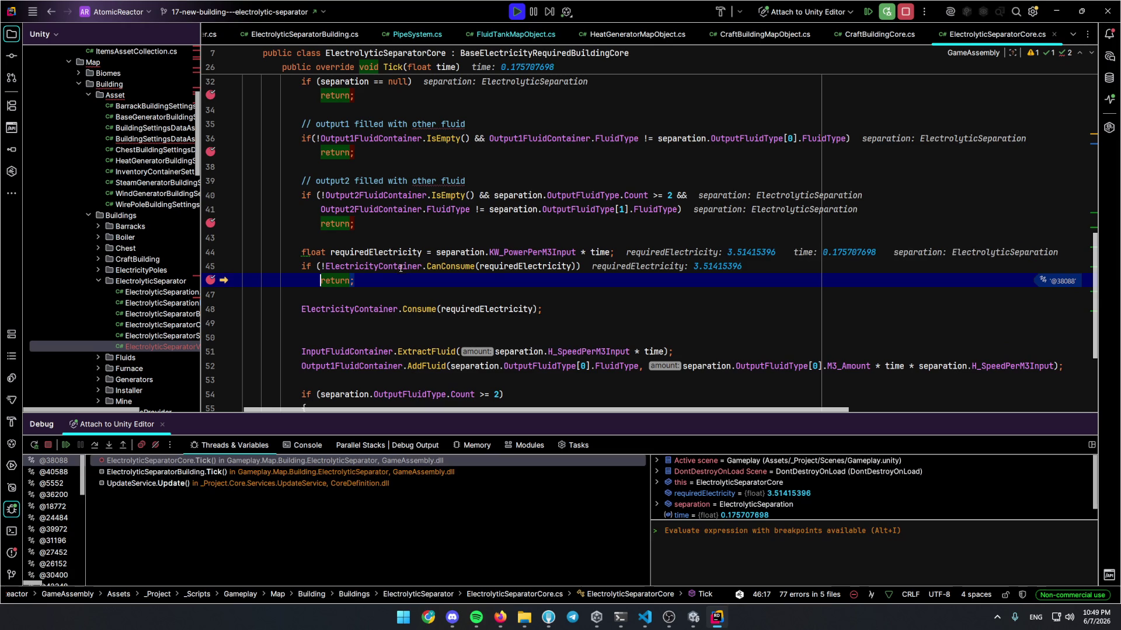
pyautogui.click(414, 284)
pyautogui.press('F5')
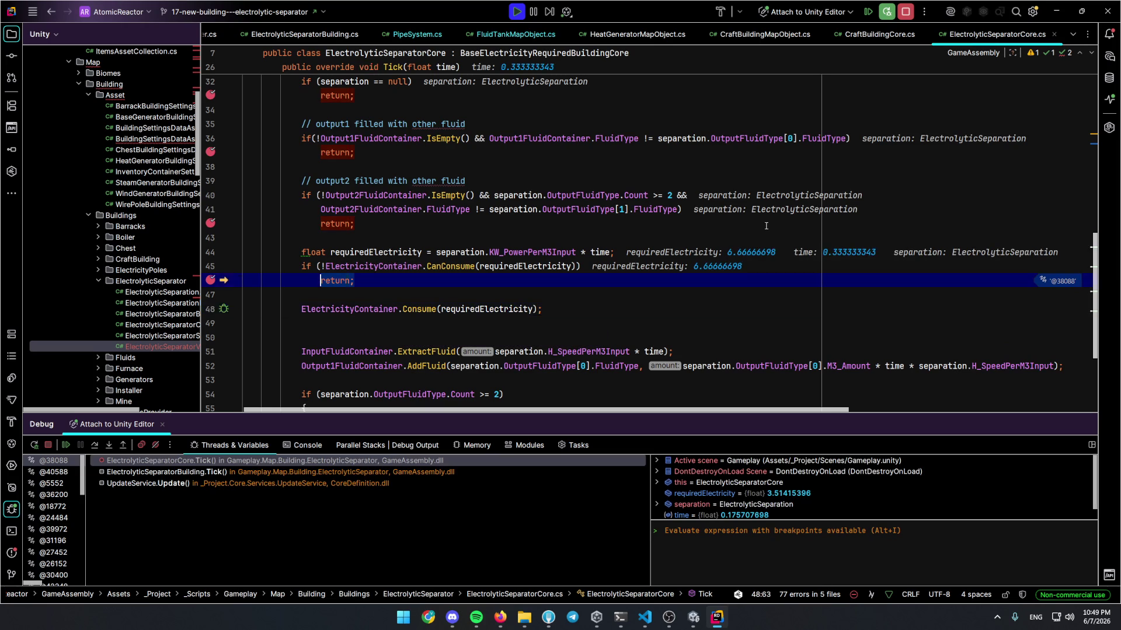
pyautogui.click(155, 445)
pyautogui.press('F5')
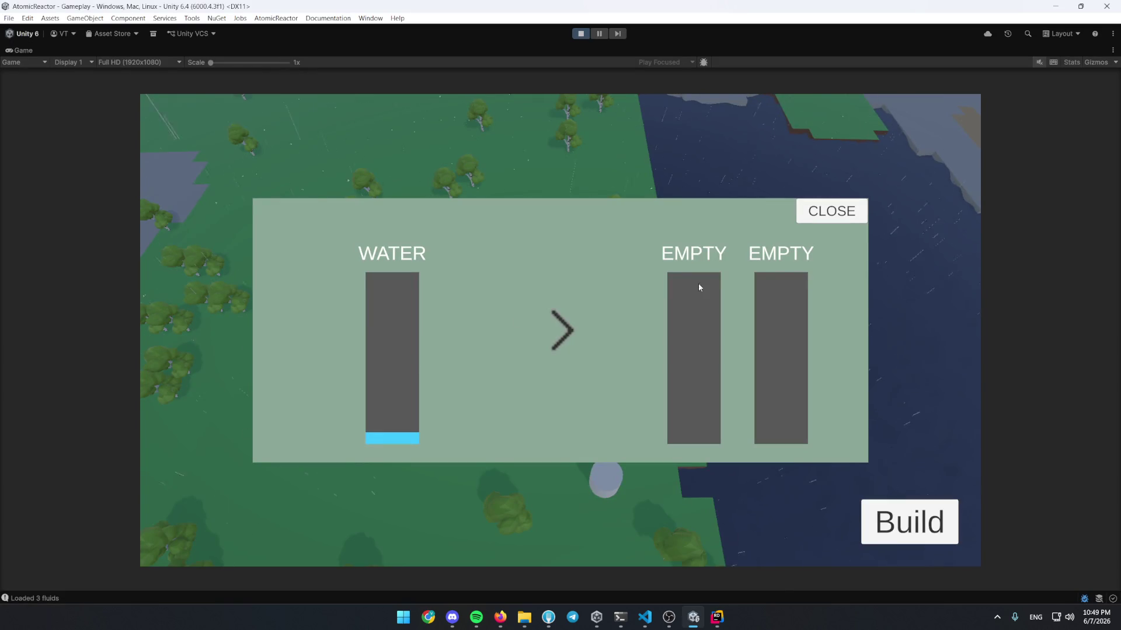
# Check the wire pole's coverage, recheck the separator's empty outputs, then clear the line 37 breakpoint
pyautogui.click(829, 211)
pyautogui.click(494, 349)
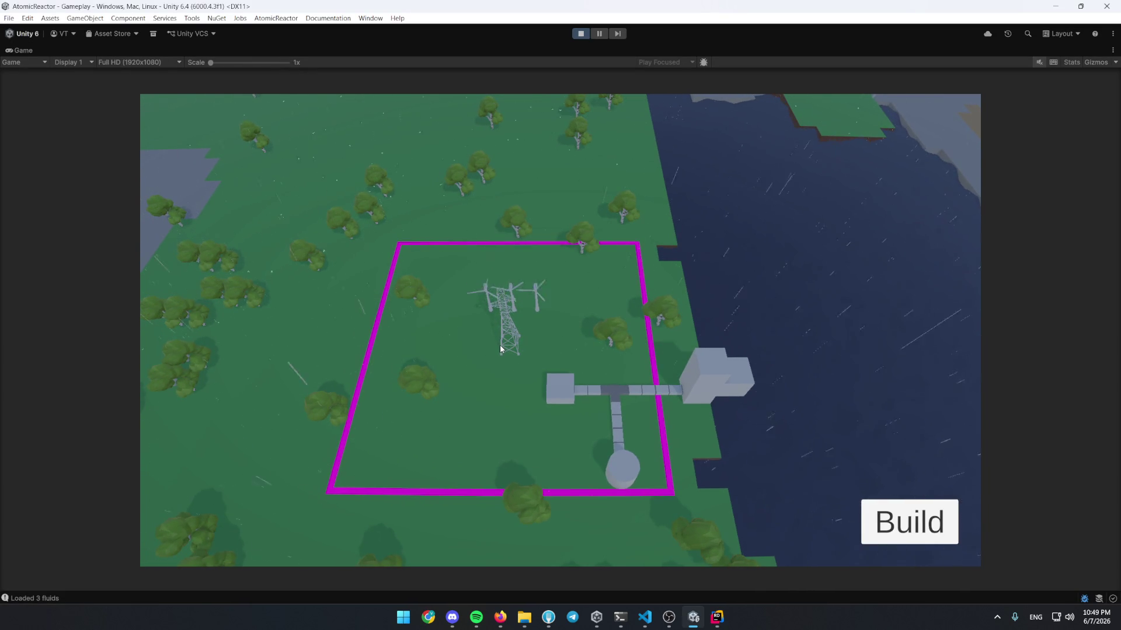
pyautogui.click(567, 393)
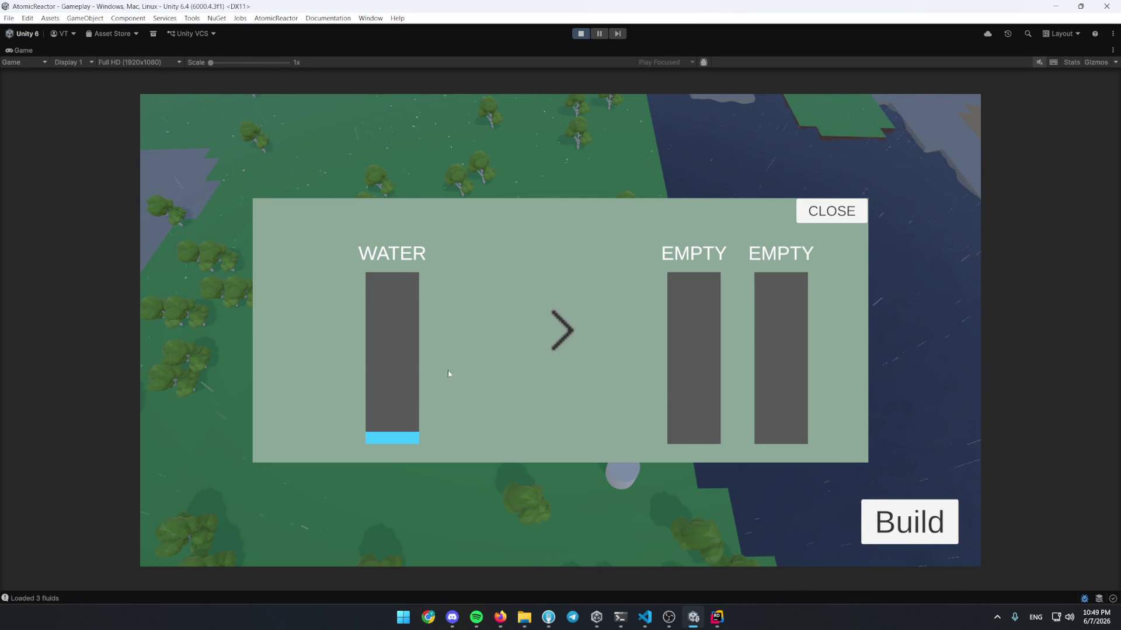
pyautogui.click(817, 209)
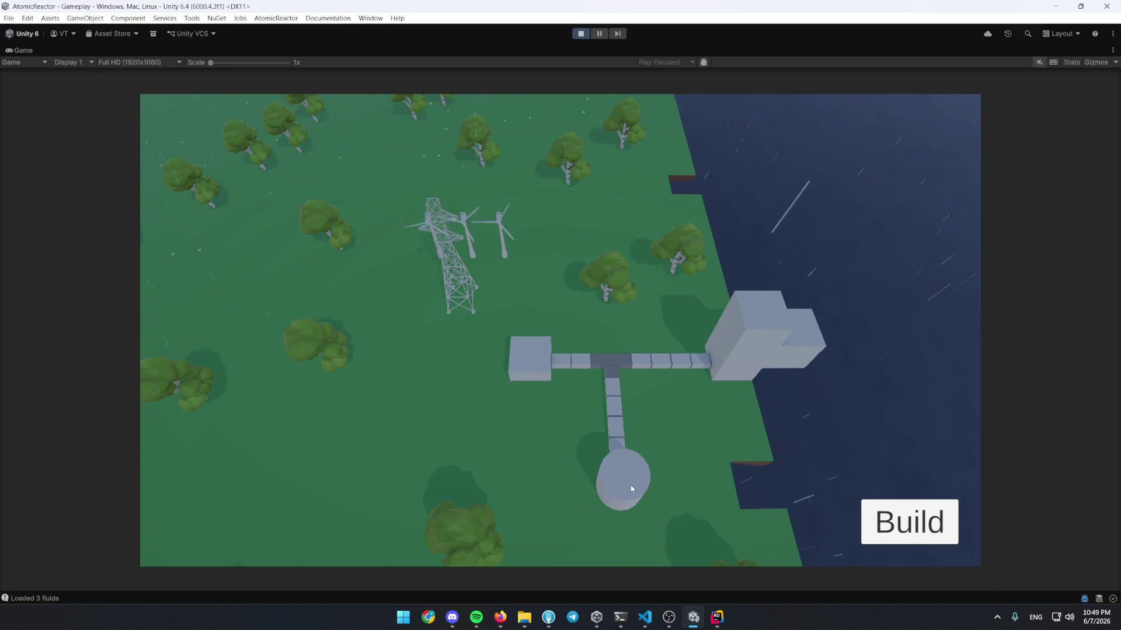
pyautogui.hotkey('alt', 'Tab')
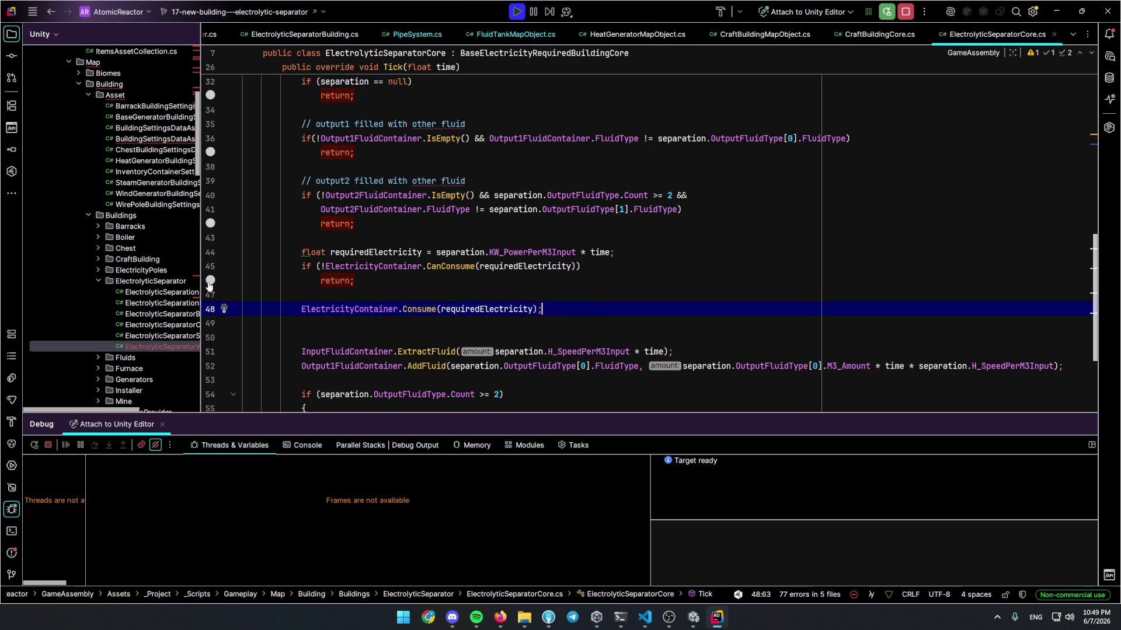
pyautogui.click(210, 152)
# Clear the line 33 breakpoint and open the MouseCursorClickTrigger script via Search Everywhere
pyautogui.click(211, 95)
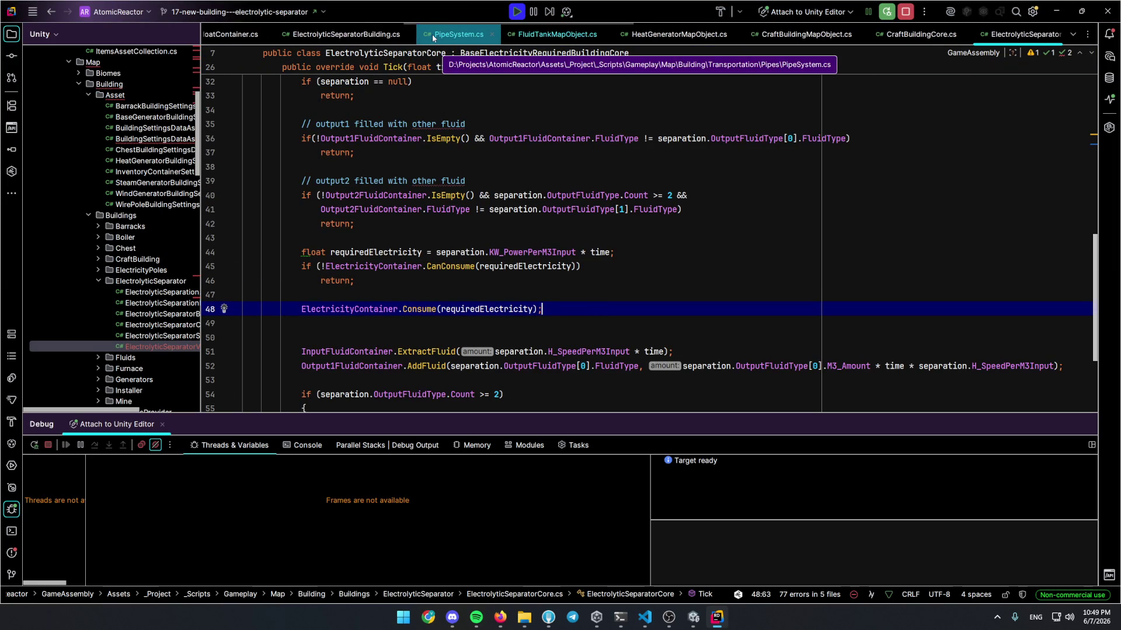
pyautogui.scroll(3, 443, 35)
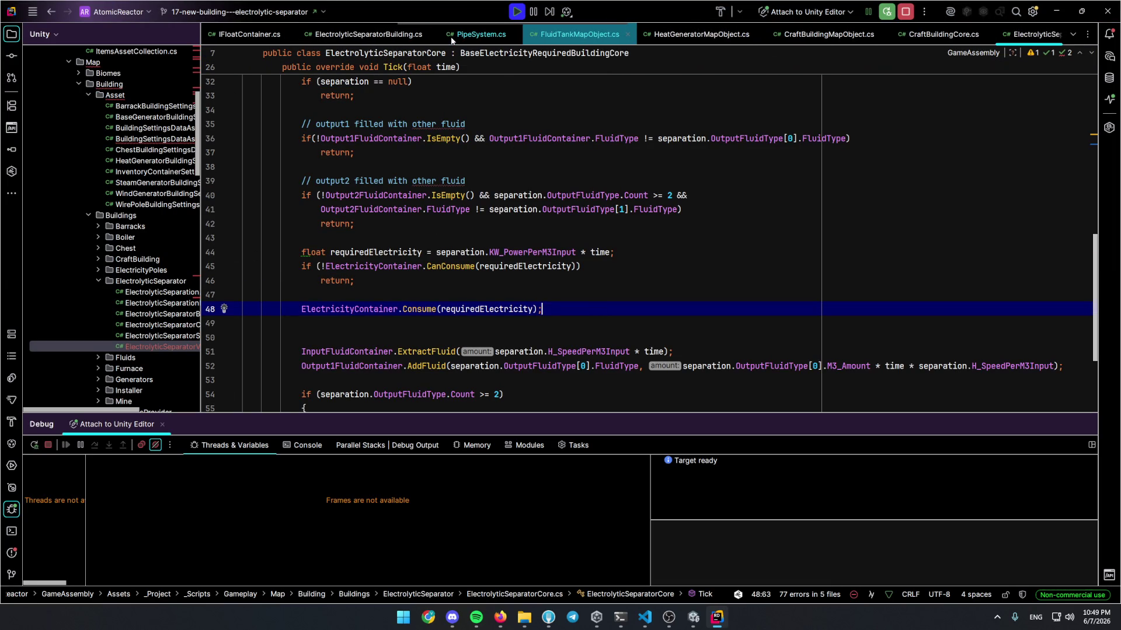
pyautogui.hotkey('ctrl', 't')
pyautogui.write('MouseCursor')
pyautogui.press('Return')
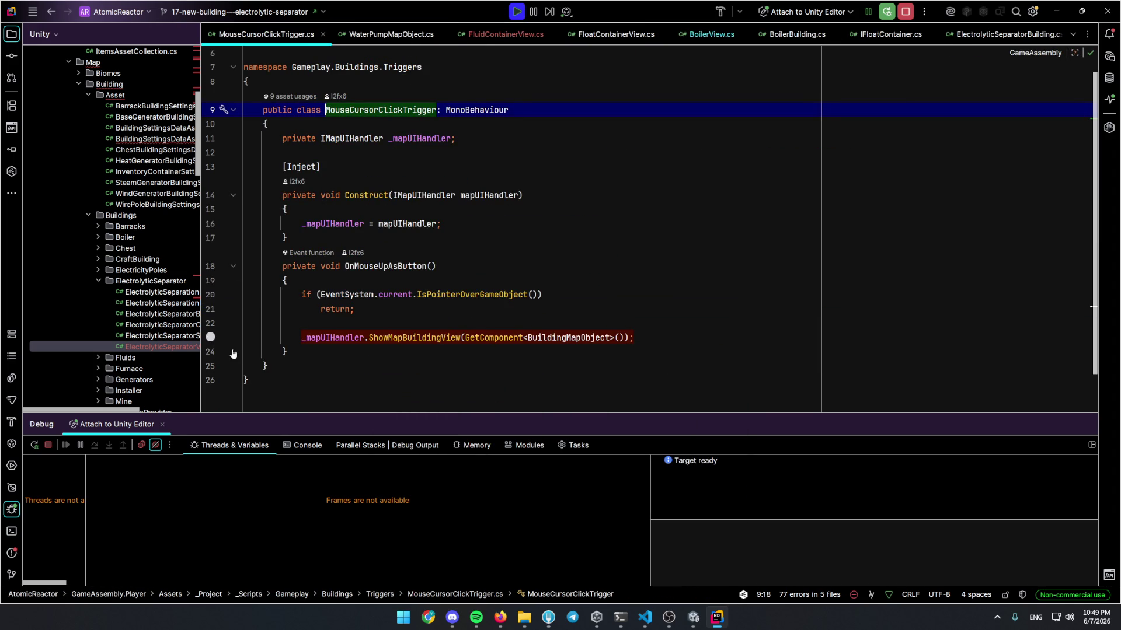
# Break on a building click at ShowMapBuildingView, then breakpoint MapUIHandler's view null check
pyautogui.click(210, 337)
pyautogui.hotkey('alt', 'Tab')
pyautogui.click(612, 495)
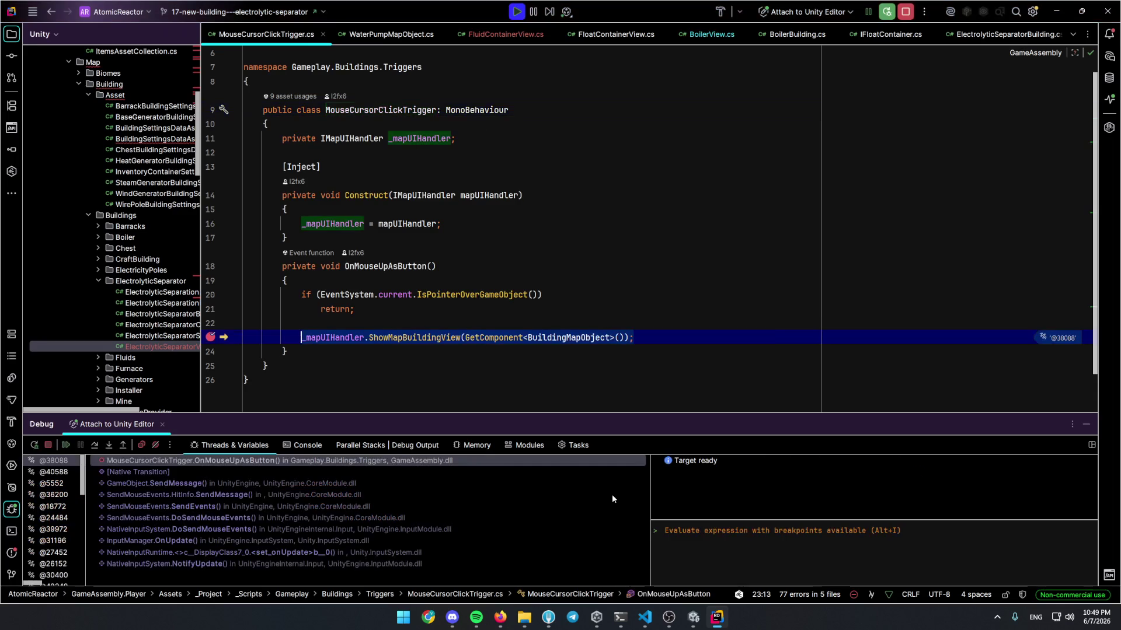
pyautogui.keyDown('ctrl'); pyautogui.click(409, 338); pyautogui.keyUp('ctrl')
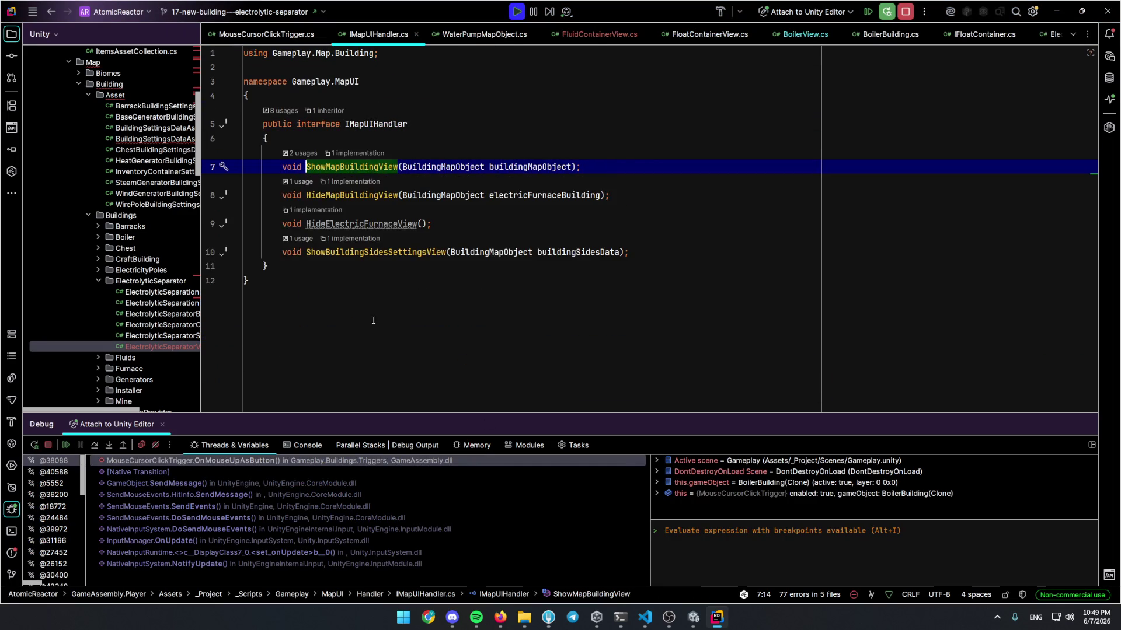
pyautogui.click(356, 153)
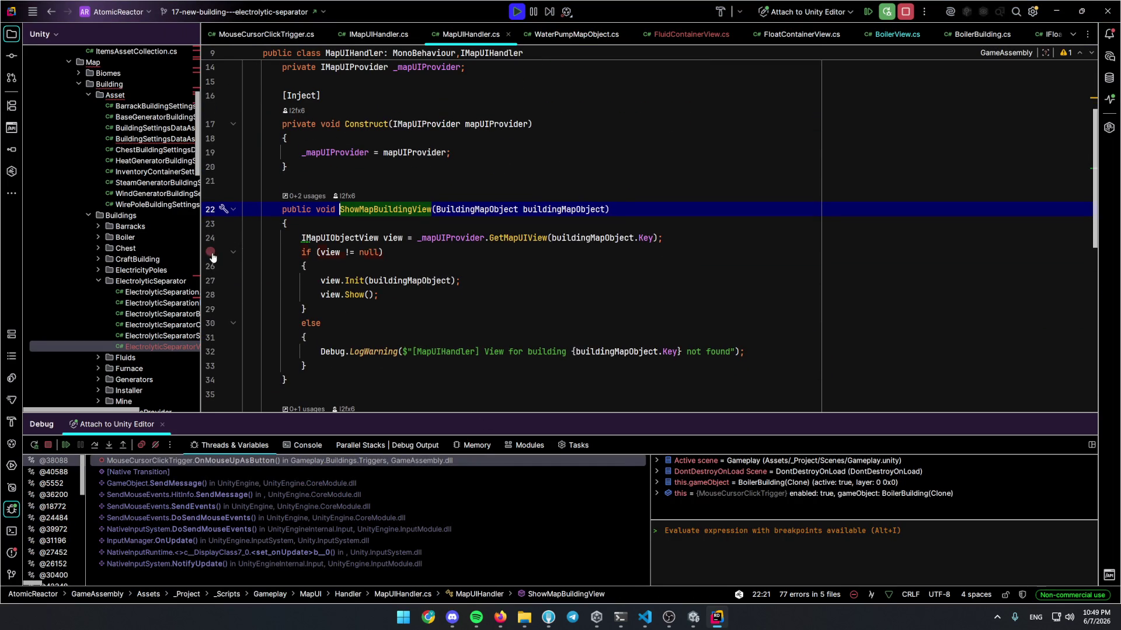
pyautogui.click(210, 251)
pyautogui.press('F5')
# Go to the declaration of view.Init and list all its implementations
pyautogui.click(375, 308)
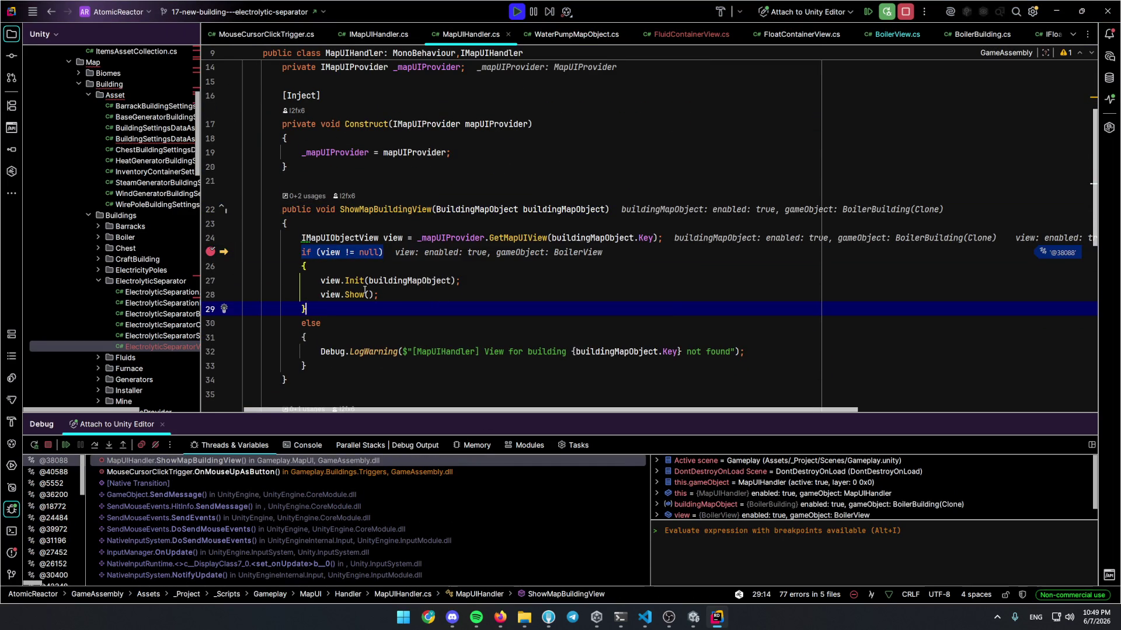
pyautogui.click(354, 280)
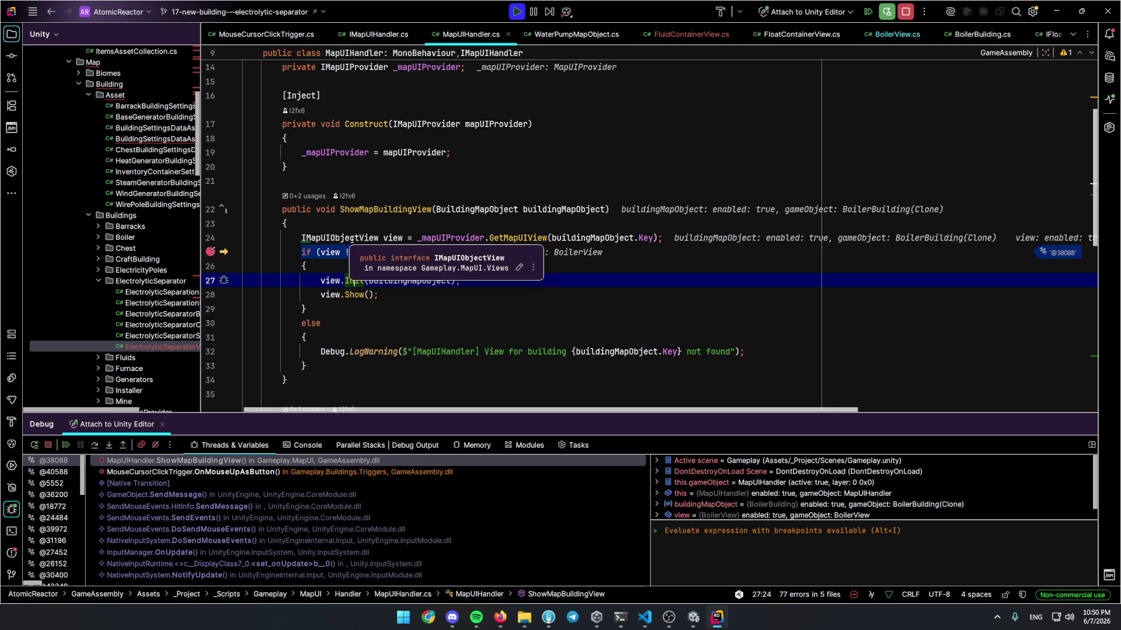
pyautogui.moveTo(392, 240)
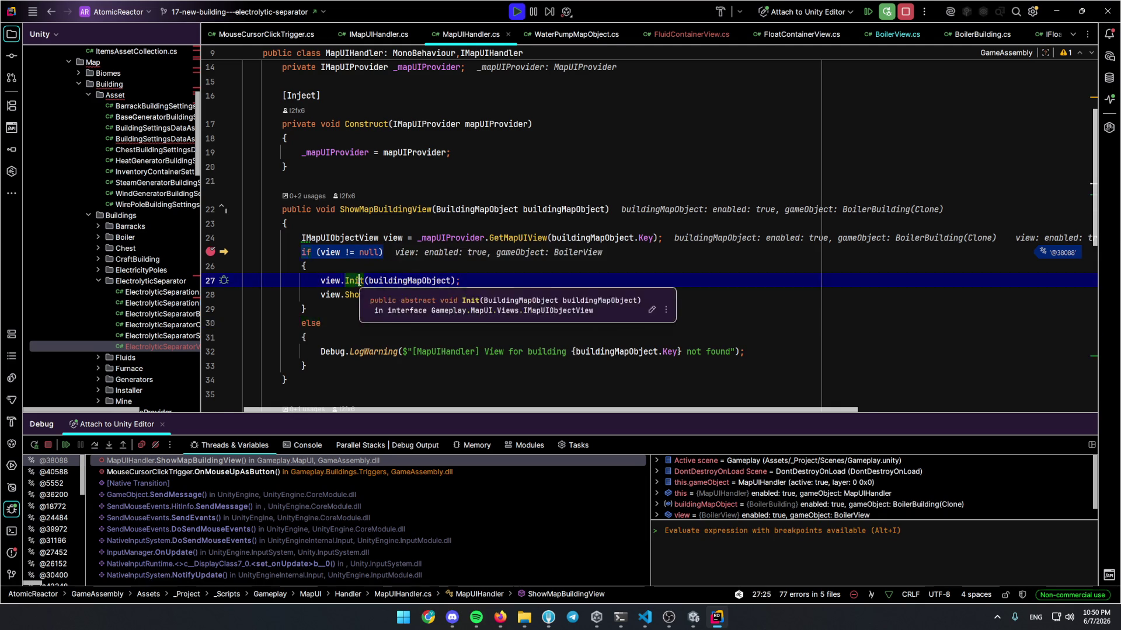
pyautogui.press('F12')
pyautogui.hotkey('ctrl', 'F12')
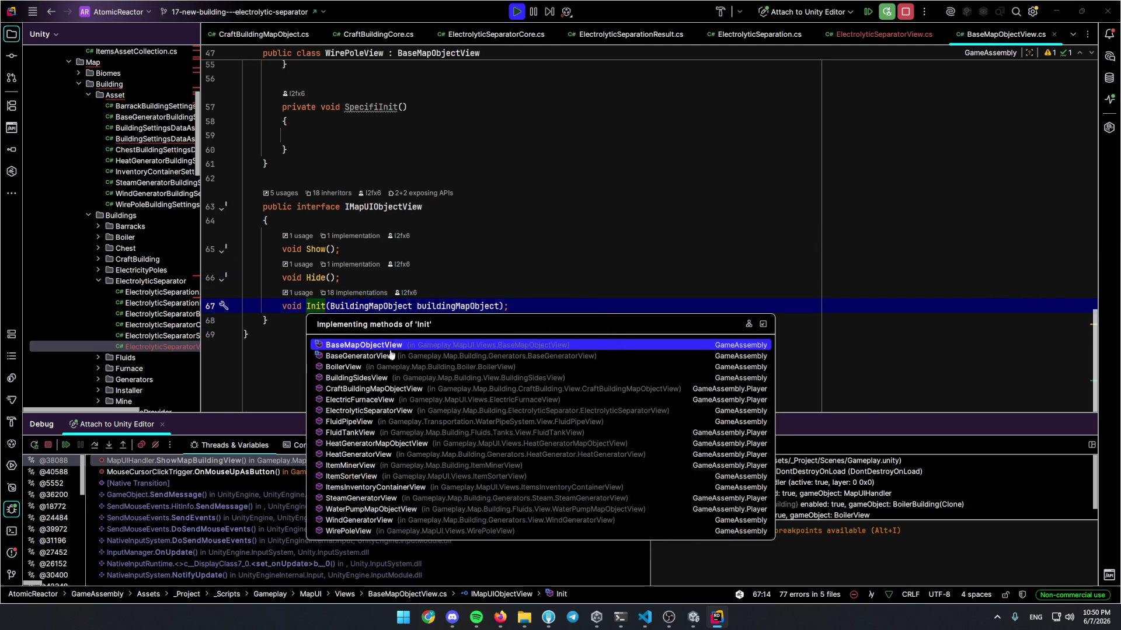
# In BoilerView.SpecificInit, add breakpoints on the steam and fuel container setup lines and inspect values
pyautogui.click(373, 367)
pyautogui.press('F5')
pyautogui.click(391, 316)
pyautogui.scroll(-3, 391, 316)
pyautogui.click(211, 263)
pyautogui.press('F5')
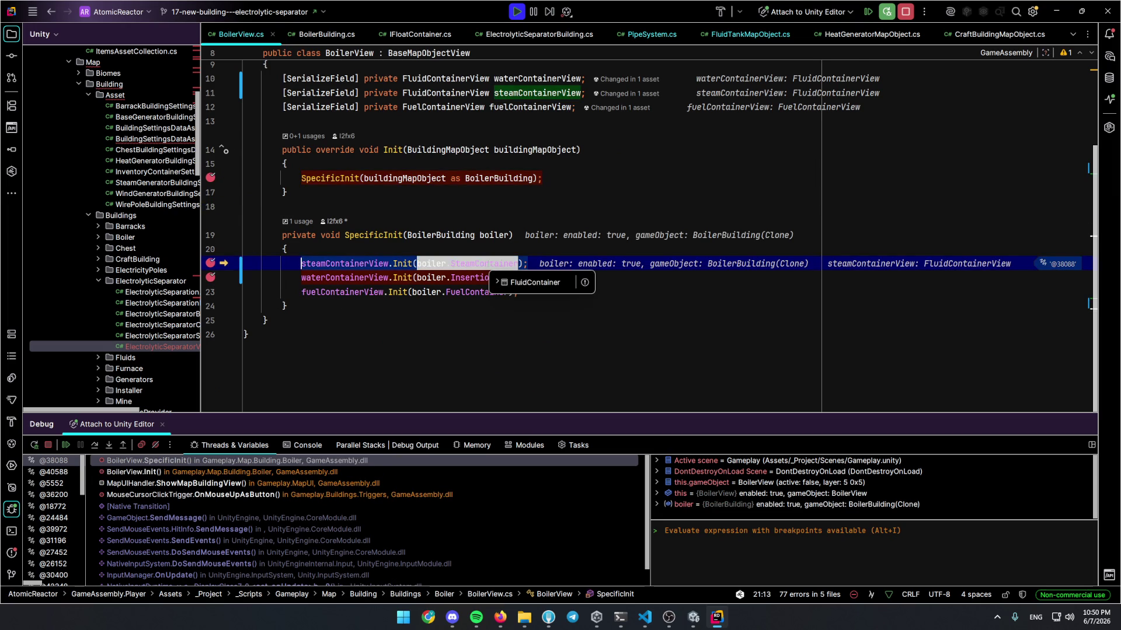
pyautogui.moveTo(470, 290)
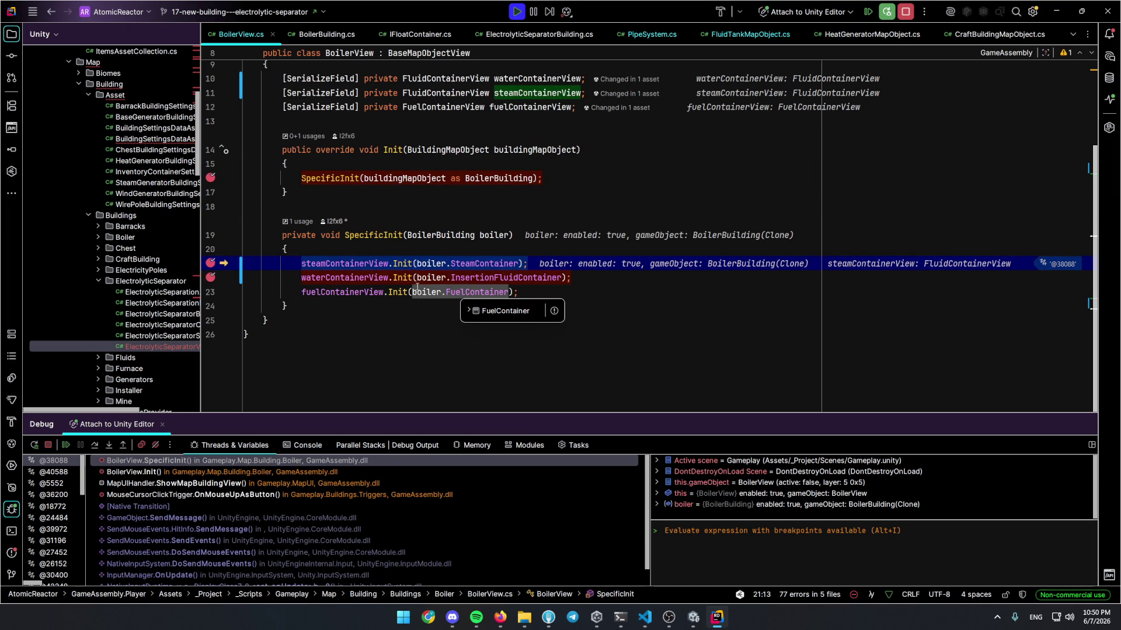
pyautogui.moveTo(432, 267)
pyautogui.moveTo(340, 278)
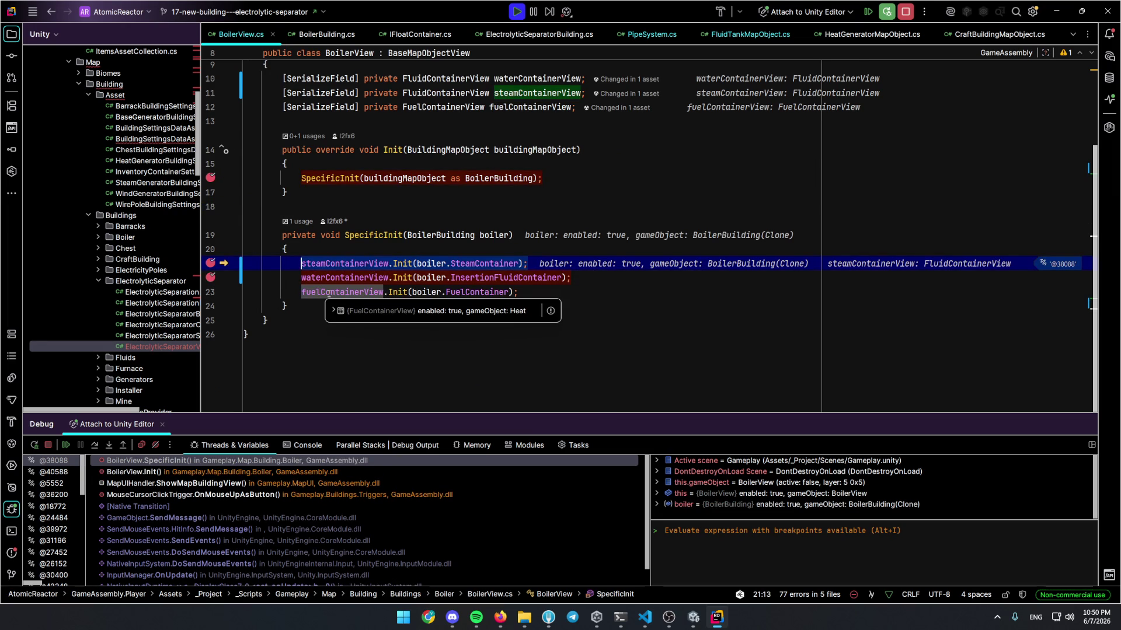
pyautogui.click(220, 287)
pyautogui.press('F5')
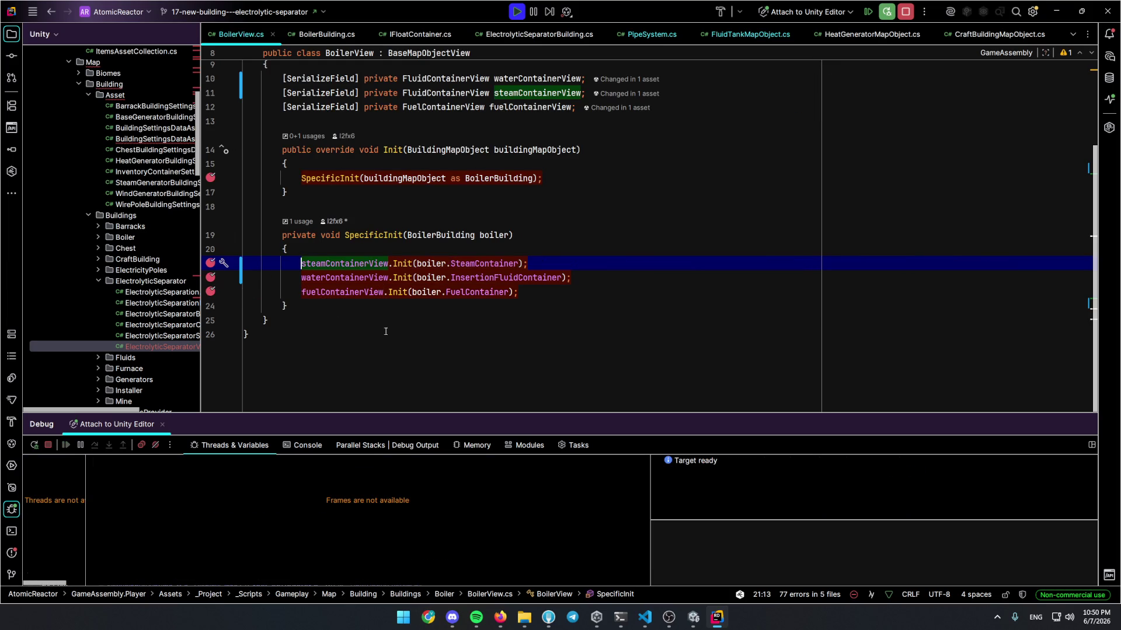
# Open FluidContainerView's Init definition, then click the boiler in the game to hit the breakpoints
pyautogui.hotkey('alt', 'Tab')
pyautogui.hotkey('alt', 'Tab')
pyautogui.keyDown('ctrl'); pyautogui.click(402, 264); pyautogui.keyUp('ctrl')
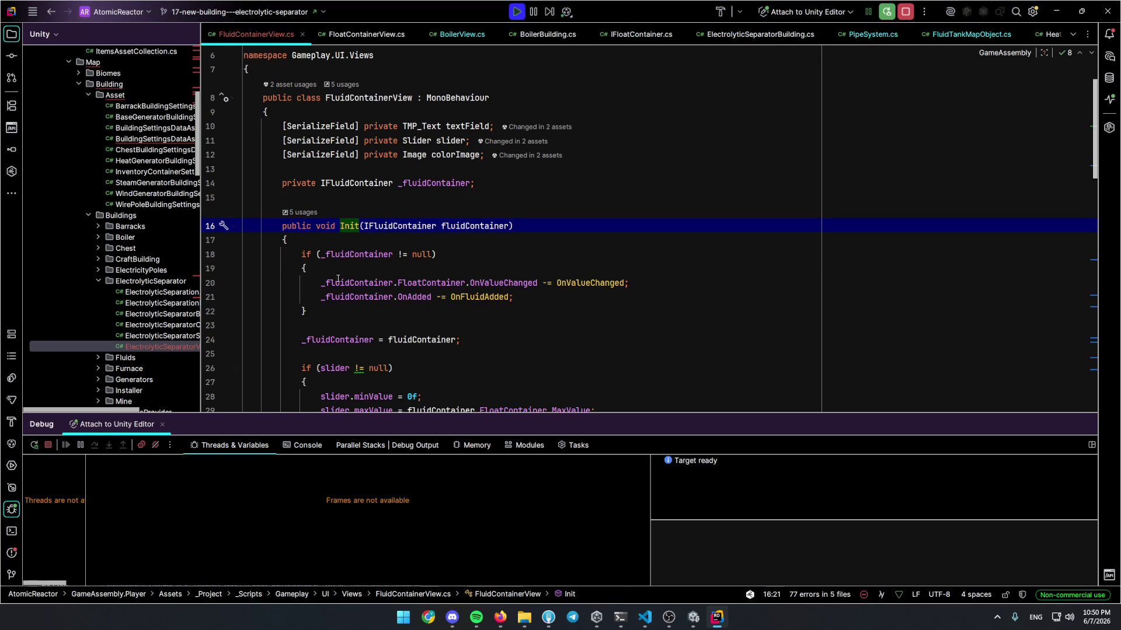
pyautogui.hotkey('alt', 'Tab')
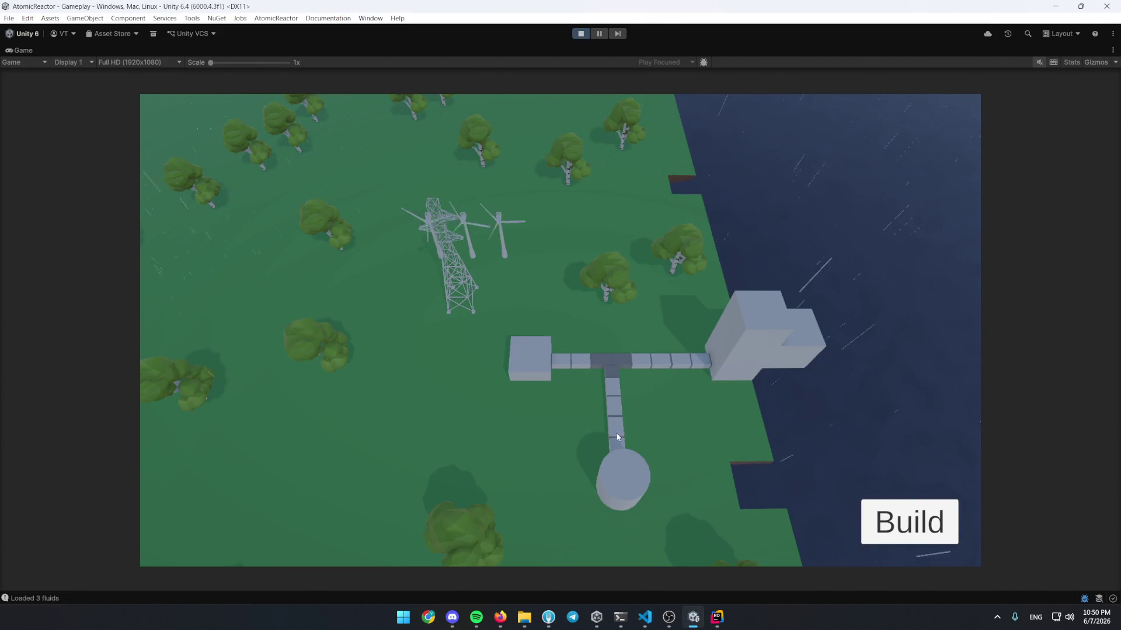
pyautogui.moveTo(599, 420)
pyautogui.press('F5')
pyautogui.hotkey('alt', 'Tab')
pyautogui.click(627, 490)
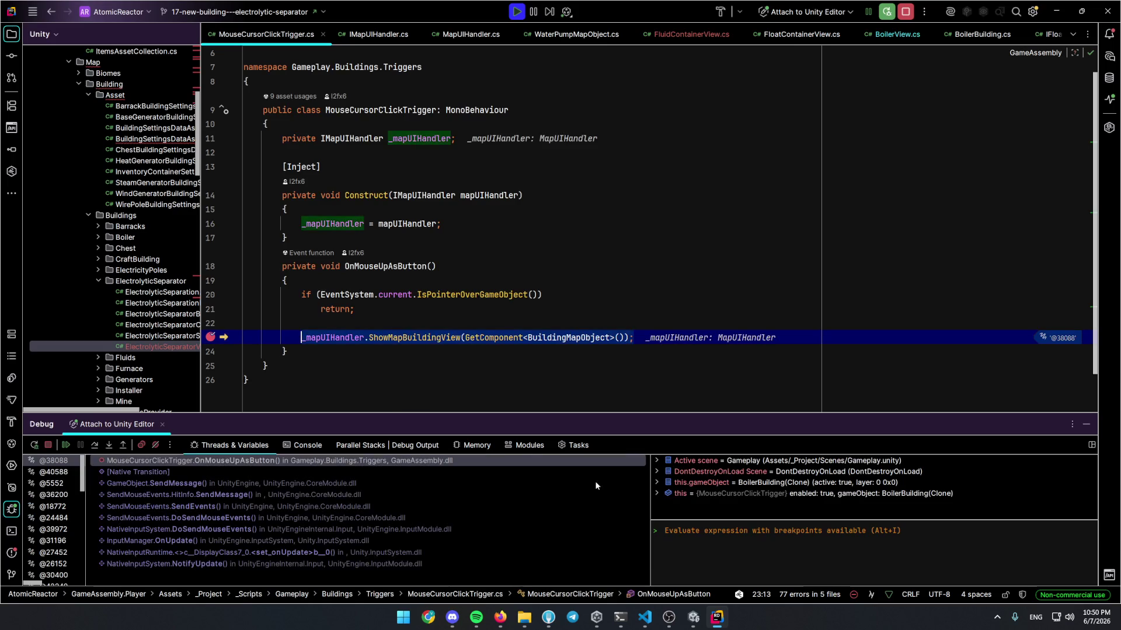
# Continue into FluidContainerView.Init and inspect the fluidContainer's fields
pyautogui.press('F5')
pyautogui.press('F5')
pyautogui.press('F5')
pyautogui.press('F5')
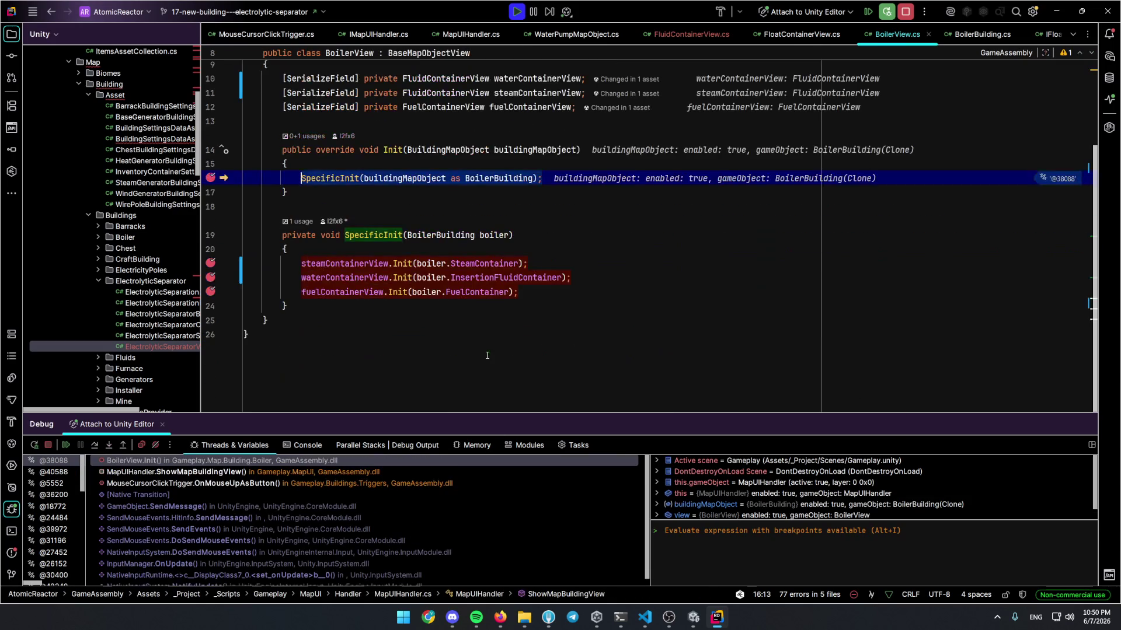
pyautogui.click(241, 325)
pyautogui.hotkey('ctrl', 'F10')
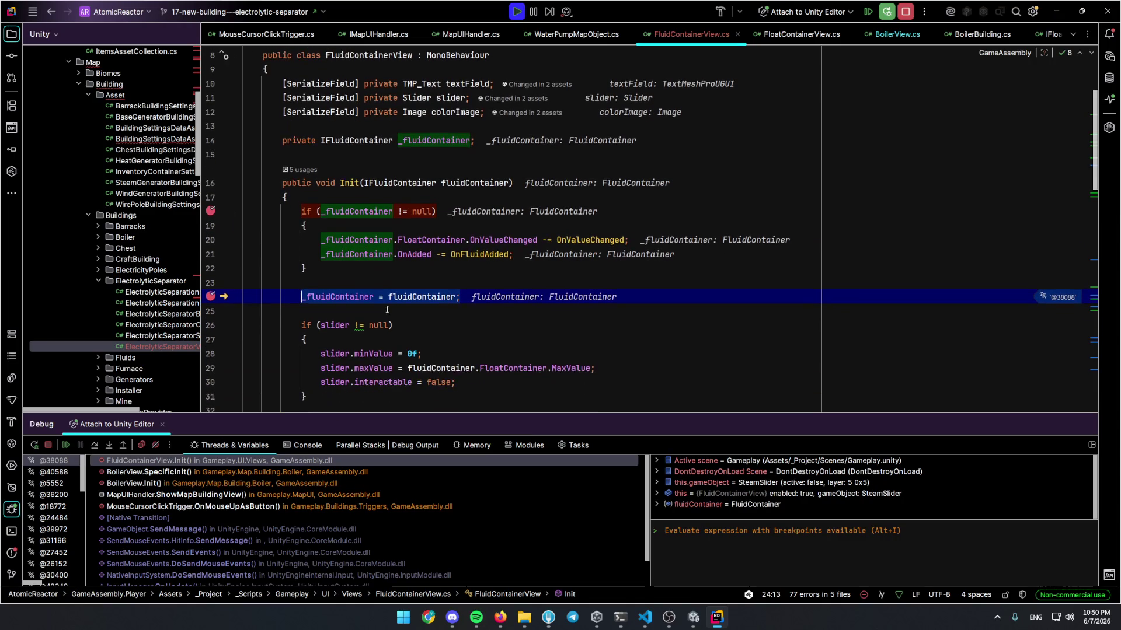
pyautogui.click(440, 327)
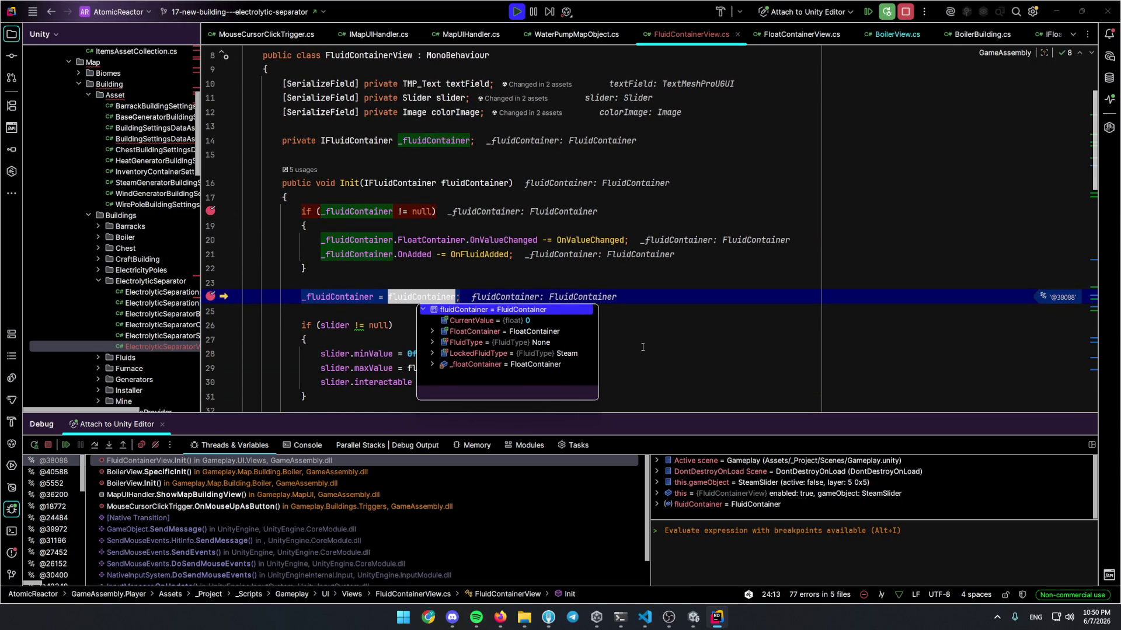
pyautogui.click(439, 354)
# Breakpoint the slider minimum, maximum and interactable lines and step through them
pyautogui.scroll(-1, 222, 284)
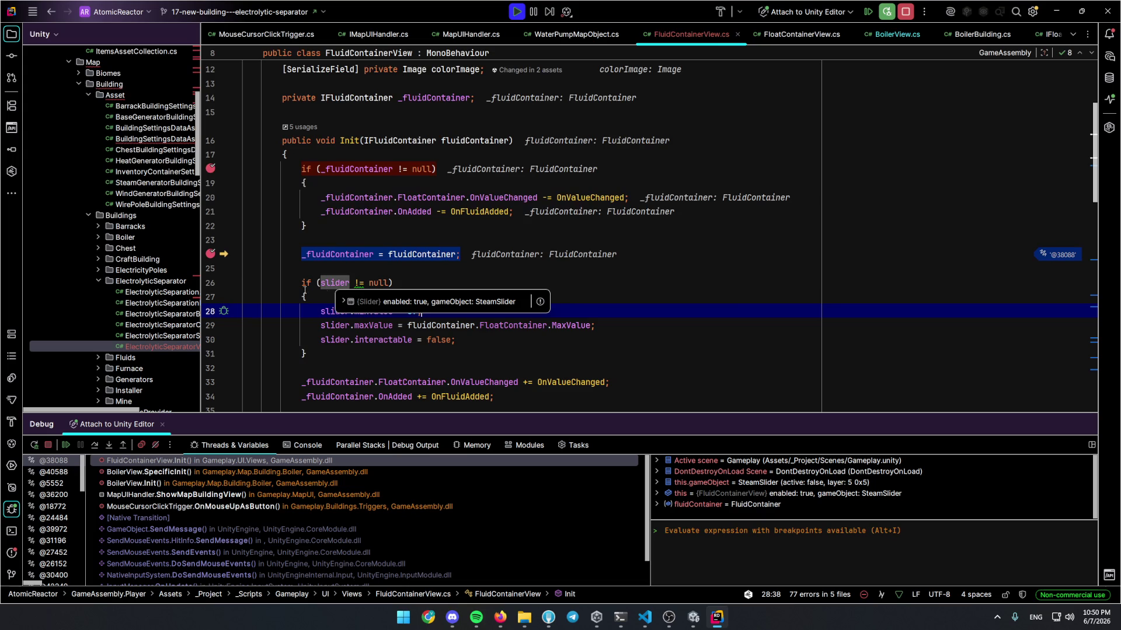
pyautogui.click(210, 311)
pyautogui.click(210, 325)
pyautogui.click(210, 339)
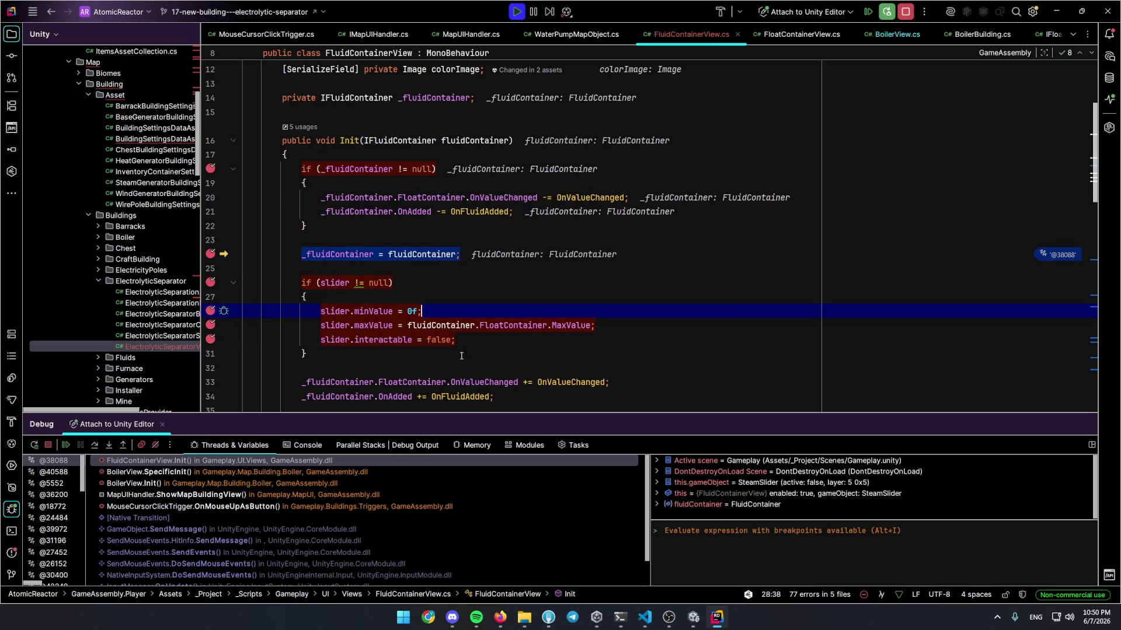
pyautogui.press('F8')
pyautogui.press('F8')
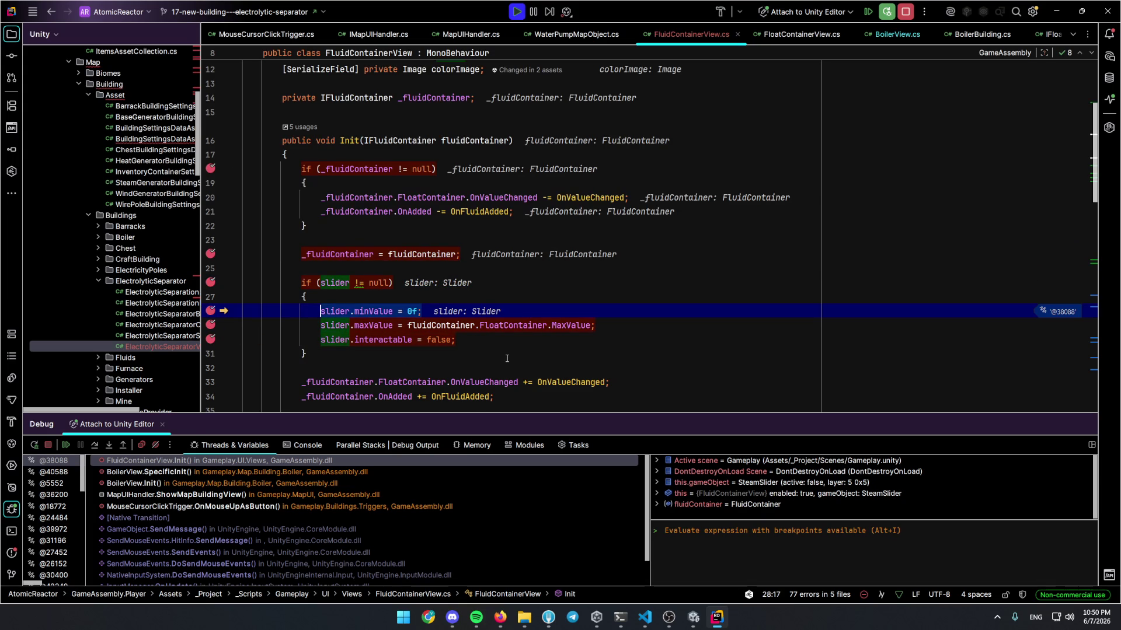
pyautogui.press('F8')
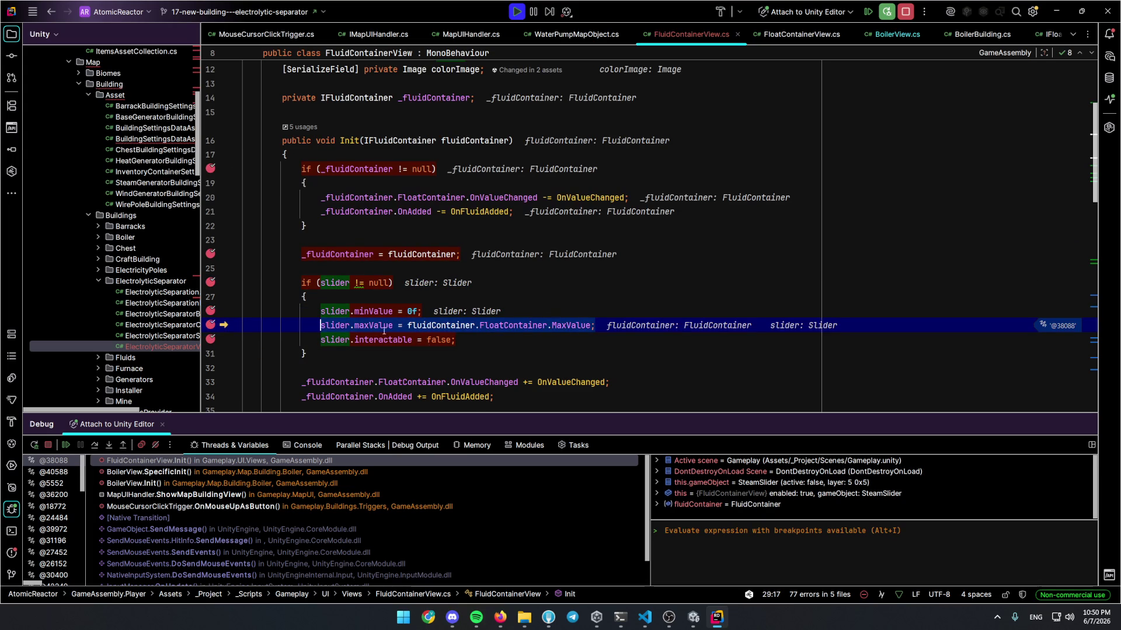
pyautogui.moveTo(391, 332)
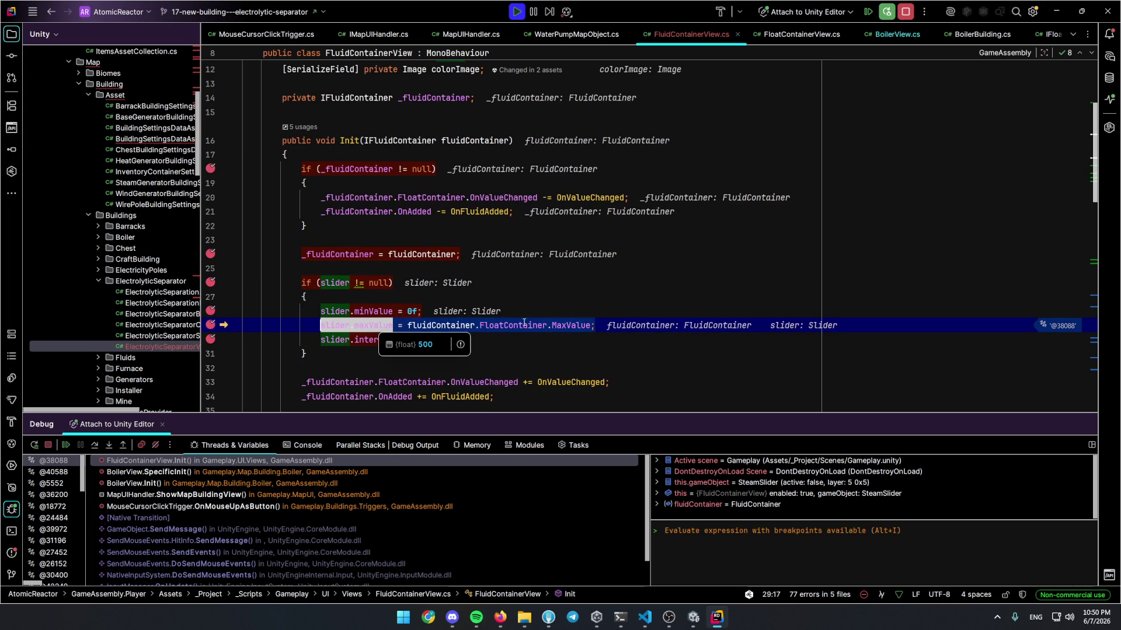
pyautogui.moveTo(524, 324)
pyautogui.moveTo(572, 324)
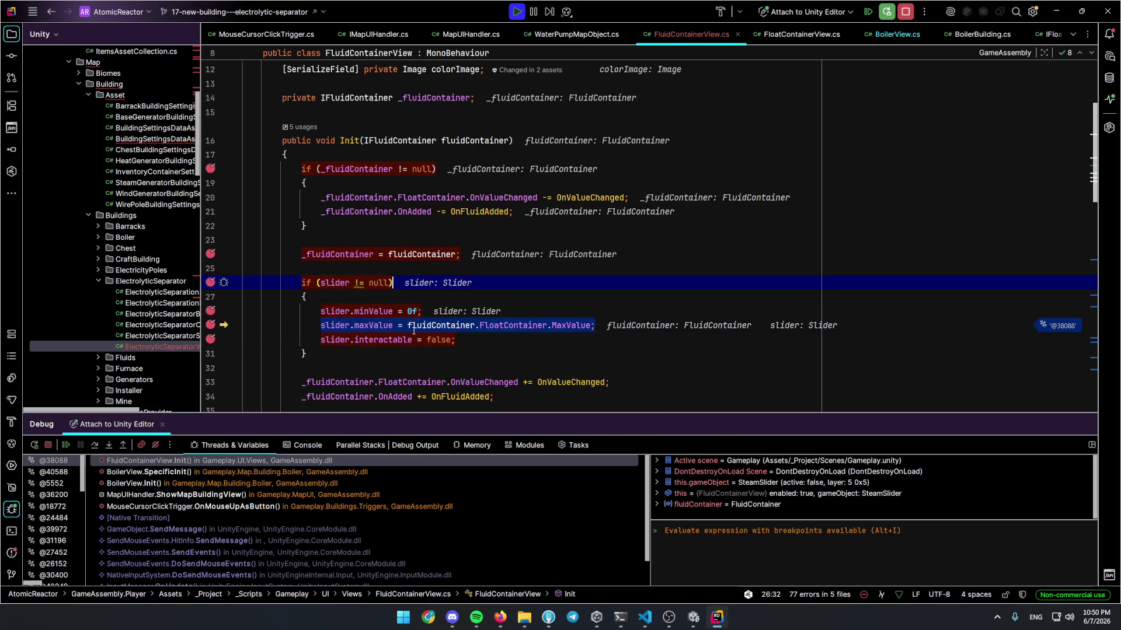
pyautogui.press('F10')
# Breakpoint the OnValueChanged and OnAdded subscriptions, stepping through and peeking OnValueChanged's declaration
pyautogui.scroll(-1, 249, 327)
pyautogui.click(247, 330)
pyautogui.click(210, 339)
pyautogui.click(210, 353)
pyautogui.press('F10')
pyautogui.moveTo(484, 339)
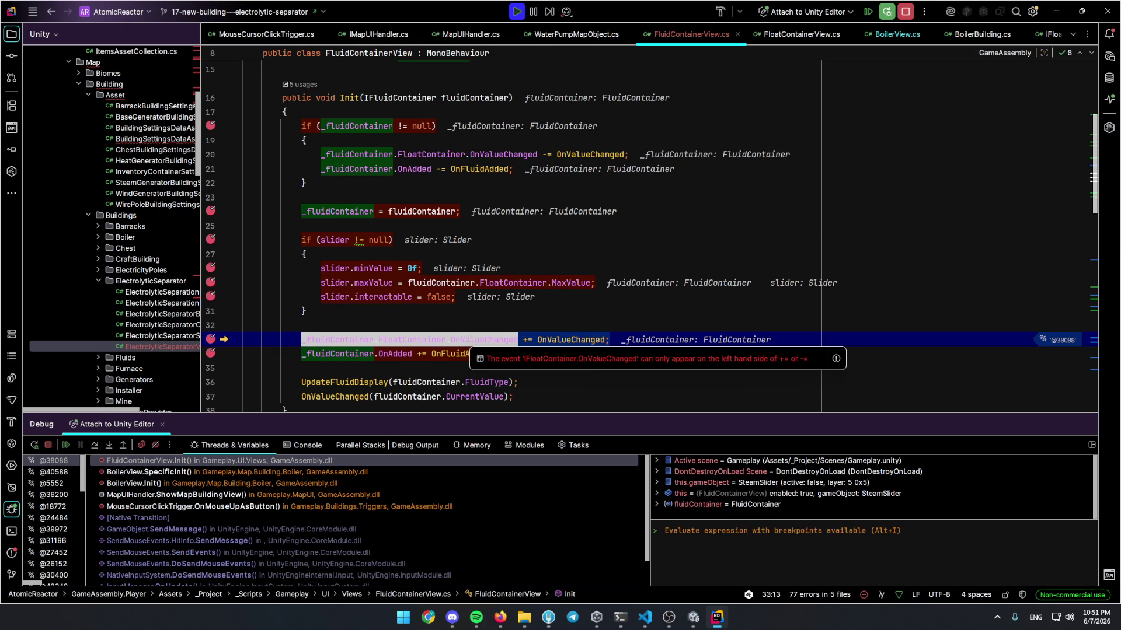
pyautogui.click(403, 382)
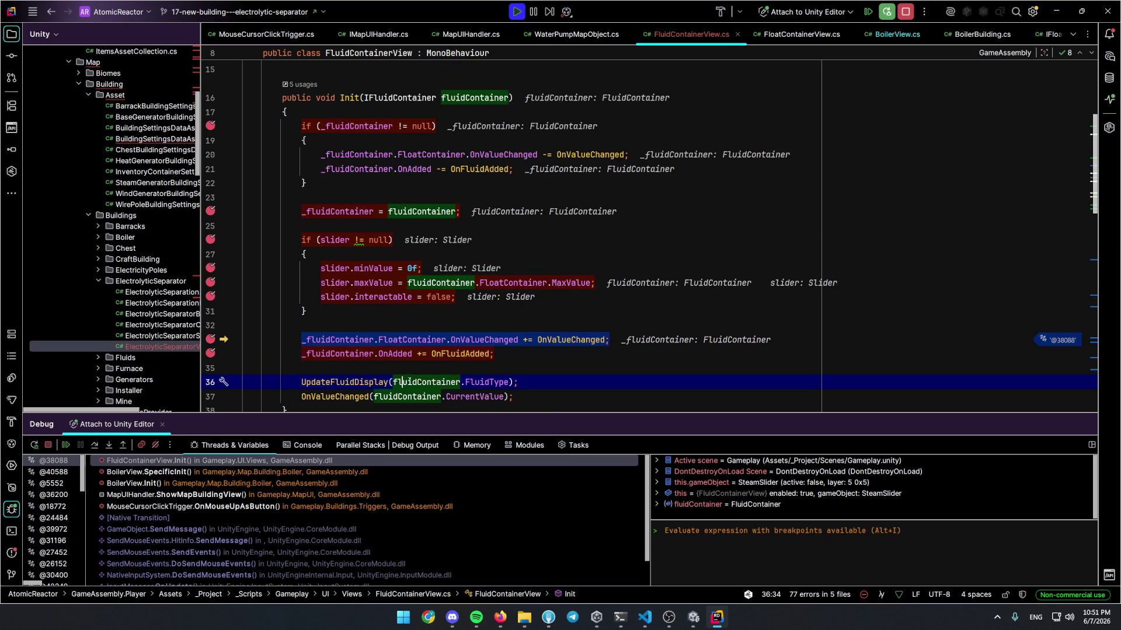
pyautogui.keyDown('ctrl'); pyautogui.click(555, 340); pyautogui.keyUp('ctrl')
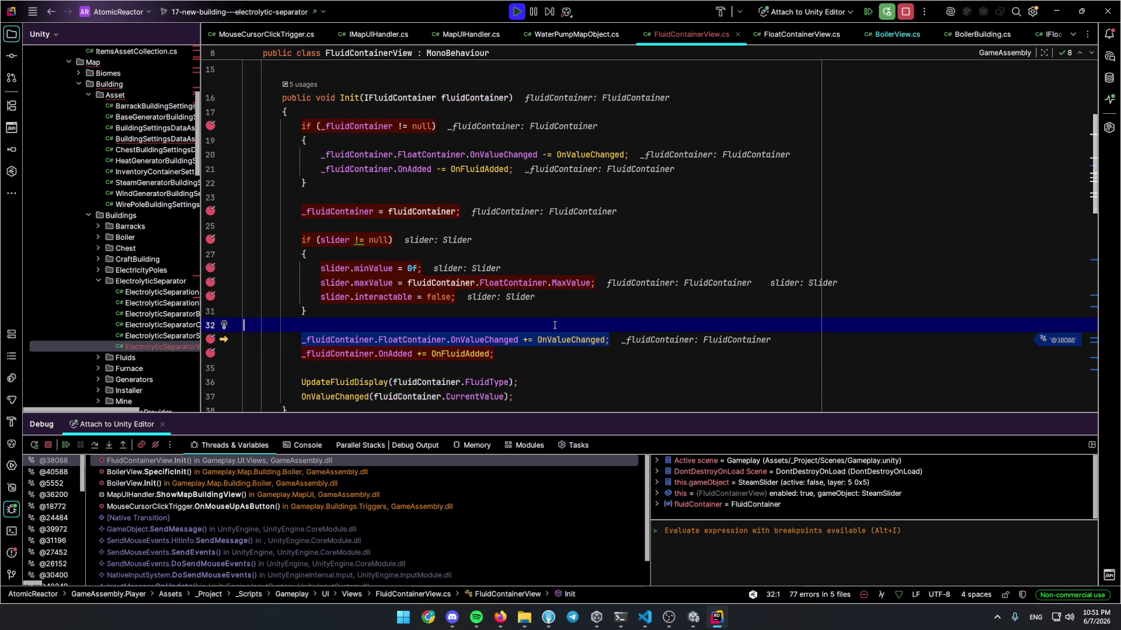
pyautogui.hotkey('ctrl', '-')
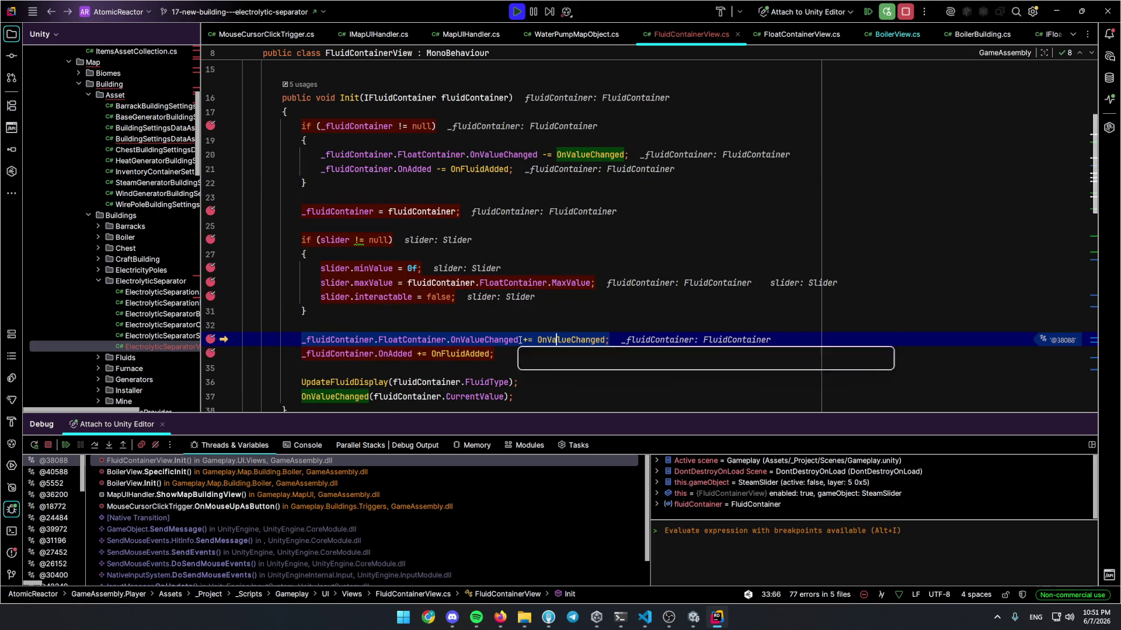
pyautogui.press('F10')
# Set a breakpoint on the OnValueChanged call at line 37 and step to UpdateFluidDisplay
pyautogui.moveTo(390, 354)
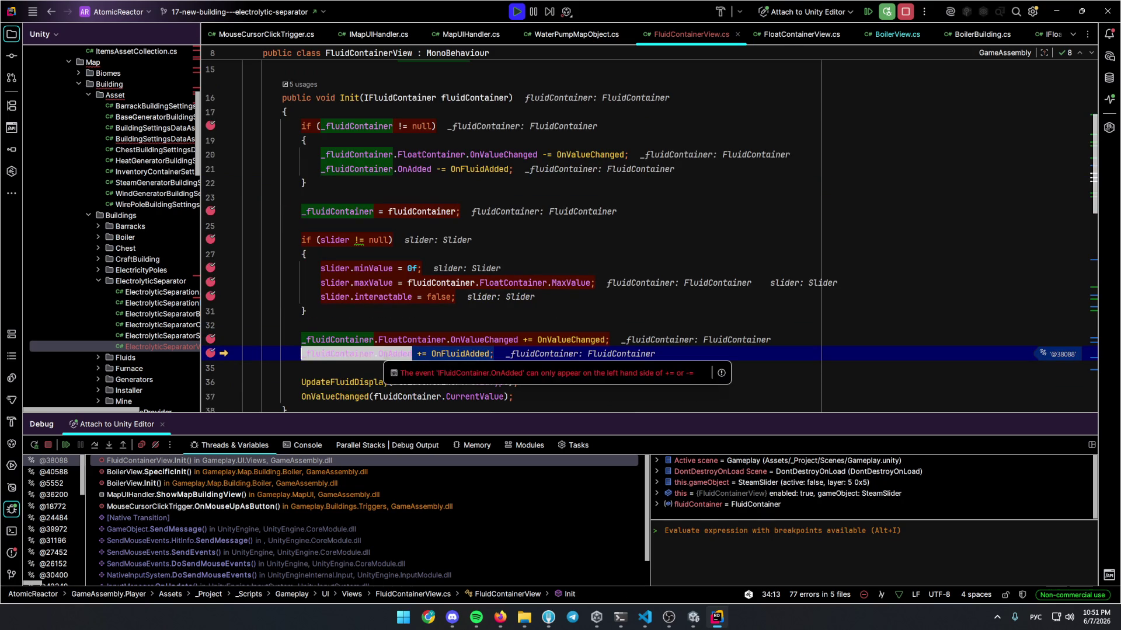
pyautogui.moveTo(471, 354)
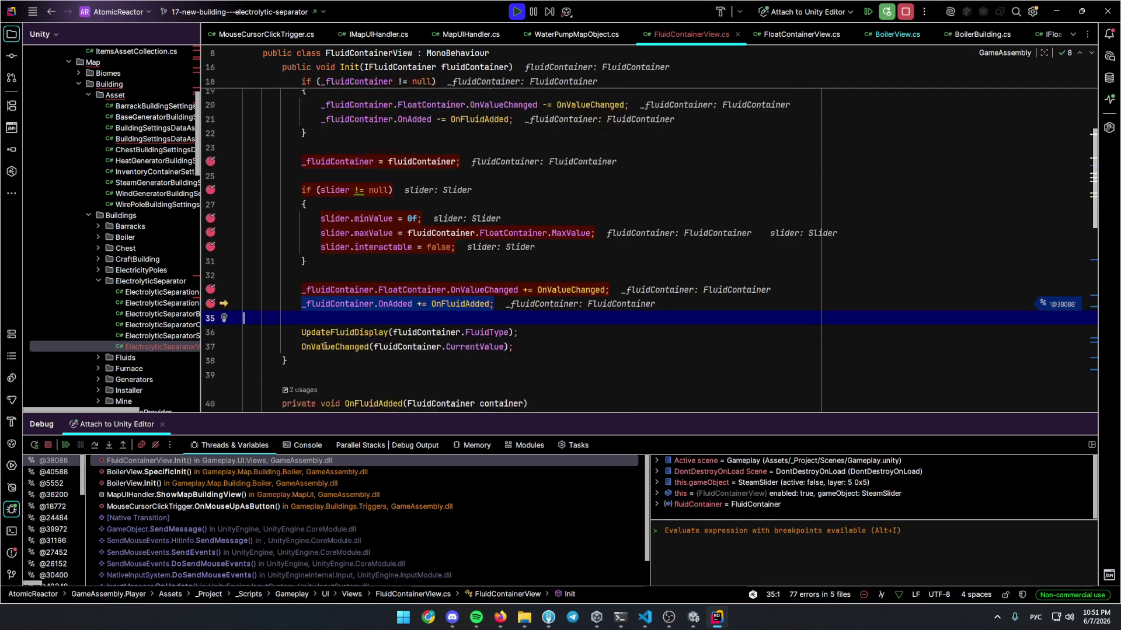
pyautogui.scroll(-2, 409, 292)
pyautogui.click(211, 311)
pyautogui.click(210, 314)
pyautogui.click(210, 311)
pyautogui.click(414, 338)
pyautogui.press('F10')
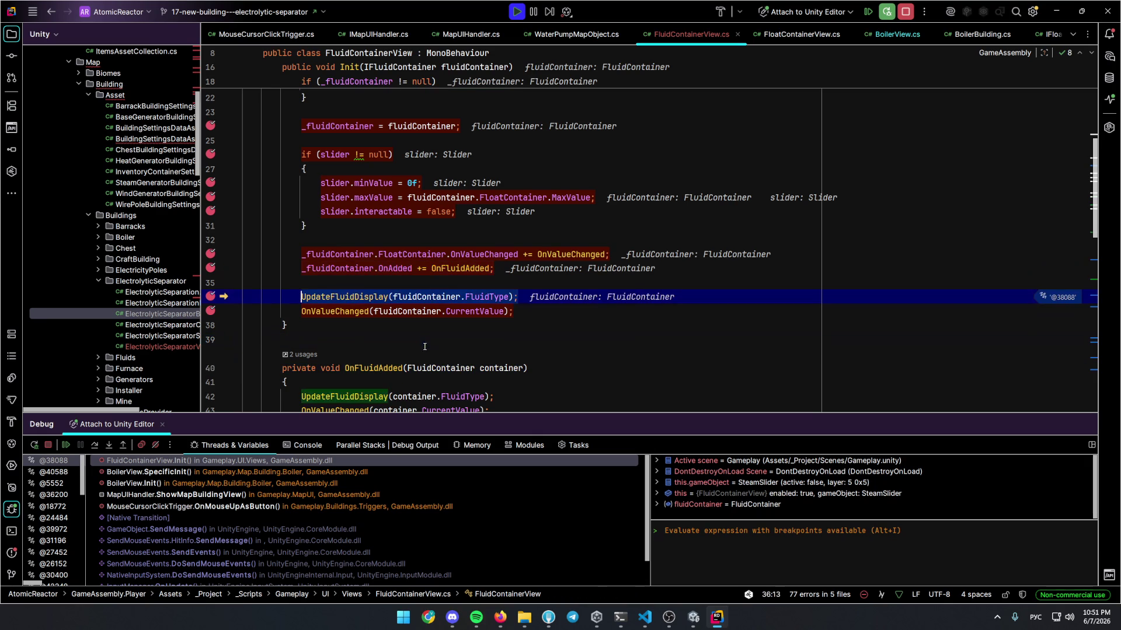
# Step into UpdateFluidDisplay and set a breakpoint on the fluid-name assignment at line 57
pyautogui.keyDown('ctrl'); pyautogui.click(375, 299); pyautogui.keyUp('ctrl')
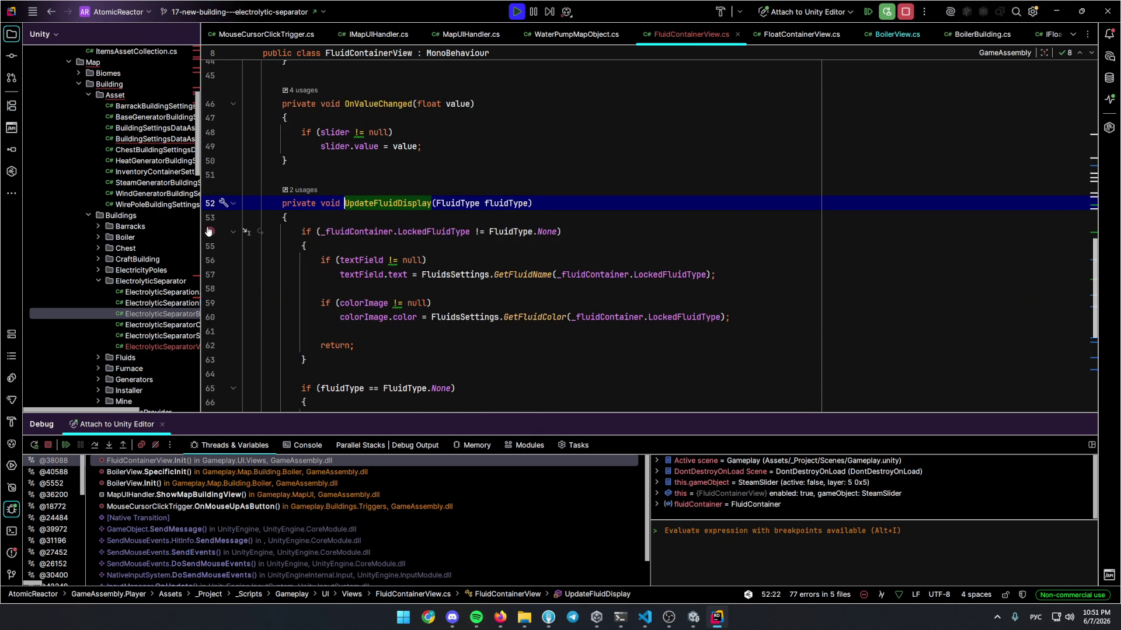
pyautogui.press('F7')
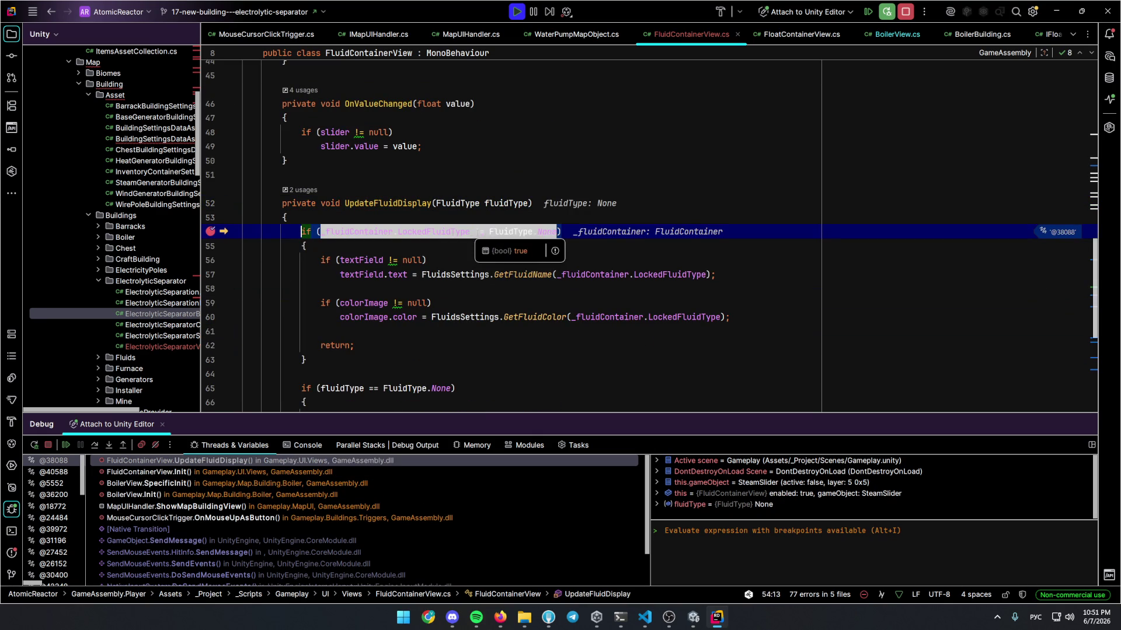
pyautogui.moveTo(356, 257)
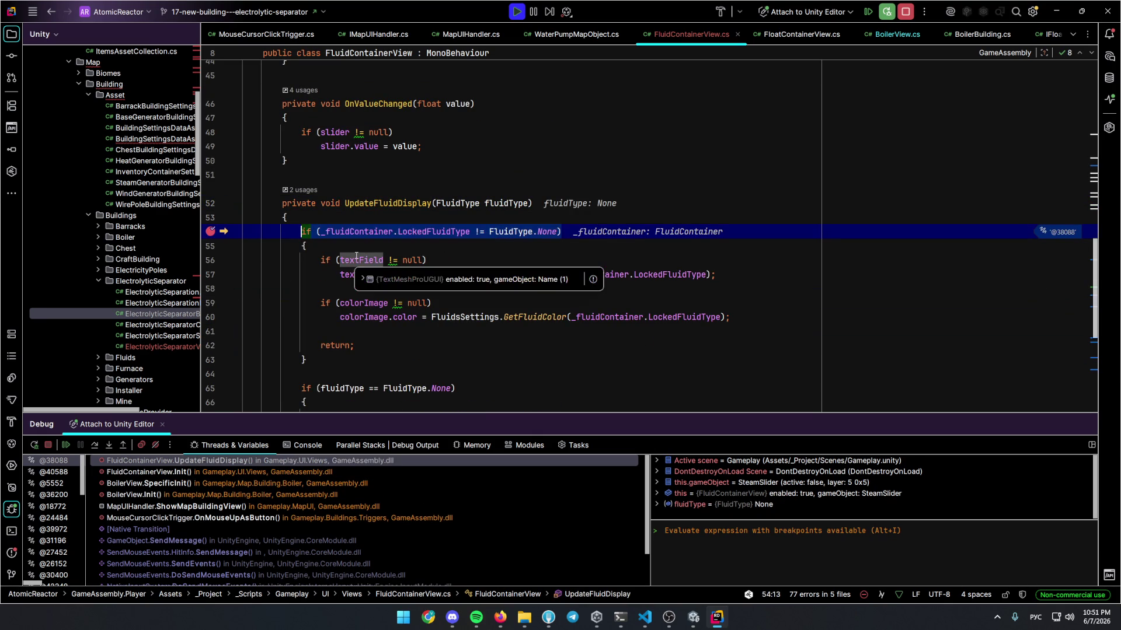
pyautogui.click(511, 247)
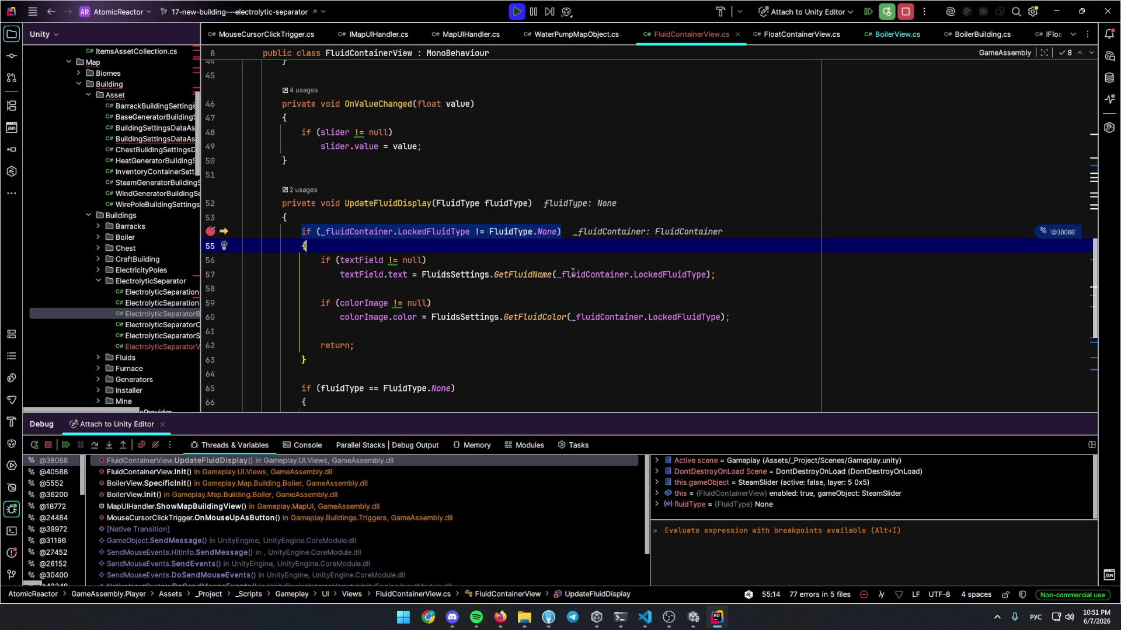
pyautogui.moveTo(532, 274)
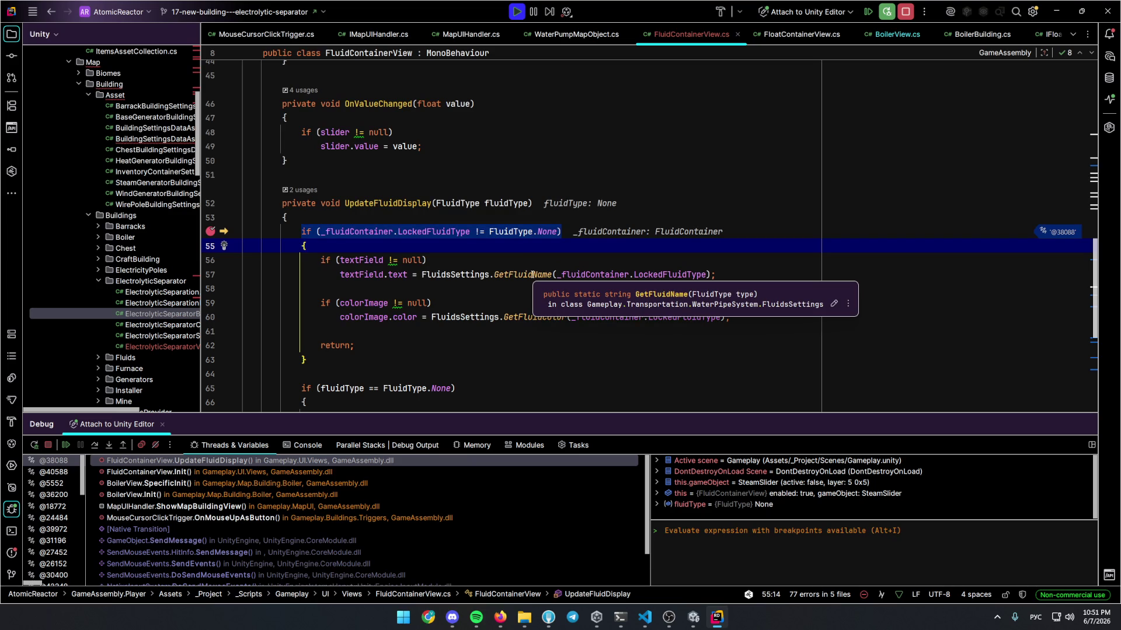
pyautogui.click(209, 274)
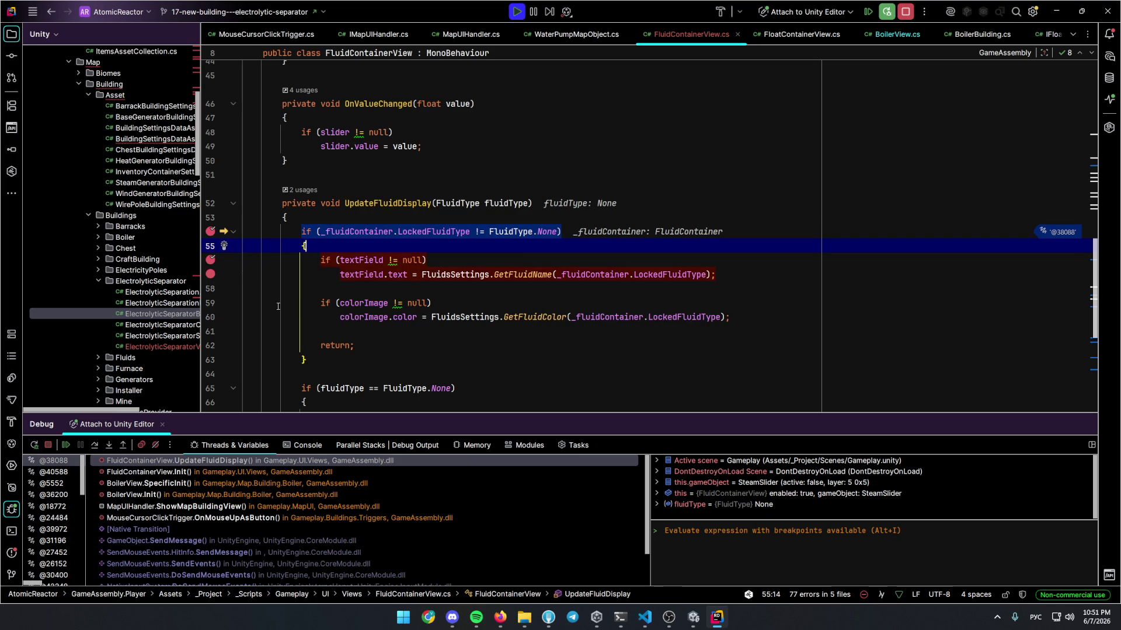
# Evaluate the GetFluidName call, which throws 'Sequence contains no matching element', then resume the game
pyautogui.press('F10')
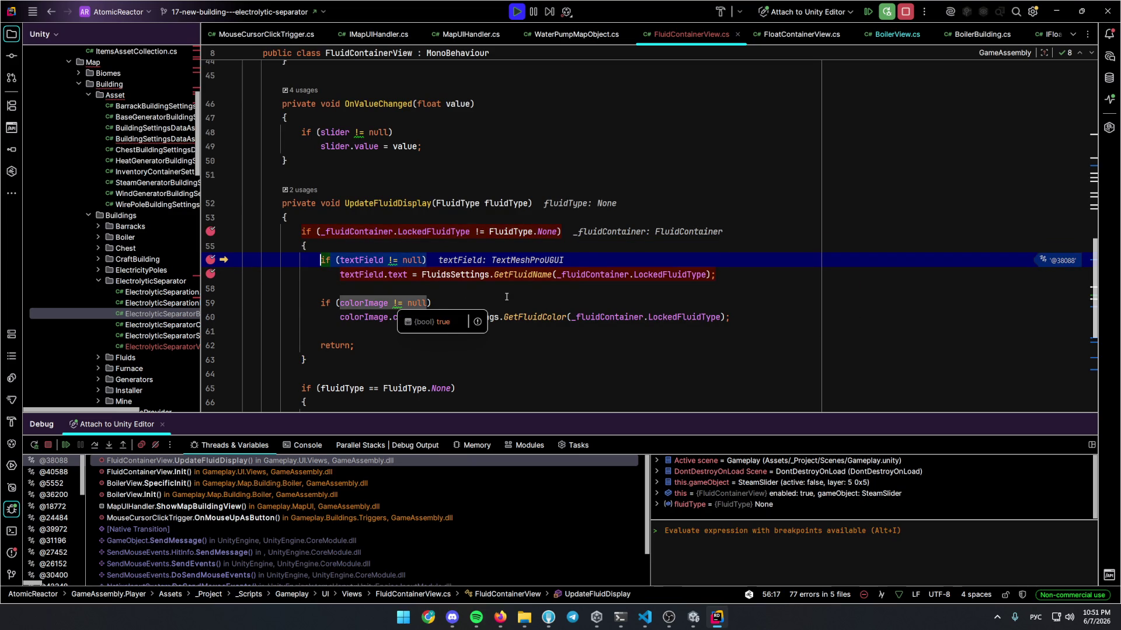
pyautogui.click(504, 297)
pyautogui.press('F10')
pyautogui.moveTo(421, 274); pyautogui.dragTo(711, 275)
pyautogui.hotkey('alt', 'F8')
pyautogui.press('Return')
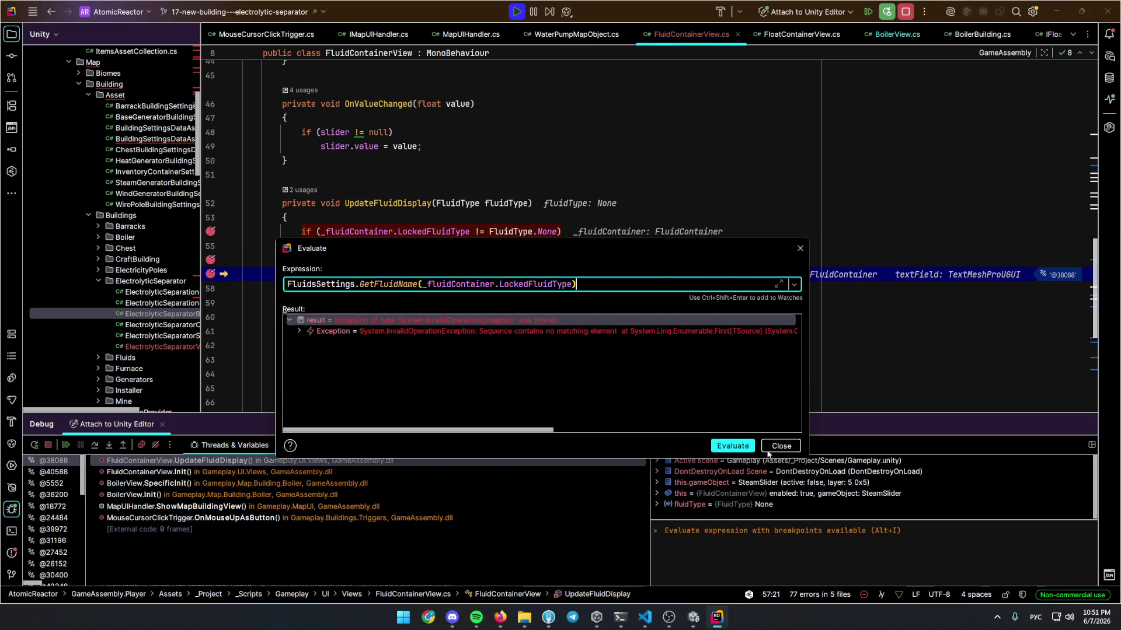
pyautogui.press('Escape')
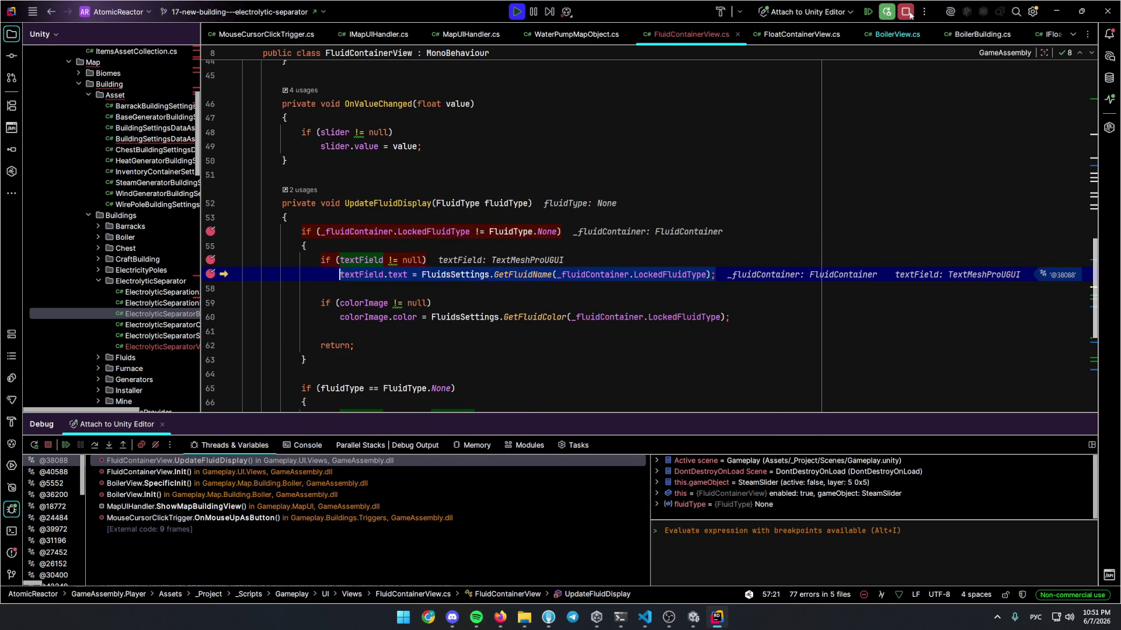
pyautogui.press('F9')
pyautogui.hotkey('alt', 'Tab')
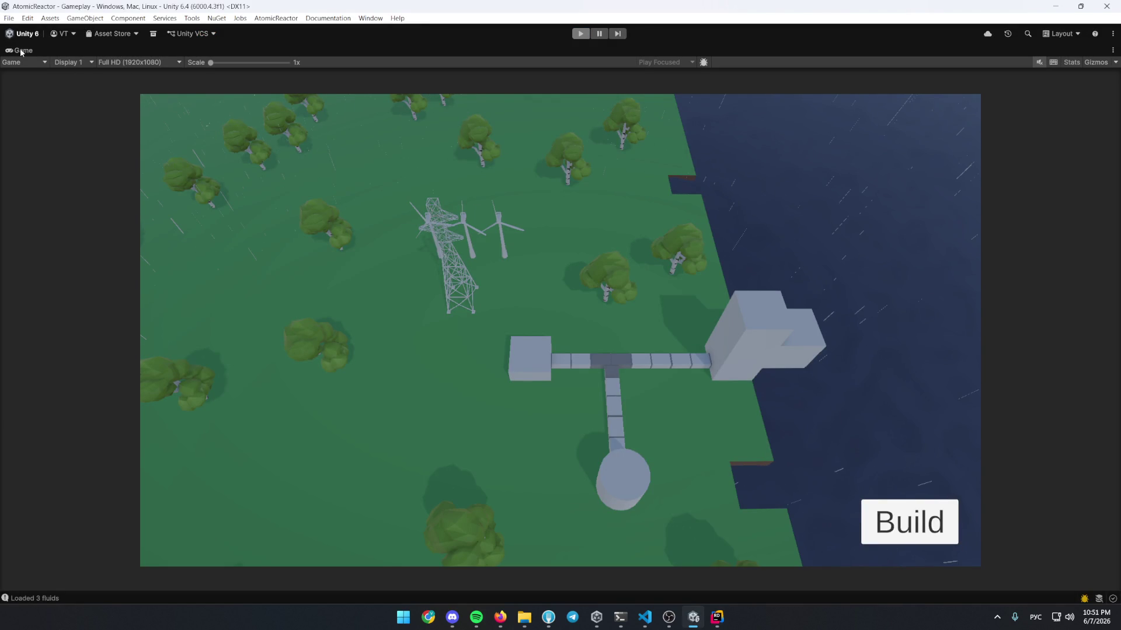
# Exit Play mode and locate the Hydrogen fluid asset in the Fluids Resources folder
pyautogui.hotkey('ctrl', 'p')
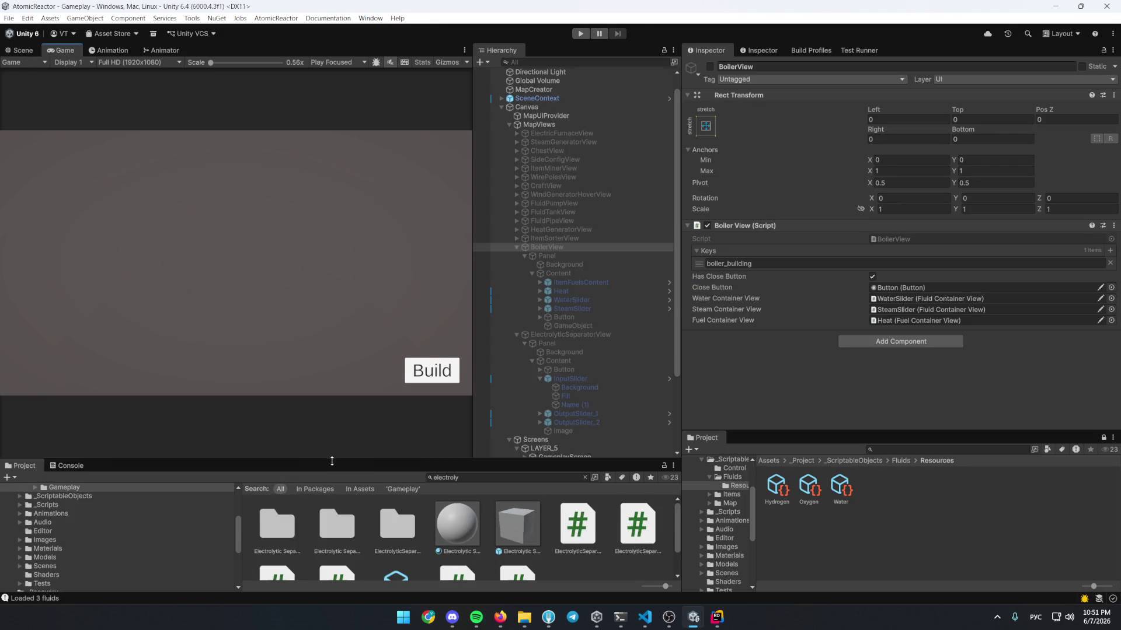
pyautogui.moveTo(332, 463); pyautogui.dragTo(332, 373)
pyautogui.click(505, 387)
pyautogui.hotkey('ctrl', 'a')
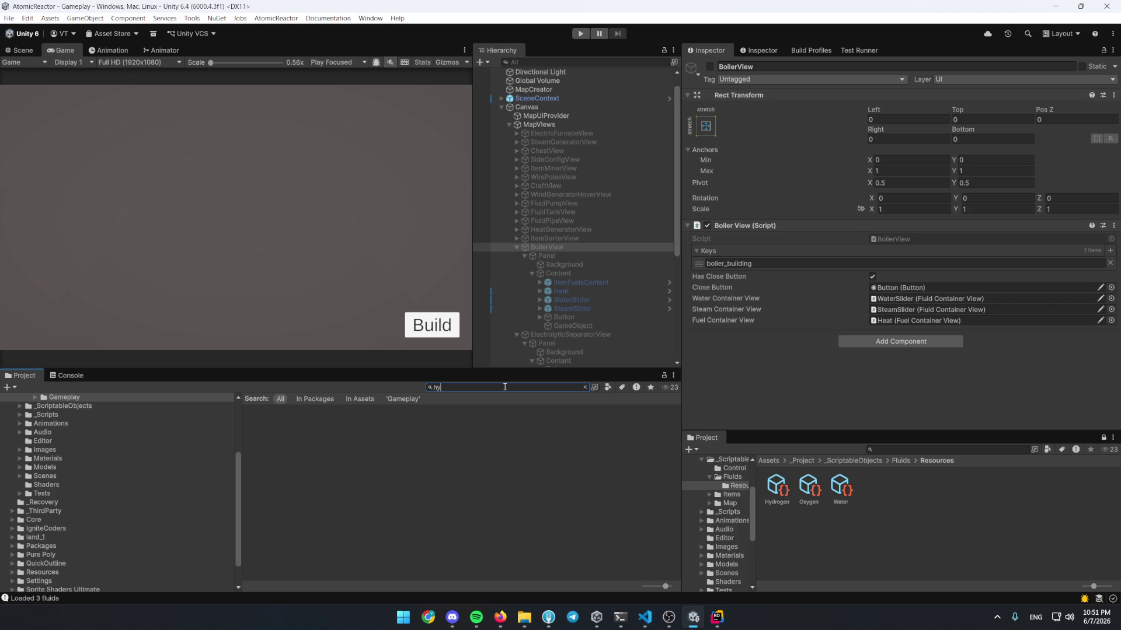
pyautogui.click(273, 435)
pyautogui.press('Escape')
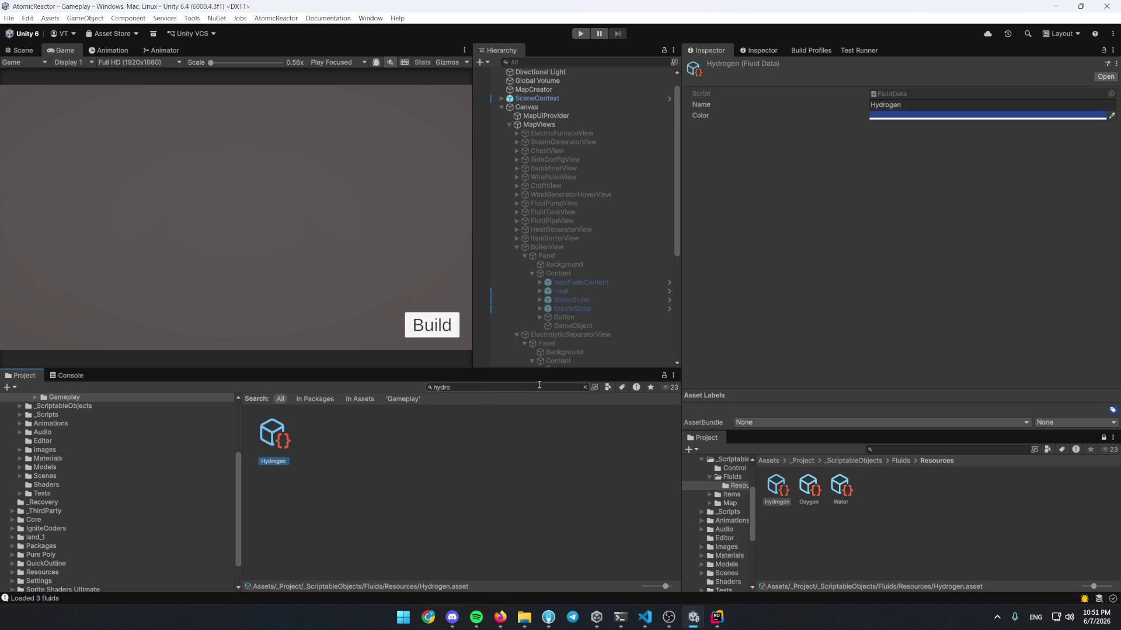
# Duplicate the Hydrogen asset and name the copy Steam
pyautogui.hotkey('ctrl', 'd')
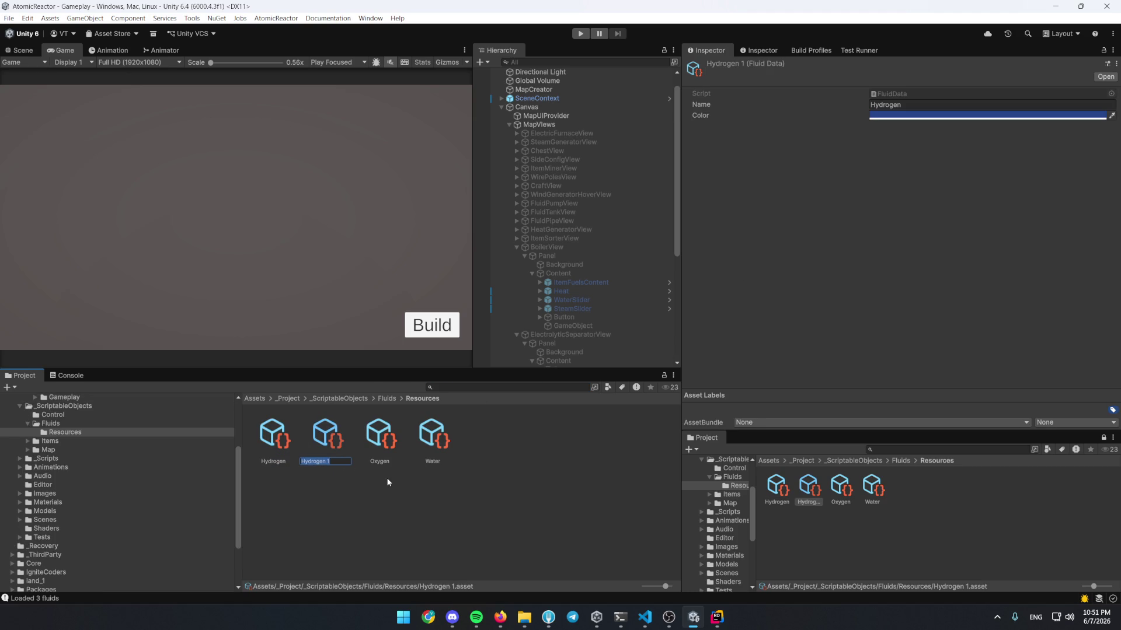
pyautogui.write('Steam')
pyautogui.click(933, 104)
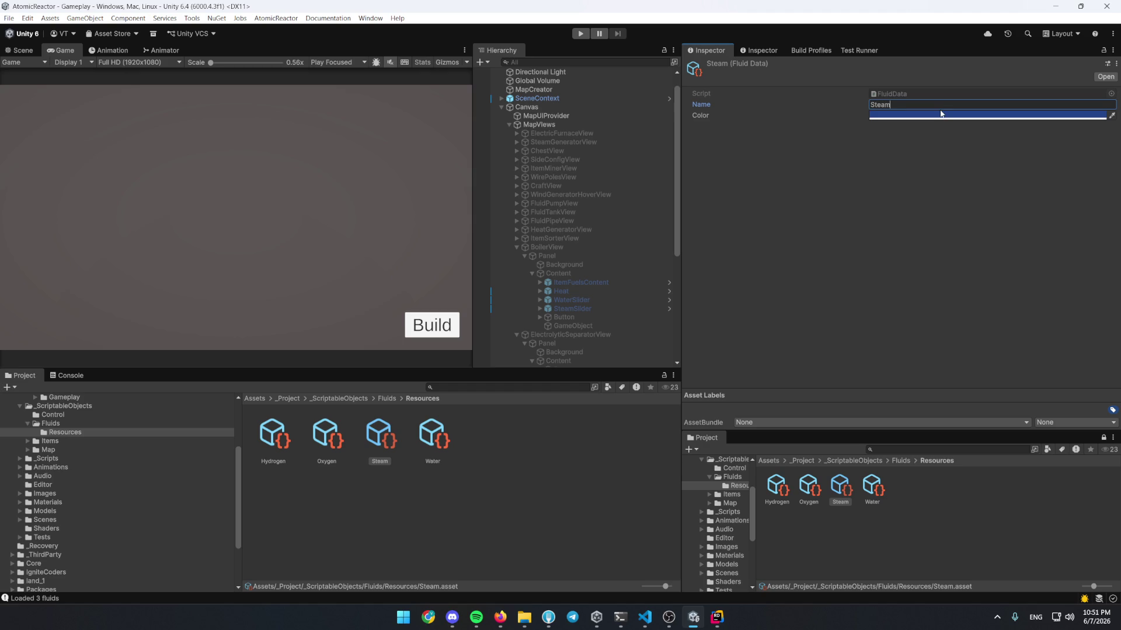
pyautogui.hotkey('alt', 'Tab')
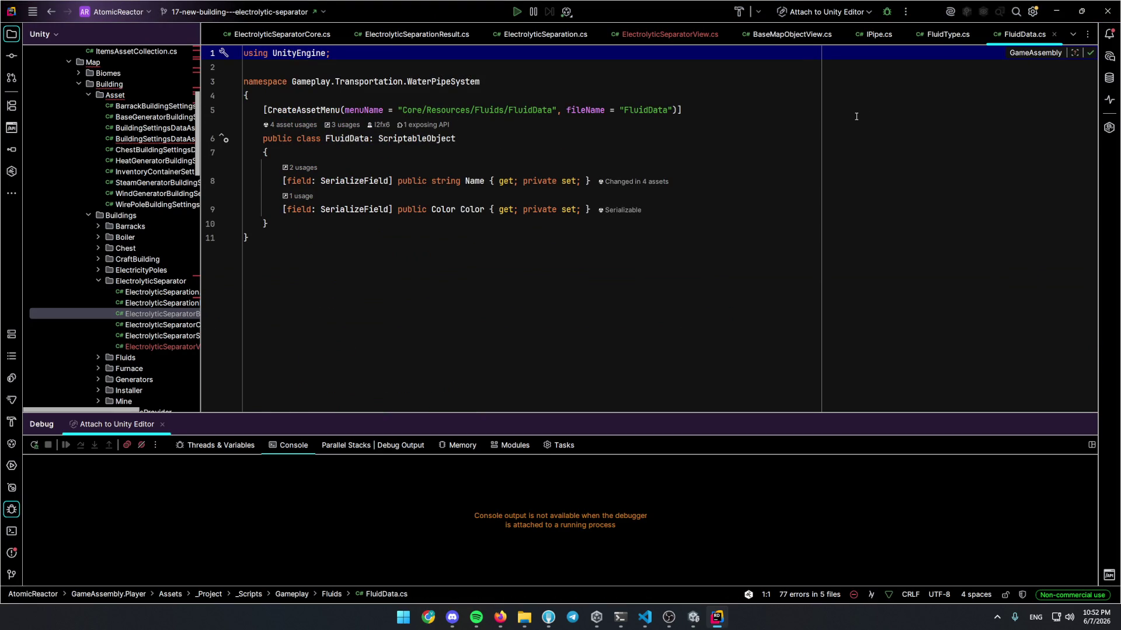
# Add a public serialized FluidType field named FluidType to the FluidData class
pyautogui.click(624, 158)
pyautogui.press('Return')
pyautogui.write('[')
pyautogui.write('field:Seria')
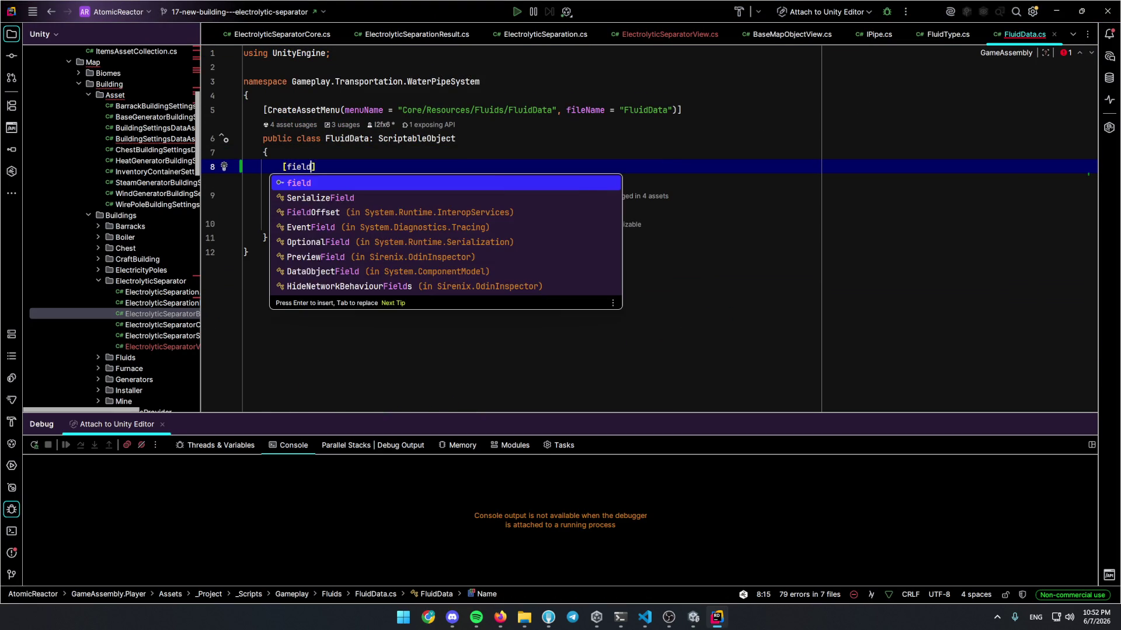
pyautogui.press('Return')
pyautogui.write('Sprite _sprite;')
pyautogui.press('Tab')
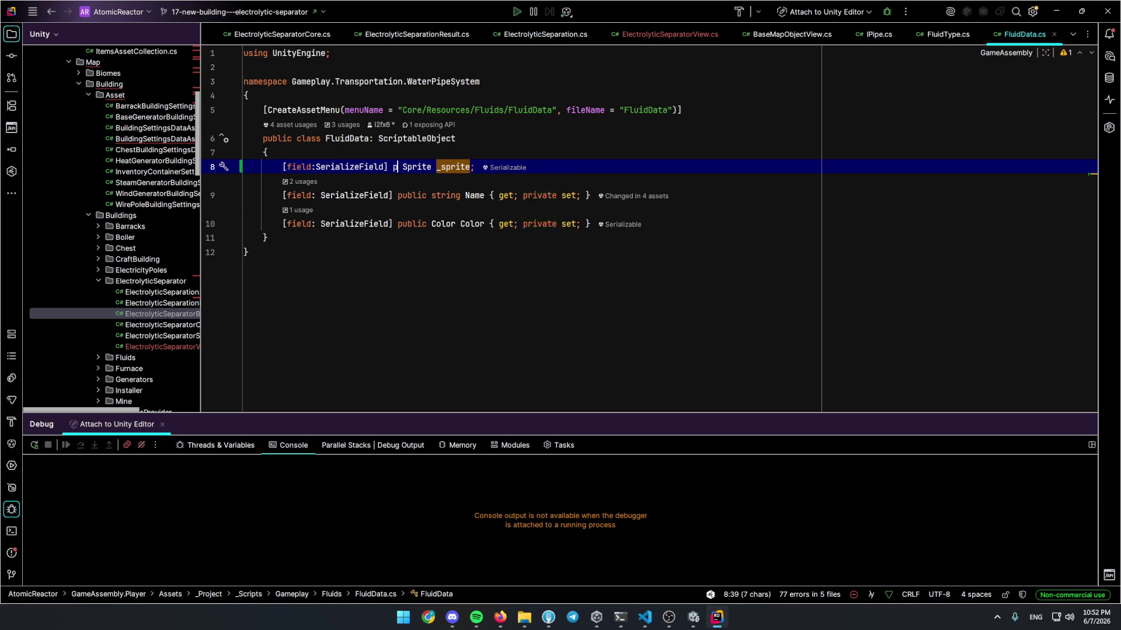
pyautogui.write('public')
pyautogui.press('Tab')
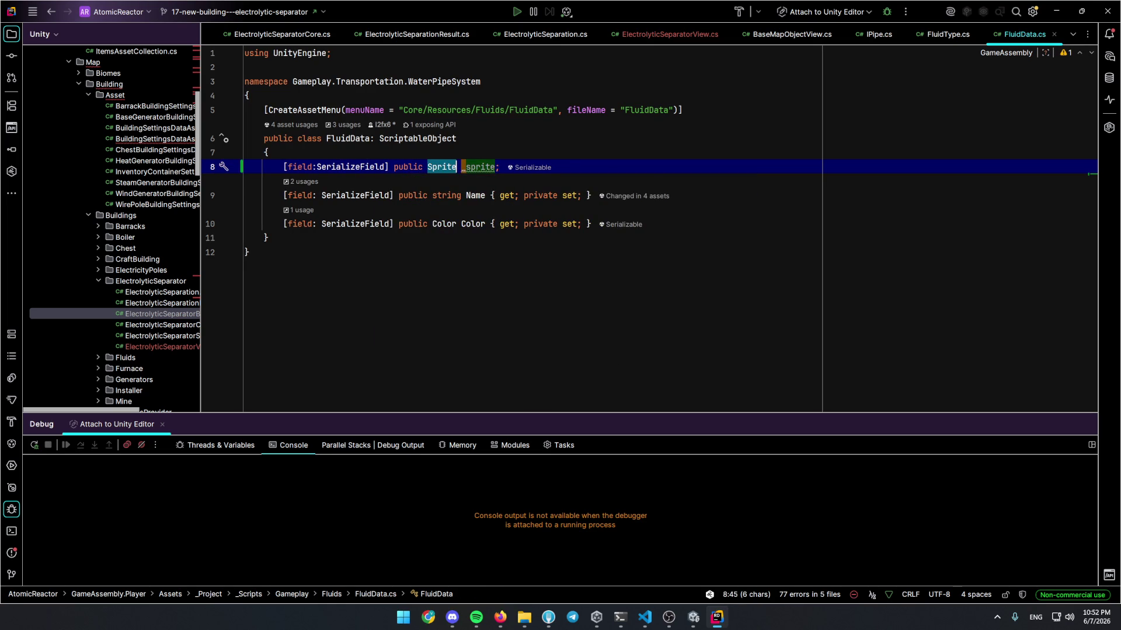
pyautogui.write('Fluid')
pyautogui.write('Type')
pyautogui.press('Return')
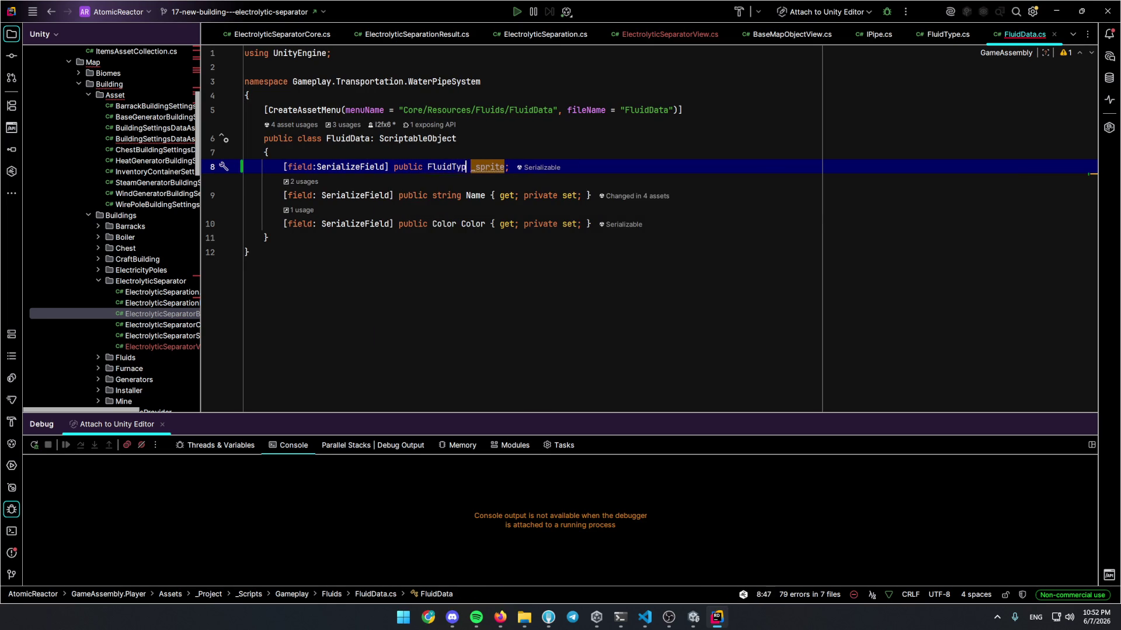
pyautogui.write('Fl')
pyautogui.press('Down')
pyautogui.press('Return')
pyautogui.click(487, 261)
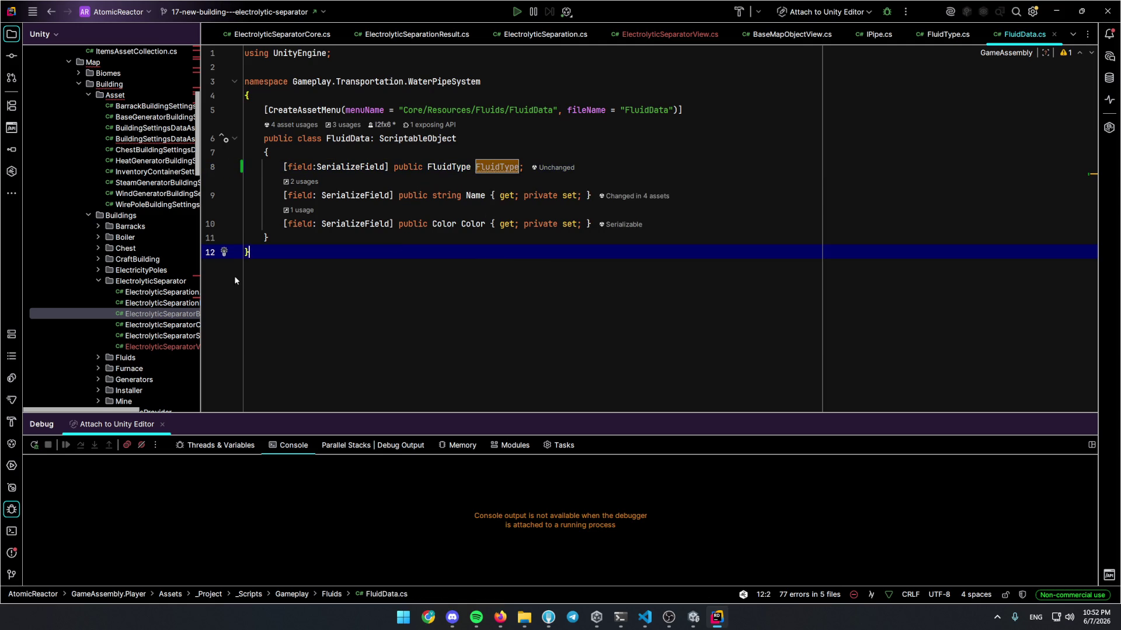
# In FluidsSettings.cs, make the GetFluid lookup compare f.FluidType == type, dropping .ToString()
pyautogui.click(132, 34)
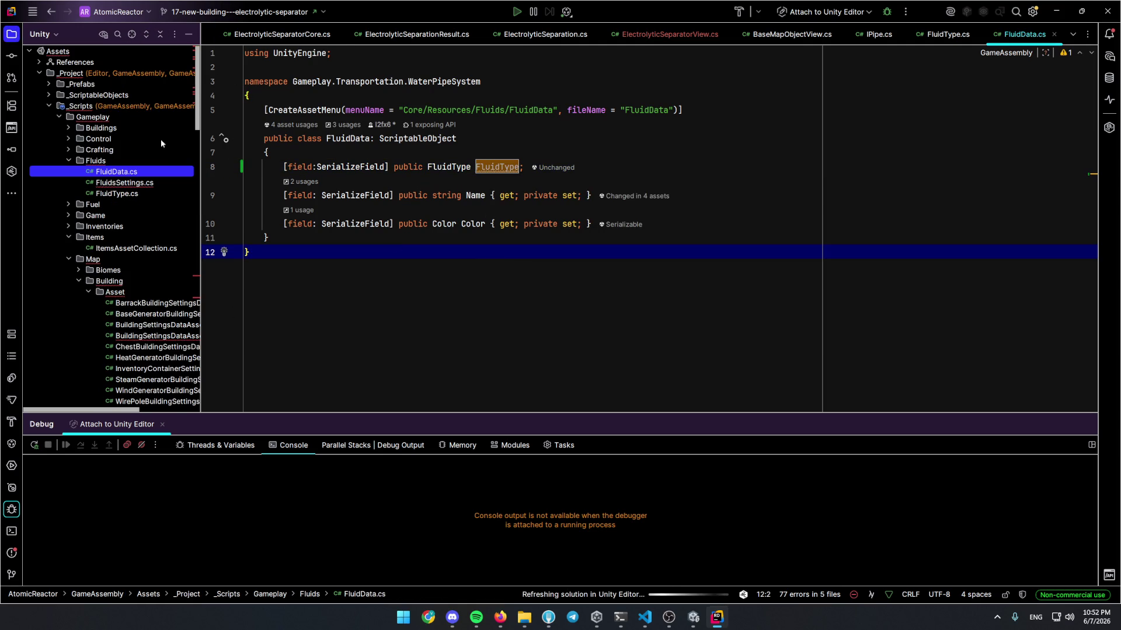
pyautogui.doubleClick(146, 183)
pyautogui.scroll(-3, 388, 291)
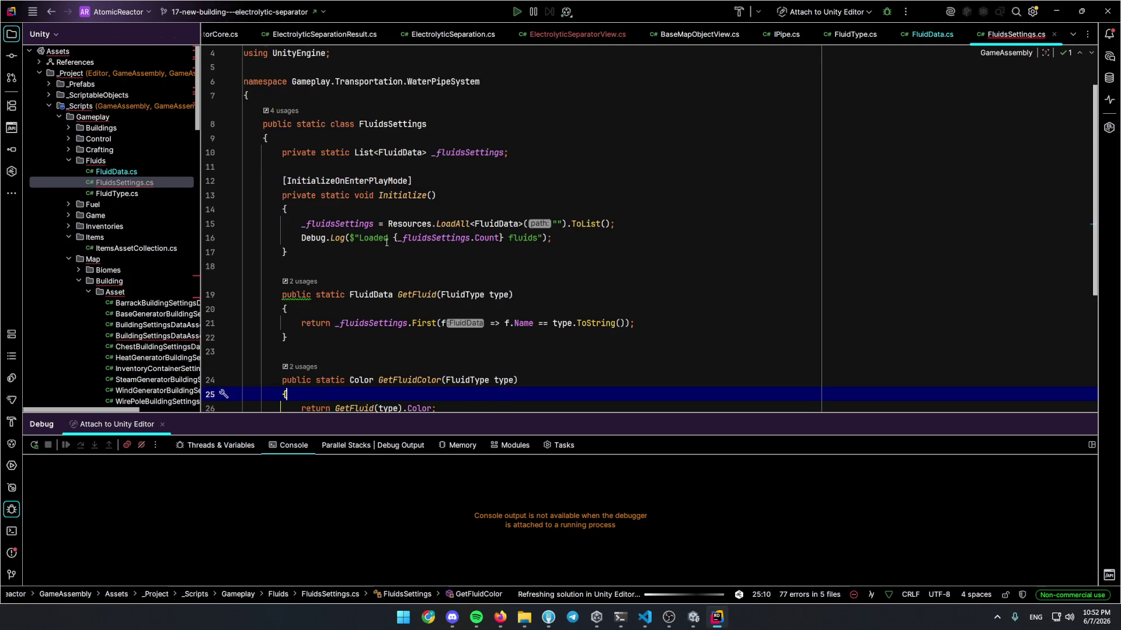
pyautogui.click(11, 510)
pyautogui.doubleClick(524, 294)
pyautogui.doubleClick(462, 266)
pyautogui.hotkey('ctrl', 'c')
pyautogui.doubleClick(523, 295)
pyautogui.hotkey('ctrl', 'v')
pyautogui.click(605, 265)
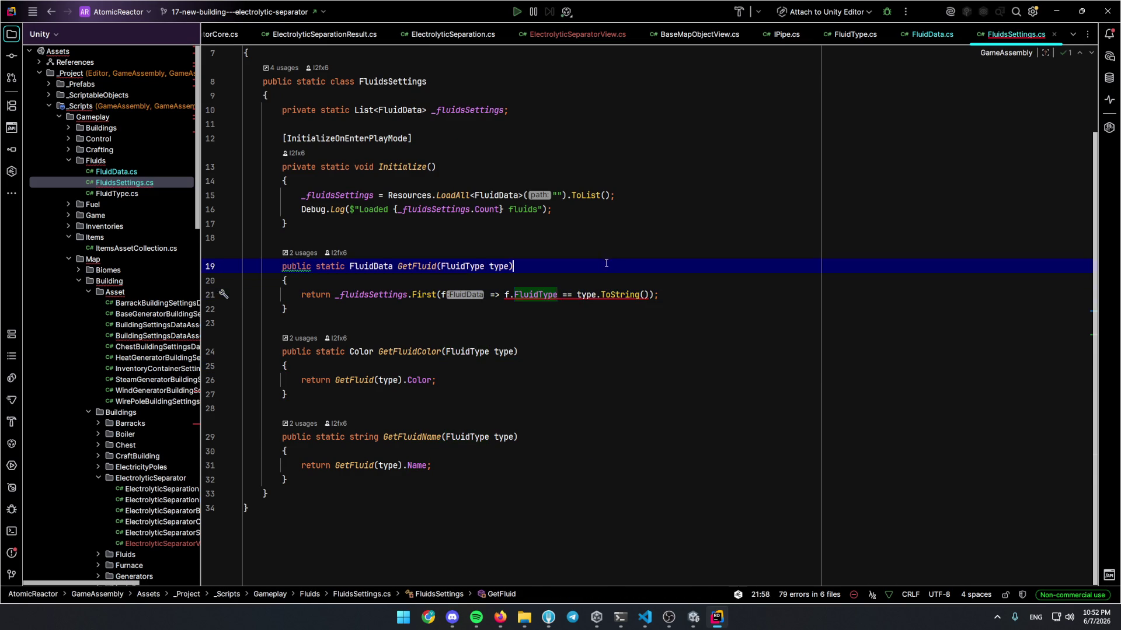
pyautogui.moveTo(597, 295); pyautogui.dragTo(649, 295)
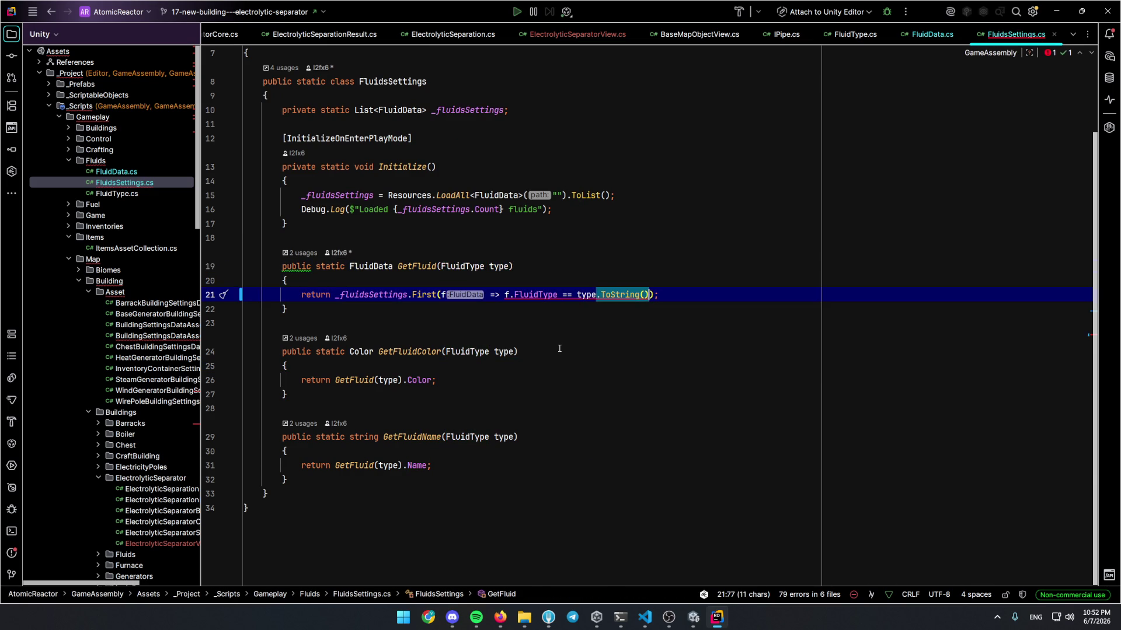
pyautogui.press('BackSpace')
pyautogui.click(593, 272)
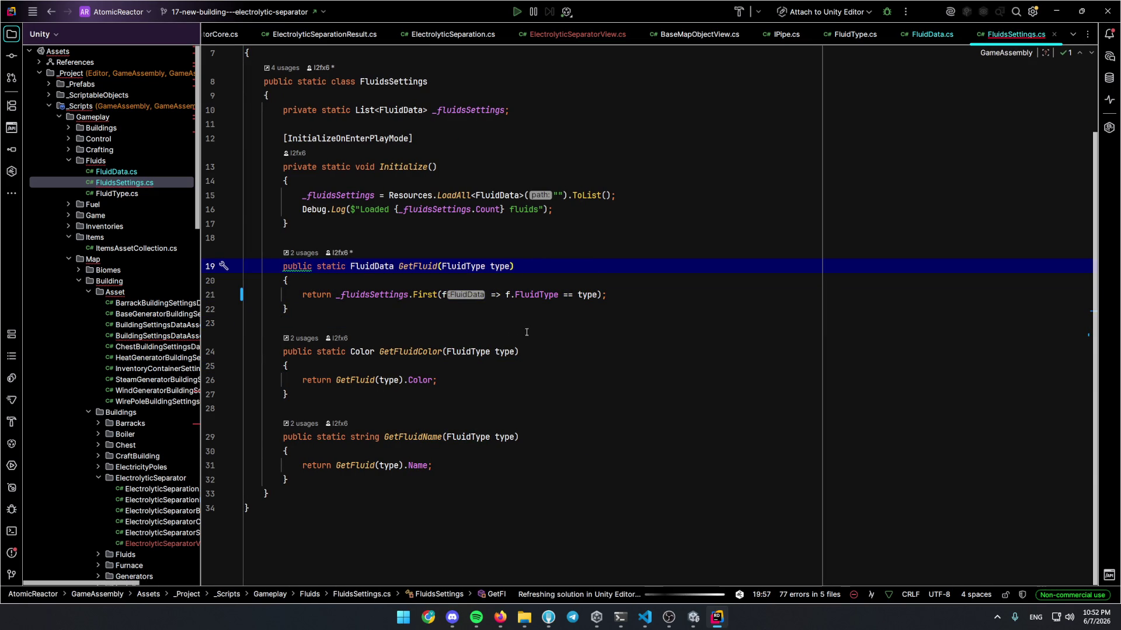
pyautogui.click(556, 349)
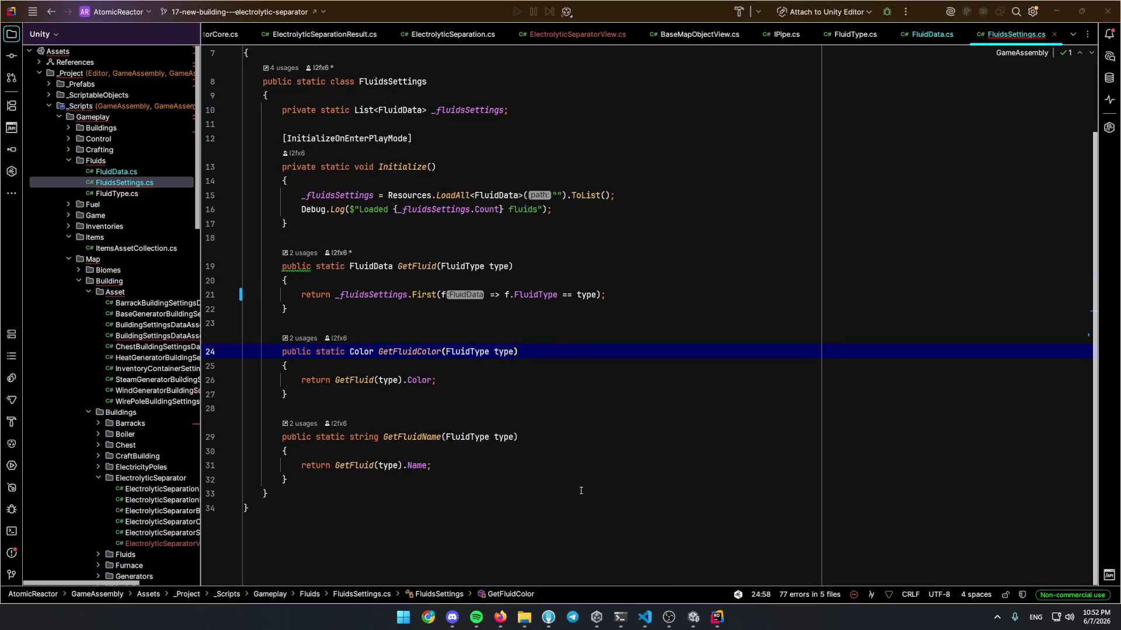
pyautogui.hotkey('alt', 'Tab')
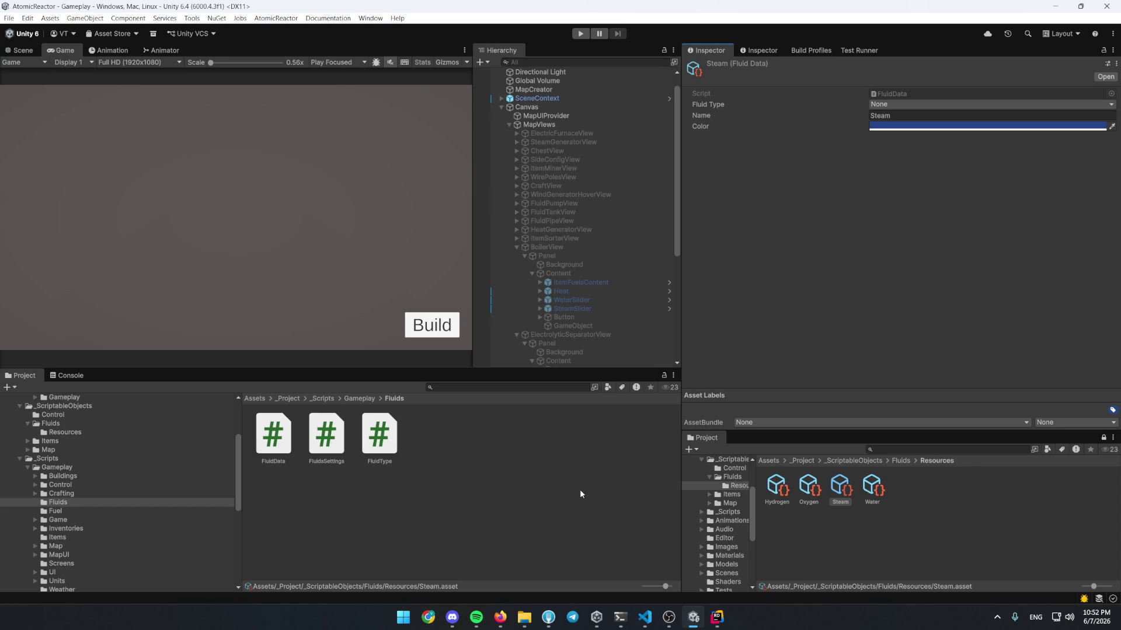
# Set the Fluid Type of Hydrogen, Oxygen, Steam and Water assets to their matching types
pyautogui.click(772, 480)
pyautogui.click(879, 106)
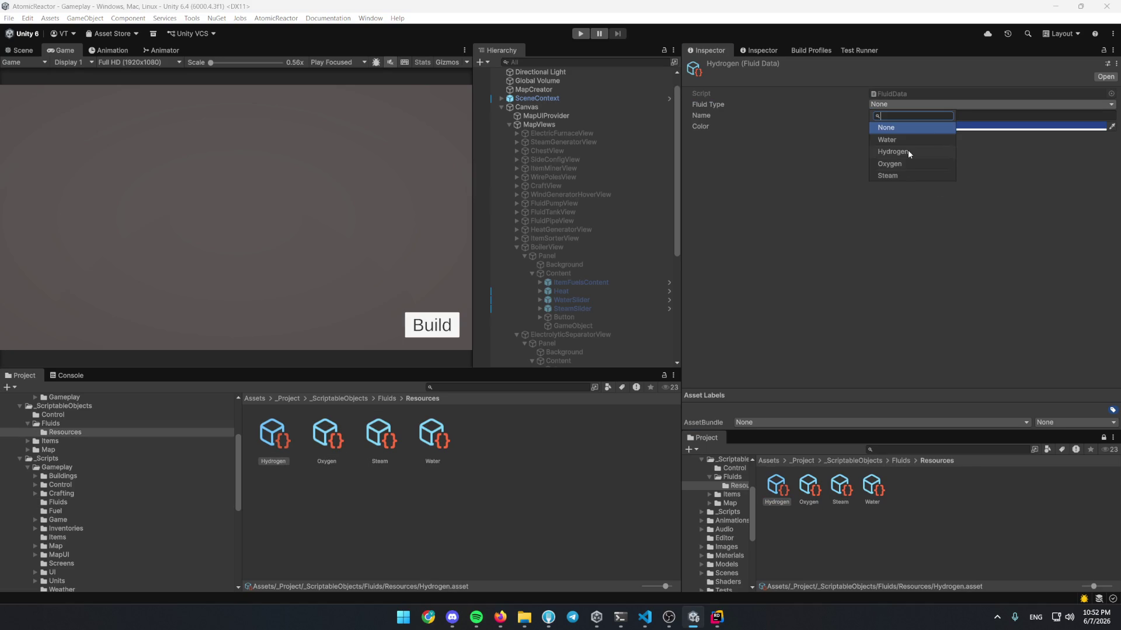
pyautogui.click(892, 151)
pyautogui.click(808, 487)
pyautogui.click(913, 104)
pyautogui.click(905, 164)
pyautogui.click(840, 486)
pyautogui.click(913, 104)
pyautogui.click(911, 175)
pyautogui.click(881, 486)
pyautogui.click(892, 93)
pyautogui.click(914, 104)
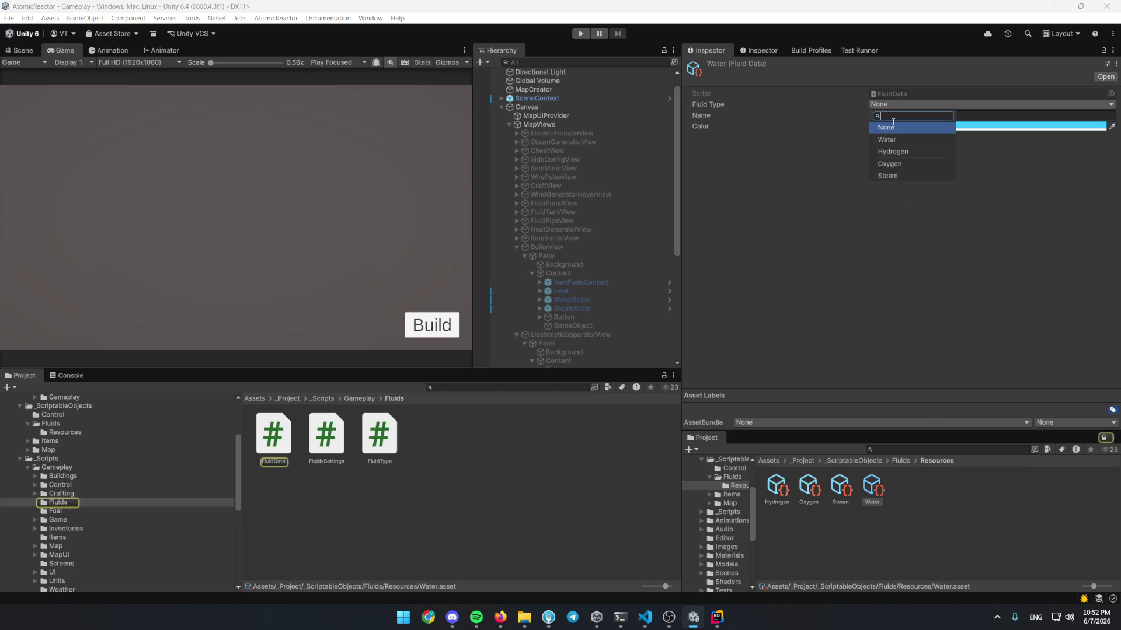
# Maximize the Game view and start Play mode
pyautogui.click(615, 176)
pyautogui.doubleClick(62, 50)
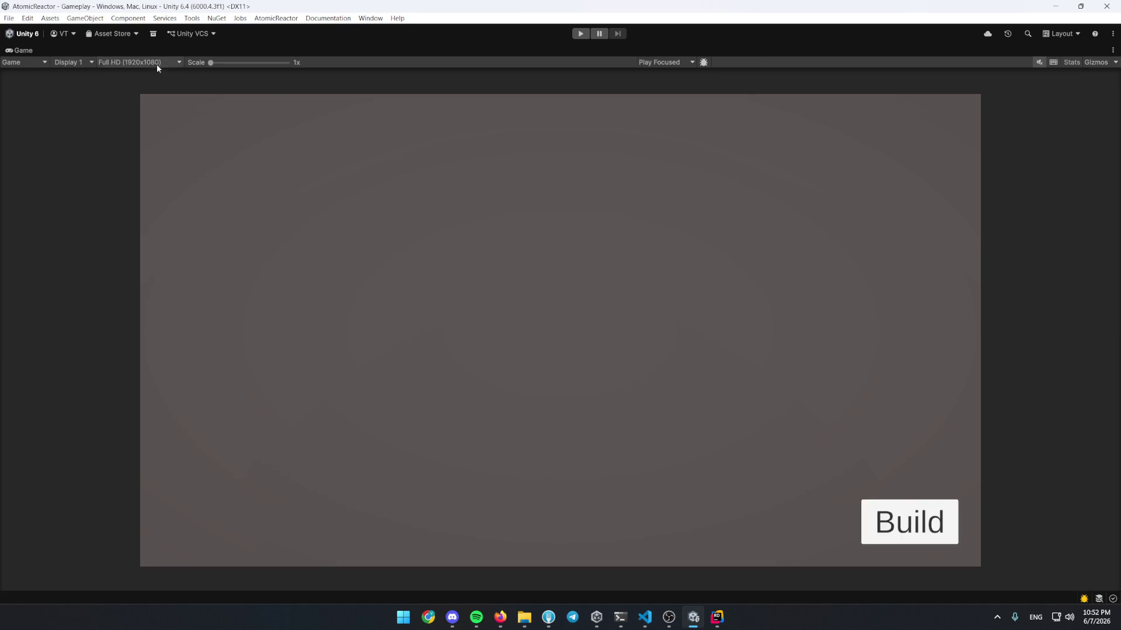
pyautogui.click(578, 35)
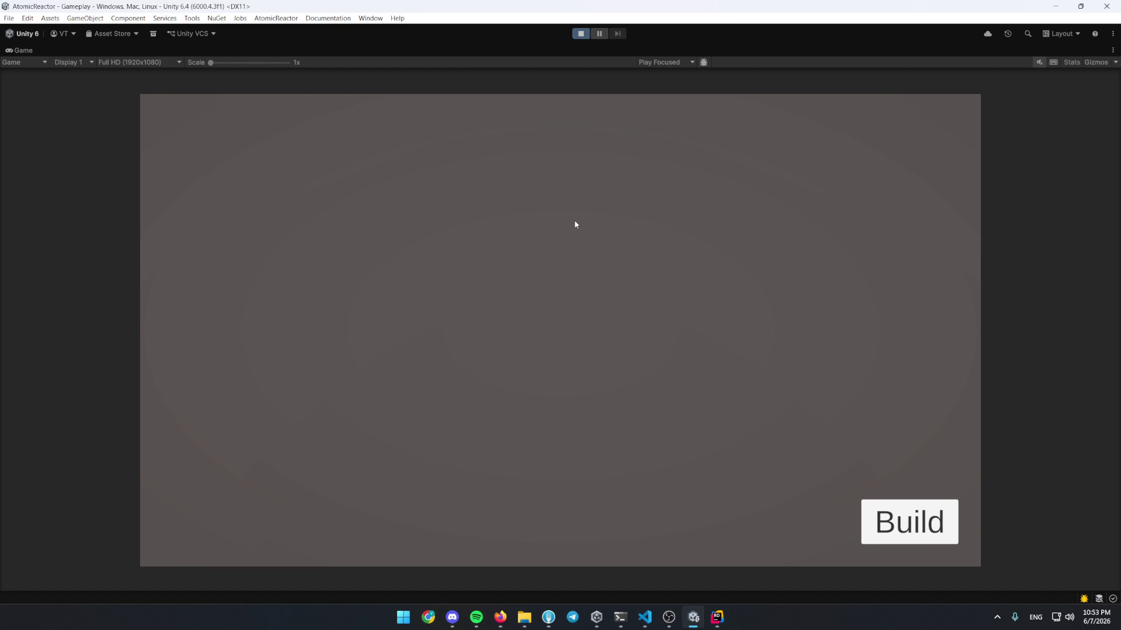
# Build a Water Pump beside the water
pyautogui.scroll(-5, 460, 301)
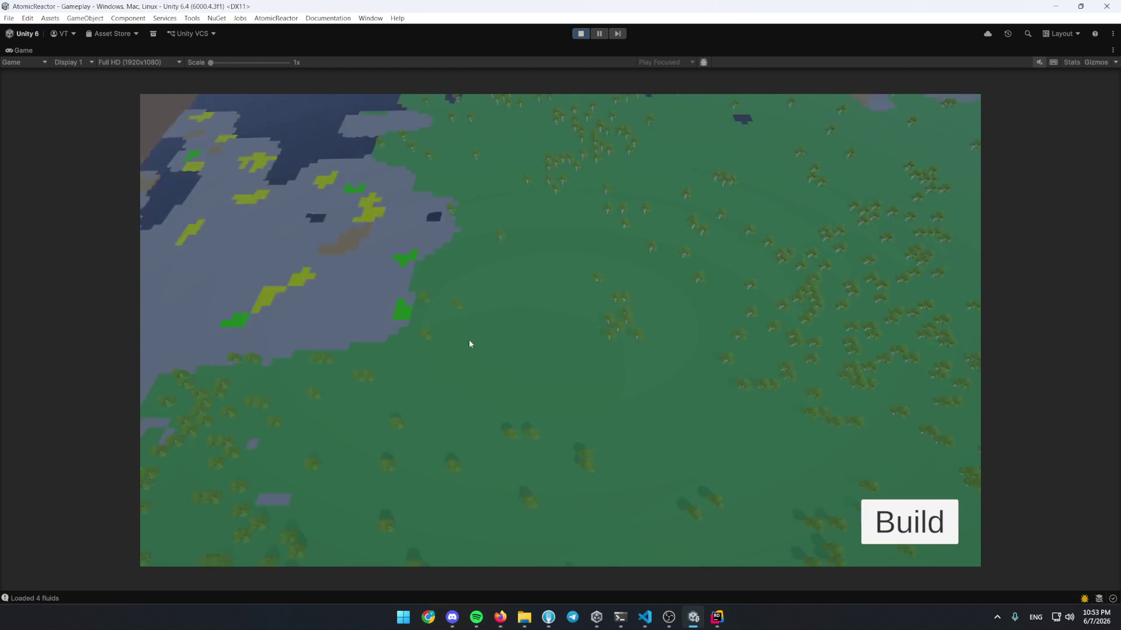
pyautogui.scroll(5, 460, 321)
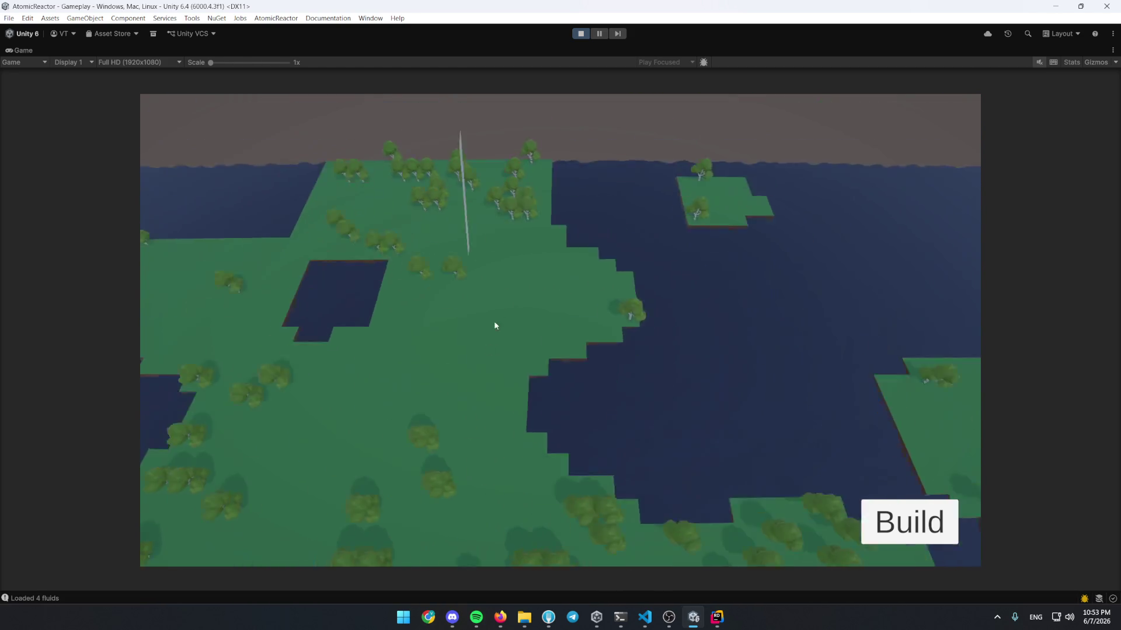
pyautogui.scroll(-3, 488, 348)
pyautogui.scroll(5, 589, 356)
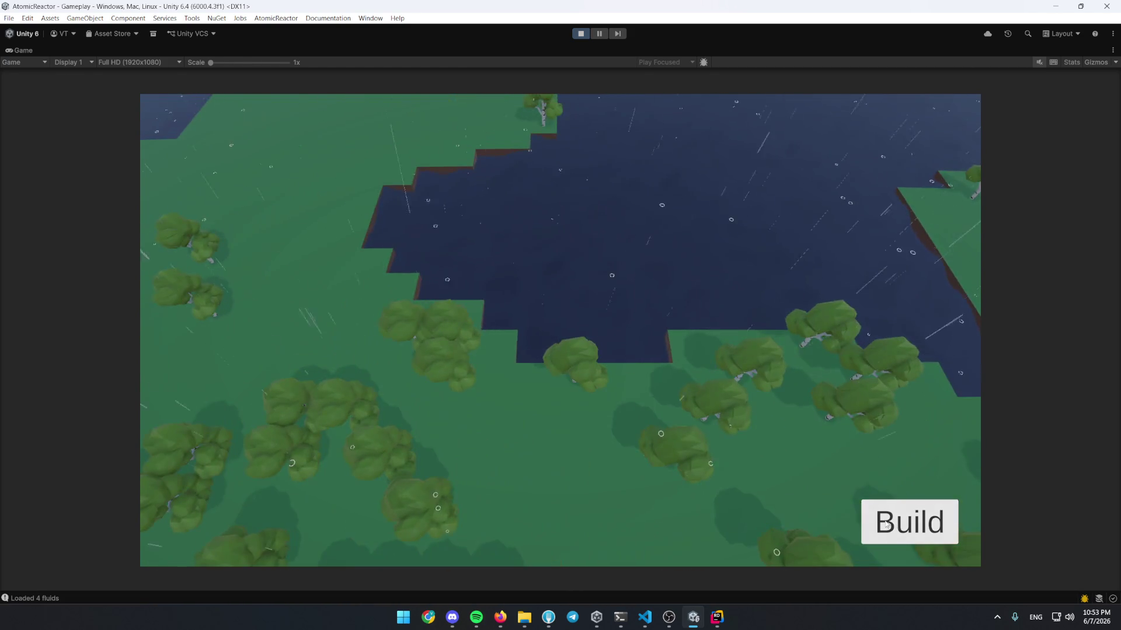
pyautogui.click(886, 524)
pyautogui.click(218, 444)
pyautogui.scroll(-3, 513, 430)
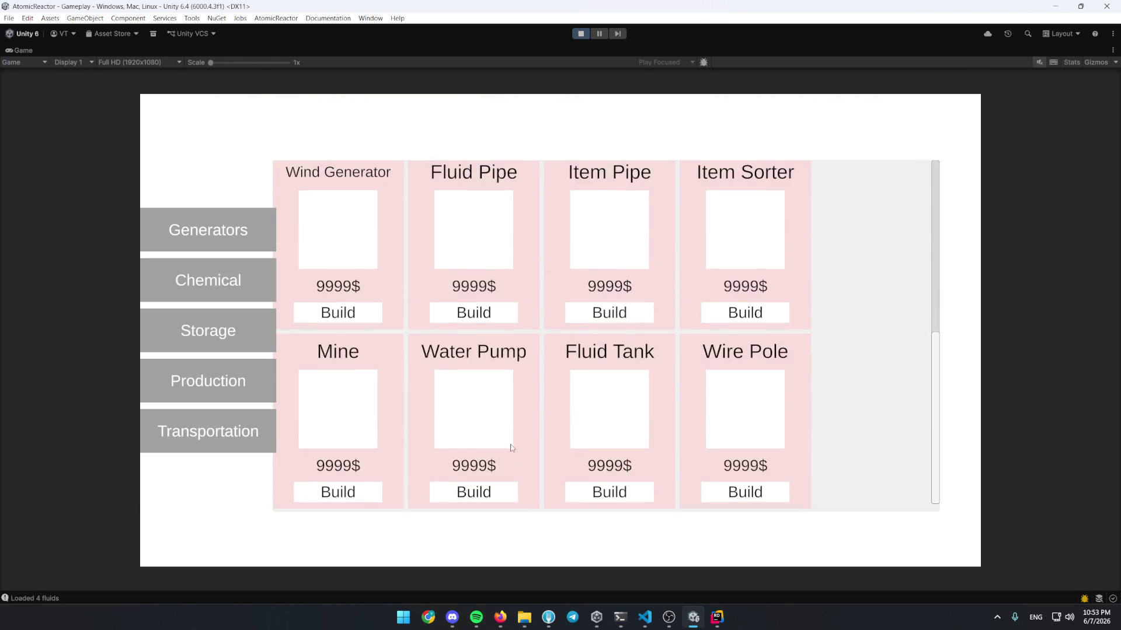
pyautogui.click(473, 492)
pyautogui.click(621, 385)
# Place a Boiler on the grass and inspect its panel
pyautogui.click(868, 532)
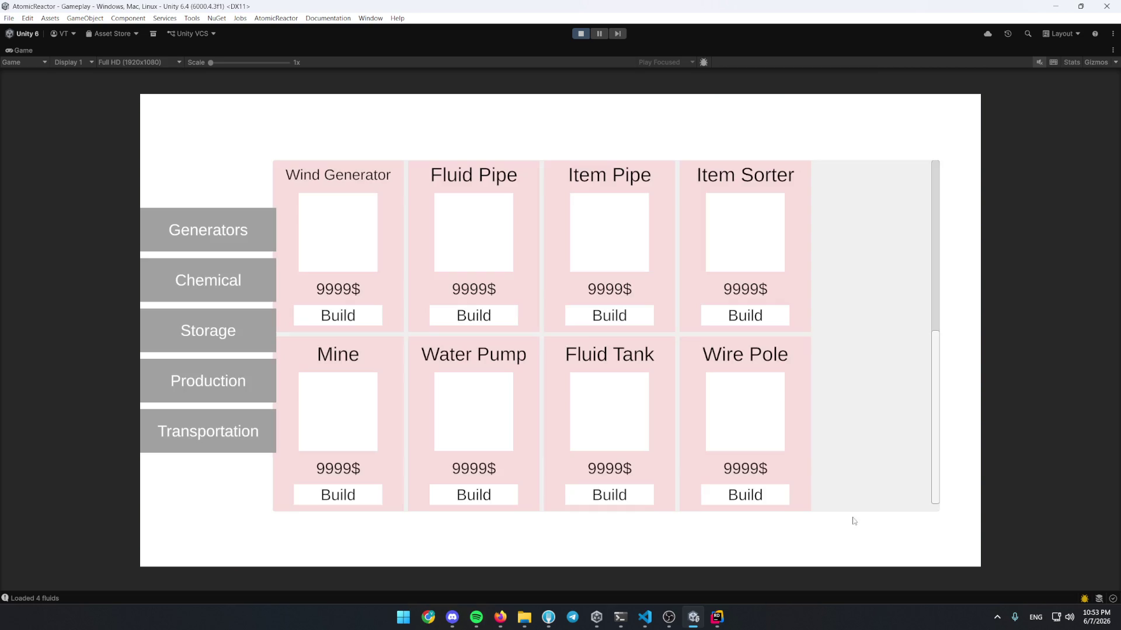
pyautogui.click(206, 250)
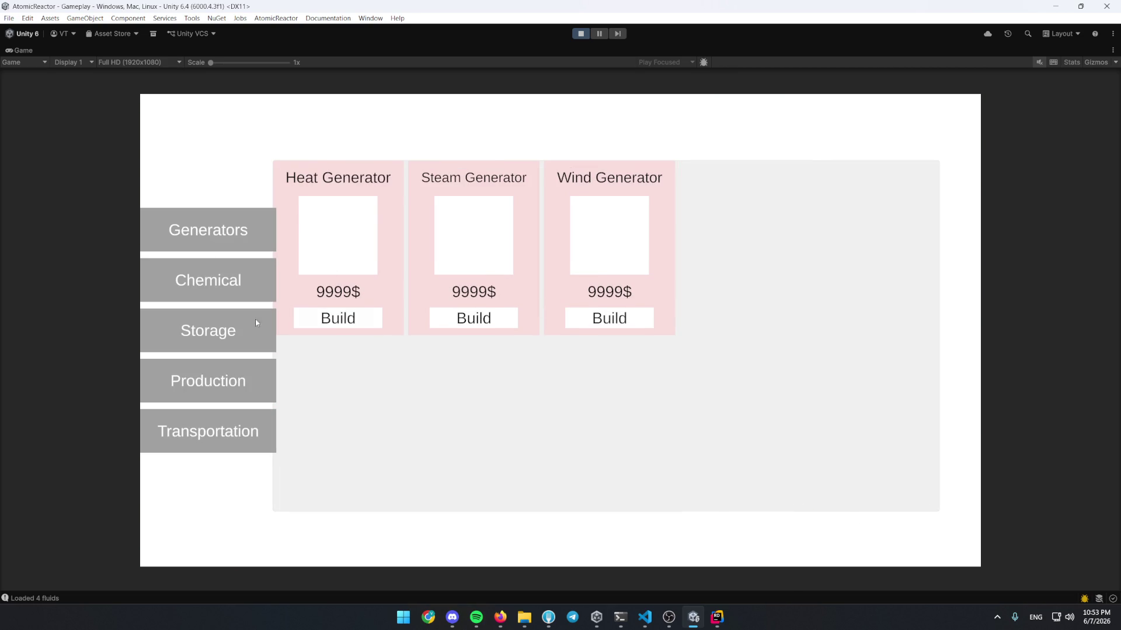
pyautogui.click(229, 281)
pyautogui.click(591, 315)
pyautogui.click(537, 388)
pyautogui.click(555, 377)
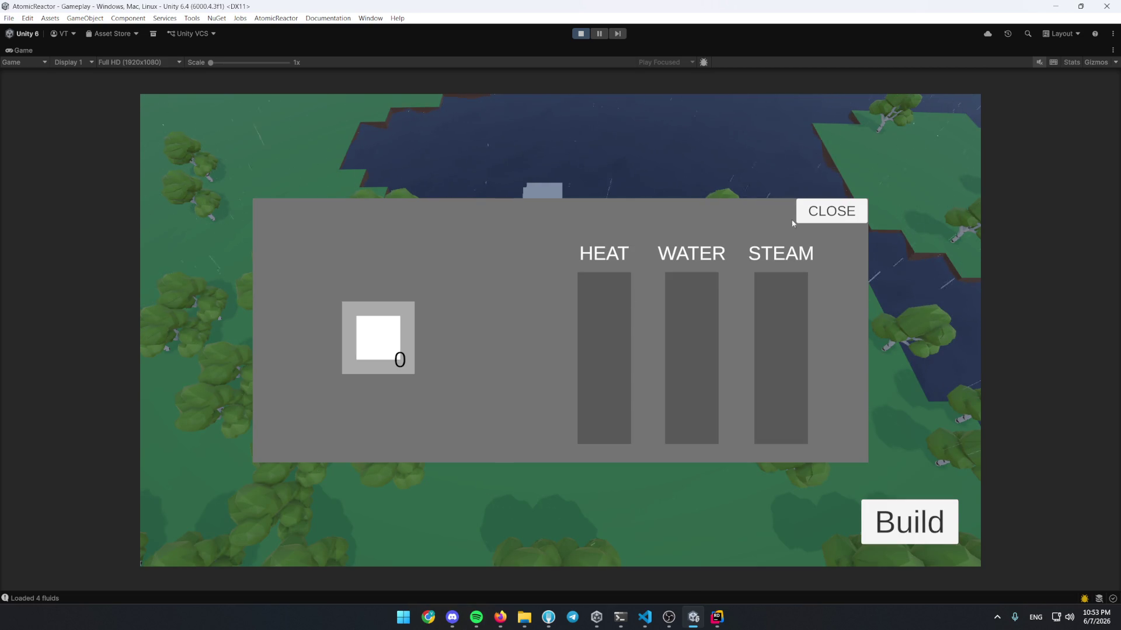
pyautogui.click(831, 212)
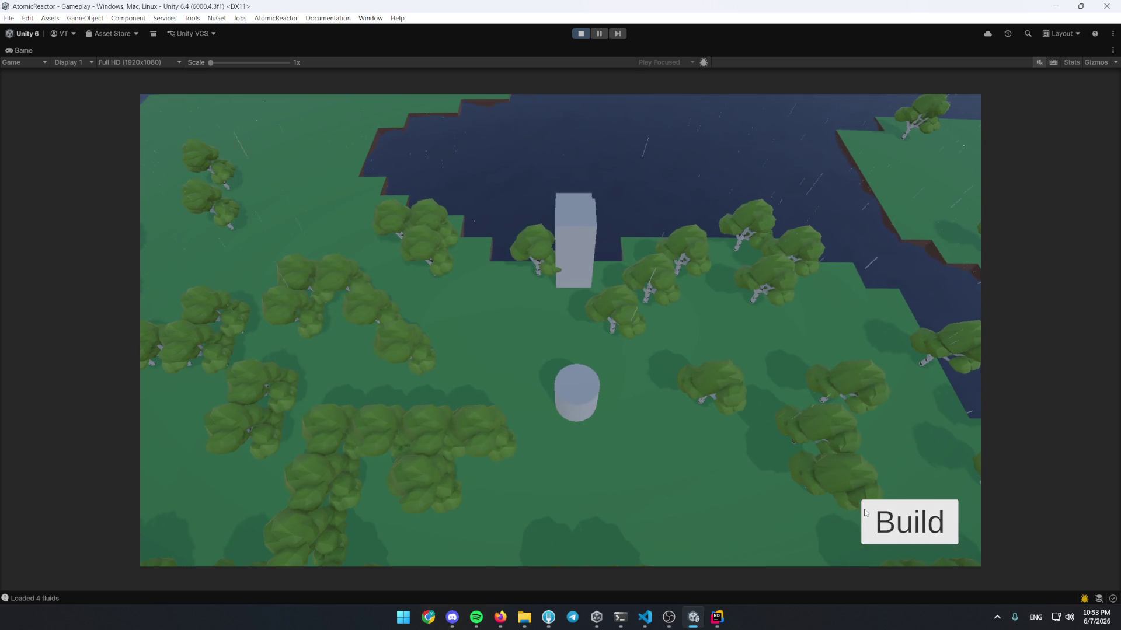
# Place an Electrolytic Separator near the tower and check both the boiler and separator panels
pyautogui.click(909, 521)
pyautogui.click(239, 234)
pyautogui.click(222, 315)
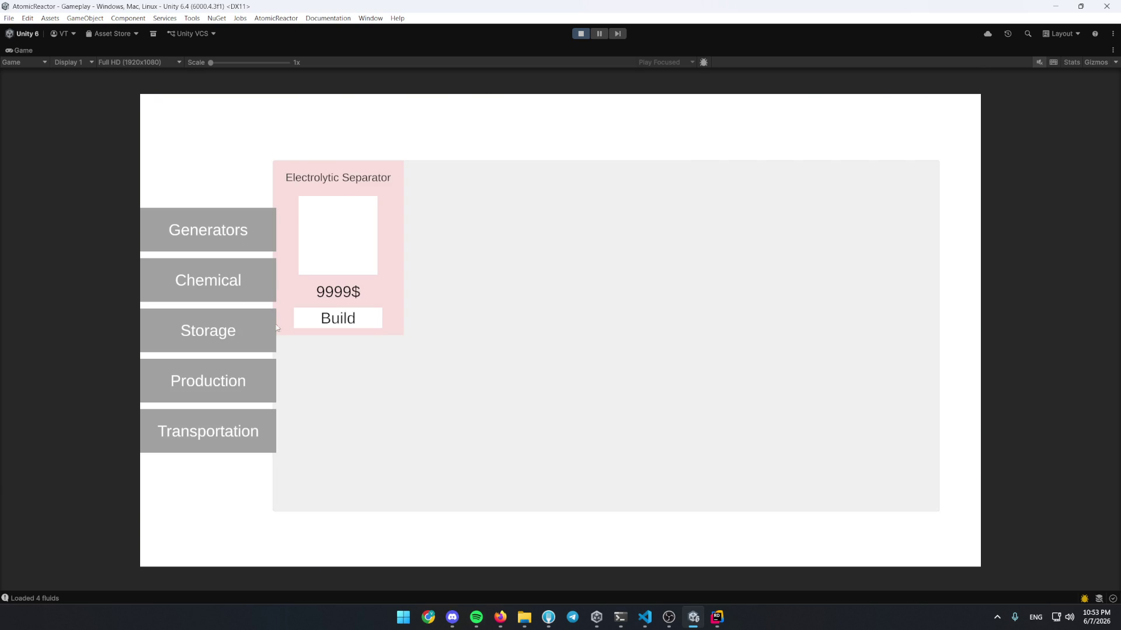
pyautogui.click(342, 324)
pyautogui.click(494, 334)
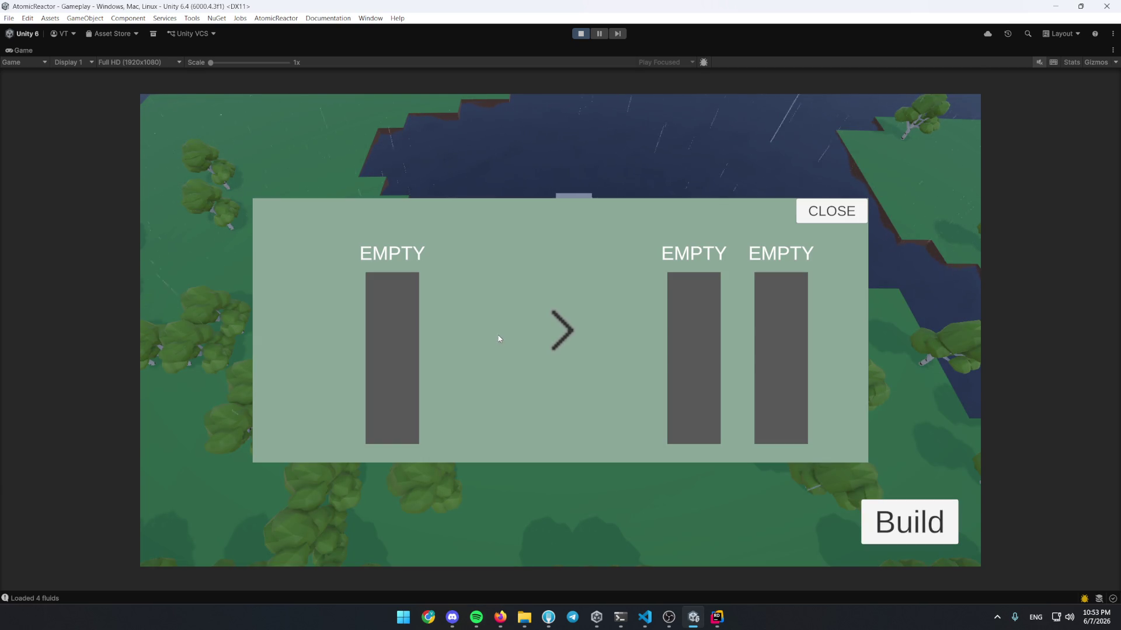
pyautogui.click(821, 223)
pyautogui.click(630, 419)
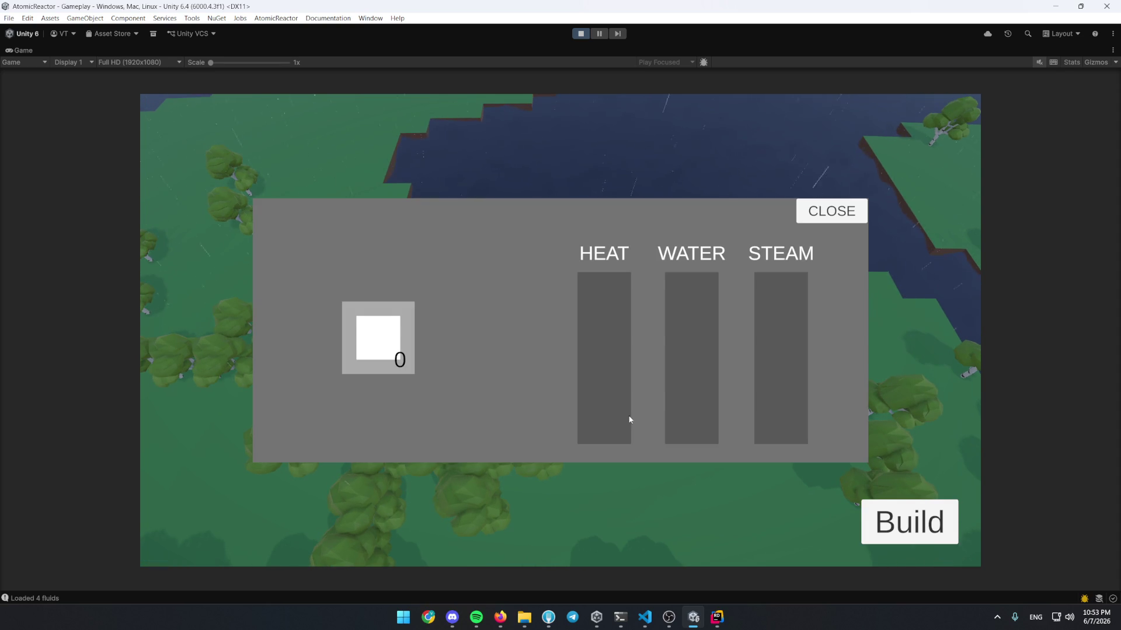
pyautogui.click(806, 218)
pyautogui.click(607, 257)
pyautogui.click(833, 210)
# Lay a Fluid Pipe from the tower to the separator and check its input
pyautogui.click(909, 522)
pyautogui.click(257, 431)
pyautogui.click(338, 318)
pyautogui.moveTo(538, 335)
pyautogui.mouseDown()
pyautogui.moveTo(608, 327)
pyautogui.moveTo(591, 384)
pyautogui.mouseUp()
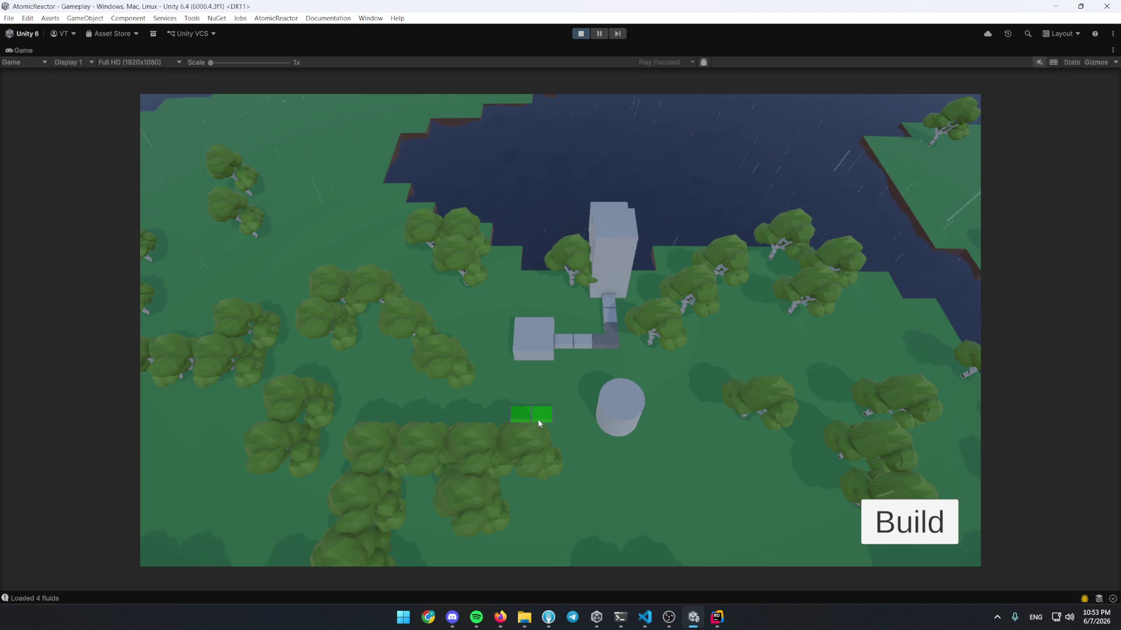
pyautogui.click(572, 330)
# Place three Wind Generators beside the boiler
pyautogui.click(811, 216)
pyautogui.click(909, 521)
pyautogui.click(255, 284)
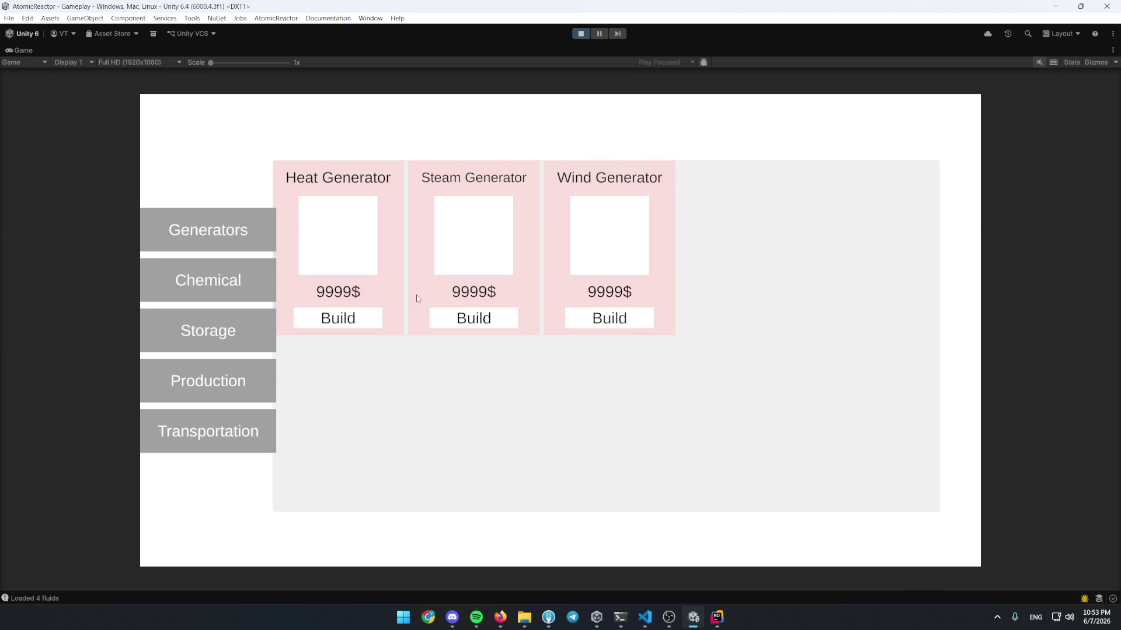
pyautogui.click(609, 318)
pyautogui.click(513, 420)
pyautogui.click(899, 518)
pyautogui.click(609, 318)
pyautogui.click(898, 518)
pyautogui.click(601, 312)
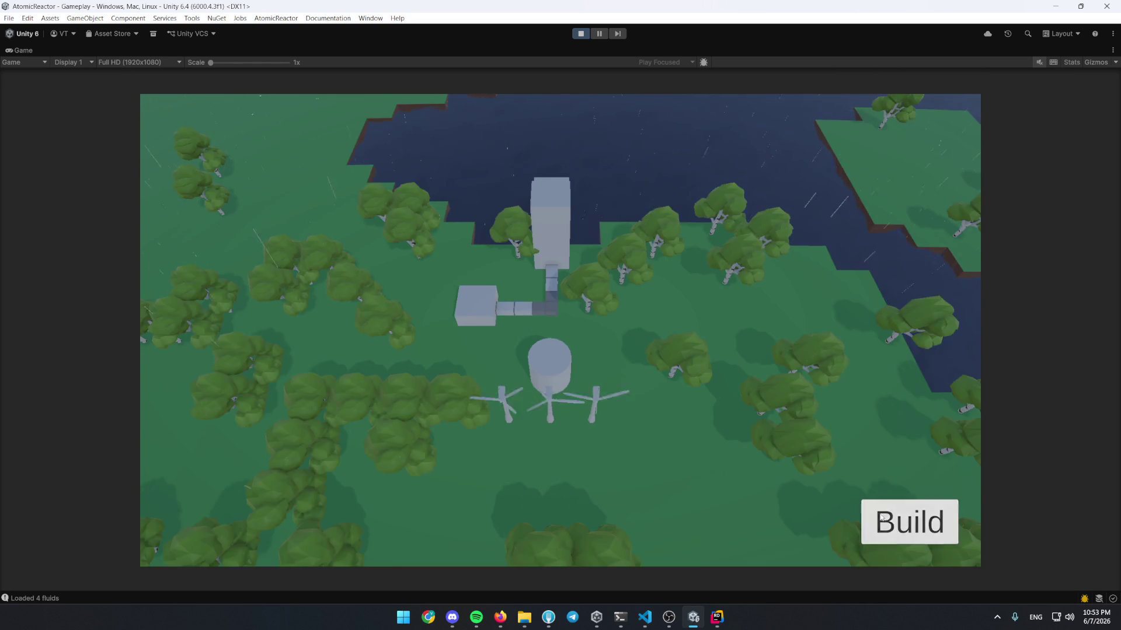
pyautogui.click(927, 516)
# Build a Water Pump and a Wire Pole, then confirm the separator shows WATER input
pyautogui.click(239, 411)
pyautogui.click(194, 324)
pyautogui.scroll(-1, 423, 244)
pyautogui.click(487, 499)
pyautogui.click(881, 542)
pyautogui.scroll(-1, 523, 302)
pyautogui.click(738, 499)
pyautogui.click(491, 376)
pyautogui.click(467, 316)
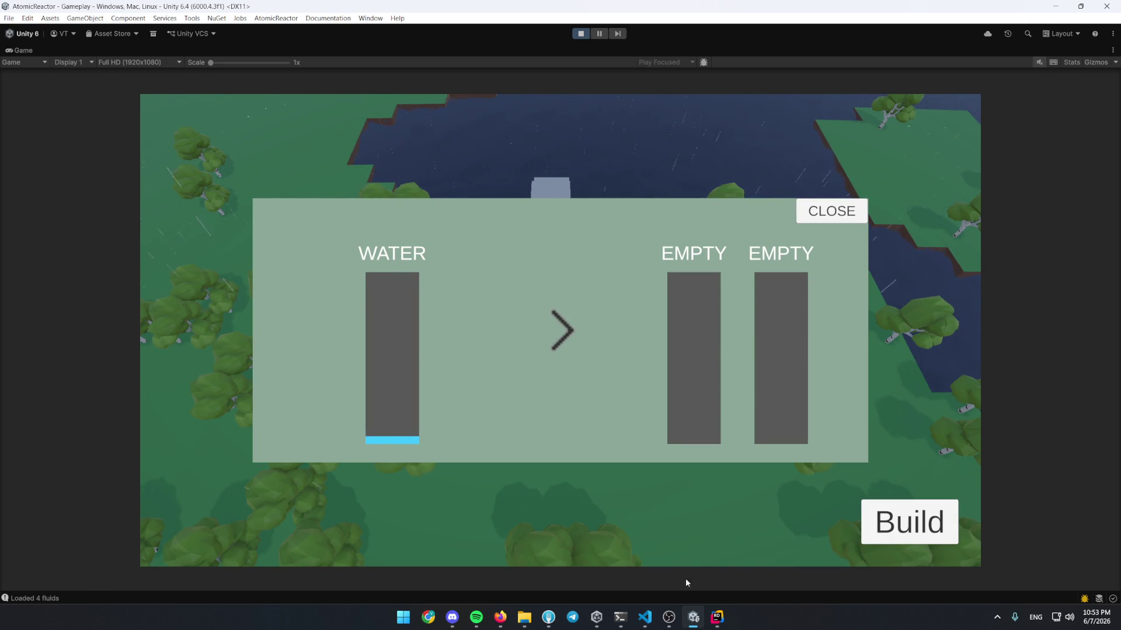
pyautogui.click(717, 617)
# Open the WirePoleBuildingCore class via class search and skim its code
pyautogui.hotkey('ctrl', 'n')
pyautogui.write('wirepo')
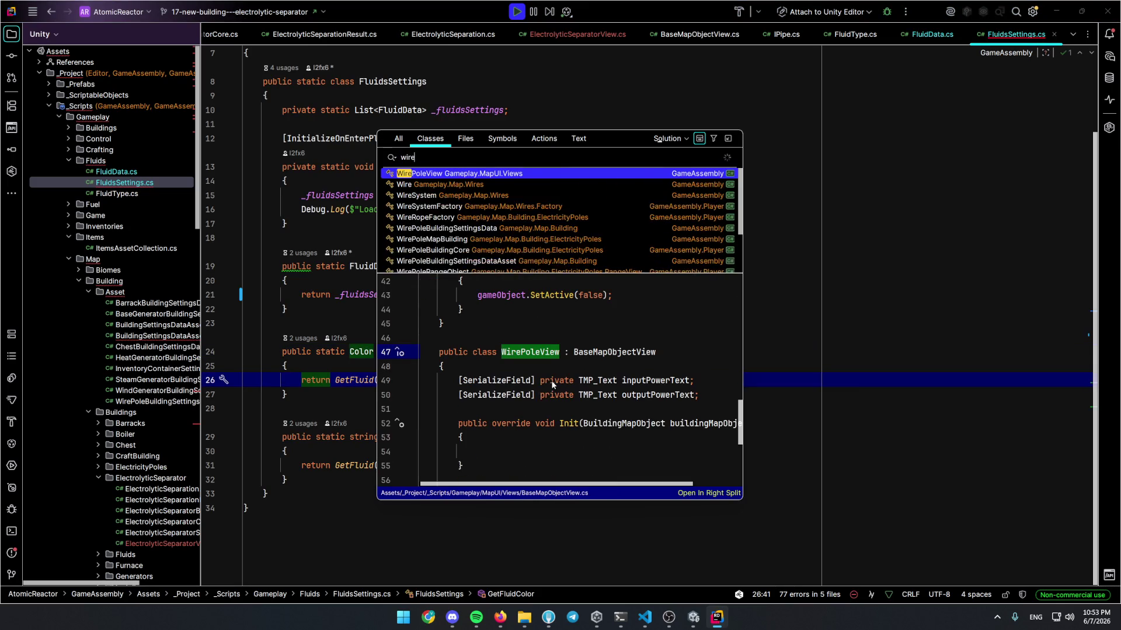
pyautogui.press('Down')
pyautogui.press('Down')
pyautogui.press('Down')
pyautogui.press('Return')
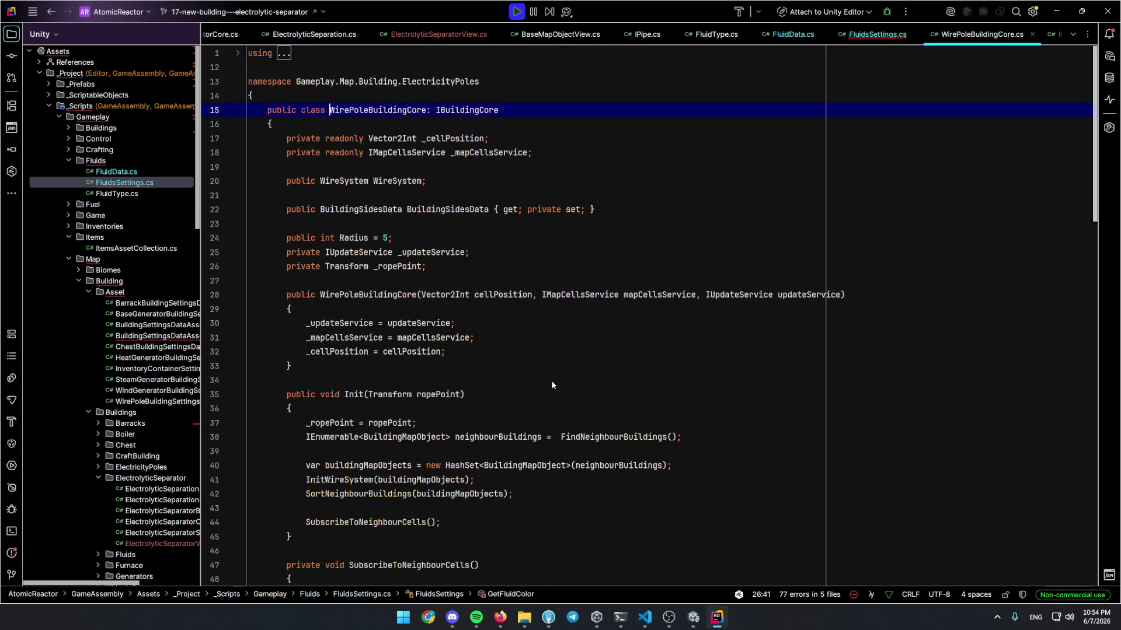
pyautogui.scroll(-2, 463, 320)
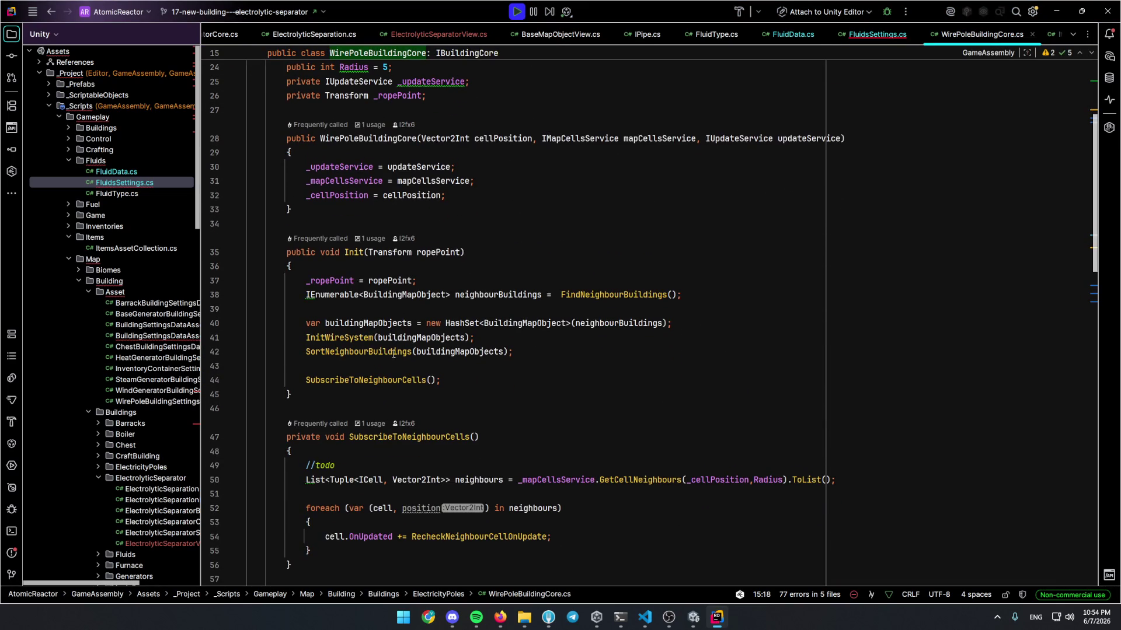
pyautogui.scroll(-9, 425, 323)
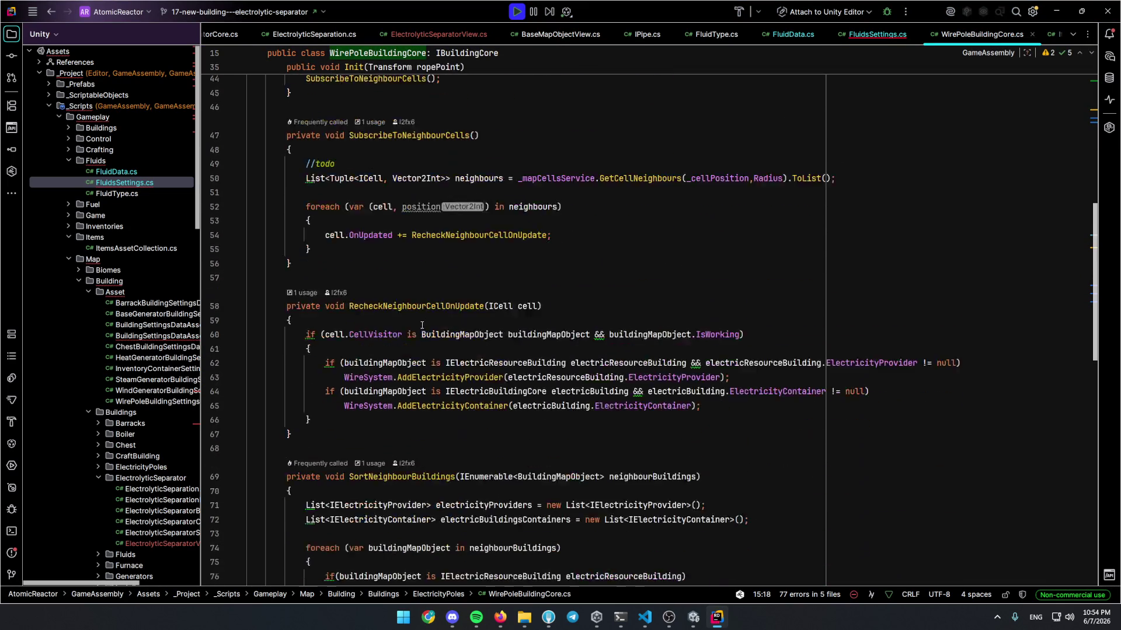
pyautogui.scroll(5, 427, 277)
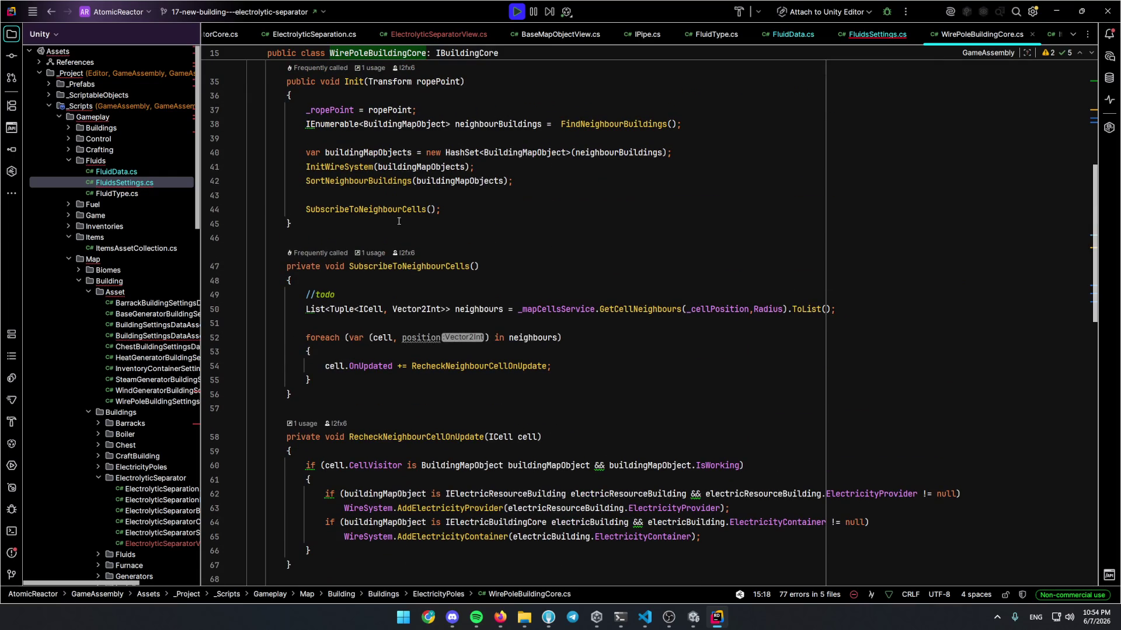
# Examine the SubscribeToNeighbourCells call in WirePoleBuildingCore's Init method
pyautogui.click(389, 209)
pyautogui.scroll(-14, 427, 272)
pyautogui.moveTo(427, 278)
pyautogui.scroll(-5, 423, 292)
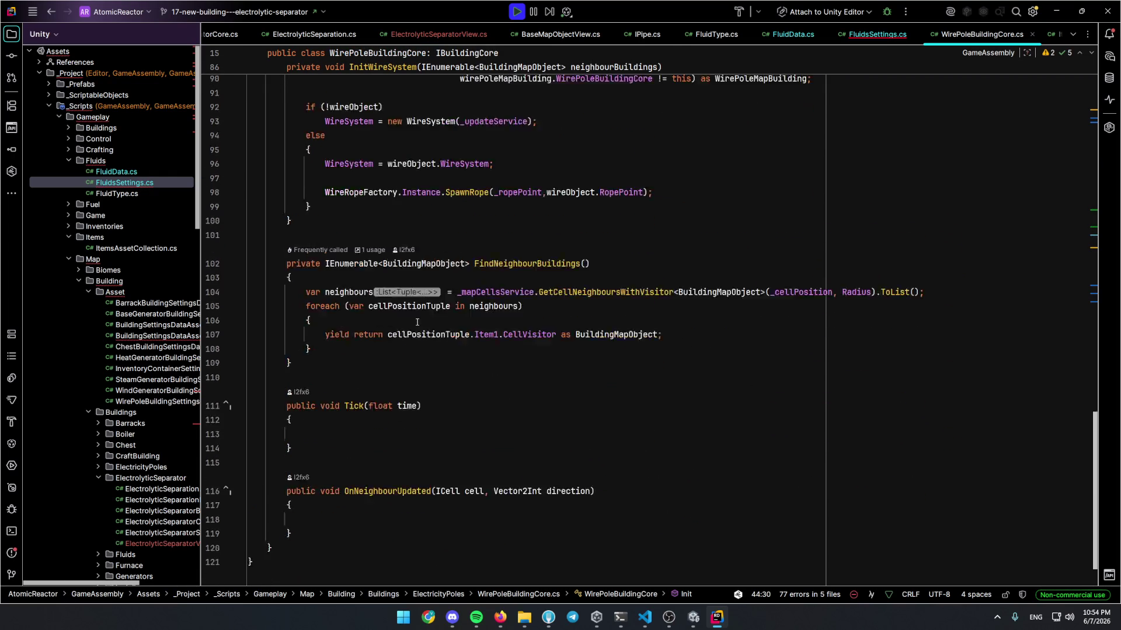
pyautogui.scroll(20, 414, 324)
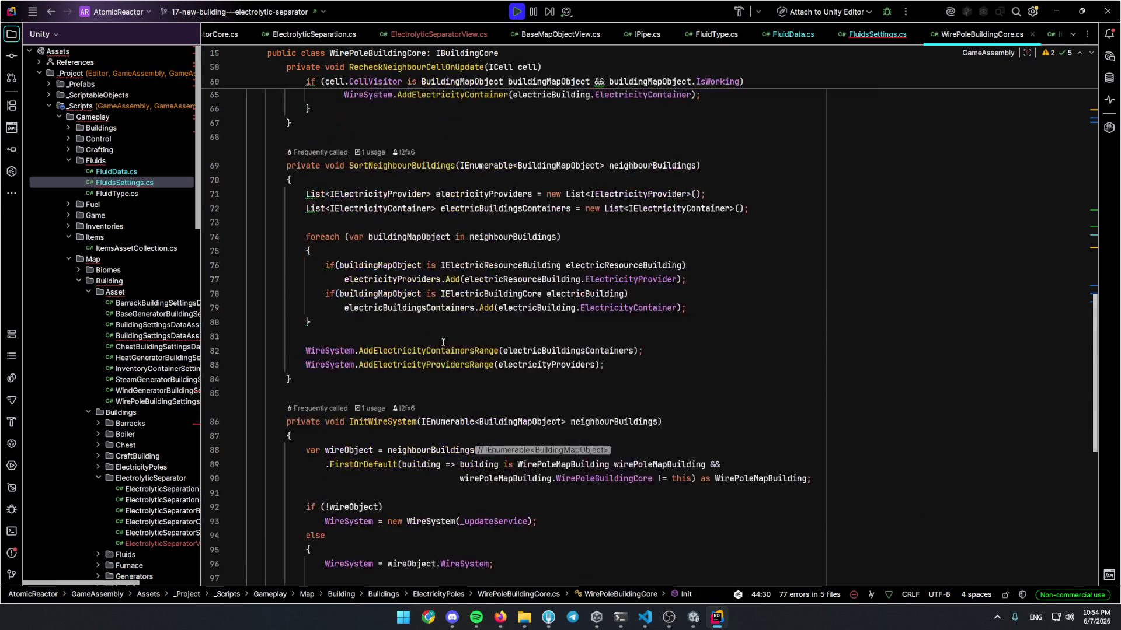
pyautogui.scroll(1, 442, 336)
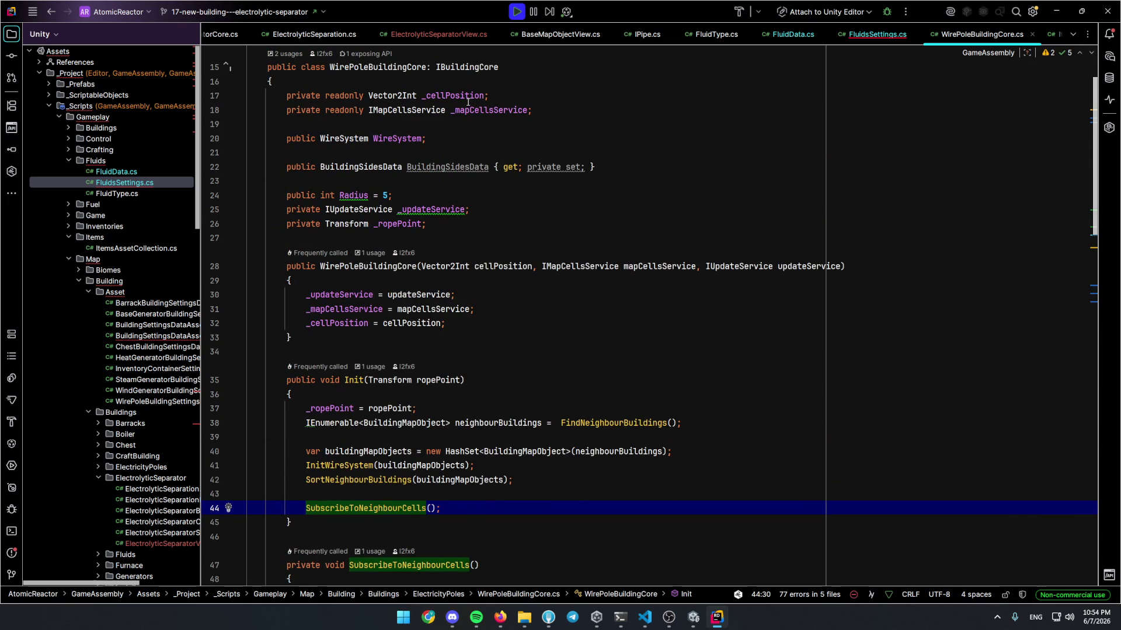
pyautogui.moveTo(429, 180)
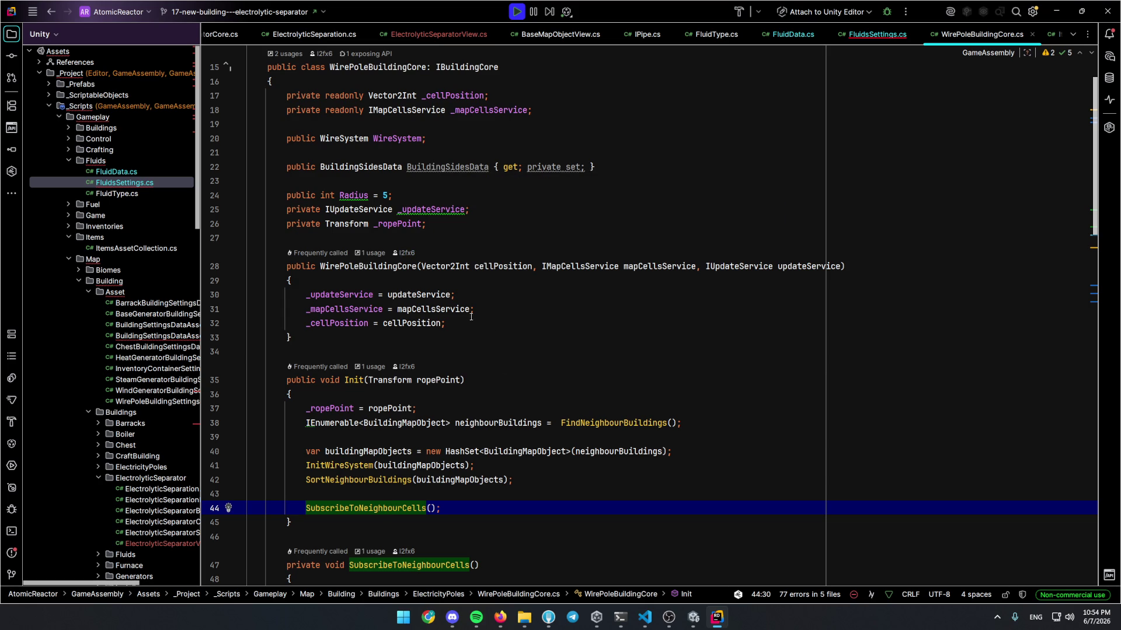
pyautogui.scroll(2, 469, 311)
# Check WirePoleBuildingCore's usage in WirePoleMapBuilding.cs, then navigate back
pyautogui.click(289, 110)
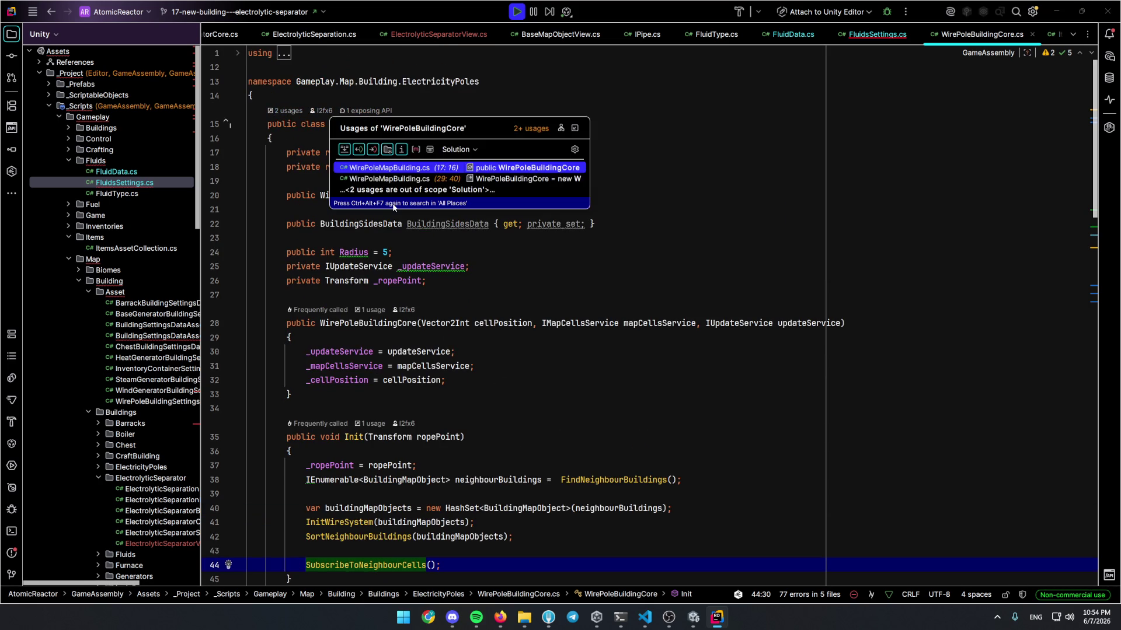
pyautogui.click(374, 147)
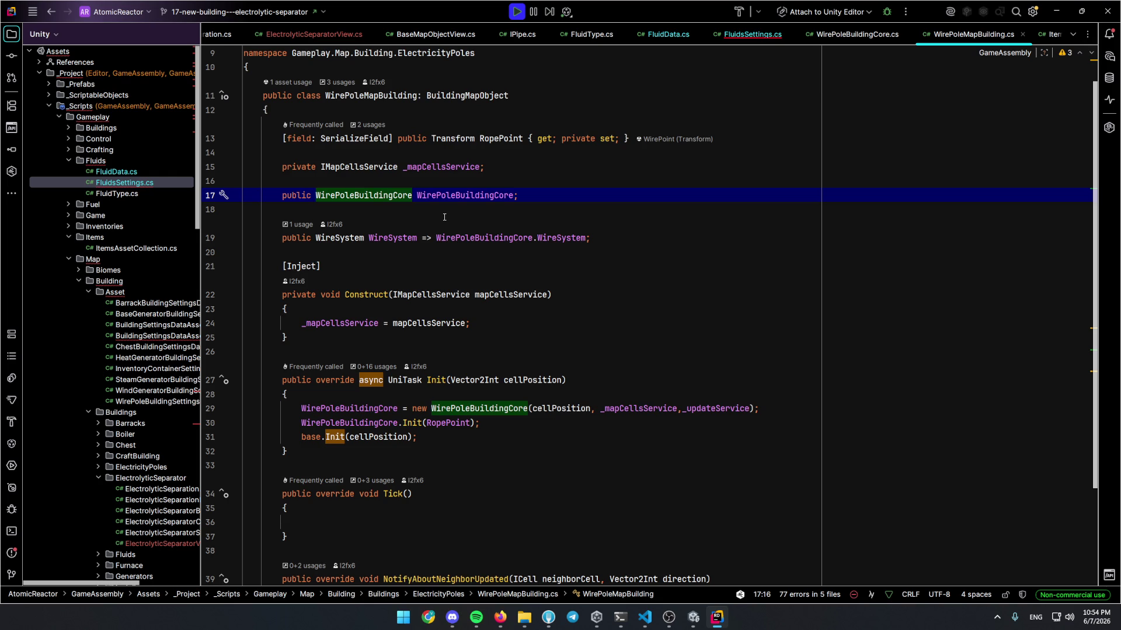
pyautogui.scroll(-2, 443, 217)
pyautogui.hotkey('ctrl', 'alt', 'Left')
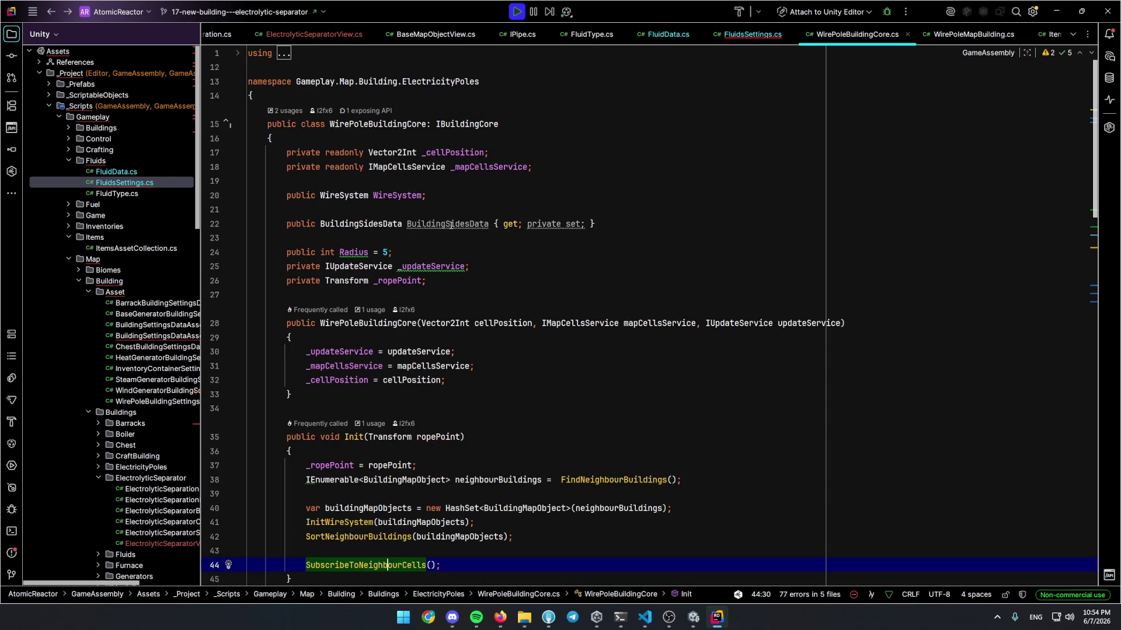
# Review the neighbours list, RecheckNeighbourCellOnUpdate subscription and electricity provider check
pyautogui.scroll(-3, 450, 225)
pyautogui.scroll(-4, 450, 225)
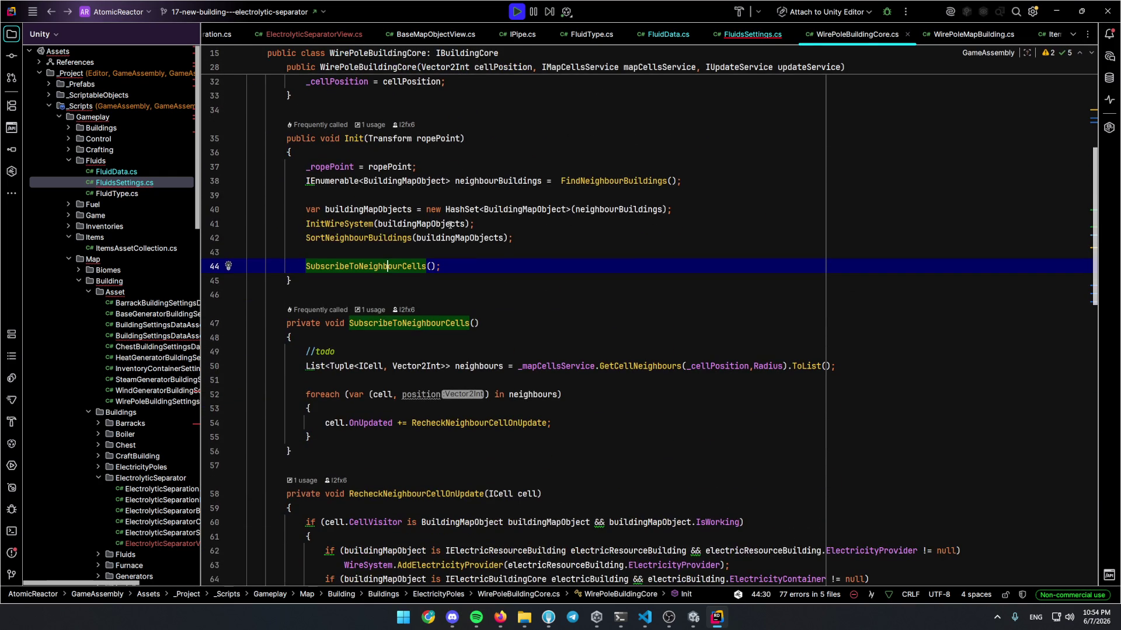
pyautogui.click(489, 366)
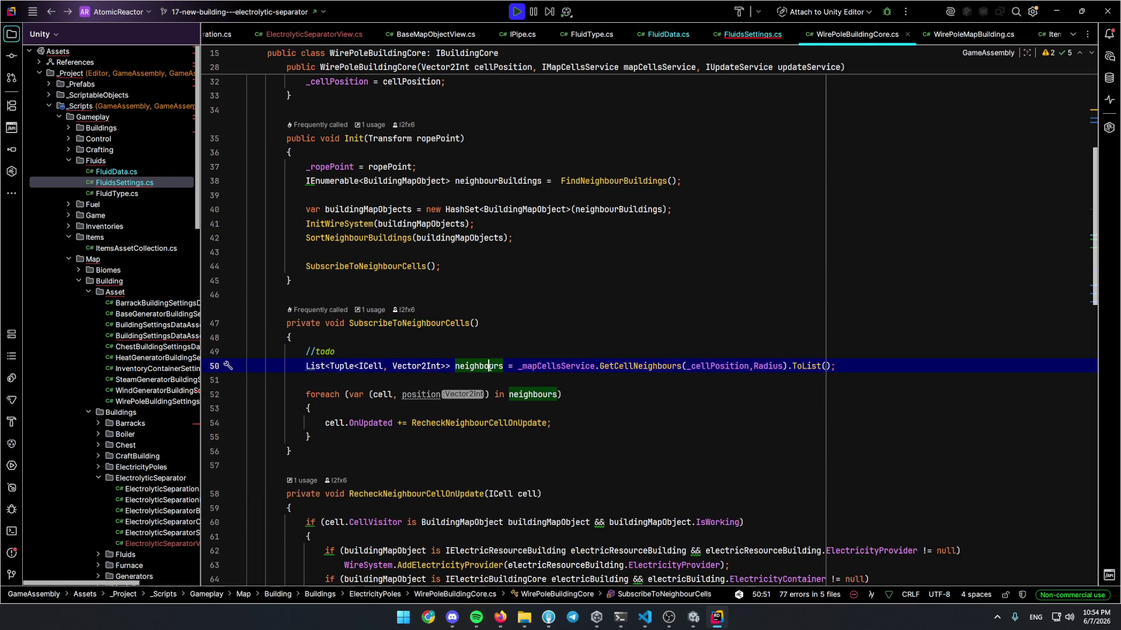
pyautogui.click(460, 423)
pyautogui.scroll(-2, 584, 408)
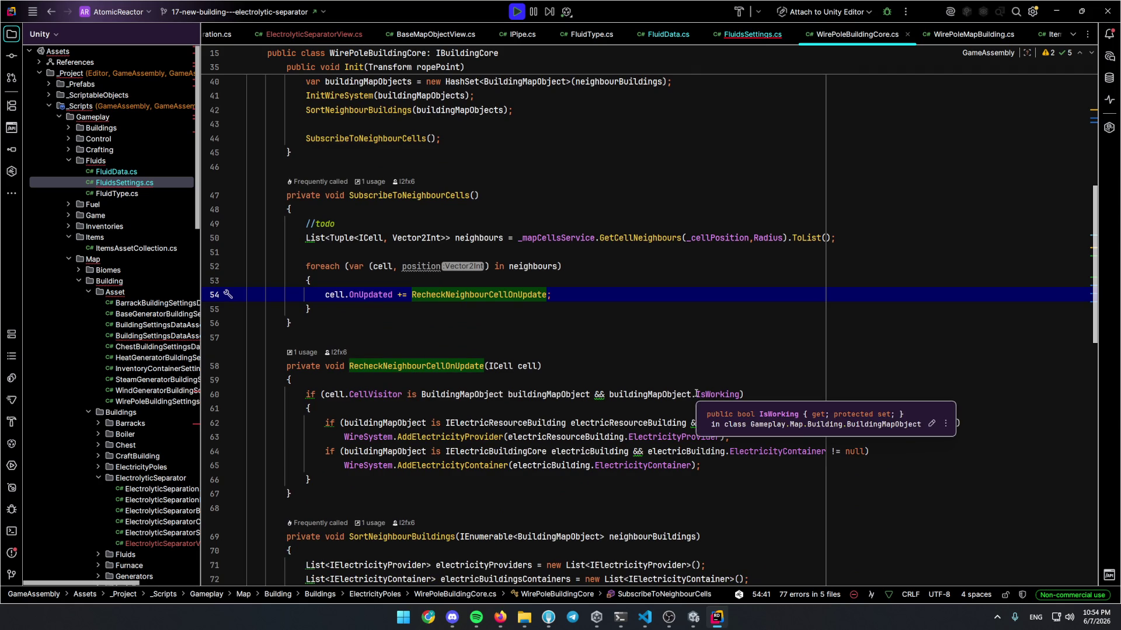
pyautogui.click(582, 421)
pyautogui.press('Up')
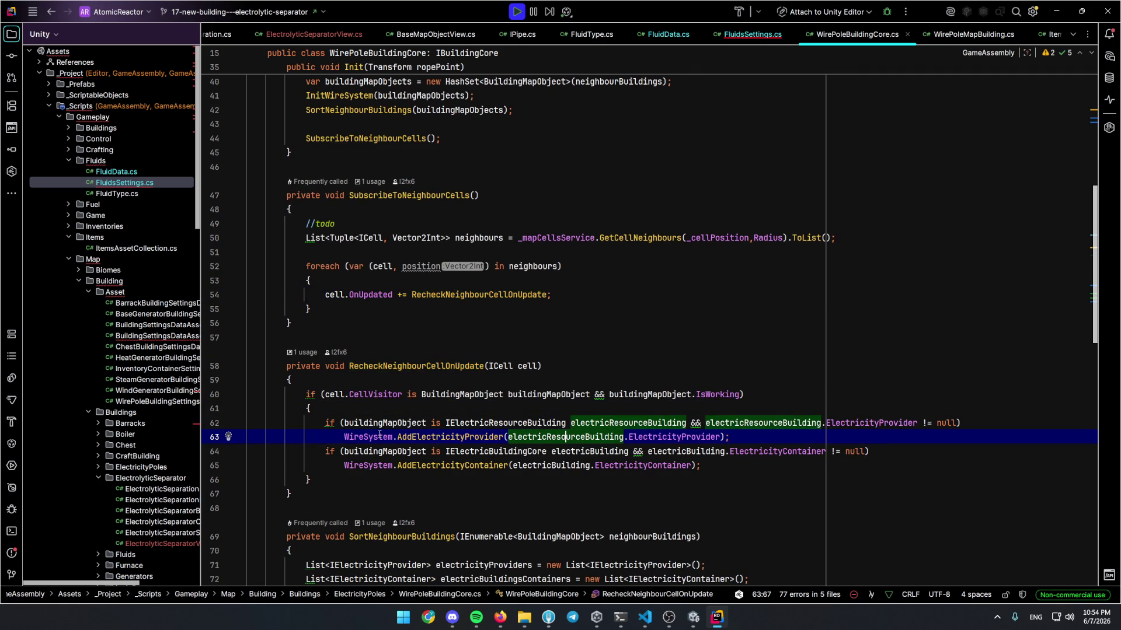
# Go to AddElectricityProvider's declaration in WireSystem.cs and locate Tick's GetEnergyFromProviders call
pyautogui.click(377, 436)
pyautogui.click(465, 436)
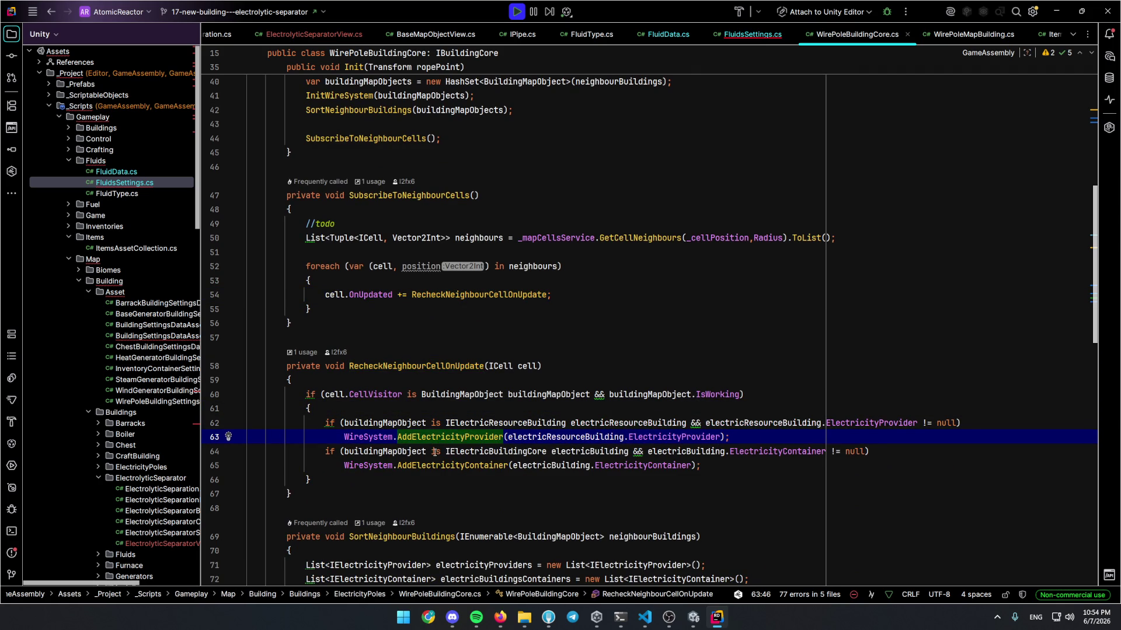
pyautogui.press('F12')
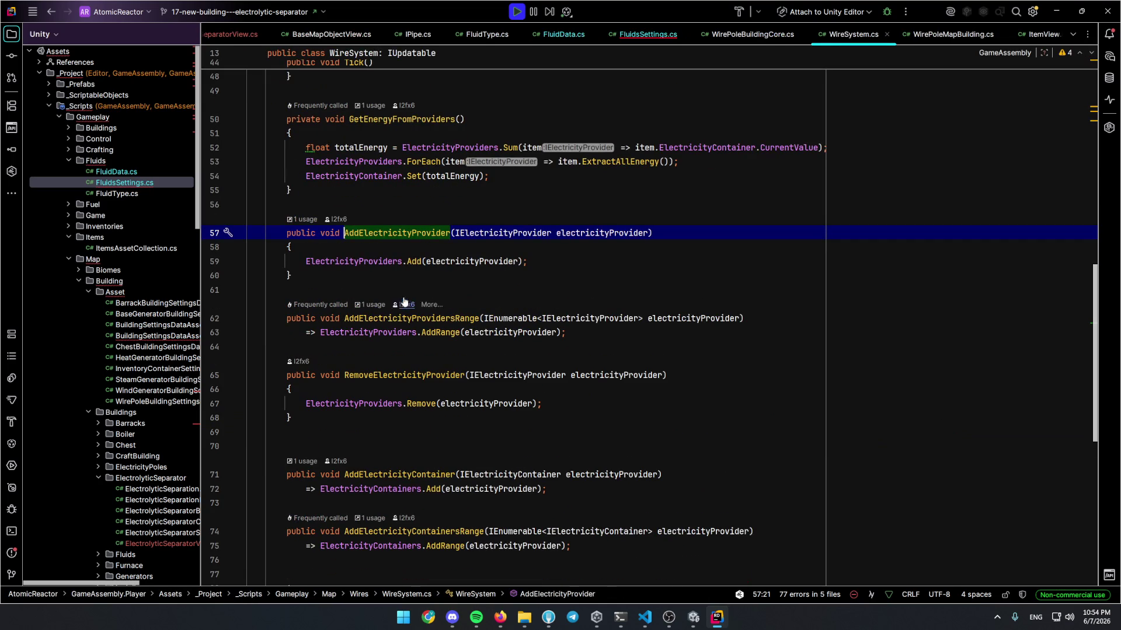
pyautogui.scroll(-5, 401, 294)
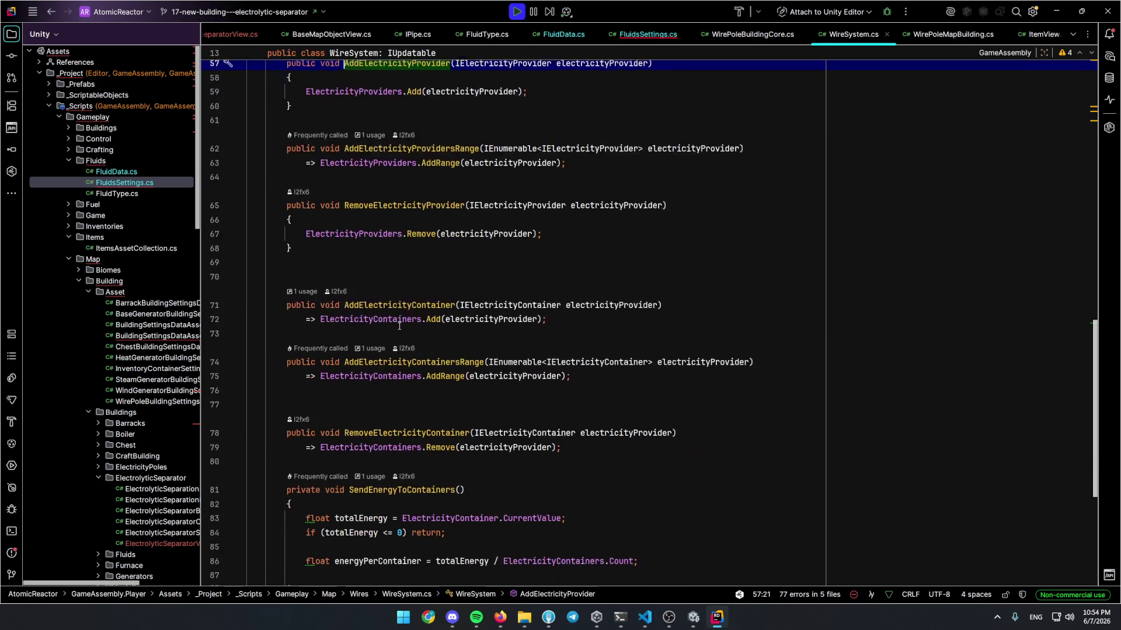
pyautogui.scroll(7, 401, 321)
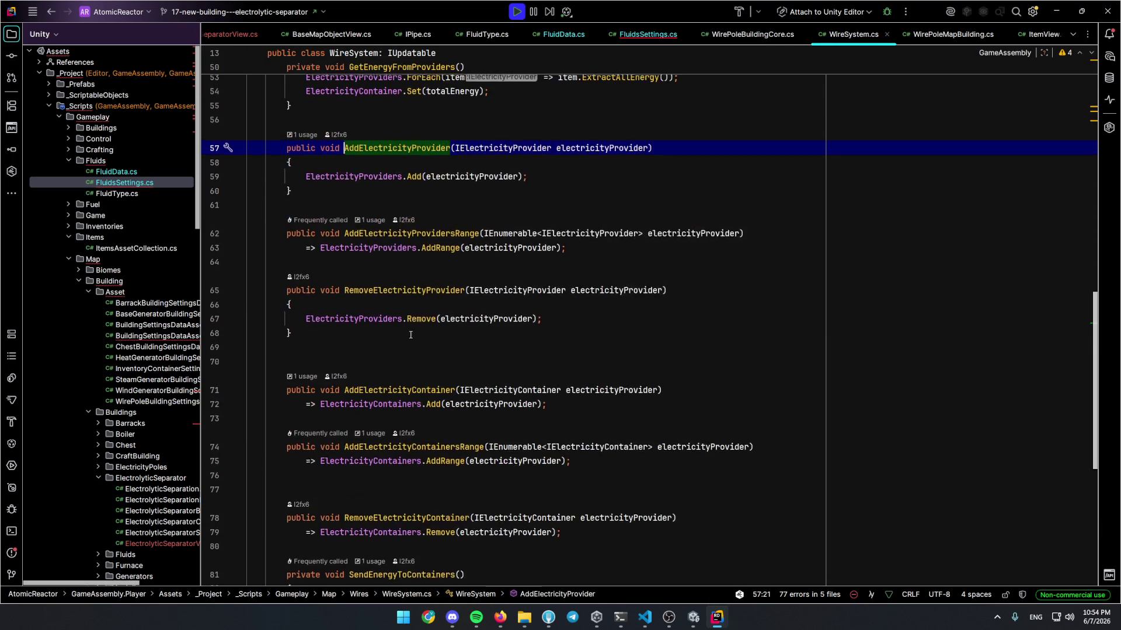
pyautogui.scroll(3, 393, 332)
pyautogui.click(372, 263)
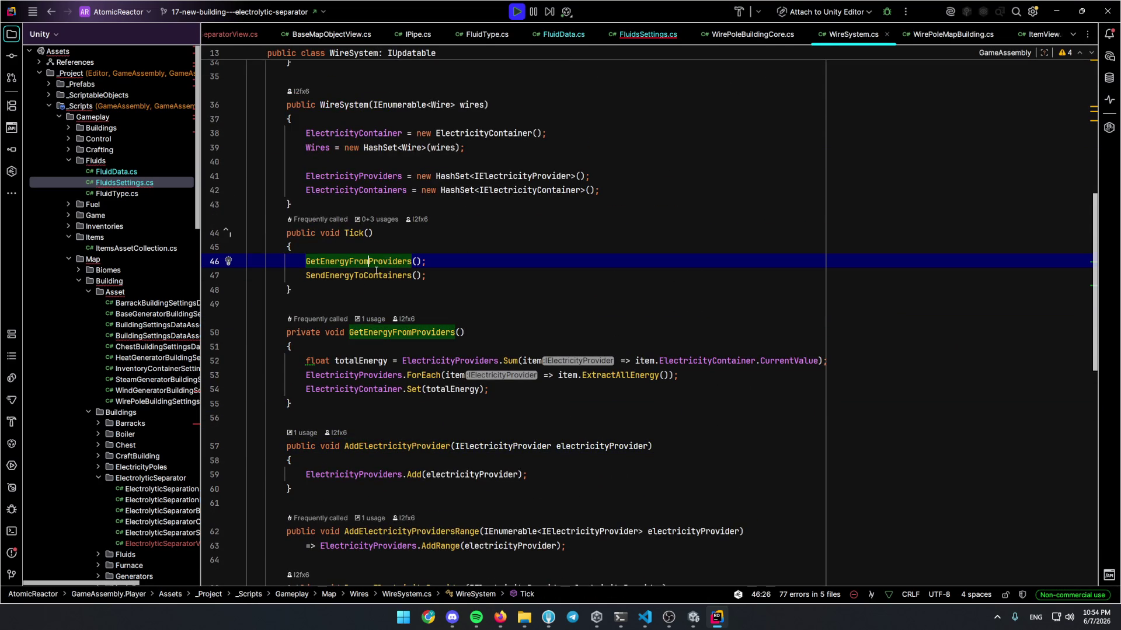
# Attach Rider's debugger to Unity and reopen the tower's fluid panel to hit the wire system breakpoint
pyautogui.click(881, 17)
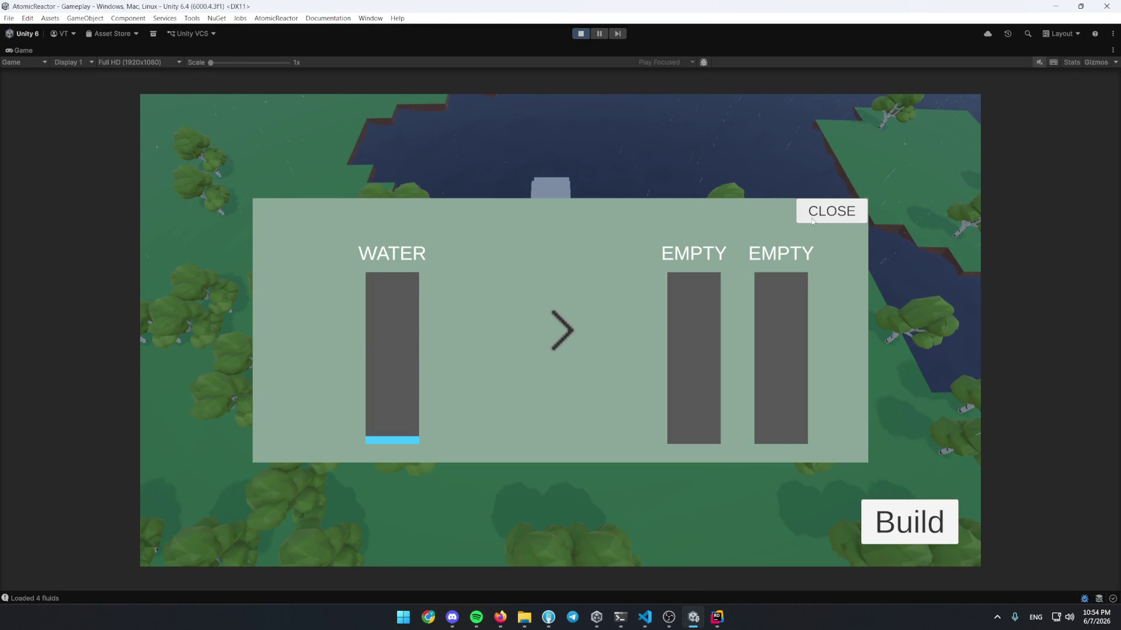
pyautogui.click(829, 211)
pyautogui.click(503, 363)
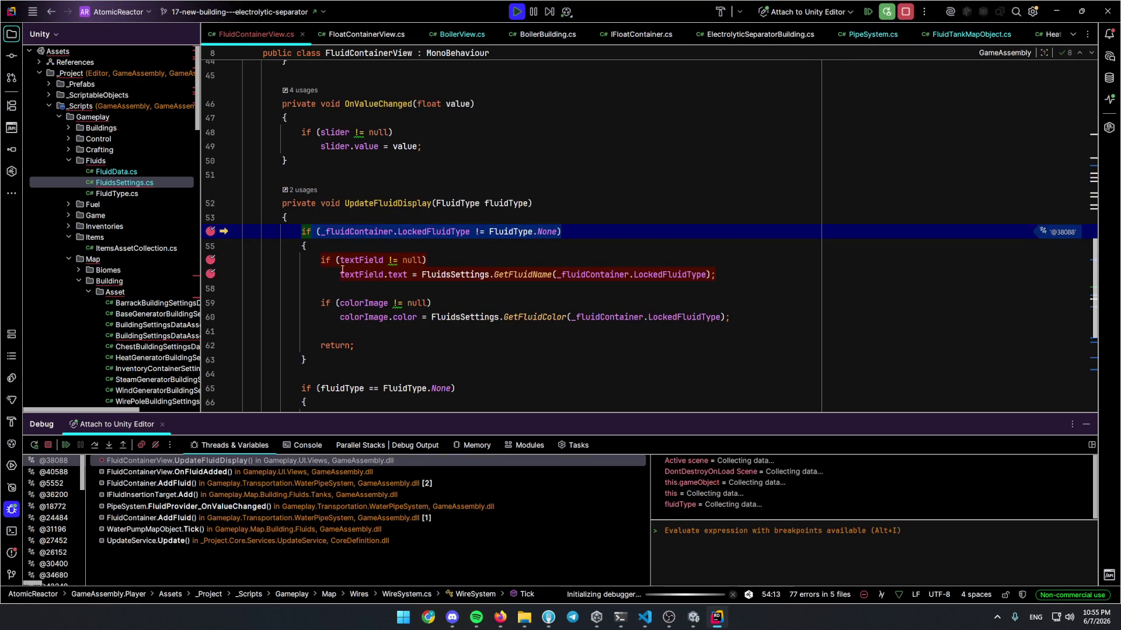
pyautogui.press('F9')
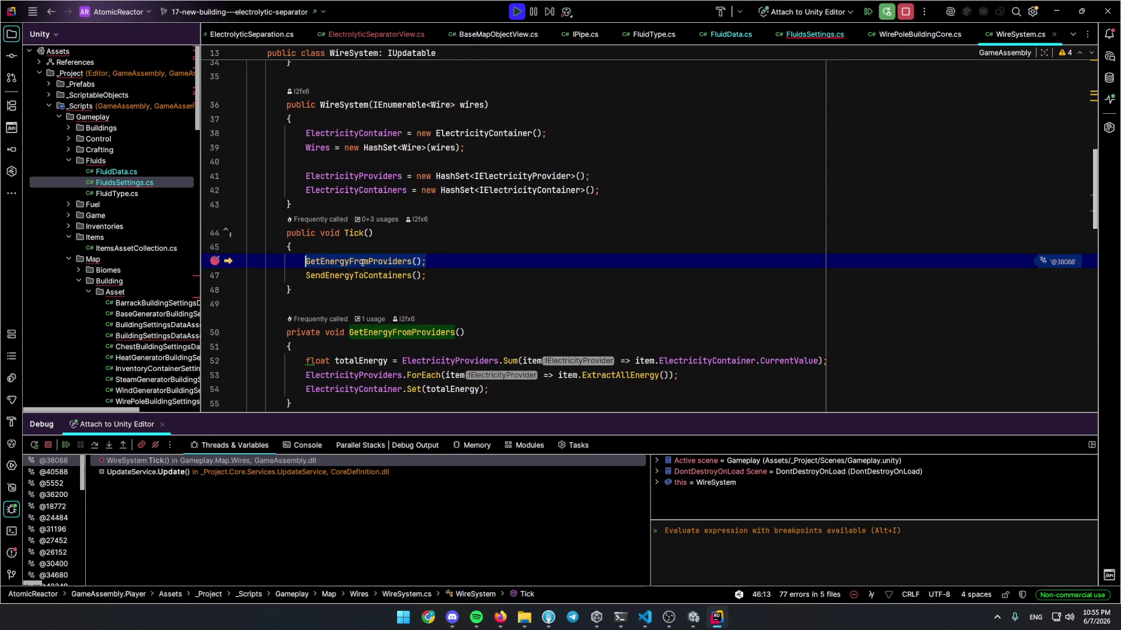
# Inspect ElectricityProviders while paused, expanding the list of three providers
pyautogui.keyDown('ctrl'); pyautogui.click(363, 262); pyautogui.keyUp('ctrl')
pyautogui.click(471, 373)
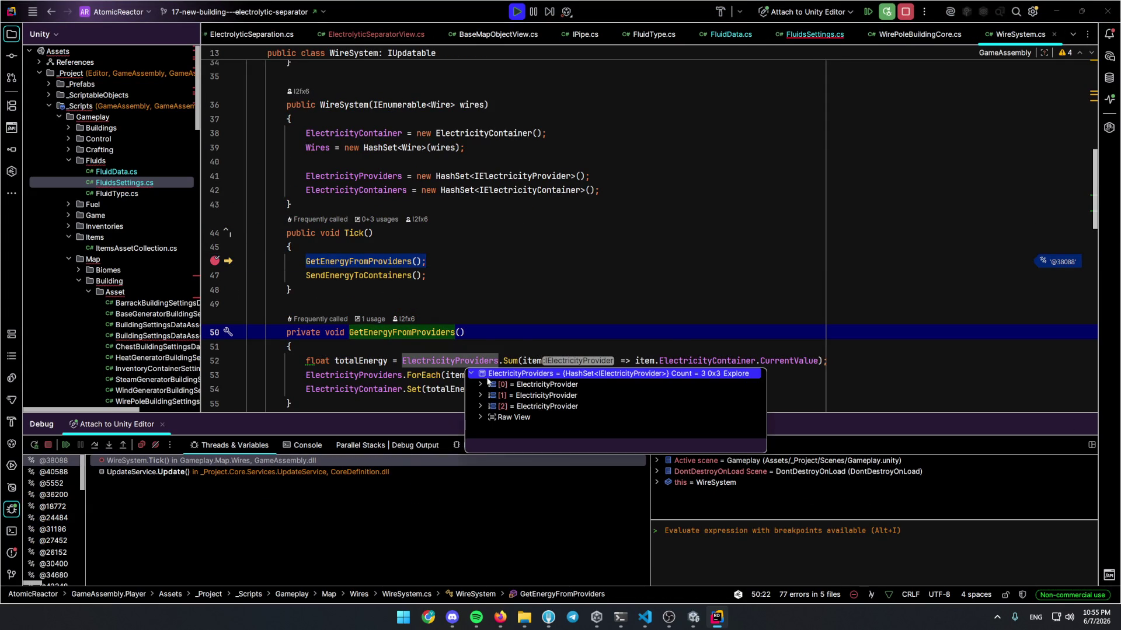
pyautogui.click(479, 406)
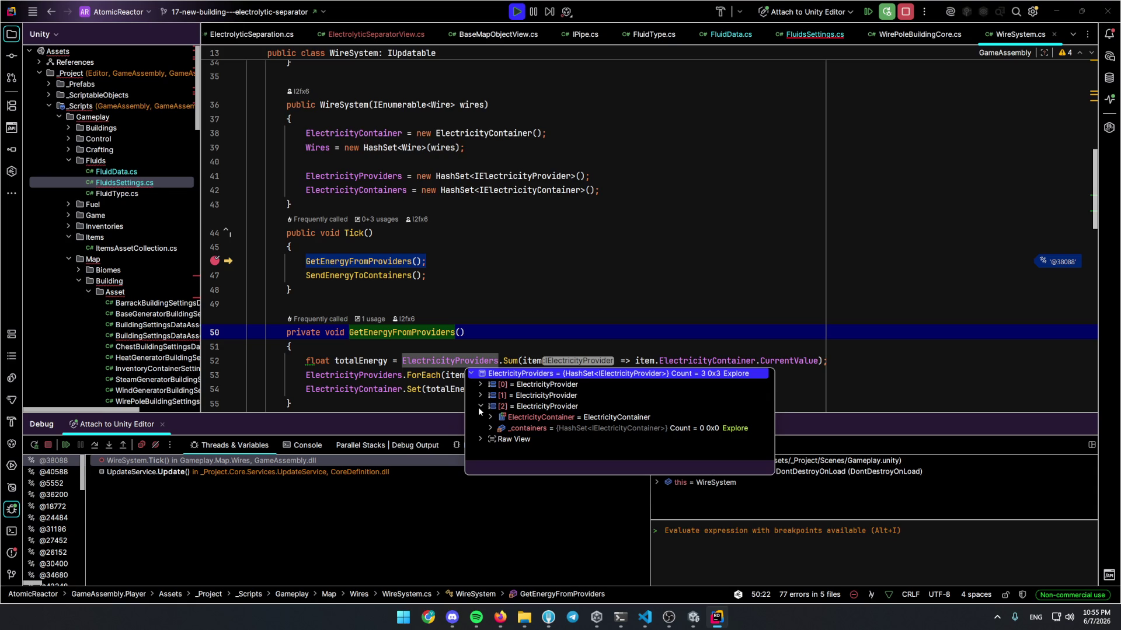
pyautogui.click(480, 406)
pyautogui.click(443, 275)
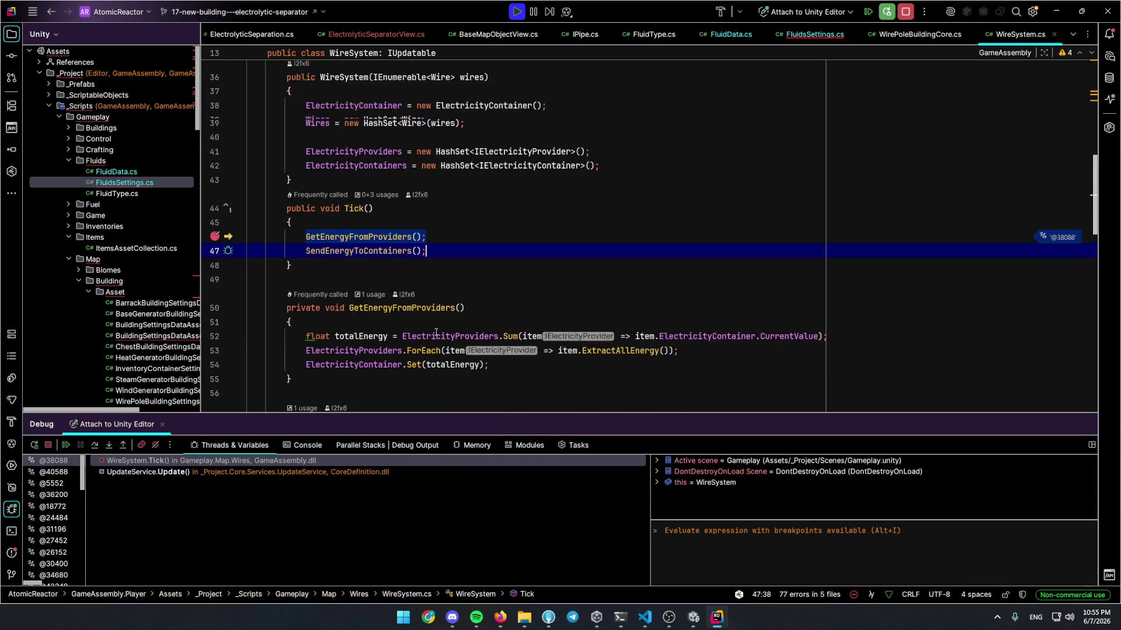
# Set breakpoints on lines 52, 53 and 54 in GetEnergyFromProviders
pyautogui.scroll(-1, 444, 366)
pyautogui.click(485, 292)
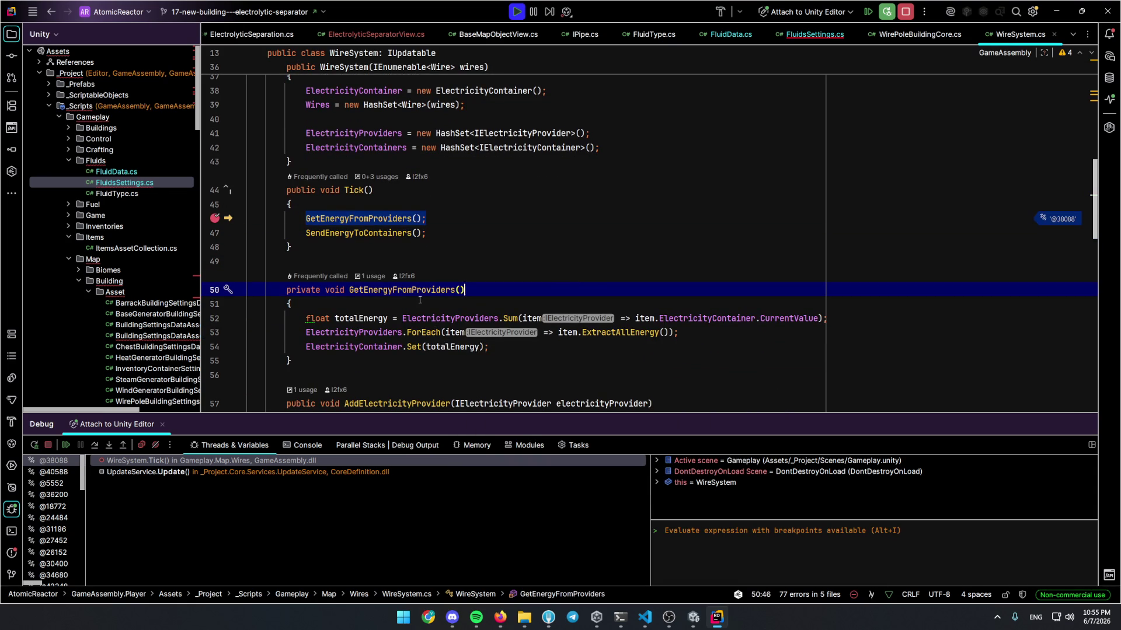
pyautogui.press('Down')
pyautogui.press('Down')
pyautogui.press('Down')
pyautogui.click(214, 318)
pyautogui.click(215, 332)
pyautogui.click(214, 347)
# Step through GetEnergyFromProviders, confirm totalEnergy is 0, then stop debugging
pyautogui.press('F5')
pyautogui.press('F11')
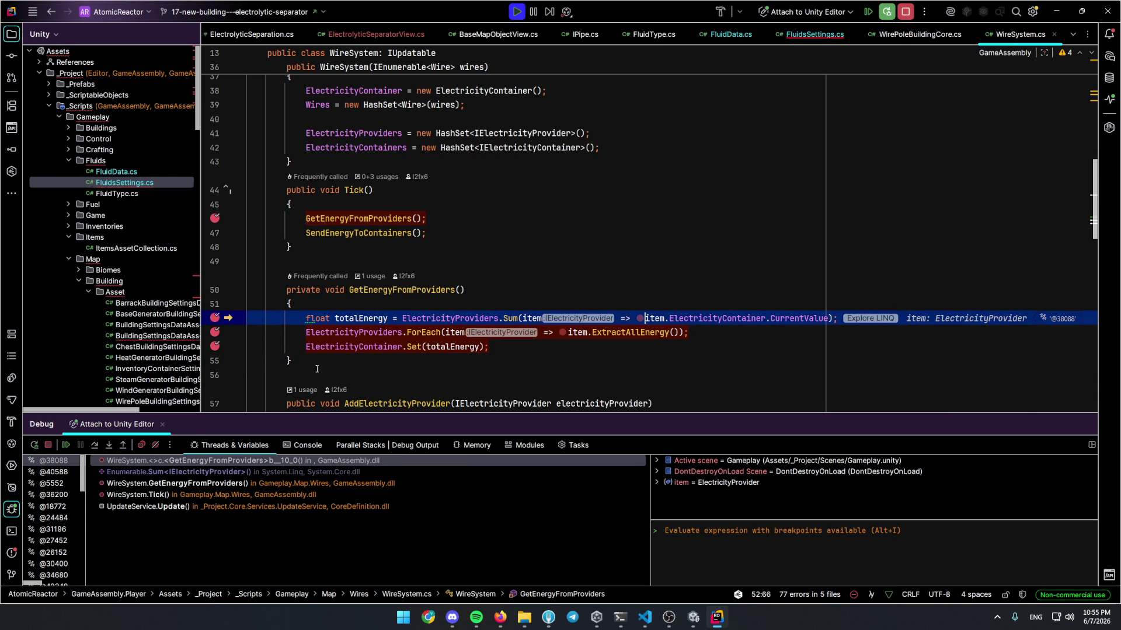
pyautogui.click(214, 318)
pyautogui.click(215, 332)
pyautogui.press('F5')
pyautogui.moveTo(452, 347)
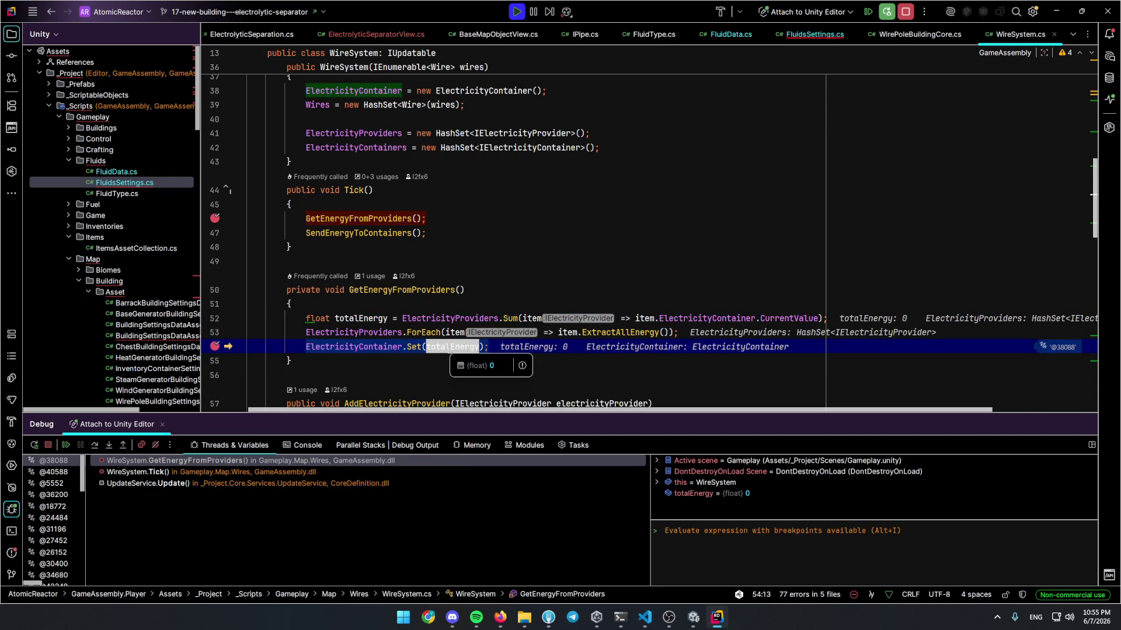
pyautogui.press('Down')
pyautogui.press('Down')
pyautogui.click(911, 14)
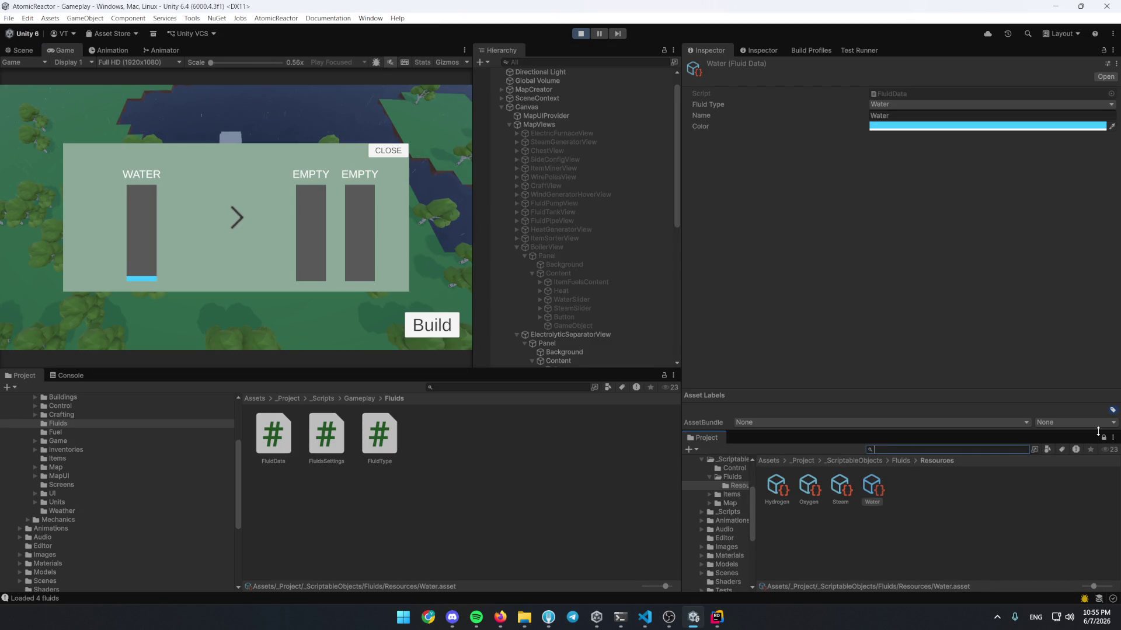
# Select WindGeneratorBuildingSettingsDataAsset and set its KW_Power to 100
pyautogui.write('wind')
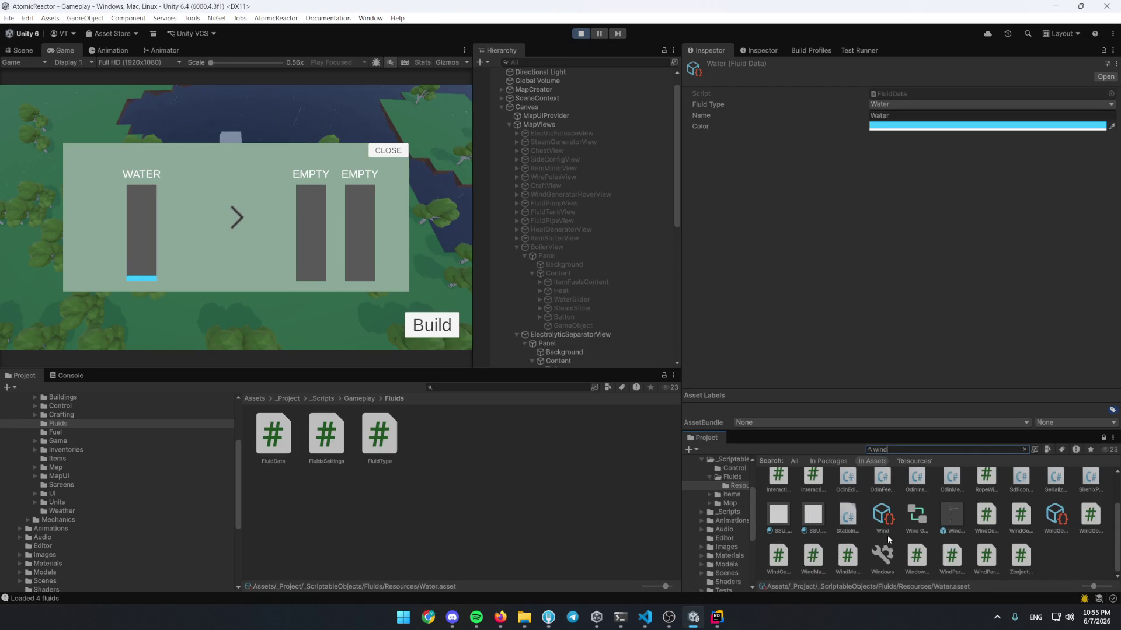
pyautogui.click(1063, 514)
pyautogui.click(934, 195)
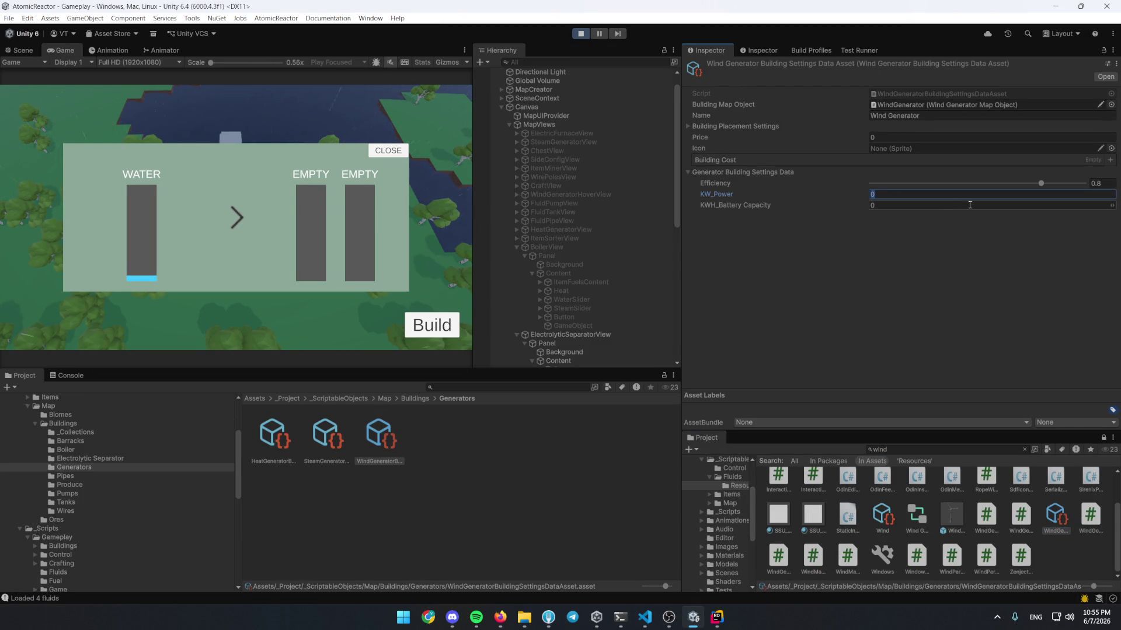
pyautogui.write('100')
pyautogui.click(881, 261)
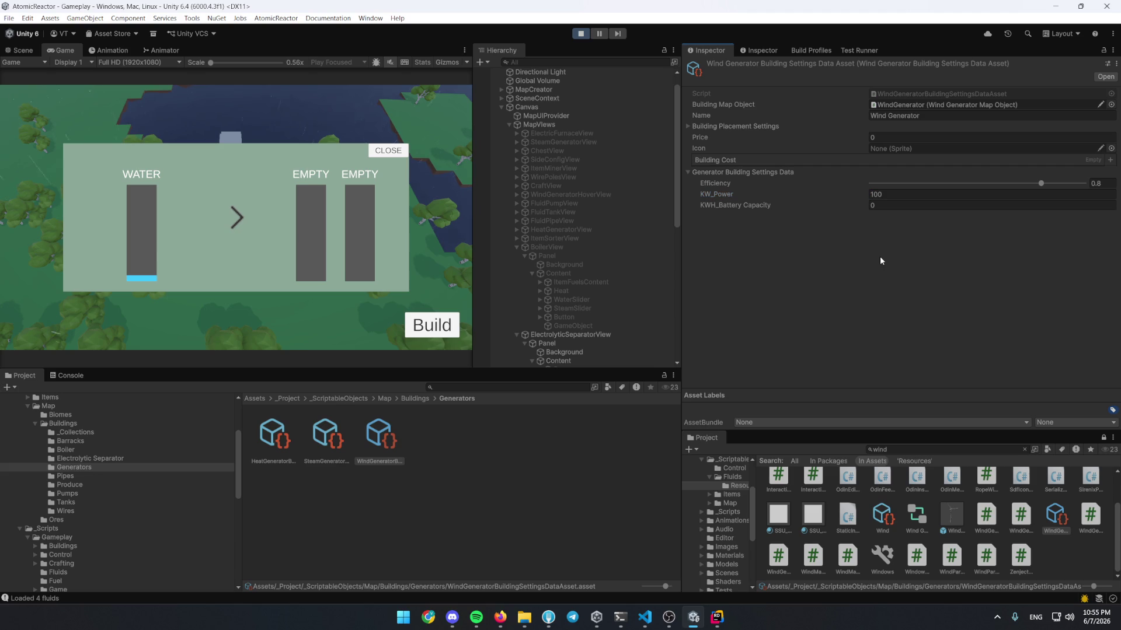
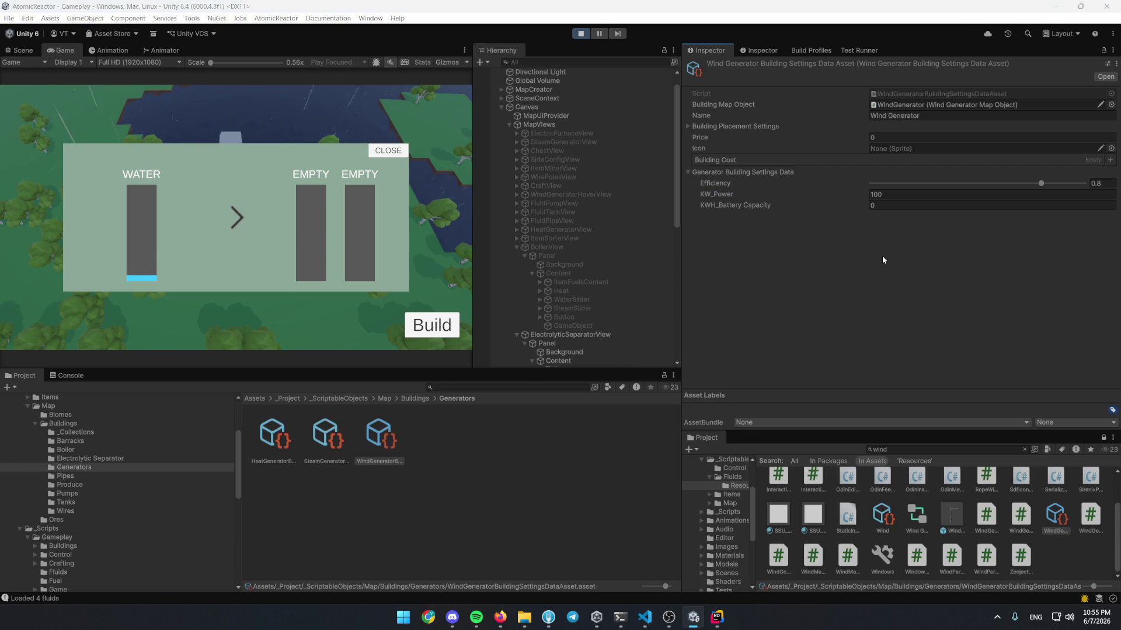
# Attach Rider's debugger to the running Unity Editor game
pyautogui.hotkey('alt', 'Tab')
pyautogui.click(886, 11)
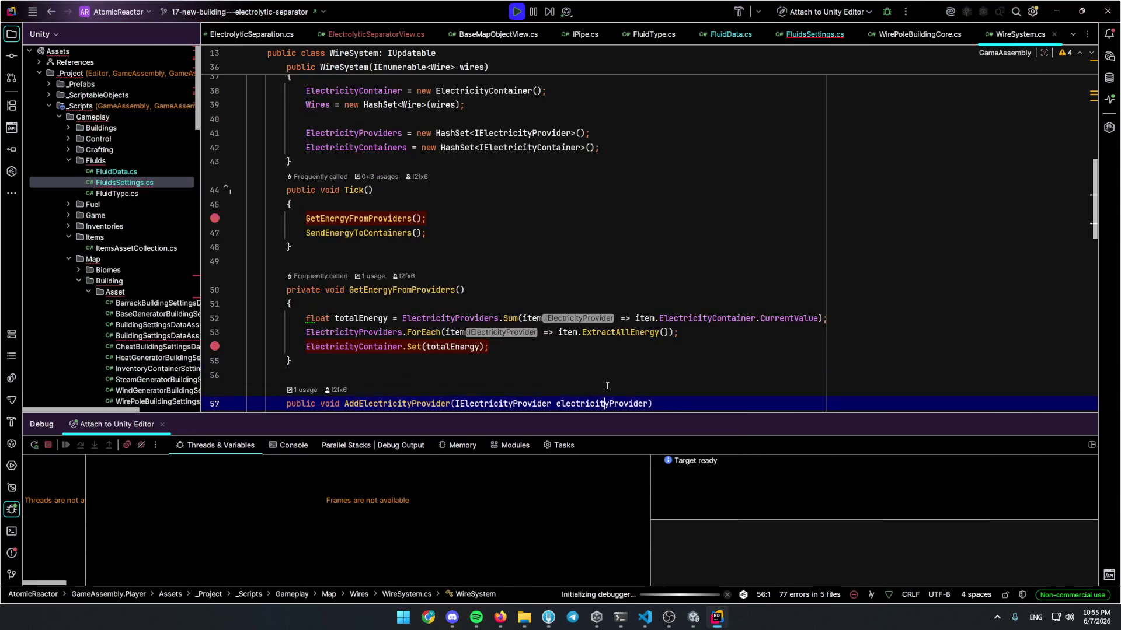
pyautogui.click(604, 402)
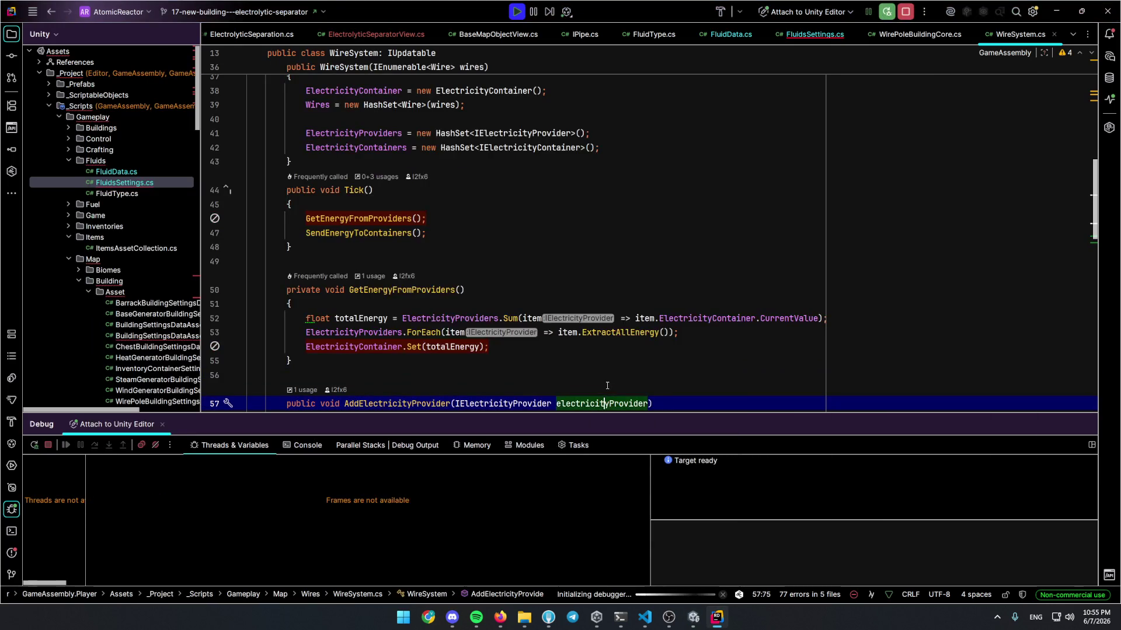
# Find WindGeneratorBuildingCore, go to its BaseGeneratorBuildingCore base class, and continue execution
pyautogui.hotkey('ctrl', 'n')
pyautogui.write('windgene')
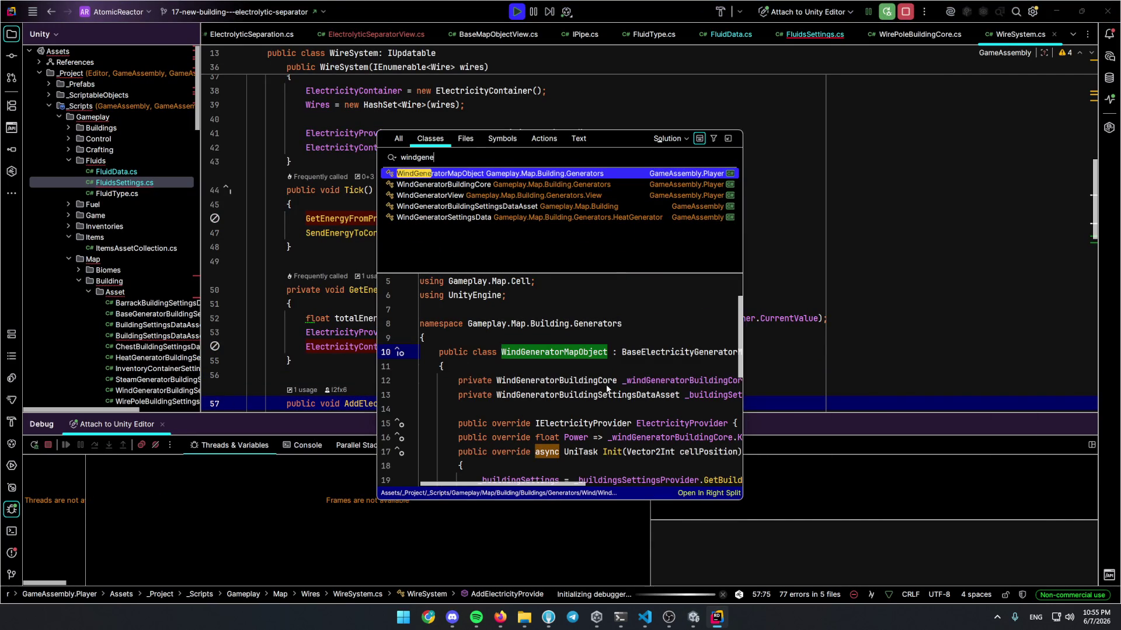
pyautogui.press('Down')
pyautogui.press('Return')
pyautogui.hotkey('ctrl', 'u')
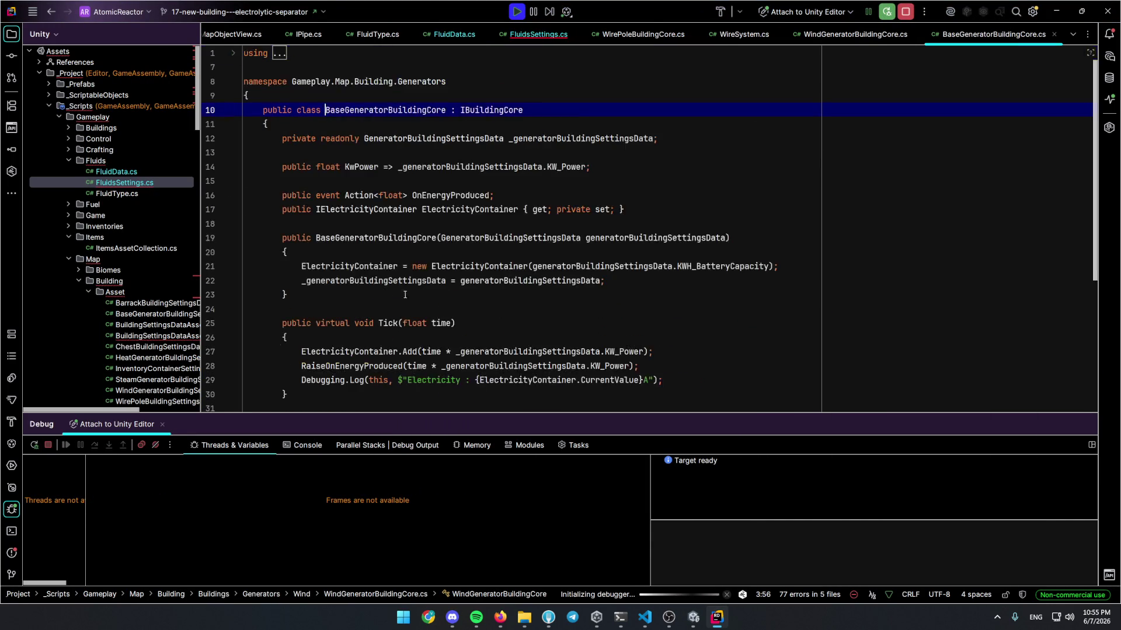
pyautogui.scroll(-3, 424, 276)
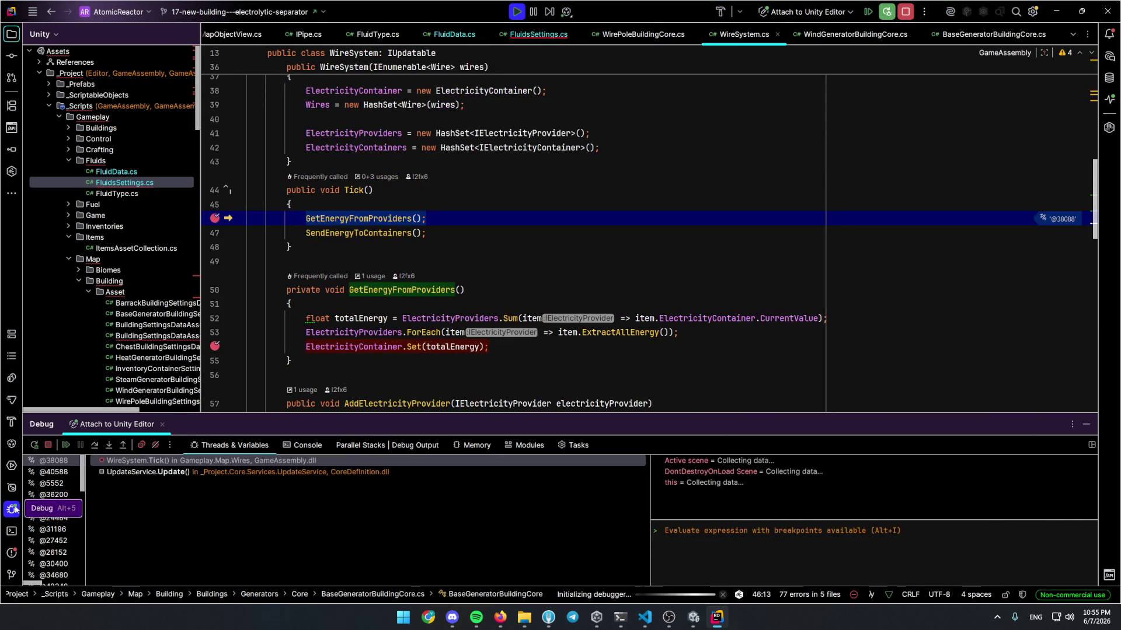
pyautogui.press('F5')
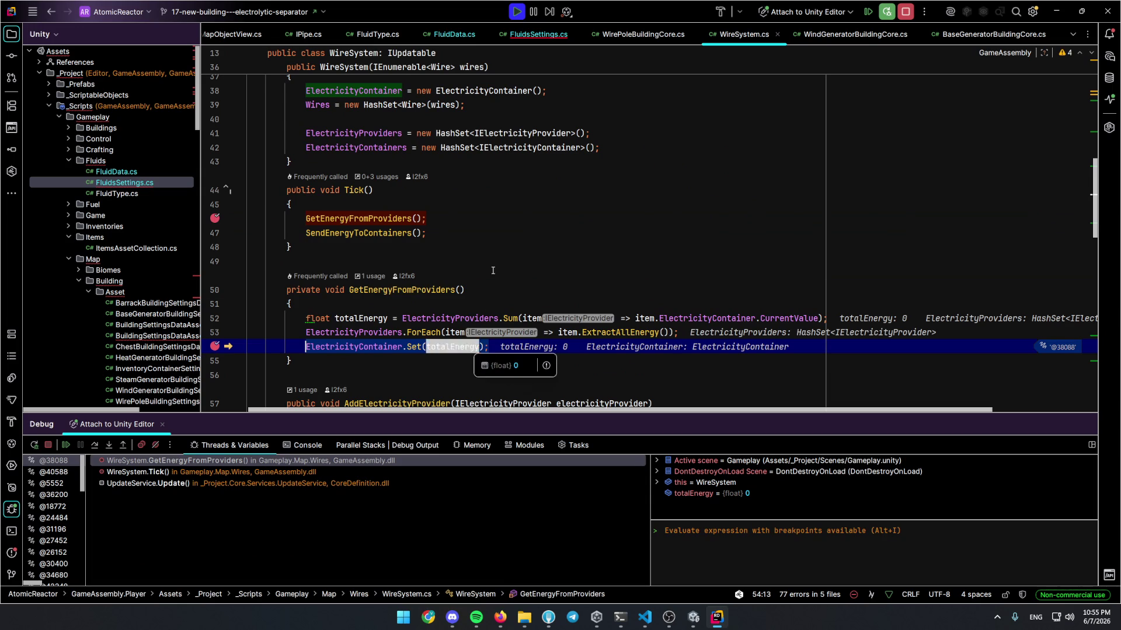
# Remove the line 54 breakpoint and let the game run freely
pyautogui.click(467, 290)
pyautogui.click(214, 346)
pyautogui.press('F5')
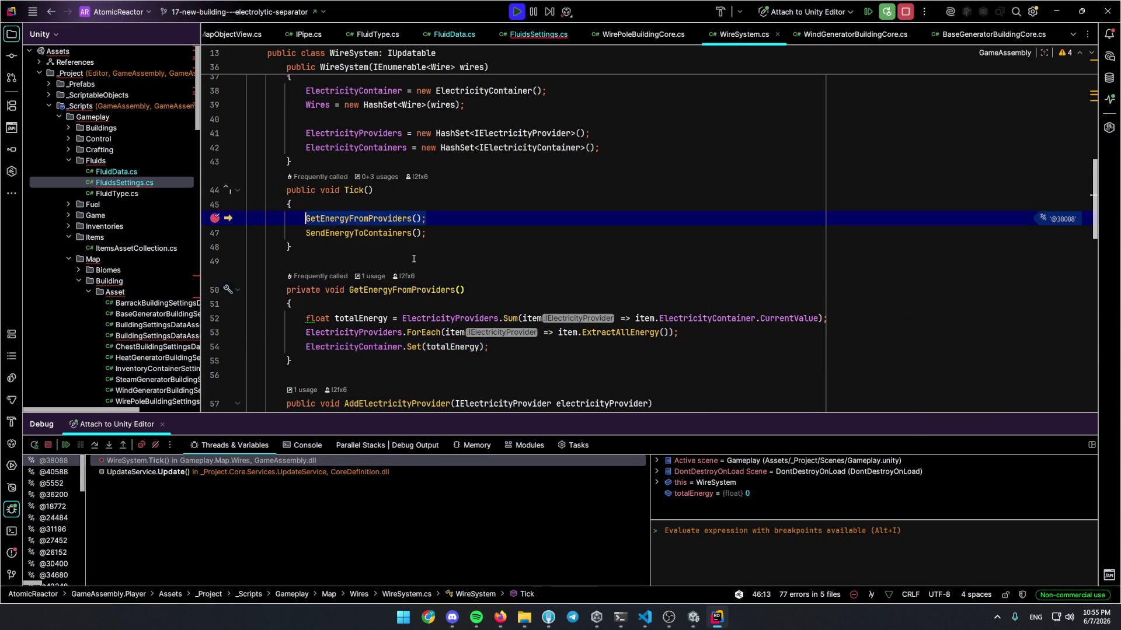
pyautogui.press('F5')
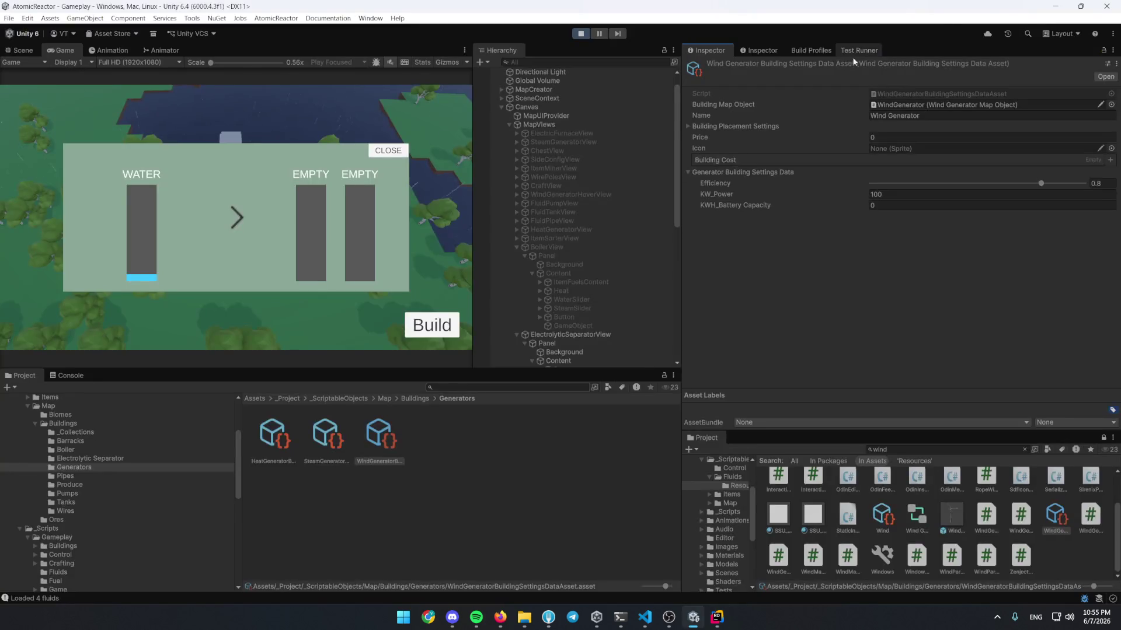
# Set a breakpoint on the energy-adding line 27 in the base generator's Tick
pyautogui.hotkey('alt', 'Tab')
pyautogui.click(855, 34)
pyautogui.hotkey('ctrl', 'b')
pyautogui.scroll(-5, 515, 168)
pyautogui.click(208, 226)
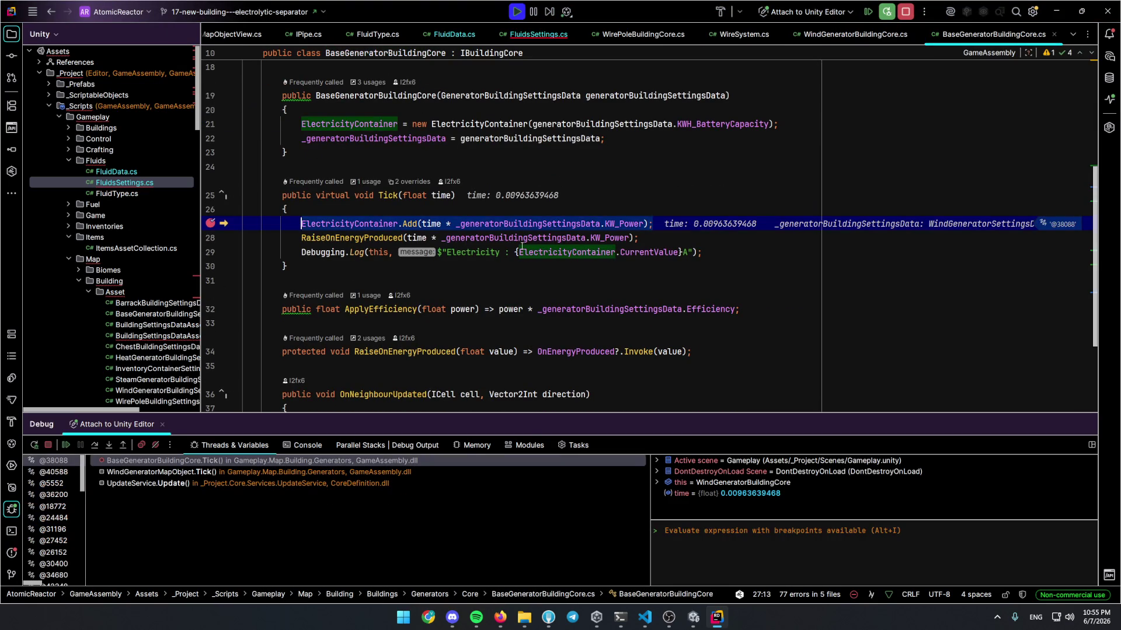
pyautogui.moveTo(620, 229)
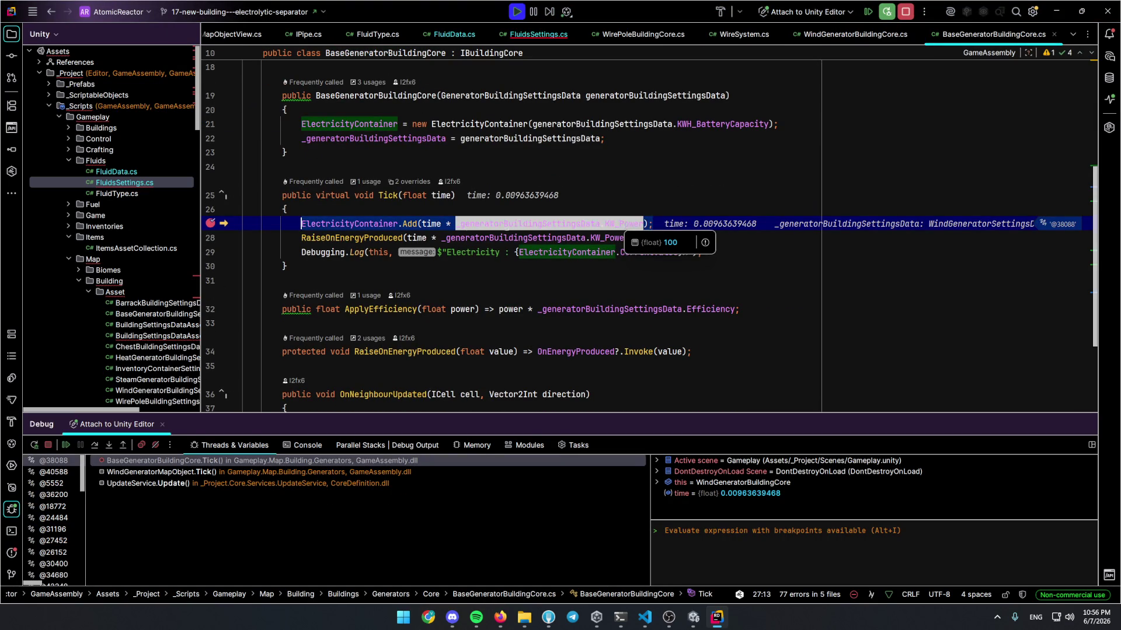
pyautogui.moveTo(431, 225)
pyautogui.moveTo(349, 224)
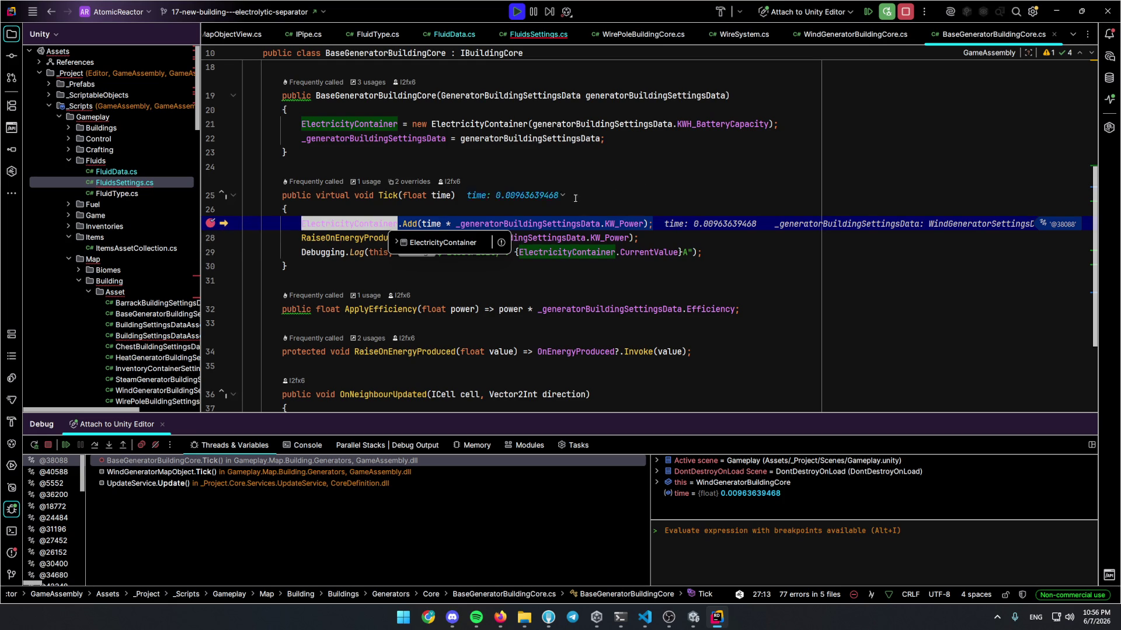
# Inspect KW_Power (100) and time across Tick calls, then resume the game
pyautogui.click(456, 195)
pyautogui.moveTo(542, 238)
pyautogui.moveTo(417, 239)
pyautogui.moveTo(615, 238)
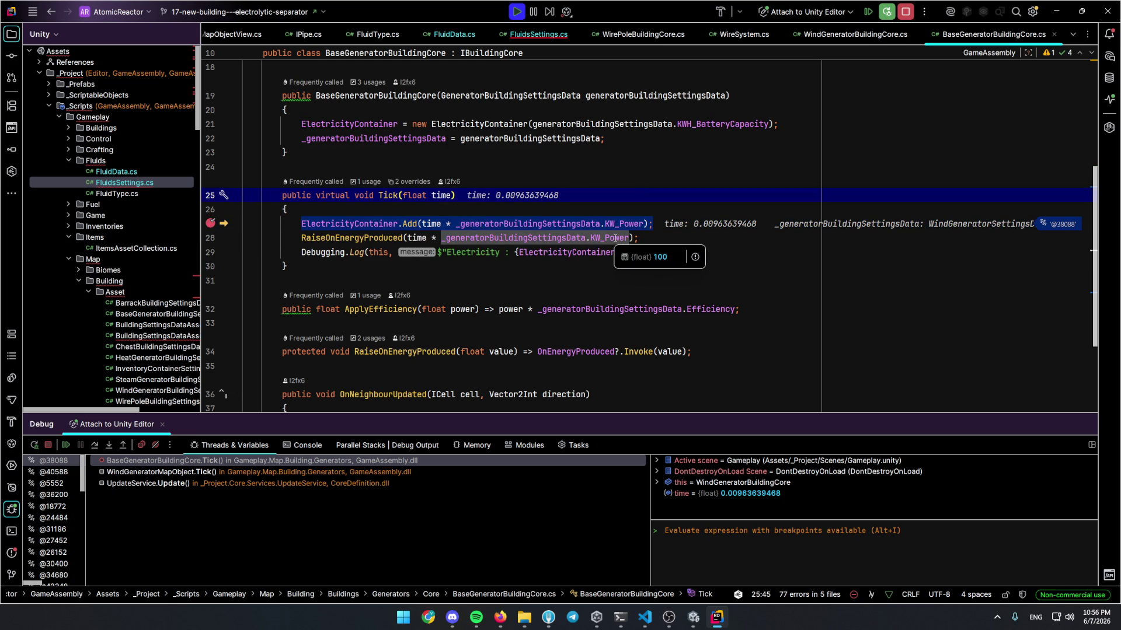
pyautogui.press('F9')
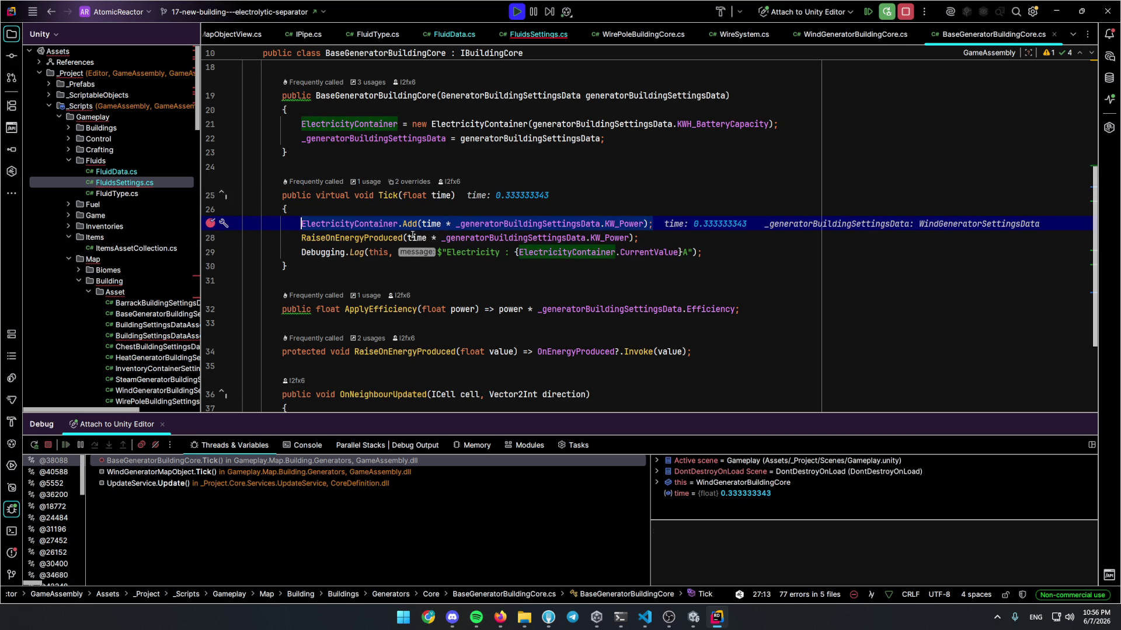
pyautogui.click(381, 211)
pyautogui.click(301, 224)
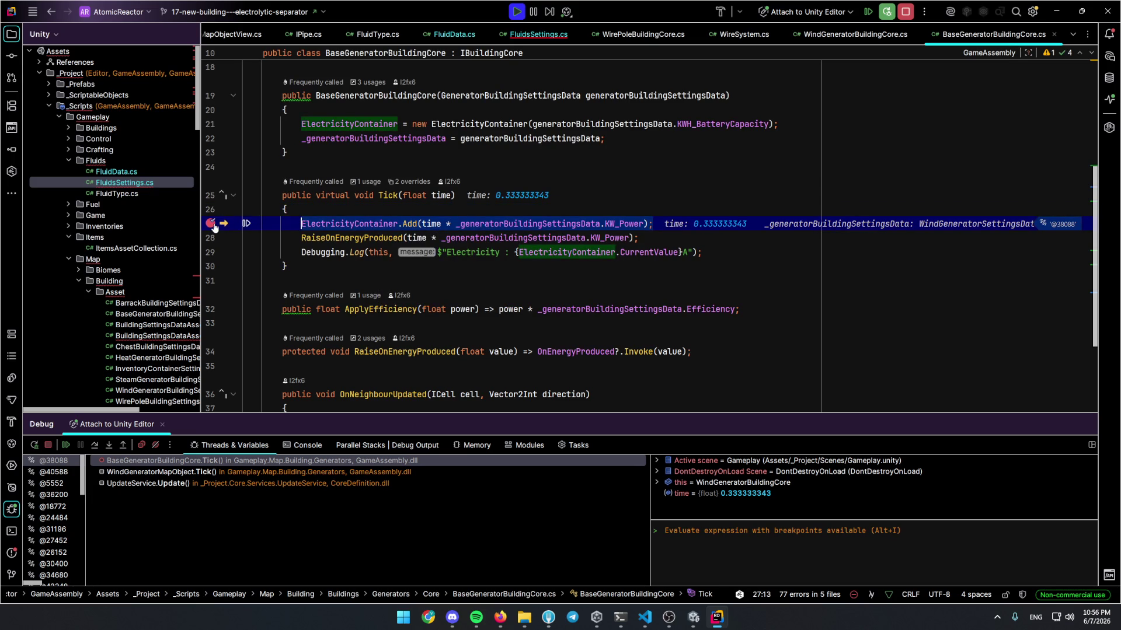
pyautogui.press('F9')
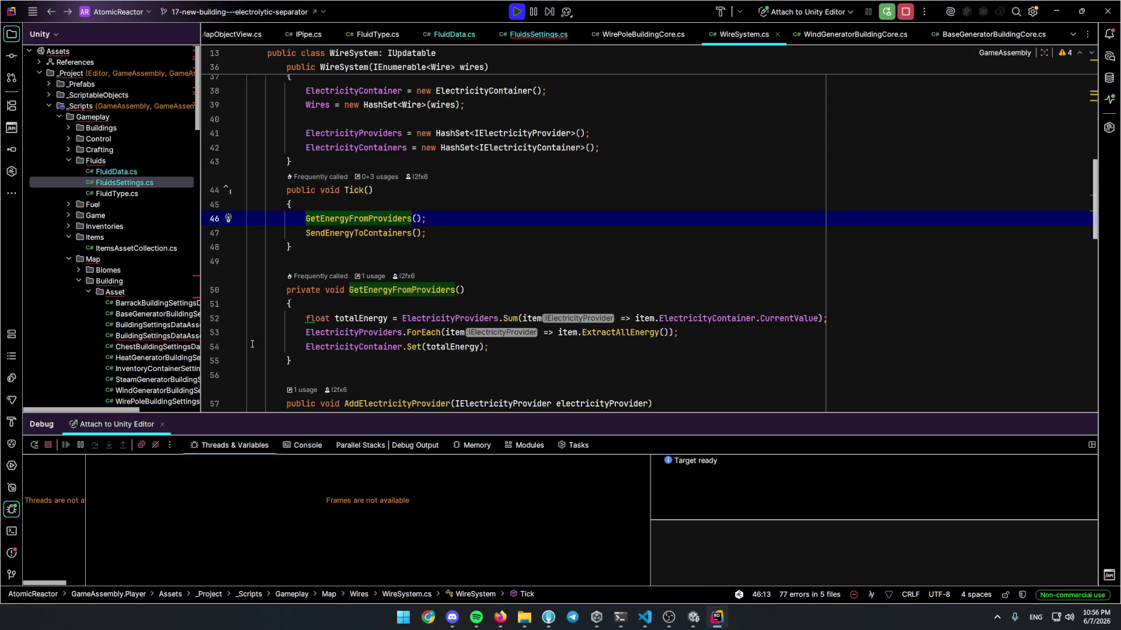
# Break on WireSystem.cs line 54 and inspect the three ElectricityProviders, with totalEnergy at 0
pyautogui.click(214, 346)
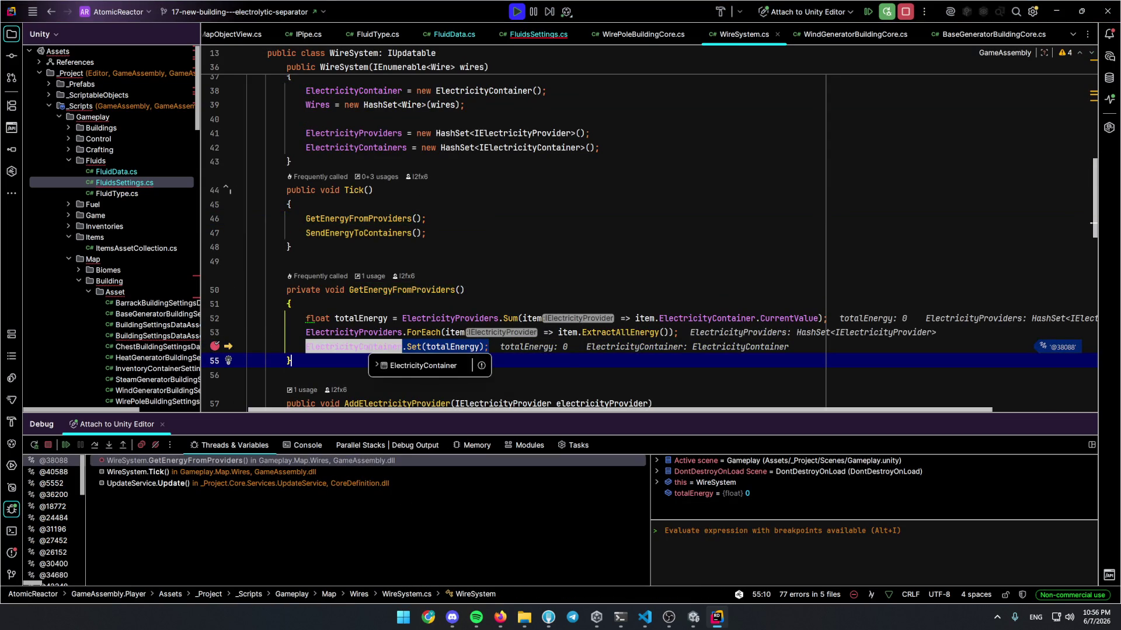
pyautogui.click(432, 375)
pyautogui.moveTo(458, 315)
pyautogui.click(471, 362)
pyautogui.click(471, 352)
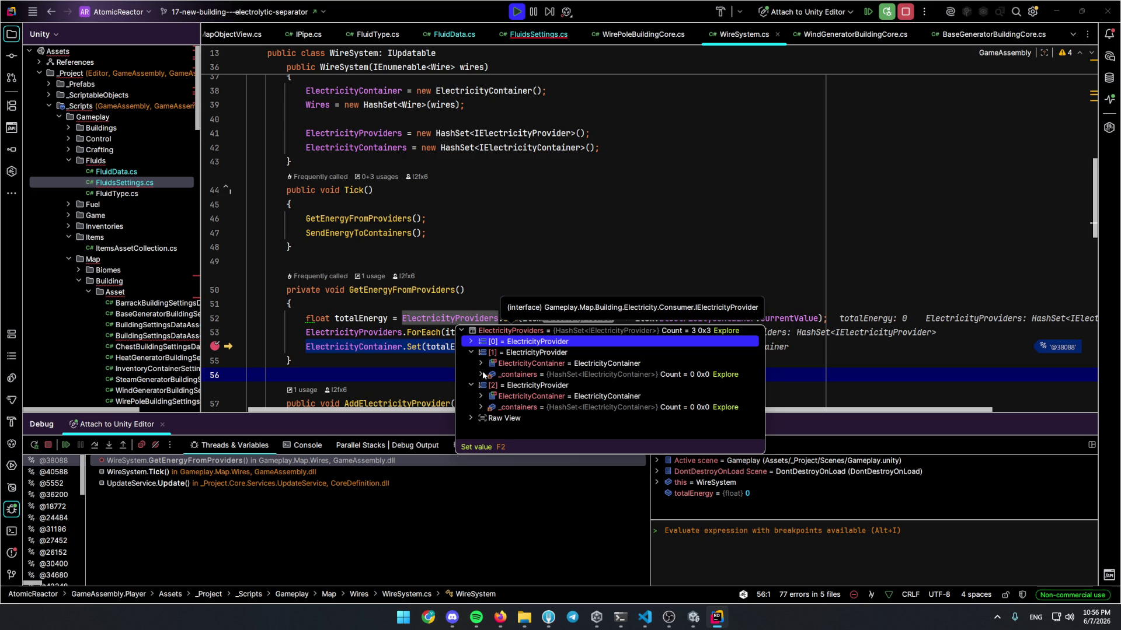
pyautogui.click(470, 342)
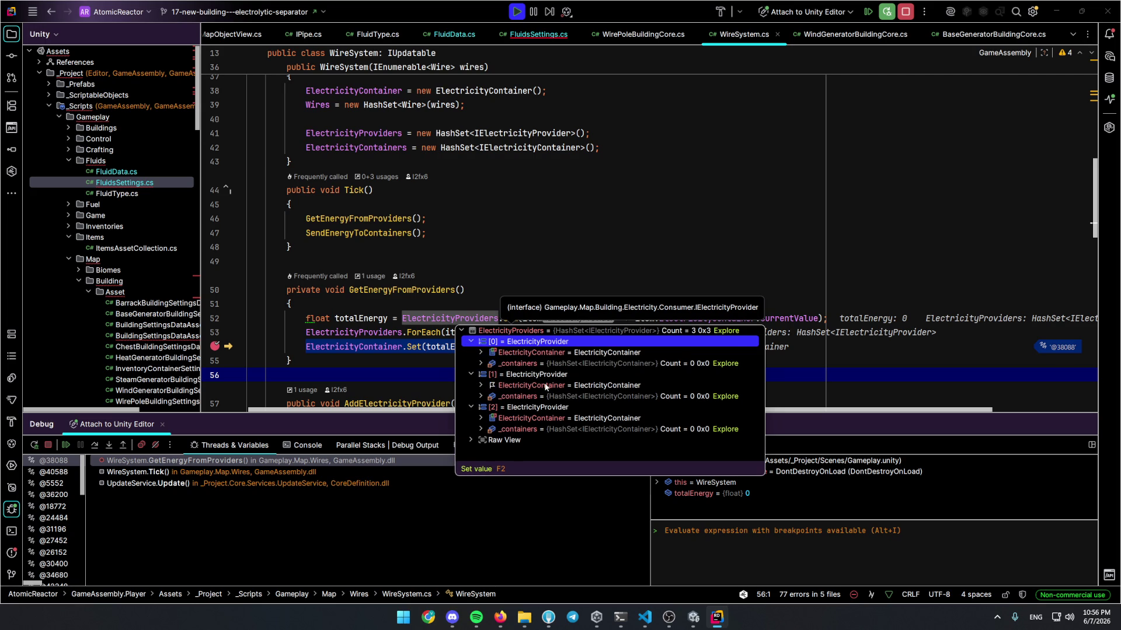
pyautogui.click(710, 290)
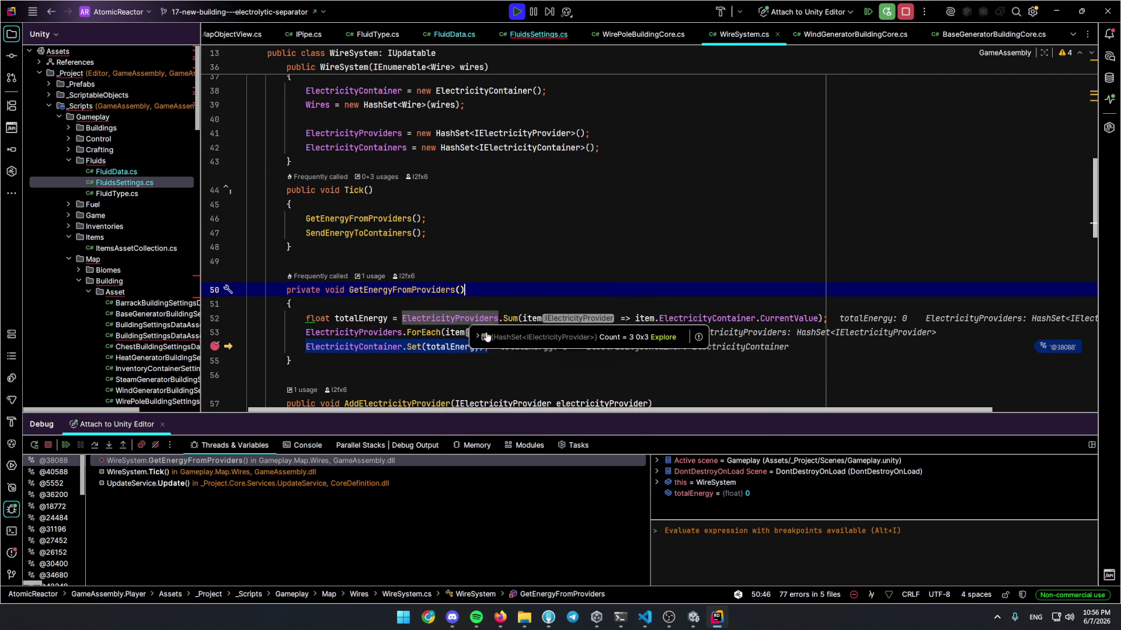
pyautogui.click(478, 336)
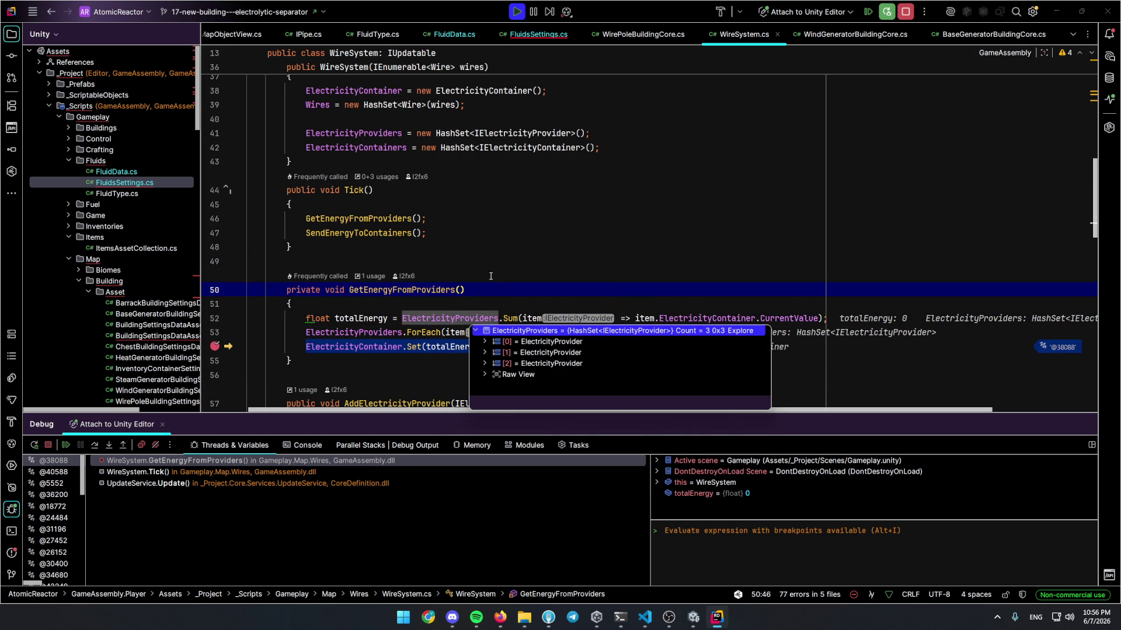
pyautogui.press('Escape')
pyautogui.hotkey('ctrl', 'space')
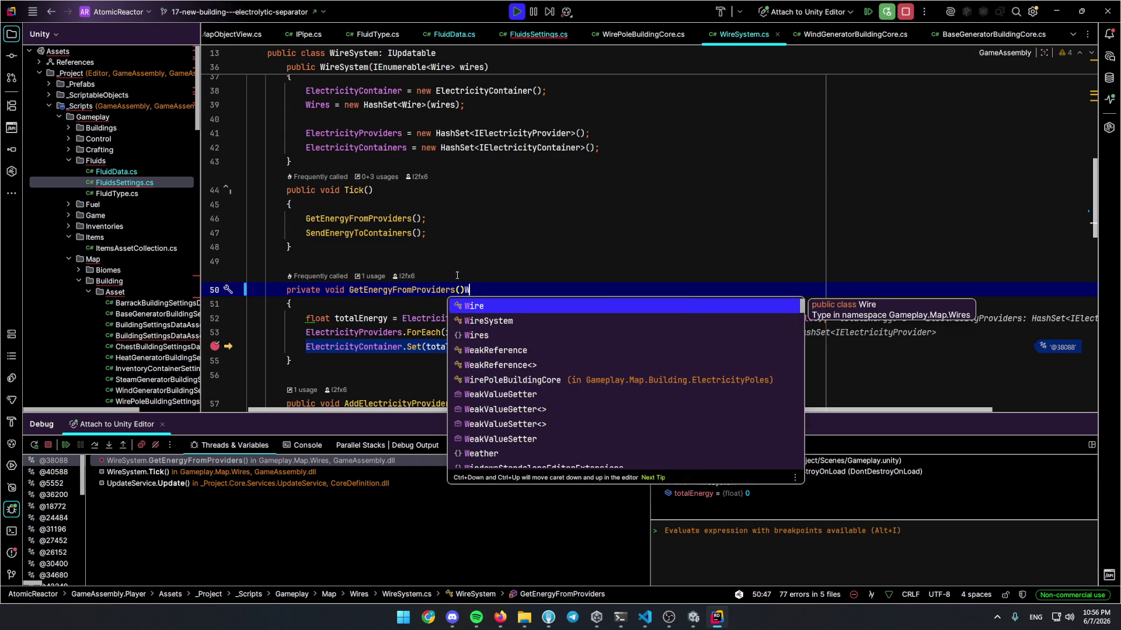
pyautogui.press('Escape')
# Remove the line 54 breakpoint, resume, and close the boiler panel in Unity
pyautogui.click(298, 348)
pyautogui.hotkey('ctrl', 'F8')
pyautogui.press('F9')
pyautogui.hotkey('alt', 'Tab')
pyautogui.click(390, 151)
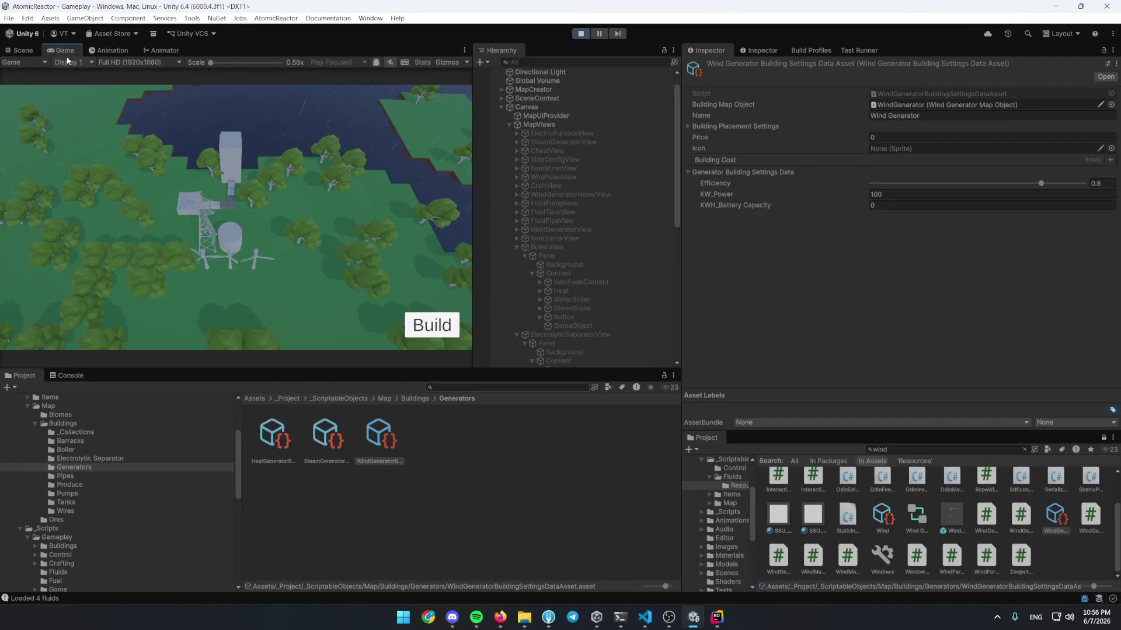
# Maximize the Game view, select a building, and step past Rider's remaining breakpoints
pyautogui.doubleClick(66, 50)
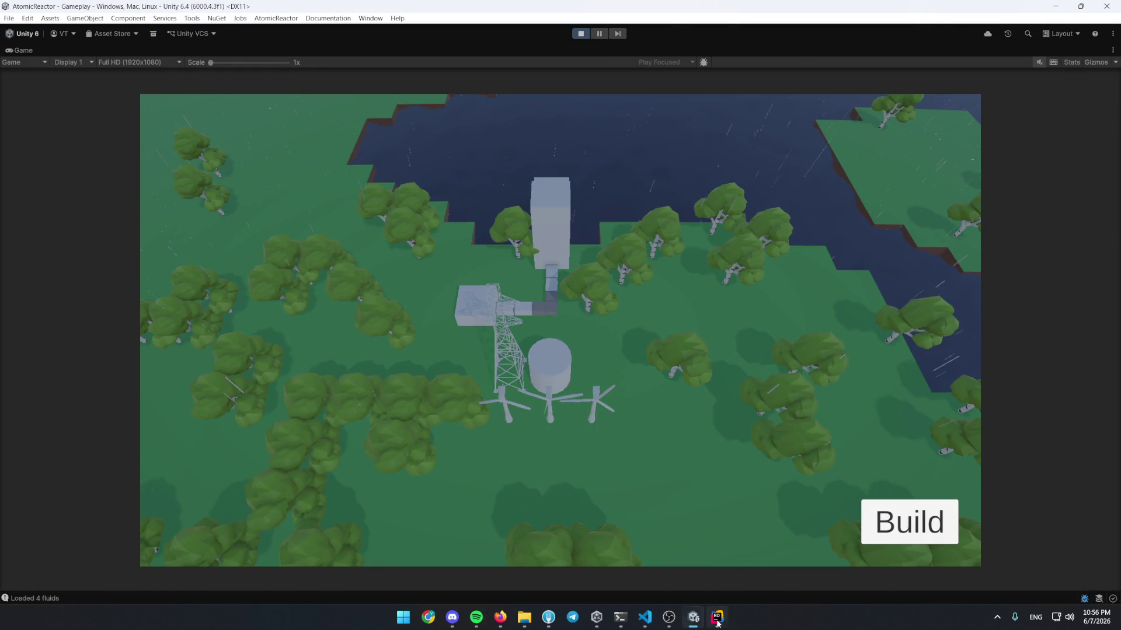
pyautogui.click(721, 622)
pyautogui.click(209, 252)
pyautogui.click(467, 281)
pyautogui.press('F5')
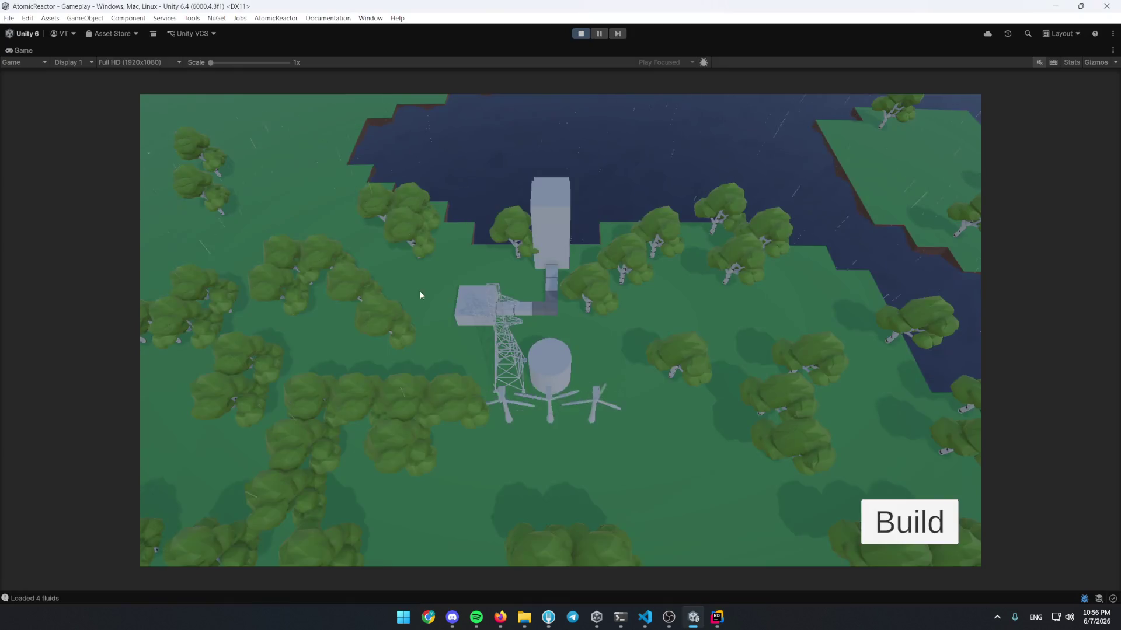
pyautogui.hotkey('alt', 'Tab')
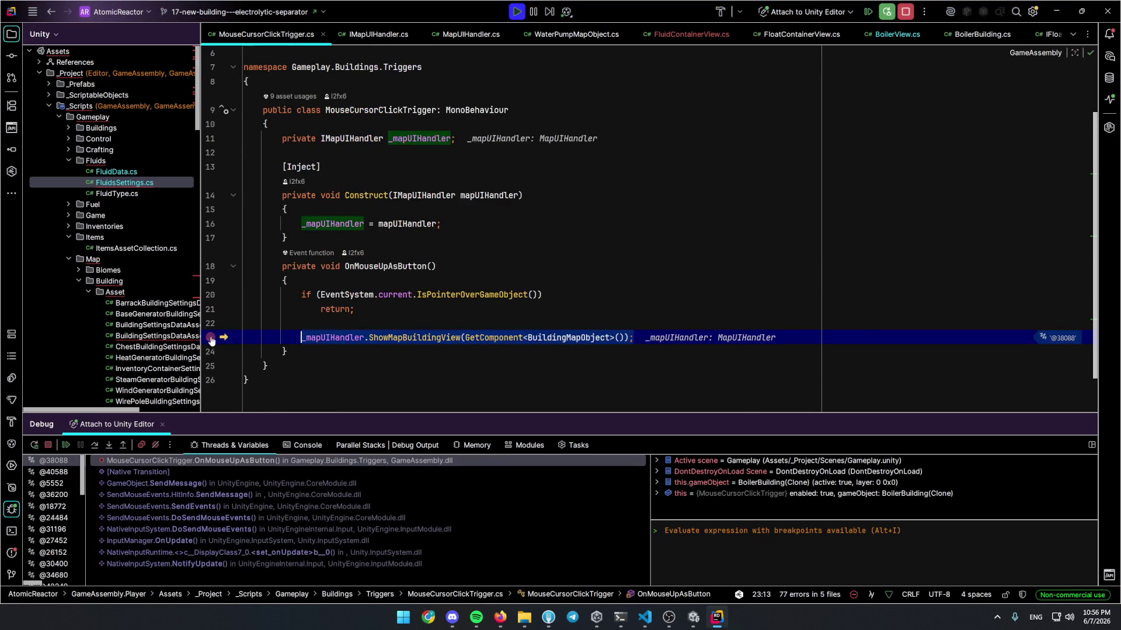
pyautogui.press('F5')
# Delete every breakpoint in Rider, resume the game, and close the boiler panel
pyautogui.hotkey('ctrl', 'shift', 'F8')
pyautogui.hotkey('ctrl', 'a')
pyautogui.press('Delete')
pyautogui.press('Escape')
pyautogui.press('F5')
pyautogui.hotkey('alt', 'Tab')
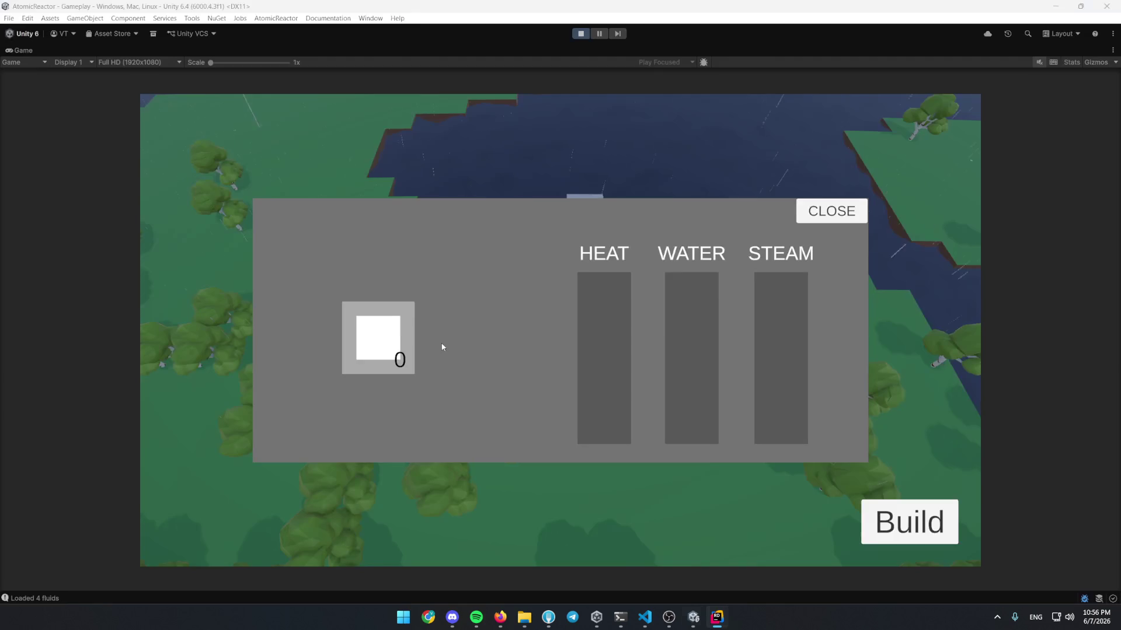
pyautogui.click(640, 351)
# Show the build catalogue's Transportation buildings and pick the Fluid Pipe
pyautogui.click(587, 387)
pyautogui.press('Escape')
pyautogui.press('b')
pyautogui.click(254, 432)
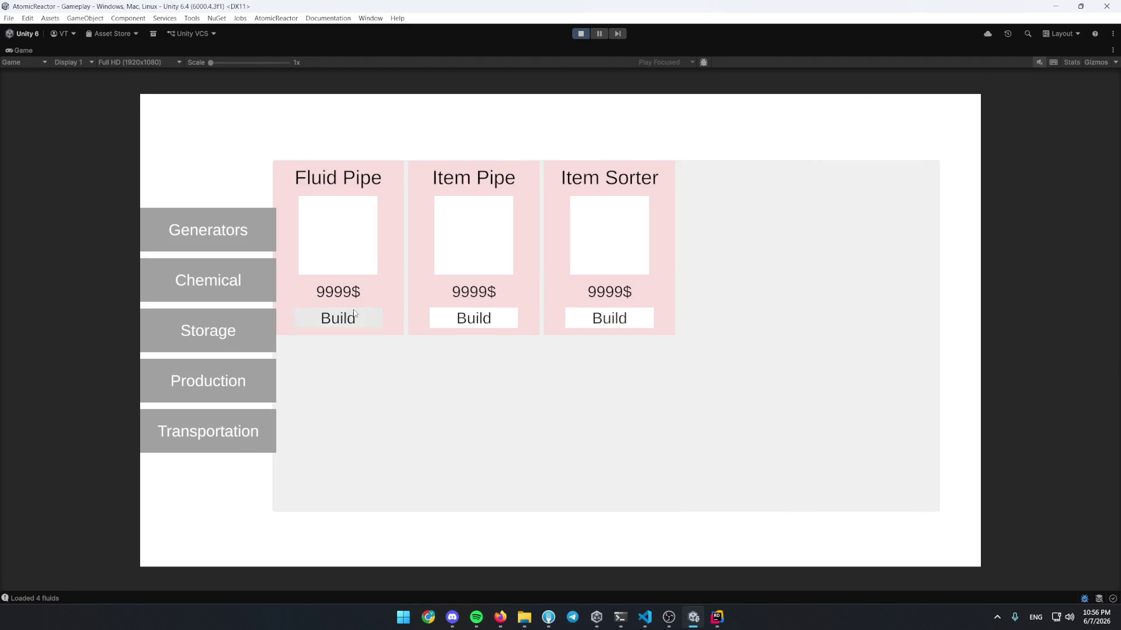
pyautogui.click(353, 318)
# Check the boiler's HEAT/WATER/STEAM panel and the electrolytic separator's panel
pyautogui.click(598, 387)
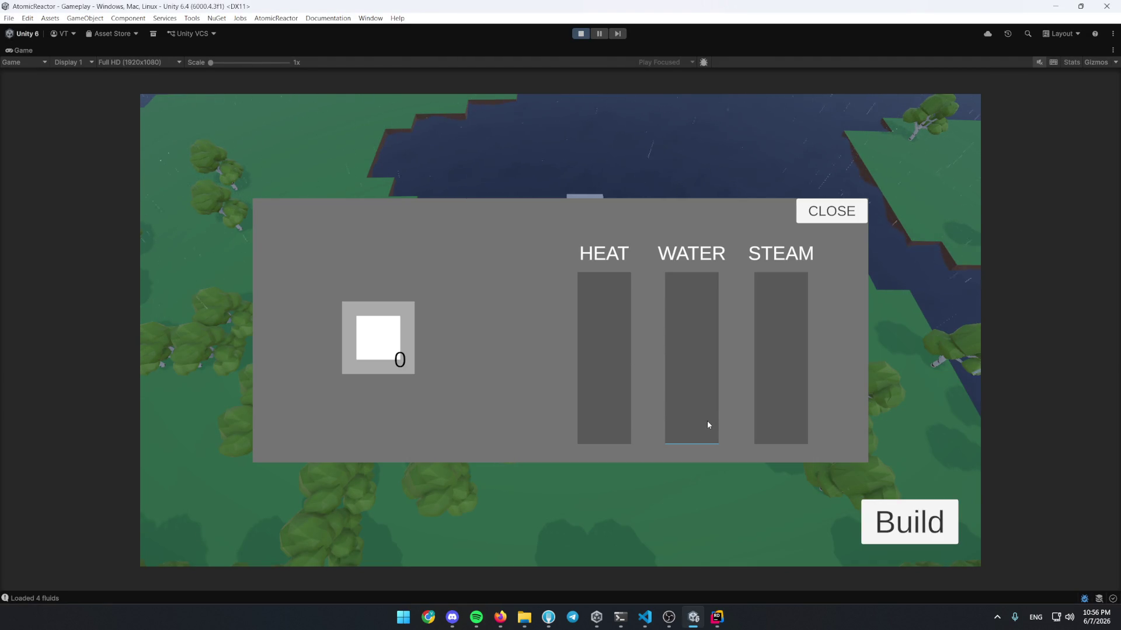
pyautogui.click(831, 211)
pyautogui.click(506, 333)
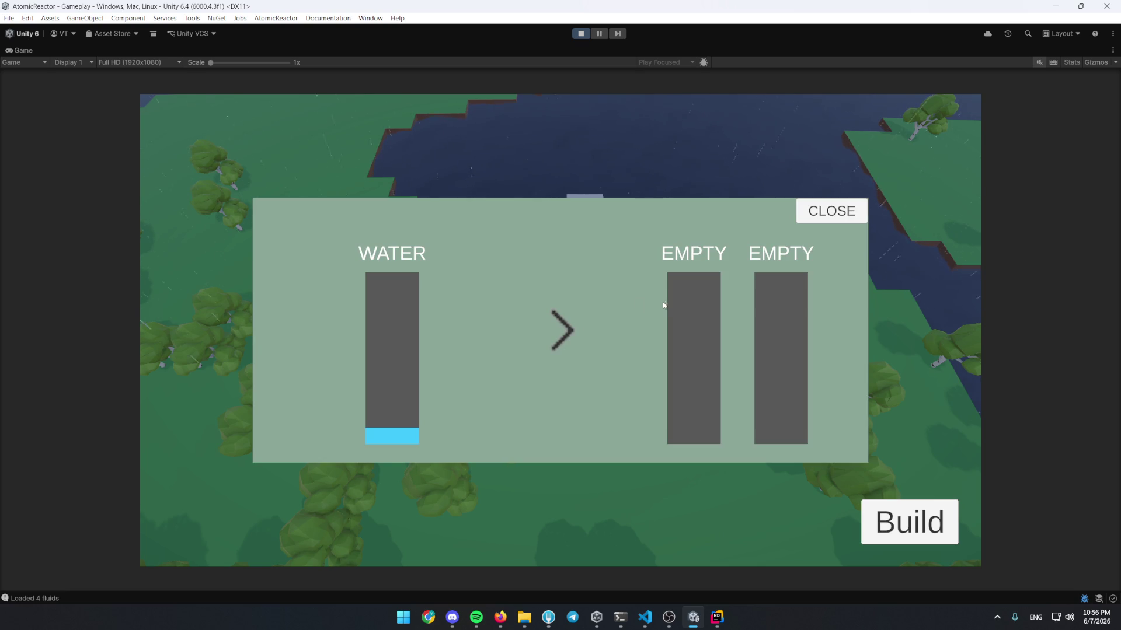
pyautogui.click(830, 213)
pyautogui.press('b')
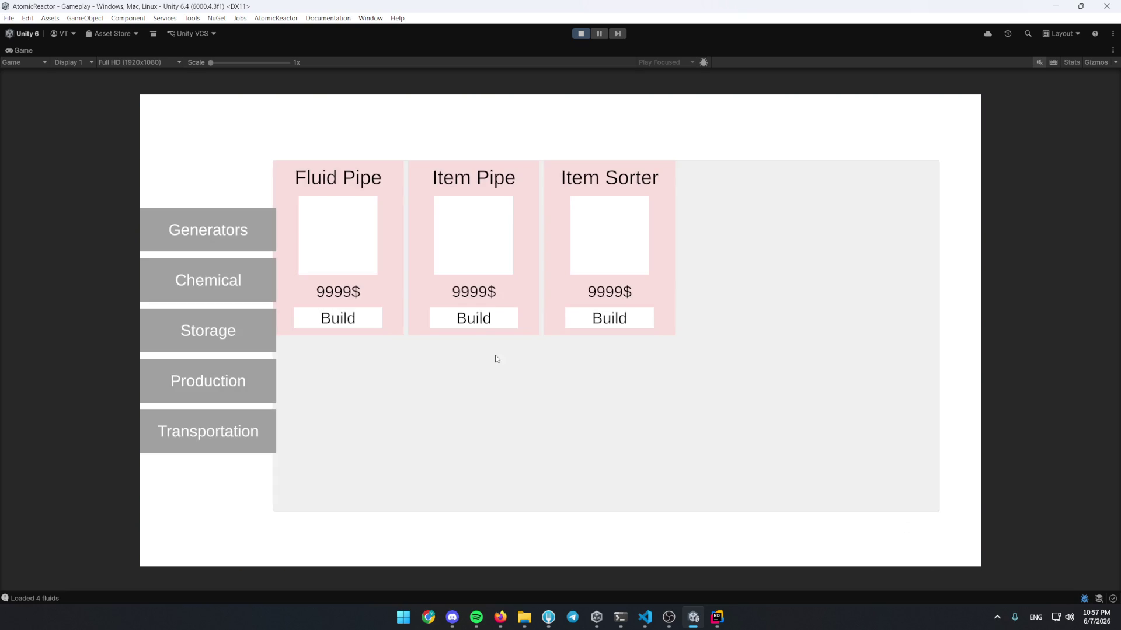
# Place a Steam Generator from the Generators category beside the tank
pyautogui.click(219, 293)
pyautogui.click(225, 233)
pyautogui.click(489, 324)
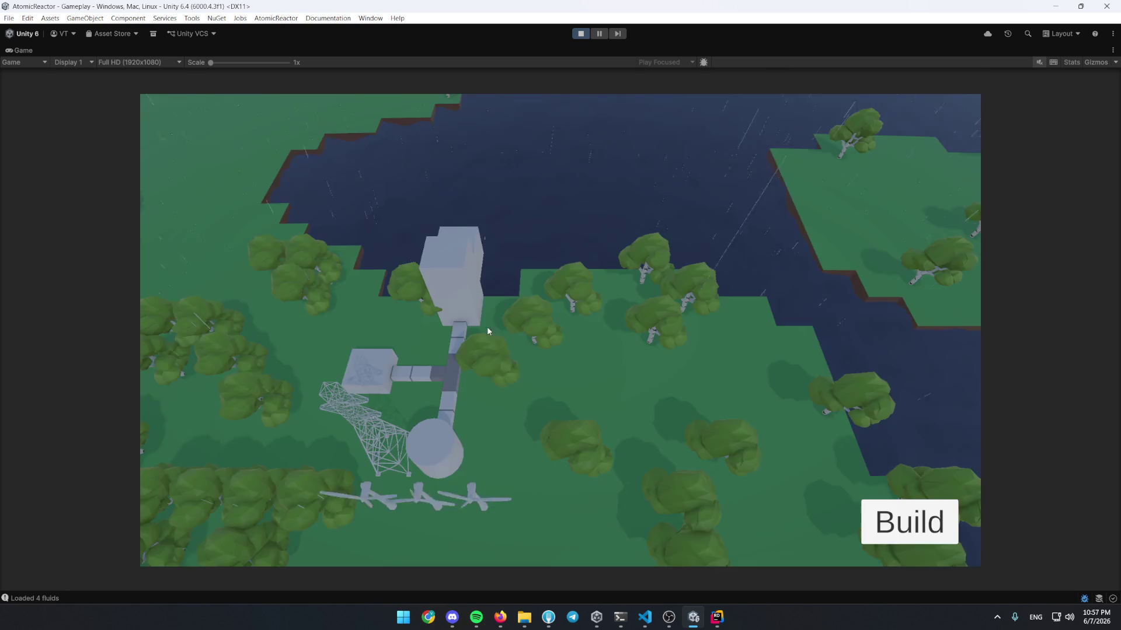
pyautogui.click(572, 421)
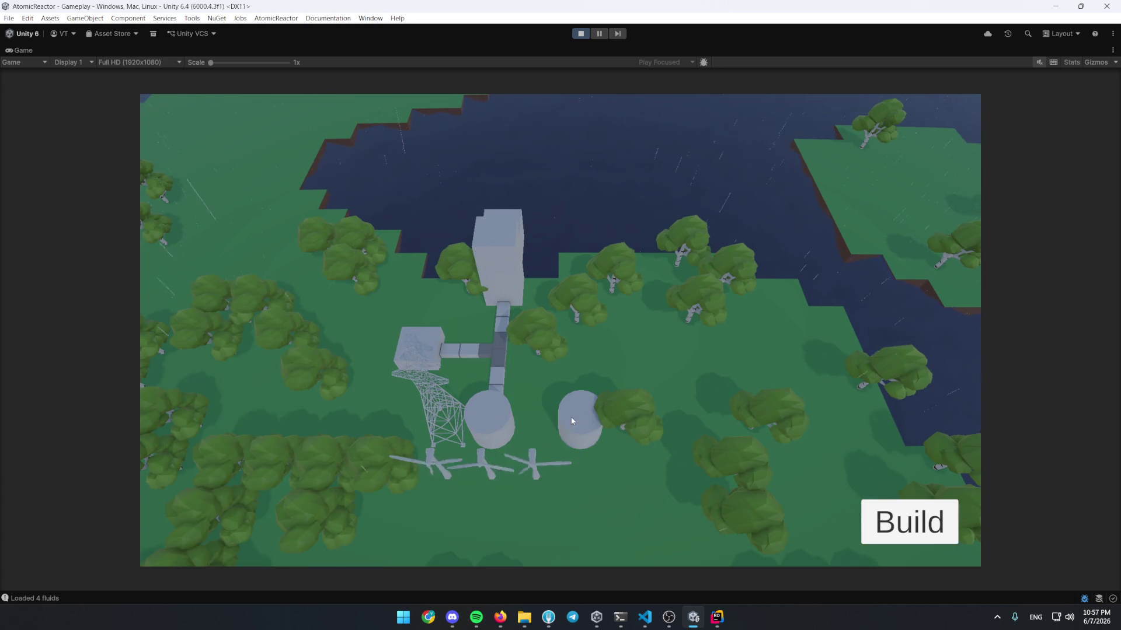
# Browse the Storage and production categories, then check the boiler's heat, water and steam levels
pyautogui.press('b')
pyautogui.click(231, 333)
pyautogui.click(220, 374)
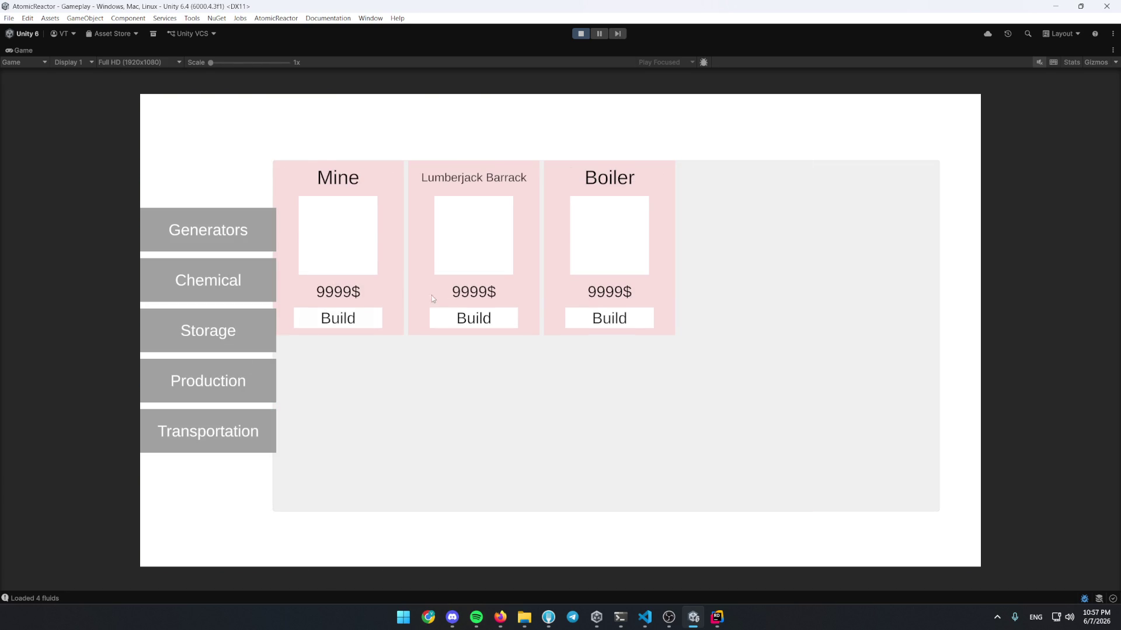
pyautogui.click(496, 320)
pyautogui.click(670, 387)
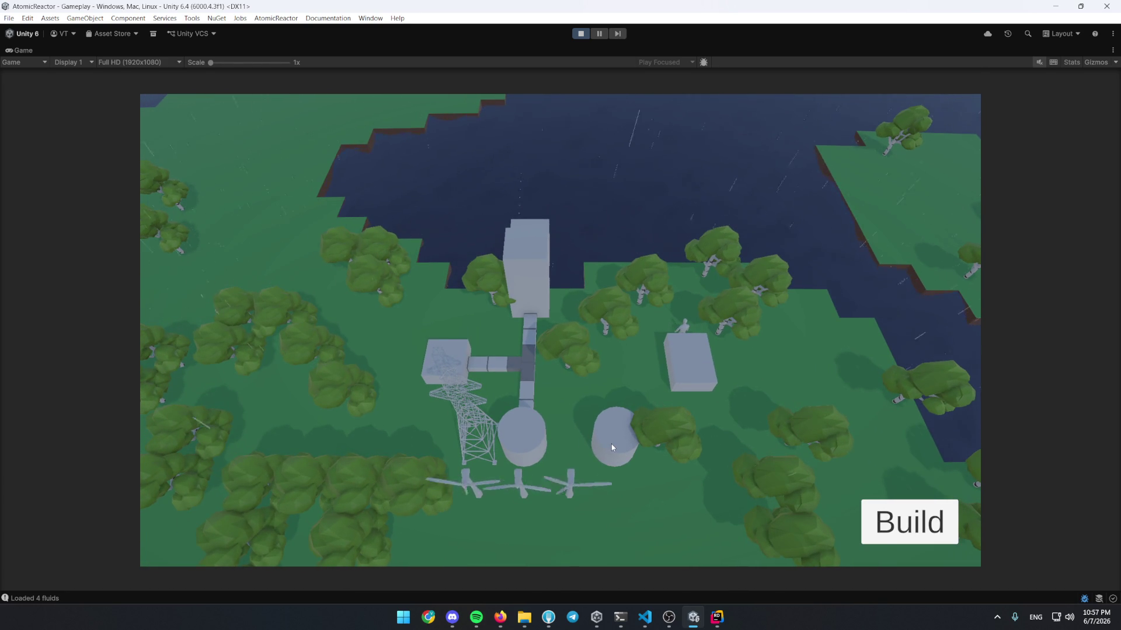
pyautogui.scroll(-2, 609, 445)
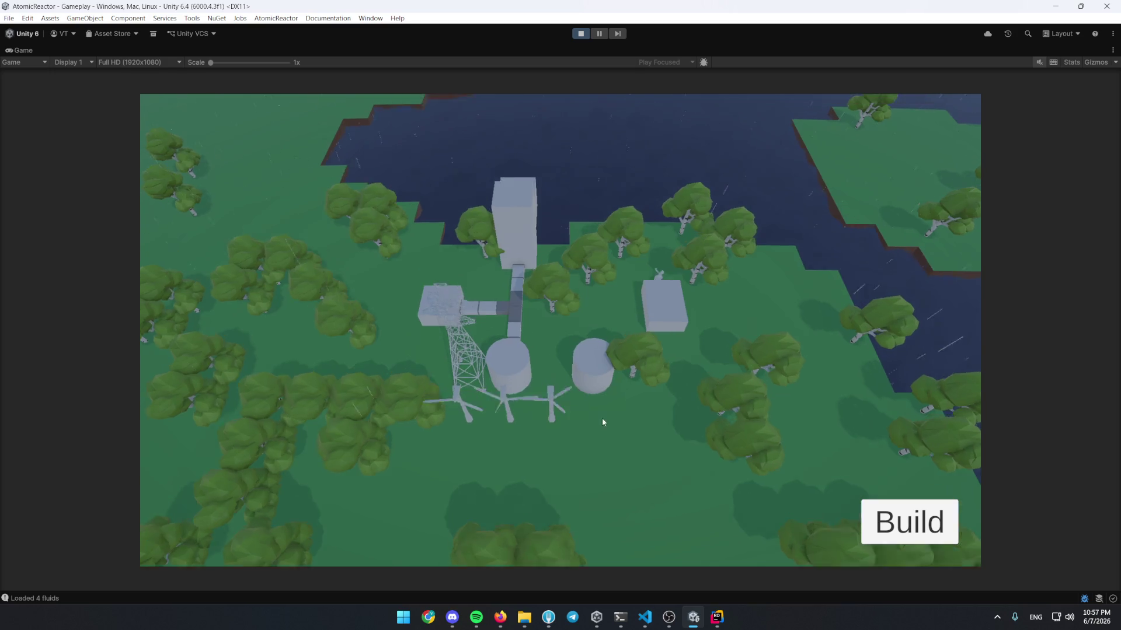
pyautogui.scroll(2, 602, 421)
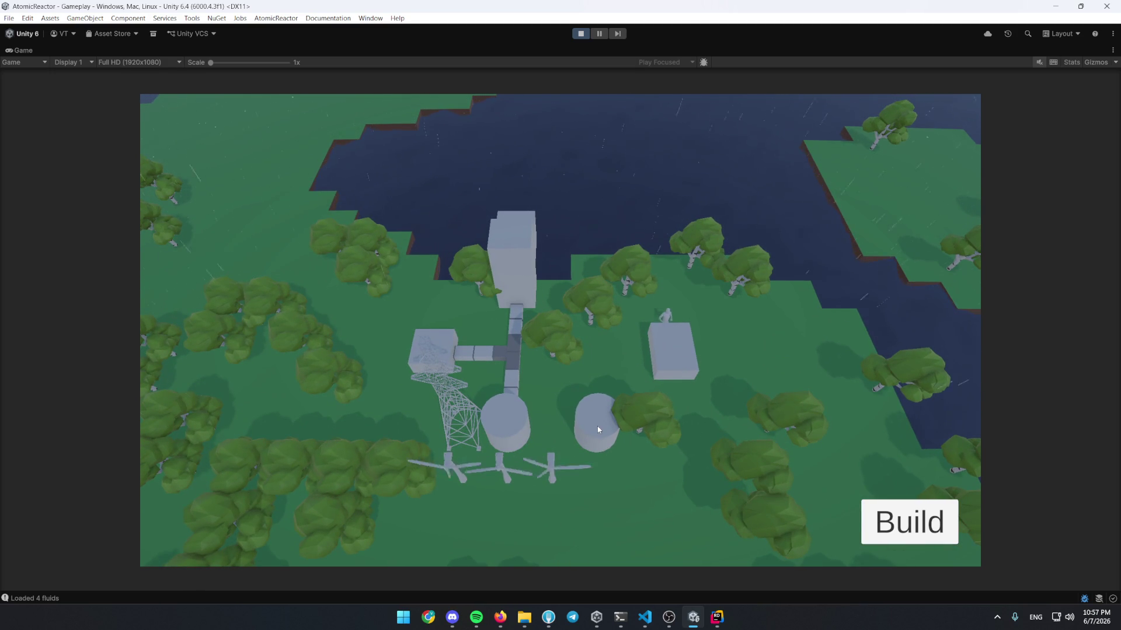
pyautogui.scroll(-1, 563, 396)
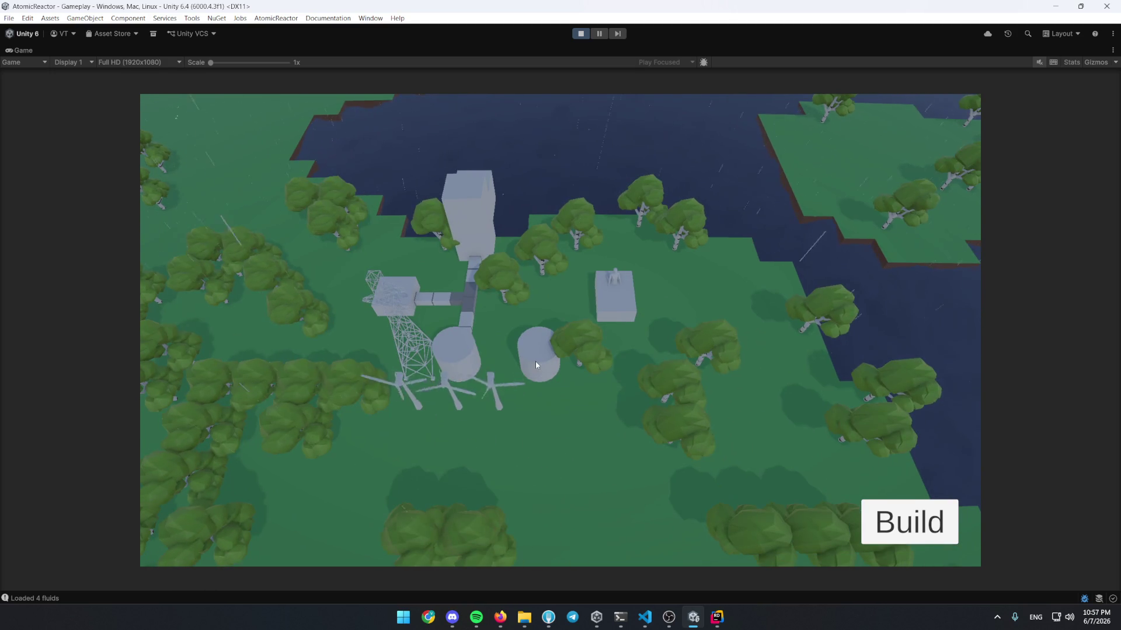
pyautogui.click(465, 358)
pyautogui.click(806, 220)
pyautogui.scroll(1, 537, 382)
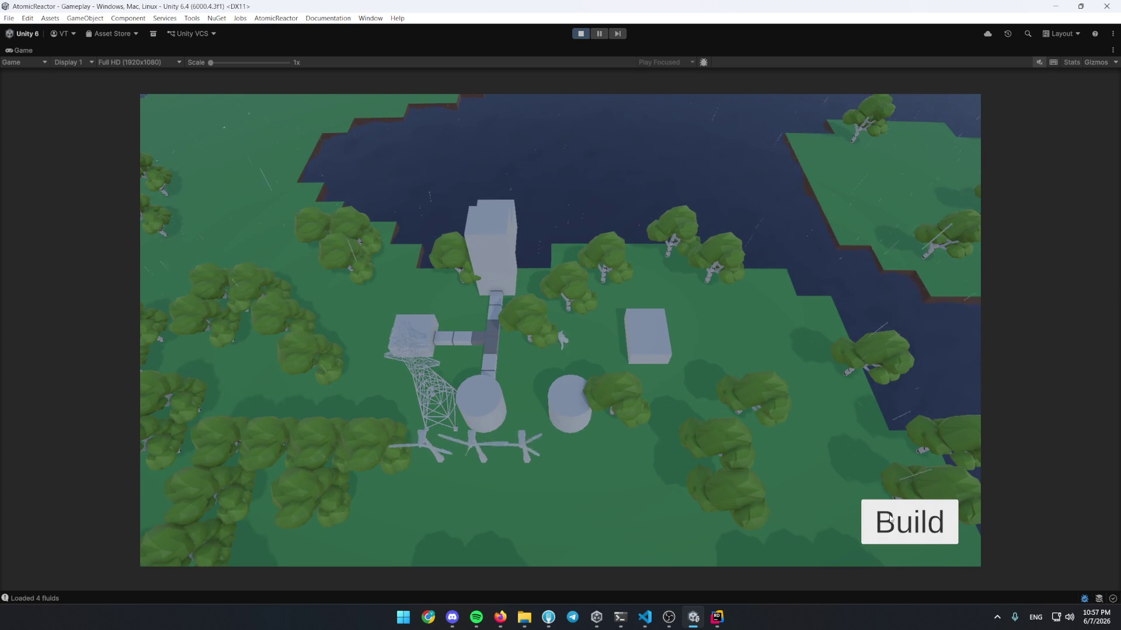
# Lay a Fluid Pipe from the box to the tank junction and check boiler and water levels
pyautogui.click(890, 518)
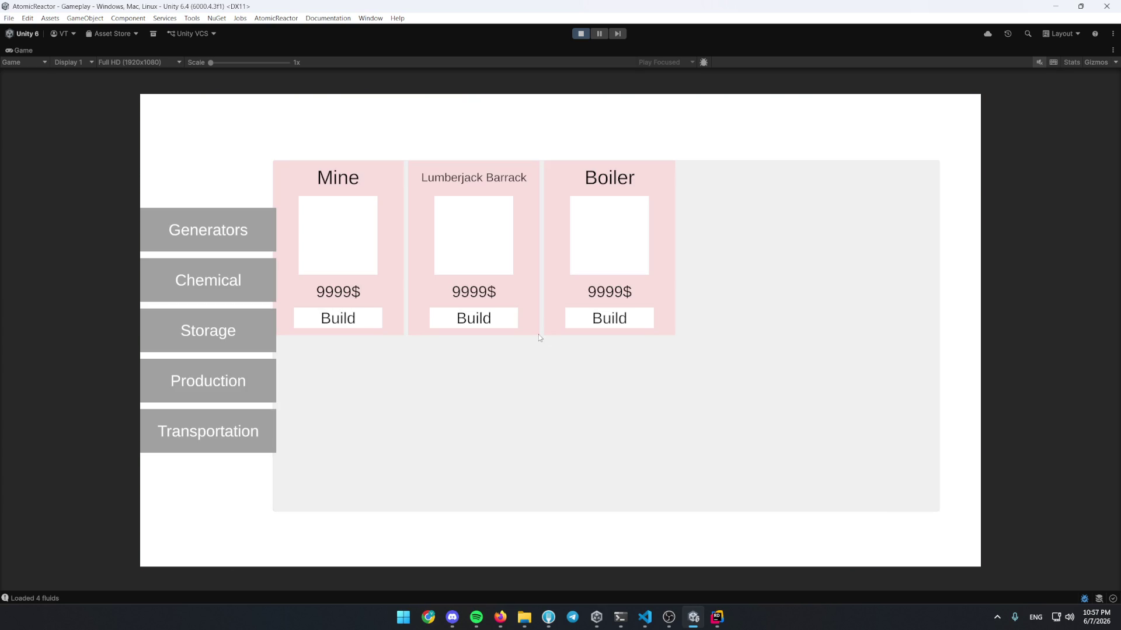
pyautogui.click(238, 424)
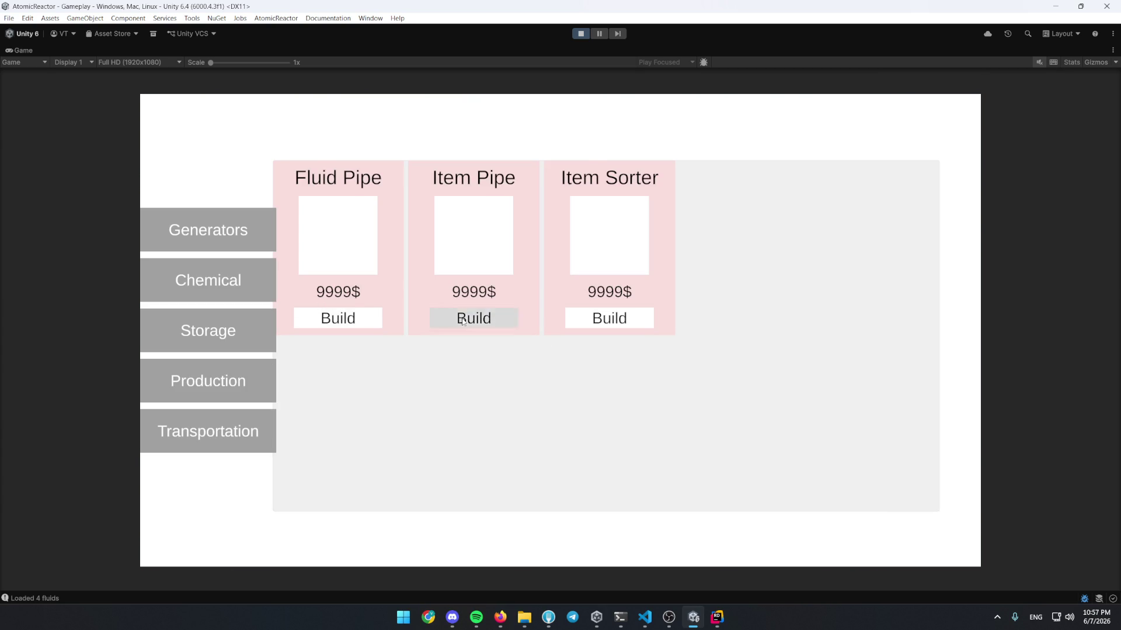
pyautogui.click(474, 318)
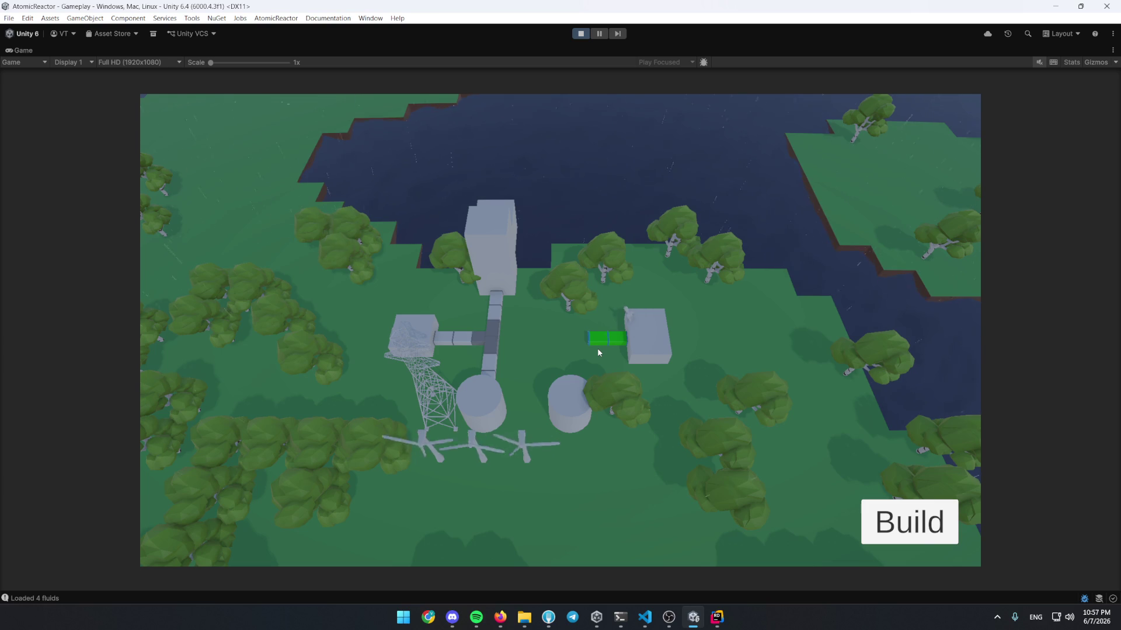
pyautogui.moveTo(597, 350)
pyautogui.mouseDown()
pyautogui.moveTo(517, 400)
pyautogui.moveTo(523, 392)
pyautogui.mouseUp()
pyautogui.click(486, 413)
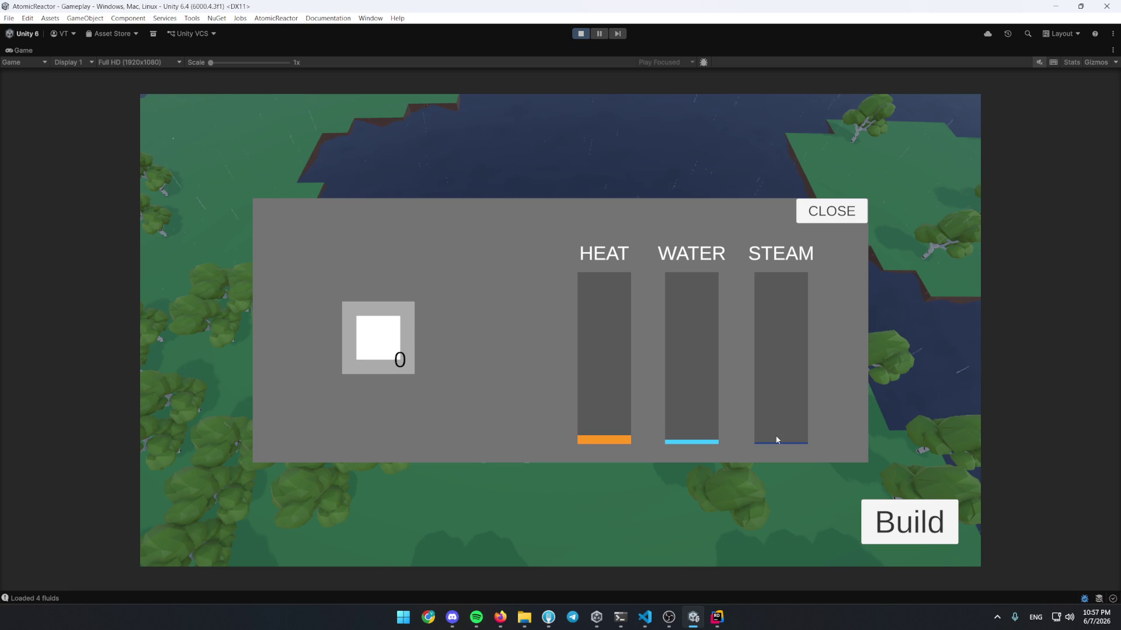
pyautogui.click(825, 216)
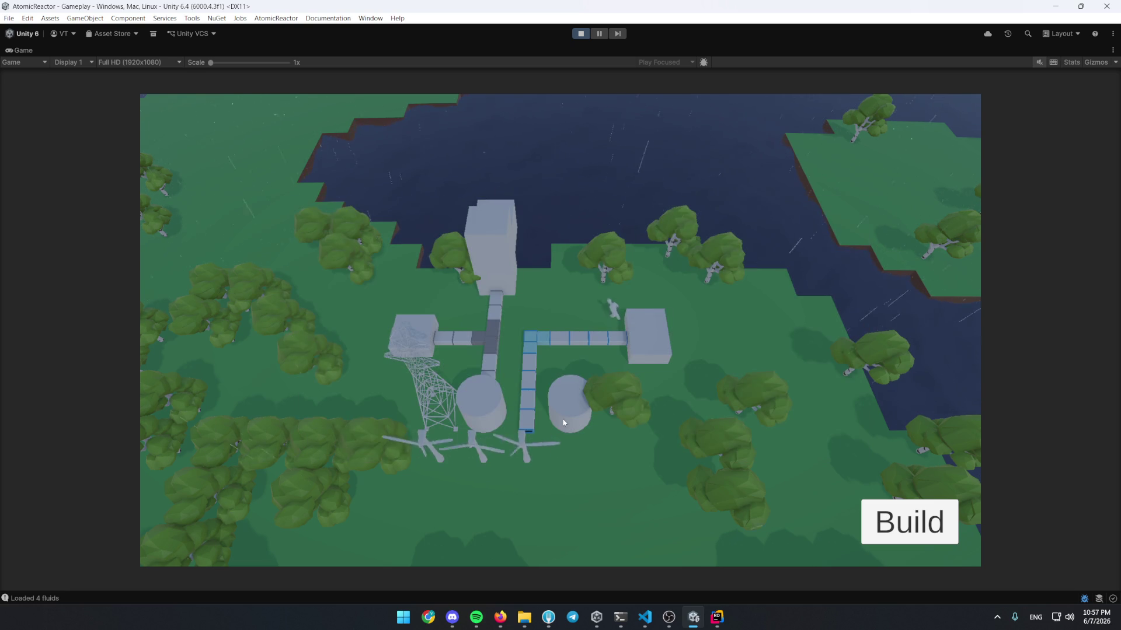
pyautogui.click(405, 328)
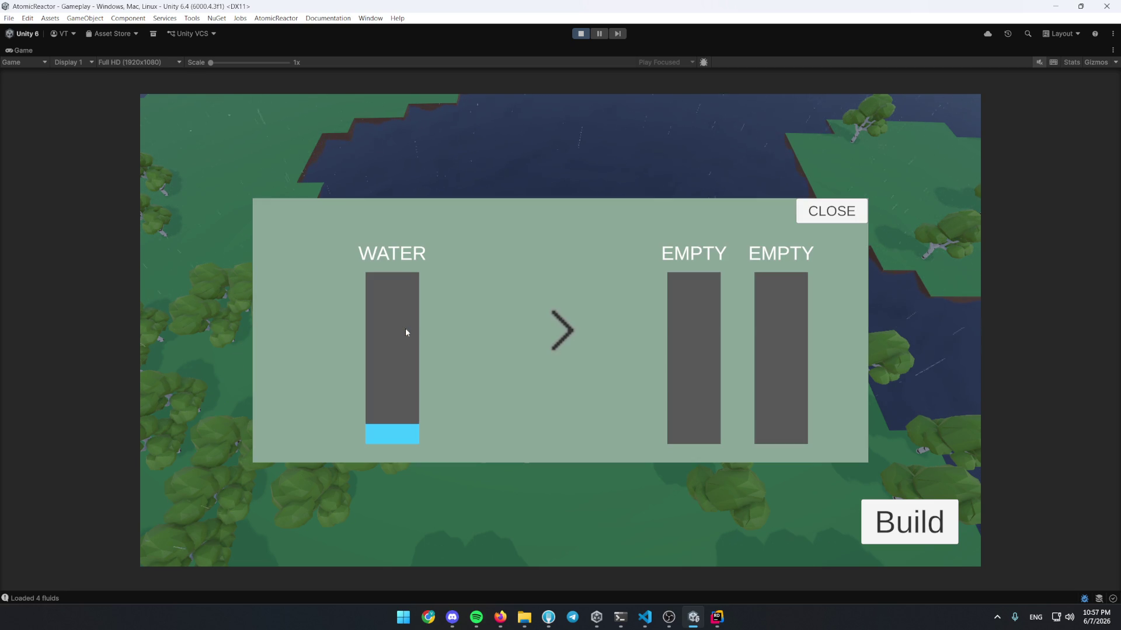
pyautogui.click(849, 215)
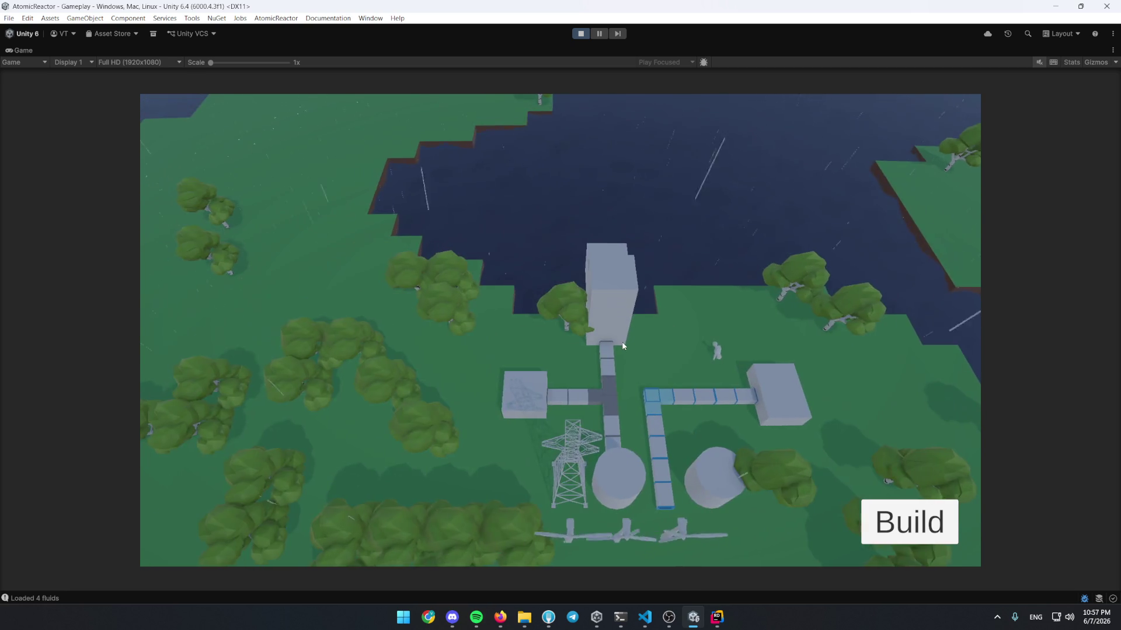
# Recheck the water building's fluid contents
pyautogui.scroll(4, 636, 349)
pyautogui.click(652, 367)
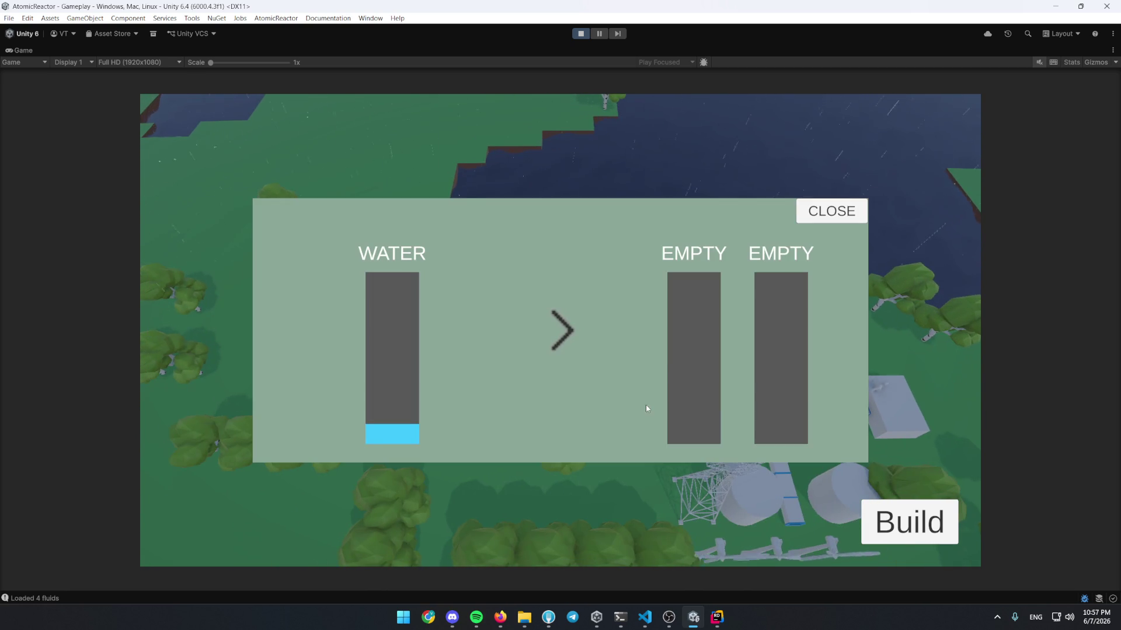
pyautogui.click(809, 222)
pyautogui.scroll(3, 678, 378)
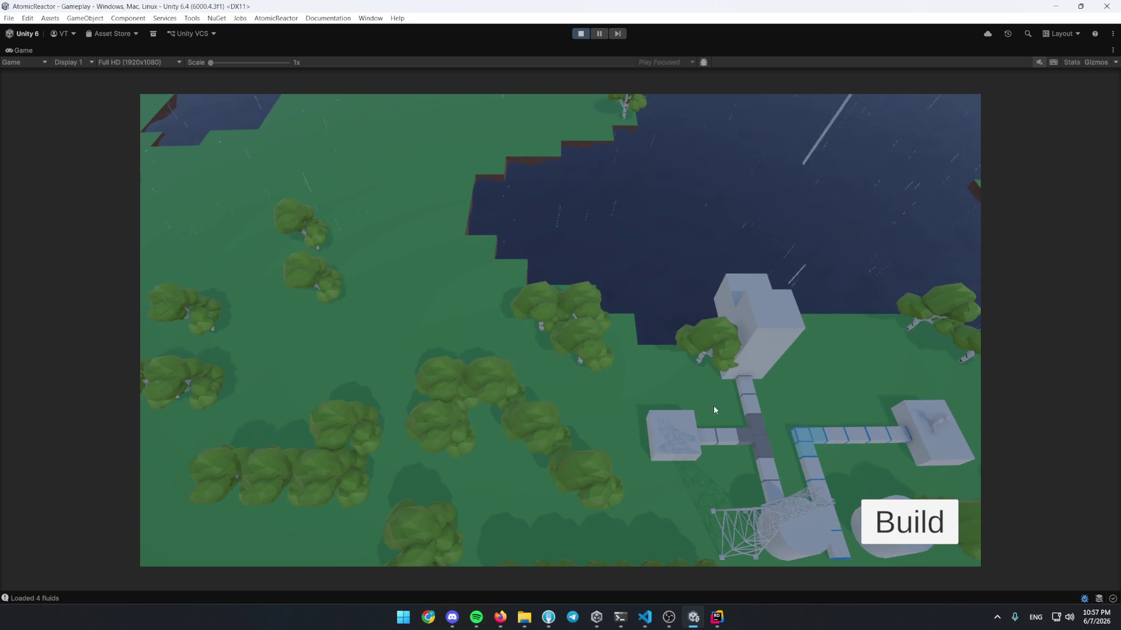
pyautogui.scroll(-5, 775, 528)
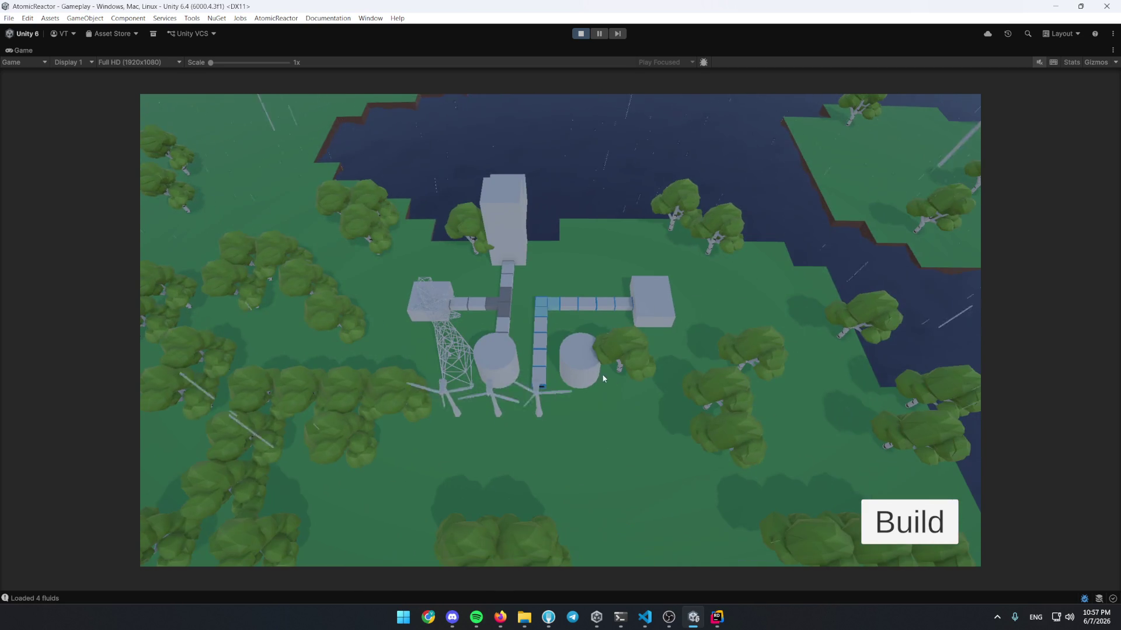
pyautogui.scroll(3, 553, 404)
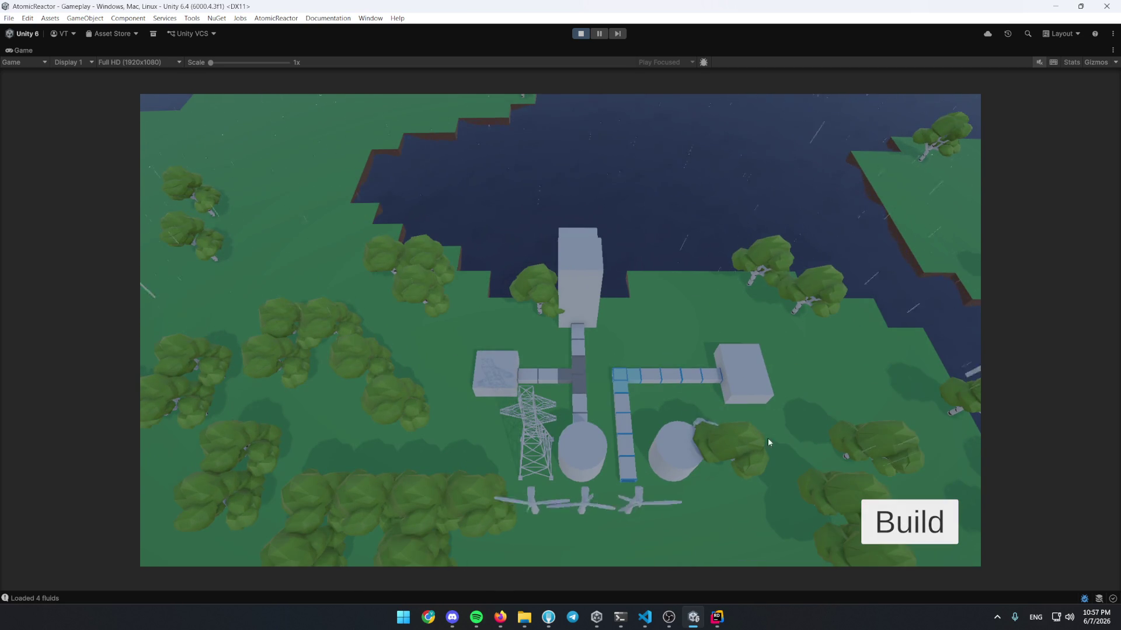
# Place a new building beside the lake and check its fluid contents
pyautogui.click(887, 517)
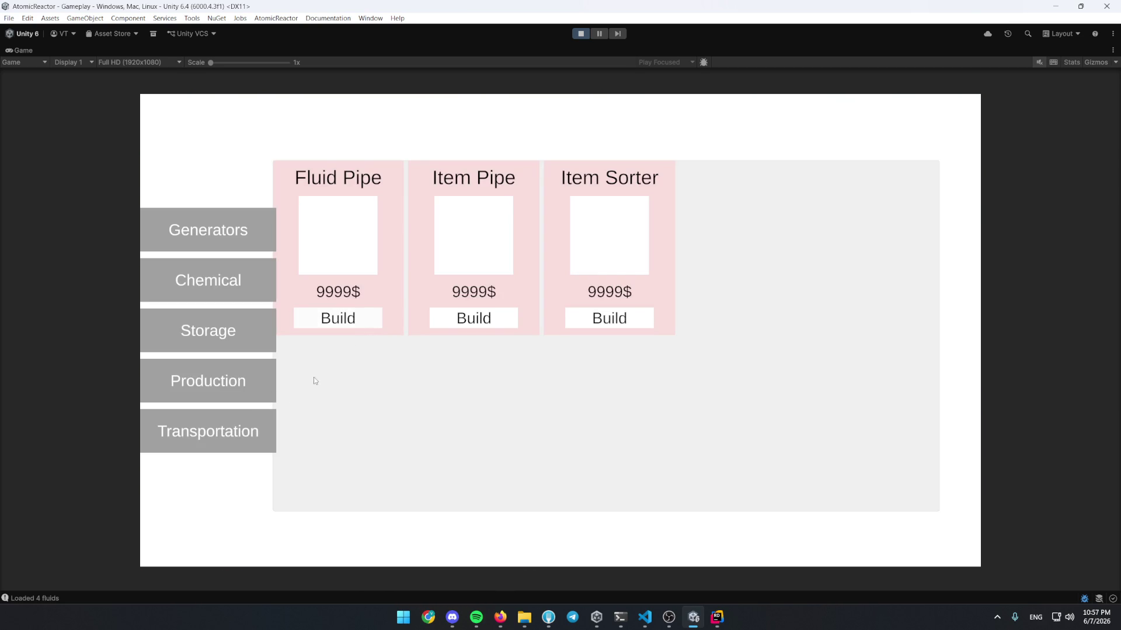
pyautogui.click(217, 402)
pyautogui.click(224, 341)
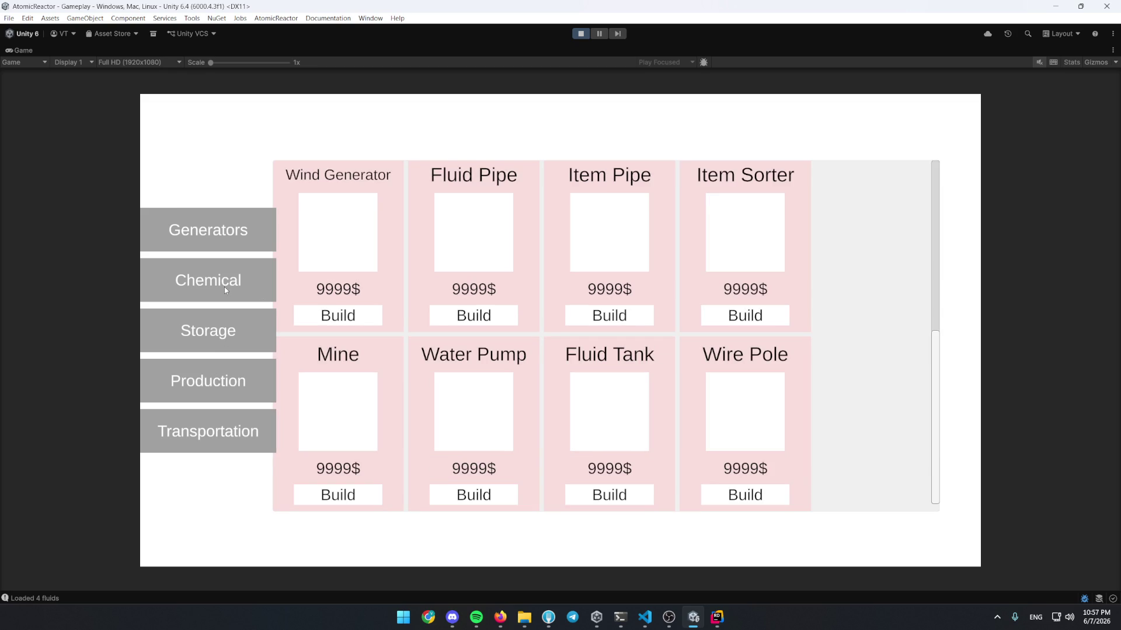
pyautogui.click(205, 298)
pyautogui.click(208, 330)
pyautogui.press('Escape')
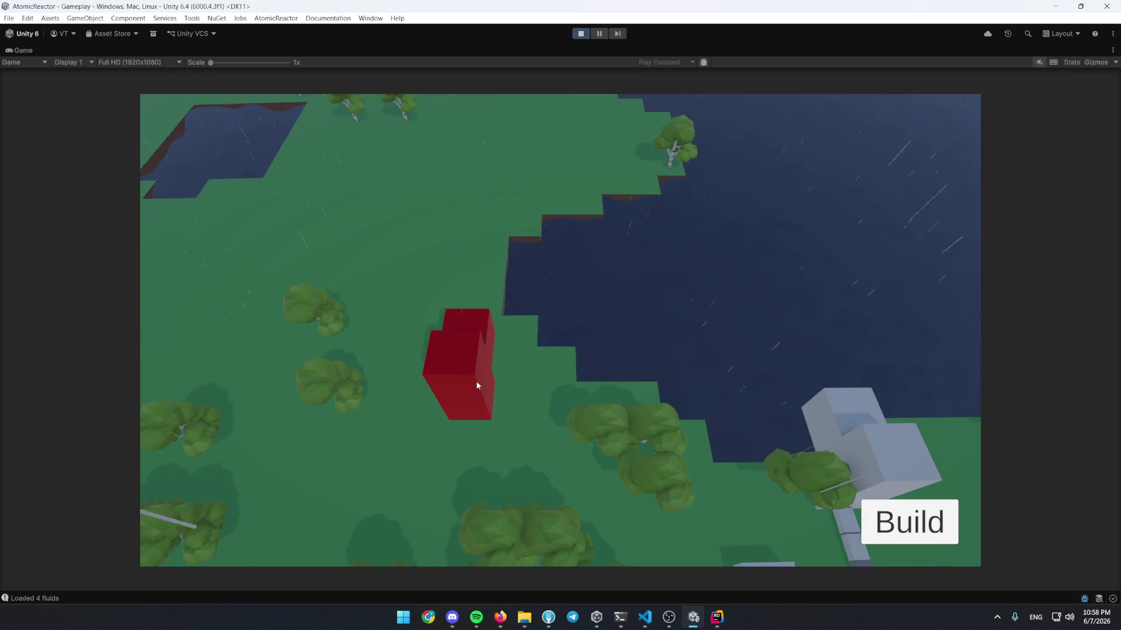
pyautogui.click(480, 273)
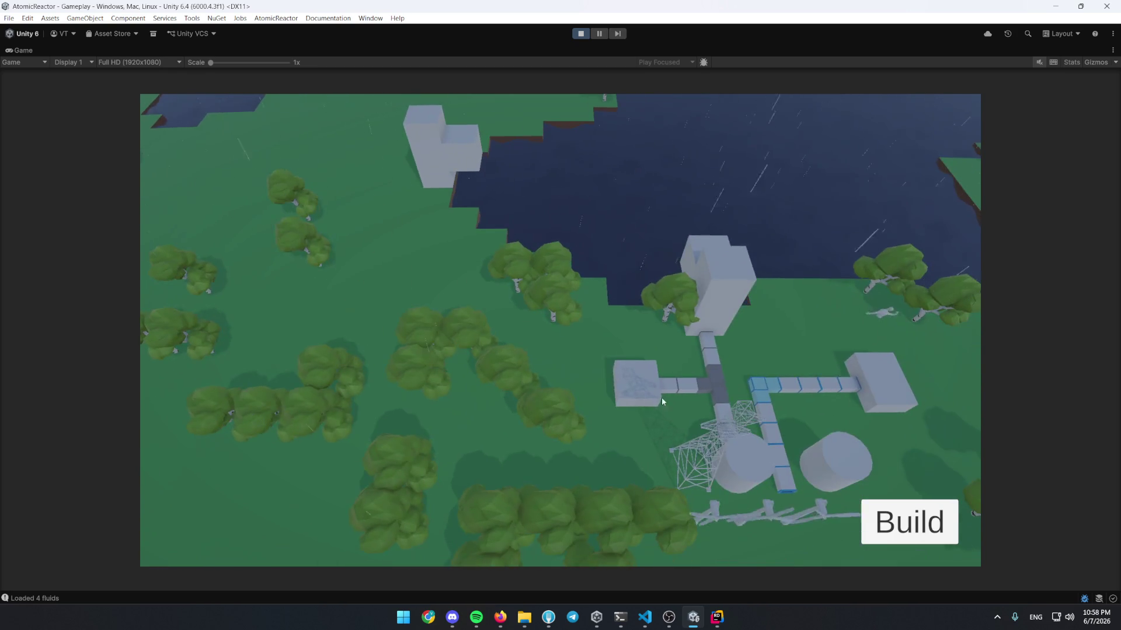
pyautogui.click(646, 390)
pyautogui.click(821, 219)
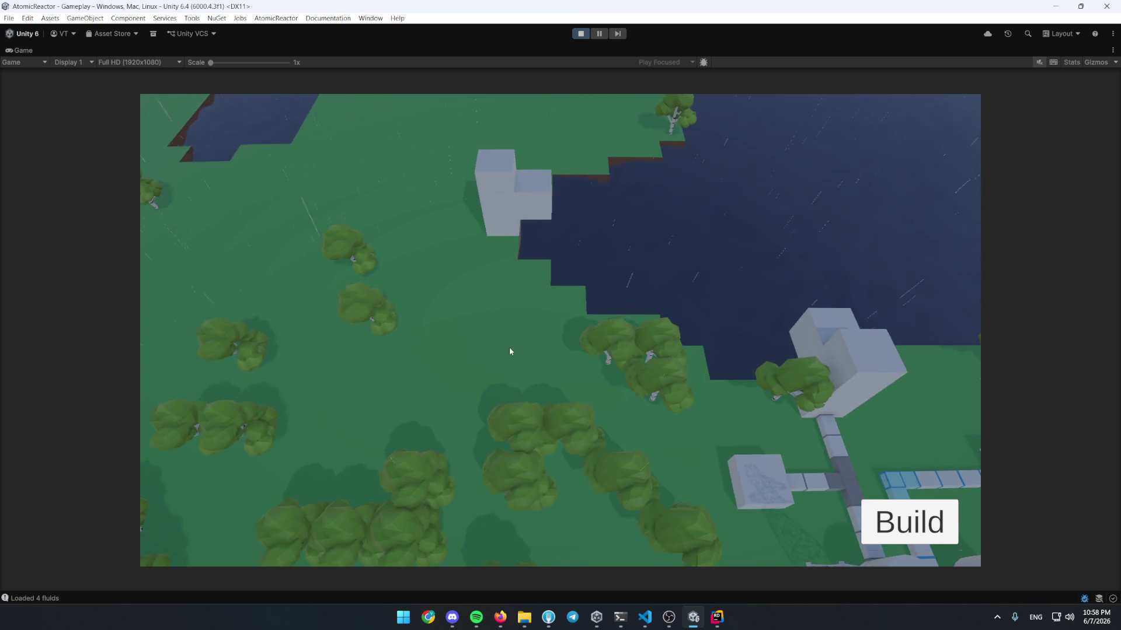
# Place two Water Pumps on the lake shore
pyautogui.press('b')
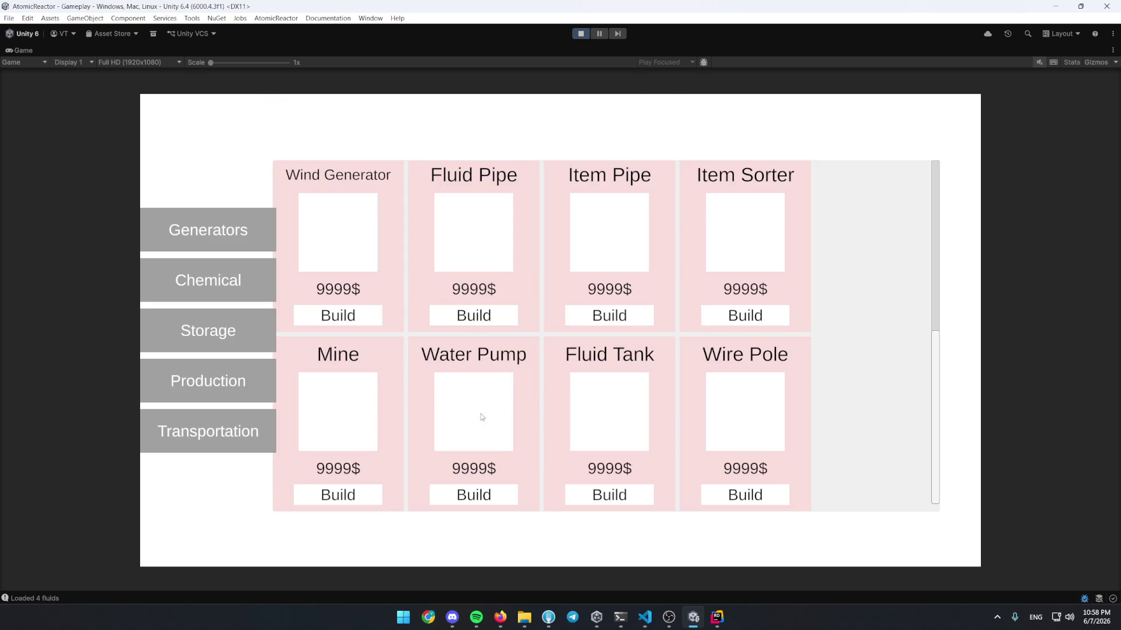
pyautogui.click(473, 495)
pyautogui.click(564, 335)
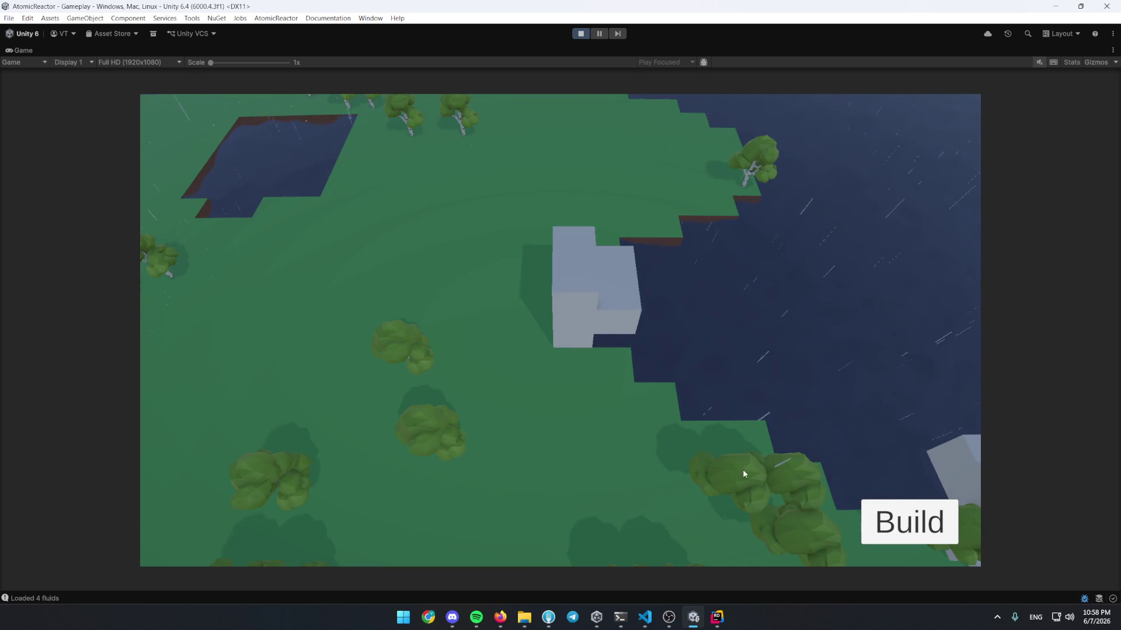
pyautogui.click(877, 534)
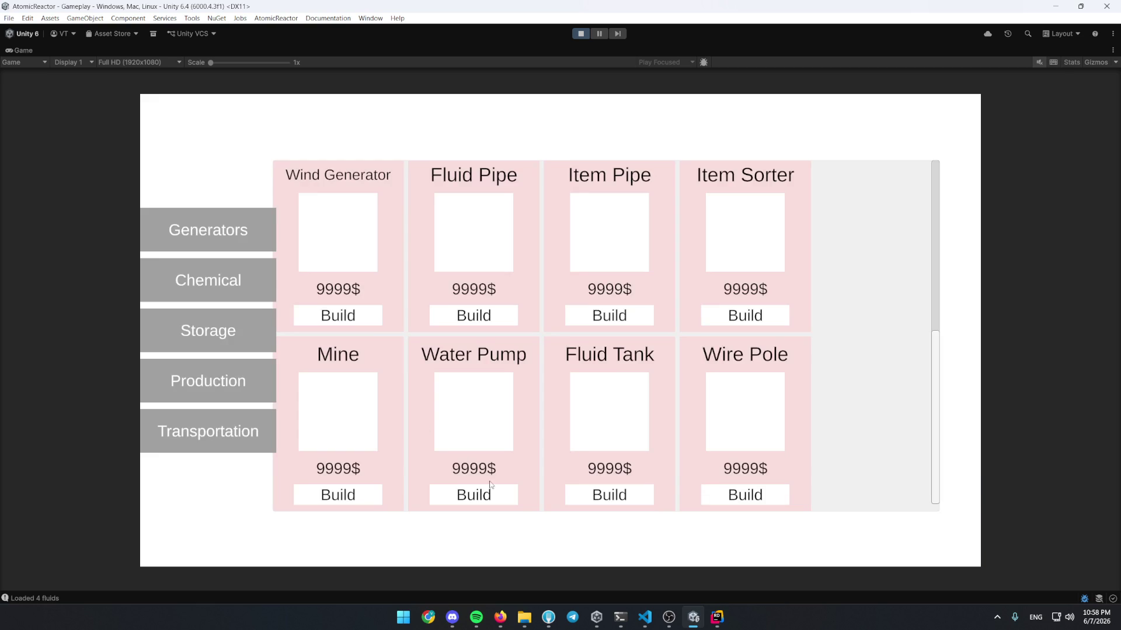
pyautogui.click(488, 493)
pyautogui.click(552, 376)
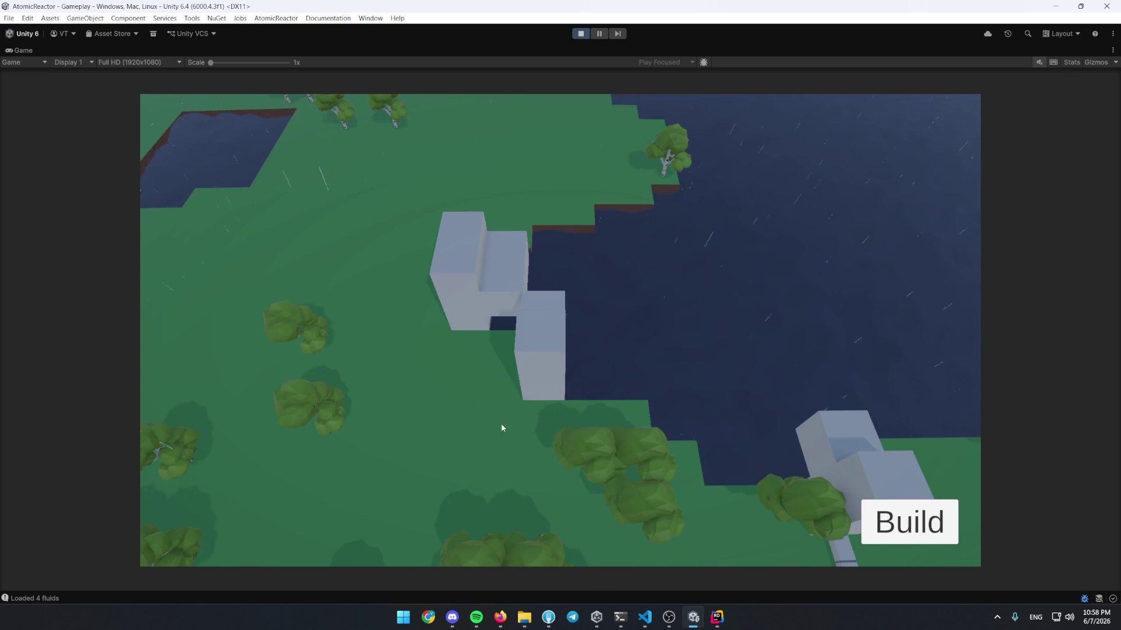
pyautogui.moveTo(507, 424); pyautogui.dragTo(637, 422)
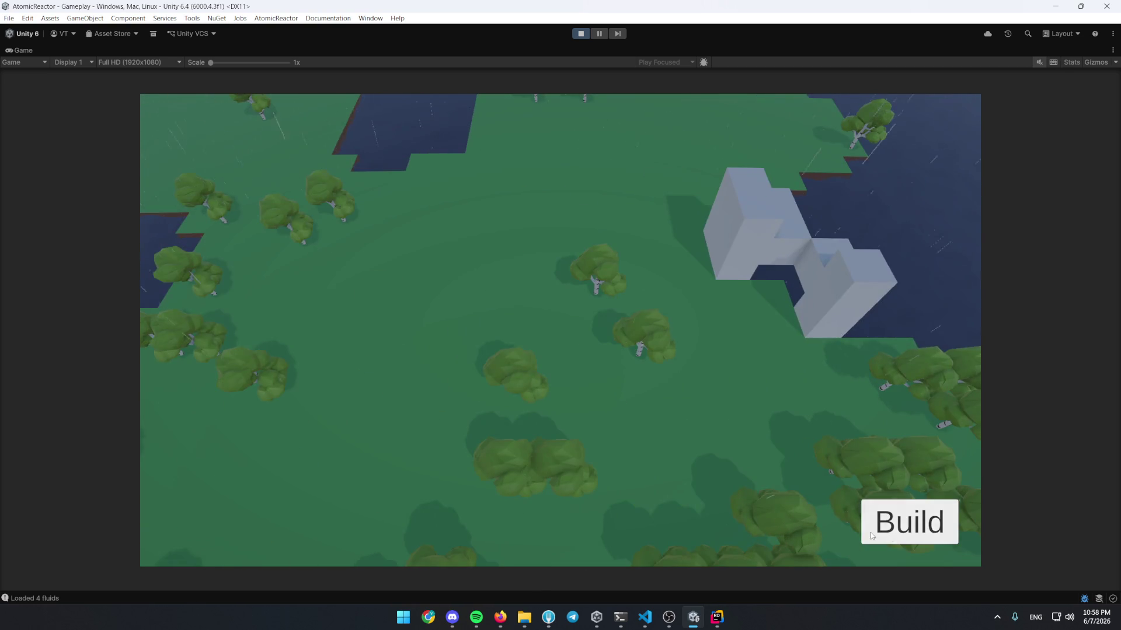
# Place an Electrolytic Separator from the Chemical category on the grass
pyautogui.click(872, 536)
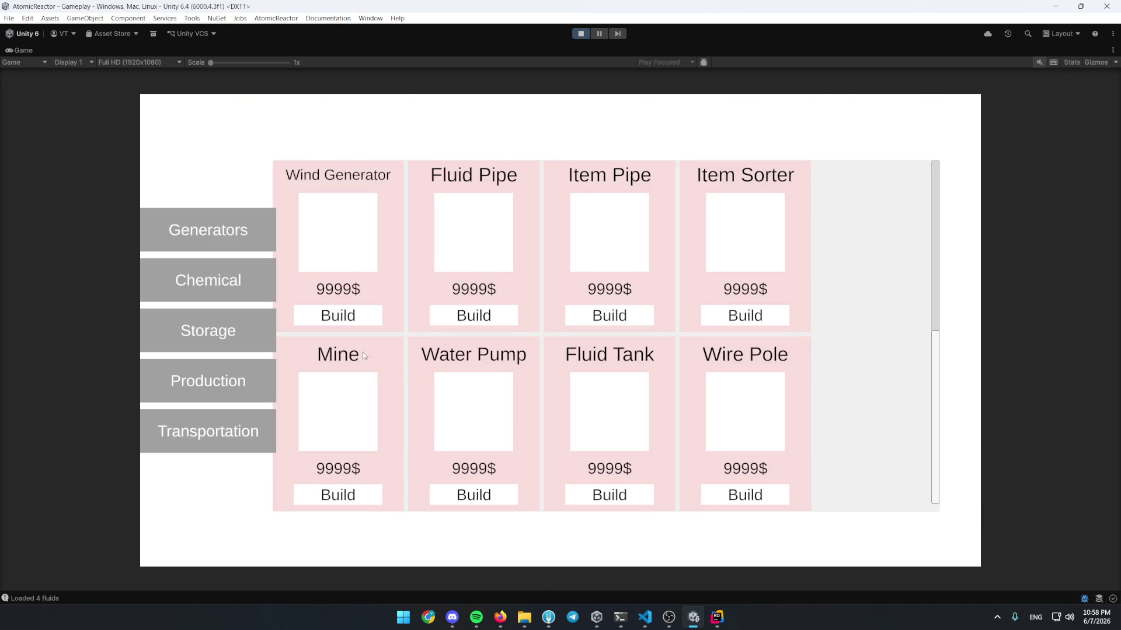
pyautogui.click(206, 427)
pyautogui.click(223, 242)
pyautogui.click(228, 285)
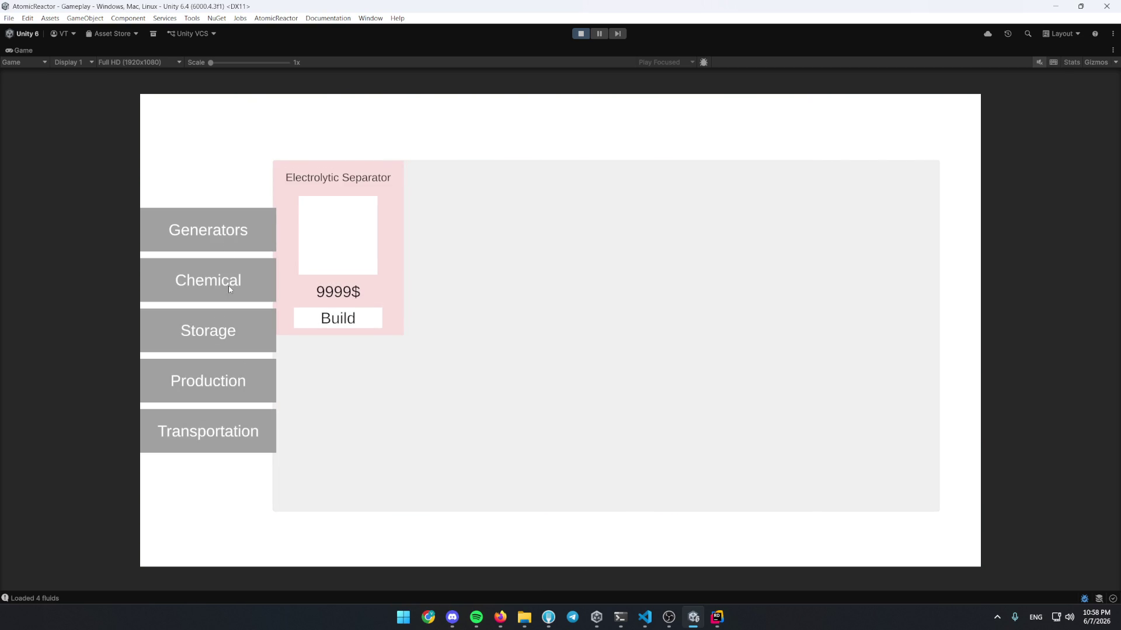
pyautogui.click(353, 319)
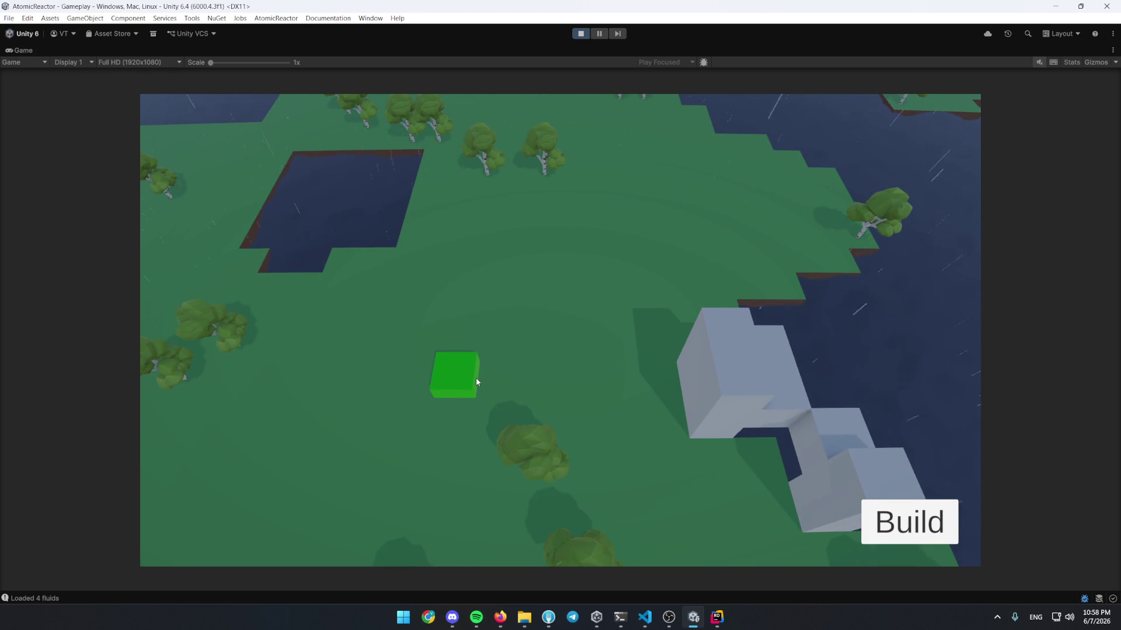
pyautogui.click(476, 382)
# Pipe the separator to the pumps and confirm it holds a small amount of water
pyautogui.press('b')
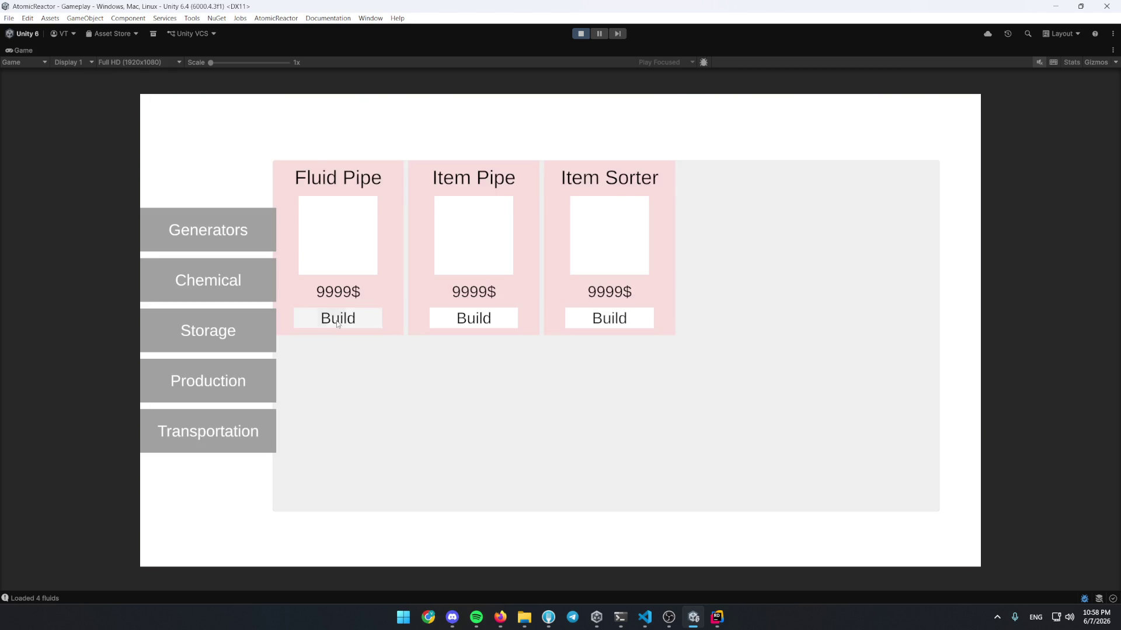
pyautogui.click(338, 318)
pyautogui.moveTo(671, 364)
pyautogui.mouseDown()
pyautogui.moveTo(553, 368)
pyautogui.moveTo(663, 395)
pyautogui.moveTo(629, 401)
pyautogui.mouseUp()
pyautogui.click(460, 360)
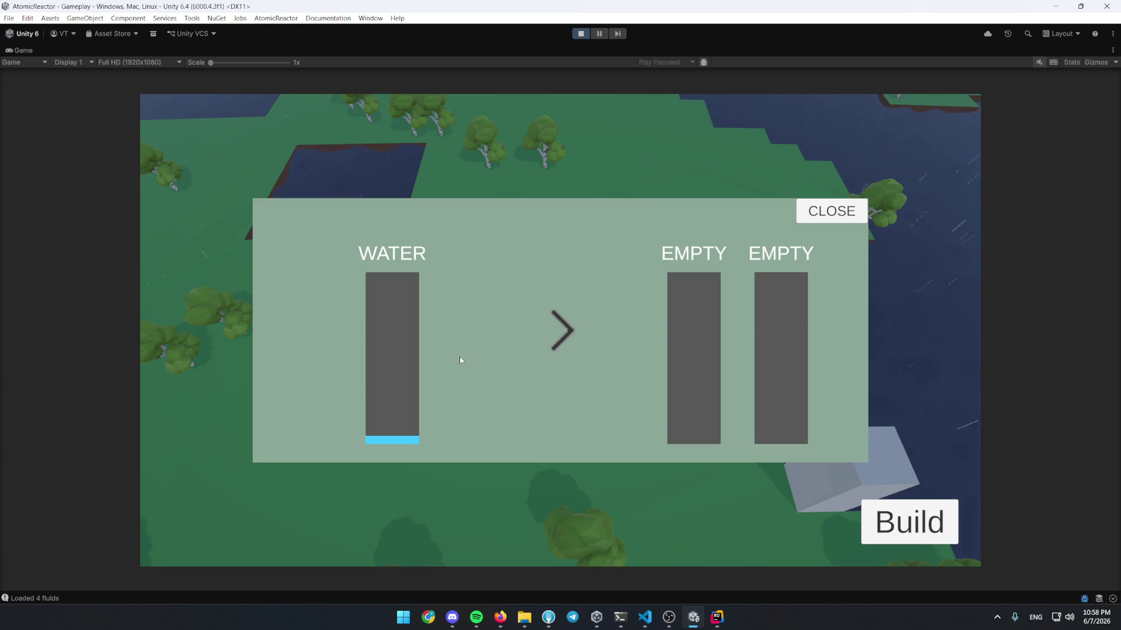
pyautogui.click(829, 212)
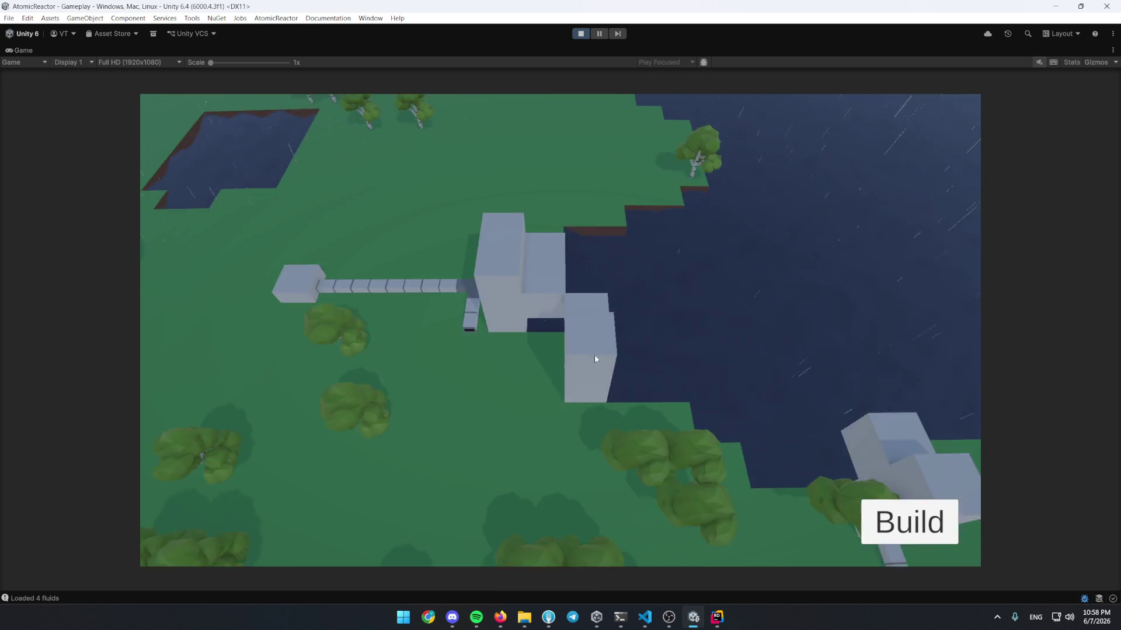
# Place a Mine, a Lumberjack Barrack and a Boiler from the Production build menu
pyautogui.press('b')
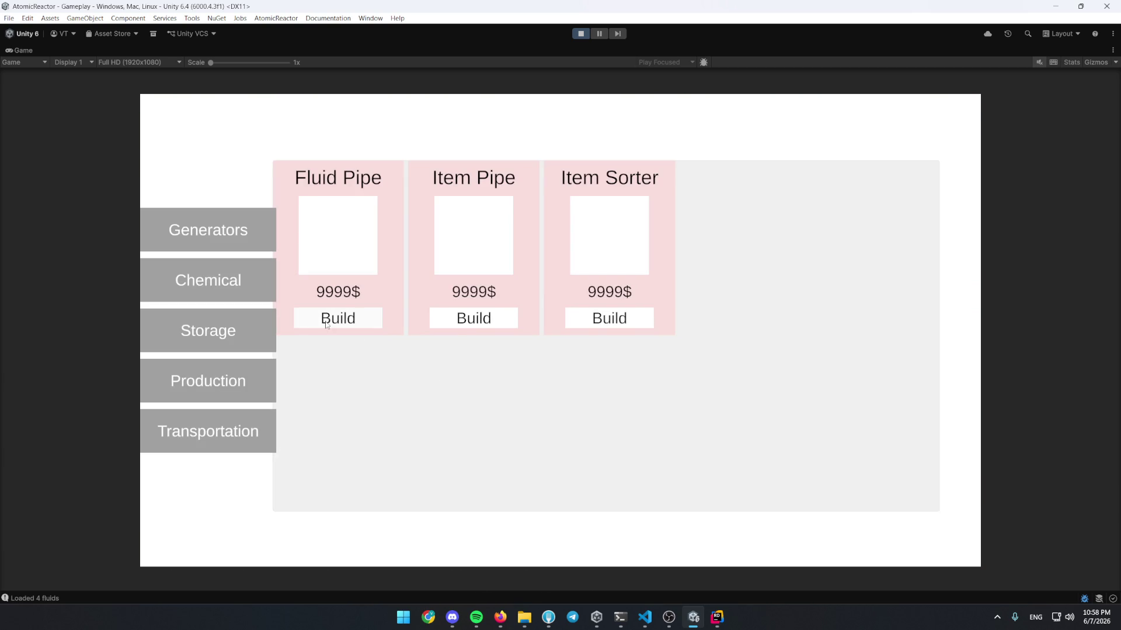
pyautogui.click(228, 381)
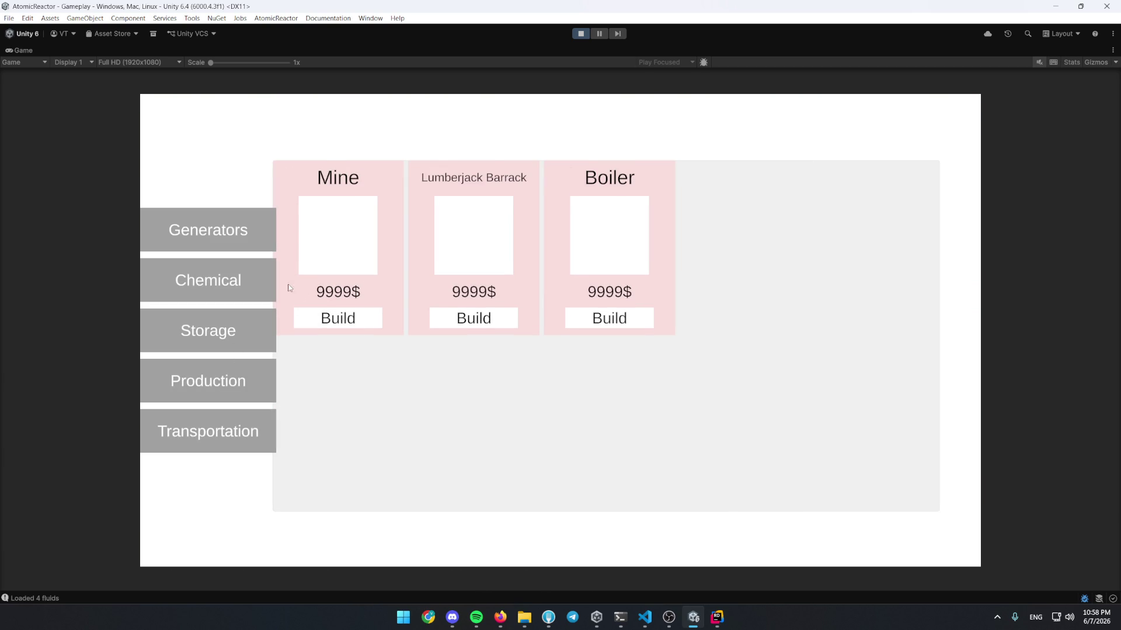
pyautogui.click(473, 318)
pyautogui.click(524, 411)
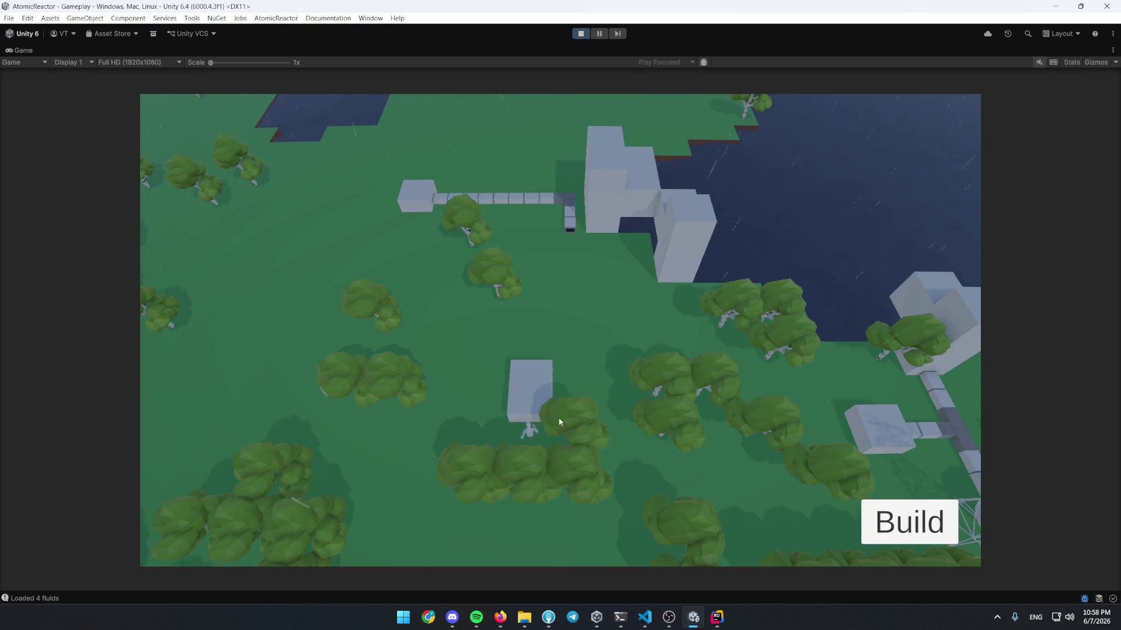
pyautogui.press('b')
pyautogui.click(470, 328)
pyautogui.click(485, 392)
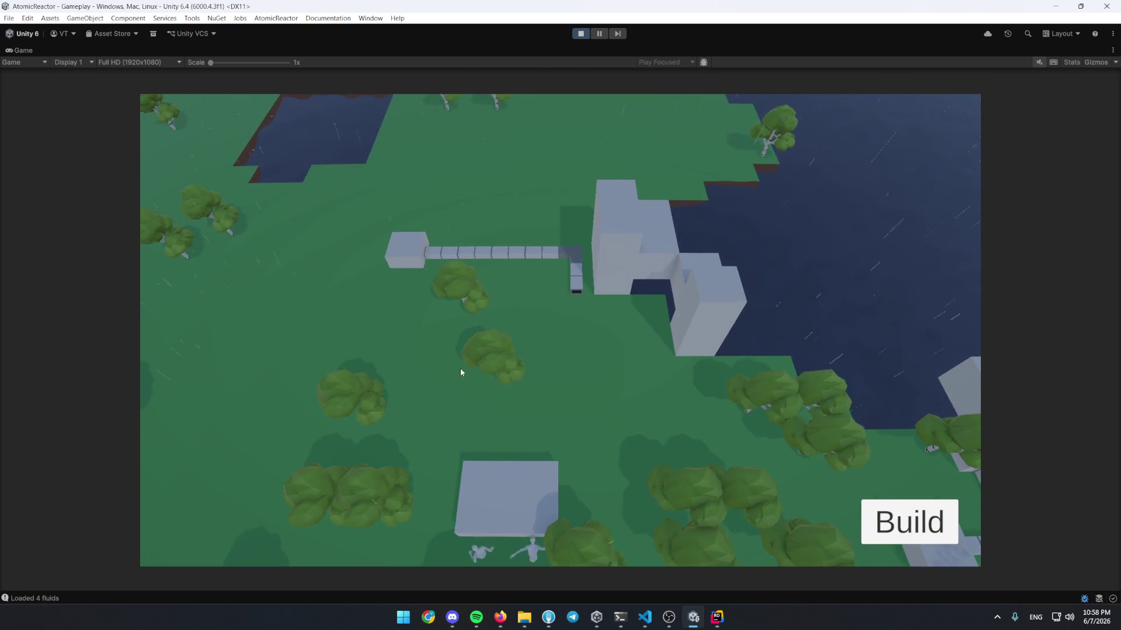
pyautogui.press('b')
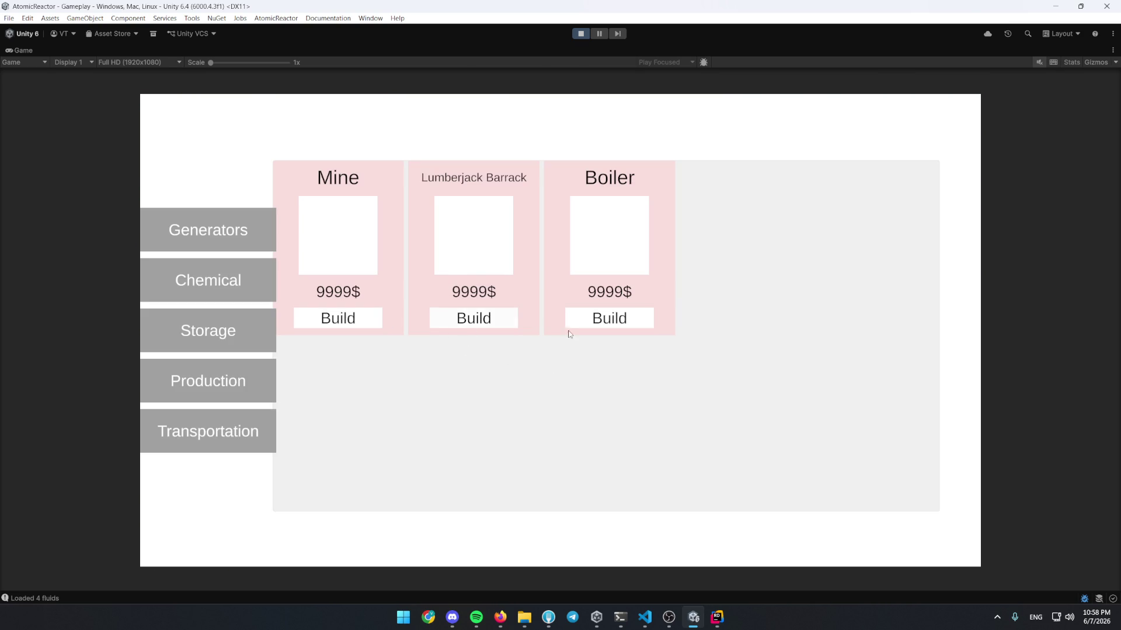
pyautogui.click(570, 325)
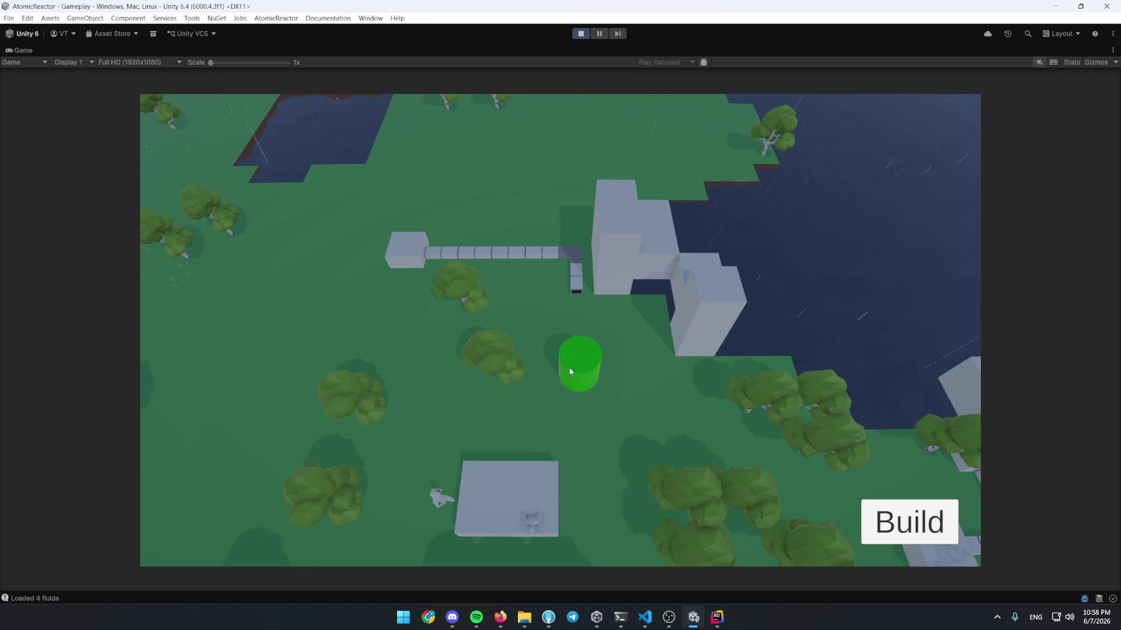
pyautogui.click(447, 378)
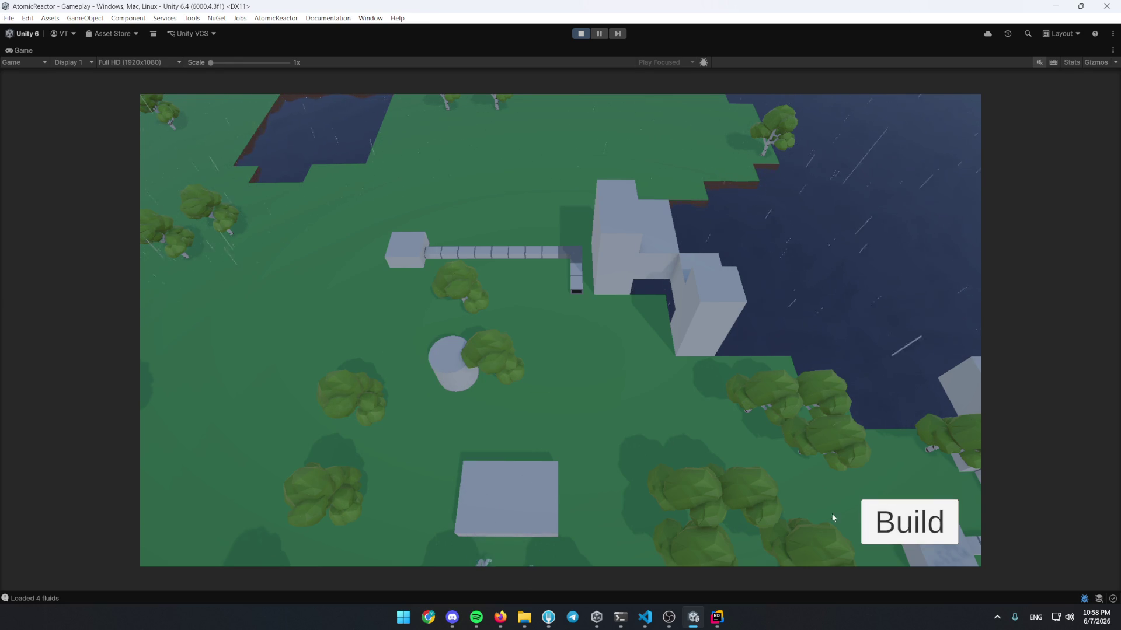
# Lay an Item Pipe from the boiler to the nearby building and open the boiler's panel
pyautogui.click(906, 517)
pyautogui.click(233, 436)
pyautogui.click(473, 318)
pyautogui.moveTo(546, 450)
pyautogui.mouseDown()
pyautogui.moveTo(481, 449)
pyautogui.moveTo(451, 417)
pyautogui.mouseUp()
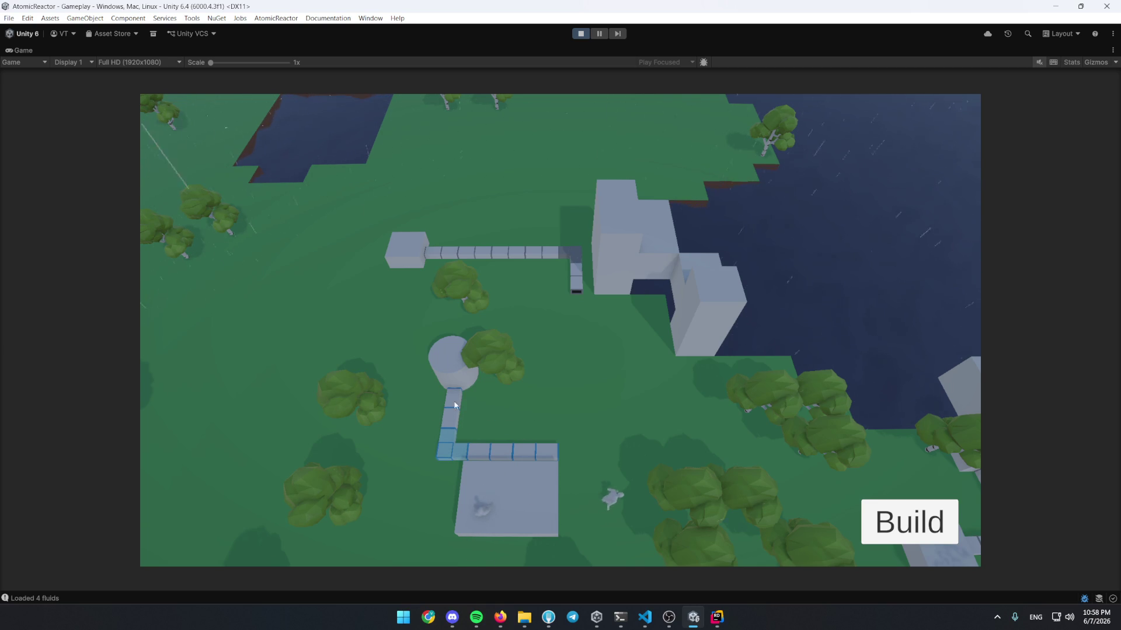
pyautogui.click(450, 358)
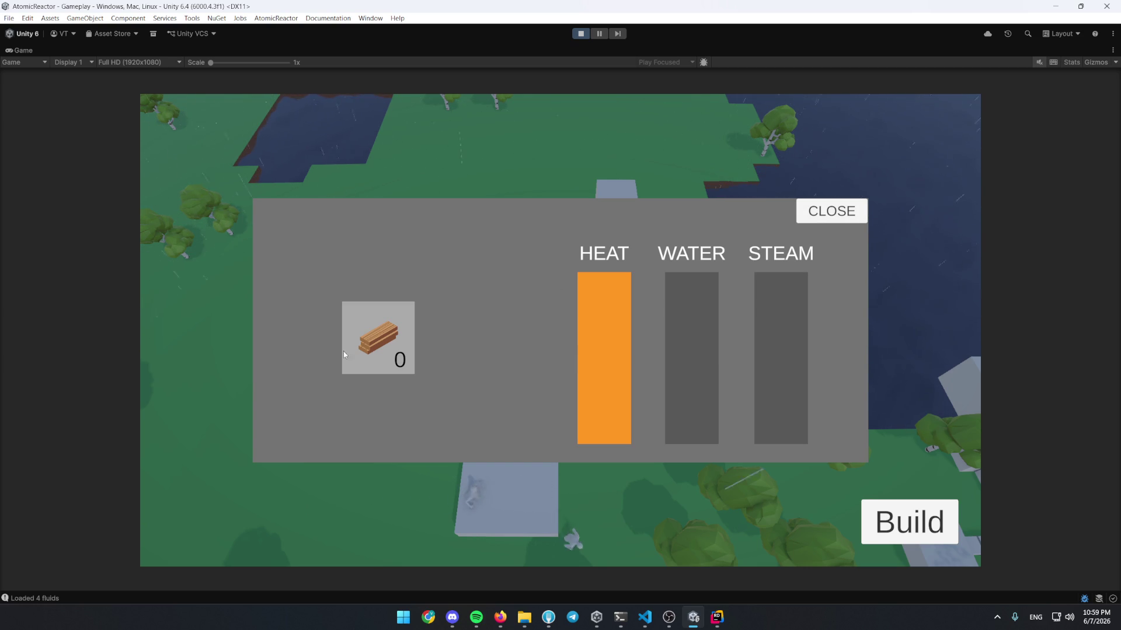
# Run a Fluid Pipe from the big building to the boiler and check the boiler's panel
pyautogui.click(842, 217)
pyautogui.click(571, 305)
pyautogui.click(812, 212)
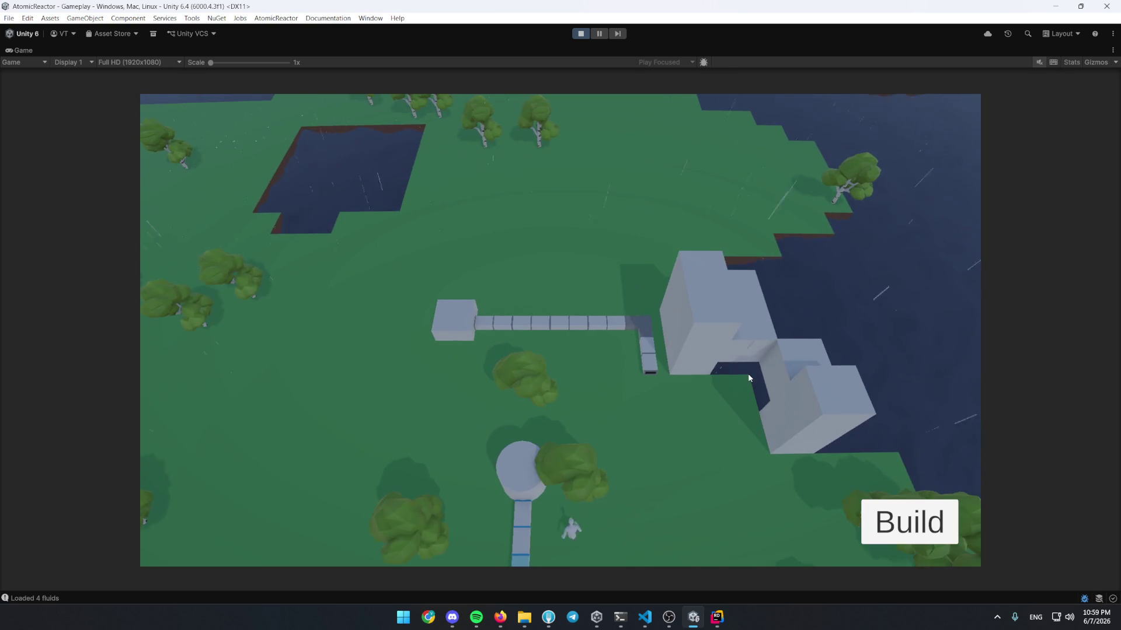
pyautogui.click(907, 521)
pyautogui.click(338, 318)
pyautogui.moveTo(753, 431); pyautogui.dragTo(529, 436)
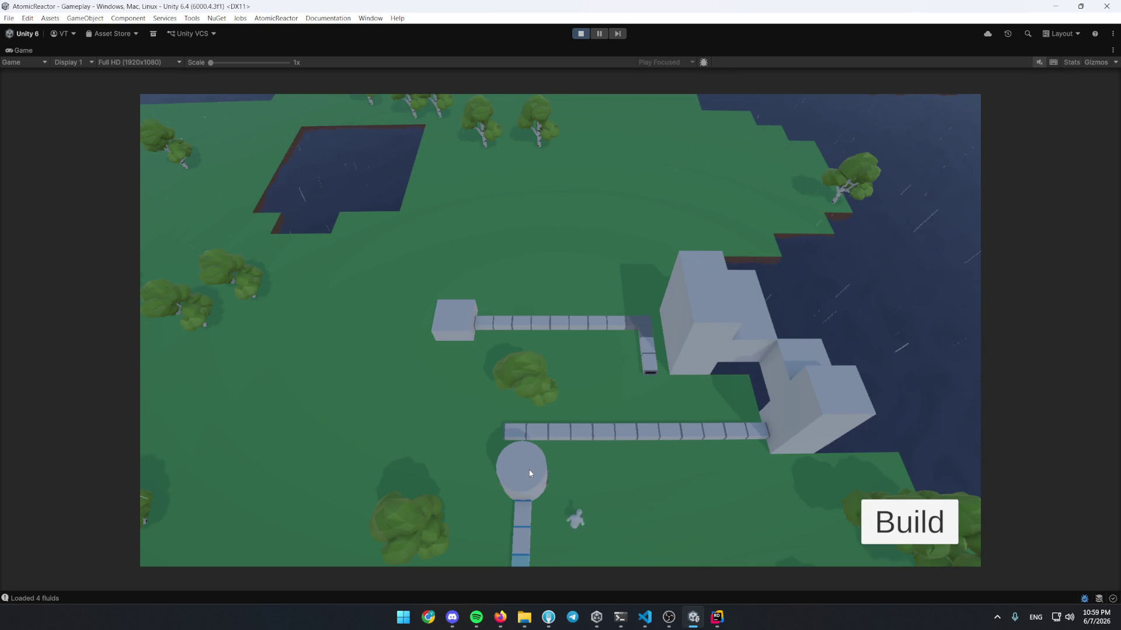
pyautogui.click(532, 470)
pyautogui.press('Escape')
# Place a generator from the Generators category to the left of the boiler
pyautogui.click(869, 517)
pyautogui.click(268, 250)
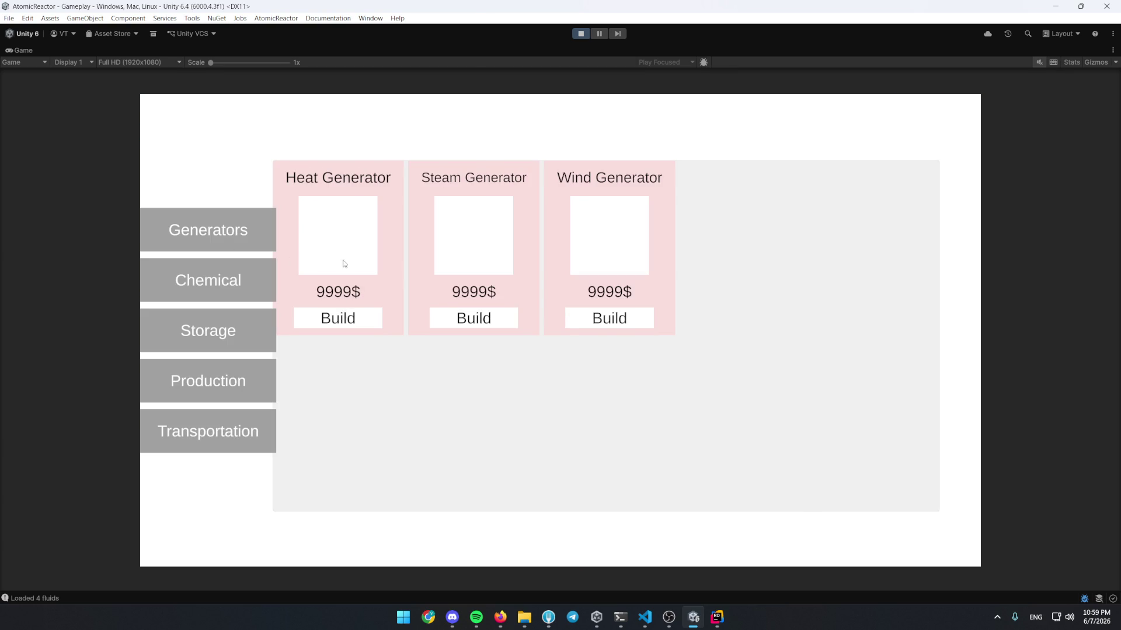
pyautogui.click(491, 327)
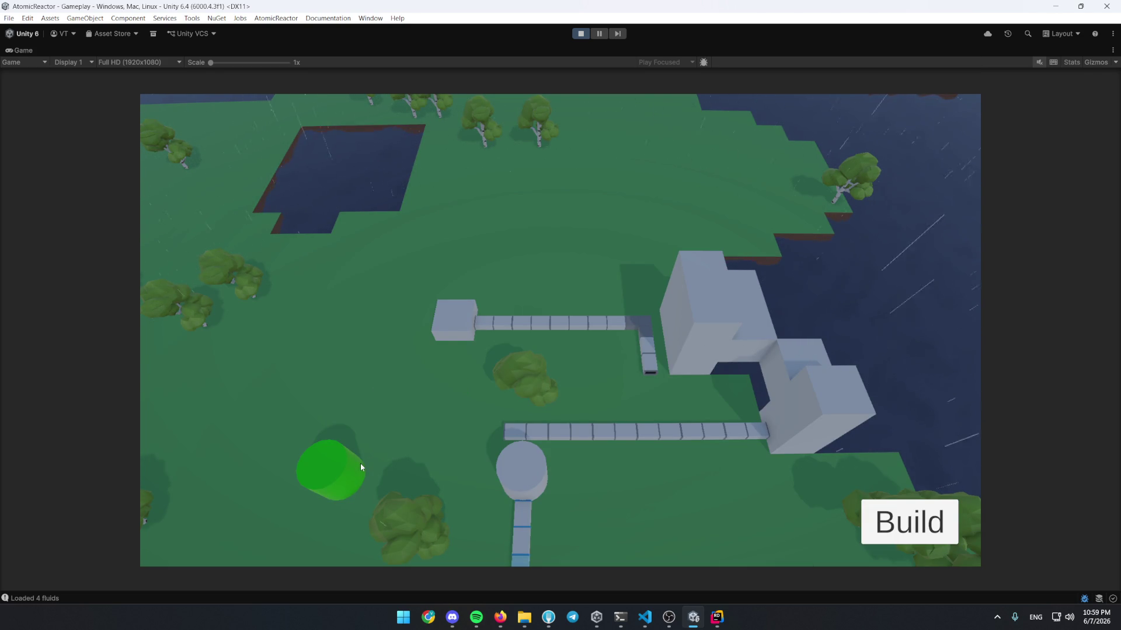
pyautogui.click(377, 470)
pyautogui.click(546, 487)
# Connect the generator with a Fluid Pipe, review the boiler's water and steam levels, and switch to Rider
pyautogui.press('b')
pyautogui.click(217, 431)
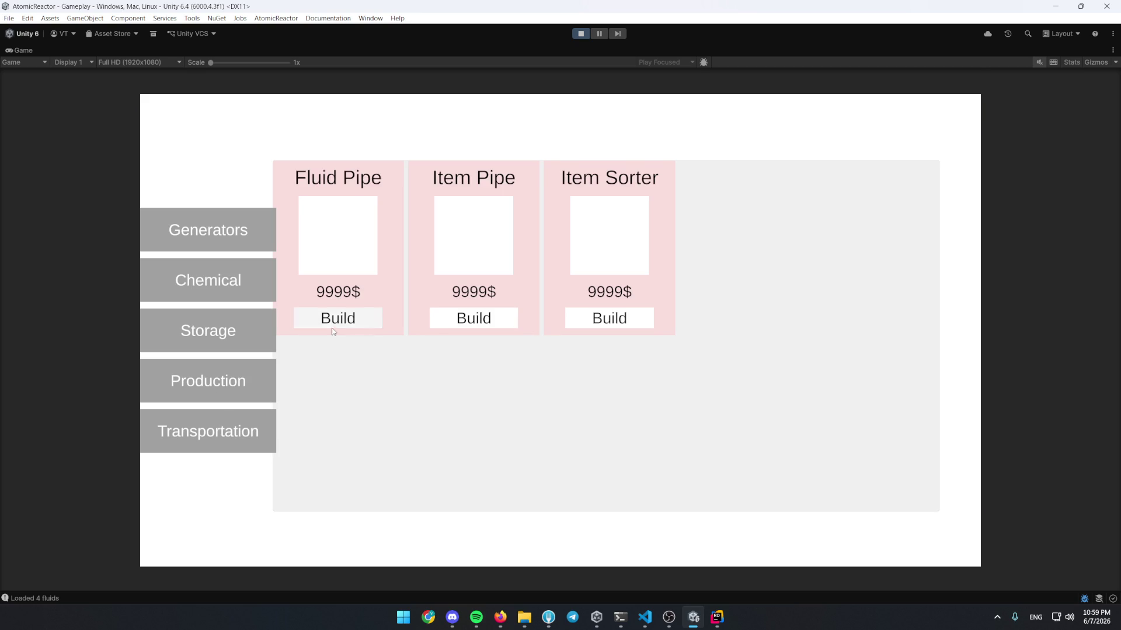
pyautogui.click(338, 318)
pyautogui.click(630, 447)
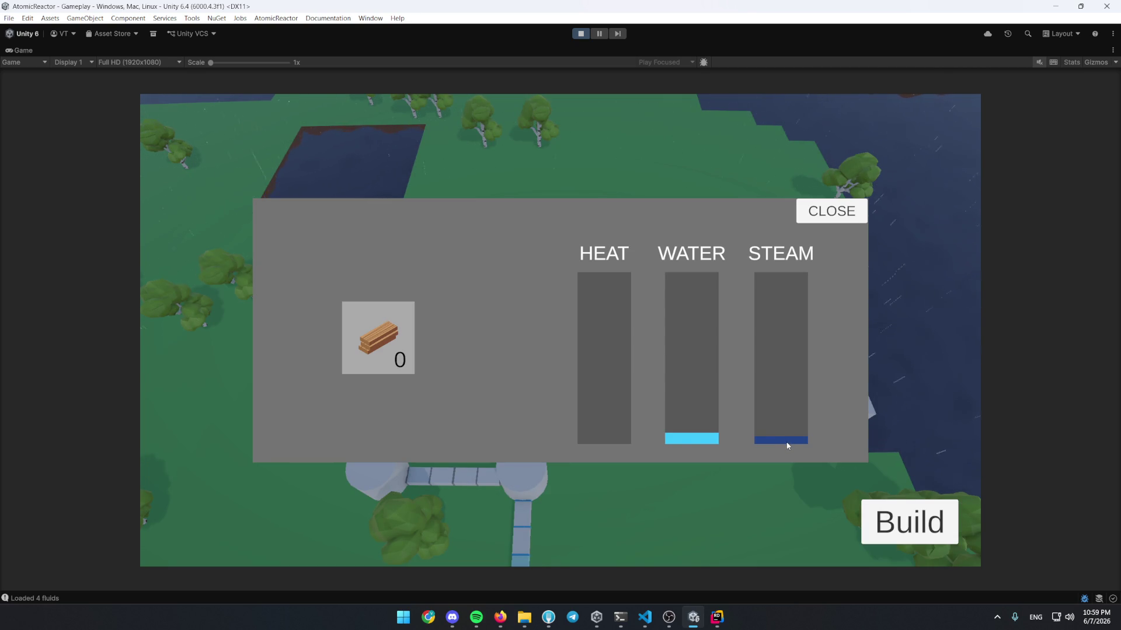
pyautogui.click(831, 211)
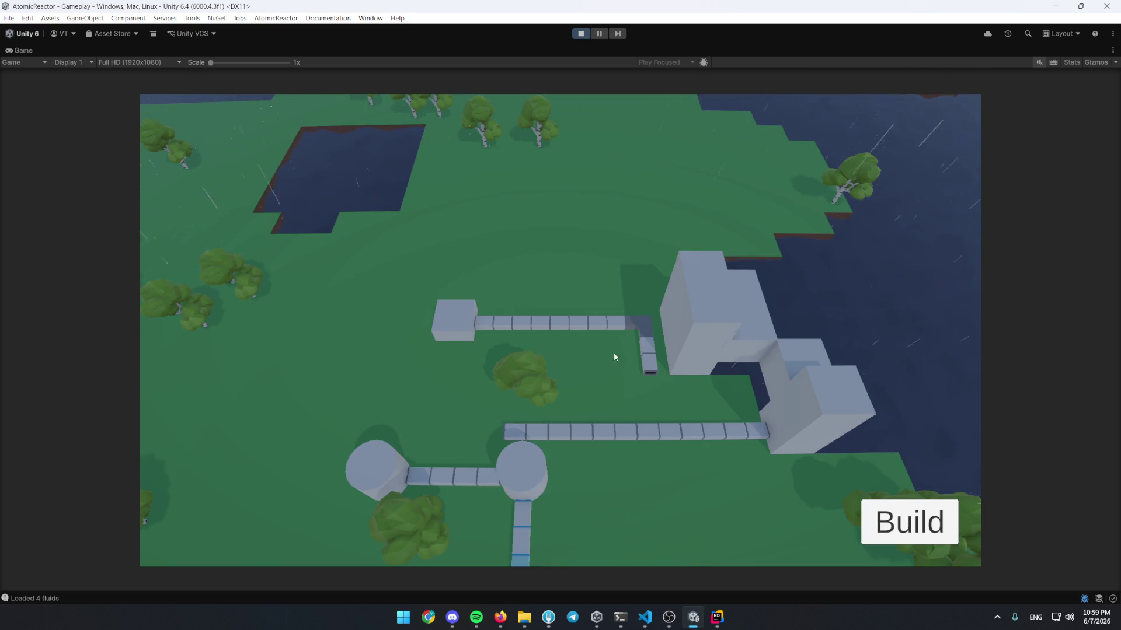
pyautogui.click(717, 617)
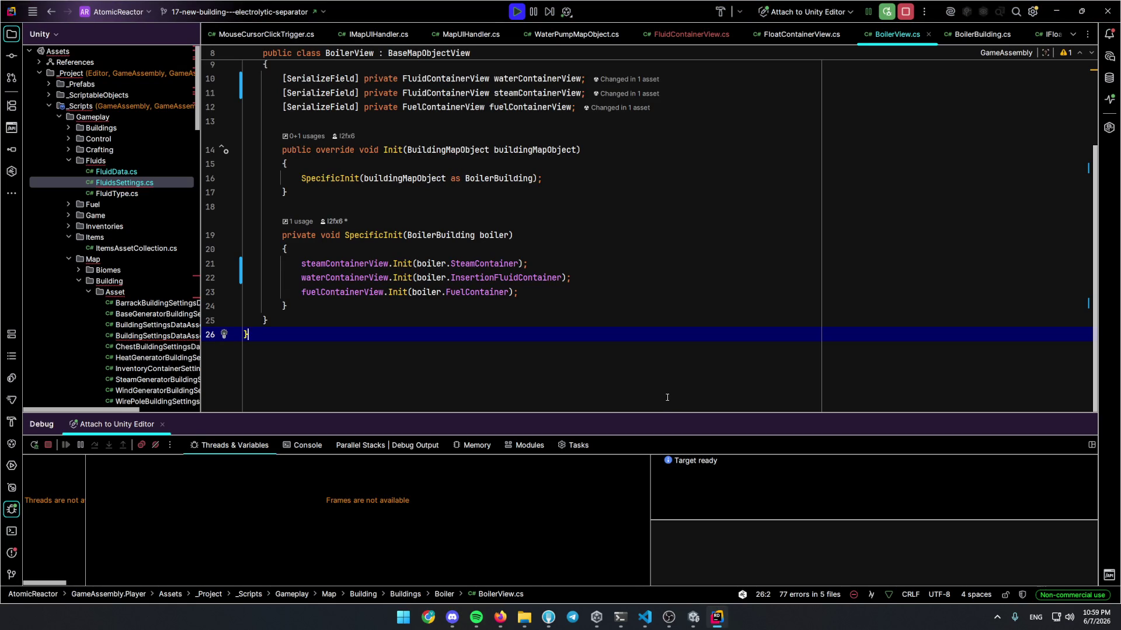
# Open SteamElectricityGeneratorBuildingCore and set a breakpoint on the line-20 steam check in Tick
pyautogui.hotkey('ctrl', 'n')
pyautogui.write('steamcore')
pyautogui.press('Return')
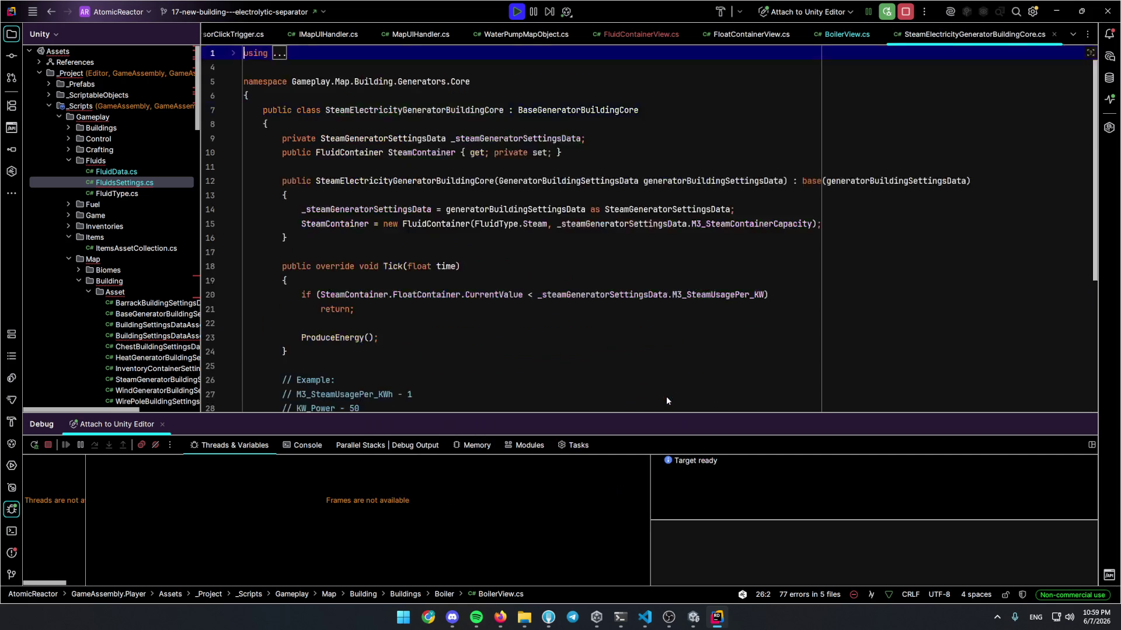
pyautogui.hotkey('shift', 'Escape')
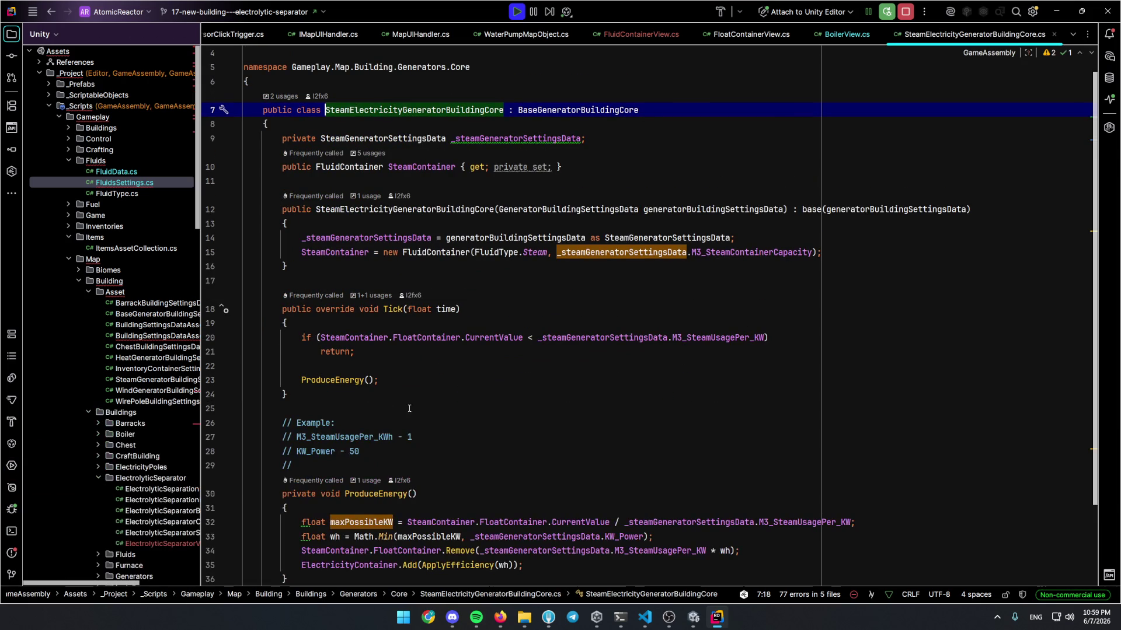
pyautogui.click(211, 338)
# Inspect the steam and usage values, step over the check, and resume the game
pyautogui.moveTo(508, 340)
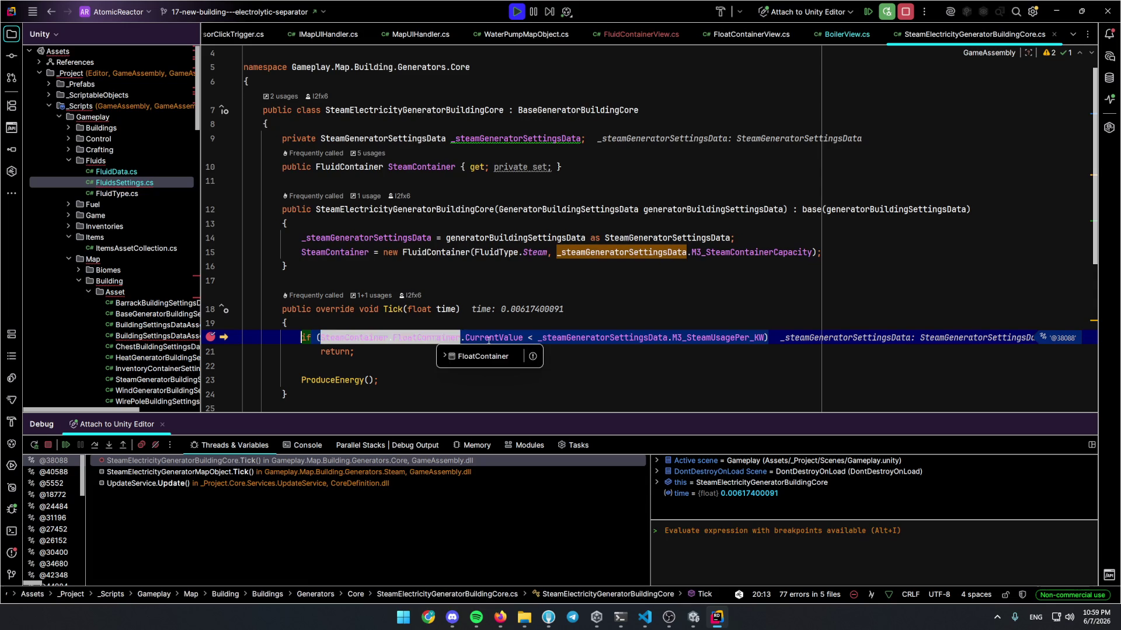
pyautogui.moveTo(713, 334)
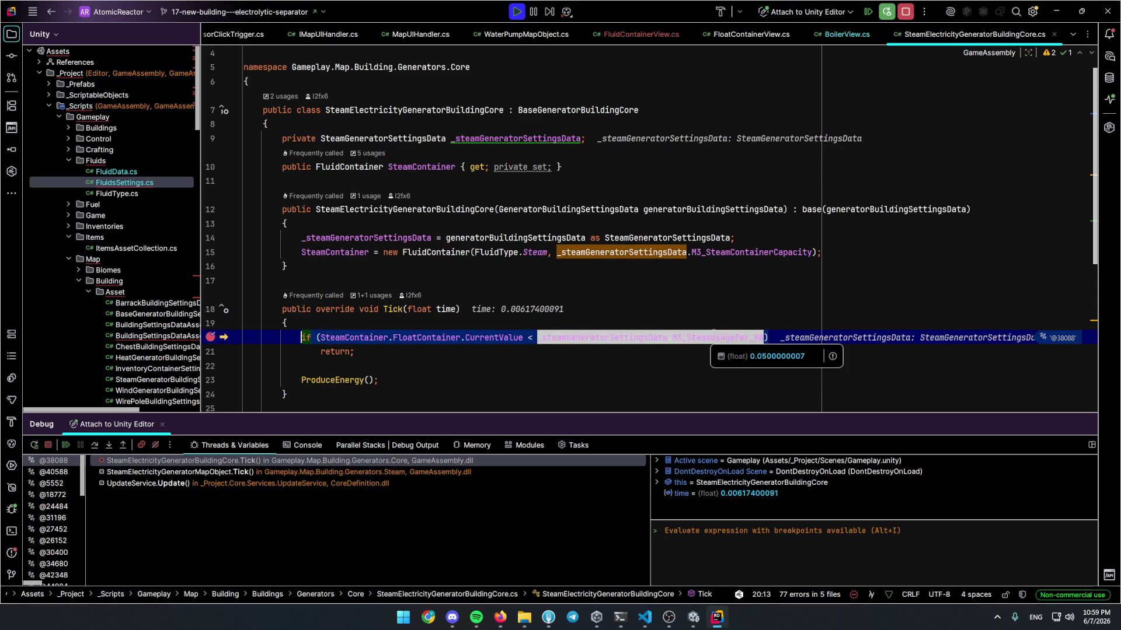
pyautogui.press('F10')
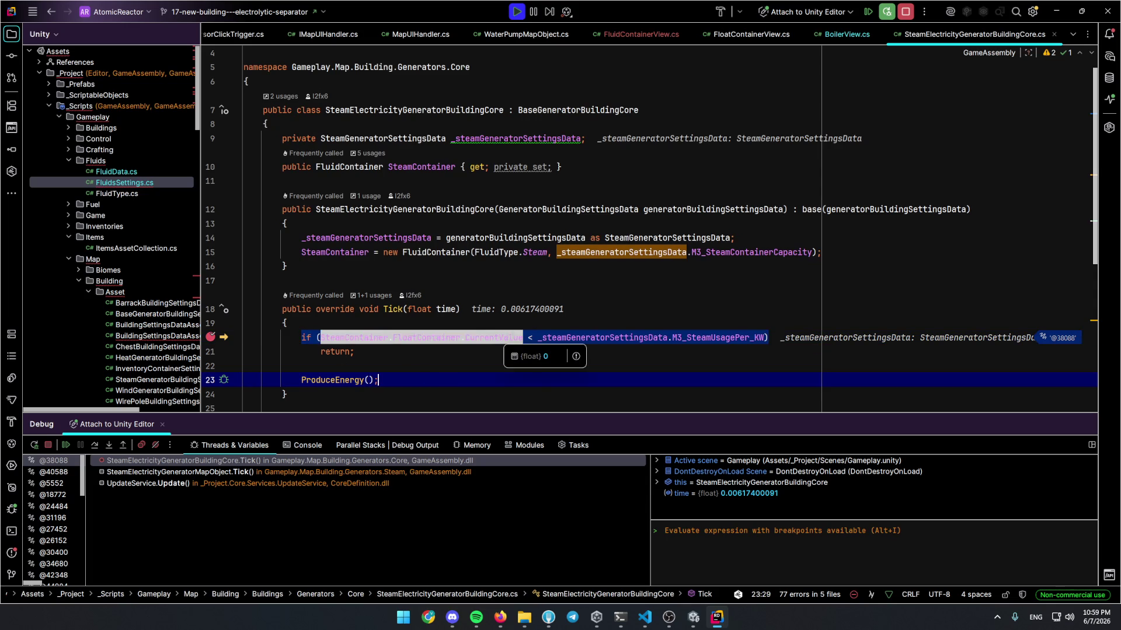
pyautogui.click(286, 322)
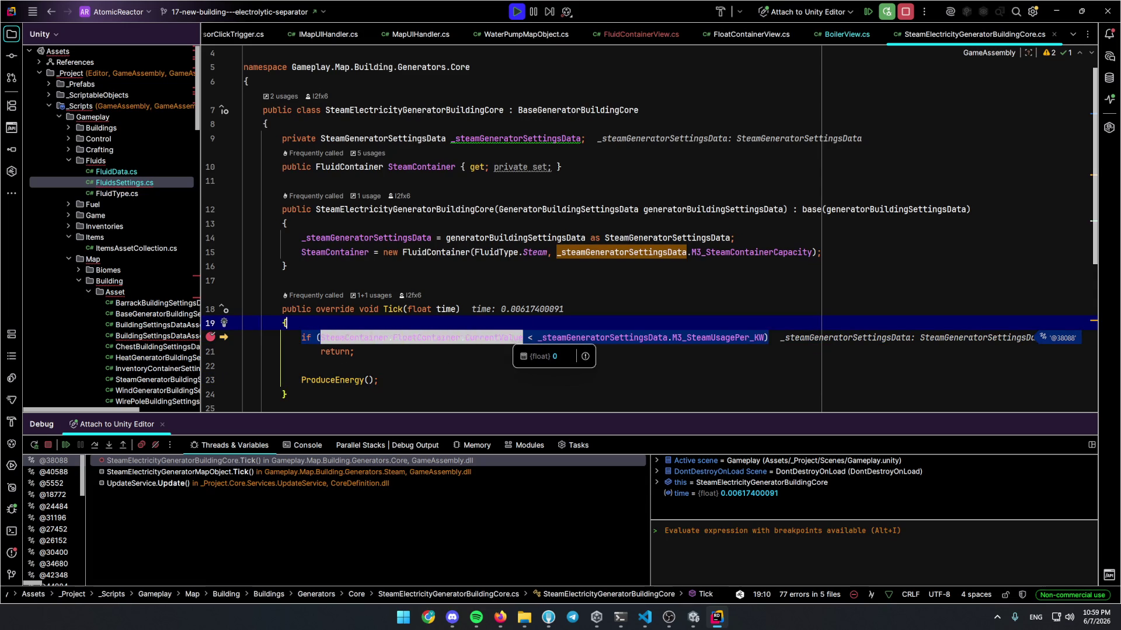
pyautogui.press('F5')
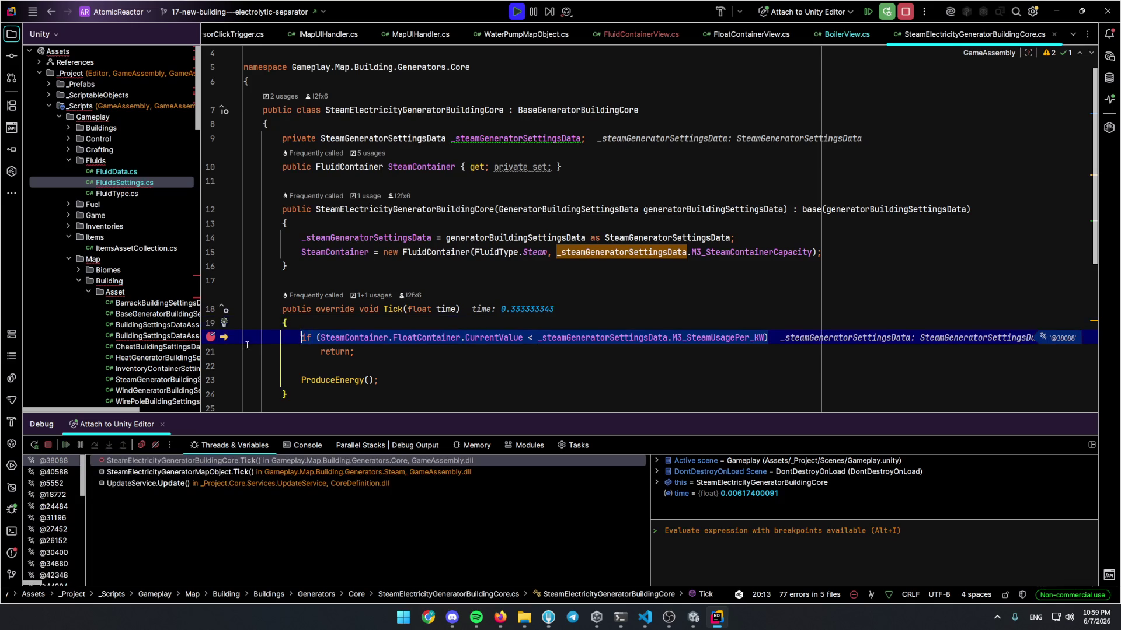
pyautogui.press('F5')
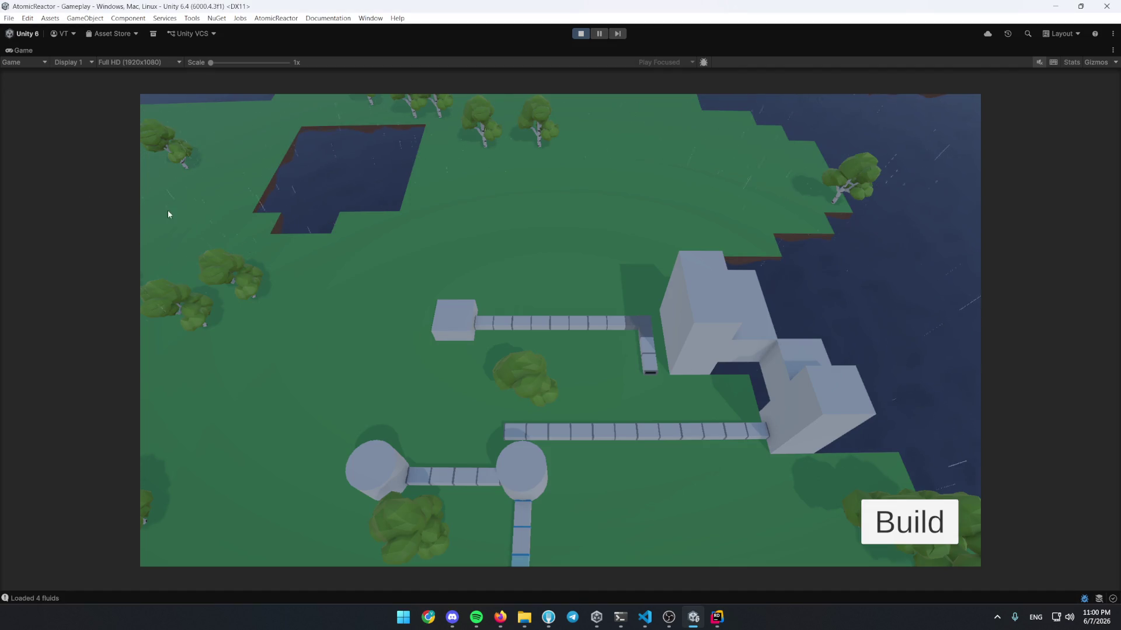
# Restore the editor layout, re-maximize the Game view, and check the boiler's panel
pyautogui.doubleClick(9, 53)
pyautogui.moveTo(323, 409); pyautogui.dragTo(325, 469)
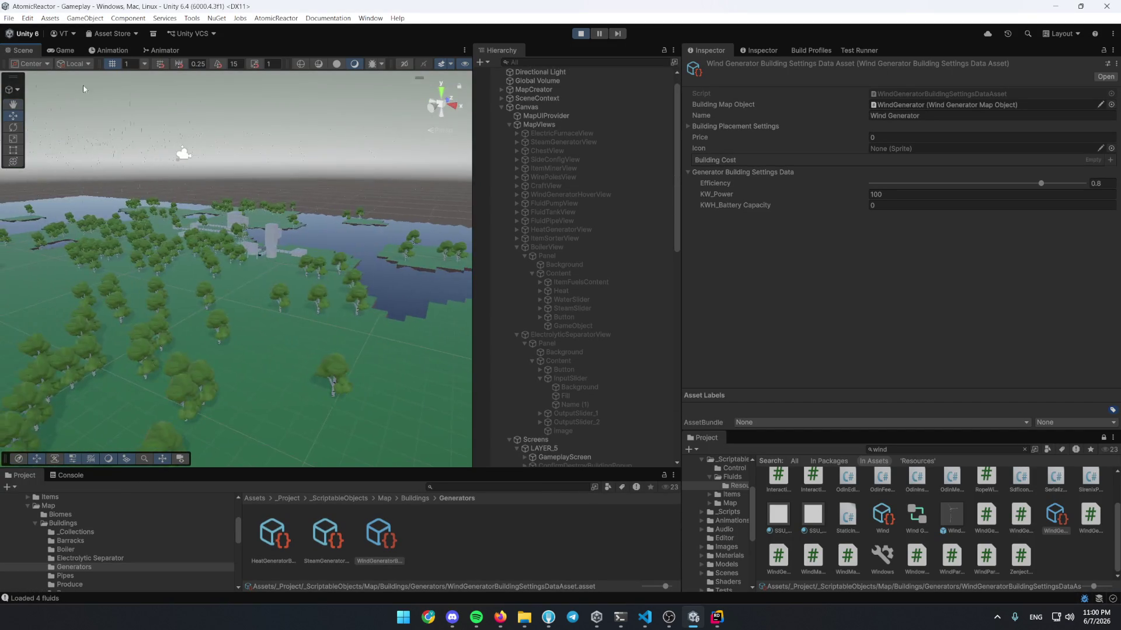
pyautogui.doubleClick(64, 51)
pyautogui.click(530, 477)
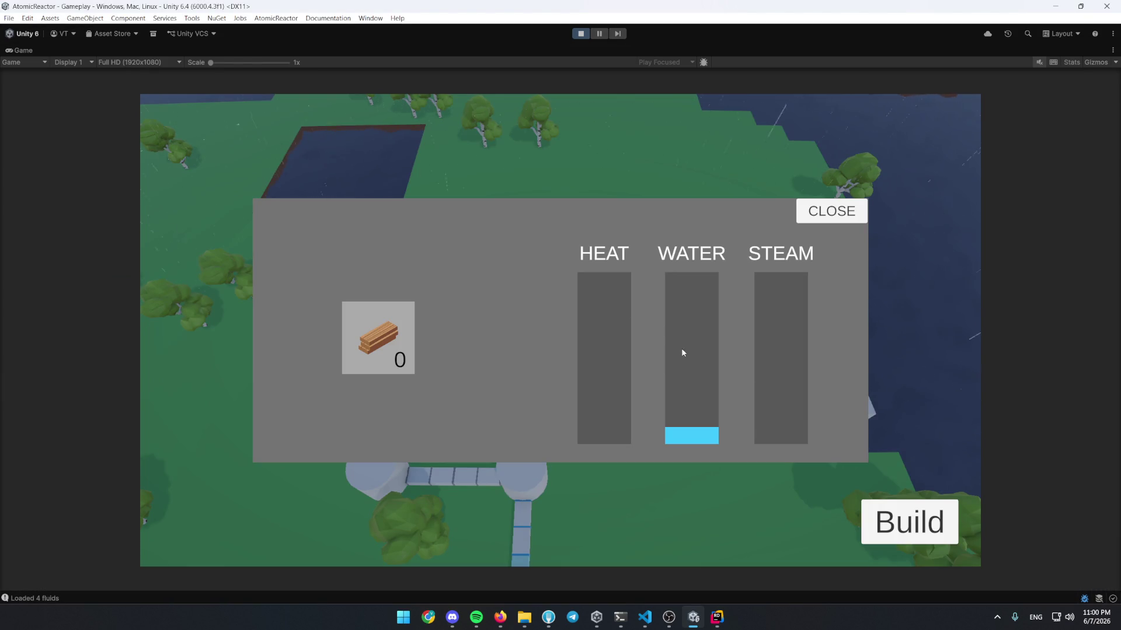
pyautogui.click(811, 217)
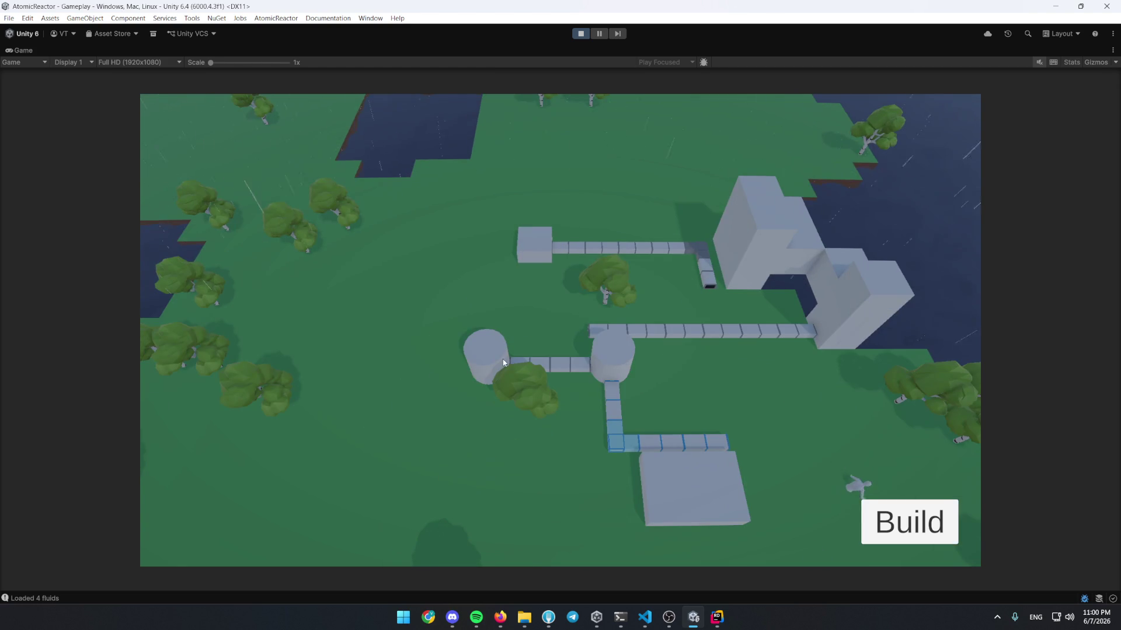
pyautogui.click(608, 366)
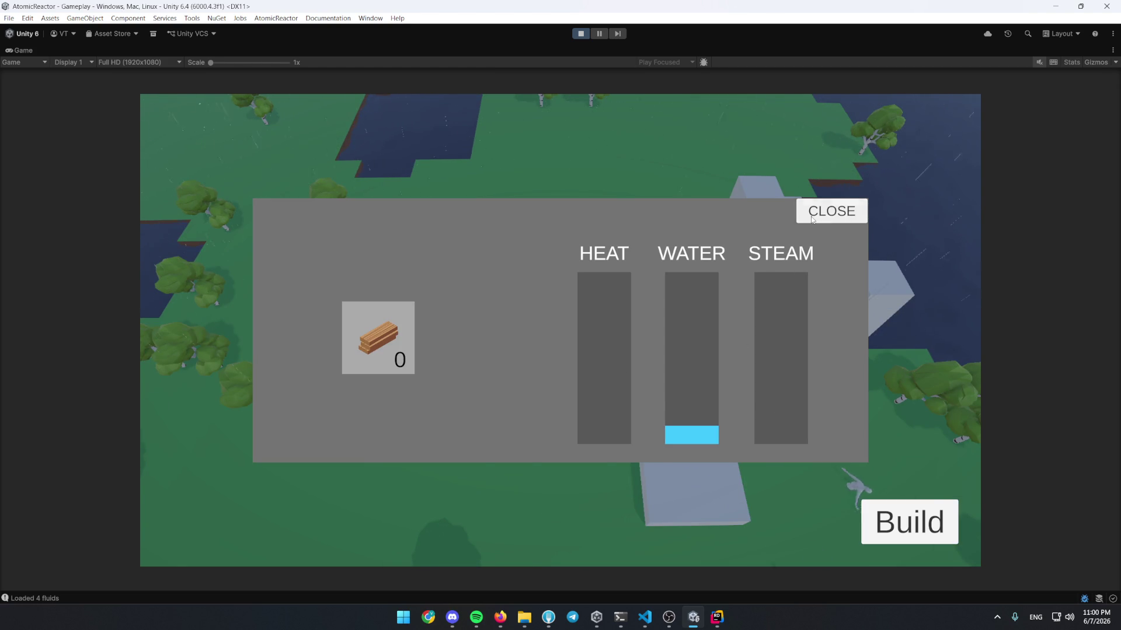
pyautogui.click(811, 217)
# Build a Wire Pole beside the separator, open the separator's water panel, and return to Rider
pyautogui.press('b')
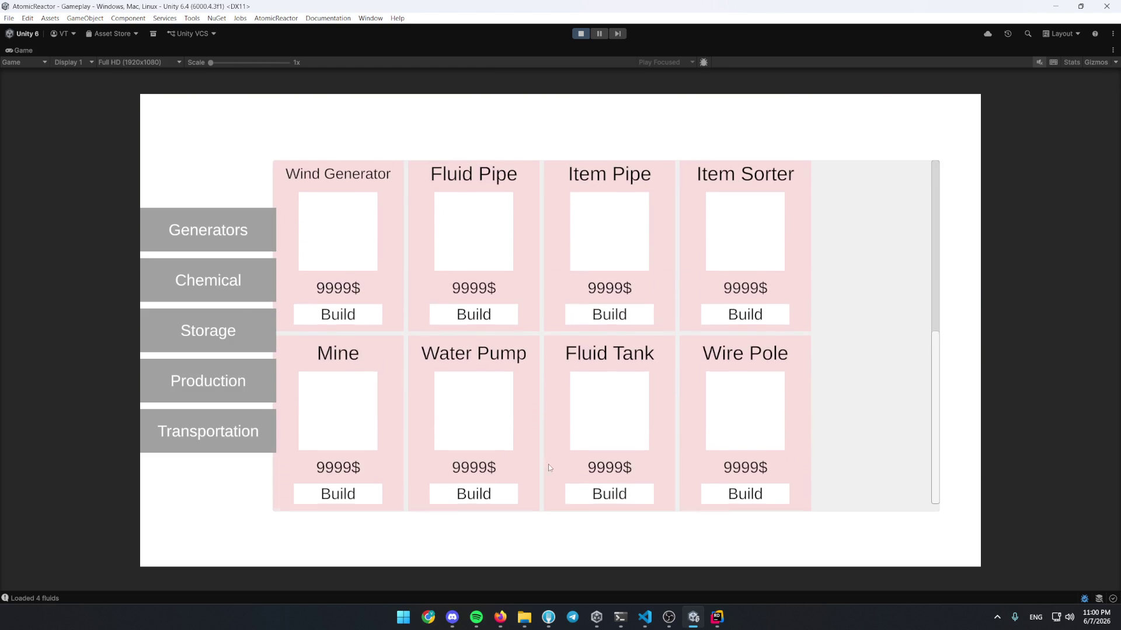
pyautogui.click(713, 490)
pyautogui.click(538, 355)
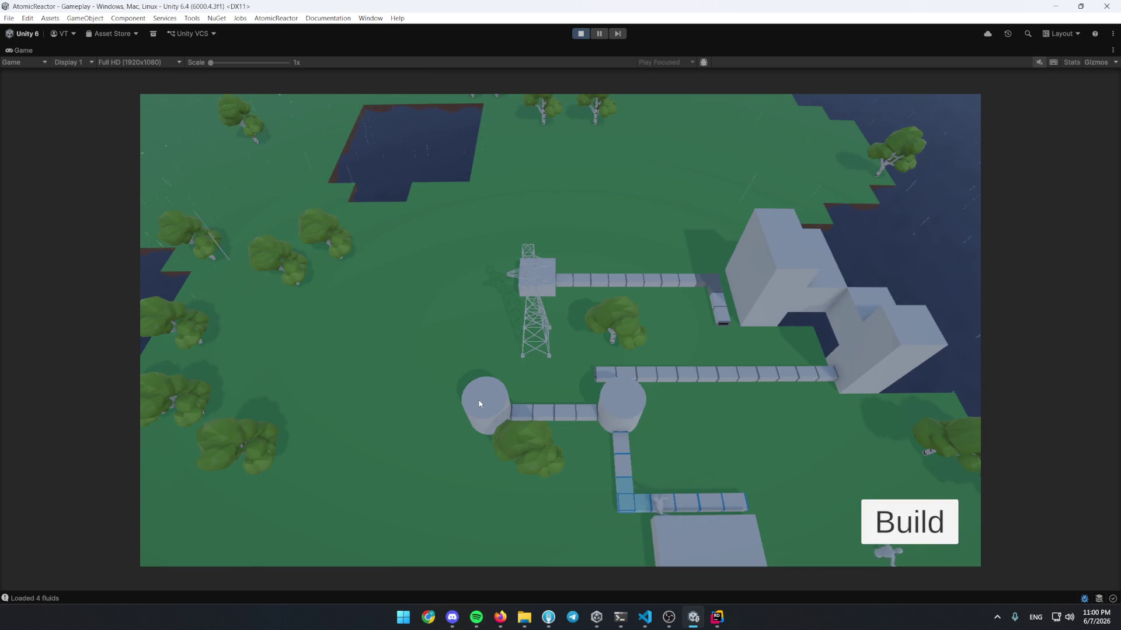
pyautogui.click(481, 400)
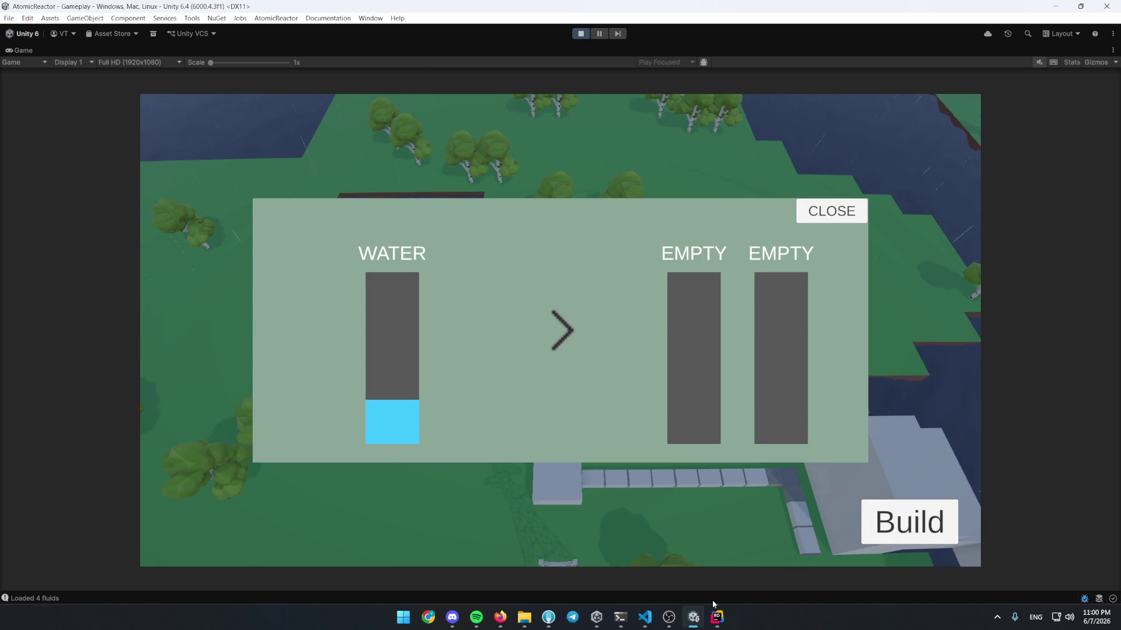
pyautogui.click(716, 616)
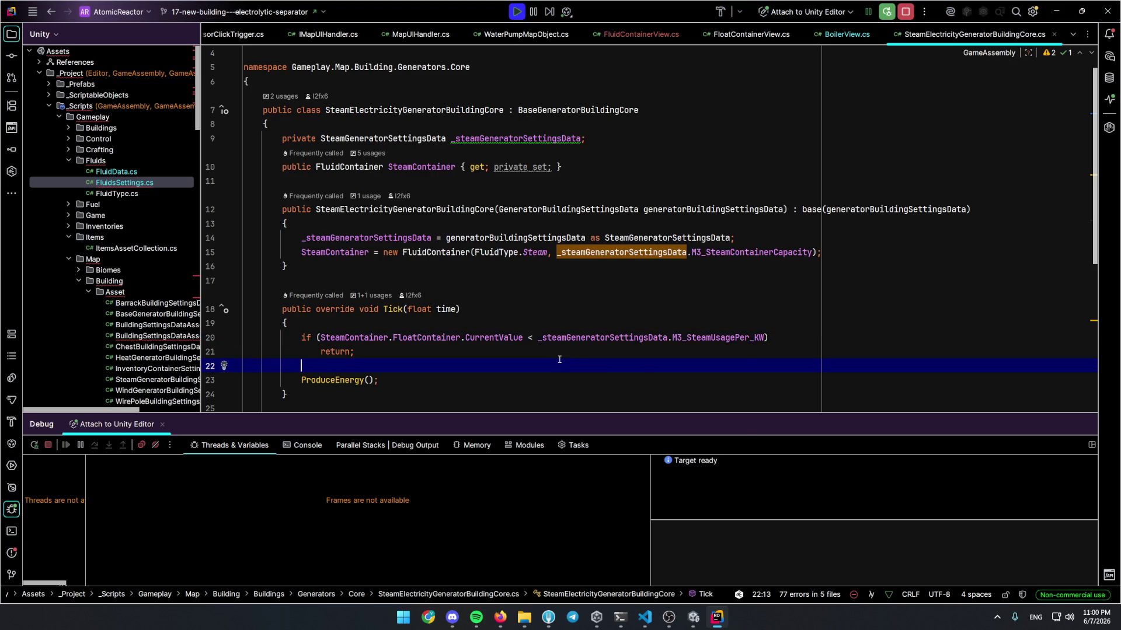
# Open the WireSystem class and go to the GetEnergyFromProviders call in Tick
pyautogui.hotkey('ctrl', 'n')
pyautogui.write('wires')
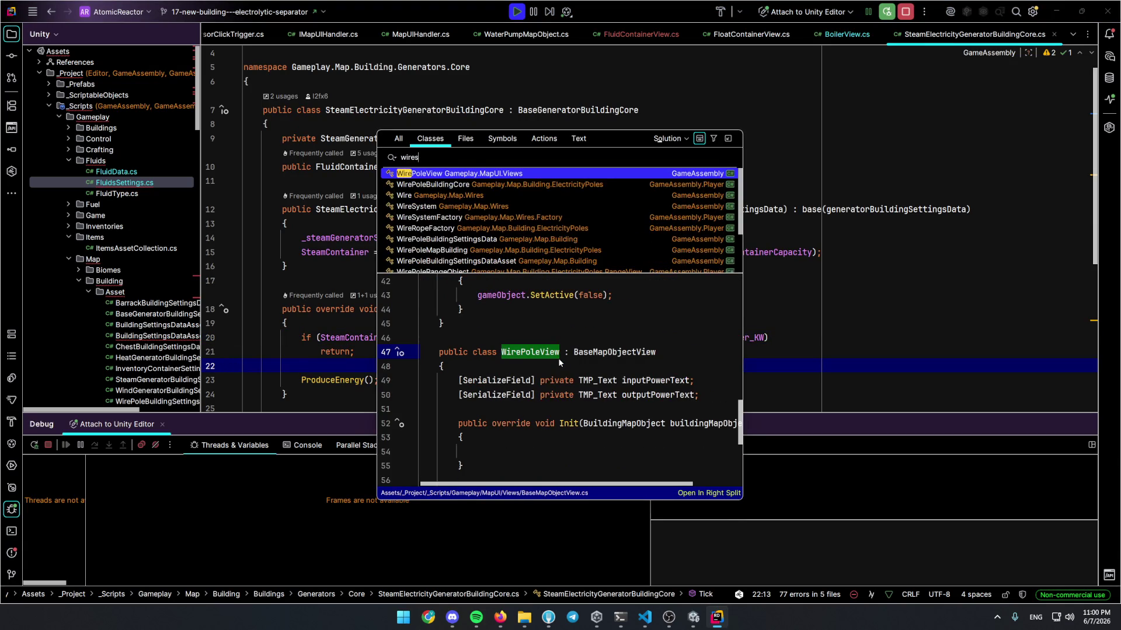
pyautogui.write('ystem')
pyautogui.press('Return')
pyautogui.hotkey('shift', 'Escape')
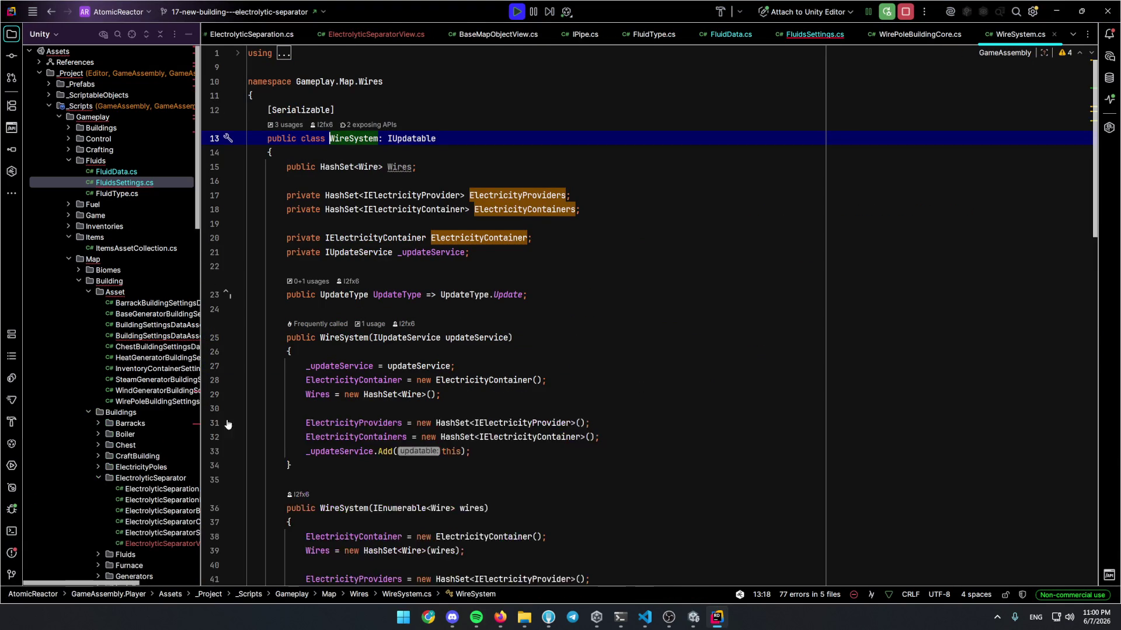
pyautogui.scroll(-10, 373, 291)
pyautogui.click(372, 323)
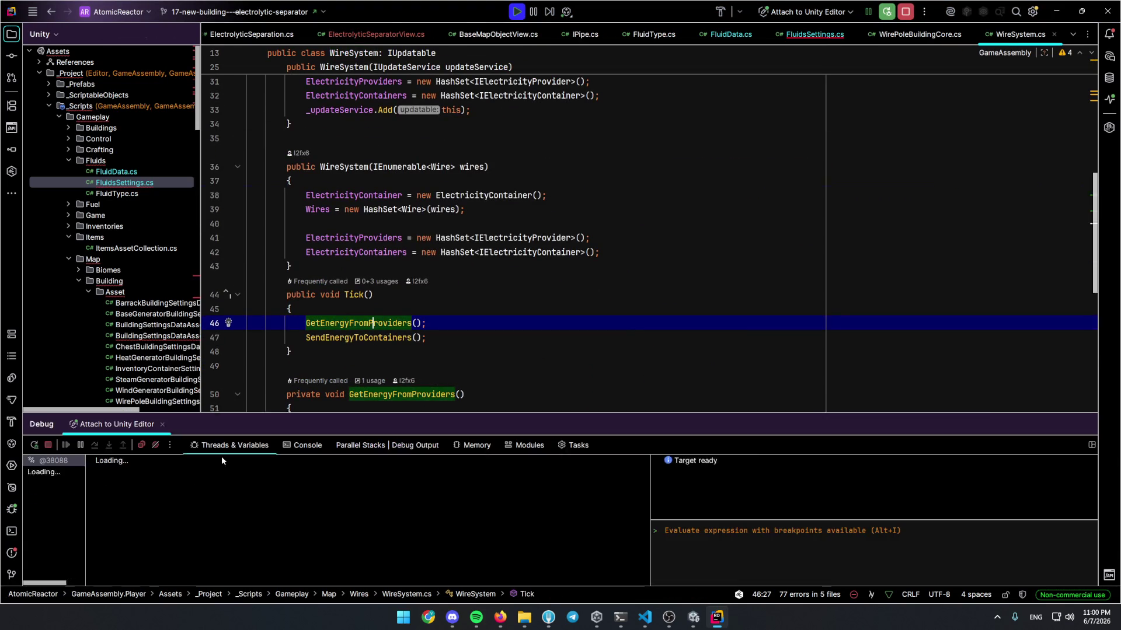
# Add a 'totalEnergy >' condition to the line-54 breakpoint and resume the game
pyautogui.moveTo(452, 195)
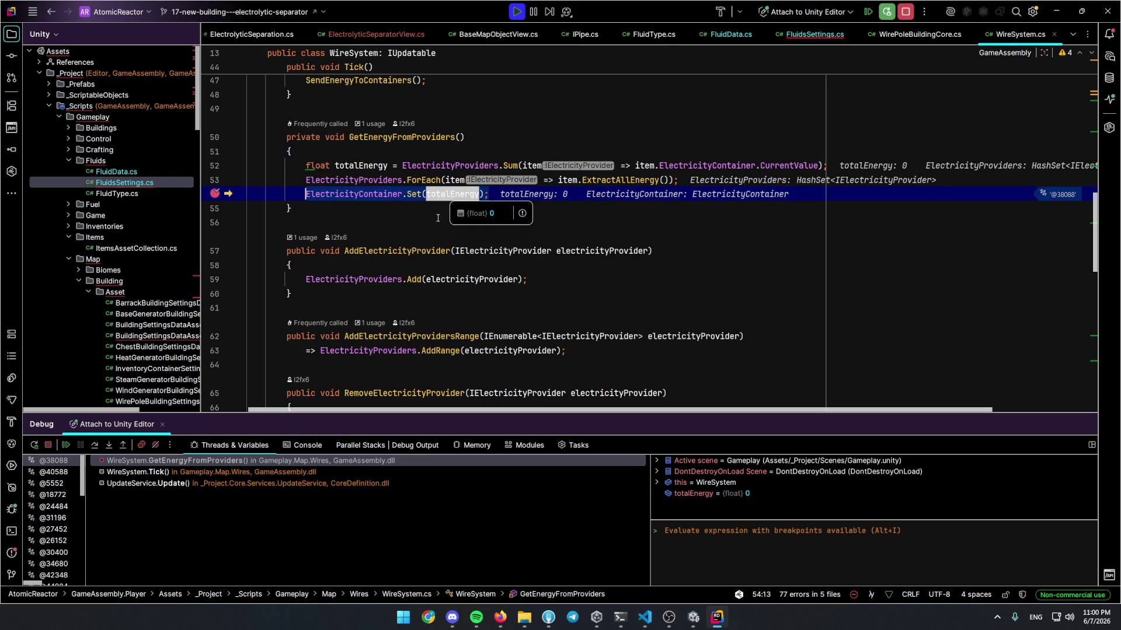
pyautogui.rightClick(215, 194)
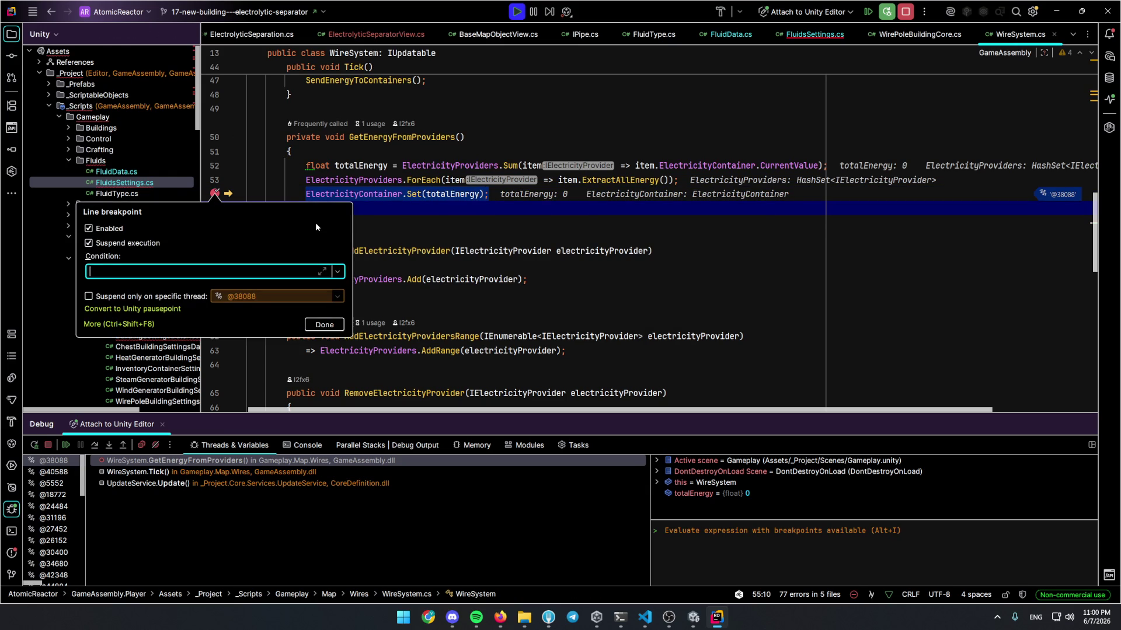
pyautogui.write('totalEnergy >')
pyautogui.press('Escape')
pyautogui.click(63, 447)
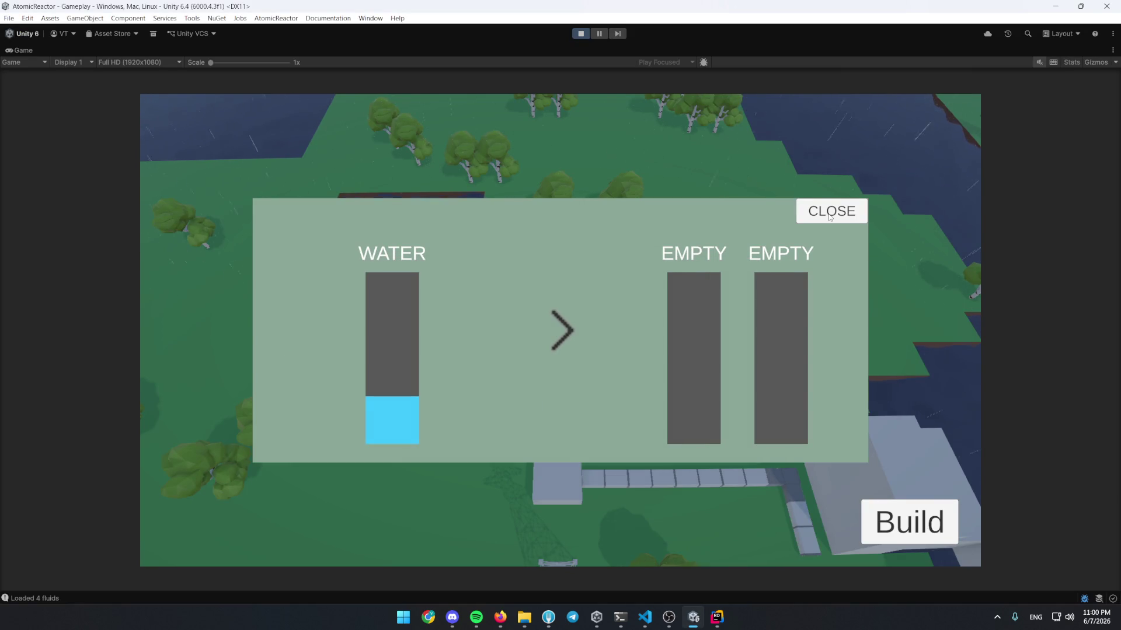
# Close the separator panel, check the boiler panel twice, and browse Generators in the Build menu
pyautogui.click(830, 217)
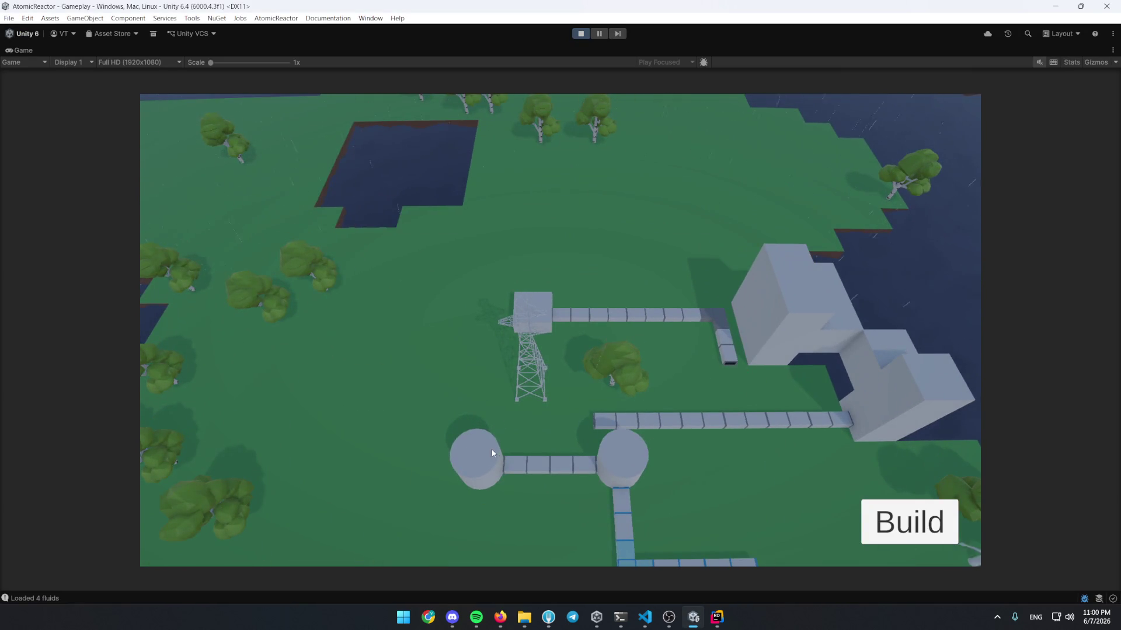
pyautogui.click(609, 473)
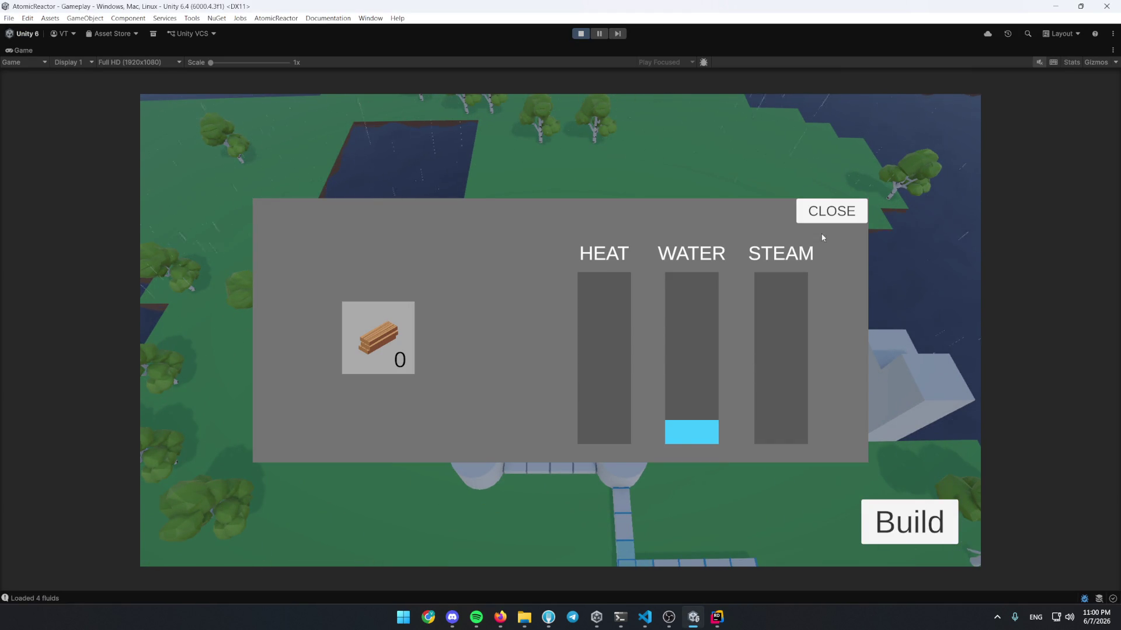
pyautogui.click(829, 212)
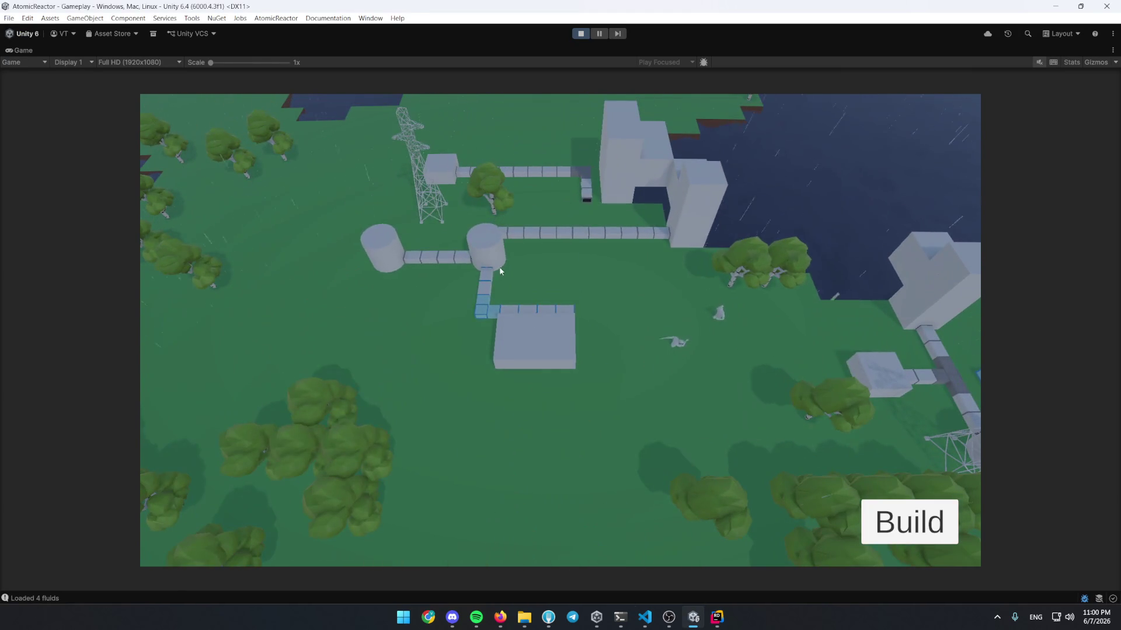
pyautogui.click(500, 263)
pyautogui.click(829, 212)
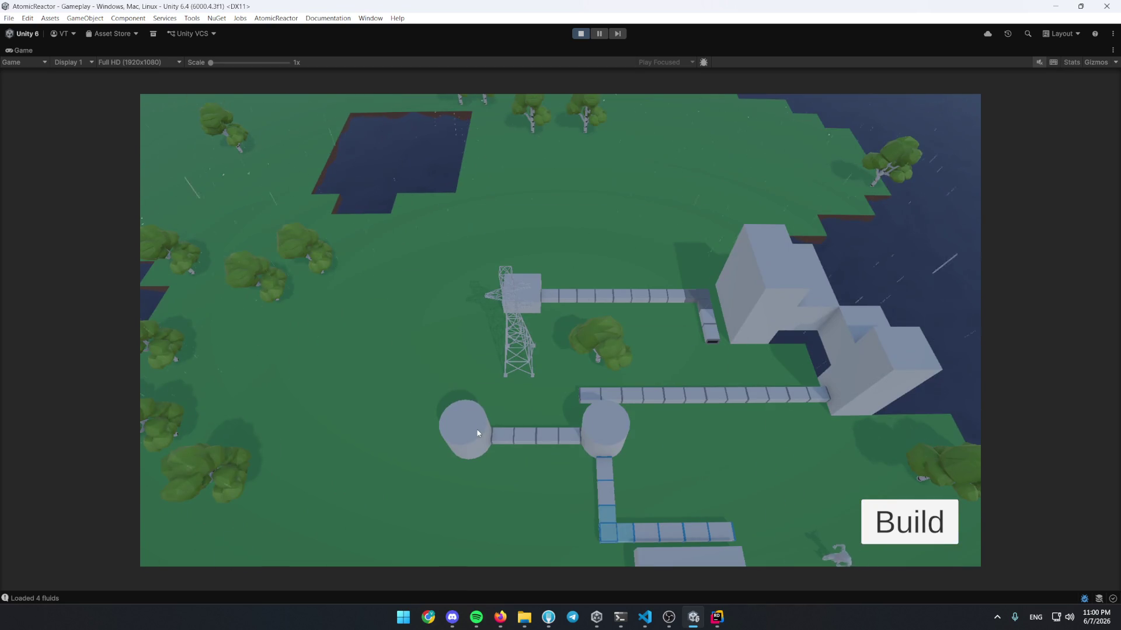
pyautogui.click(881, 506)
pyautogui.click(209, 227)
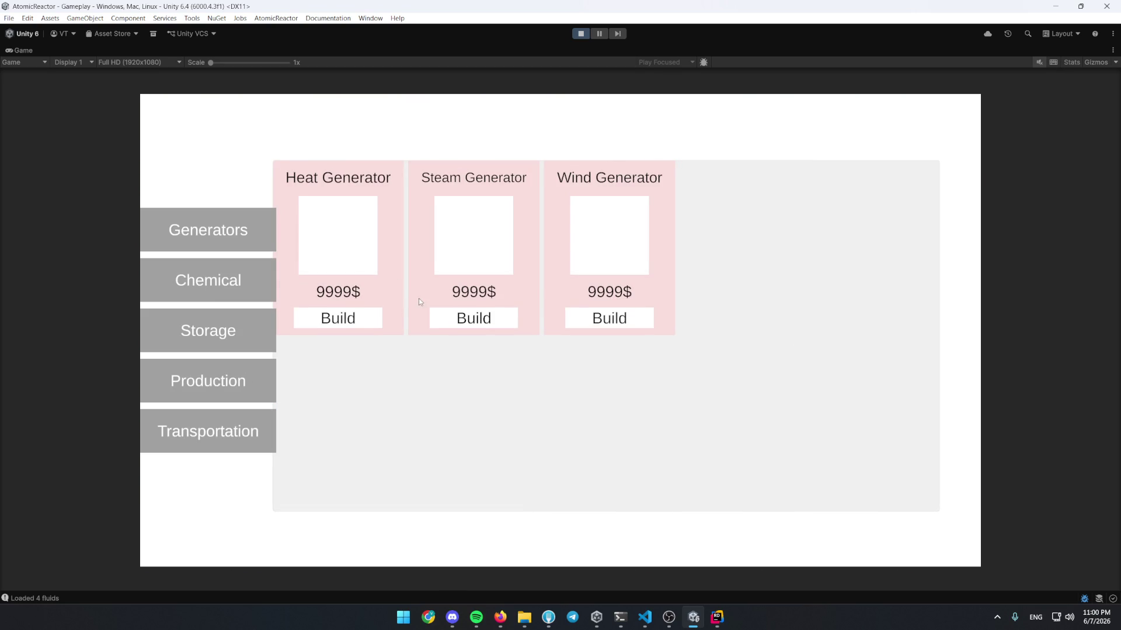
pyautogui.click(354, 317)
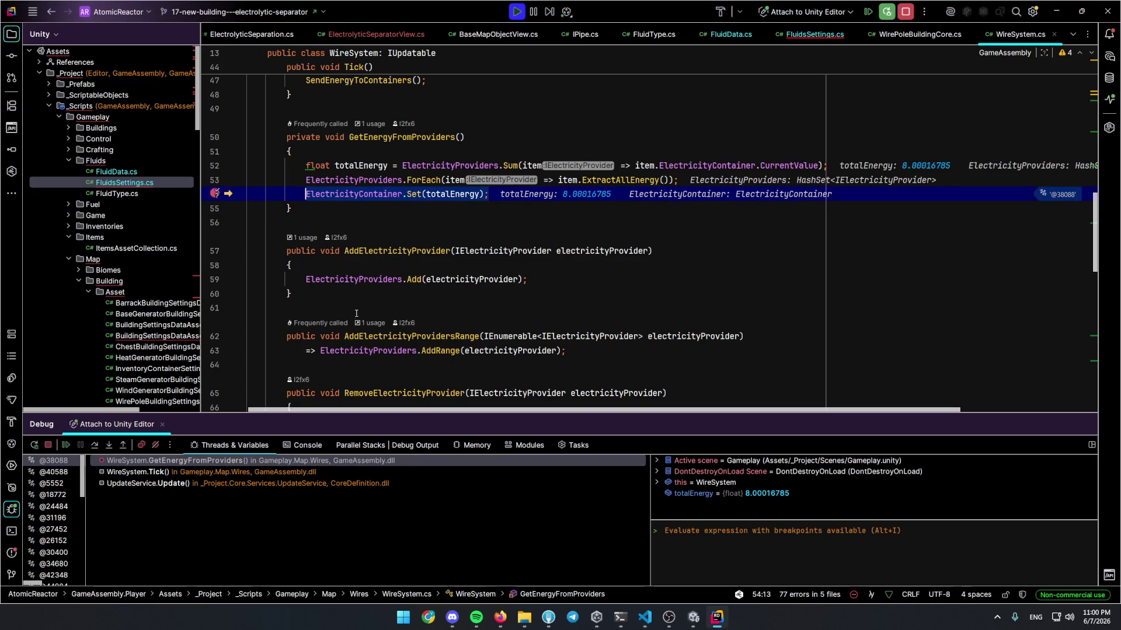
# Read totalEnergy (about 8), resume the game, and check the separator's panel in Unity
pyautogui.moveTo(470, 193)
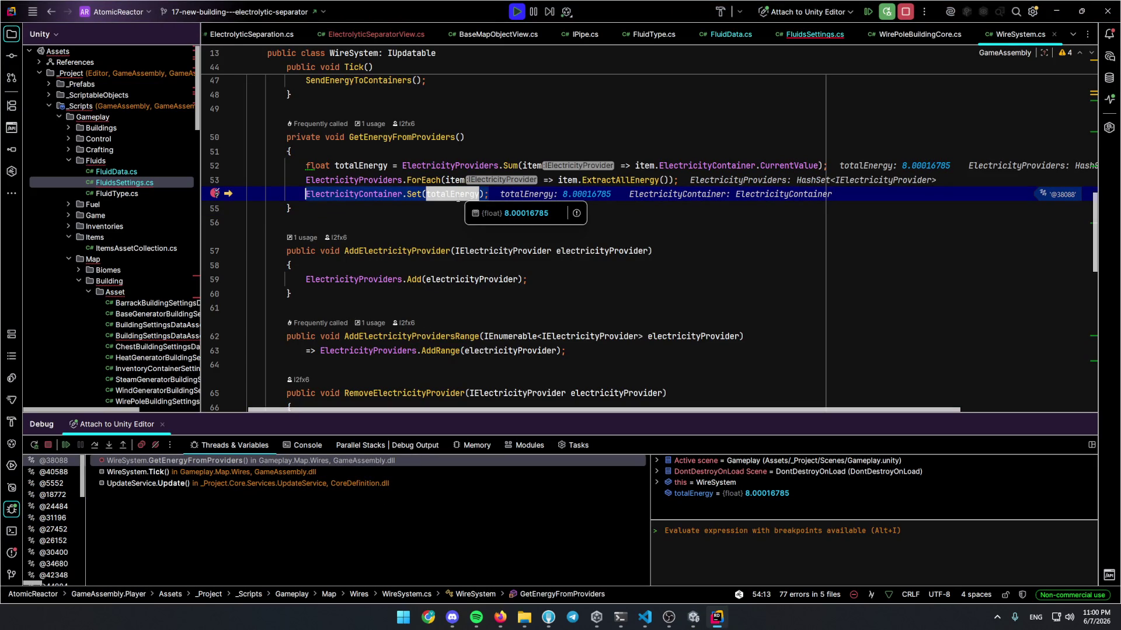
pyautogui.click(437, 220)
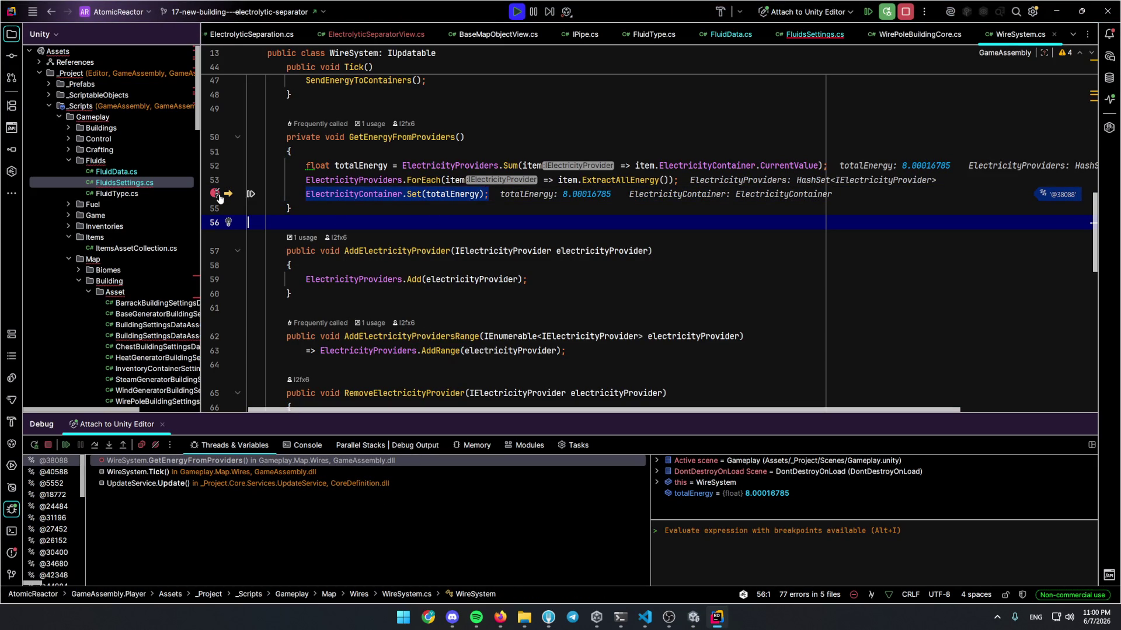
pyautogui.press('F5')
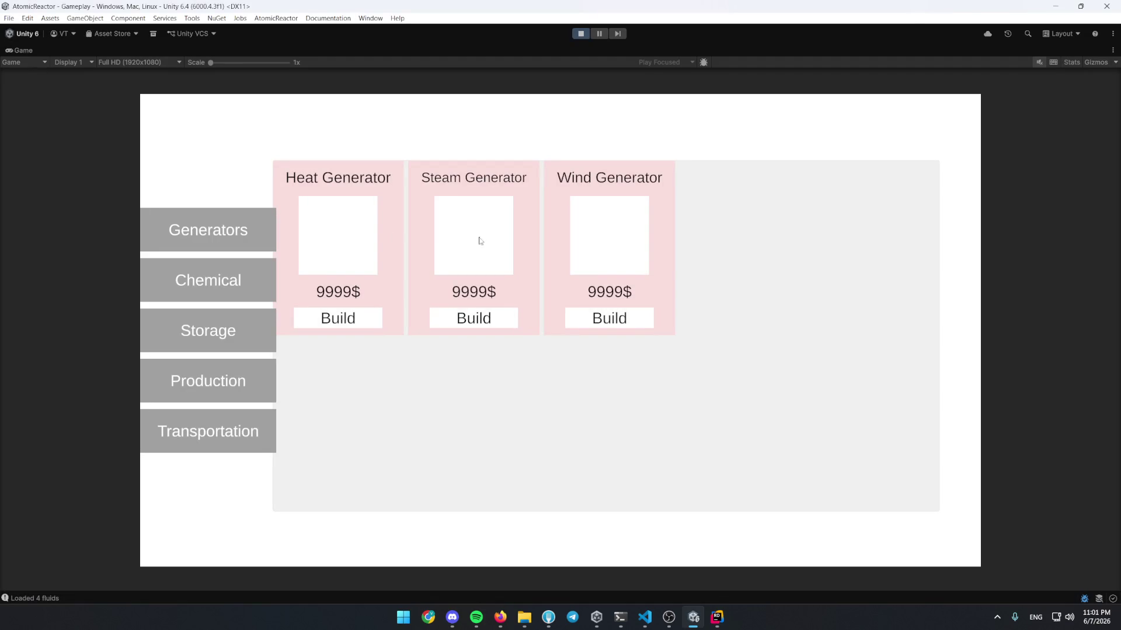
pyautogui.click(308, 318)
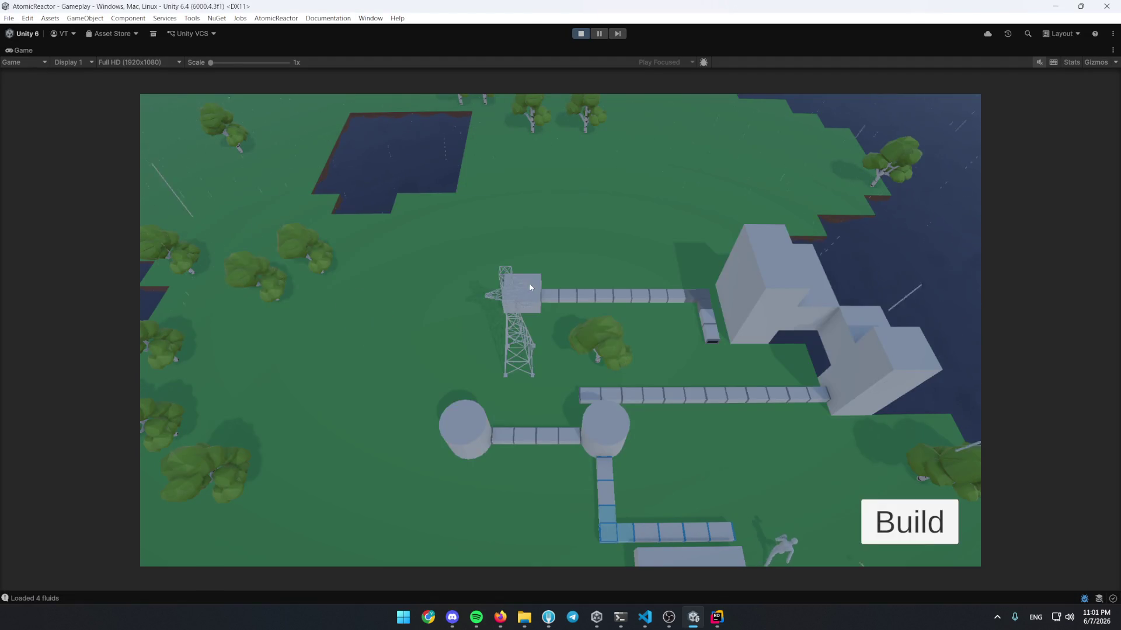
pyautogui.click(508, 324)
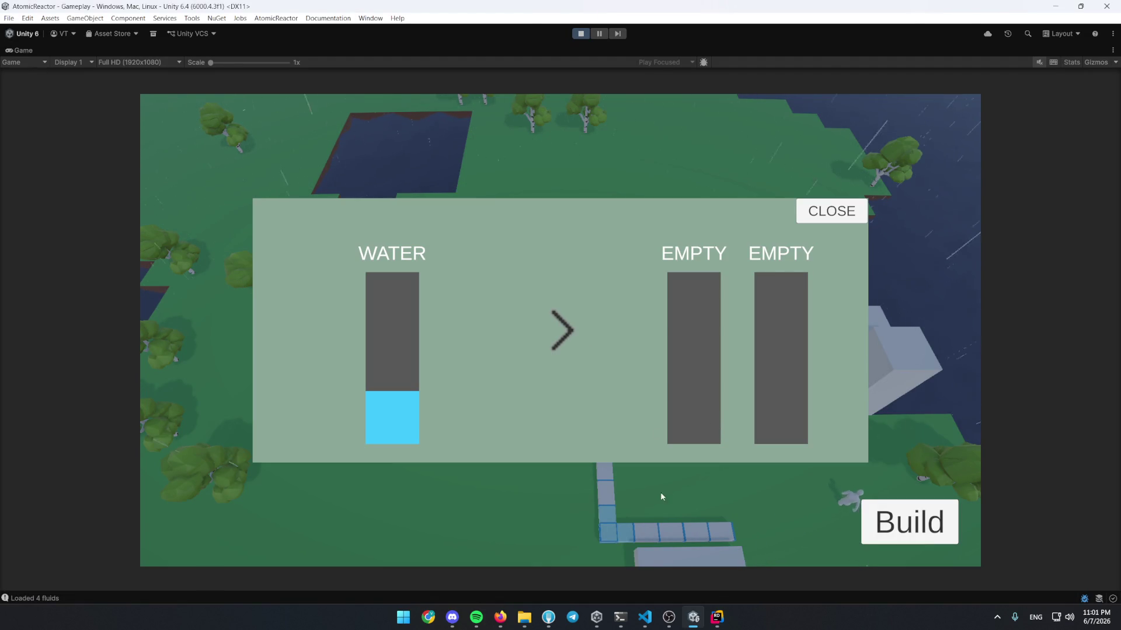
pyautogui.click(723, 618)
# Open the ElectrolyticSeparatorCore class and hide the debug panel
pyautogui.click(609, 307)
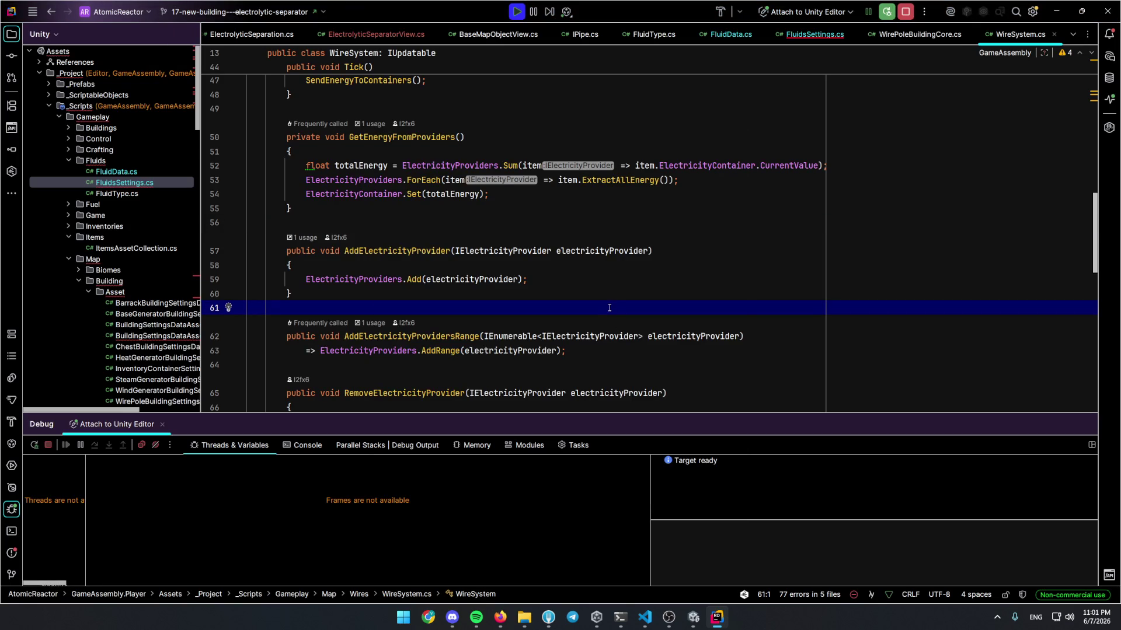
pyautogui.hotkey('ctrl', 'n')
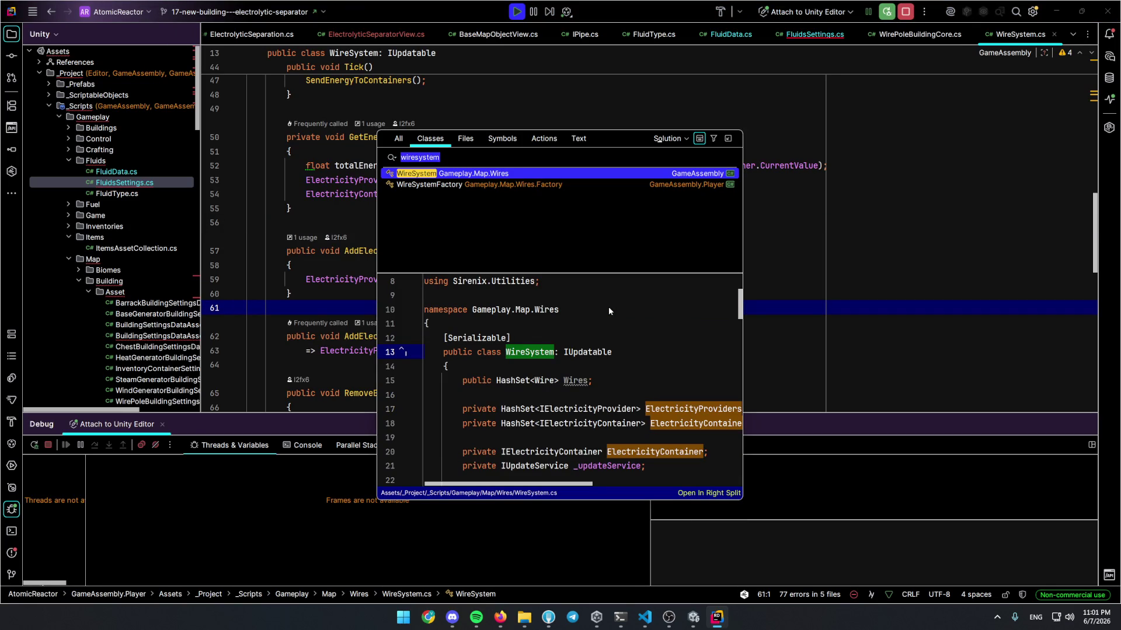
pyautogui.write('separatorcore')
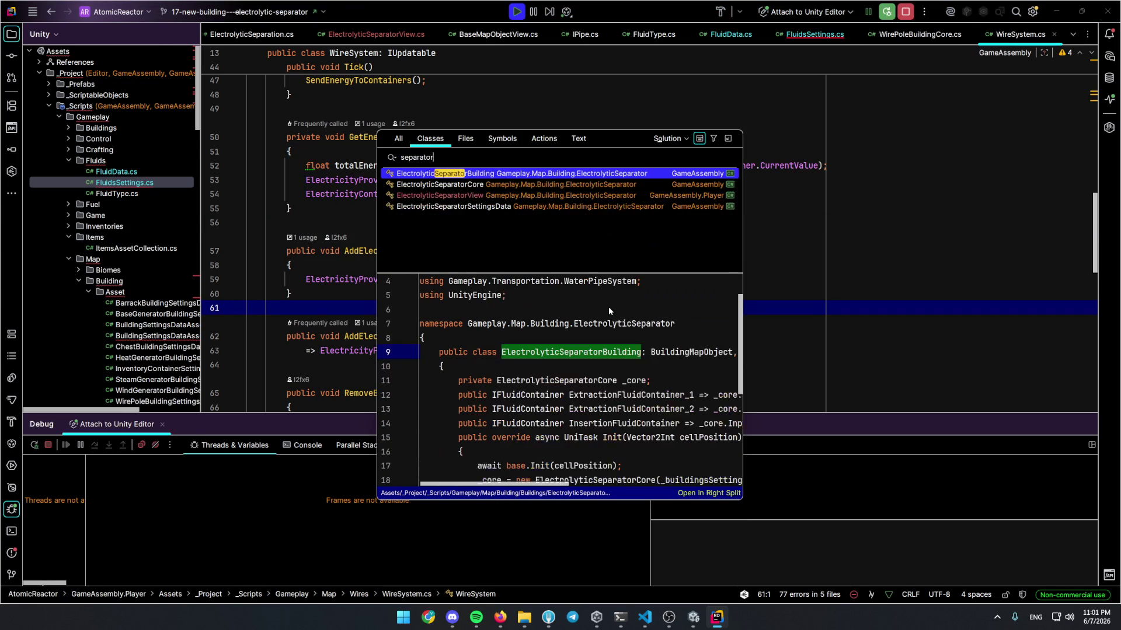
pyautogui.press('Return')
pyautogui.click(11, 509)
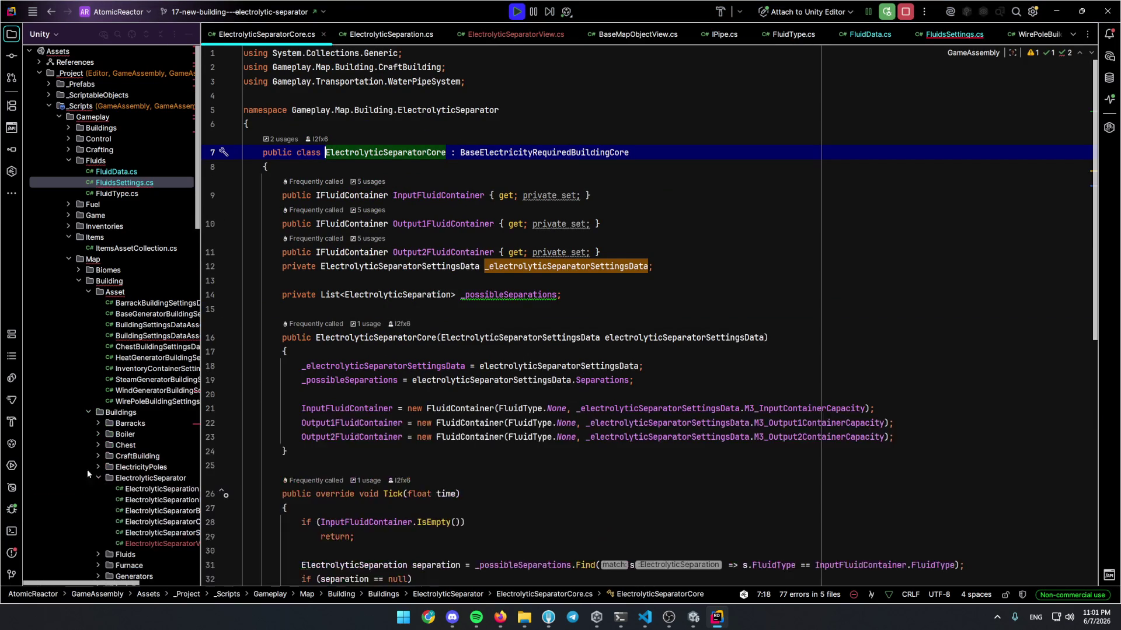
# Break on the separator's line-45 CanConsume check, read requiredElectricity (0.198), step over, and resume
pyautogui.scroll(-5, 395, 319)
pyautogui.click(384, 310)
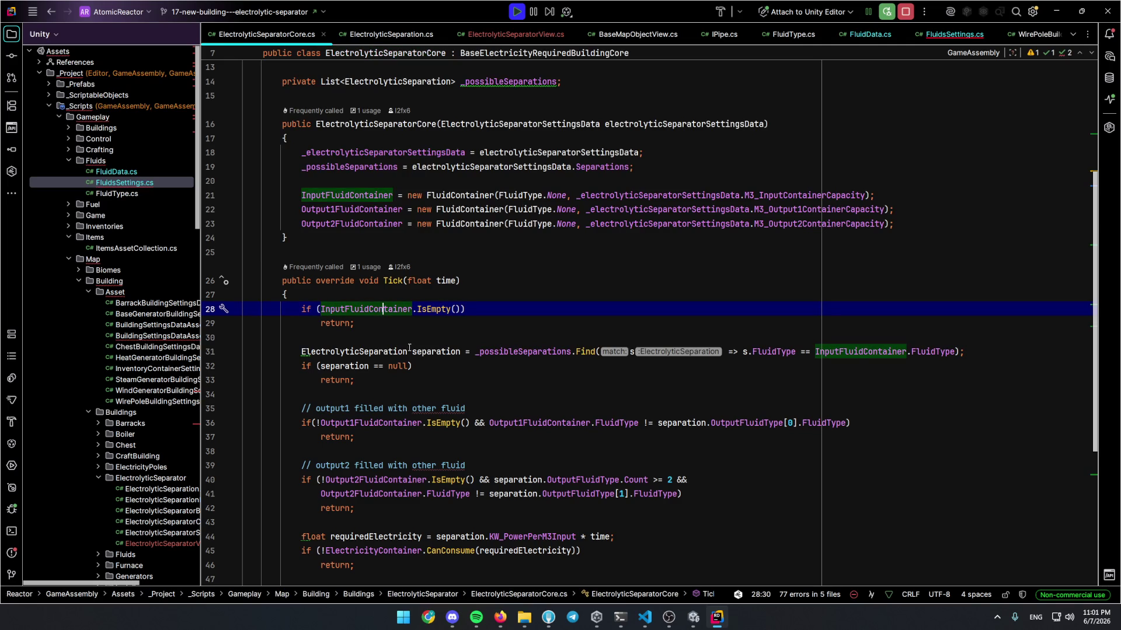
pyautogui.moveTo(411, 349)
pyautogui.scroll(-3, 432, 381)
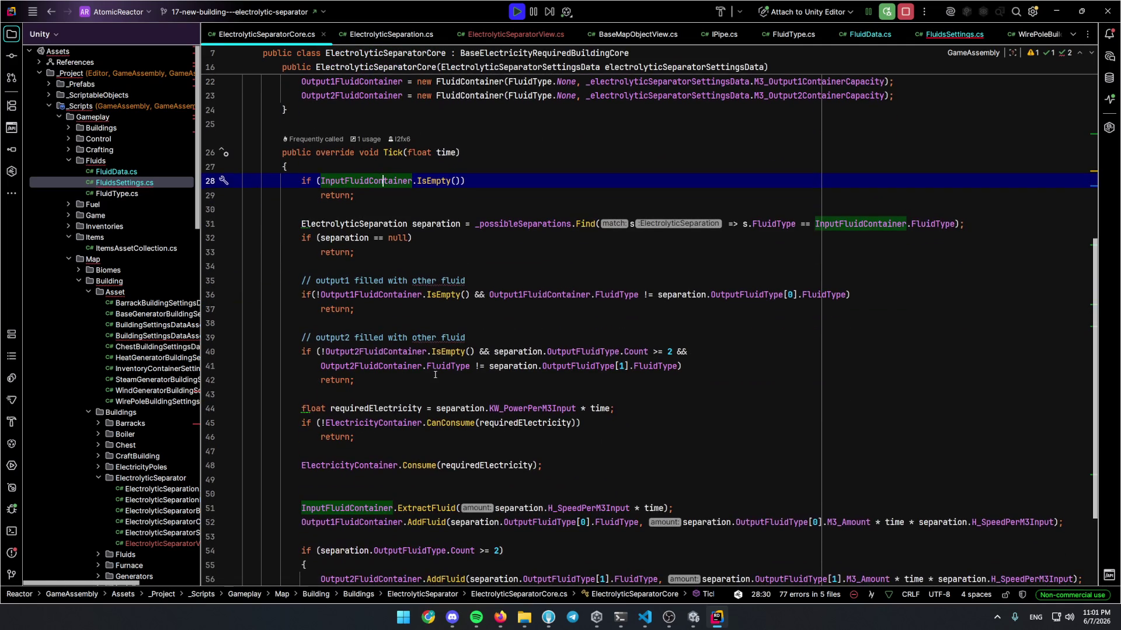
pyautogui.click(210, 423)
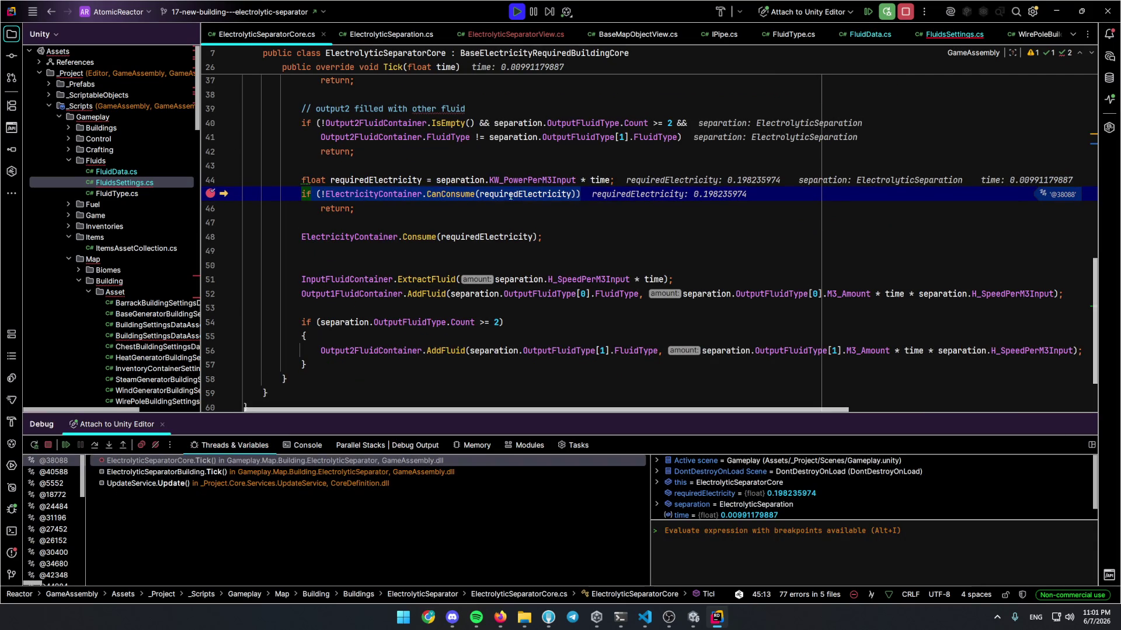
pyautogui.moveTo(511, 195)
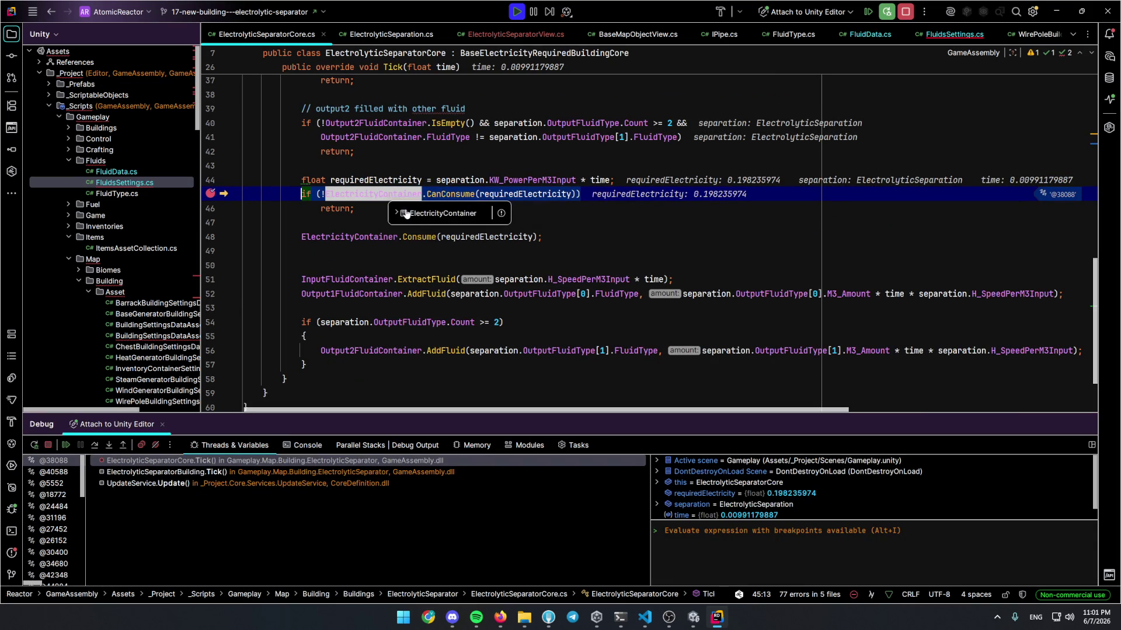
pyautogui.press('Down')
pyautogui.press('Down')
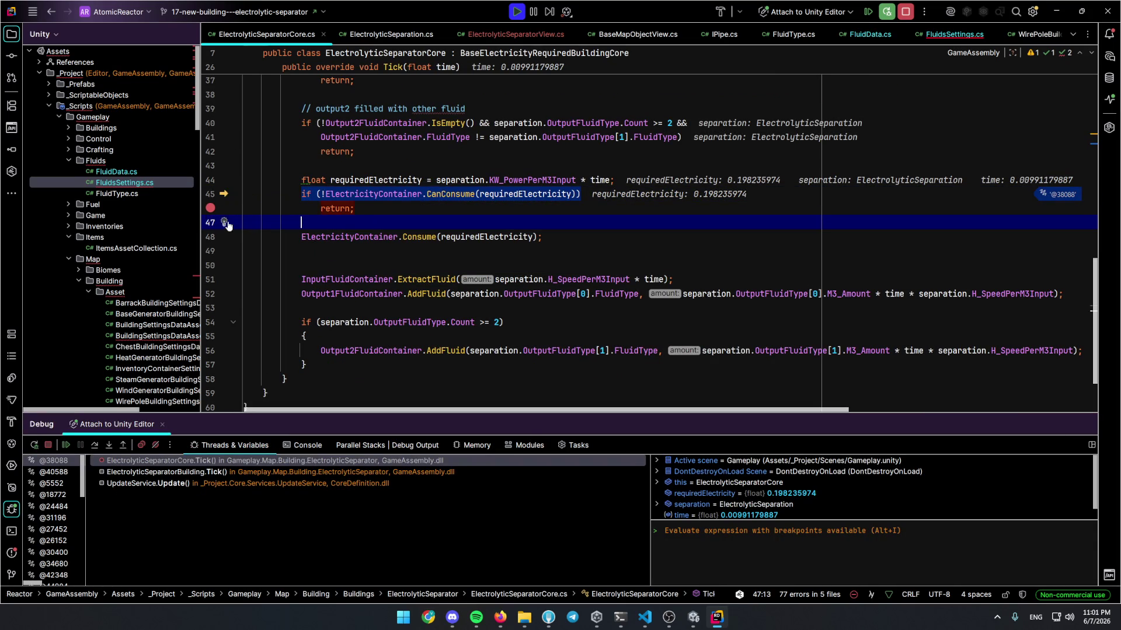
pyautogui.press('F10')
pyautogui.press('F5')
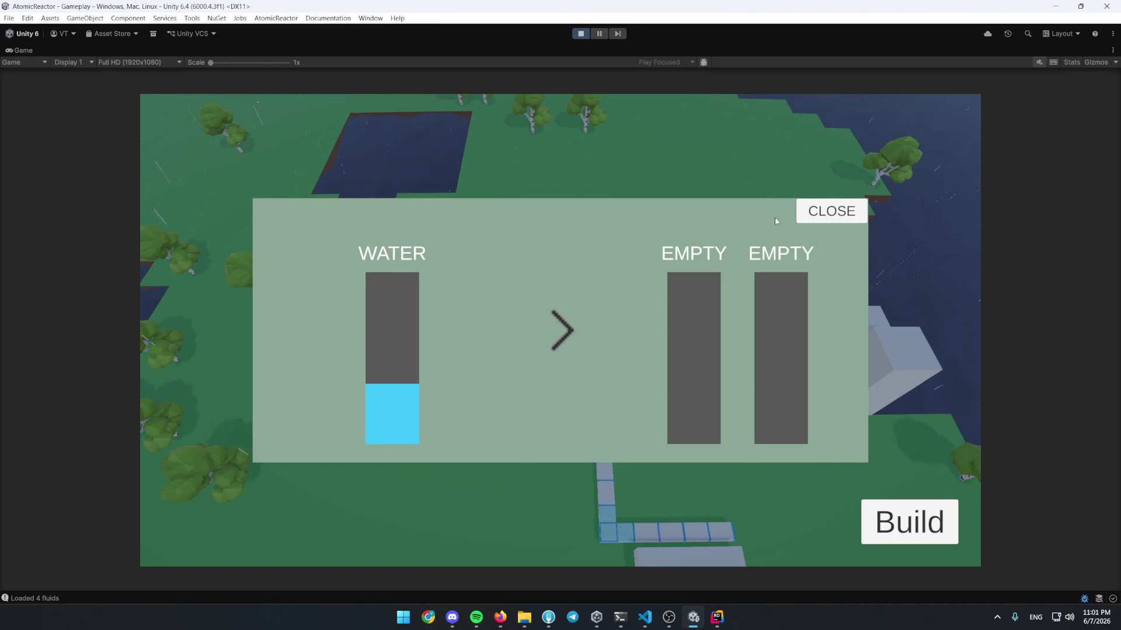
# Pan over the pipe network and check the boiler and separator panels
pyautogui.click(820, 212)
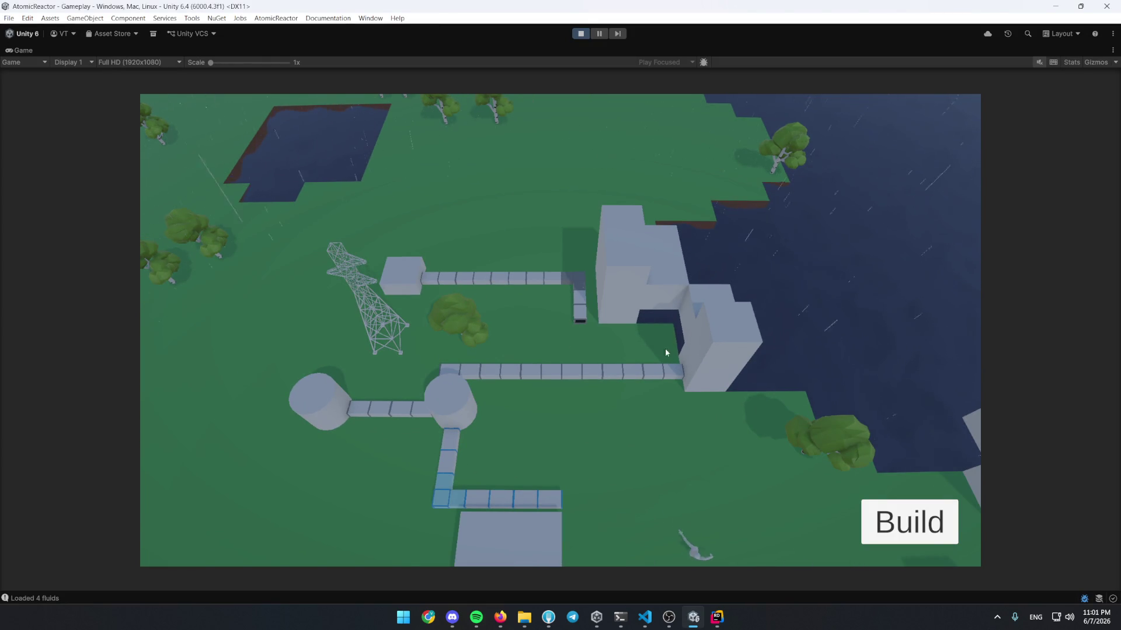
pyautogui.scroll(-5, 607, 326)
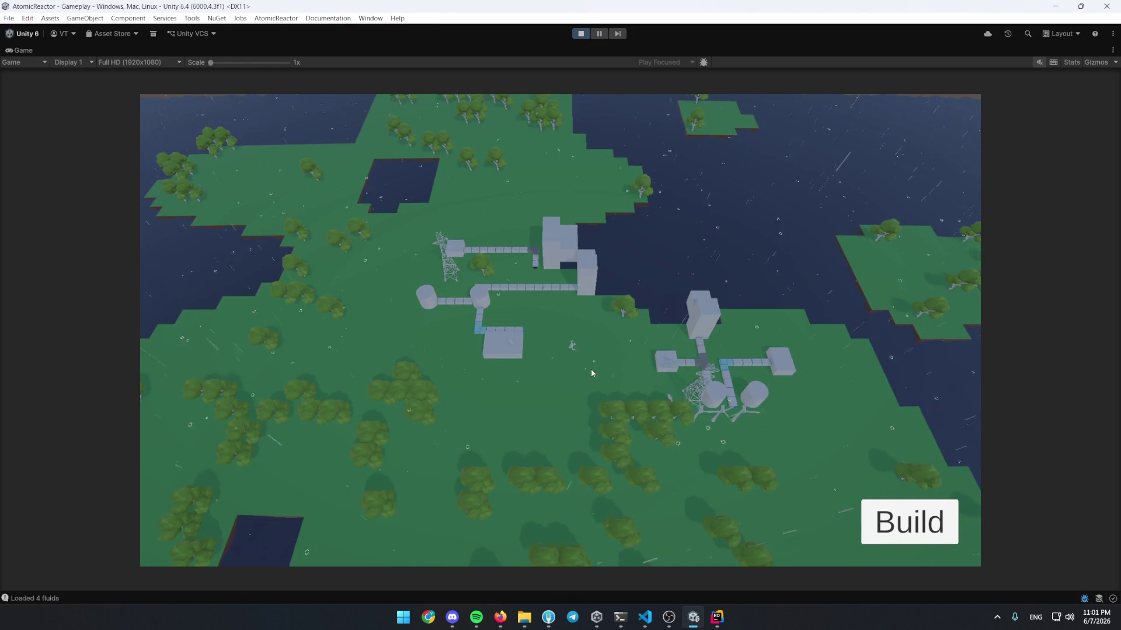
pyautogui.scroll(3, 586, 369)
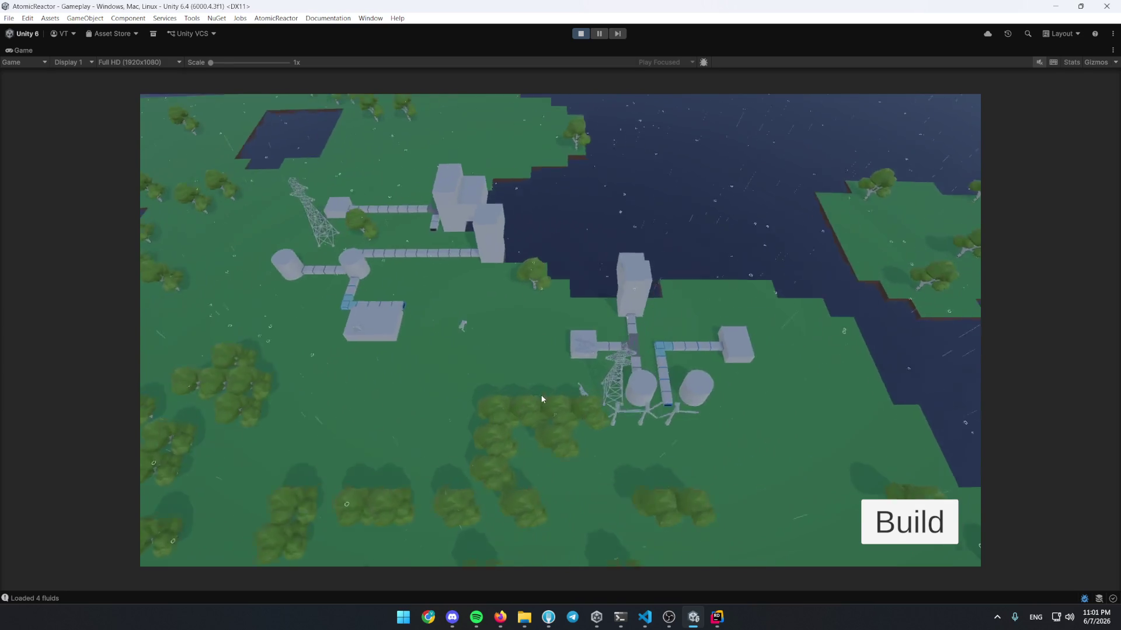
pyautogui.scroll(2, 553, 415)
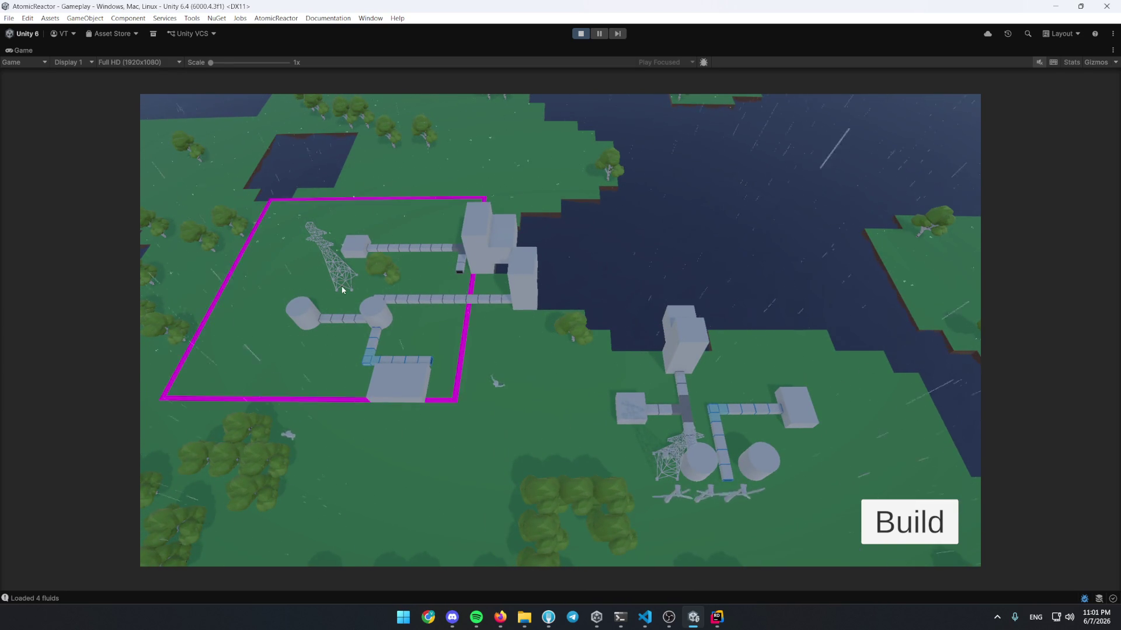
pyautogui.moveTo(404, 330); pyautogui.dragTo(500, 391)
pyautogui.click(464, 370)
pyautogui.click(830, 211)
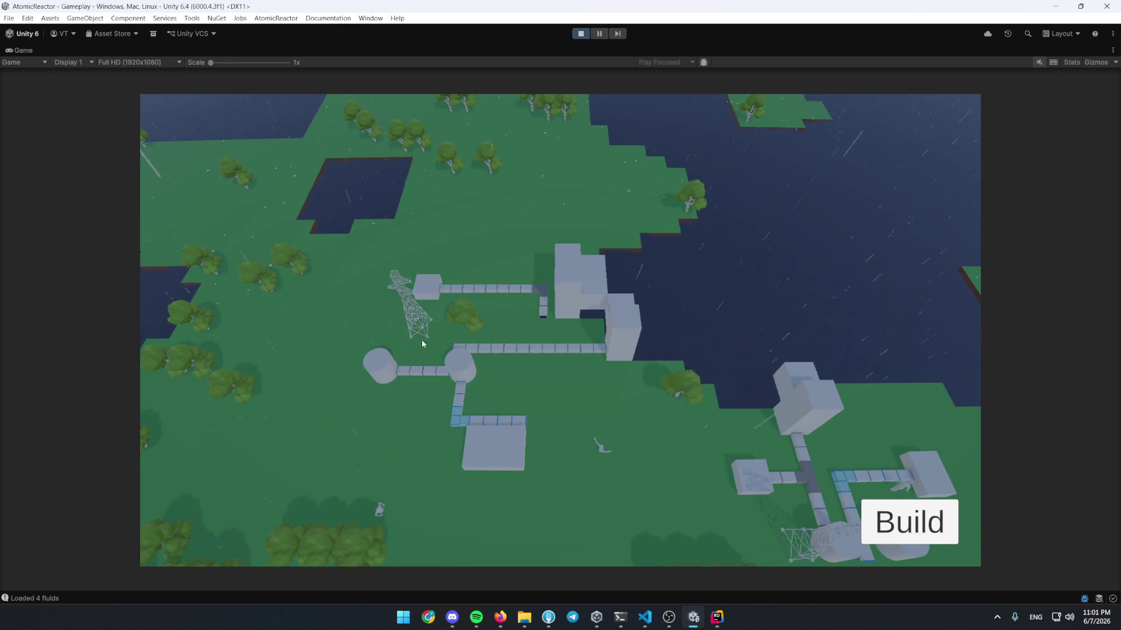
pyautogui.click(429, 293)
pyautogui.click(831, 219)
pyautogui.click(457, 374)
pyautogui.click(816, 223)
pyautogui.click(449, 288)
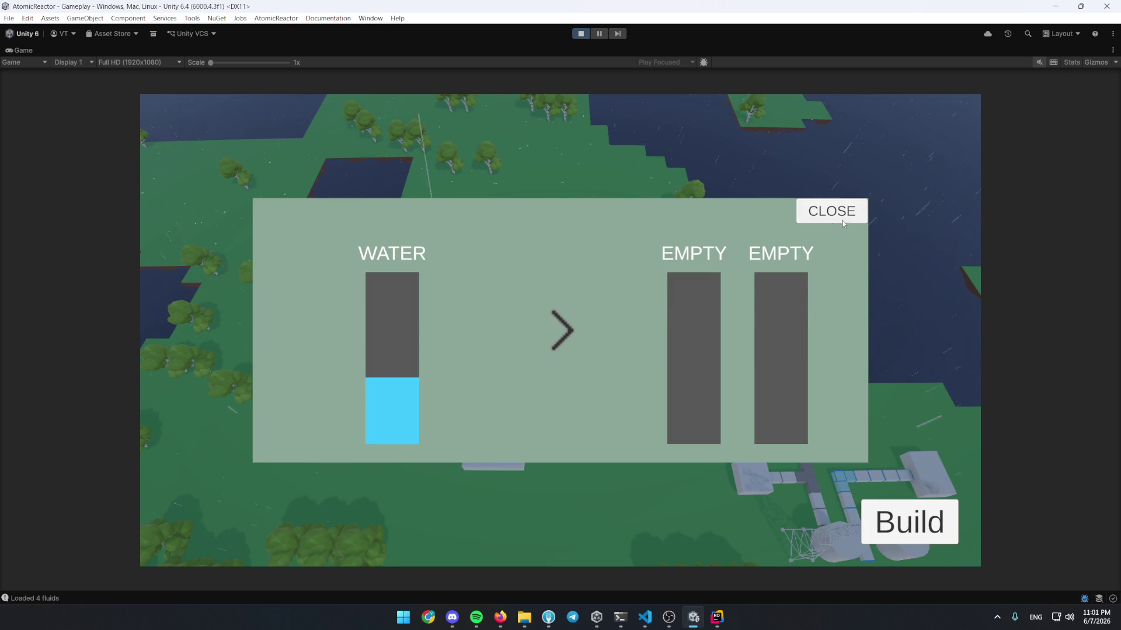
pyautogui.click(836, 220)
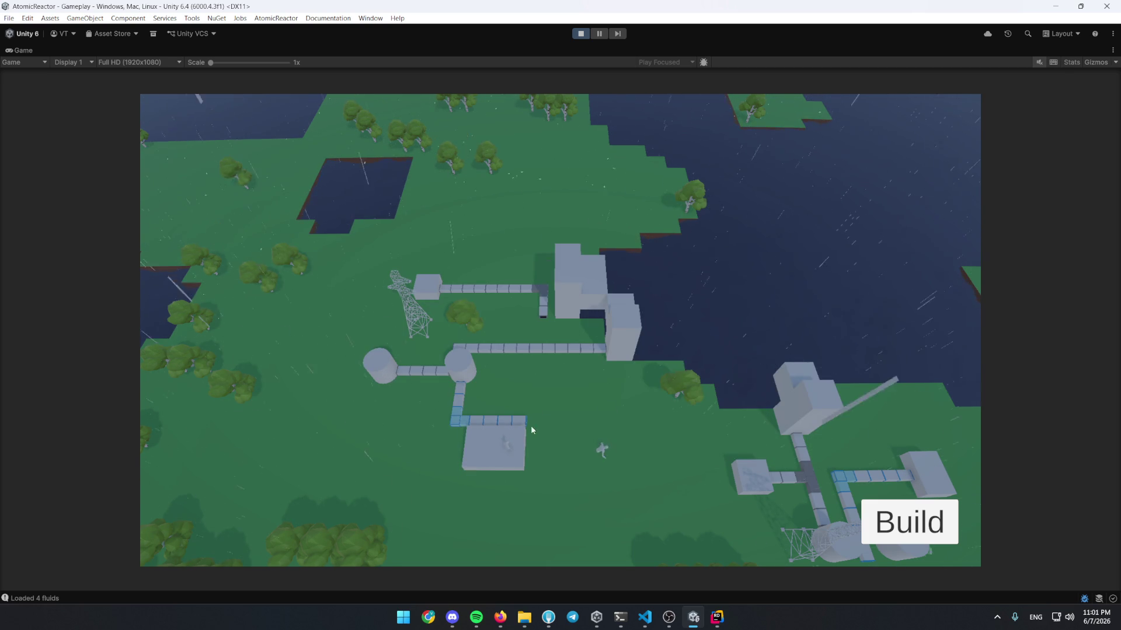
# Open the electrolytic separator's fluid panel, then add a Rider breakpoint for missing electricity
pyautogui.scroll(3, 537, 400)
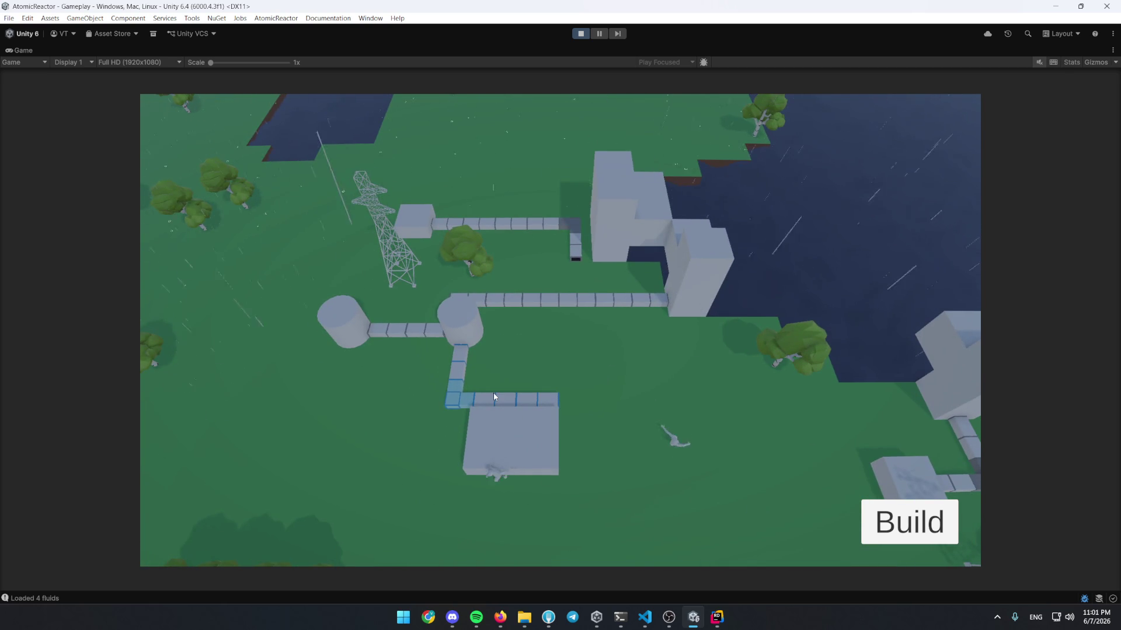
pyautogui.moveTo(453, 328); pyautogui.dragTo(537, 300)
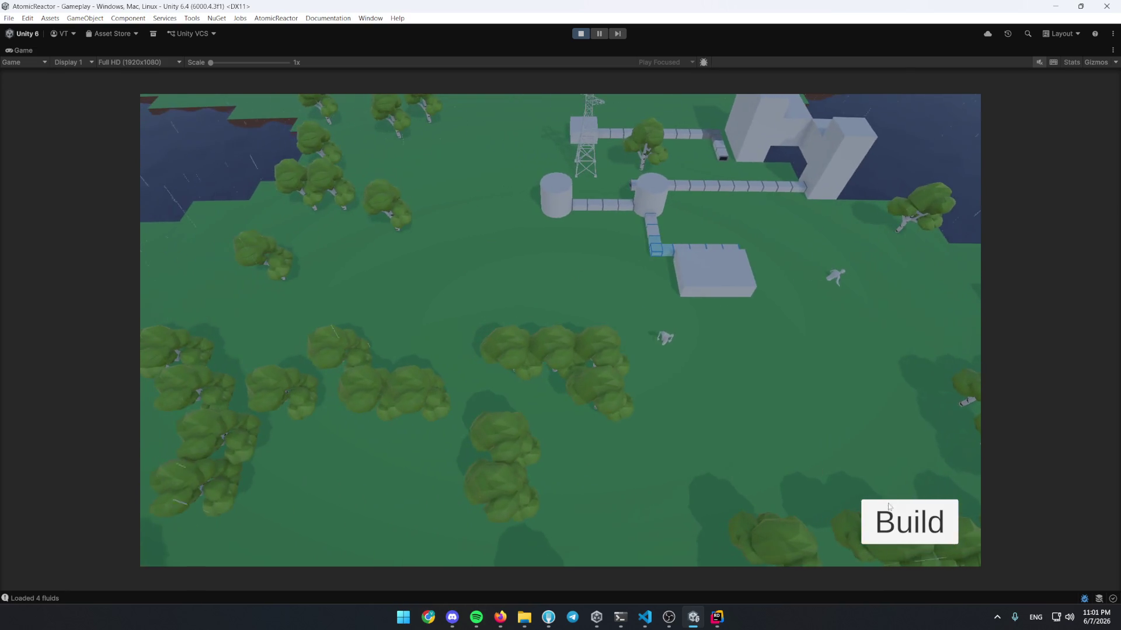
pyautogui.click(868, 501)
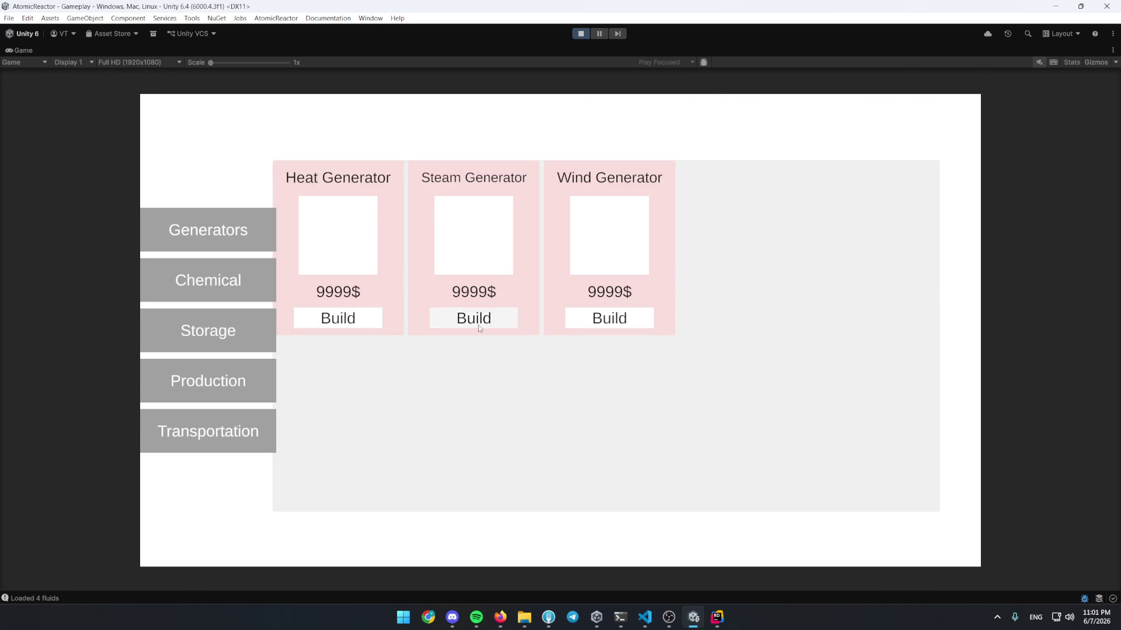
pyautogui.click(478, 324)
pyautogui.click(414, 277)
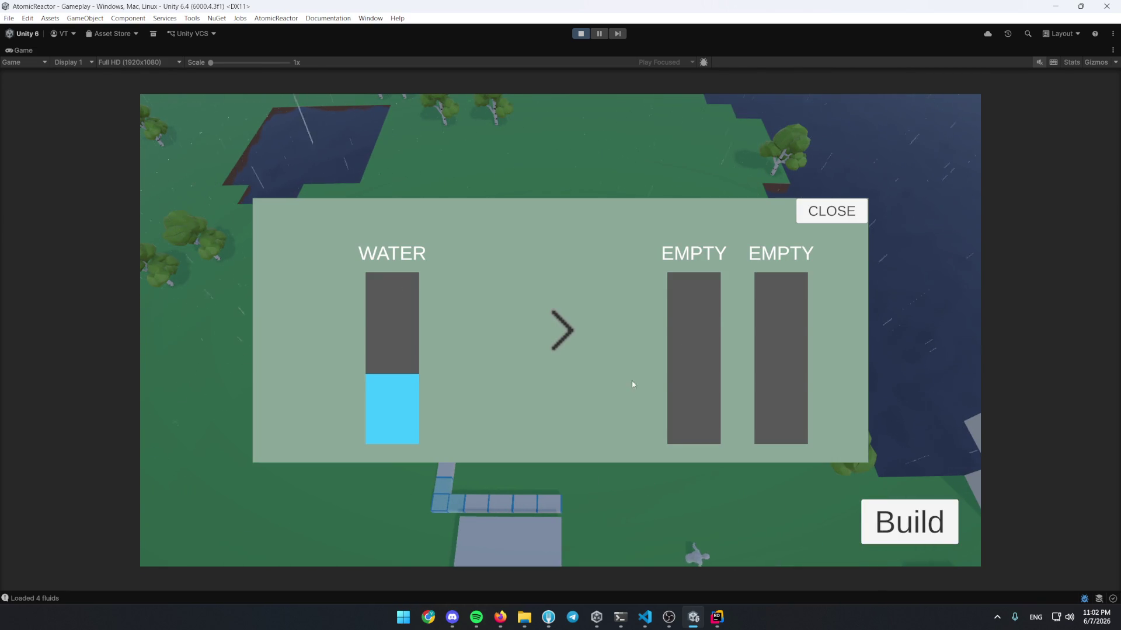
pyautogui.hotkey('alt', 'Tab')
pyautogui.click(211, 207)
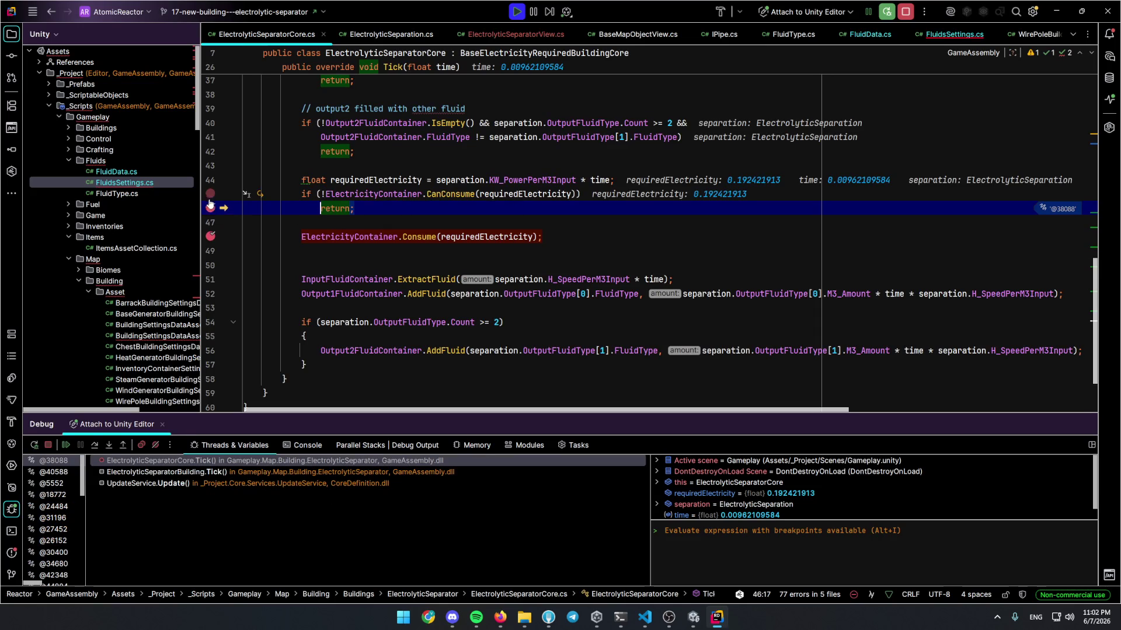
# Inspect ElectricityContainer on line 45 and remove the line-48 breakpoint
pyautogui.click(387, 194)
pyautogui.scroll(5, 384, 302)
pyautogui.scroll(-3, 384, 302)
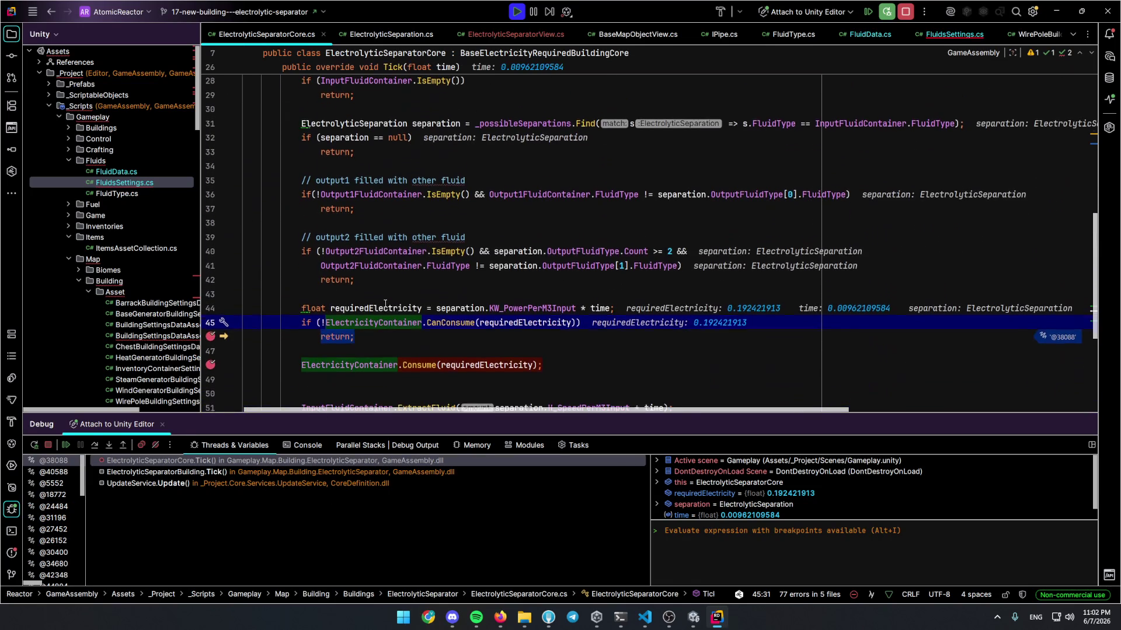
pyautogui.press('Down')
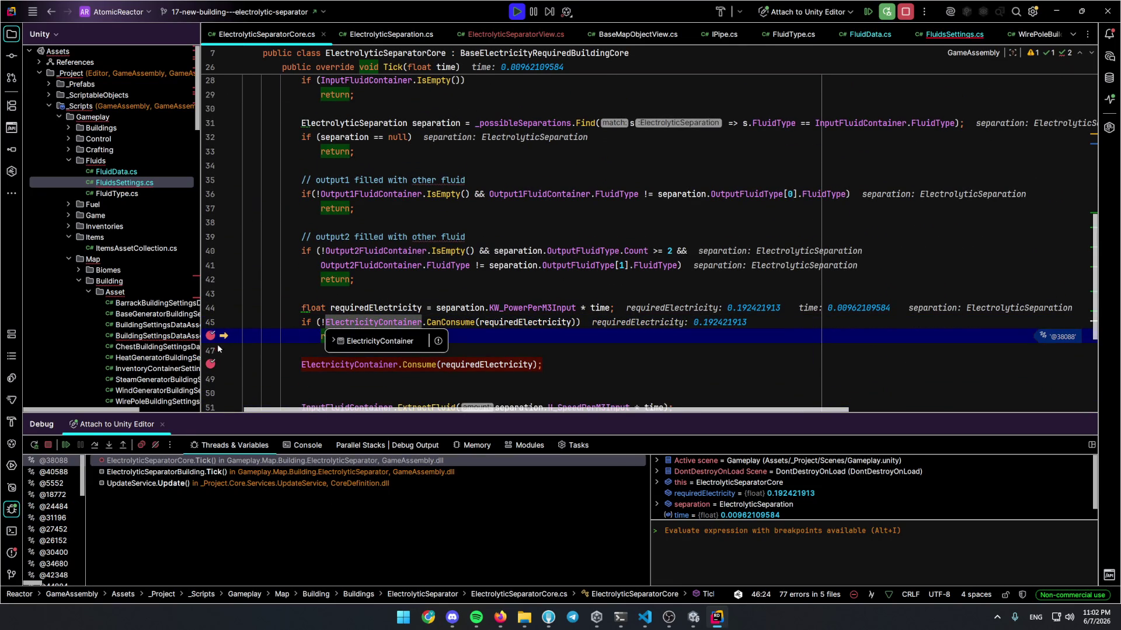
pyautogui.click(211, 364)
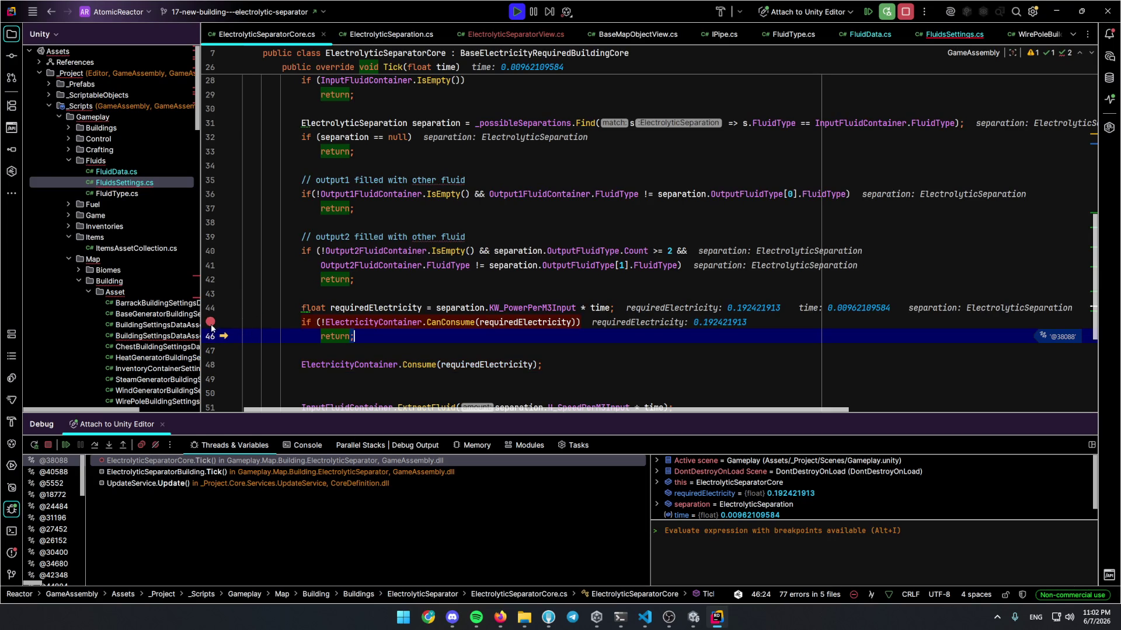
# Set the line-45 breakpoint condition to ElectricityContainer.CurrentValue < 1 and resume the game
pyautogui.rightClick(212, 324)
pyautogui.press('Escape')
pyautogui.rightClick(212, 323)
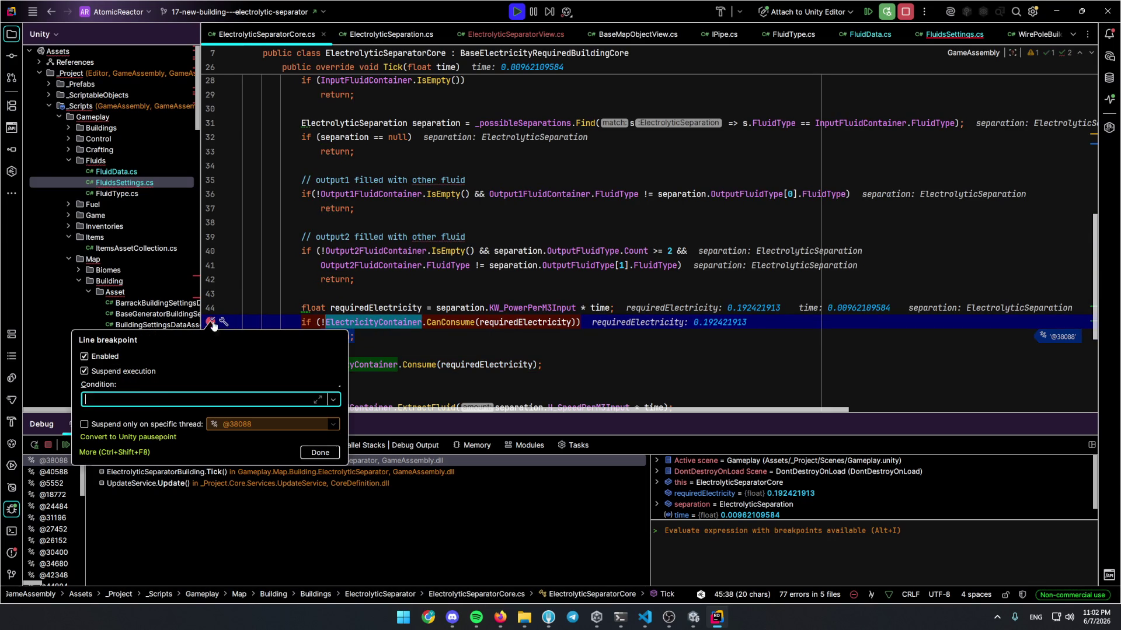
pyautogui.write('.')
pyautogui.press('Return')
pyautogui.write('< 1')
pyautogui.press('Return')
pyautogui.press('F5')
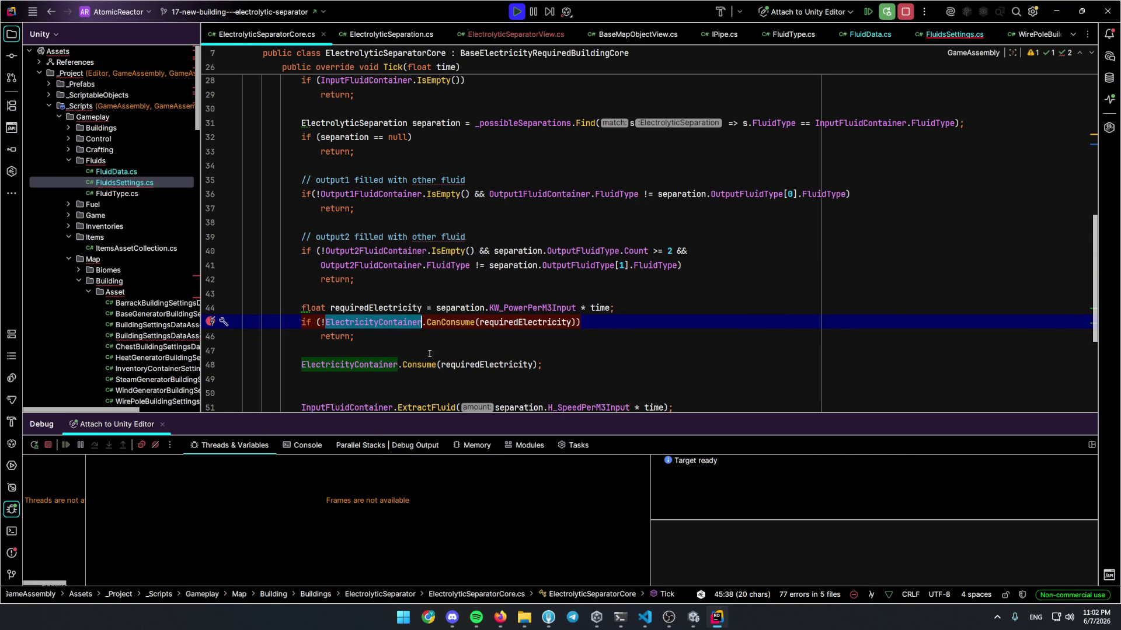
# Close the separator's fluid panel in the game and return to Rider
pyautogui.hotkey('alt', 'Tab')
pyautogui.click(838, 217)
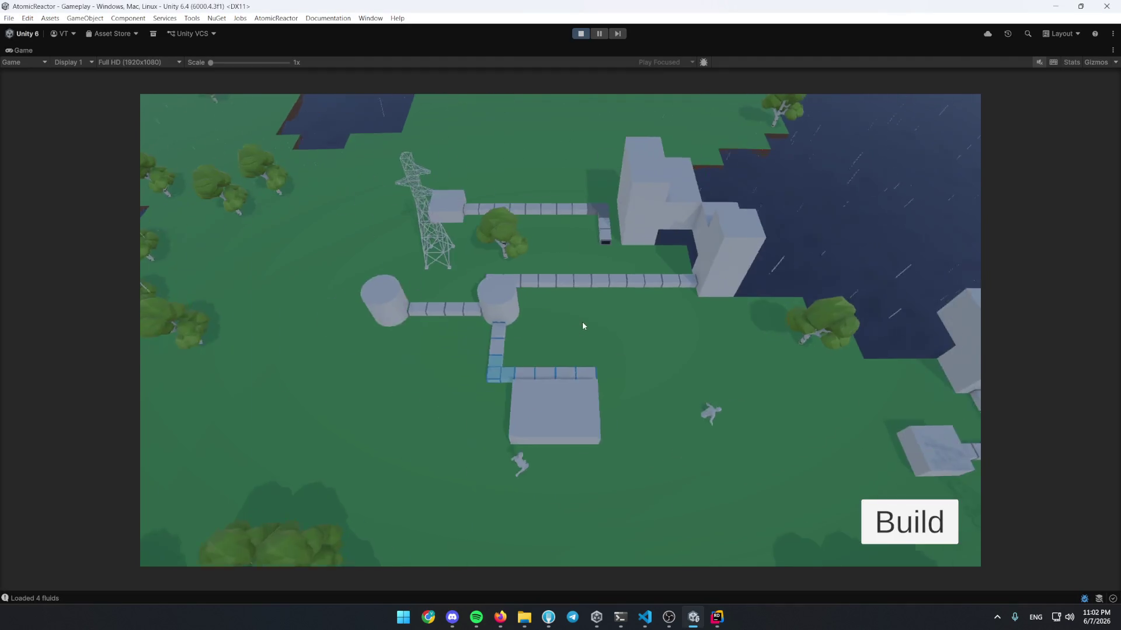
pyautogui.moveTo(465, 283)
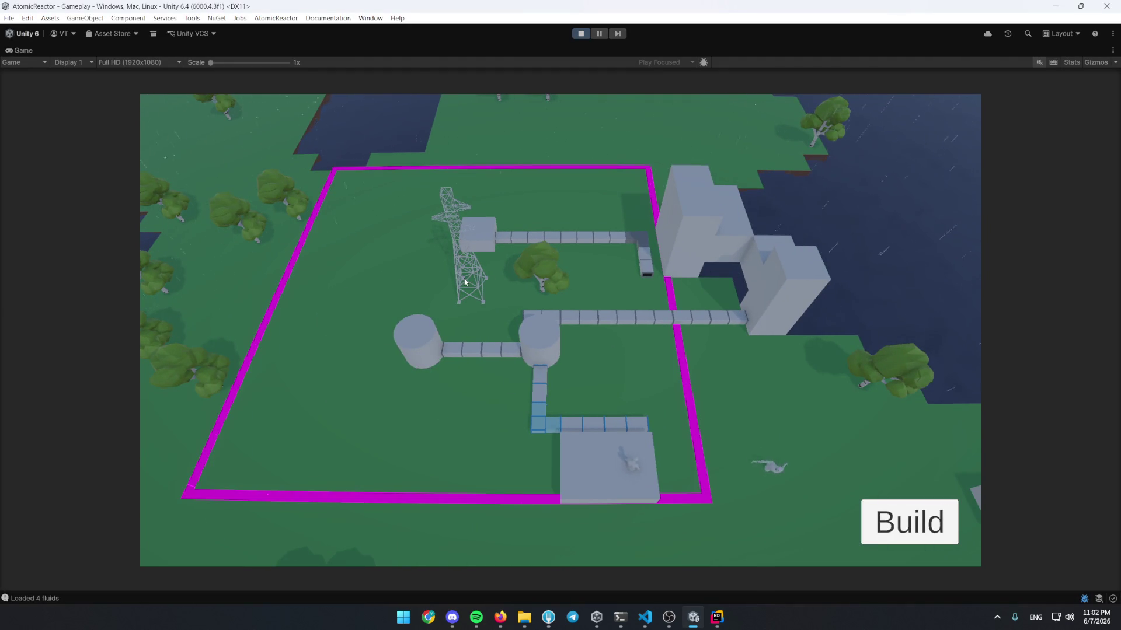
pyautogui.hotkey('alt', 'Tab')
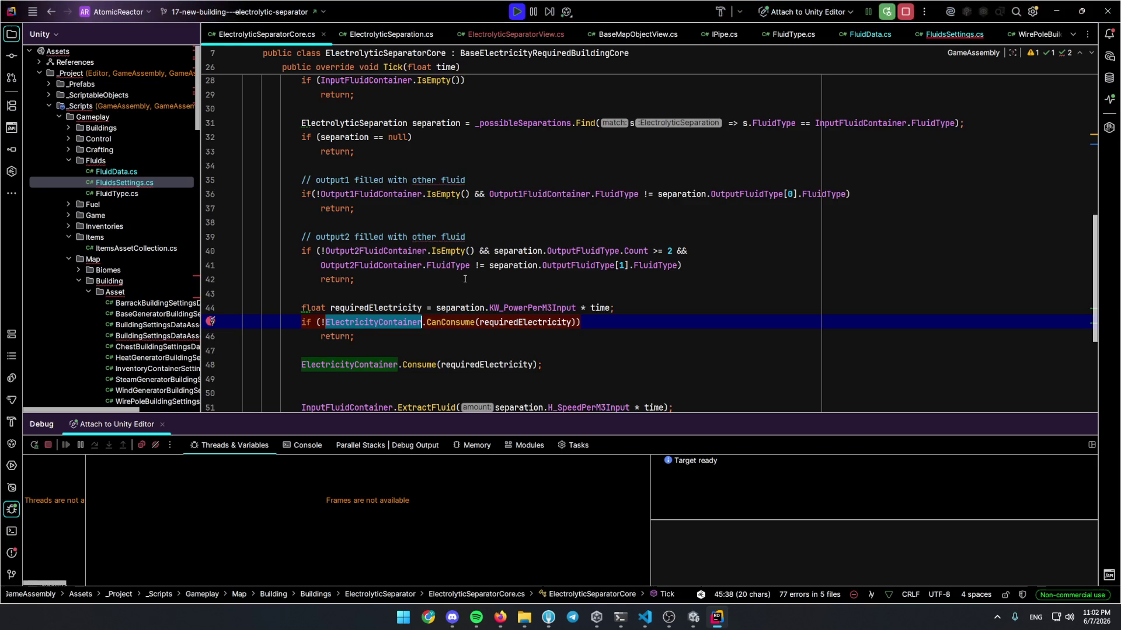
# Navigate from ElectrolyticSeparatorCore to WireSystem's SendEnergyToContainers method in WireSystem.cs
pyautogui.hotkey('ctrl', '[')
pyautogui.hotkey('ctrl', '[')
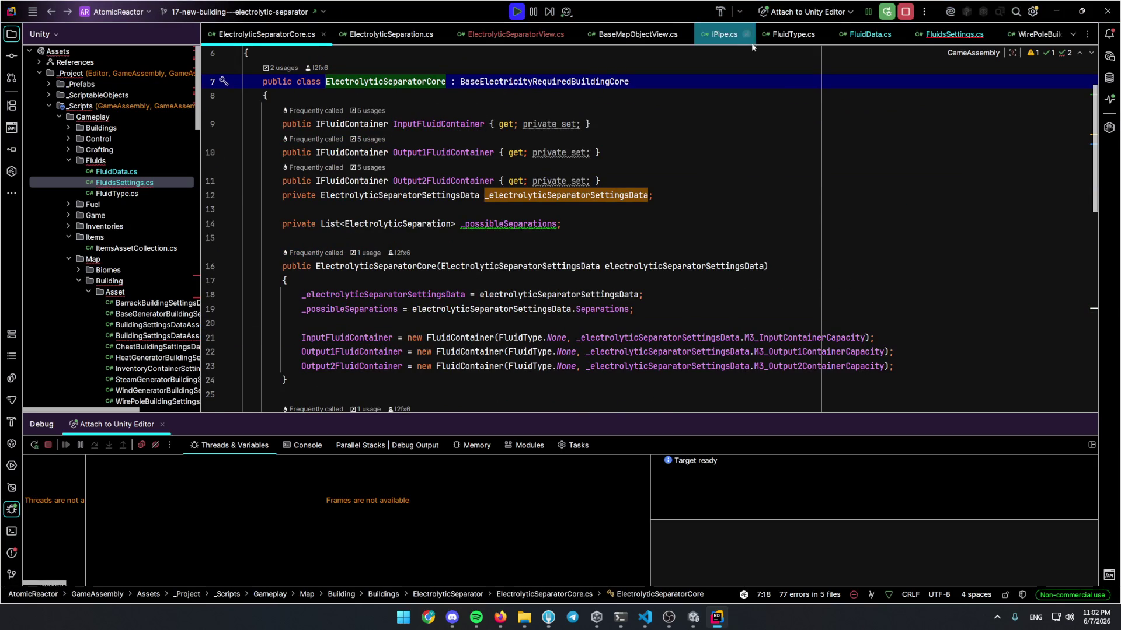
pyautogui.scroll(-3, 963, 35)
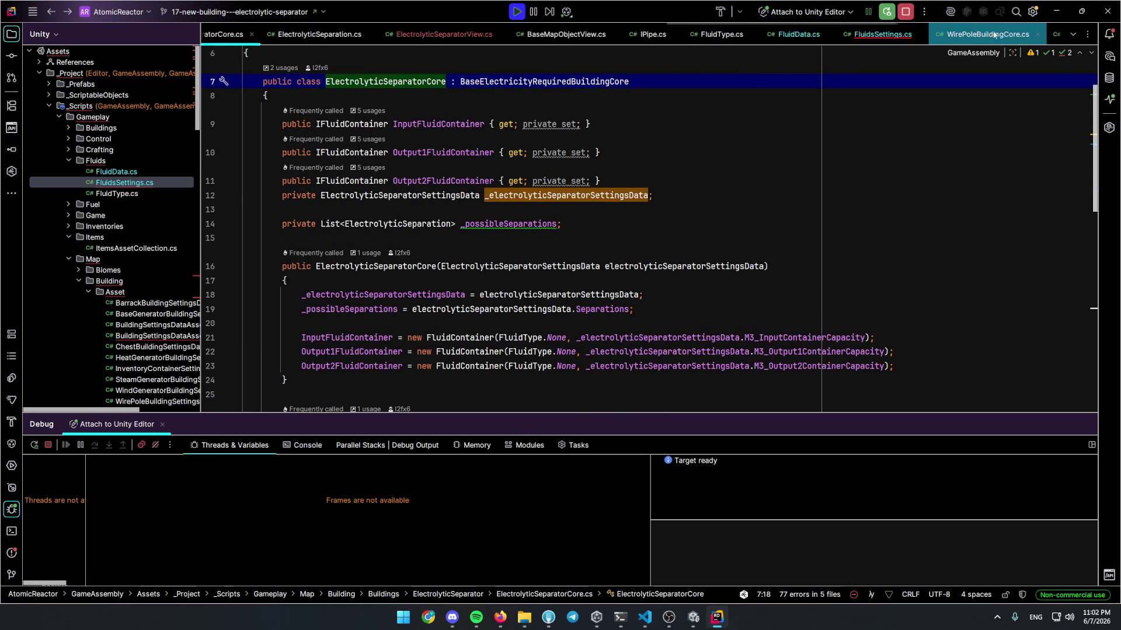
pyautogui.click(994, 35)
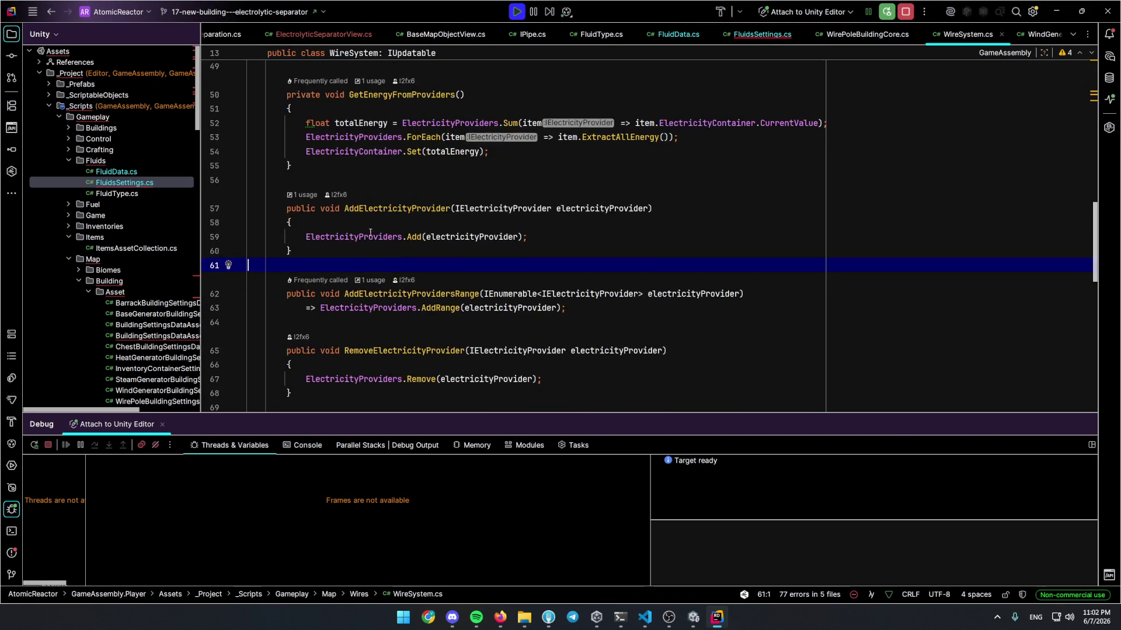
pyautogui.scroll(3, 374, 232)
pyautogui.keyDown('ctrl'); pyautogui.click(361, 167); pyautogui.keyUp('ctrl')
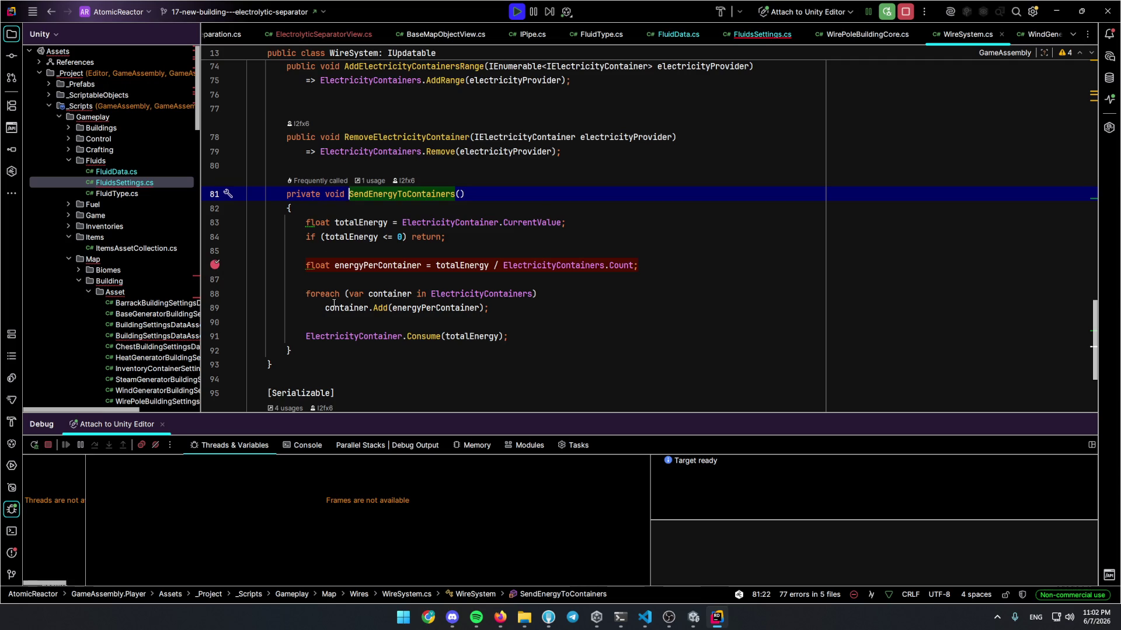
# In the running game, open and close the heat, water and steam building panel to trigger the breakpoint
pyautogui.hotkey('alt', 'Tab')
pyautogui.press('d')
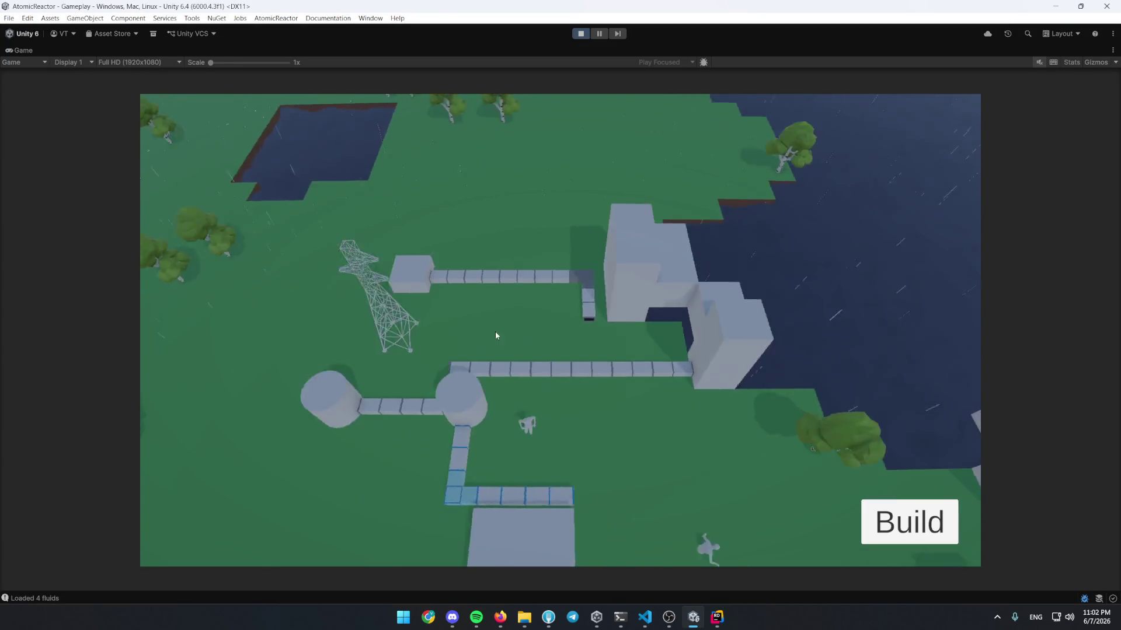
pyautogui.click(521, 403)
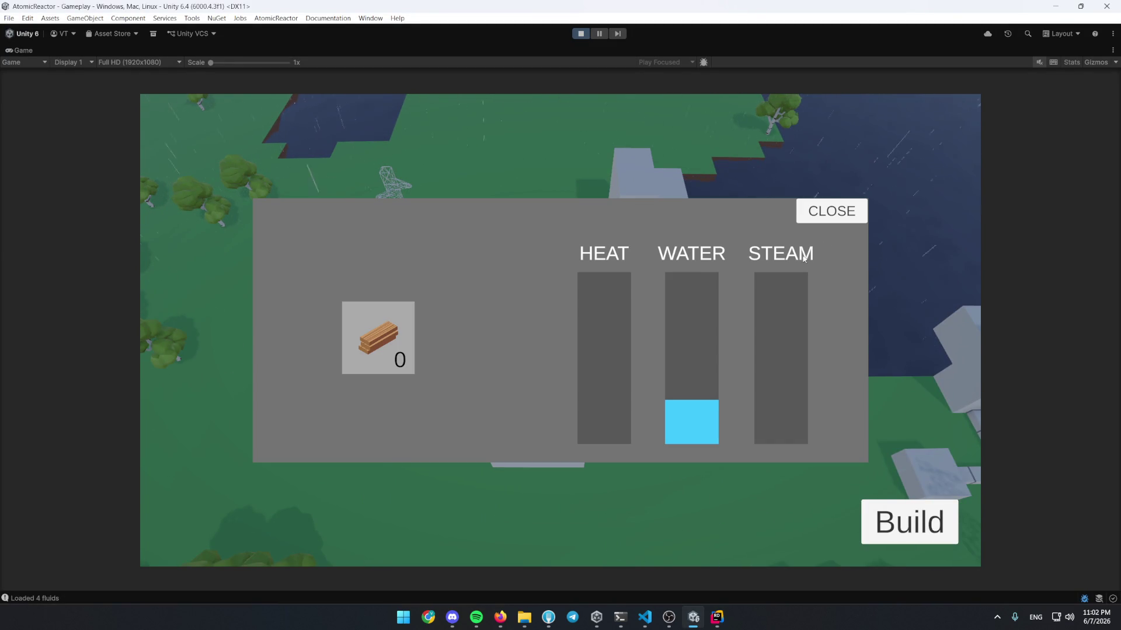
pyautogui.click(826, 218)
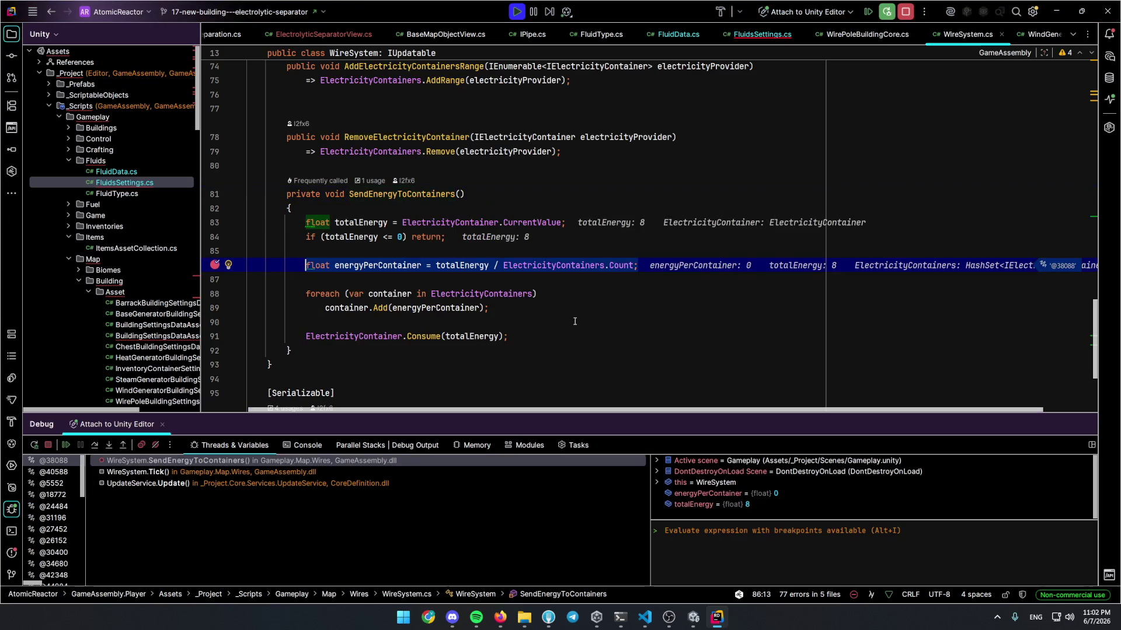
# Inspect the ElectricityContainers value at the breakpoint, confirming it holds 0 entries
pyautogui.click(546, 321)
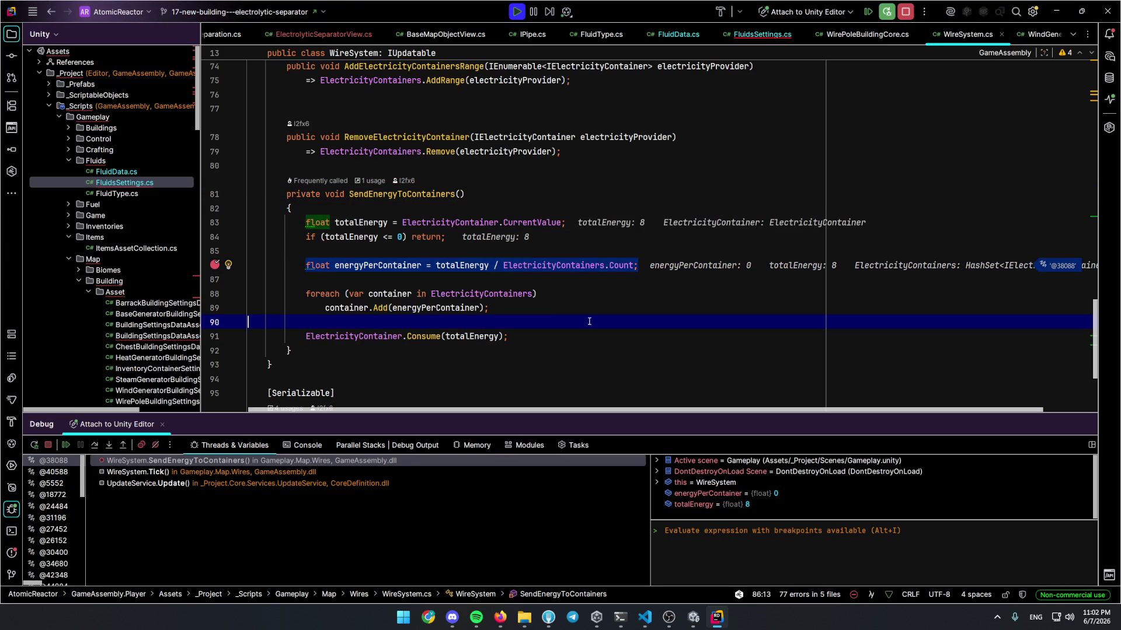
pyautogui.moveTo(501, 288)
pyautogui.click(517, 315)
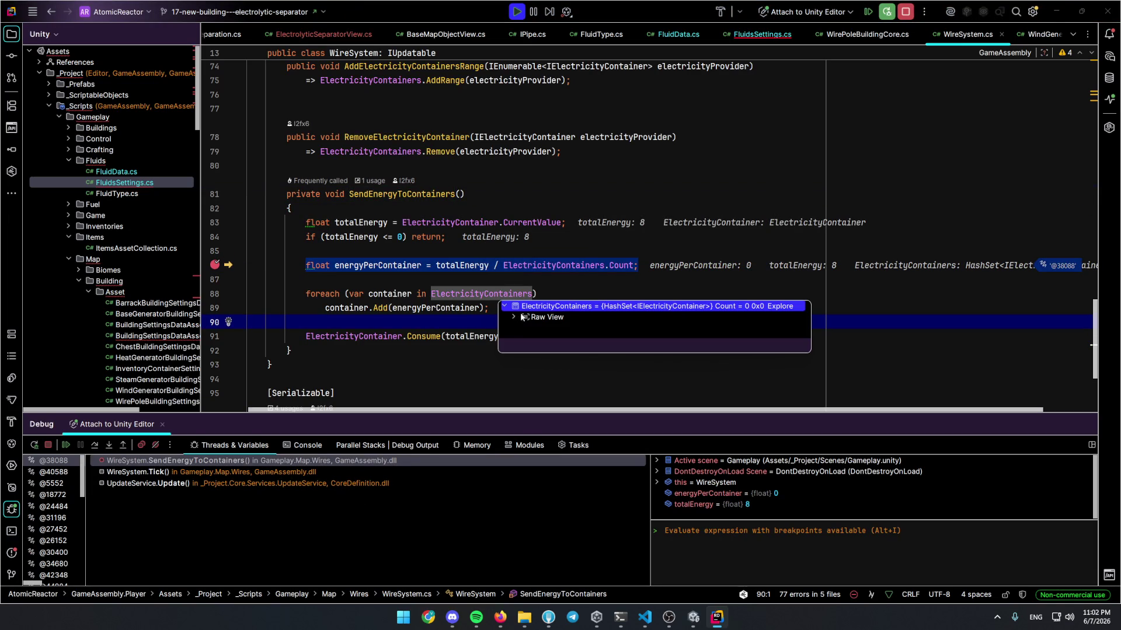
pyautogui.click(512, 294)
pyautogui.click(519, 306)
pyautogui.click(525, 280)
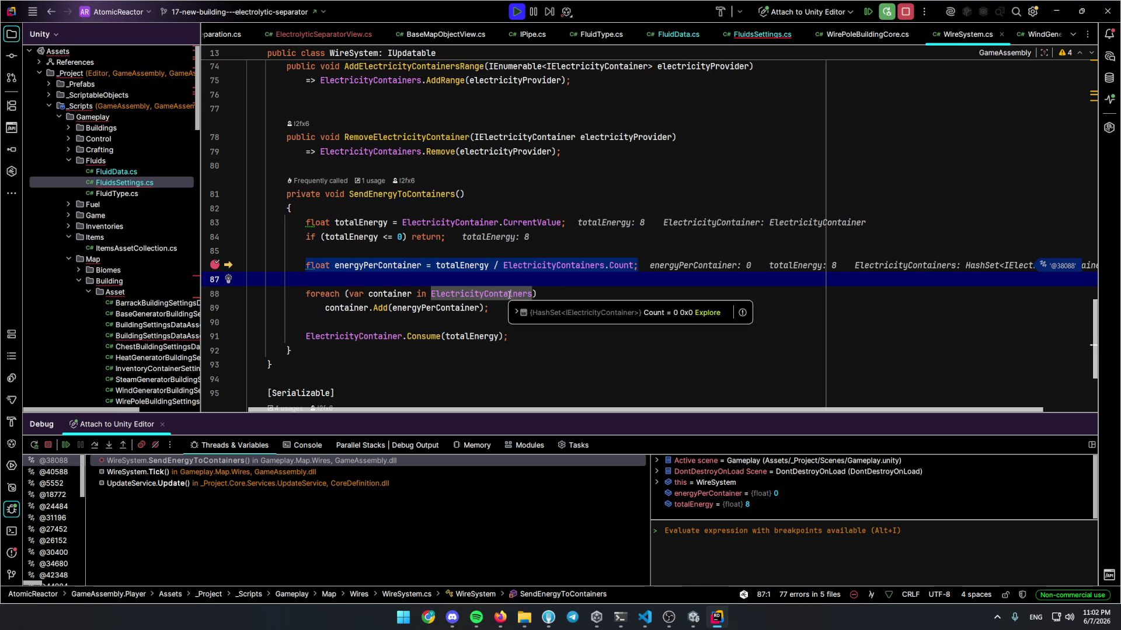
pyautogui.click(509, 294)
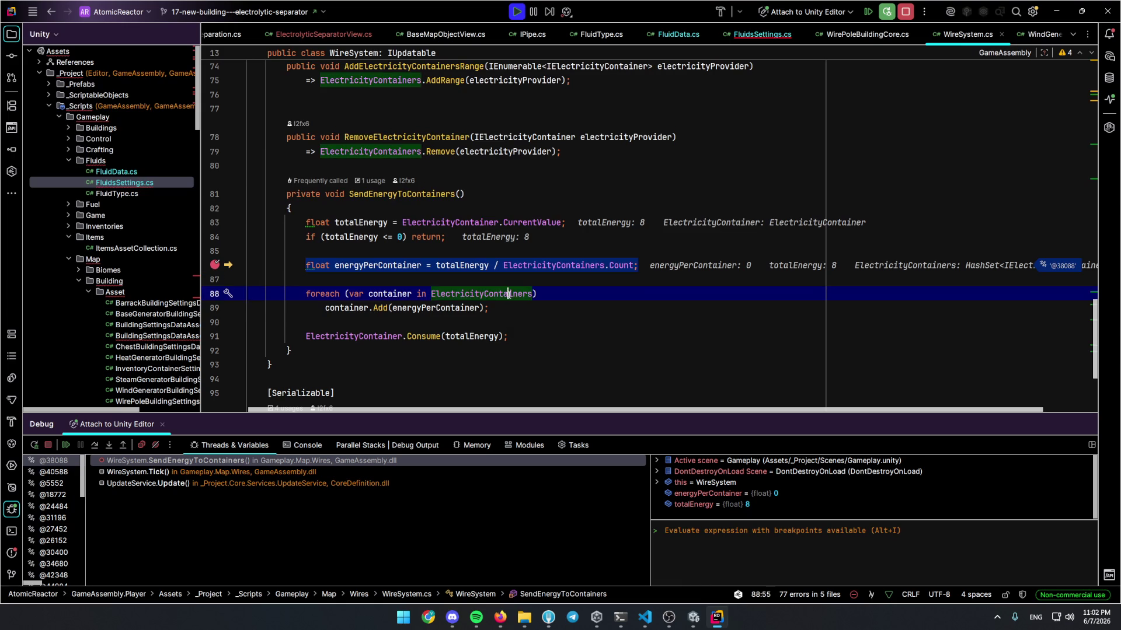
# Hide the debugger panels and move up to the AddElectricityProvidersRange method
pyautogui.click(11, 510)
pyautogui.scroll(10, 399, 330)
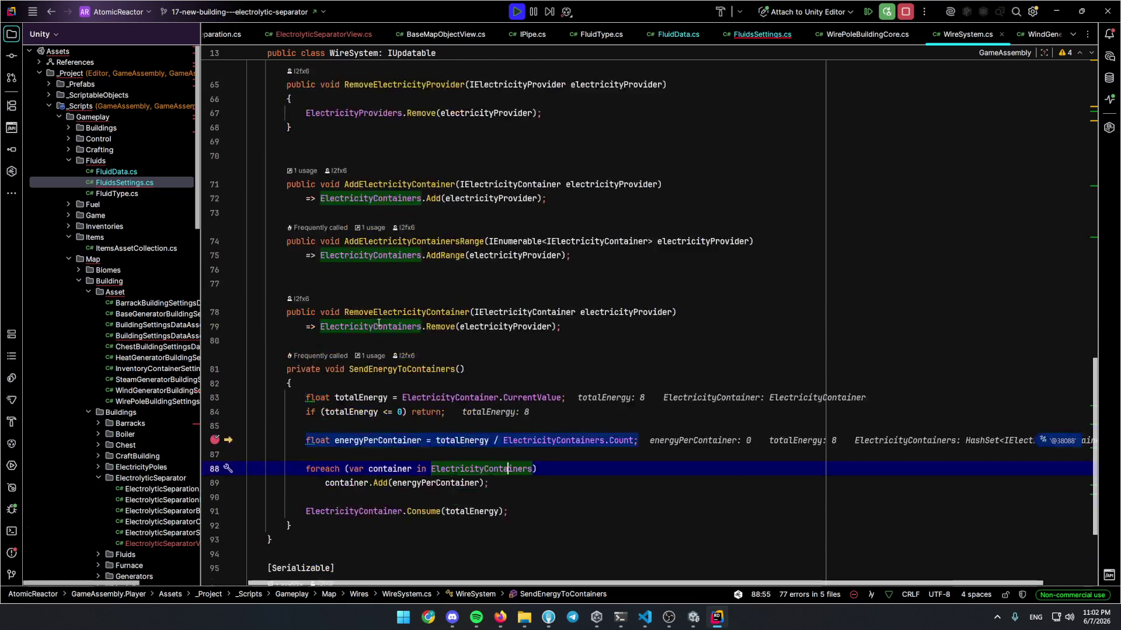
pyautogui.click(460, 430)
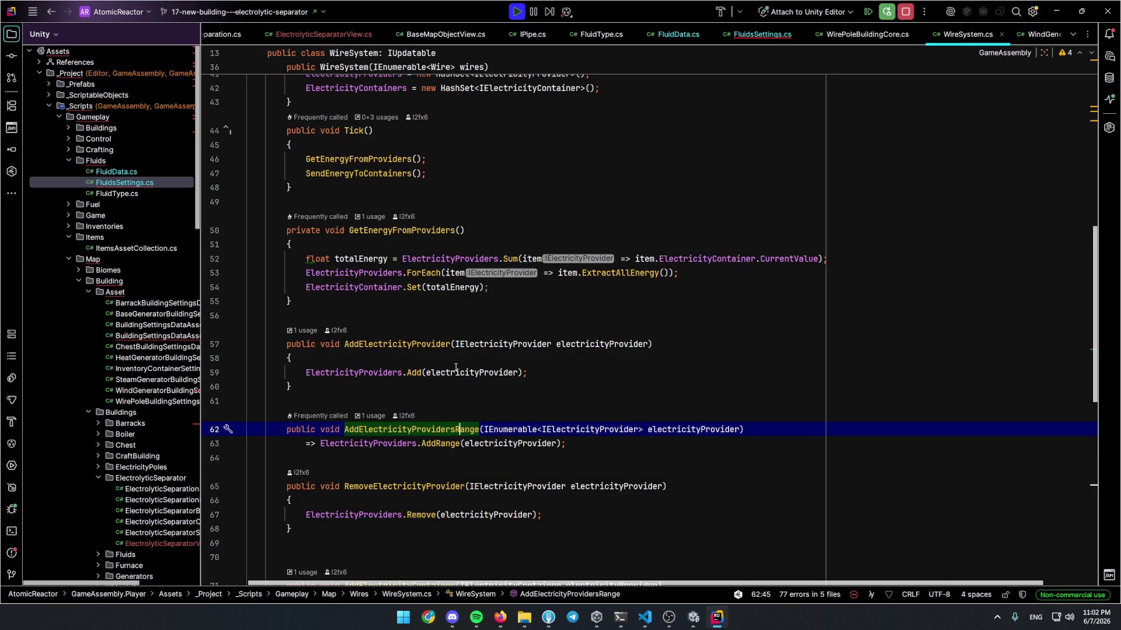
# Trace AddElectricityProvider usages into WirePoleBuildingCore and breakpoint the OnUpdated subscription and CellVisitor check
pyautogui.click(421, 344)
pyautogui.hotkey('ctrl', 'b')
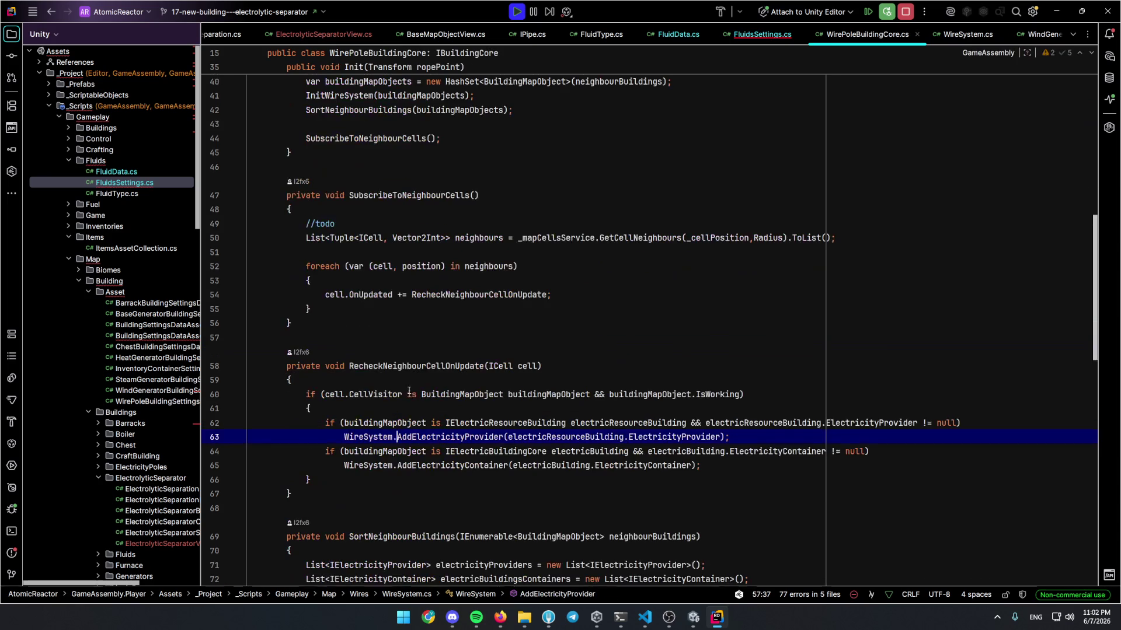
pyautogui.click(460, 366)
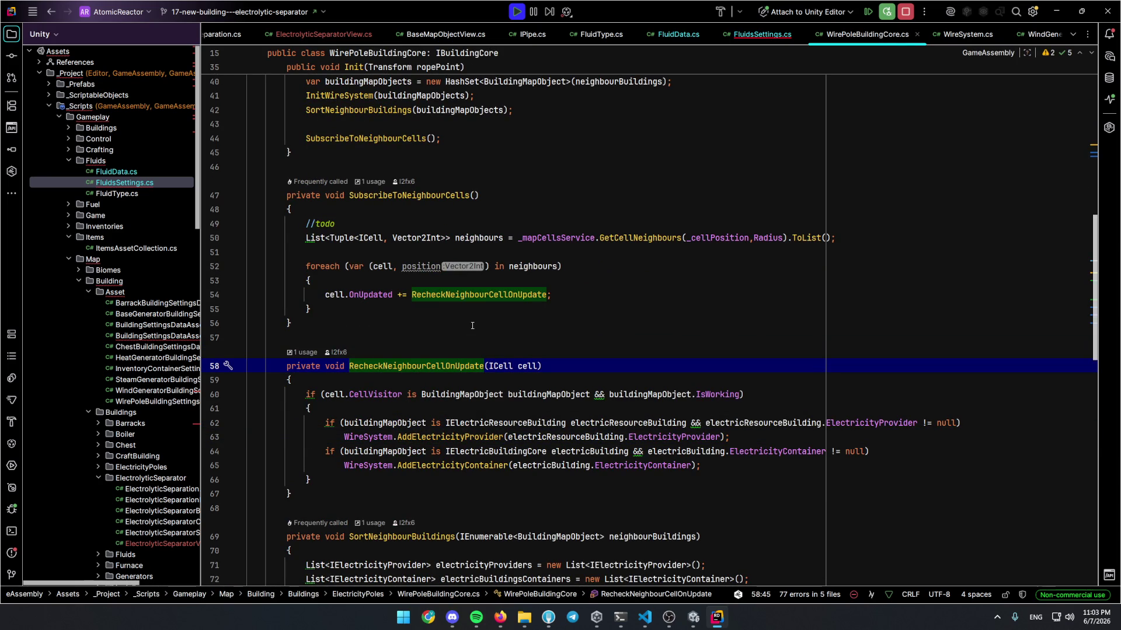
pyautogui.click(237, 294)
pyautogui.click(521, 267)
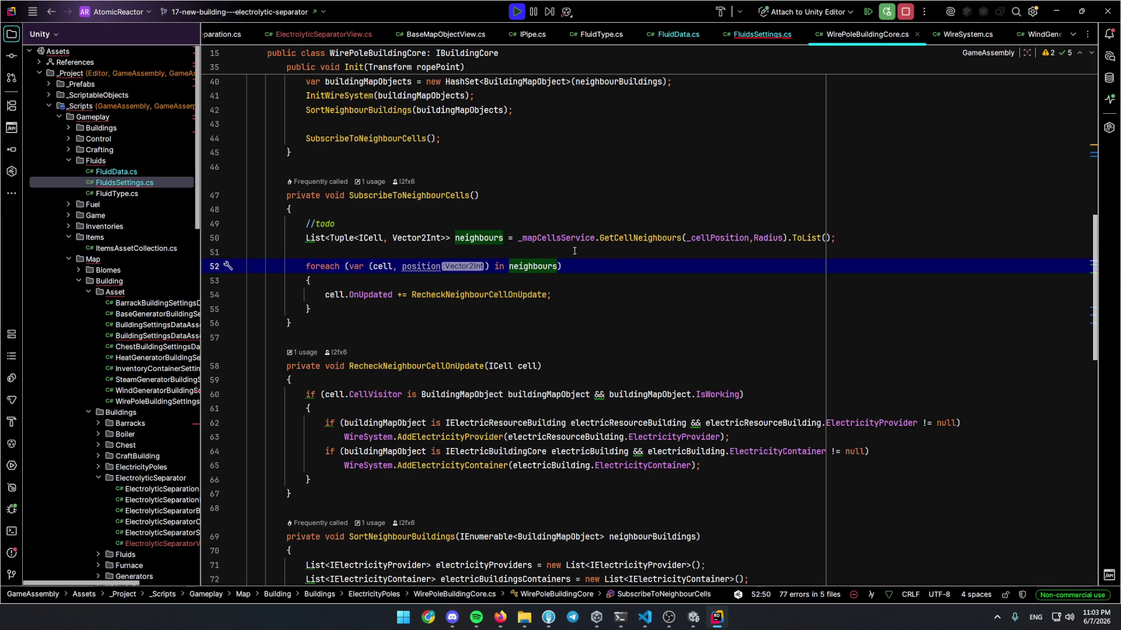
pyautogui.click(485, 295)
pyautogui.hotkey('ctrl', 'b')
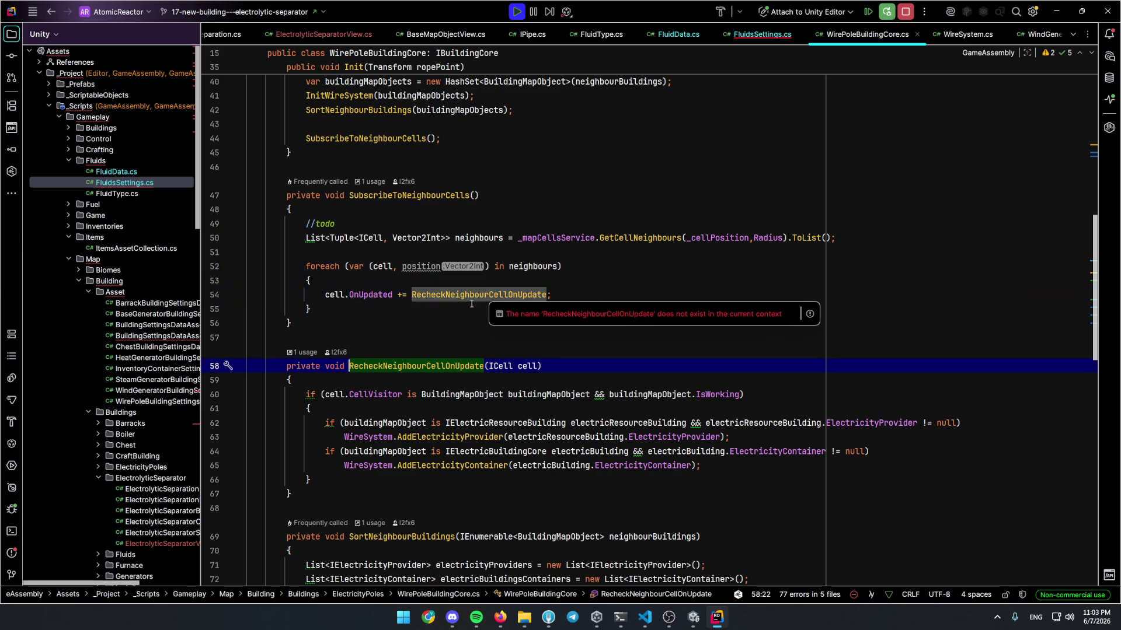
pyautogui.click(232, 394)
pyautogui.click(386, 385)
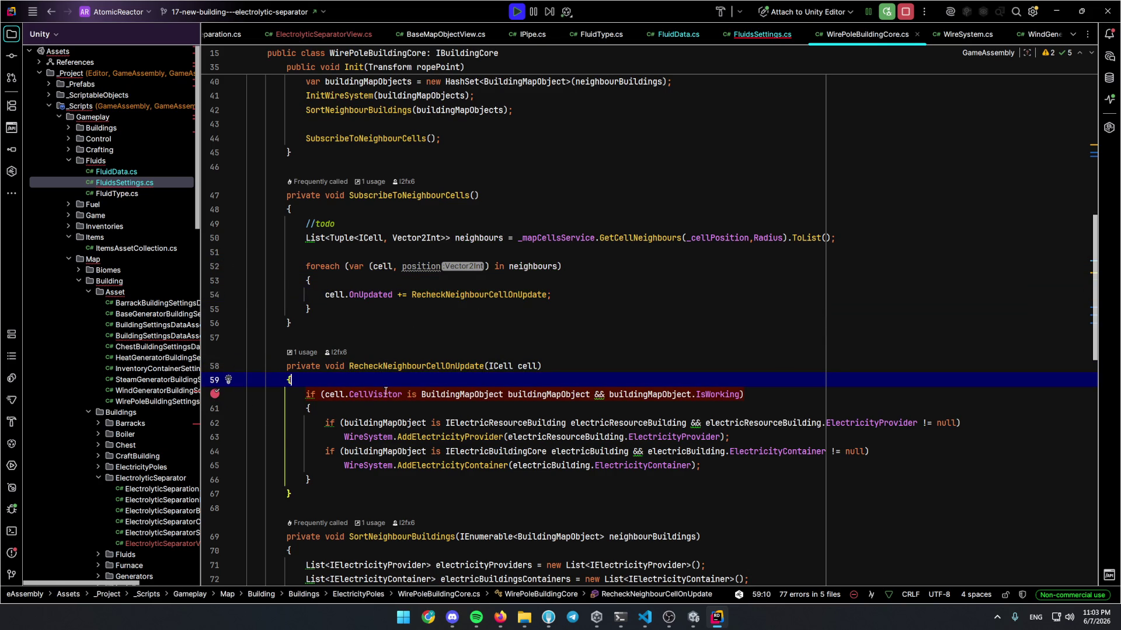
# Resume the game, close the fluid panel and open the Build menu until the breakpoint hits
pyautogui.press('F9')
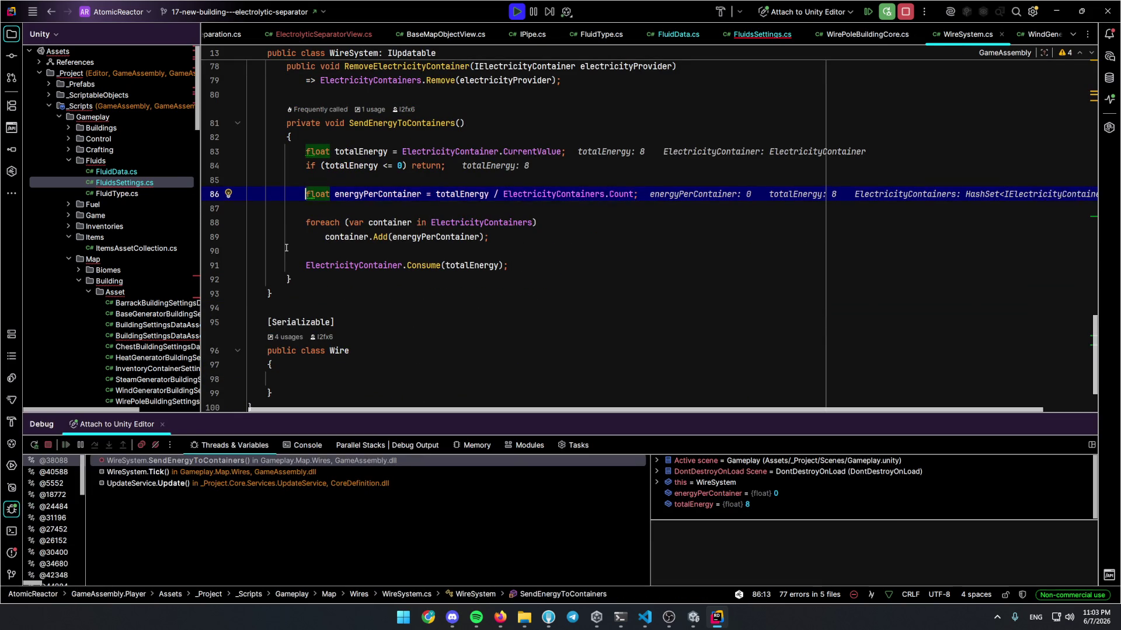
pyautogui.click(826, 219)
pyautogui.scroll(3, 554, 347)
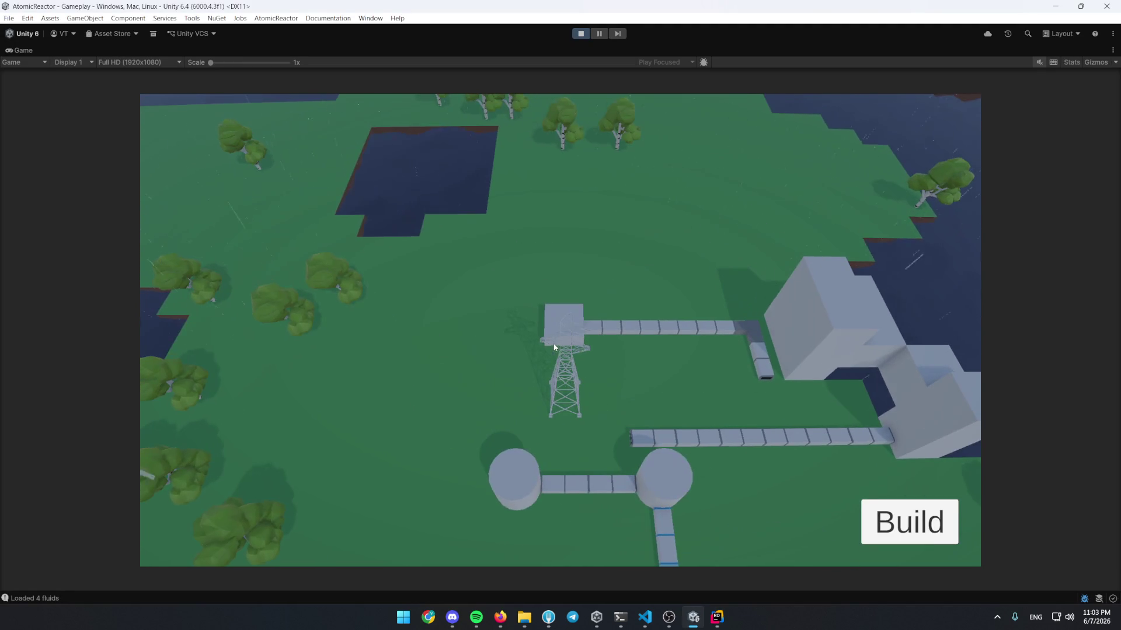
pyautogui.click(909, 520)
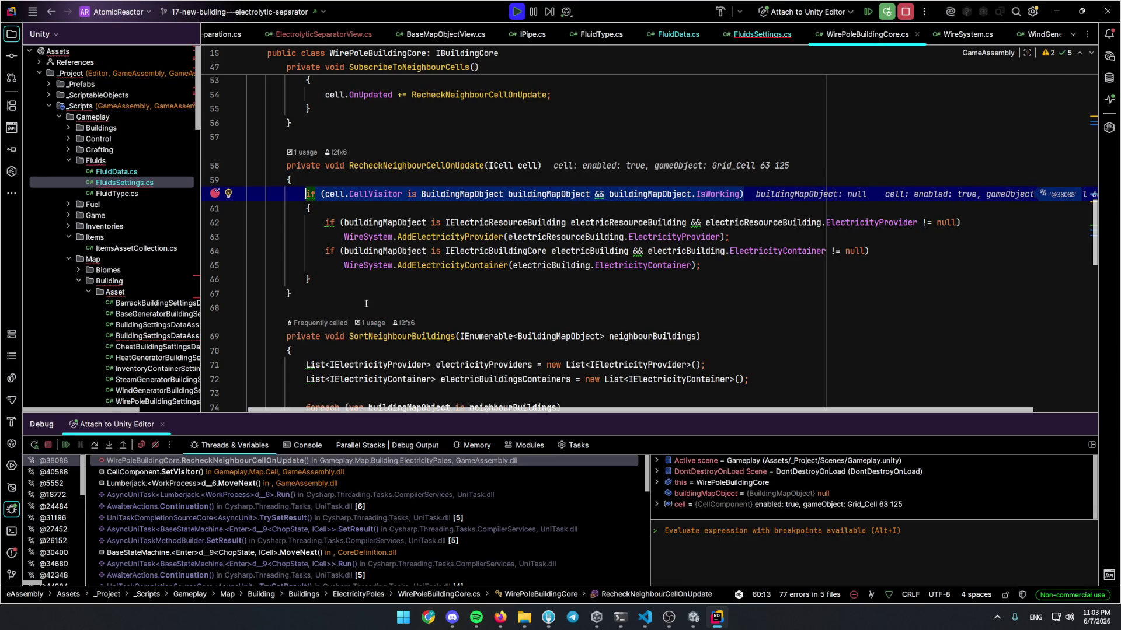
# Inspect the full value of the cell parameter at the paused breakpoint
pyautogui.moveTo(576, 232)
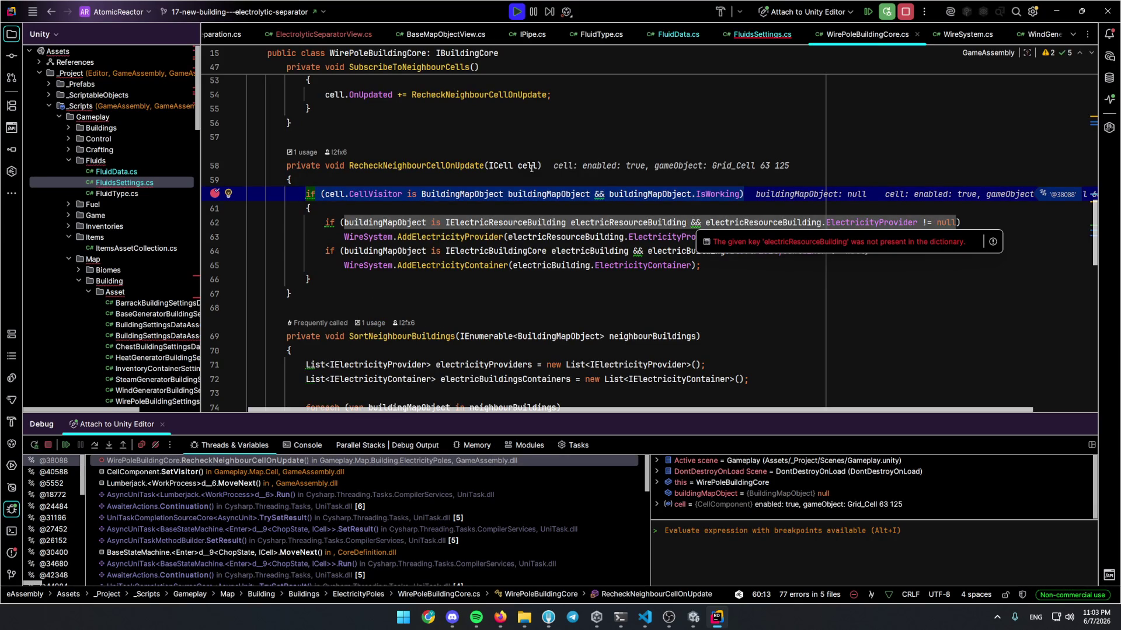
pyautogui.moveTo(531, 168)
pyautogui.click(543, 189)
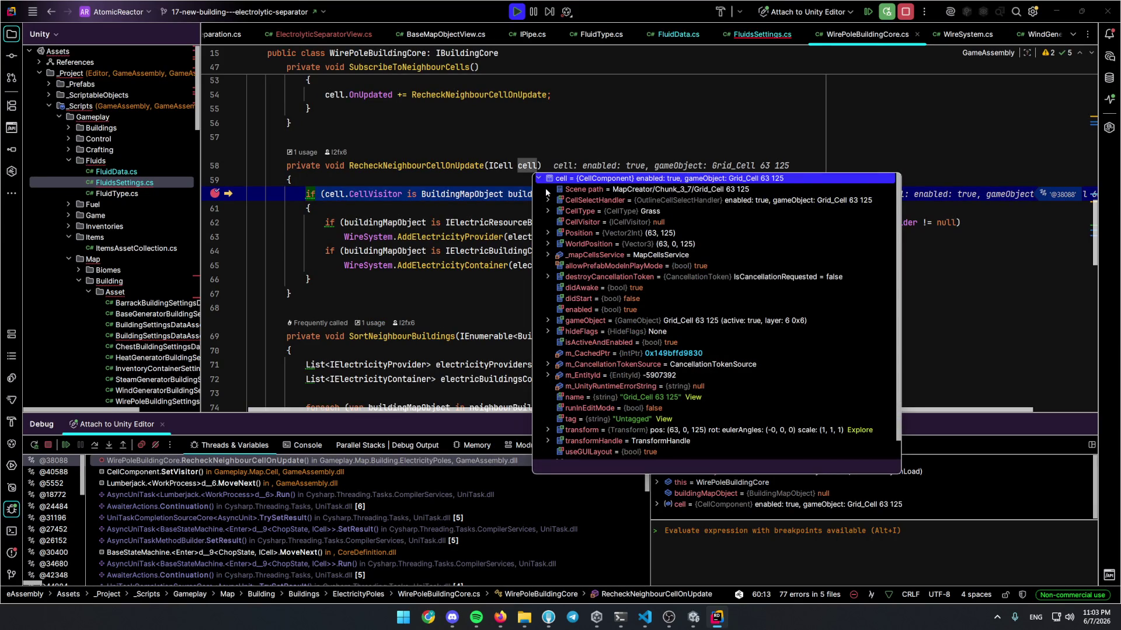
pyautogui.click(385, 185)
pyautogui.moveTo(384, 188)
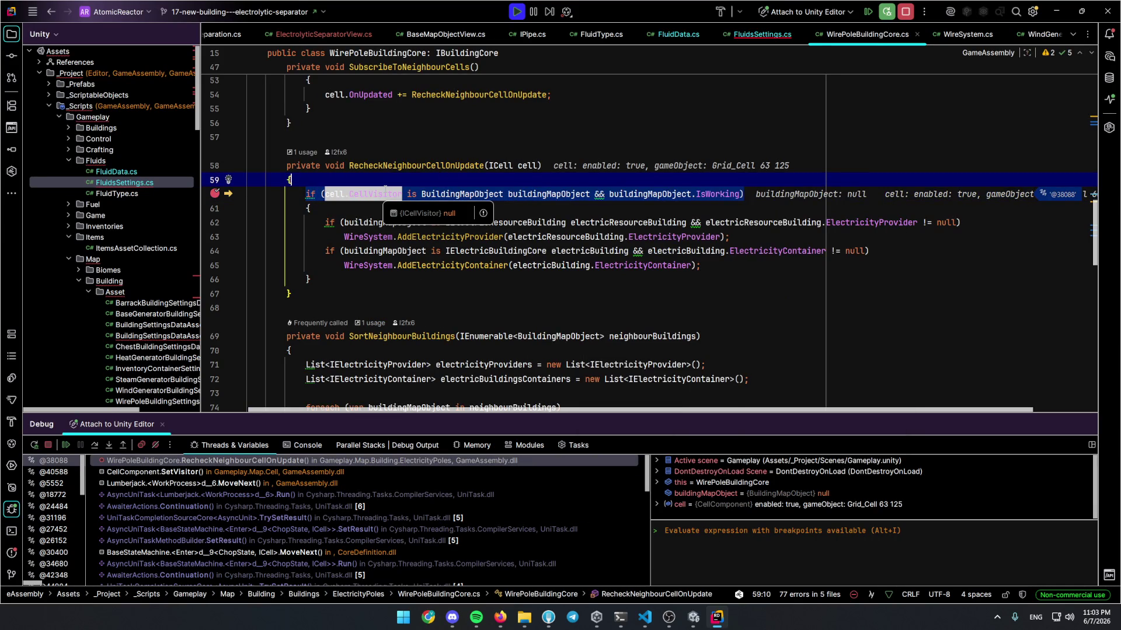
# Resume the game and place an Electrolytic Separator on the green grid cell
pyautogui.press('F9')
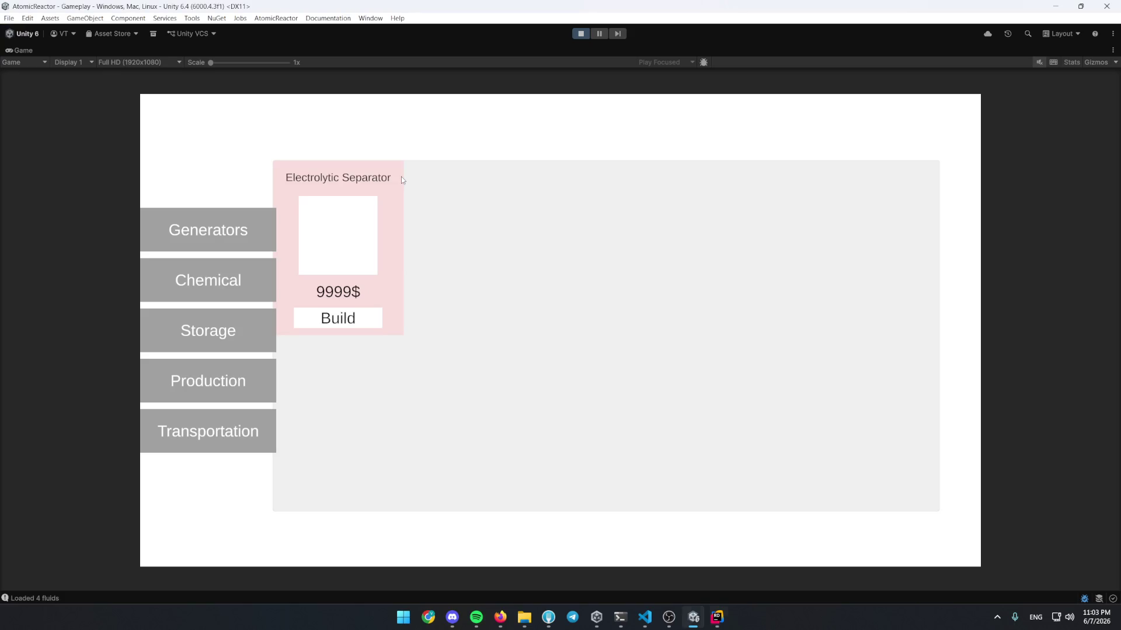
pyautogui.click(368, 309)
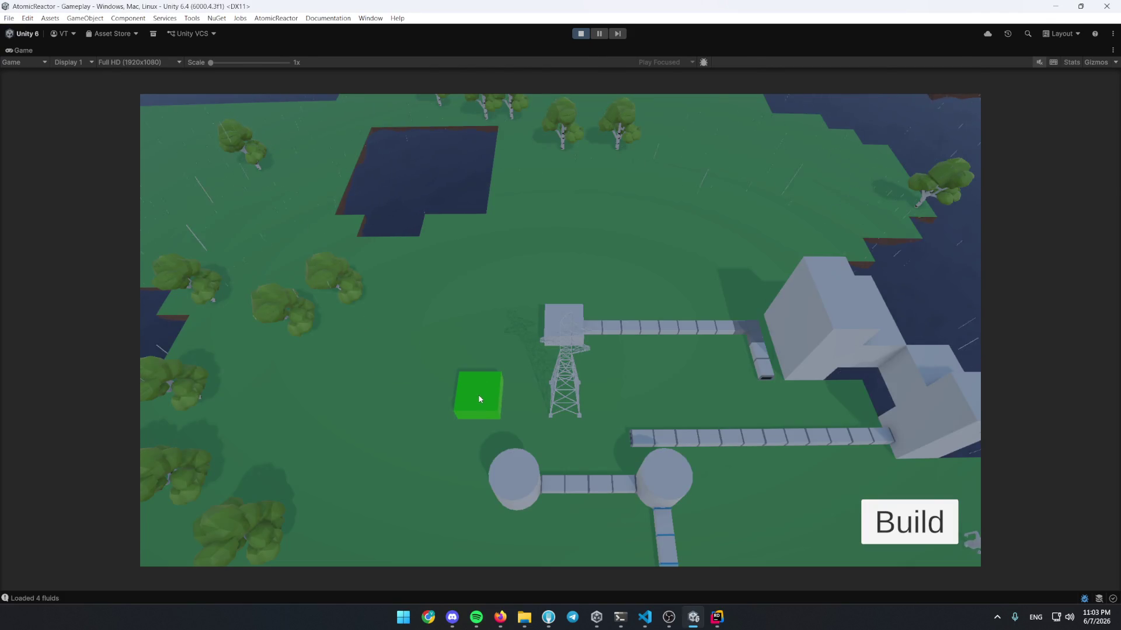
pyautogui.click(478, 394)
# Inspect cell.CellVisitor, confirming it is the Electrolytic Separator with IsWorking false
pyautogui.moveTo(399, 202)
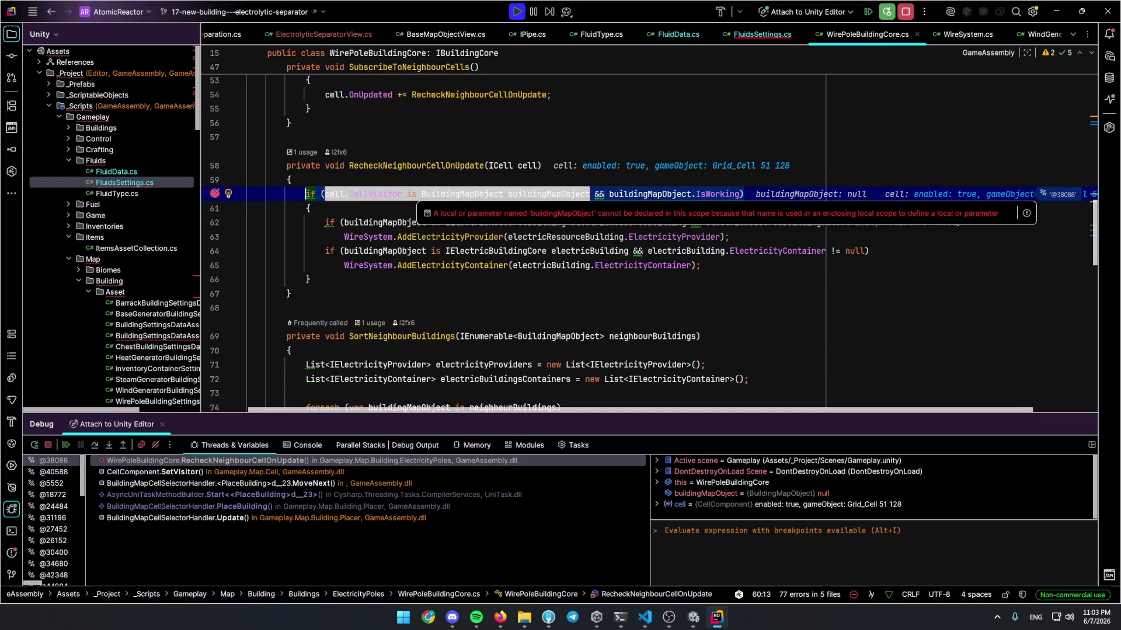
pyautogui.moveTo(671, 194)
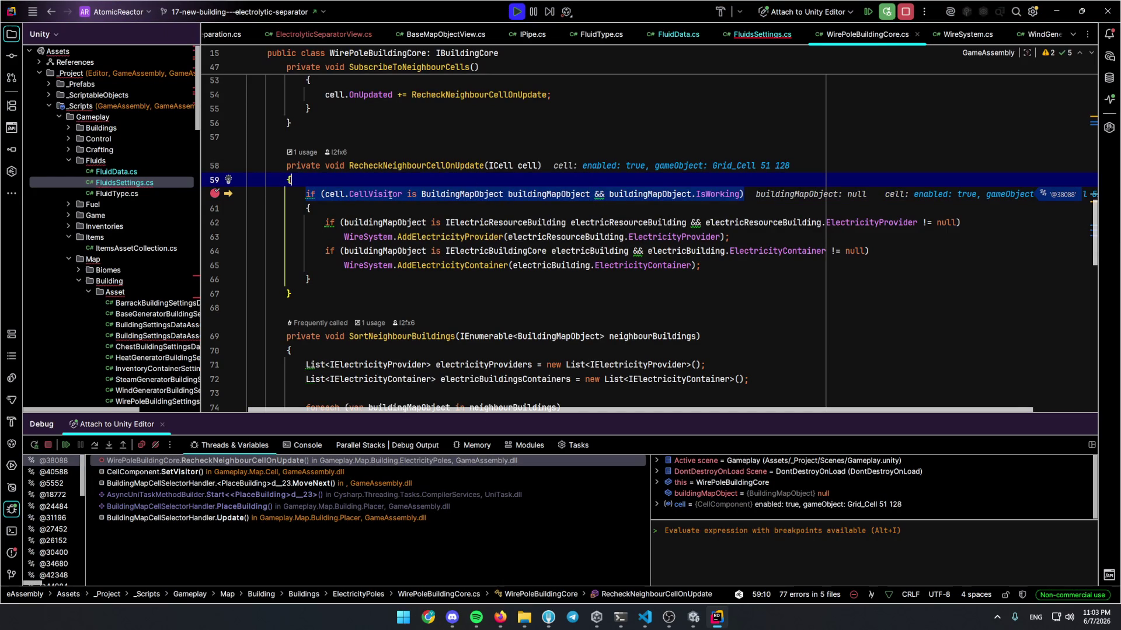
pyautogui.press('Up')
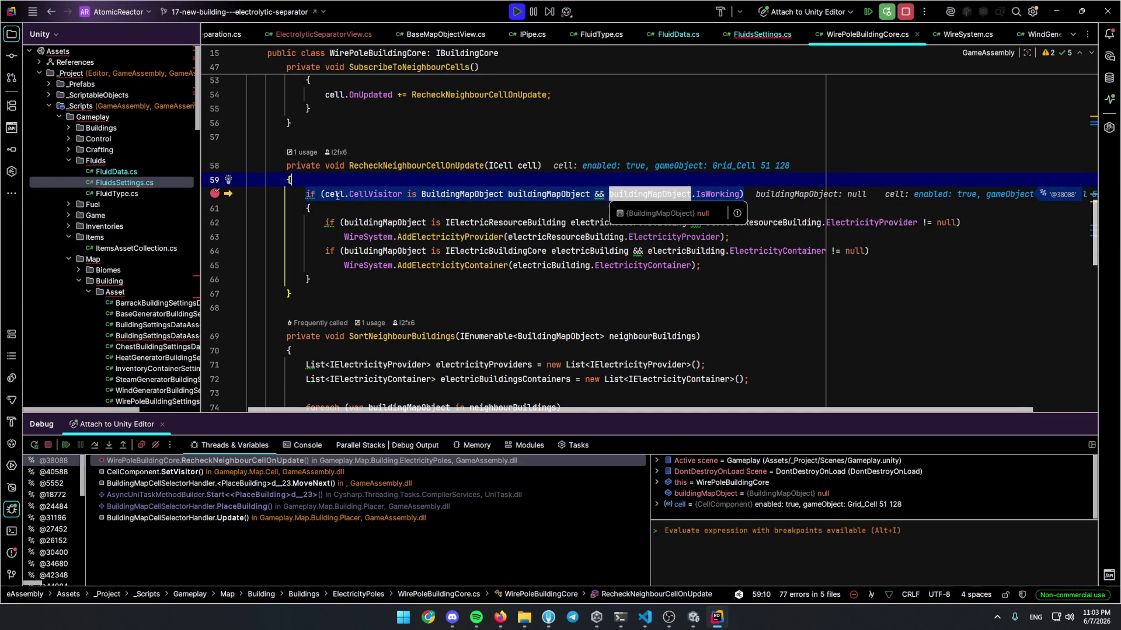
pyautogui.moveTo(343, 195)
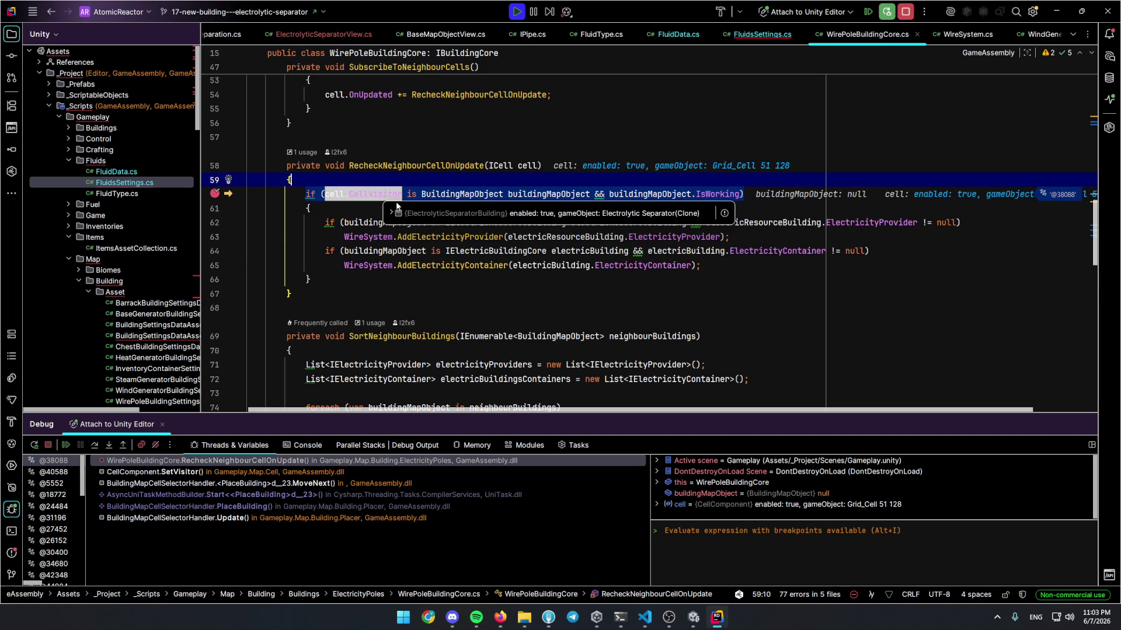
pyautogui.click(336, 213)
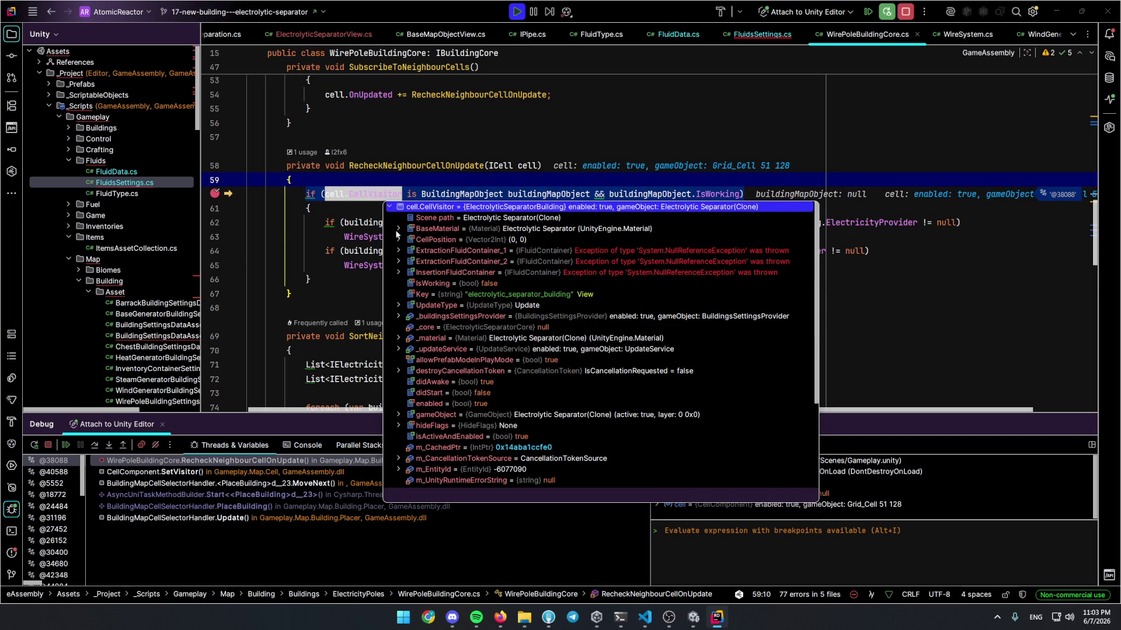
pyautogui.click(489, 284)
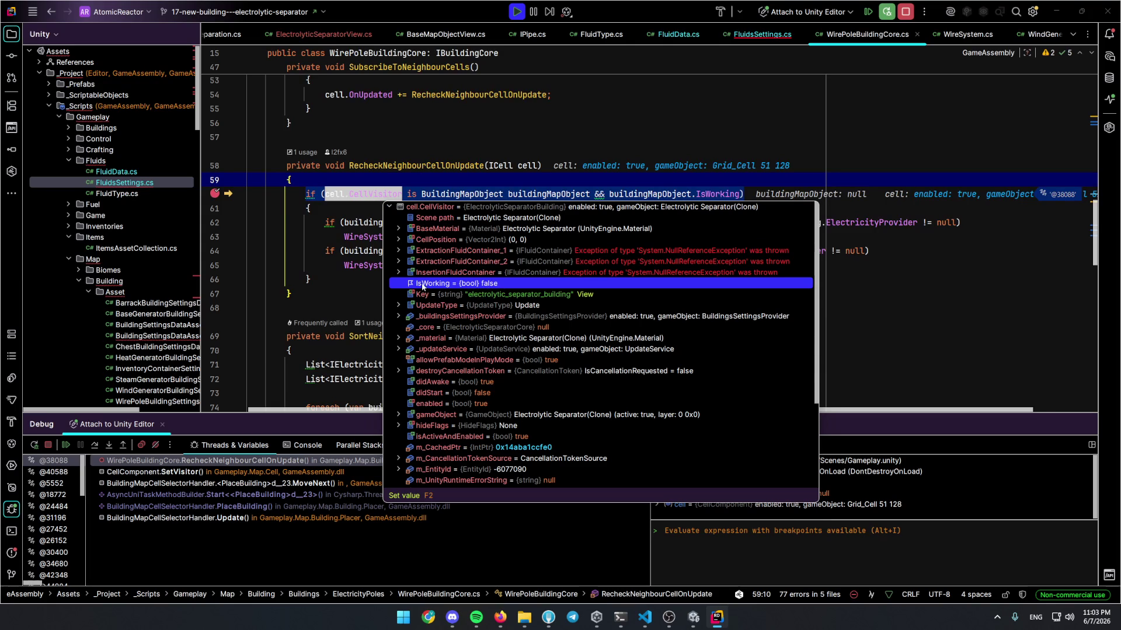
# Open the BuildingMapObject class definition with the debug panel hidden
pyautogui.click(351, 277)
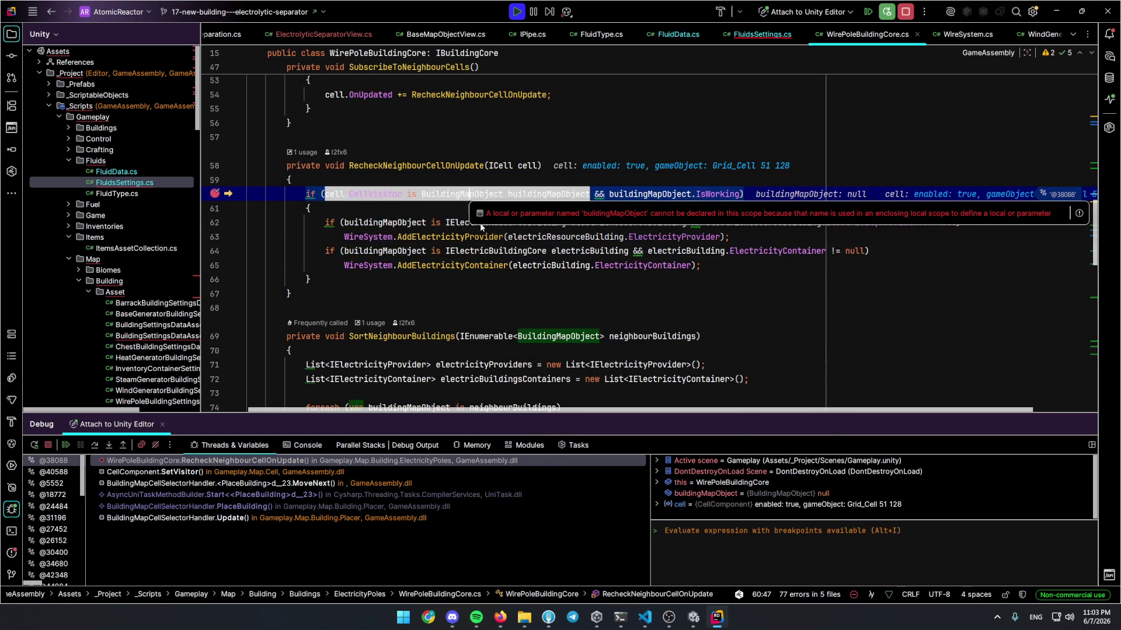
pyautogui.keyDown('ctrl'); pyautogui.click(480, 198); pyautogui.keyUp('ctrl')
pyautogui.click(11, 509)
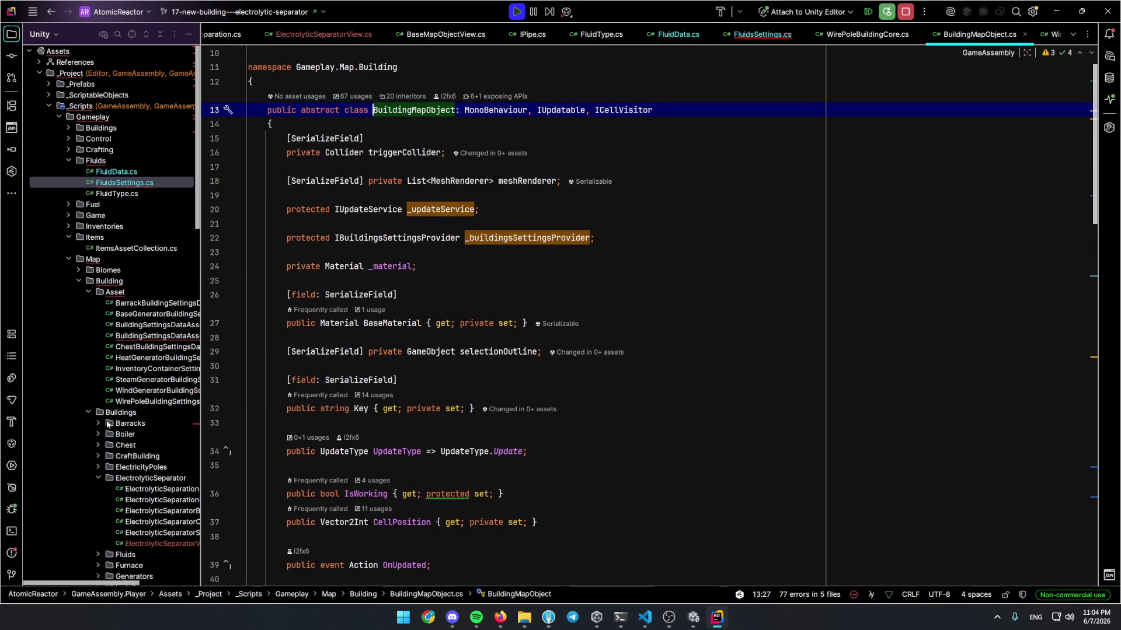
# Find usages of OnUpdated in Init and follow them to CellComponent's CellVisitor_OnUpdated handler
pyautogui.click(376, 493)
pyautogui.scroll(-10, 544, 385)
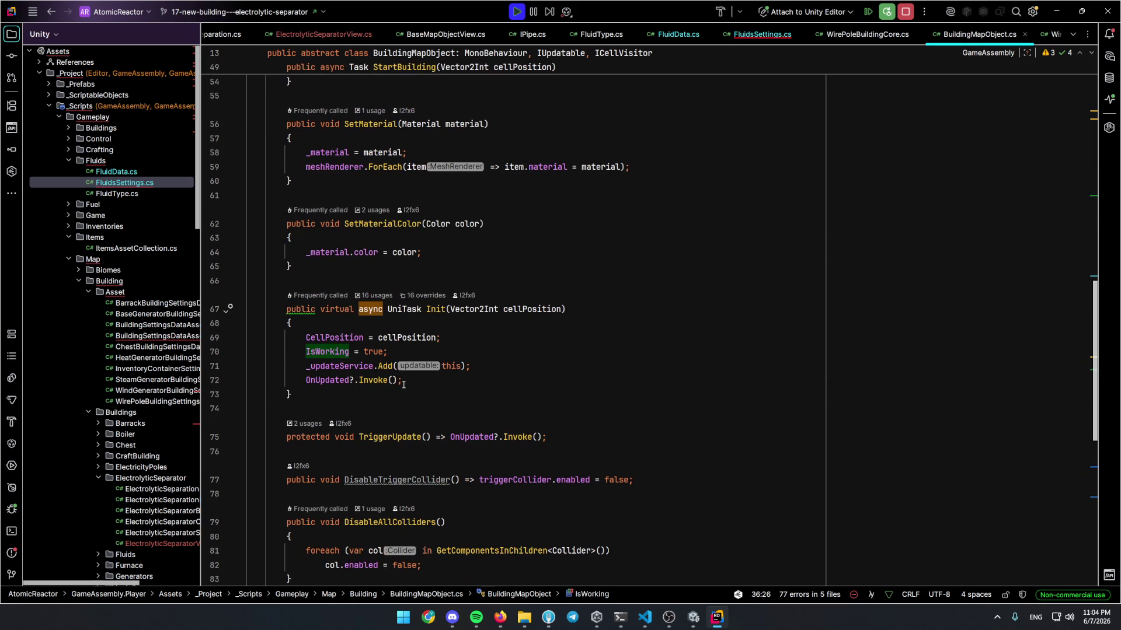
pyautogui.press('F2')
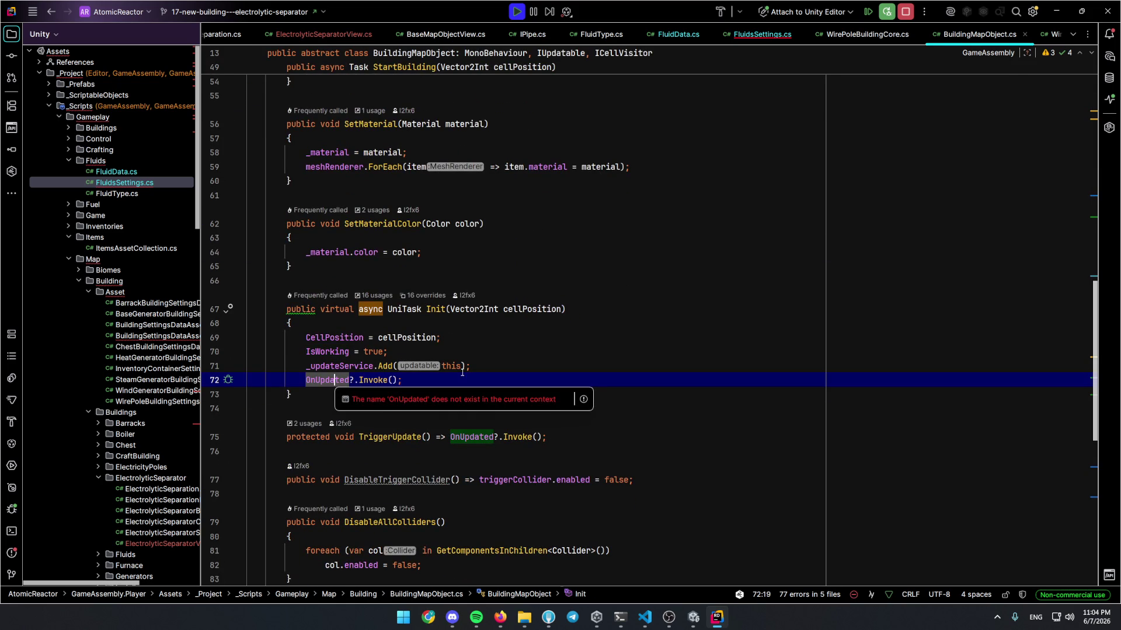
pyautogui.hotkey('alt', 'F7')
pyautogui.click(228, 570)
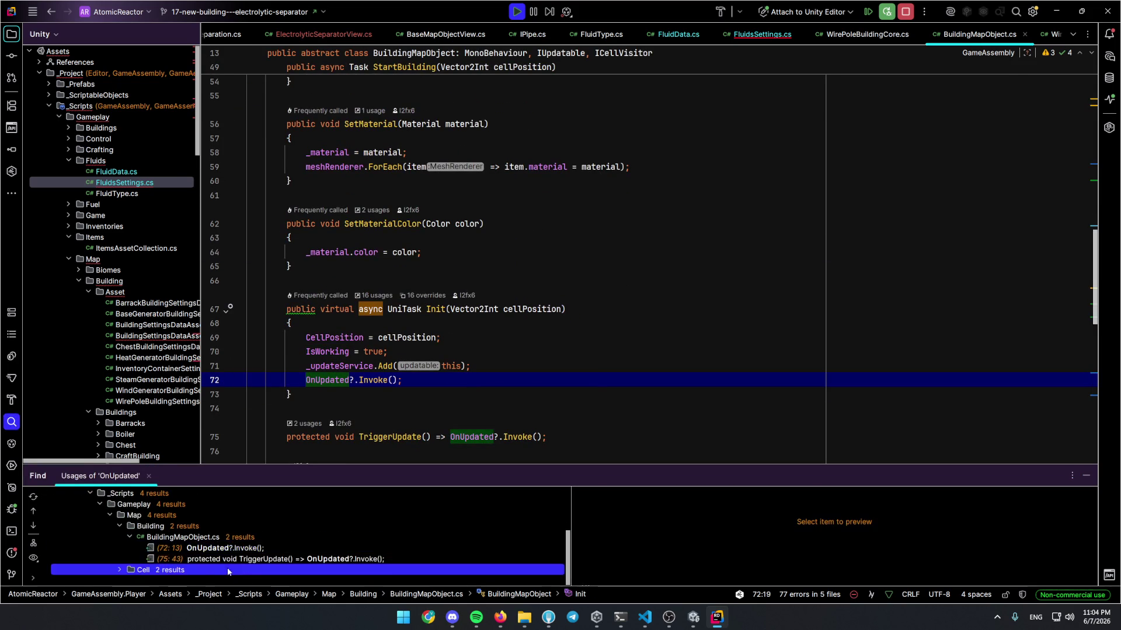
pyautogui.doubleClick(228, 570)
pyautogui.doubleClick(228, 558)
pyautogui.keyDown('ctrl'); pyautogui.click(511, 192); pyautogui.keyUp('ctrl')
# Return to the wire pole breakpoint with debugger frames restored and expand the CellVisitor value
pyautogui.hotkey('ctrl', 'alt', 'Left')
pyautogui.hotkey('ctrl', 'alt', 'Left')
pyautogui.hotkey('ctrl', 'alt', 'Left')
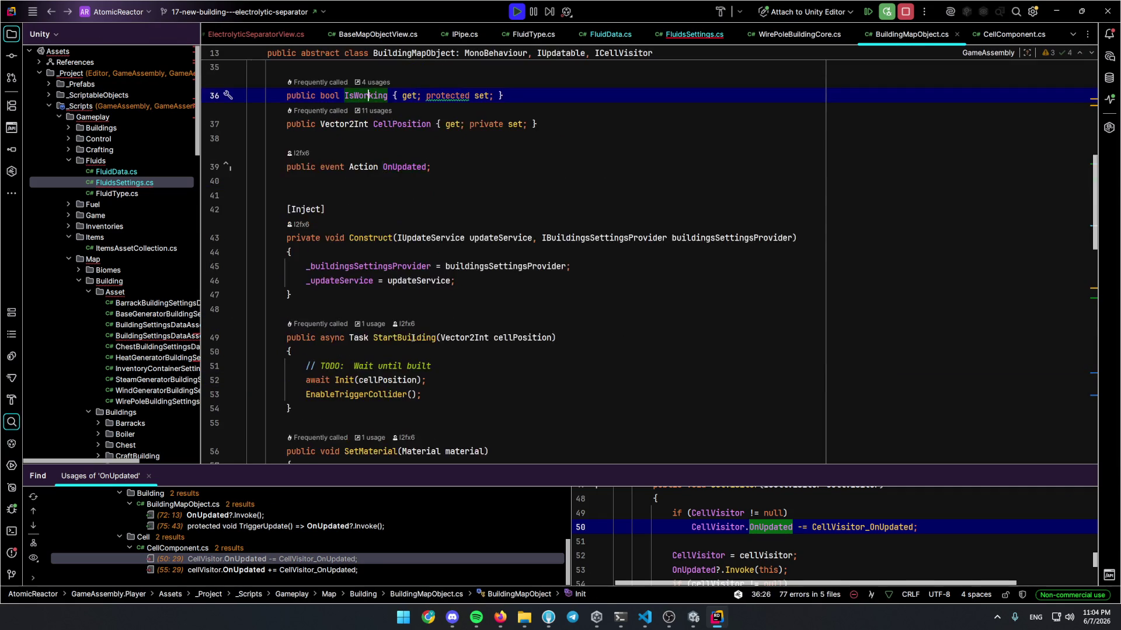
pyautogui.hotkey('alt', 'F10')
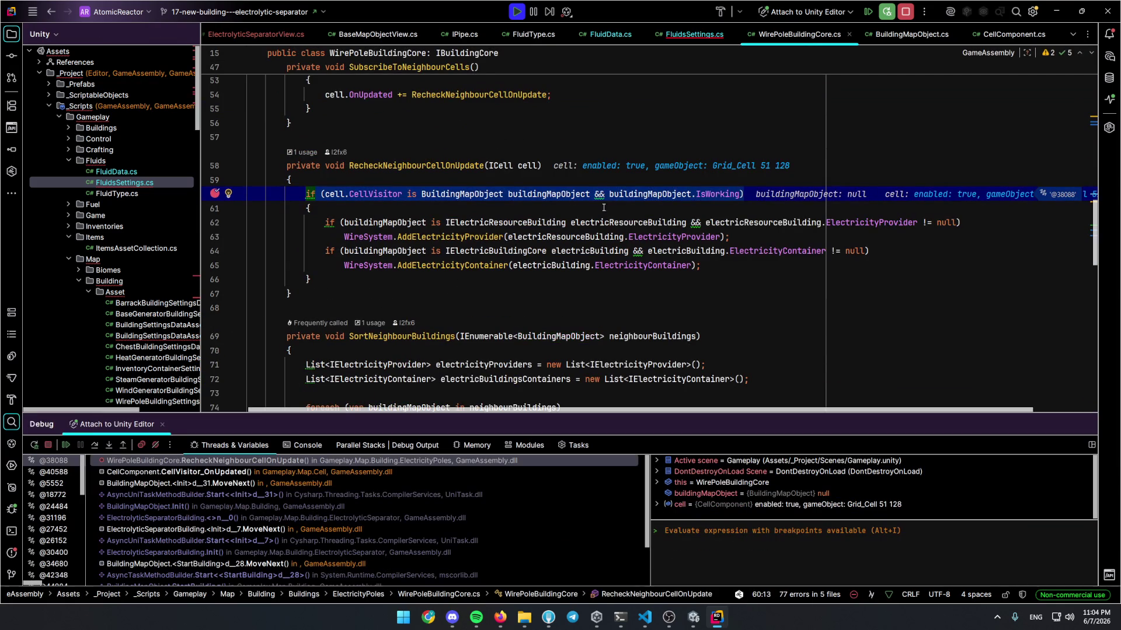
pyautogui.moveTo(362, 194)
pyautogui.click(390, 206)
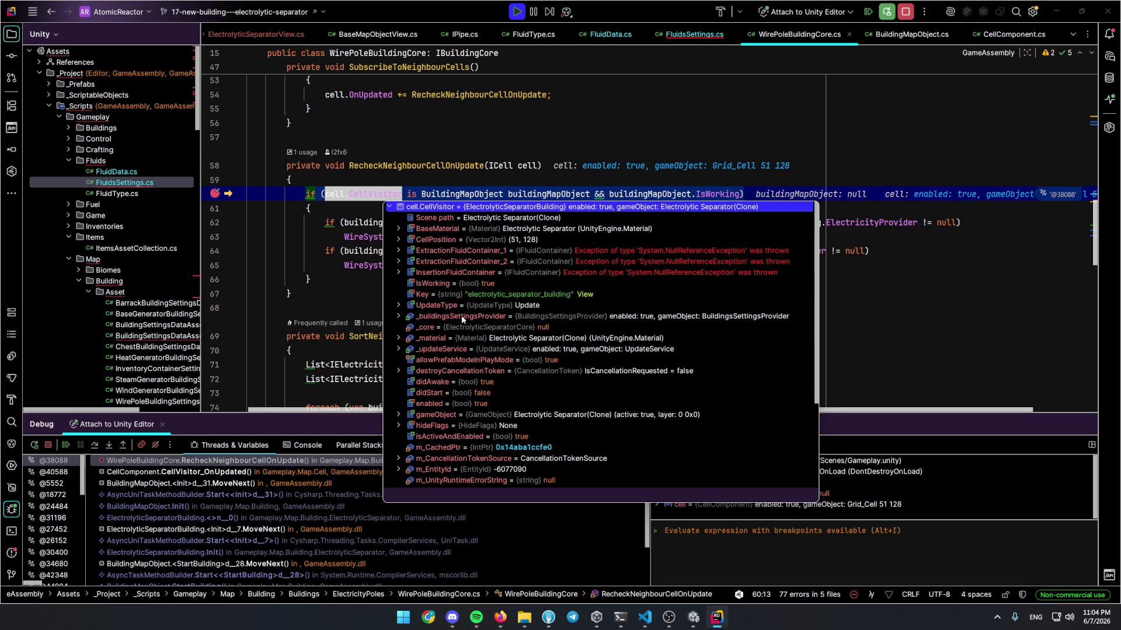
# Set a breakpoint on line 62 and resume execution to it
pyautogui.click(315, 279)
pyautogui.click(210, 222)
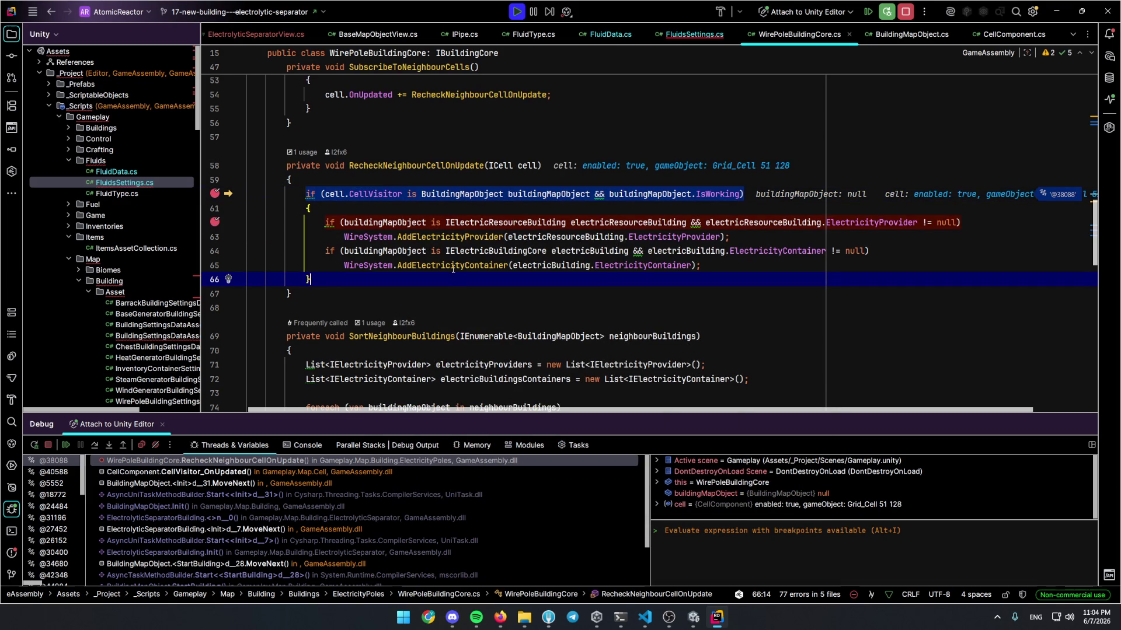
pyautogui.press('F5')
# Check that the separator's electricBuilding value is null, then open the IElectricBuildingCore interface
pyautogui.moveTo(412, 232)
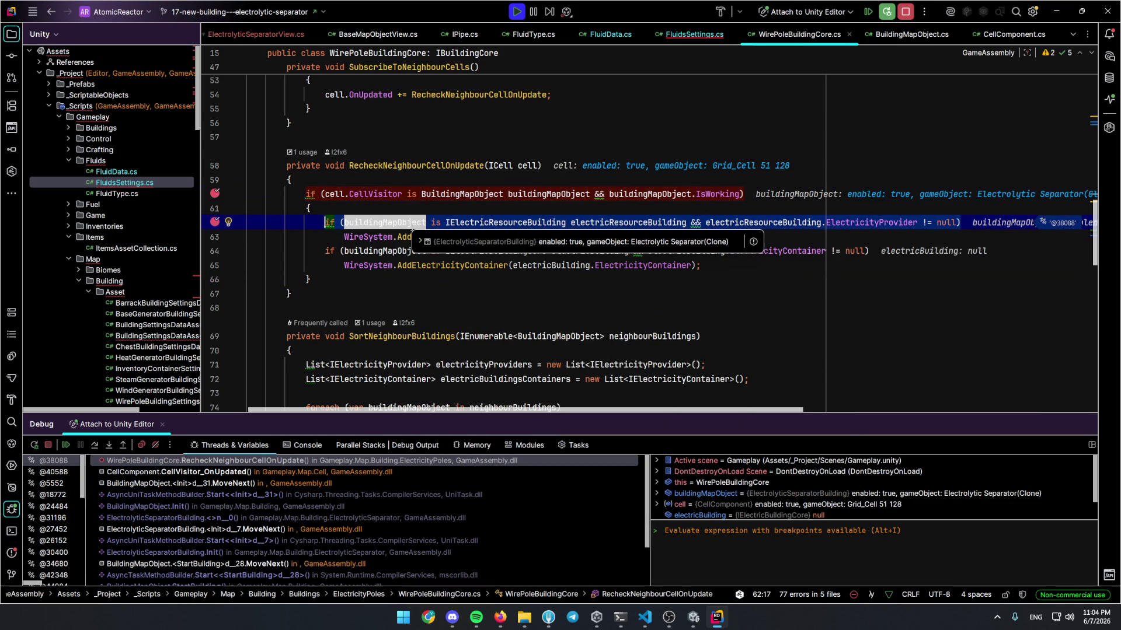
pyautogui.press('Up')
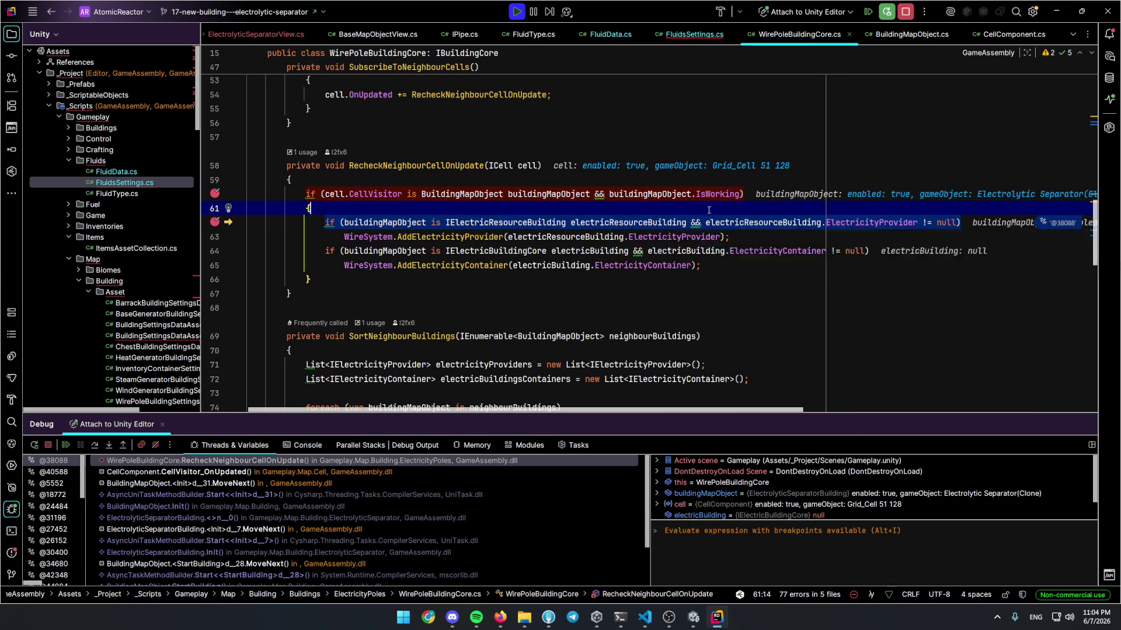
pyautogui.moveTo(476, 267)
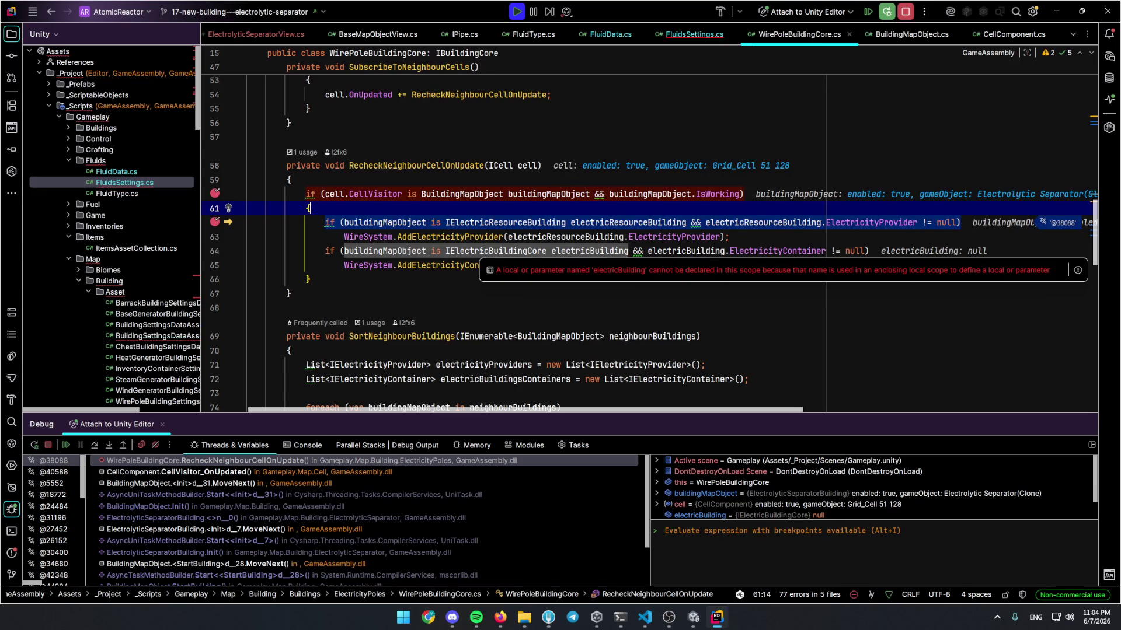
pyautogui.moveTo(403, 250)
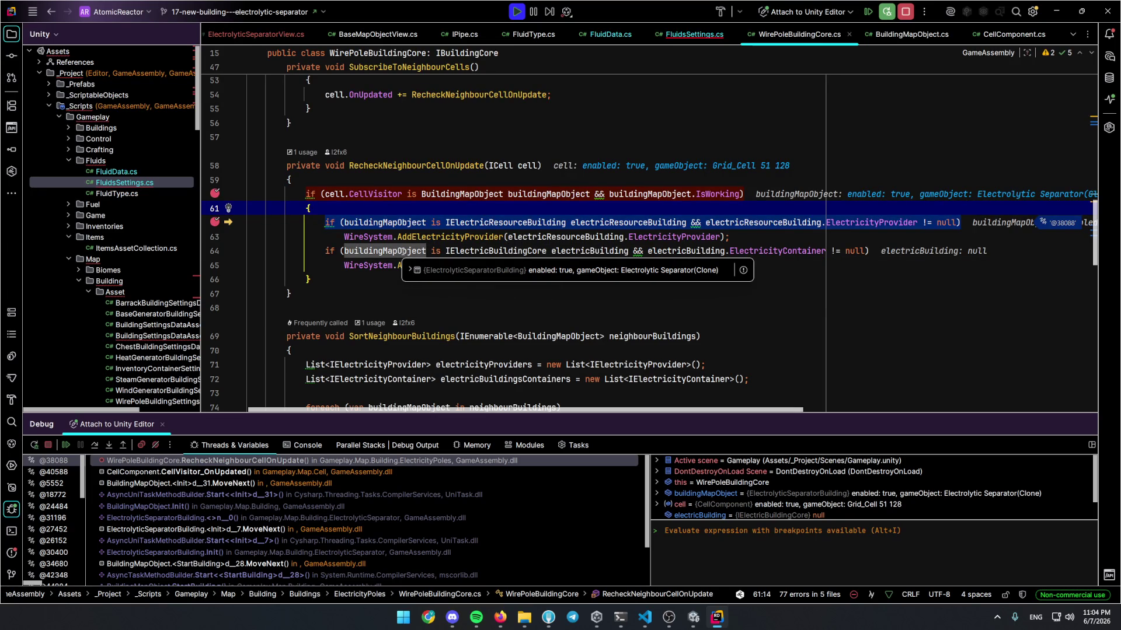
pyautogui.keyDown('ctrl'); pyautogui.click(496, 251); pyautogui.keyUp('ctrl')
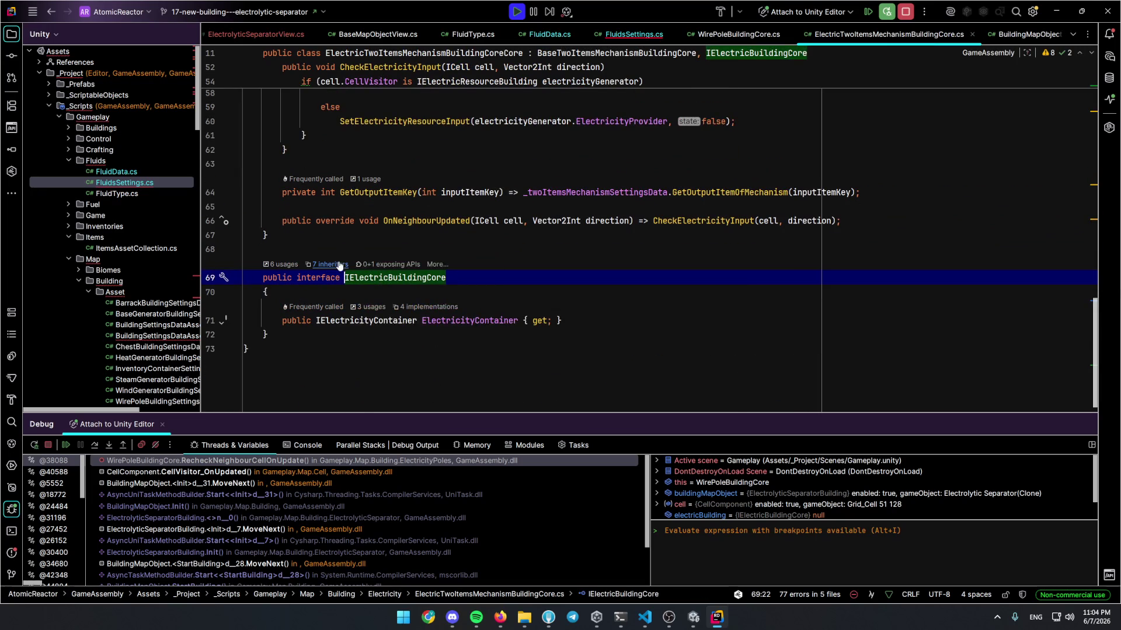
# Open ElectrolyticSeparatorCore from IElectricBuildingCore's implementers, then its BaseElectricityRequiredBuildingCore base class
pyautogui.click(329, 264)
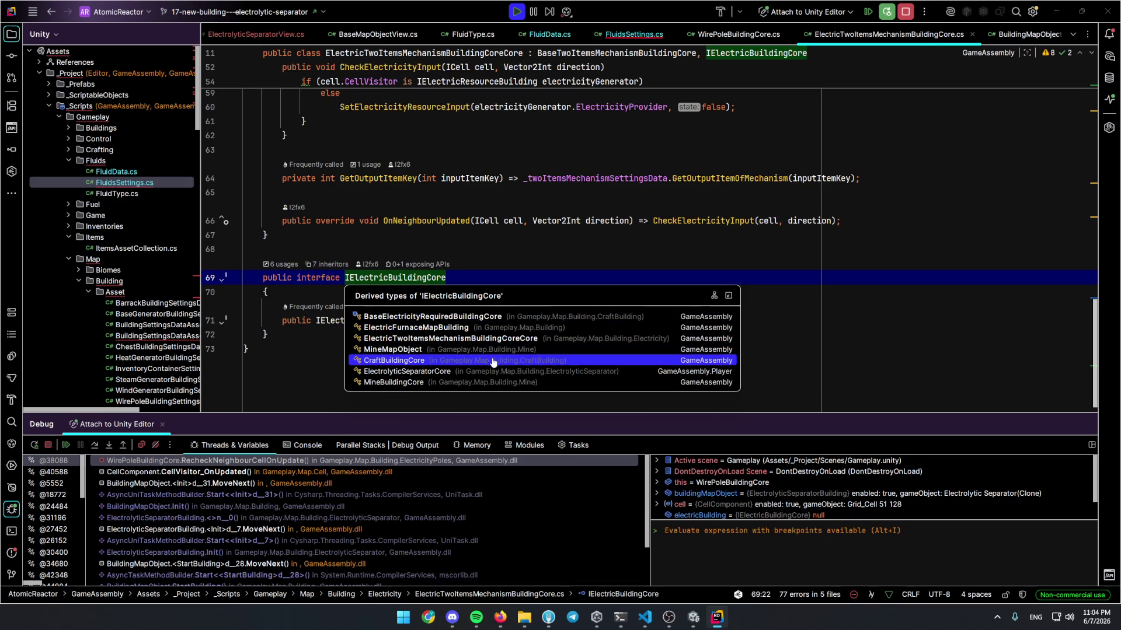
pyautogui.click(492, 371)
pyautogui.click(619, 110)
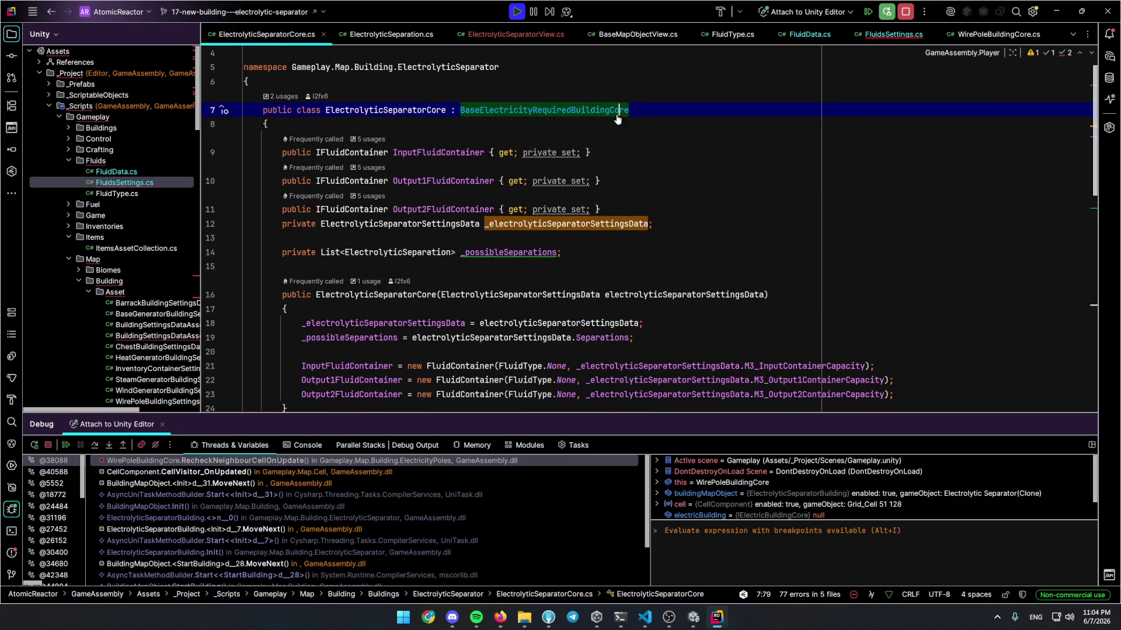
pyautogui.keyDown('ctrl'); pyautogui.click(618, 109); pyautogui.keyUp('ctrl')
pyautogui.hotkey('ctrl', 'alt', 'Left')
pyautogui.hotkey('ctrl', 'alt', 'Left')
pyautogui.hotkey('ctrl', 'alt', 'Left')
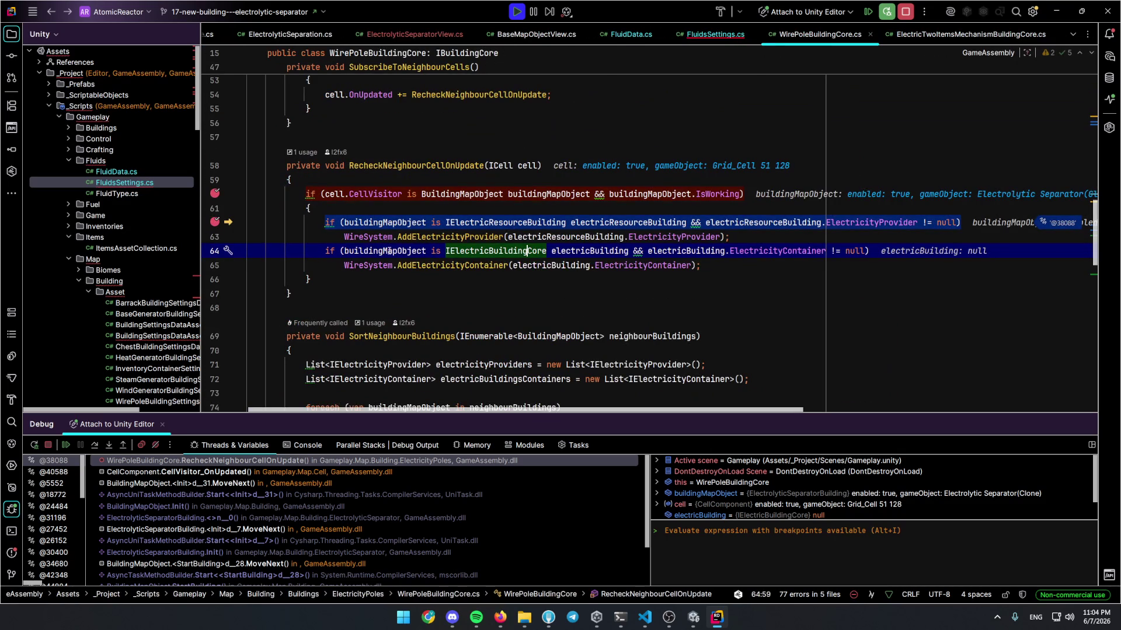
# Back at the wire pole check, review the buildingMapObject declaration with line authorship annotations
pyautogui.moveTo(390, 251)
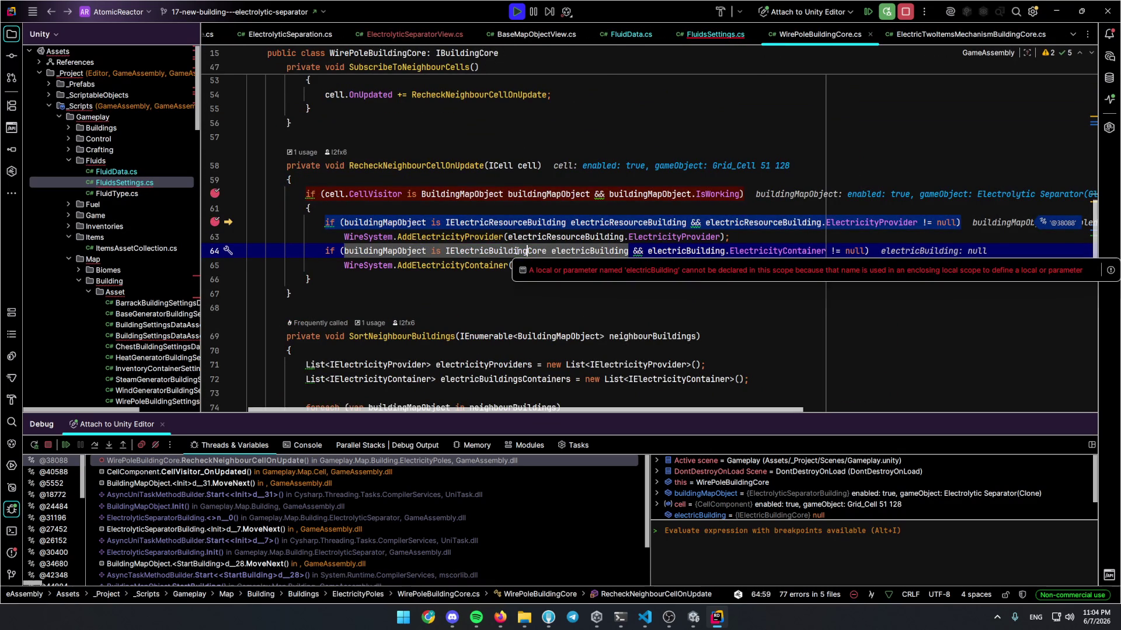
pyautogui.keyDown('ctrl'); pyautogui.click(396, 252); pyautogui.keyUp('ctrl')
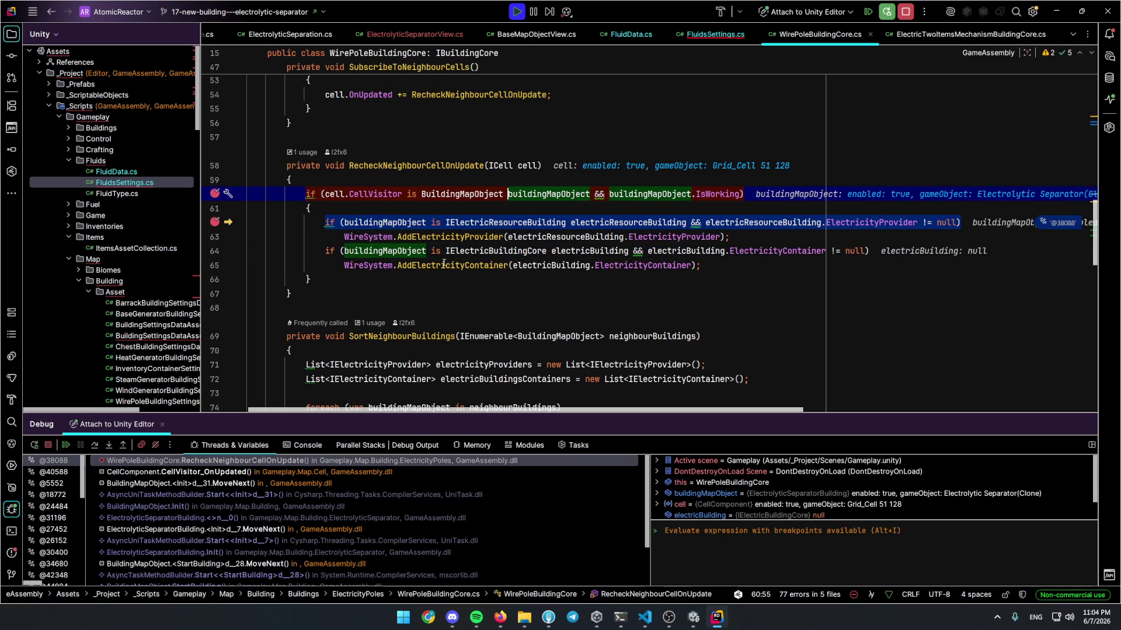
pyautogui.hotkey('ctrl', 'alt', 'shift', 'a')
pyautogui.moveTo(450, 276); pyautogui.dragTo(432, 255)
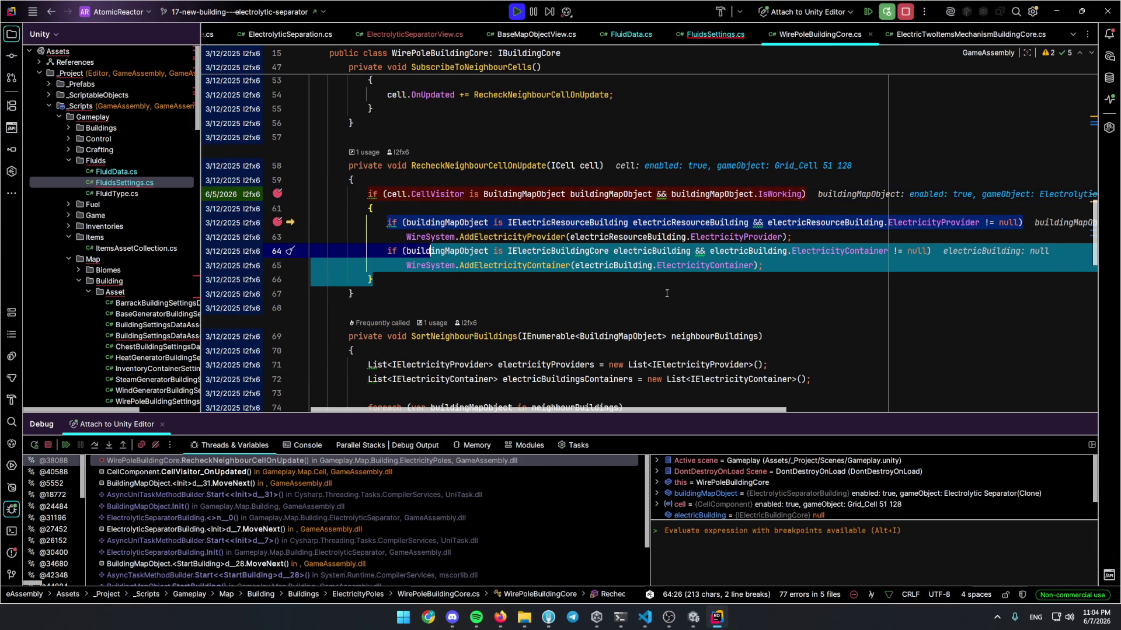
pyautogui.click(633, 278)
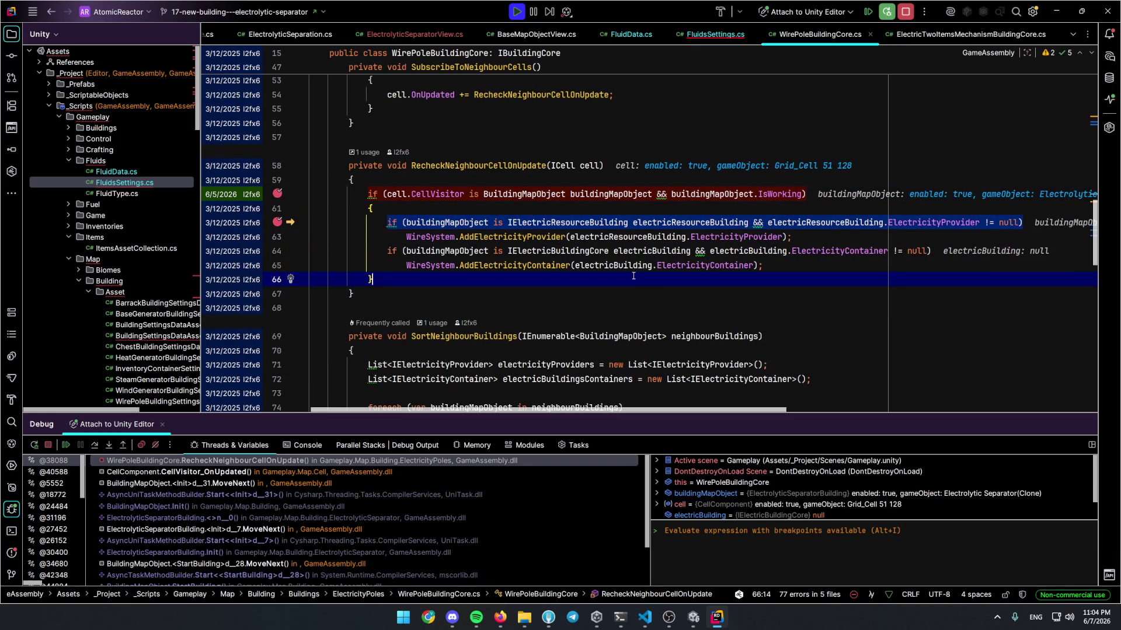
# Go to the IElectricBuildingCore declaration on line 64 and show its seven derived types
pyautogui.moveTo(528, 239)
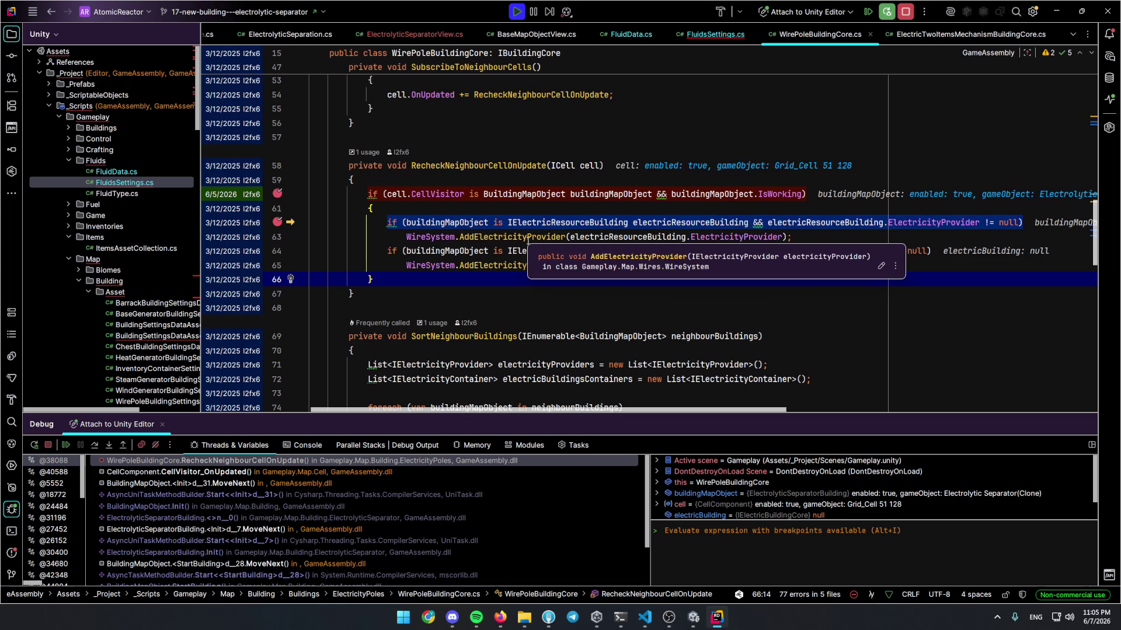
pyautogui.click(527, 253)
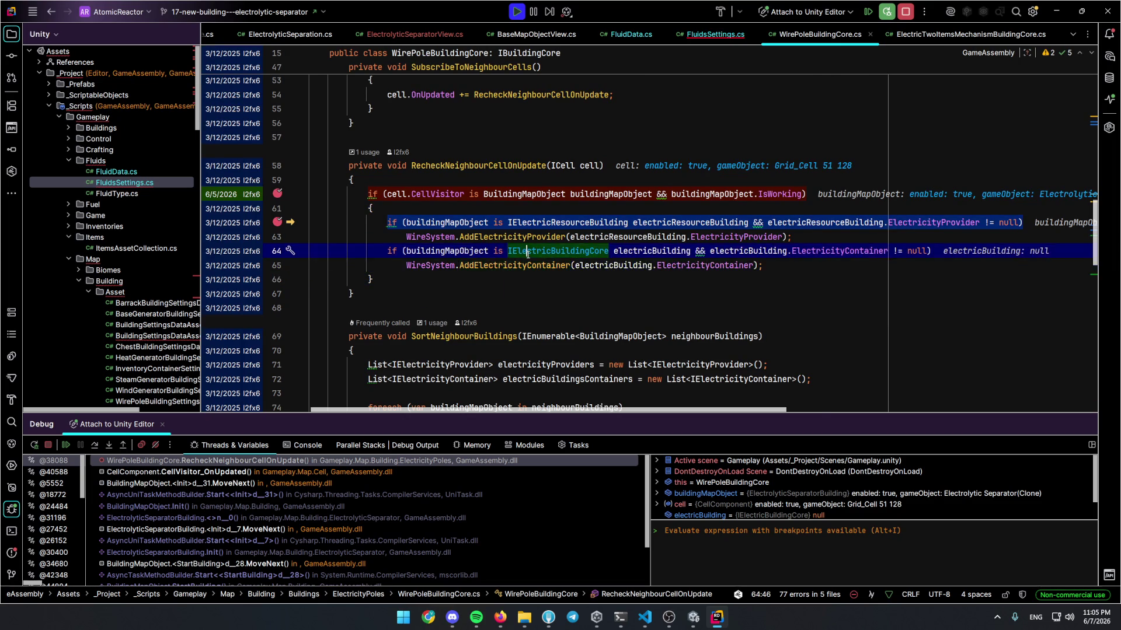
pyautogui.keyDown('ctrl'); pyautogui.click(527, 254); pyautogui.keyUp('ctrl')
pyautogui.click(328, 264)
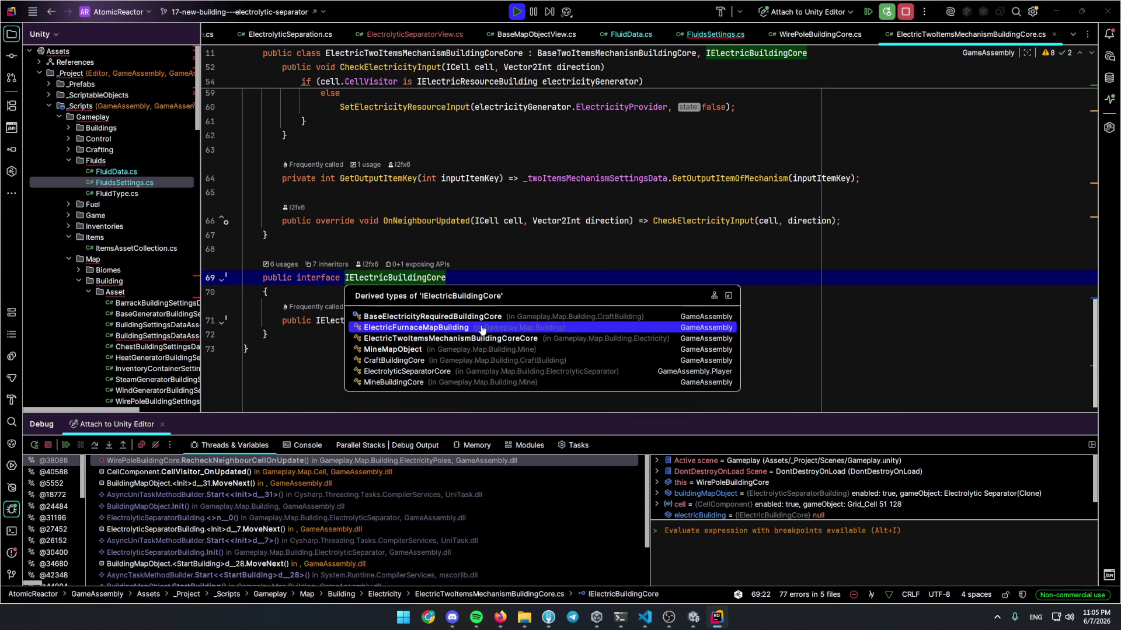
# Search the classes for 'ielect' and open the IElectricResourceBuilding interface
pyautogui.press('Escape')
pyautogui.hotkey('ctrl', 'n')
pyautogui.write('building')
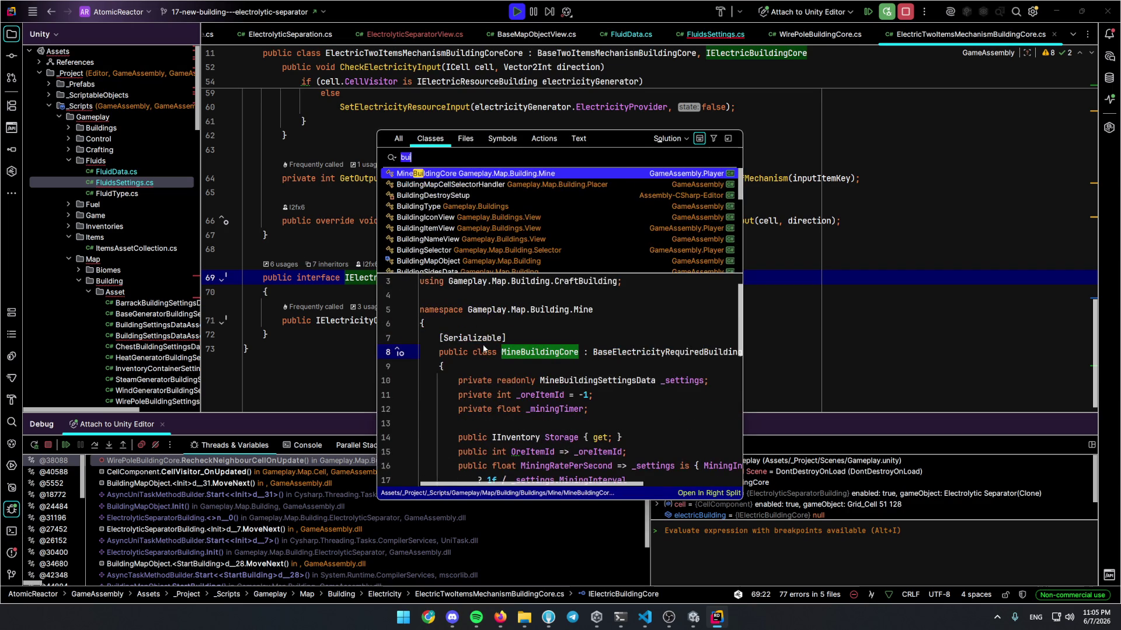
pyautogui.hotkey('ctrl', 'a')
pyautogui.write('ielect')
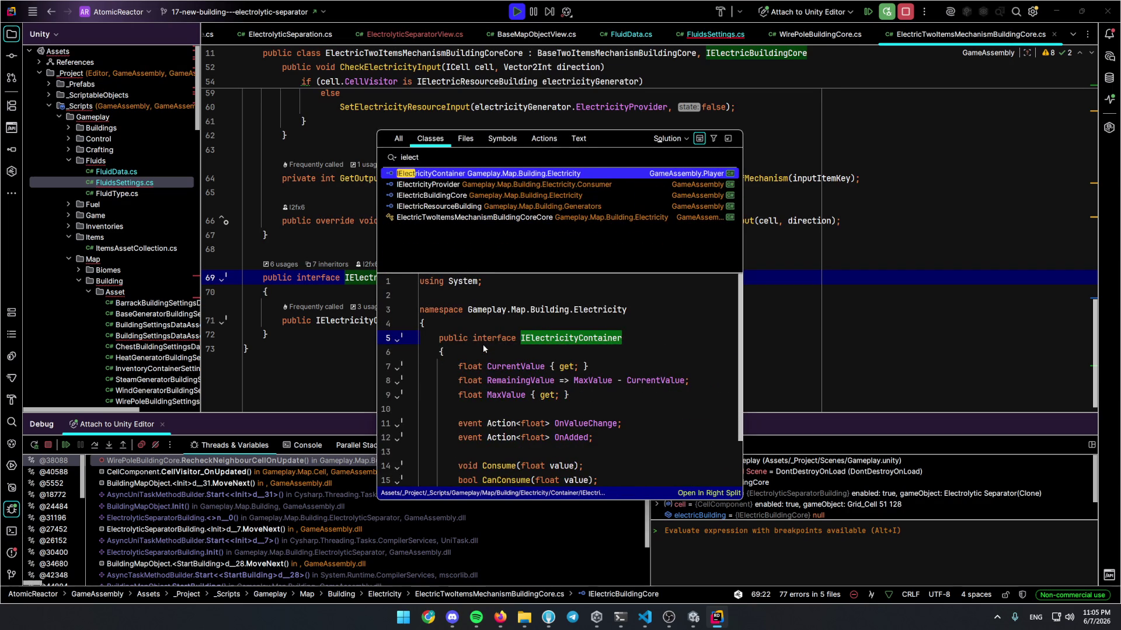
pyautogui.press('Down')
pyautogui.press('Down')
pyautogui.press('Down')
pyautogui.press('Return')
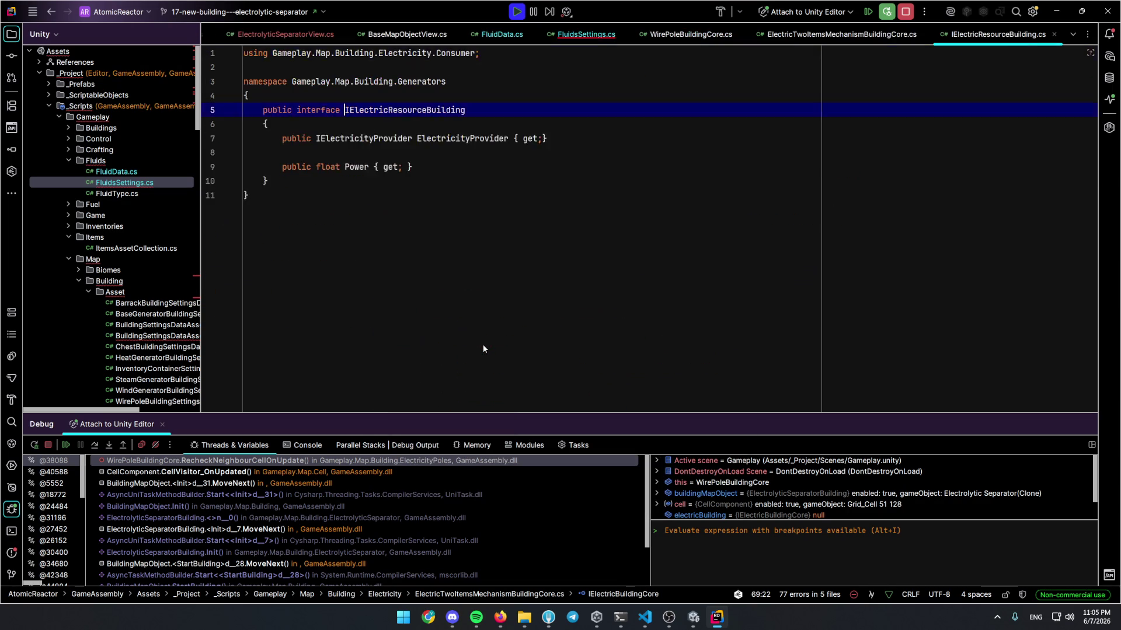
# Browse IElectricResourceBuilding's implementers WindGeneratorMapObject and SteamElectricityGeneratorMapObject
pyautogui.click(327, 111)
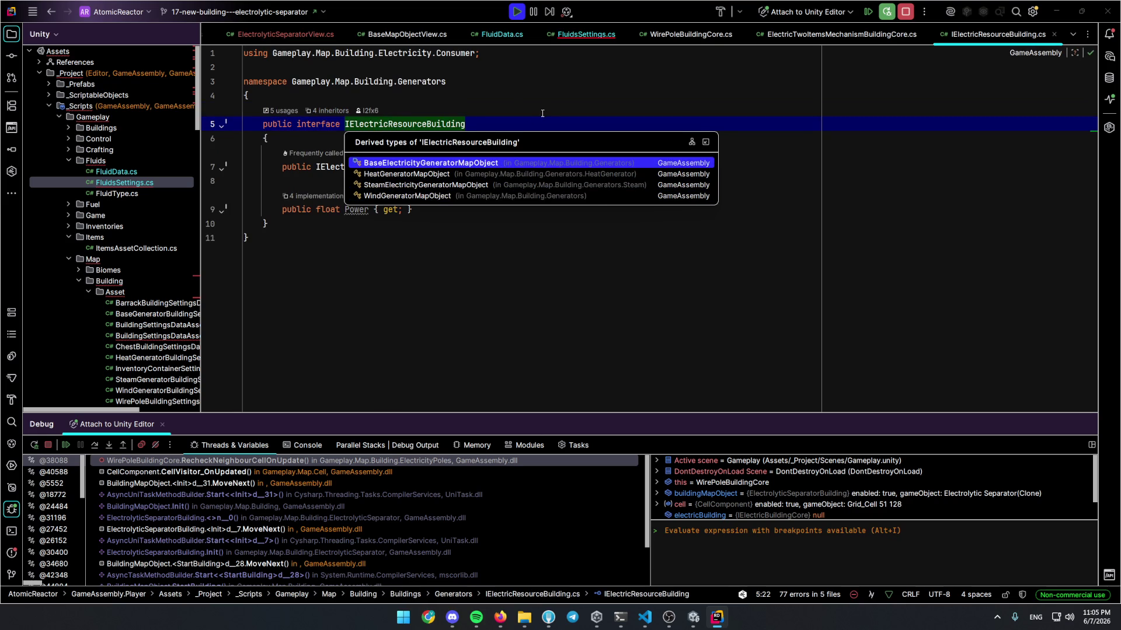
pyautogui.click(508, 195)
pyautogui.moveTo(483, 150)
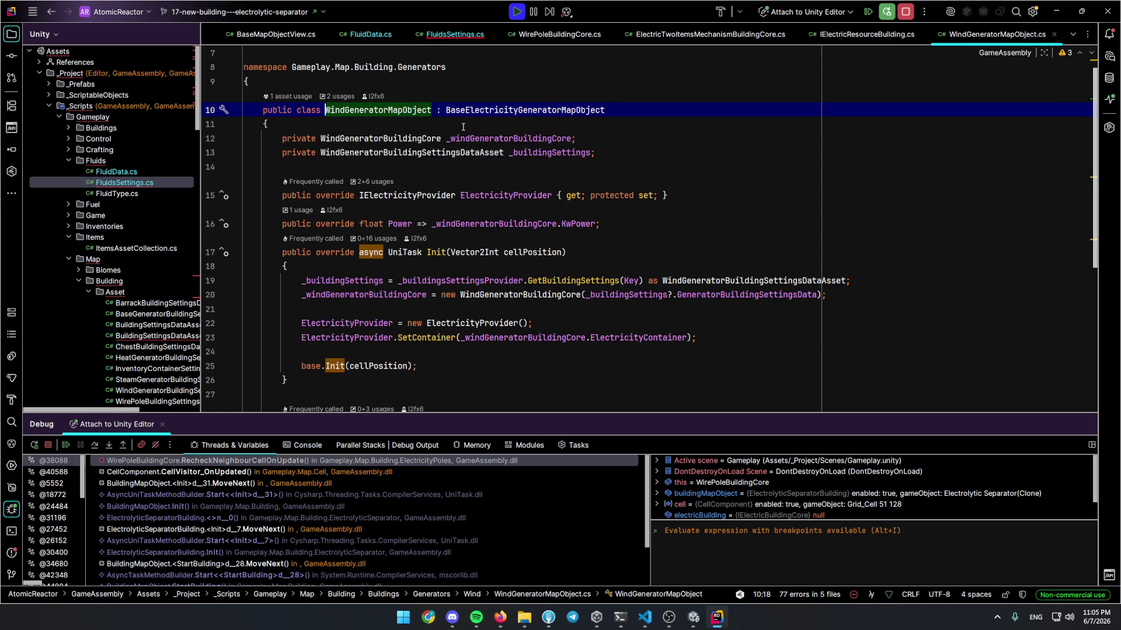
pyautogui.hotkey('ctrl', 'alt', 'Left')
pyautogui.hotkey('ctrl', 'alt', 'b')
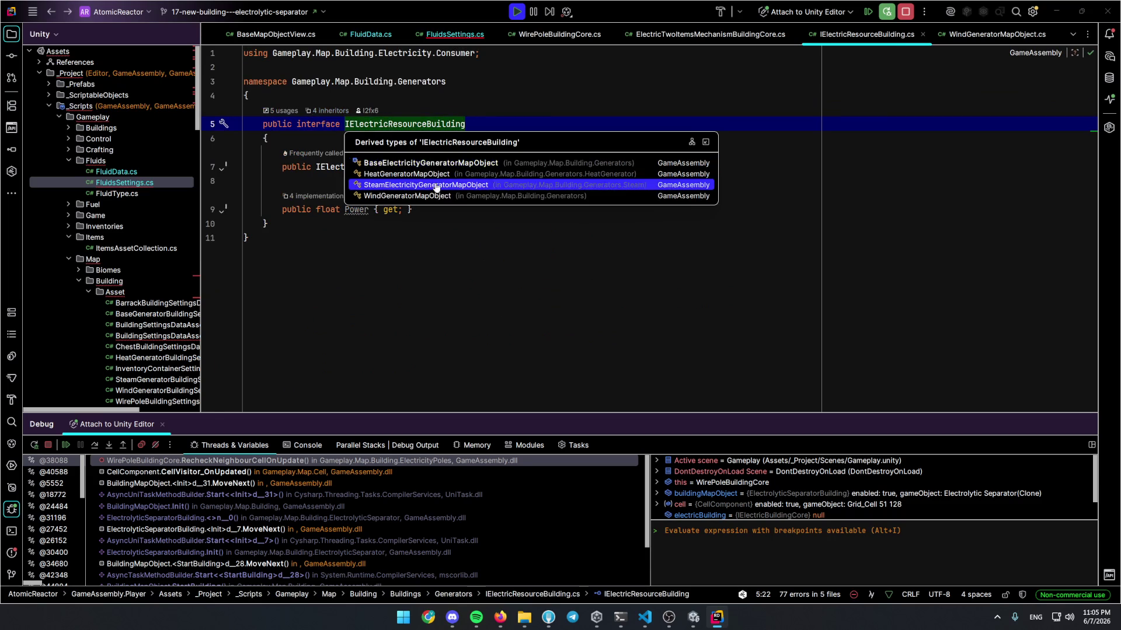
pyautogui.click(435, 185)
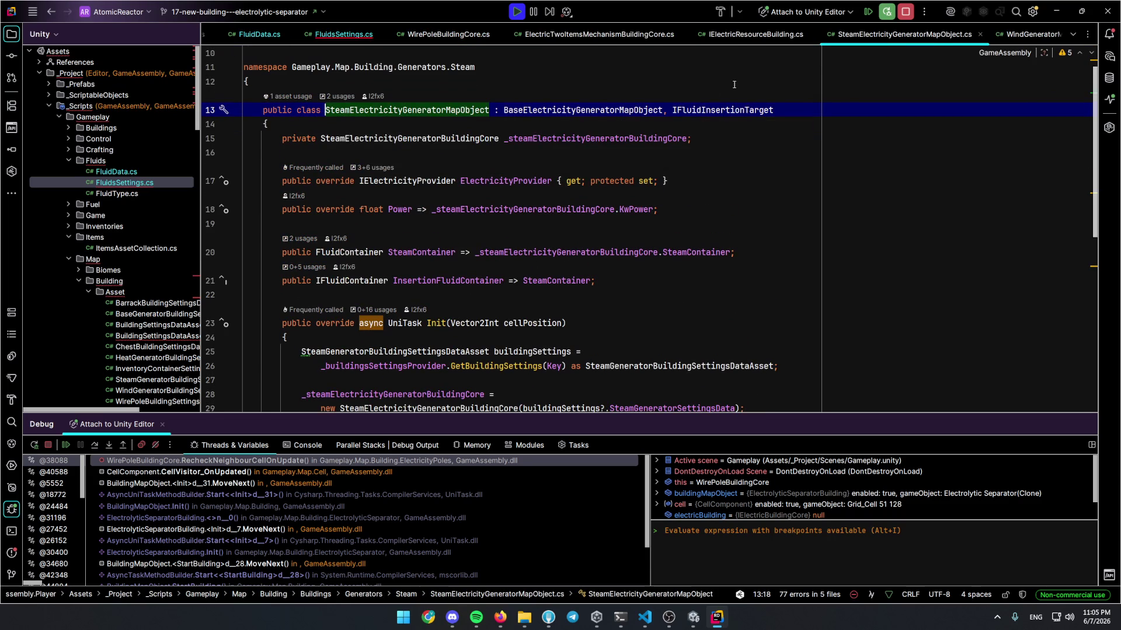
pyautogui.hotkey('ctrl', 'alt', 'Left')
pyautogui.hotkey('ctrl', 'alt', 'b')
pyautogui.press('Up')
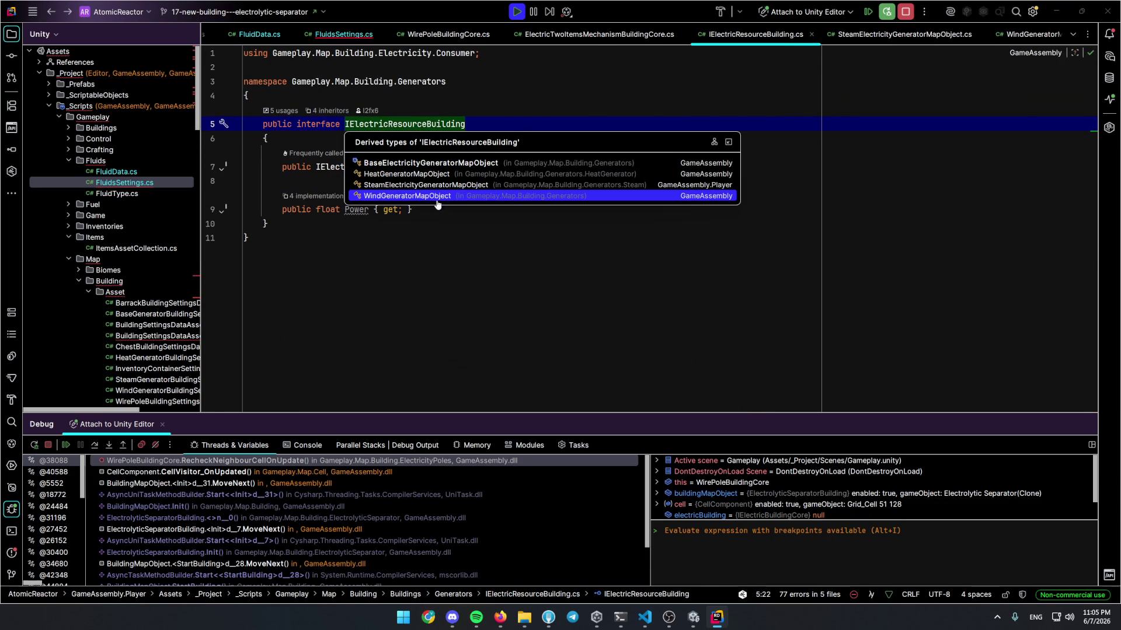
pyautogui.click(494, 256)
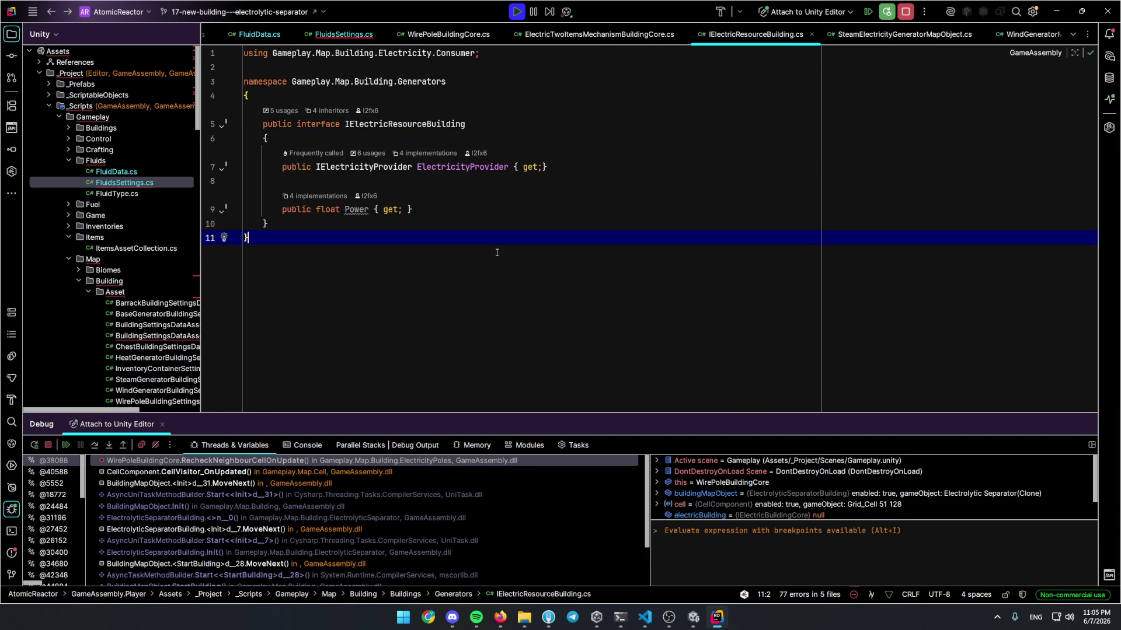
# Look up the MineMapObject class and review its fields
pyautogui.hotkey('ctrl', 'n')
pyautogui.write('mine')
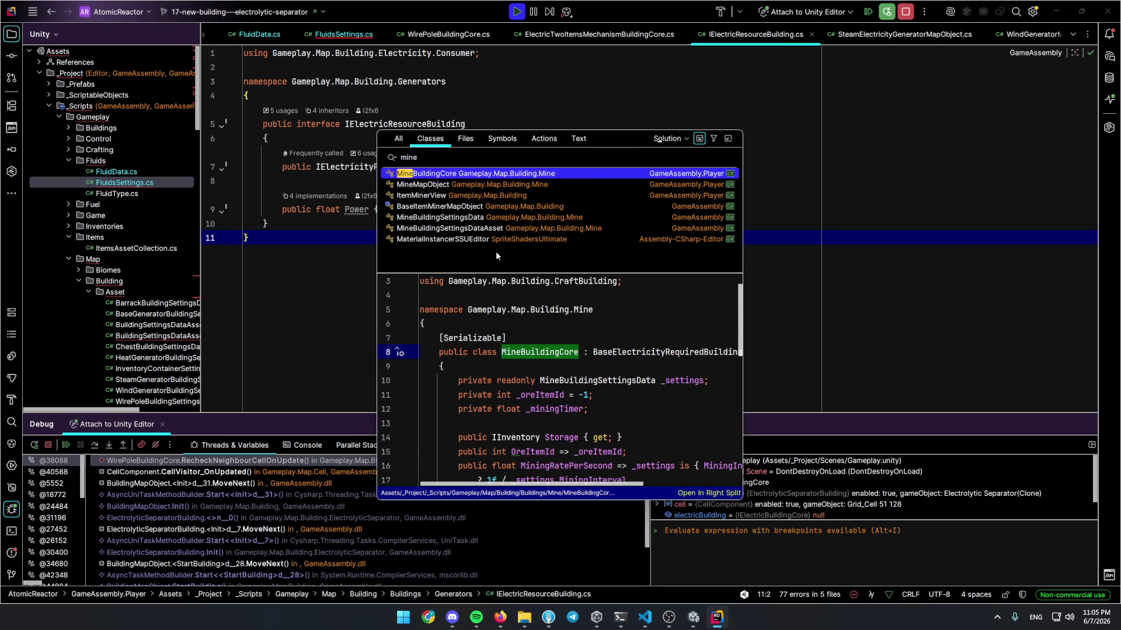
pyautogui.press('Down')
pyautogui.press('Return')
pyautogui.click(605, 154)
pyautogui.hotkey('ctrl', 'Tab')
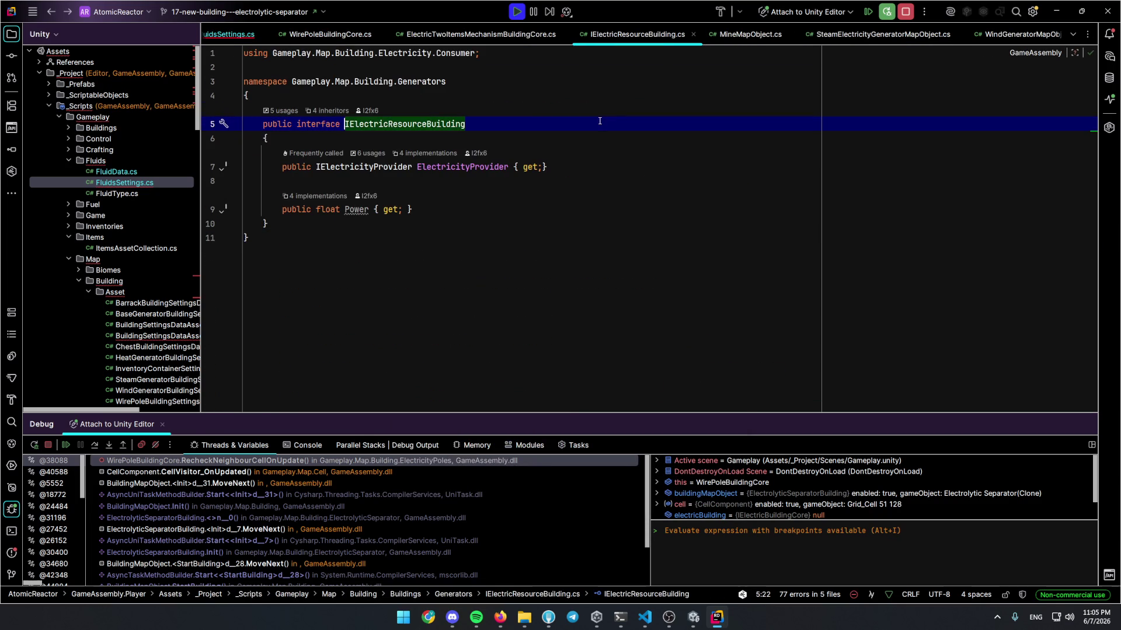
# Search 'separator' and open the ElectrolyticSeparatorBuilding class
pyautogui.hotkey('ctrl', 't')
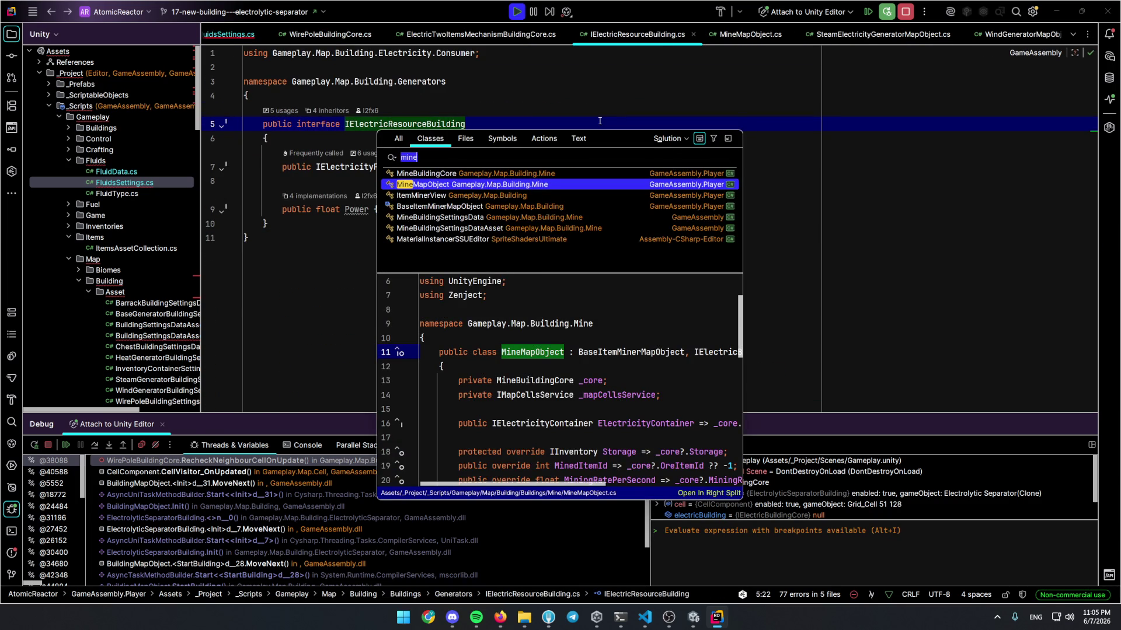
pyautogui.write('separator')
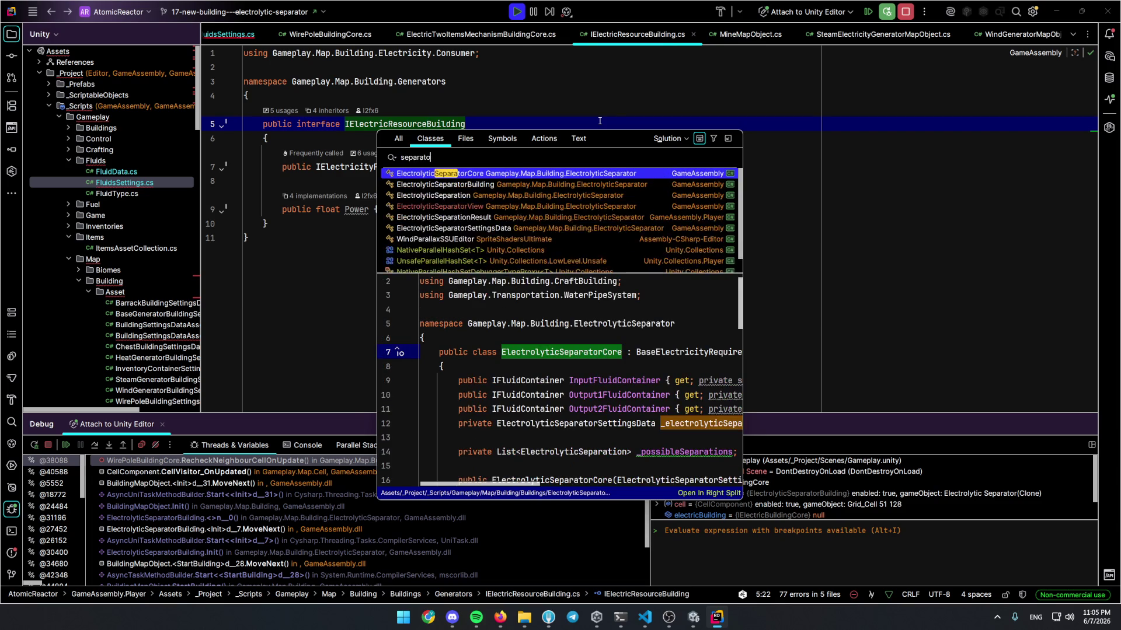
pyautogui.press('Down')
pyautogui.press('Down')
pyautogui.press('Up')
pyautogui.press('Up')
pyautogui.press('Down')
pyautogui.press('Down')
pyautogui.press('Up')
pyautogui.press('Return')
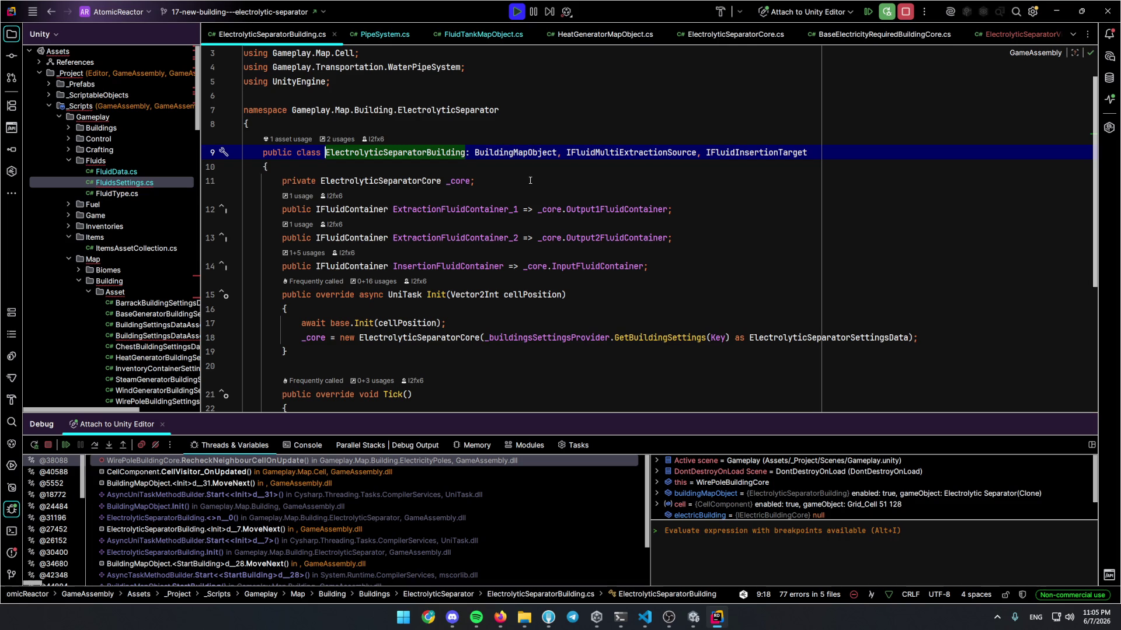
# Add ', IElectricBuildingCore' to the class declaration, import it, and generate the ElectricityContainer member
pyautogui.press('End')
pyautogui.write(', IElectricBuildingCore')
pyautogui.press('Up')
pyautogui.click(832, 152)
pyautogui.hotkey('alt', 'Return')
pyautogui.press('Return')
pyautogui.hotkey('alt', 'Return')
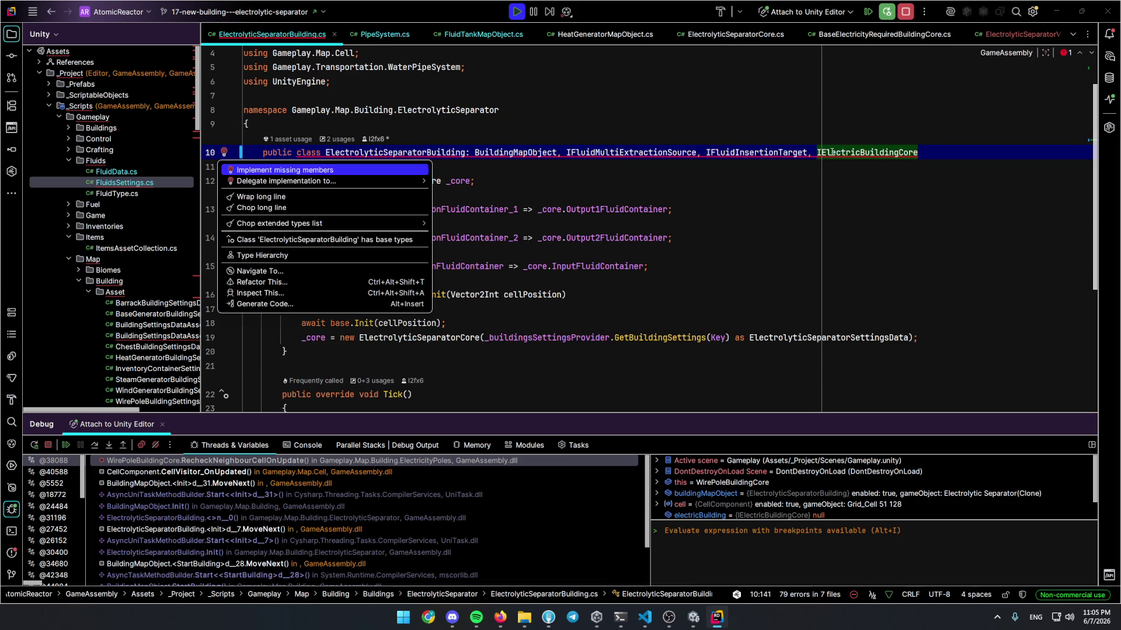
pyautogui.press('Return')
# Place the property below InsertionFluidContainer and make it '=> _core.ElectricityContainer;'
pyautogui.hotkey('ctrl', 'shift', 'alt', 'Up')
pyautogui.hotkey('ctrl', 'shift', 'alt', 'Up')
pyautogui.hotkey('ctrl', 'shift', 'alt', 'Up')
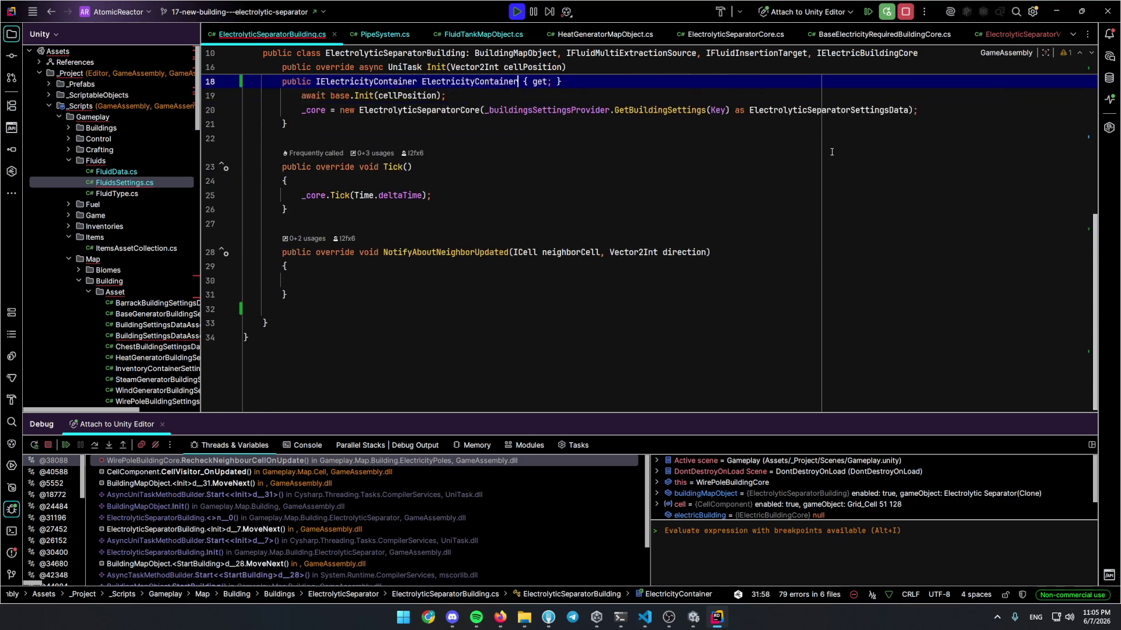
pyautogui.hotkey('ctrl', 'shift', 'alt', 'Down')
pyautogui.hotkey('ctrl', 'shift', 'alt', 'Down')
pyautogui.hotkey('ctrl', 'shift', 'alt', 'Down')
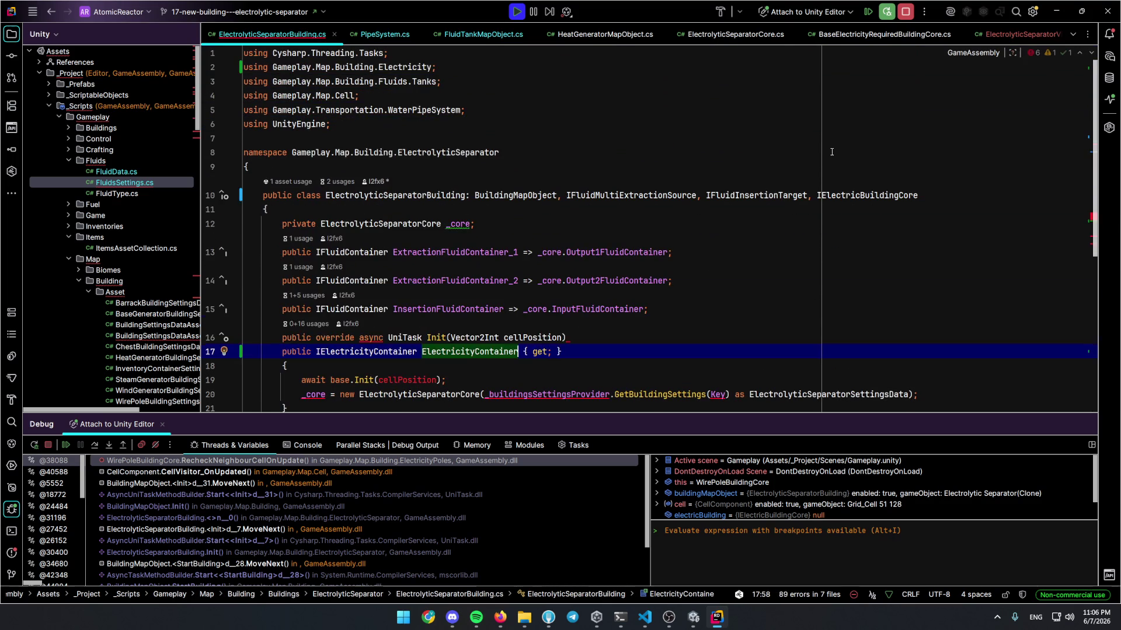
pyautogui.press('Right')
pyautogui.hotkey('ctrl', 'alt', 'Right')
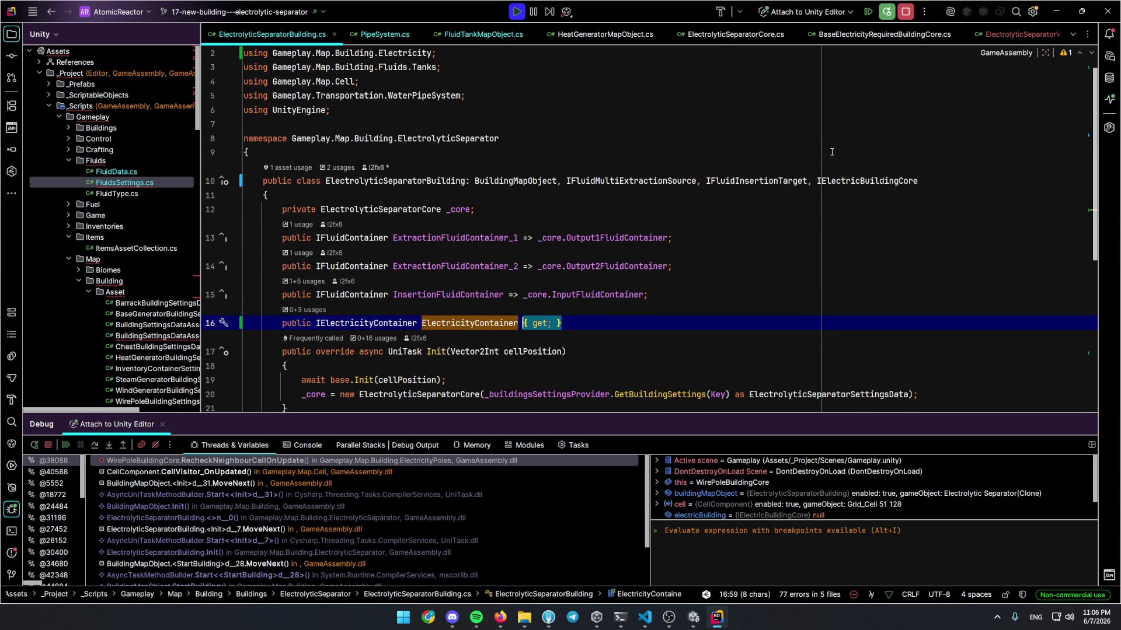
pyautogui.write('=')
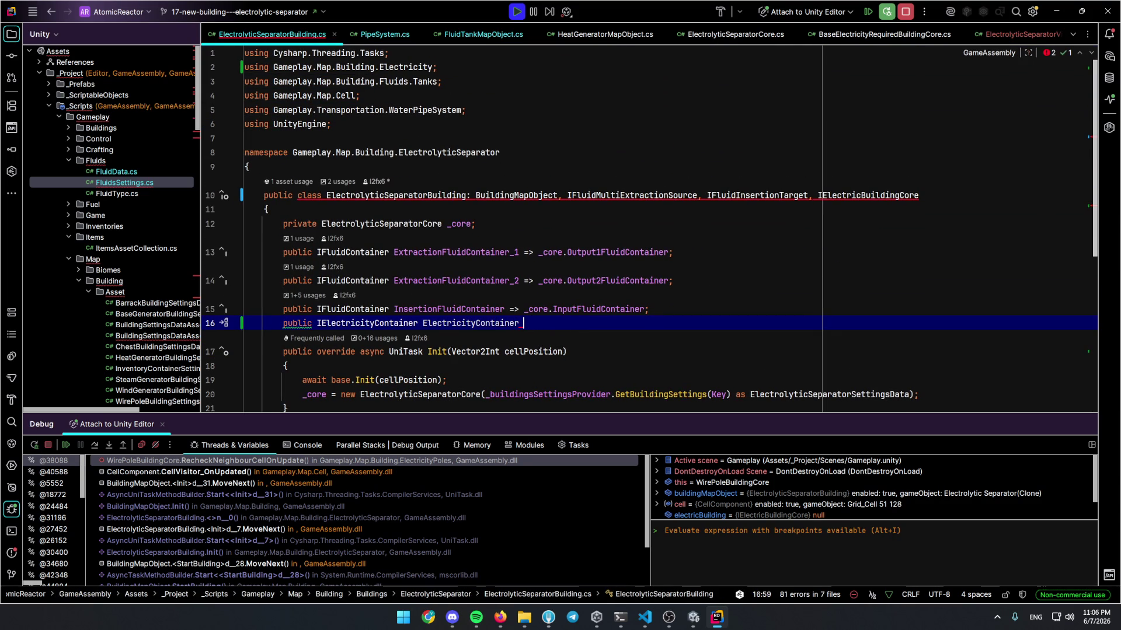
pyautogui.write('> _core.ElectricityContainer;')
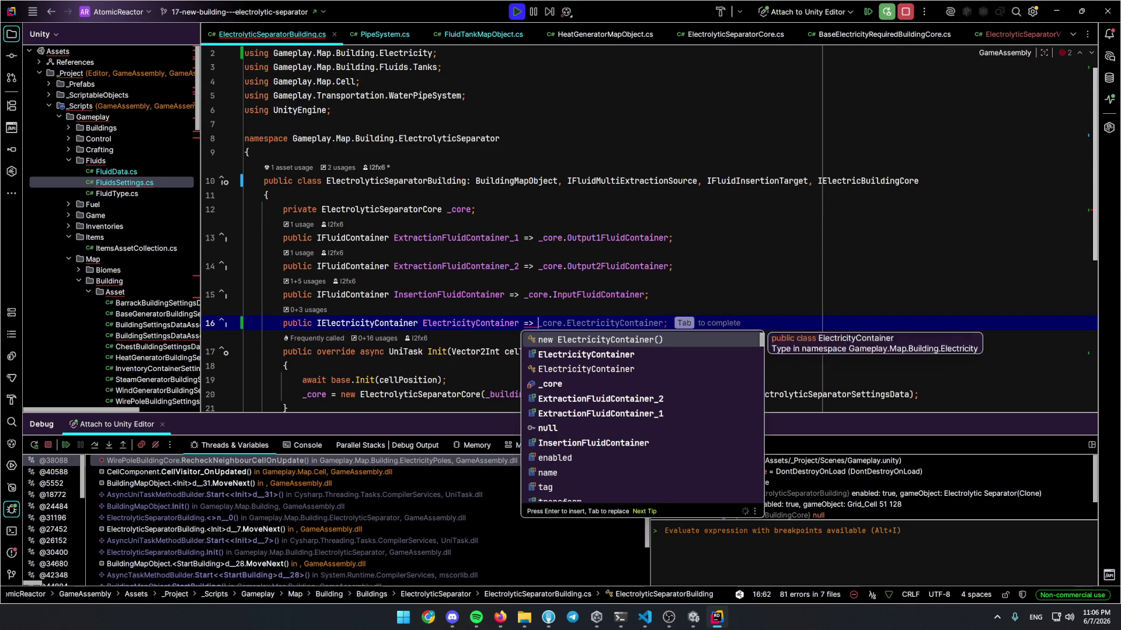
pyautogui.press('Left')
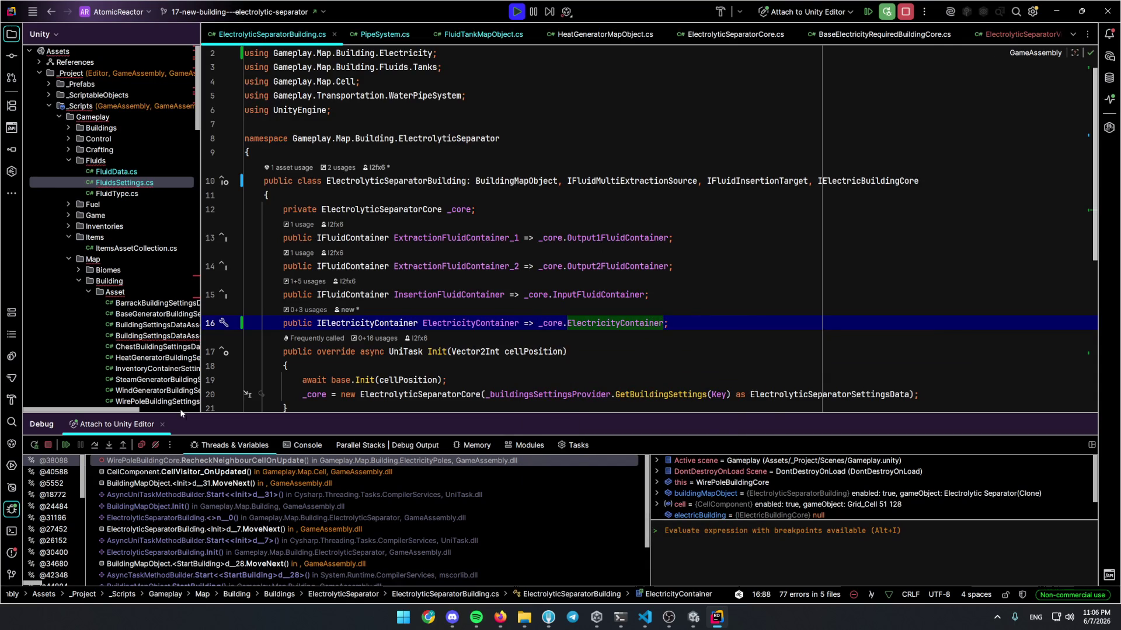
pyautogui.click(11, 508)
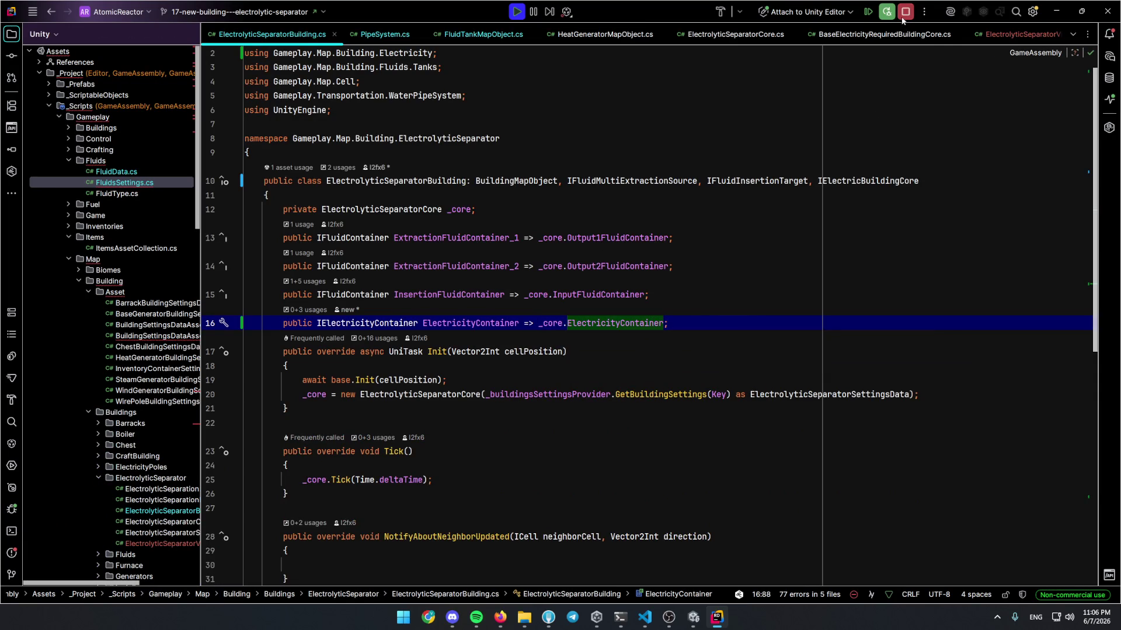
# Stop and restart play mode so the recompiled ElectrolyticSeparatorBuilding code runs in the game
pyautogui.press('Down')
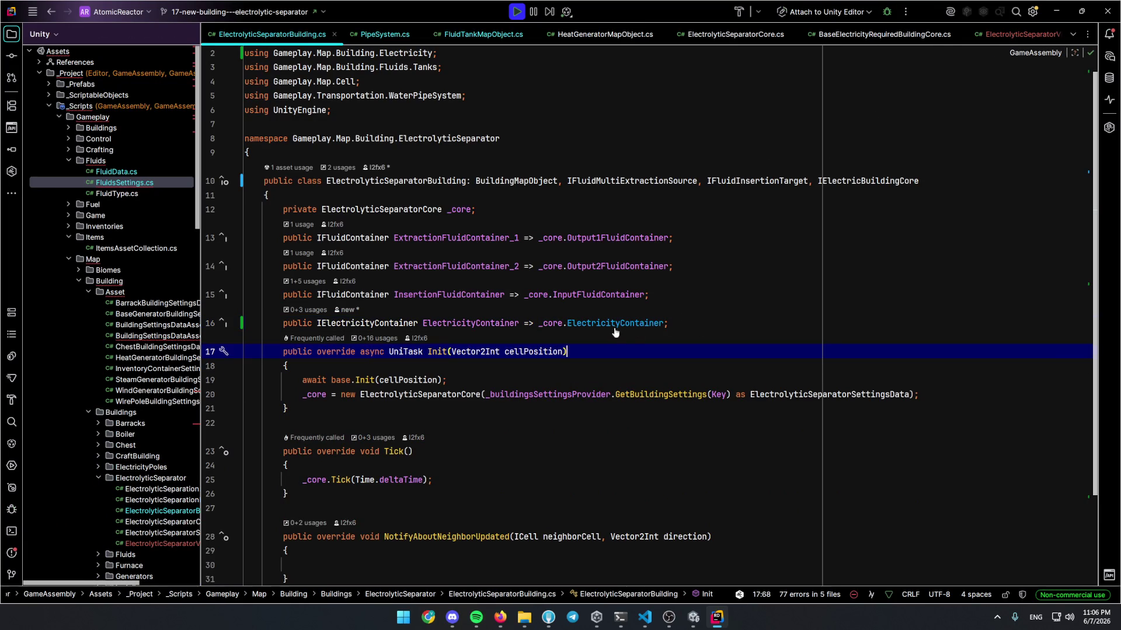
pyautogui.click(693, 617)
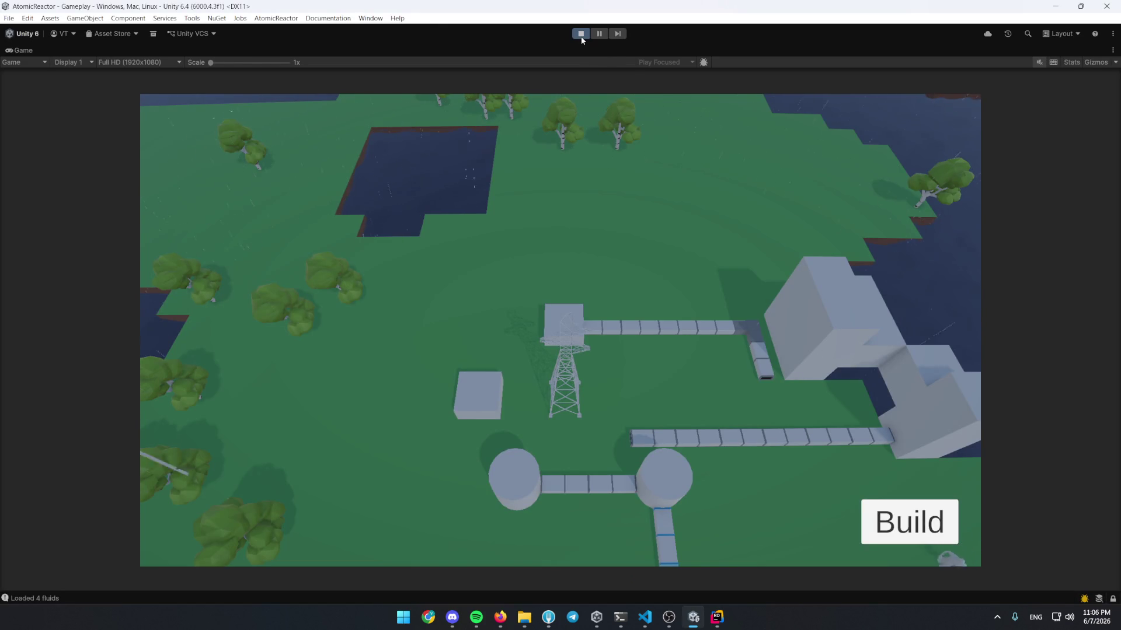
pyautogui.press('s')
pyautogui.press('d')
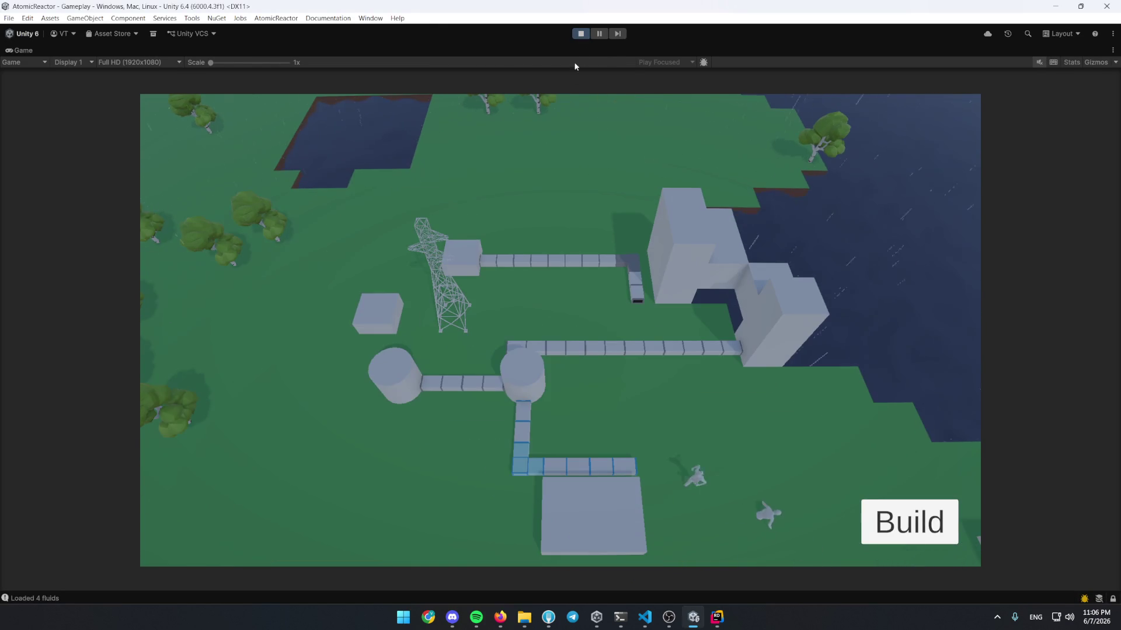
pyautogui.click(584, 36)
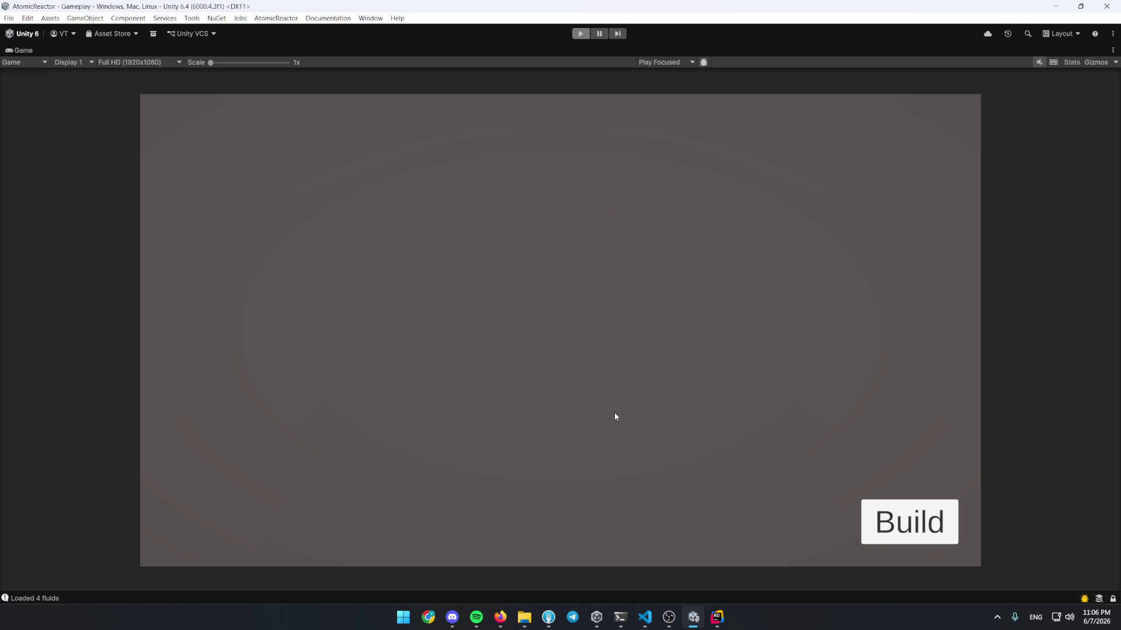
pyautogui.click(583, 33)
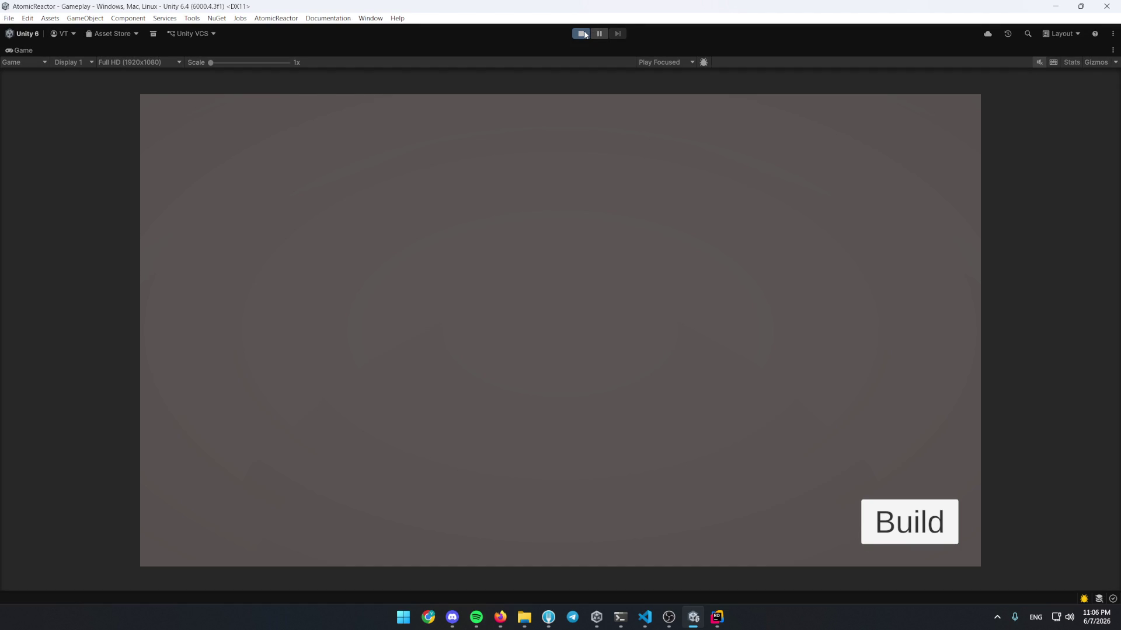
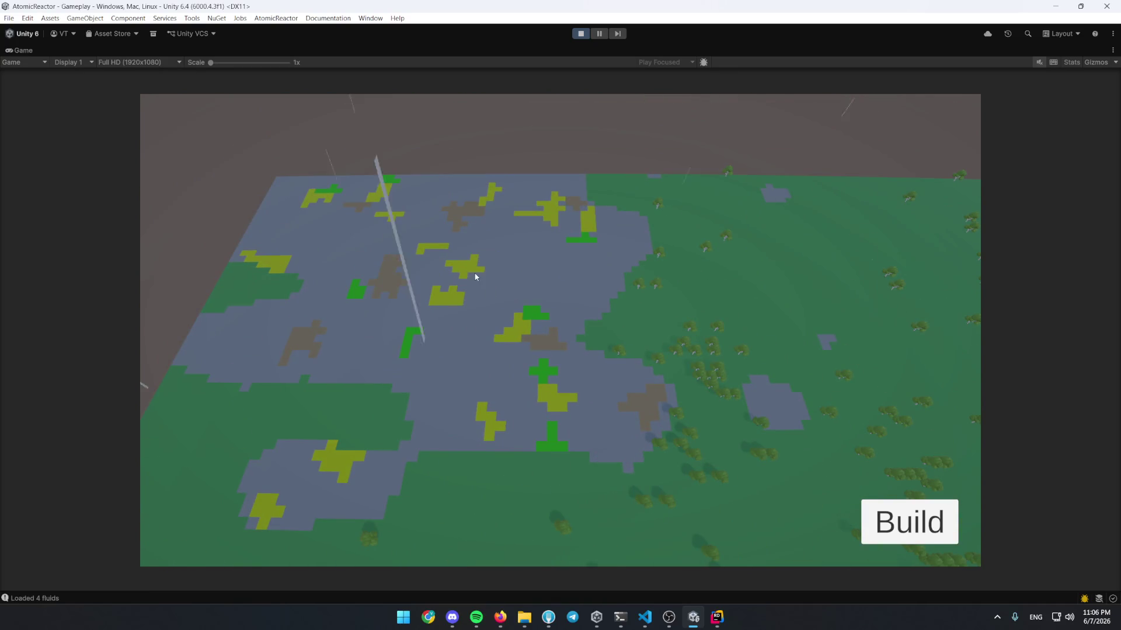
# Restart the game, look over the new map and its cheat panel, then stop playing
pyautogui.click(581, 34)
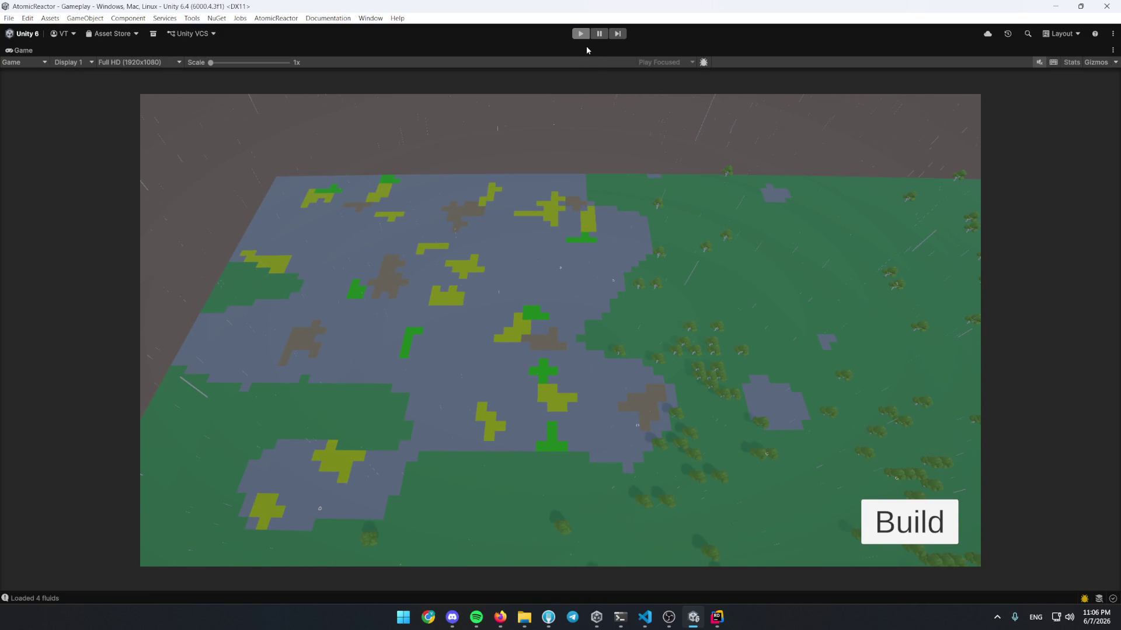
pyautogui.hotkey('ctrl', 'p')
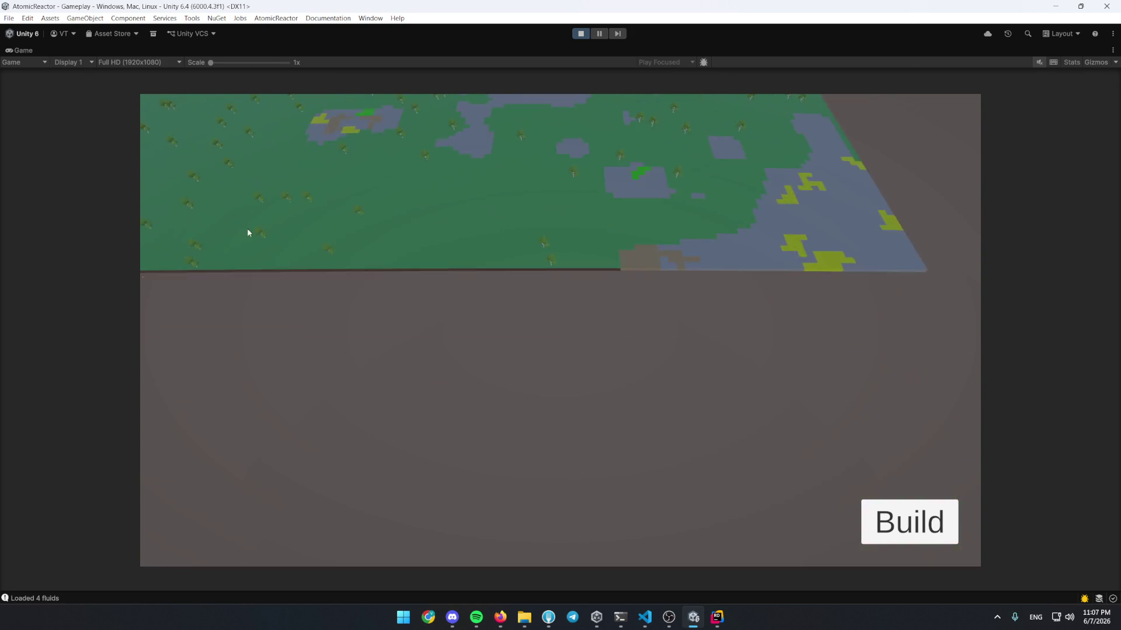
pyautogui.press('`')
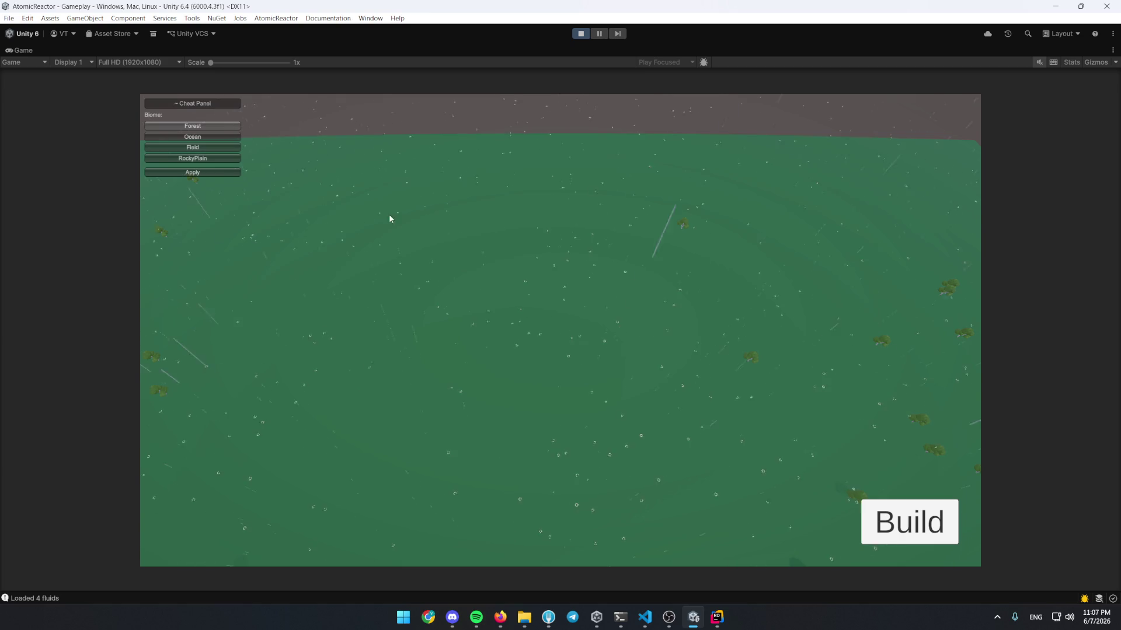
pyautogui.click(581, 33)
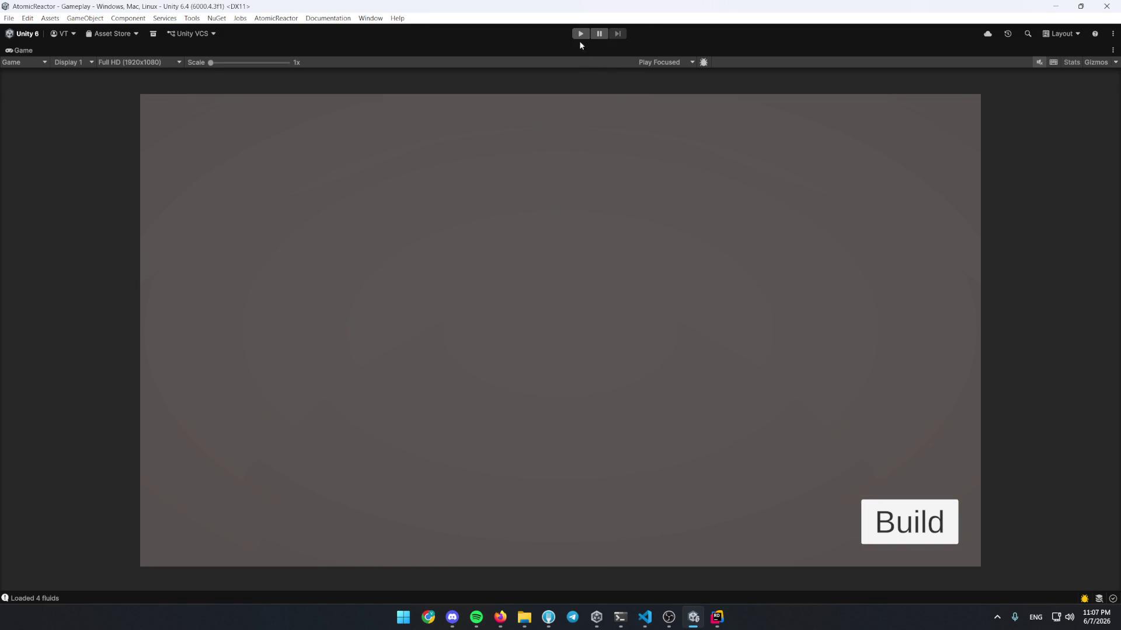
pyautogui.click(716, 617)
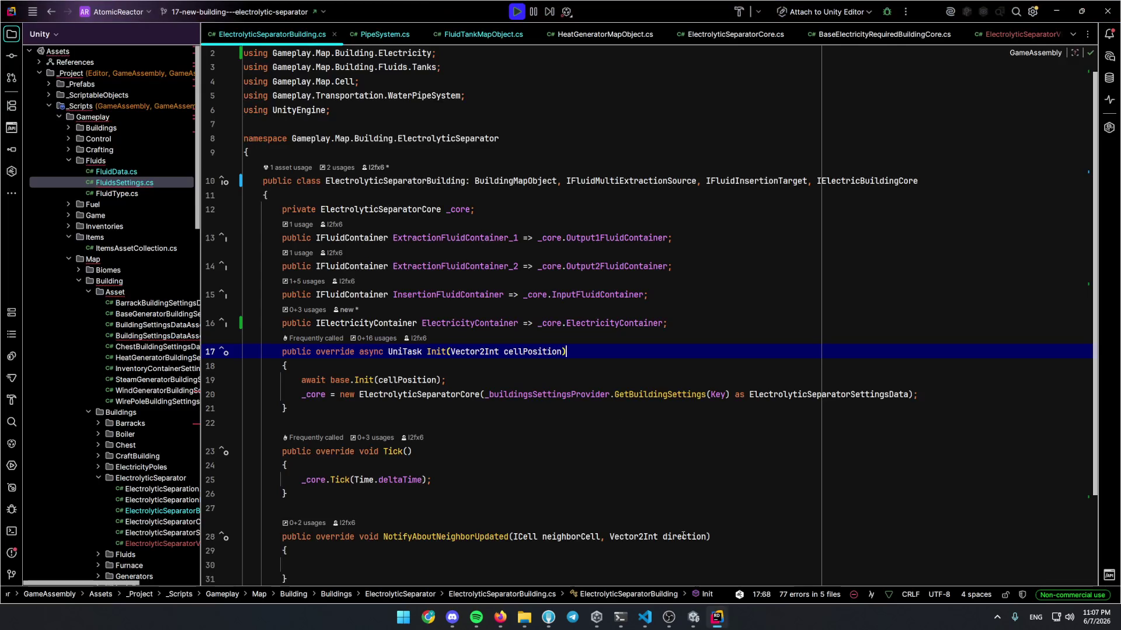
# Jump to the IElectricBuildingCore declaration in ElectricTwoItemsMechanismBuildingCore.cs, then return to Unity
pyautogui.click(499, 322)
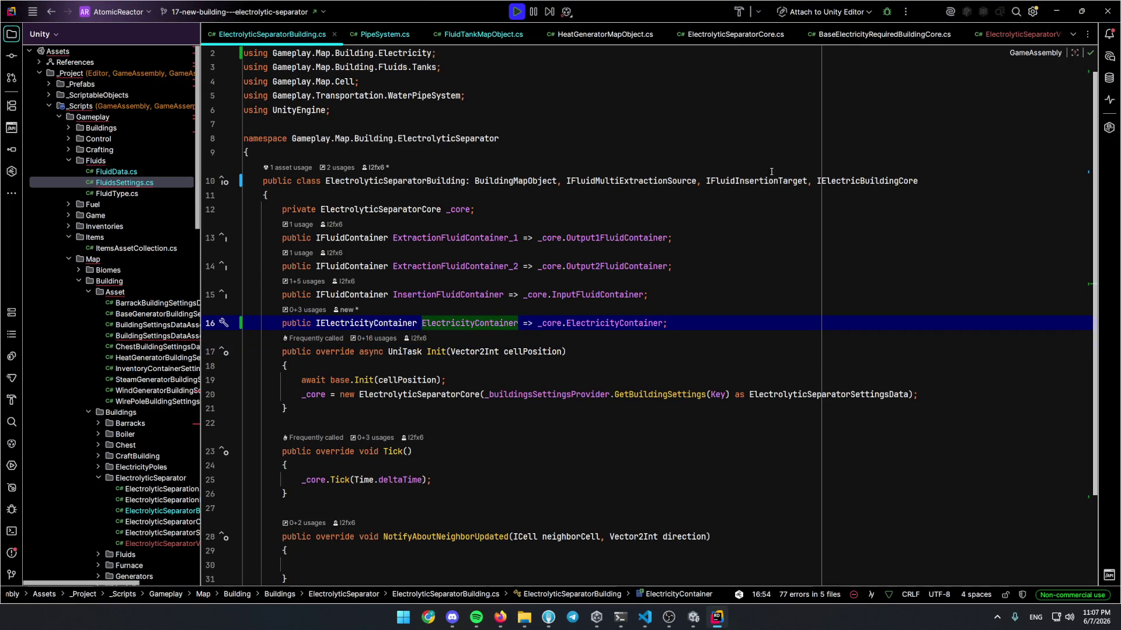
pyautogui.click(873, 181)
pyautogui.keyDown('ctrl'); pyautogui.click(844, 186); pyautogui.keyUp('ctrl')
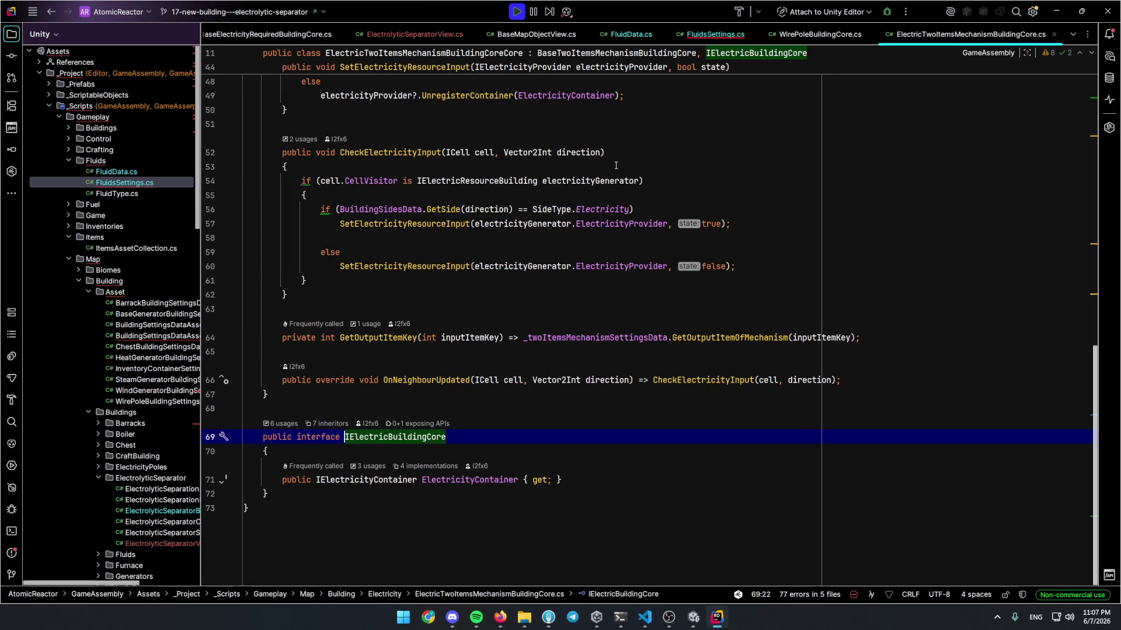
pyautogui.click(456, 442)
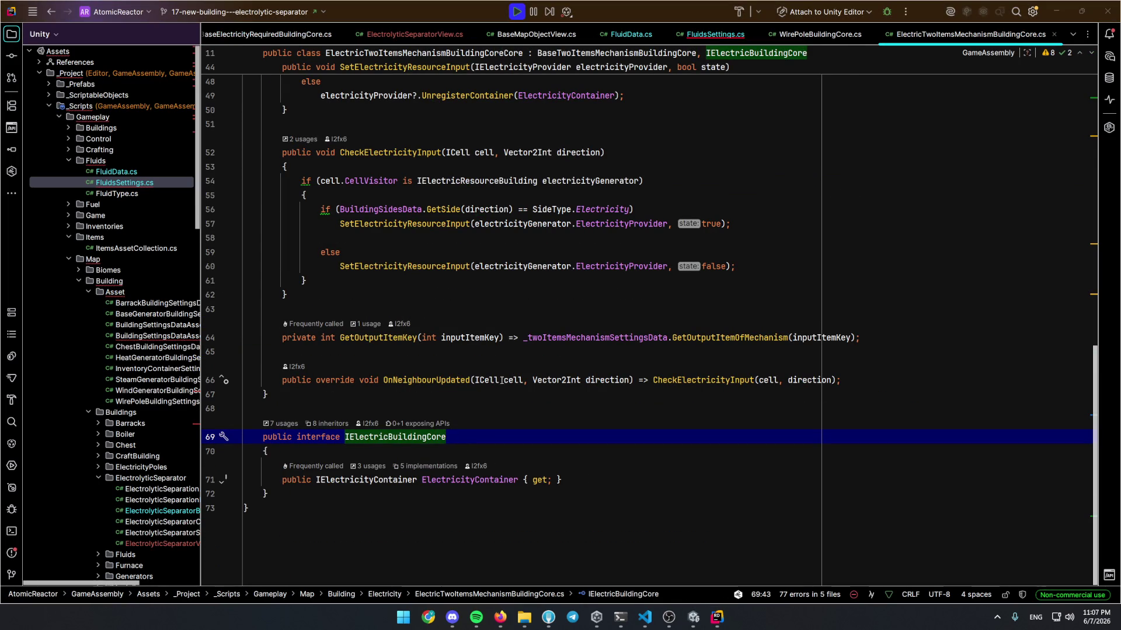
pyautogui.click(691, 622)
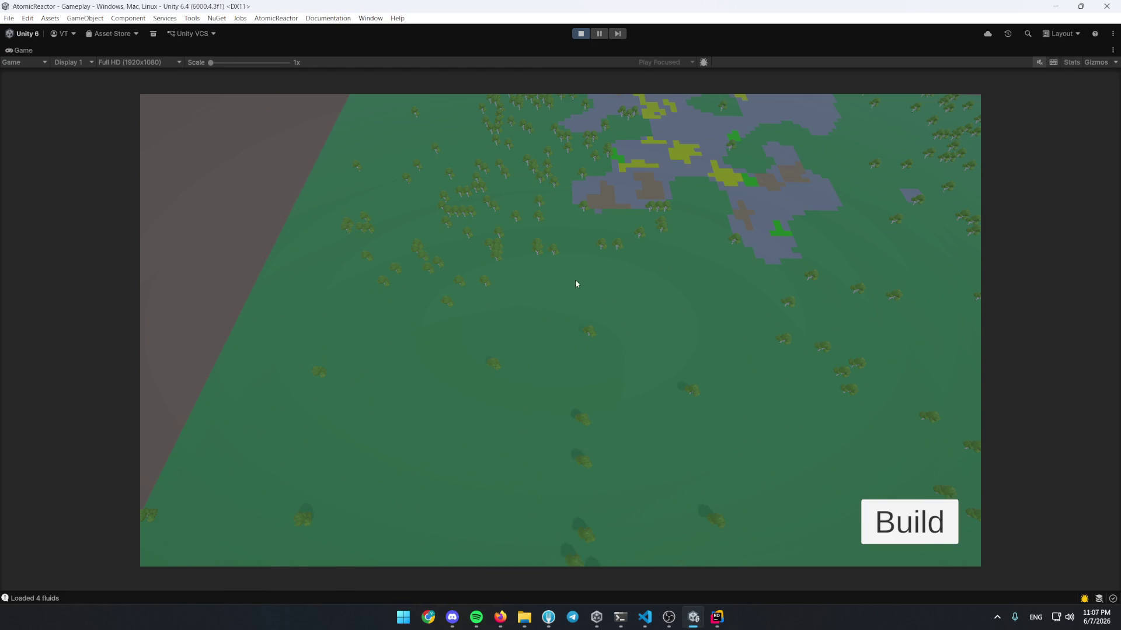
# Set MapCreator's Map Size to 250 by 250, select Canvas, and start the game
pyautogui.hotkey('ctrl', 'p')
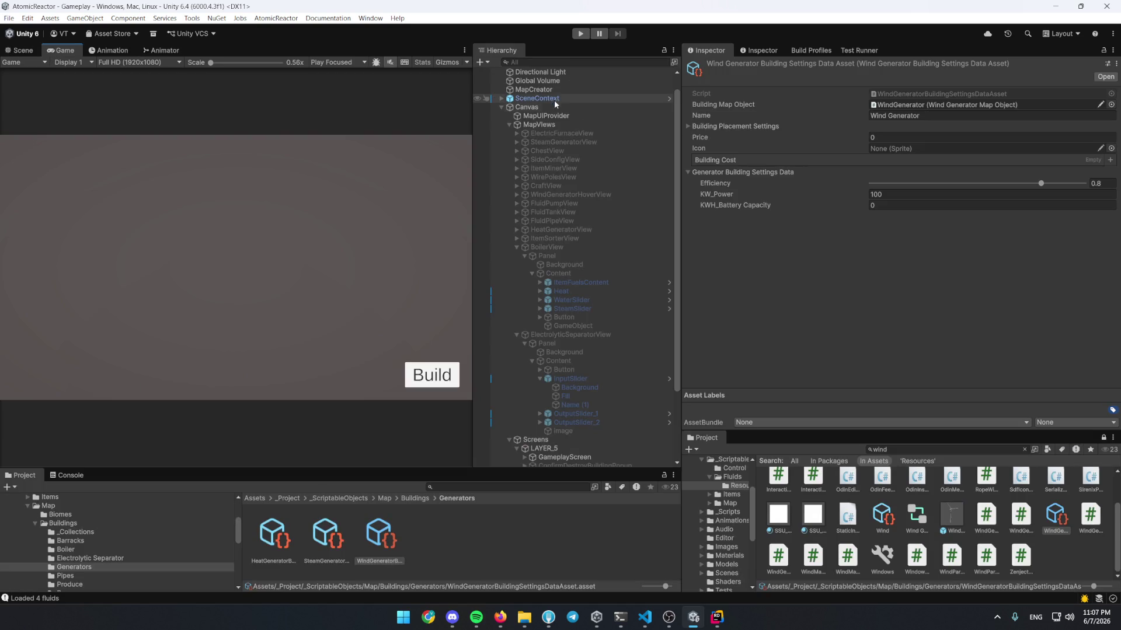
pyautogui.click(536, 89)
pyautogui.click(934, 204)
pyautogui.write('250')
pyautogui.press('Tab')
pyautogui.write('250')
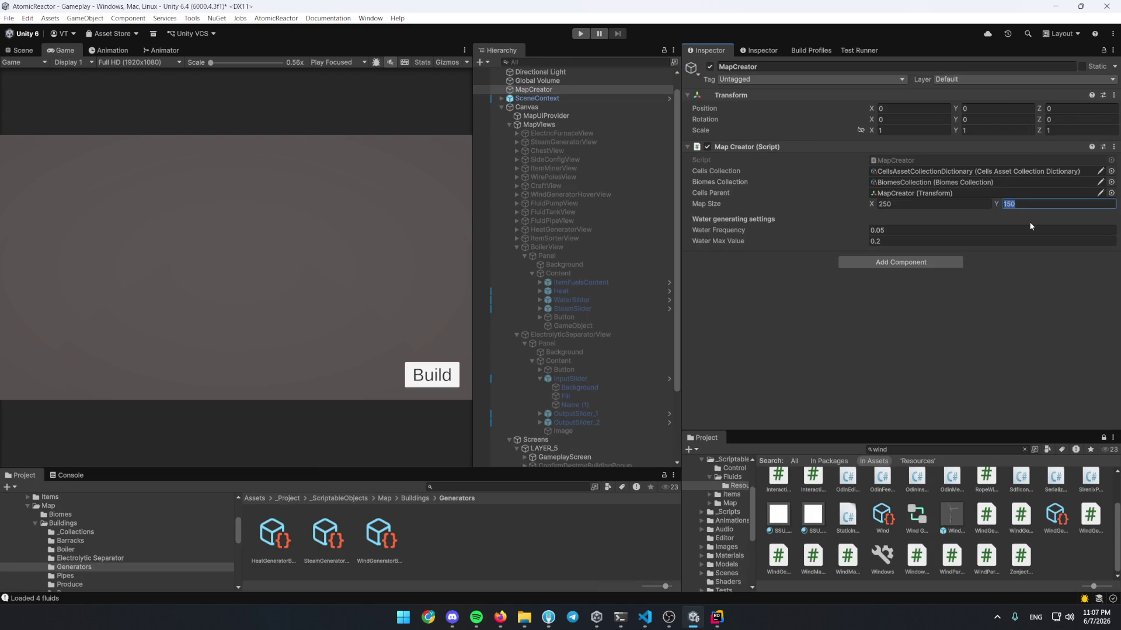
pyautogui.scroll(1, 586, 122)
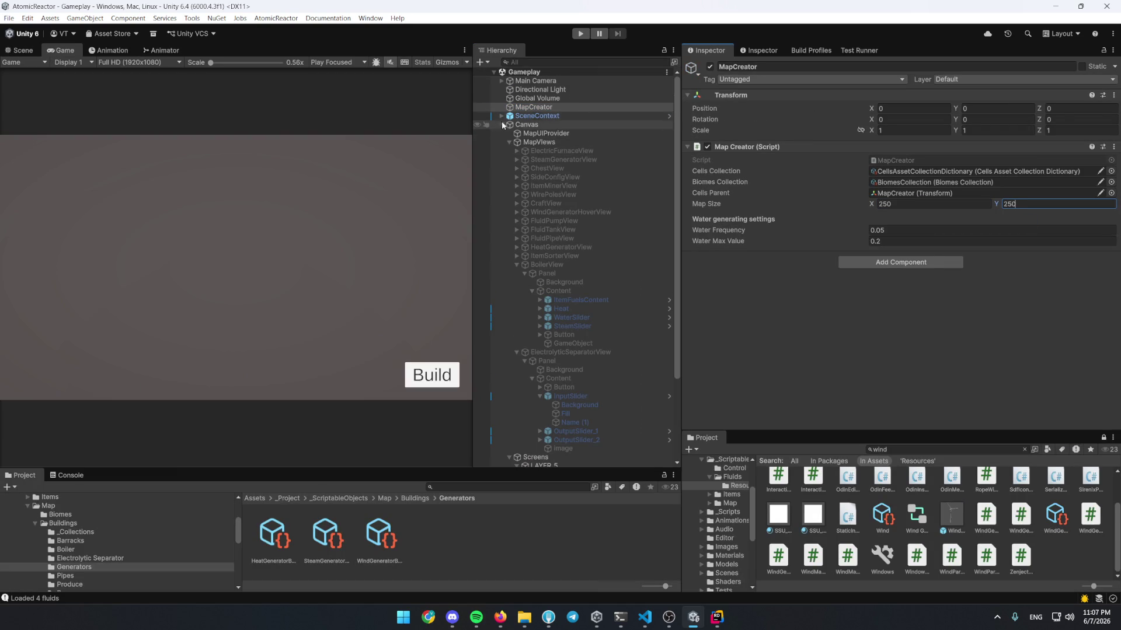
pyautogui.click(543, 124)
pyautogui.click(501, 124)
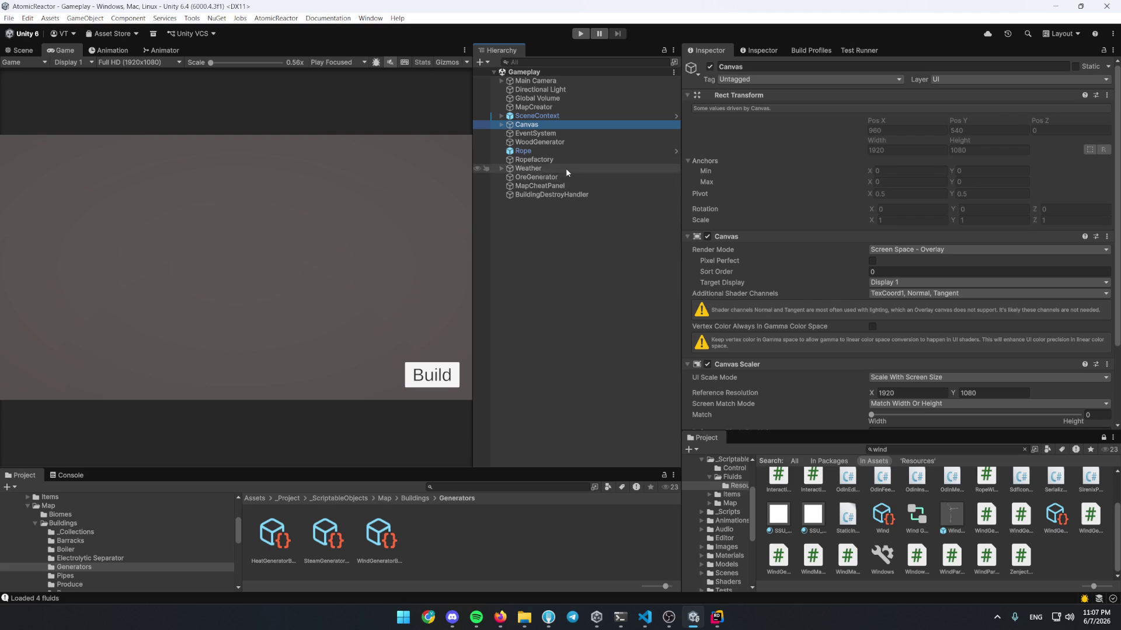
pyautogui.click(580, 33)
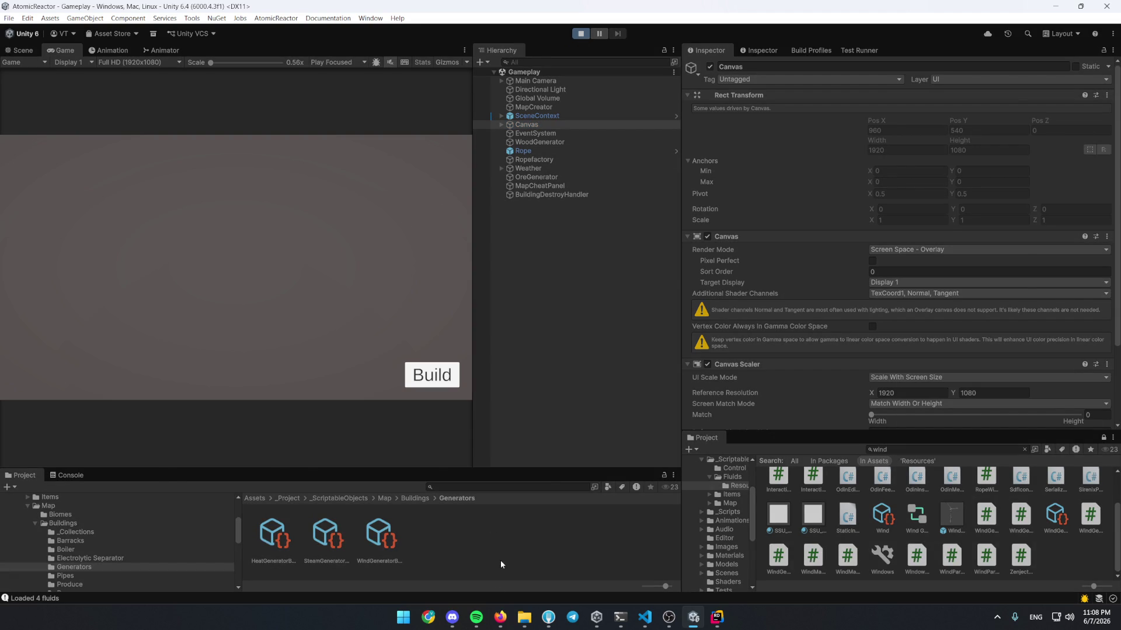
# Bring up Spotify and skip ahead two tracks
pyautogui.press('super+3')
pyautogui.click(612, 498)
pyautogui.click(613, 498)
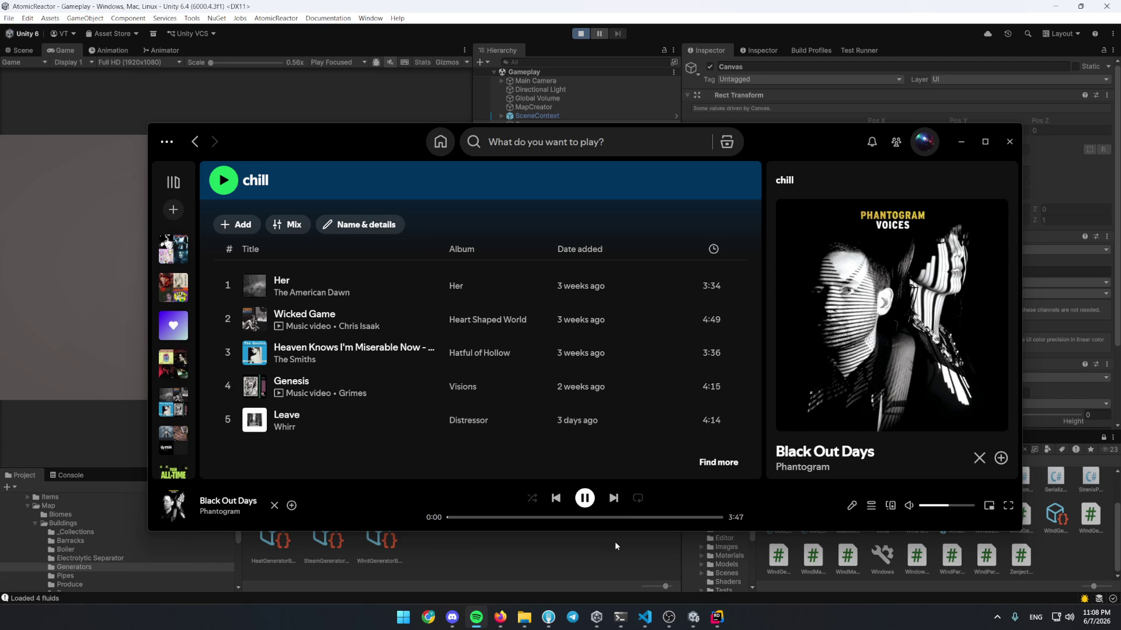
# Skip three more tracks until Sailor Song plays, then minimize Spotify
pyautogui.click(613, 498)
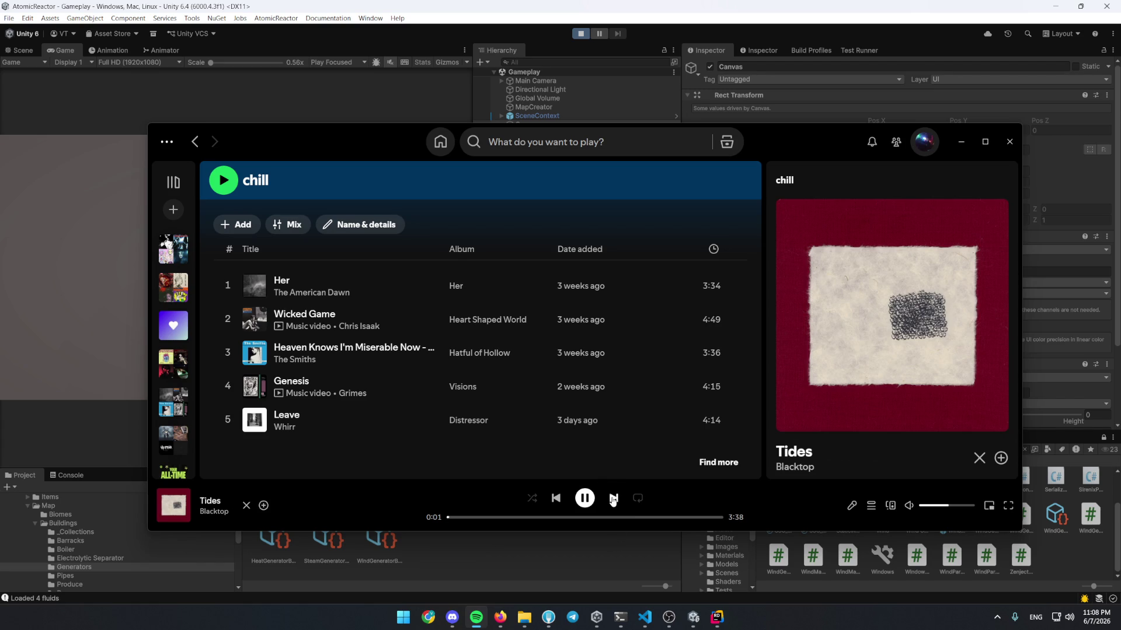
pyautogui.click(613, 497)
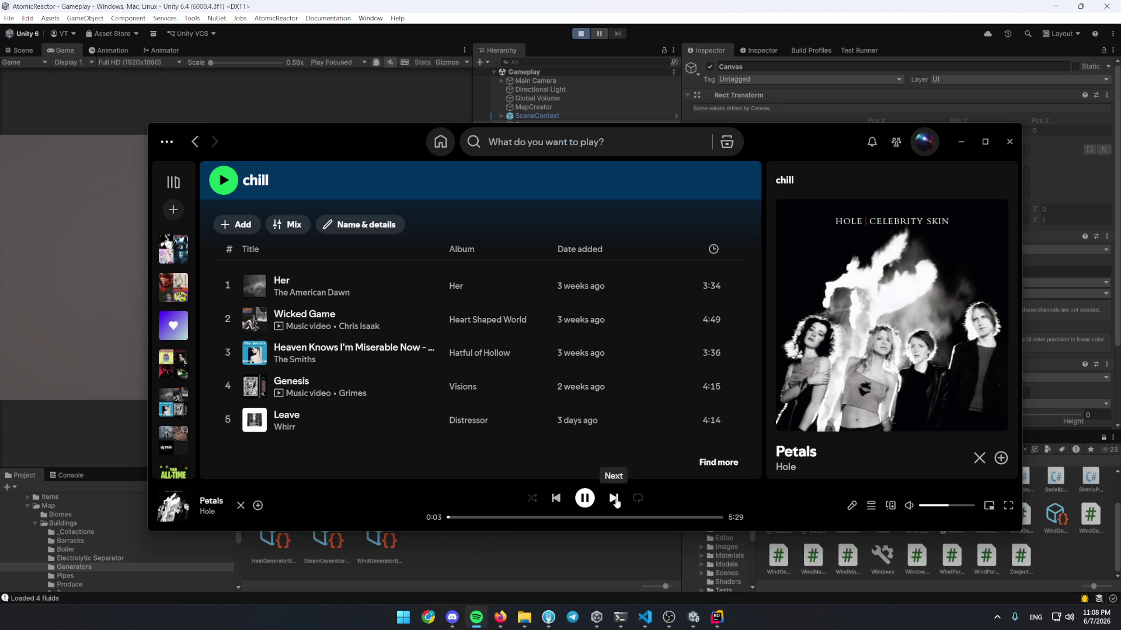
pyautogui.click(614, 499)
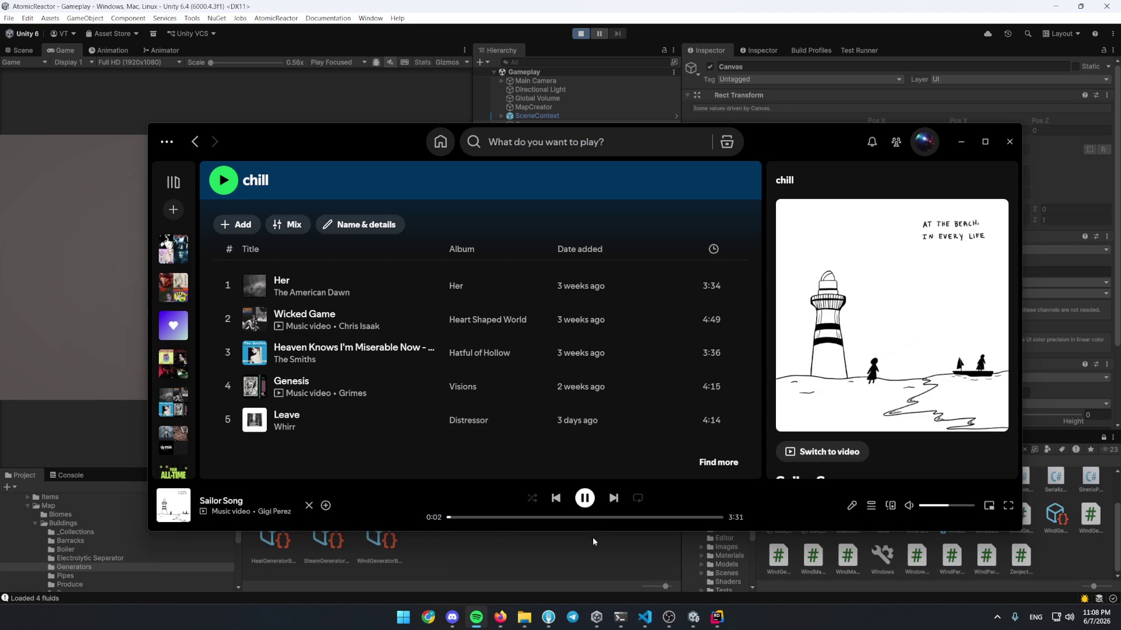
pyautogui.click(960, 142)
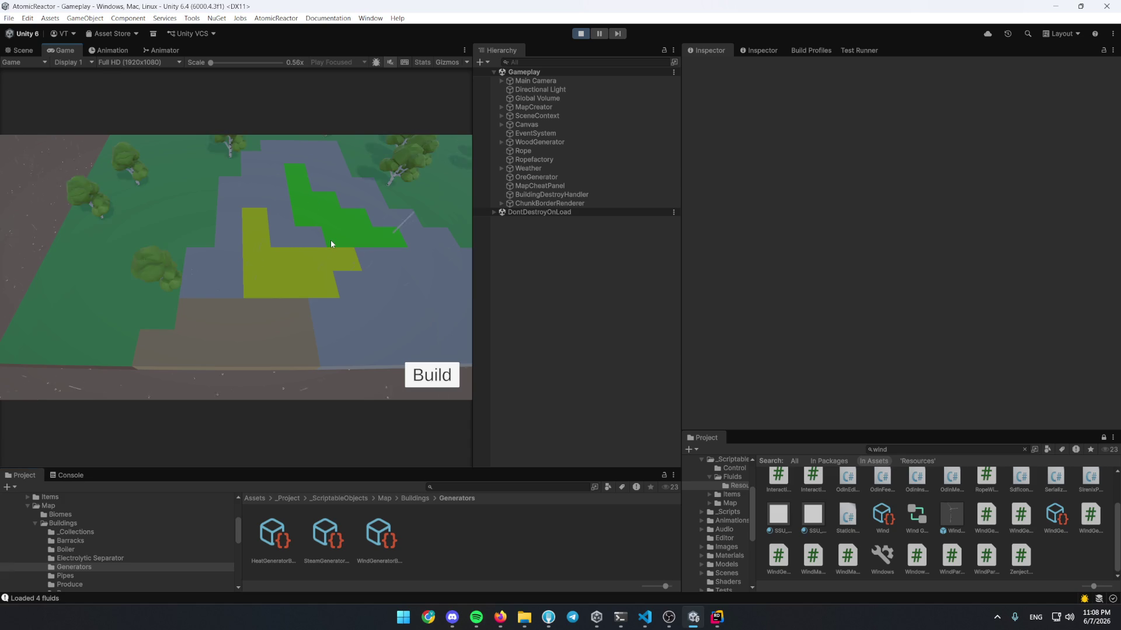
# Maximize the game view and place a Water Pump at the lake's edge
pyautogui.hotkey('shift', 'space')
pyautogui.scroll(-10, 342, 316)
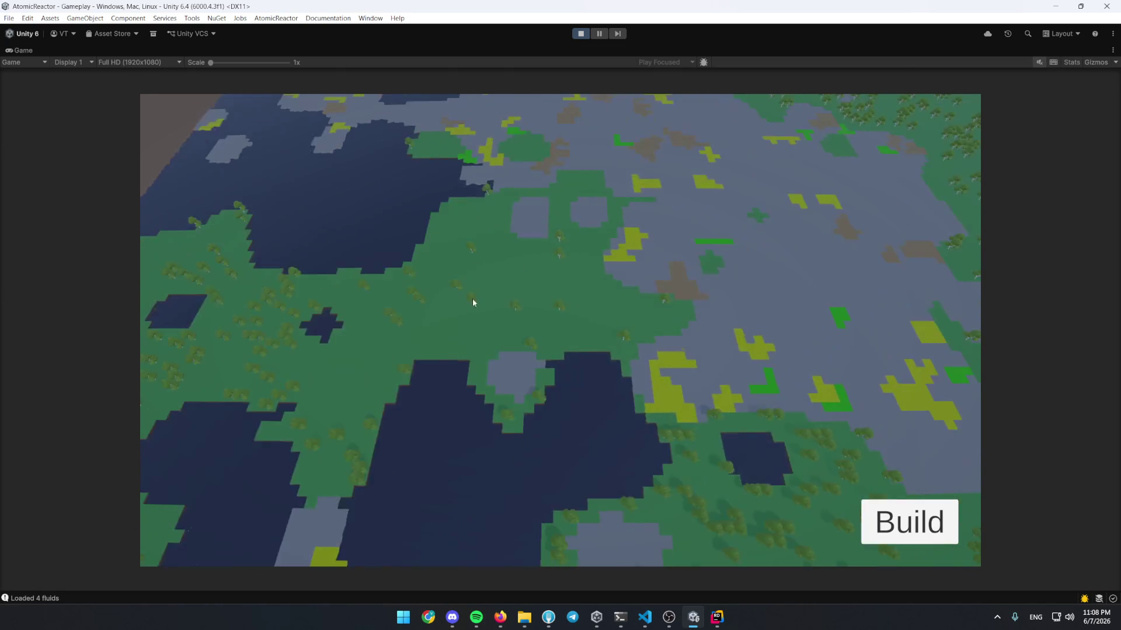
pyautogui.scroll(10, 546, 353)
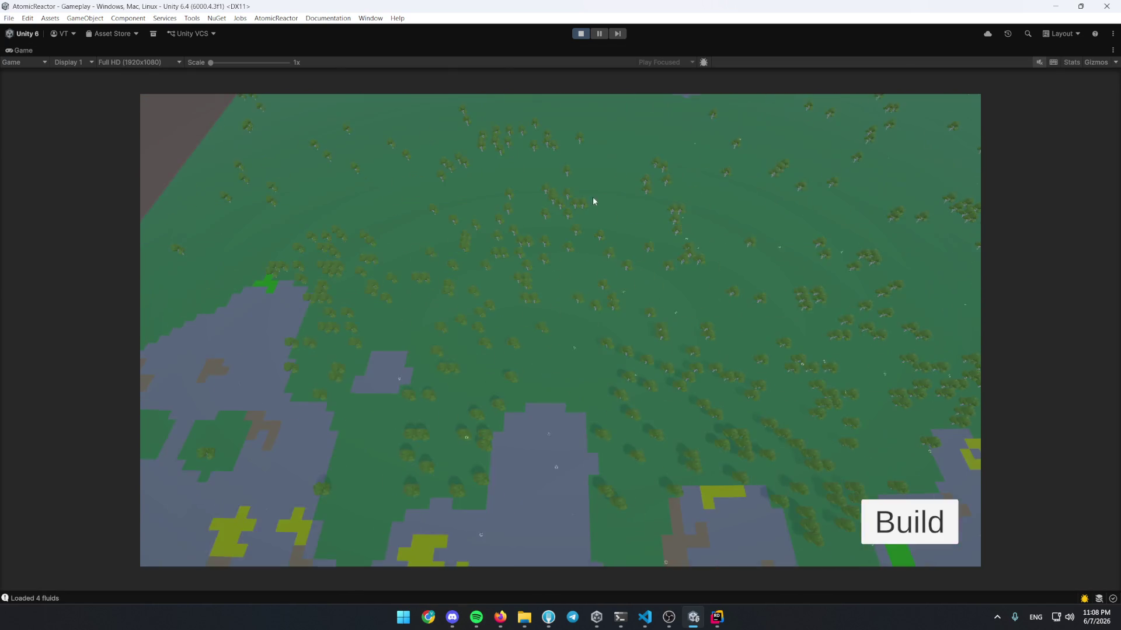
pyautogui.scroll(10, 587, 248)
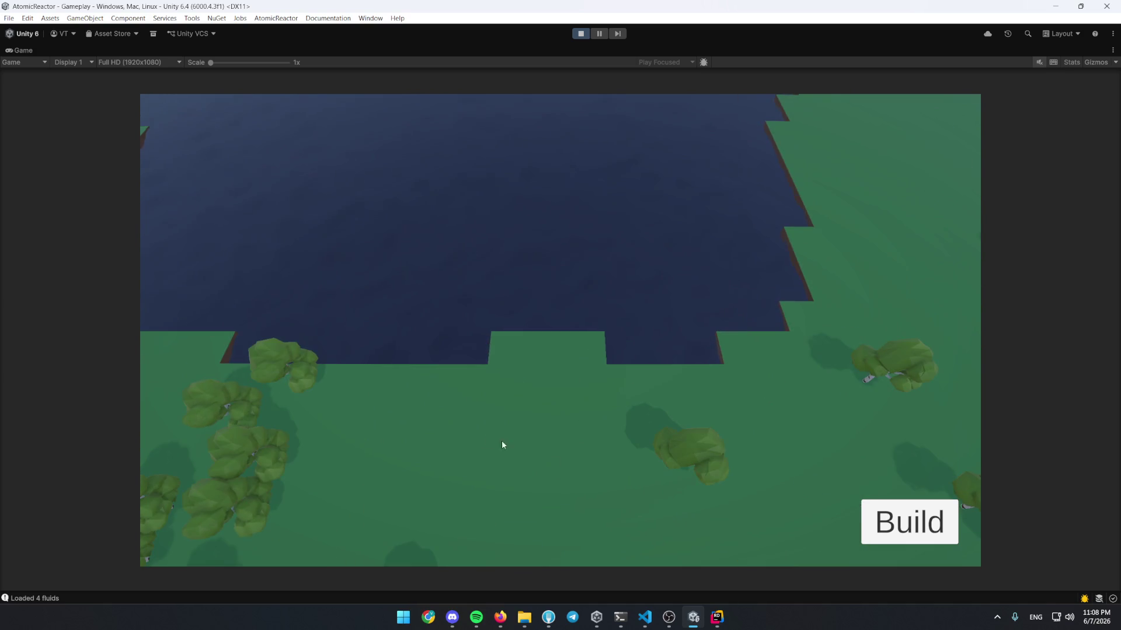
pyautogui.press('b')
pyautogui.click(234, 437)
pyautogui.click(205, 292)
pyautogui.scroll(-3, 374, 427)
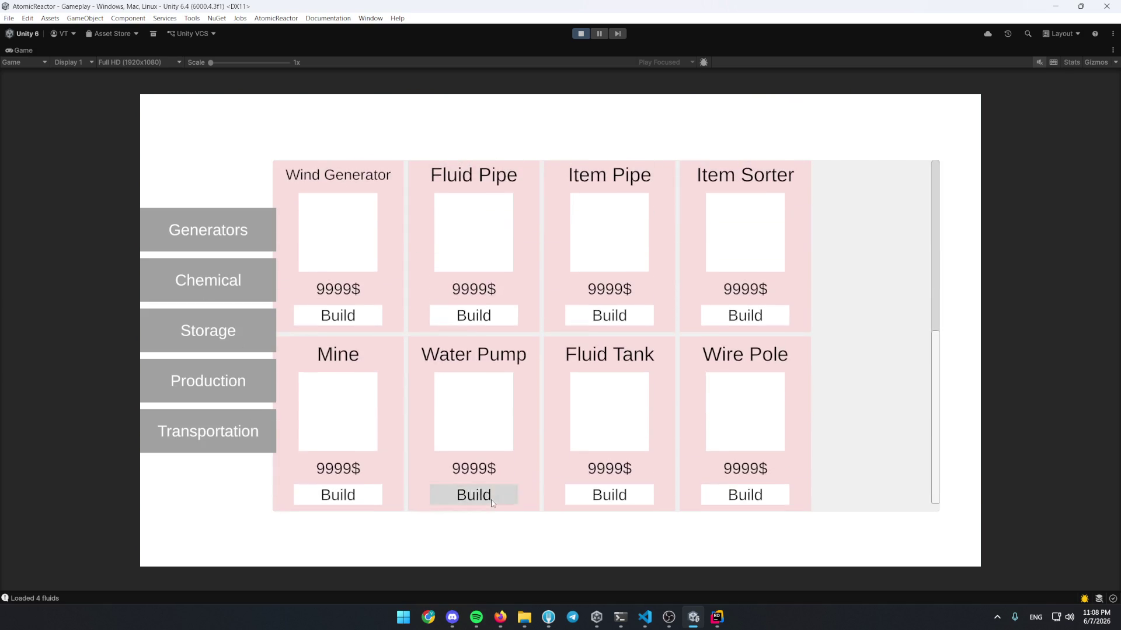
pyautogui.click(474, 497)
pyautogui.click(513, 356)
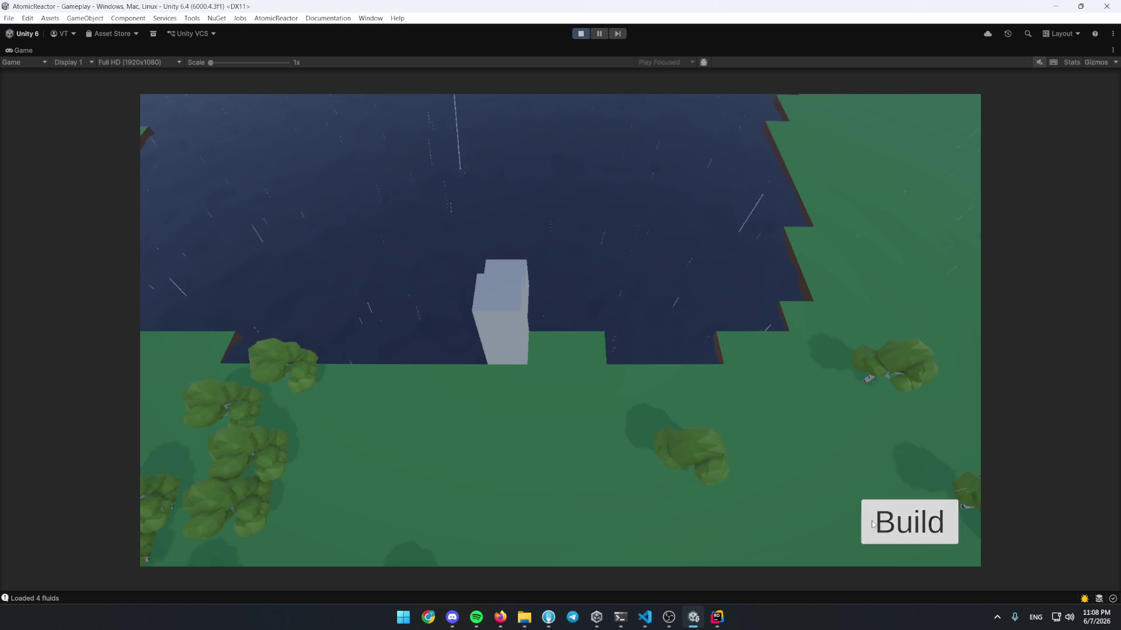
# Pick the Water Pump from the build menu again to place another
pyautogui.click(887, 521)
pyautogui.click(484, 498)
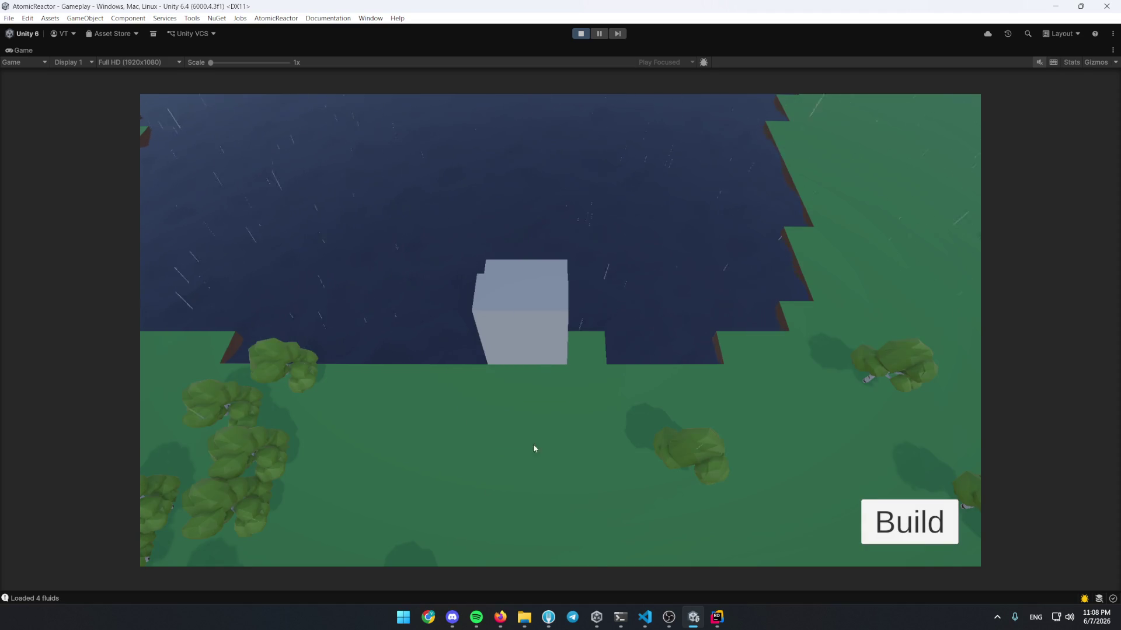
pyautogui.press('s')
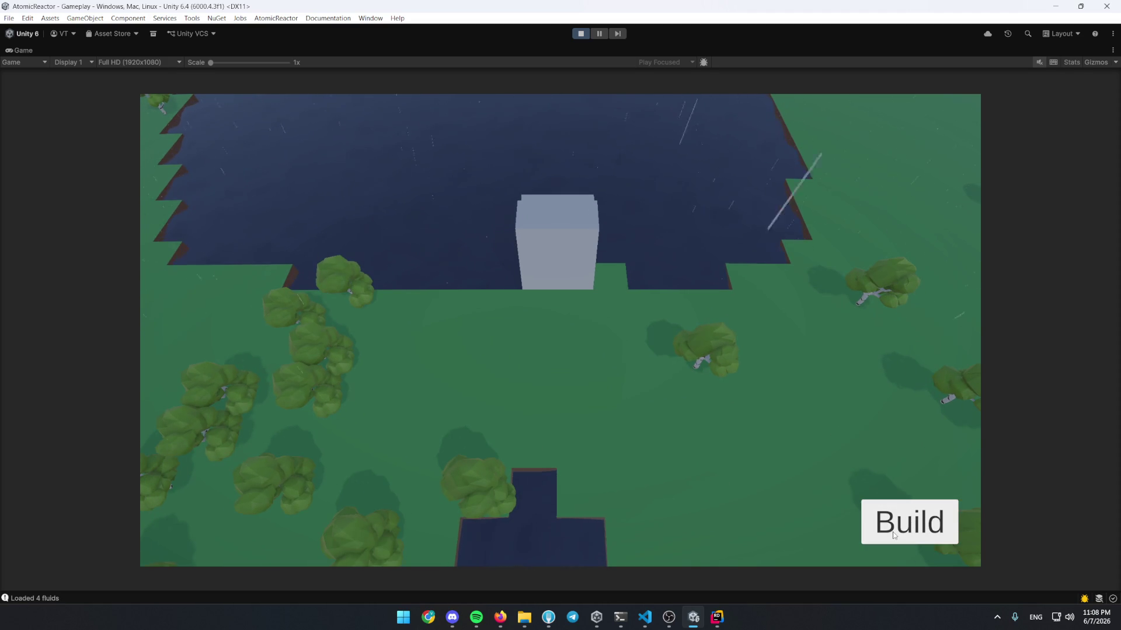
pyautogui.click(890, 529)
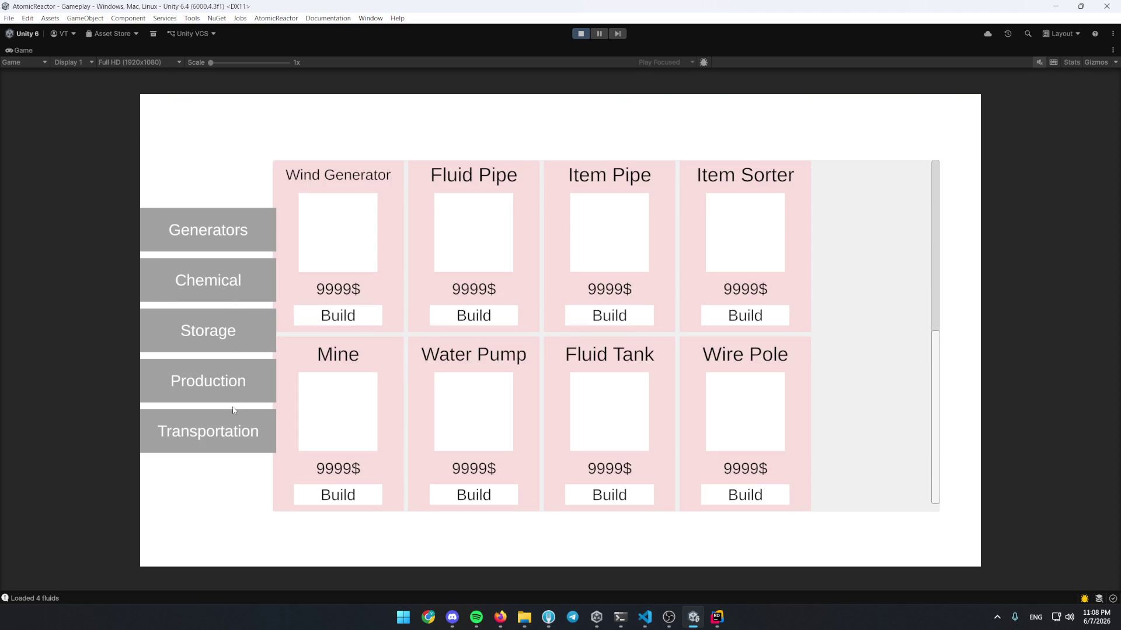
pyautogui.click(493, 487)
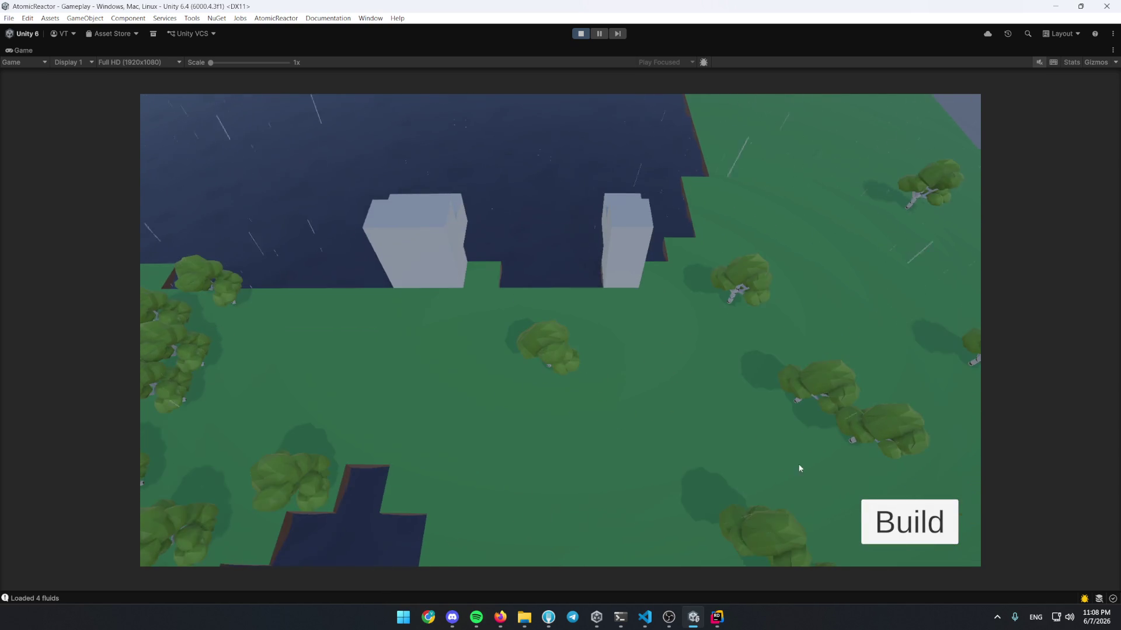
# Choose the Boiler from the Production buildings for placement
pyautogui.click(879, 522)
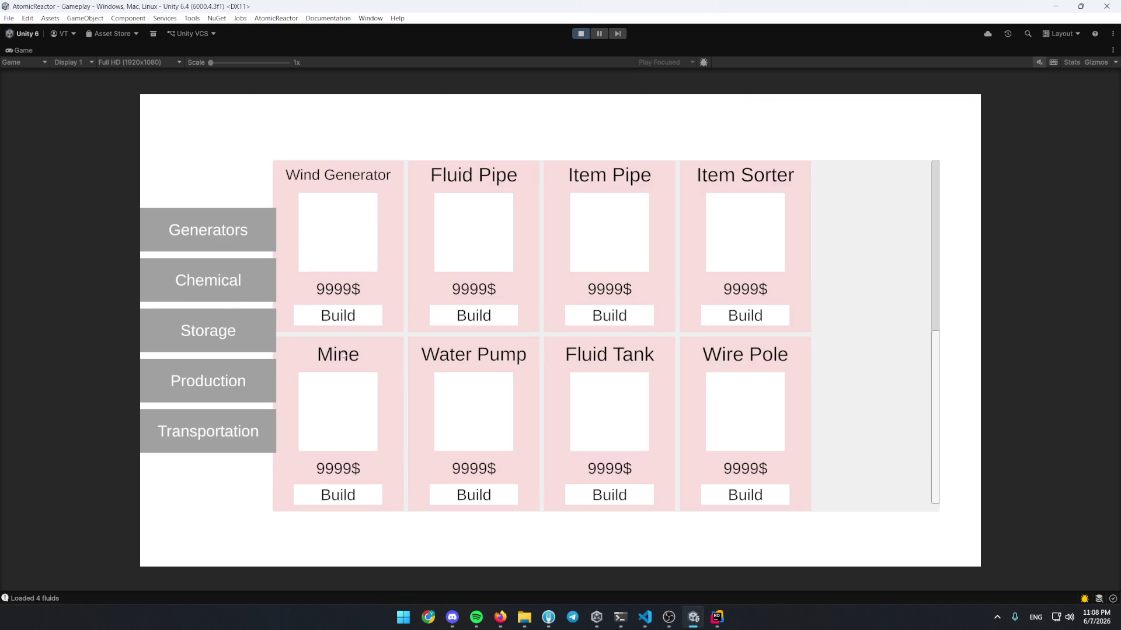
pyautogui.click(236, 390)
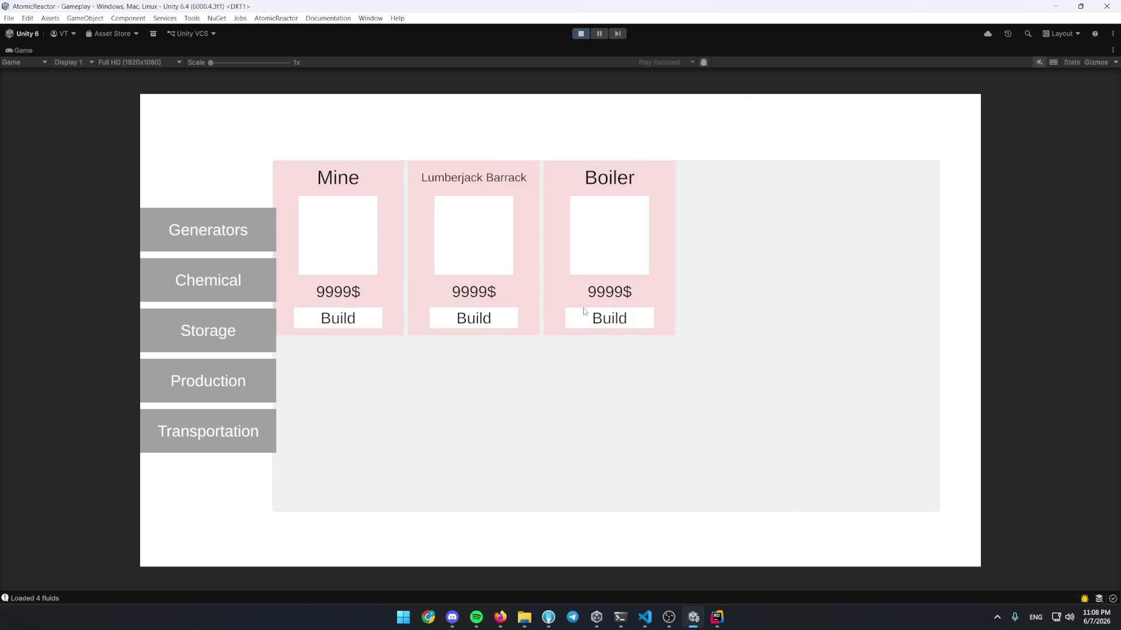
pyautogui.click(611, 317)
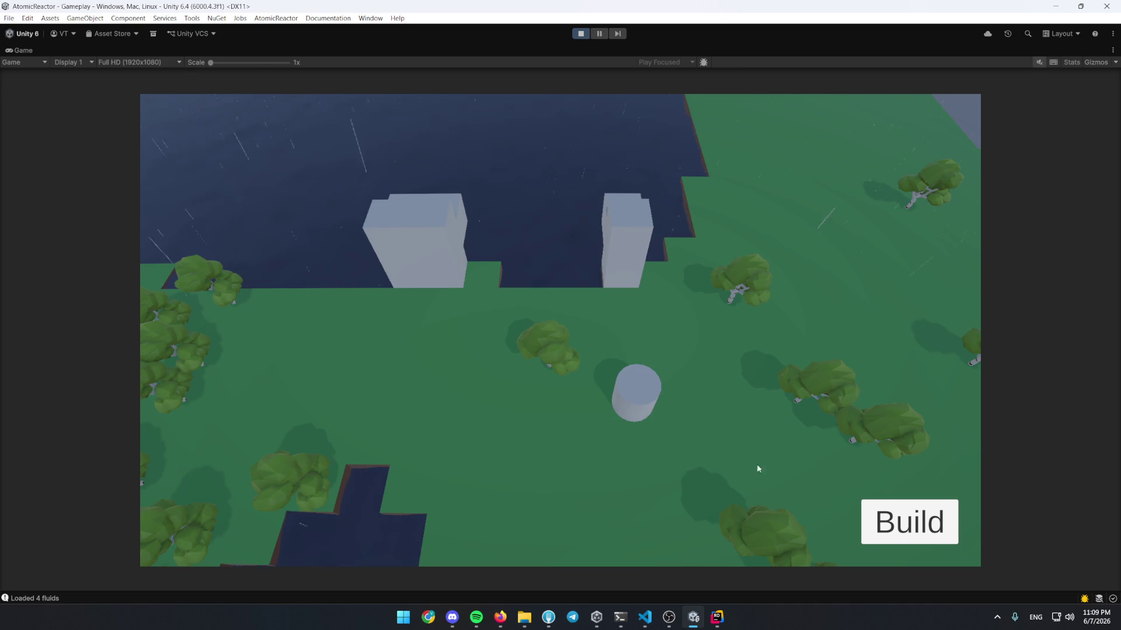
# Lay a Fluid Pipe from the tall building to the boiler and check the boiler's status
pyautogui.click(878, 523)
pyautogui.click(257, 434)
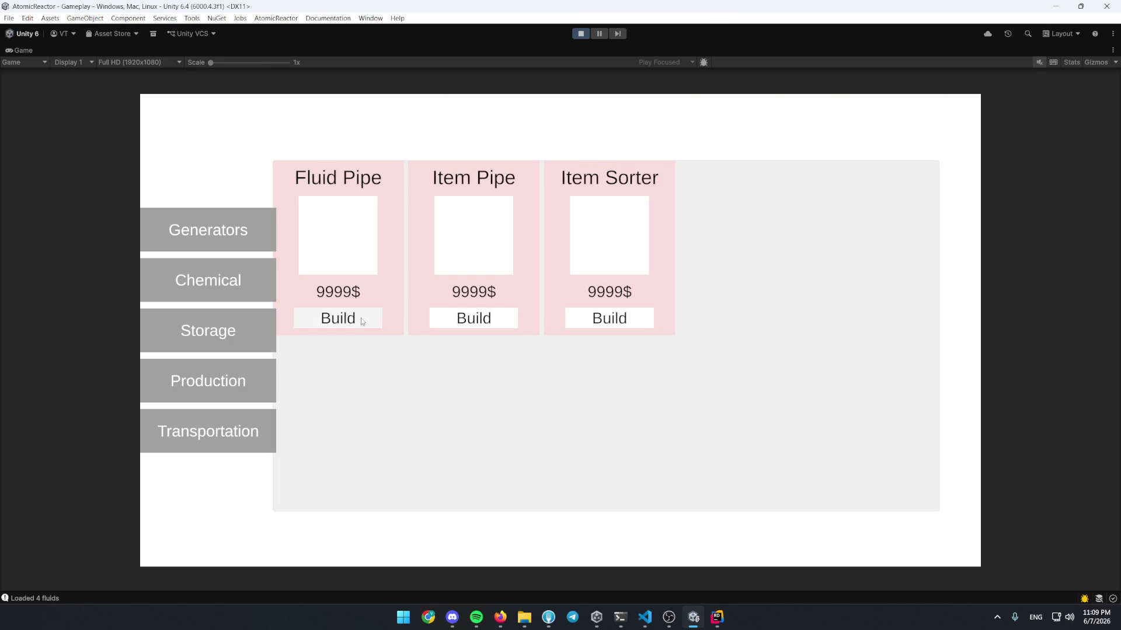
pyautogui.click(367, 318)
pyautogui.moveTo(629, 348); pyautogui.dragTo(631, 369)
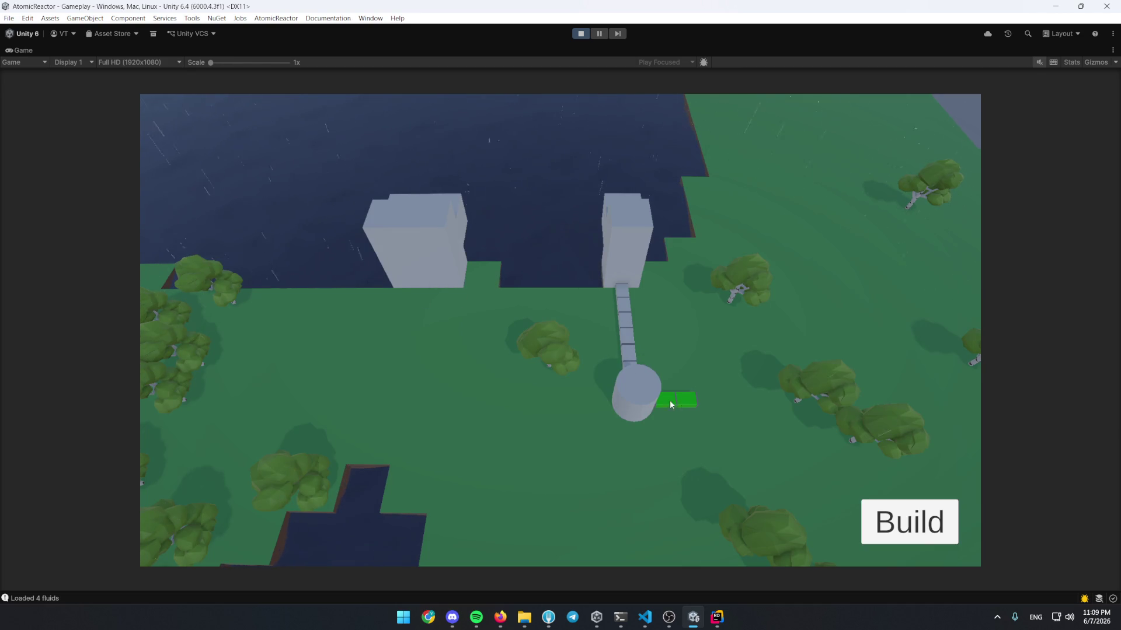
pyautogui.click(638, 407)
pyautogui.click(824, 211)
# Place a building beside the pond and a Lumberjack Barrack on the grass
pyautogui.scroll(-2, 660, 350)
pyautogui.scroll(-2, 660, 350)
pyautogui.scroll(2, 383, 450)
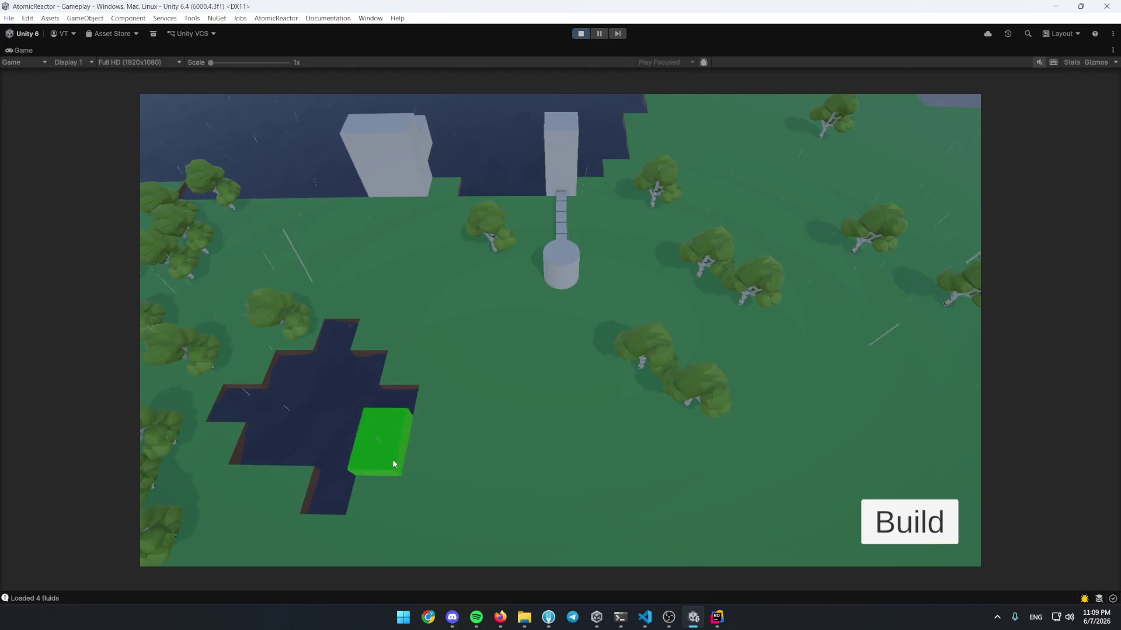
pyautogui.click(776, 474)
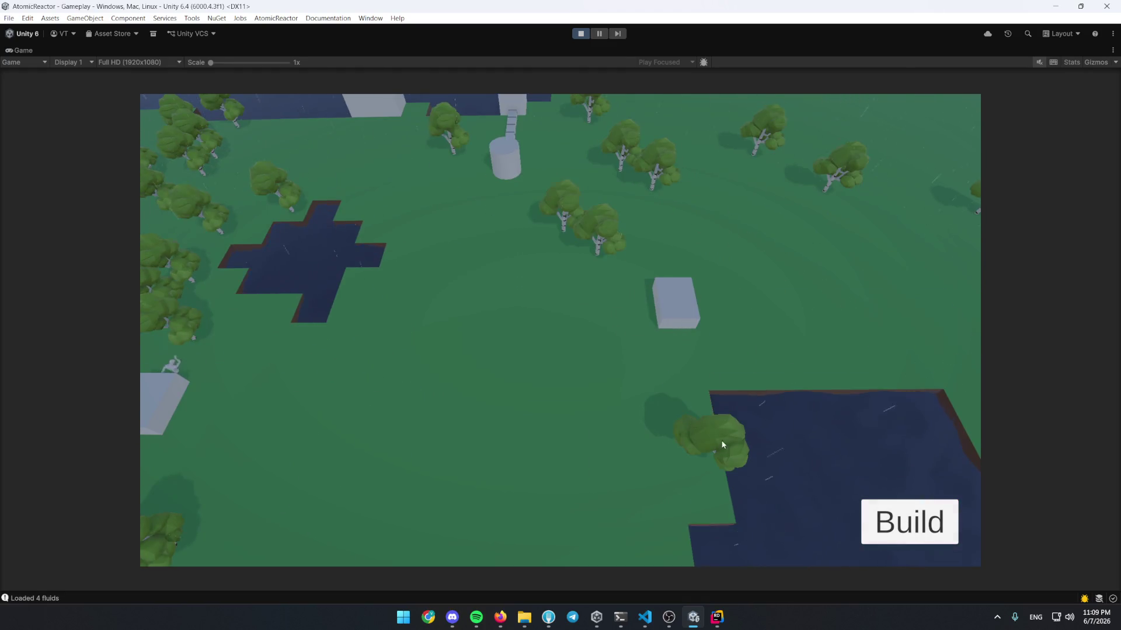
pyautogui.click(909, 521)
pyautogui.click(490, 318)
pyautogui.click(612, 412)
# Extend the Fluid Pipe network from the block and the water tower's base
pyautogui.click(898, 518)
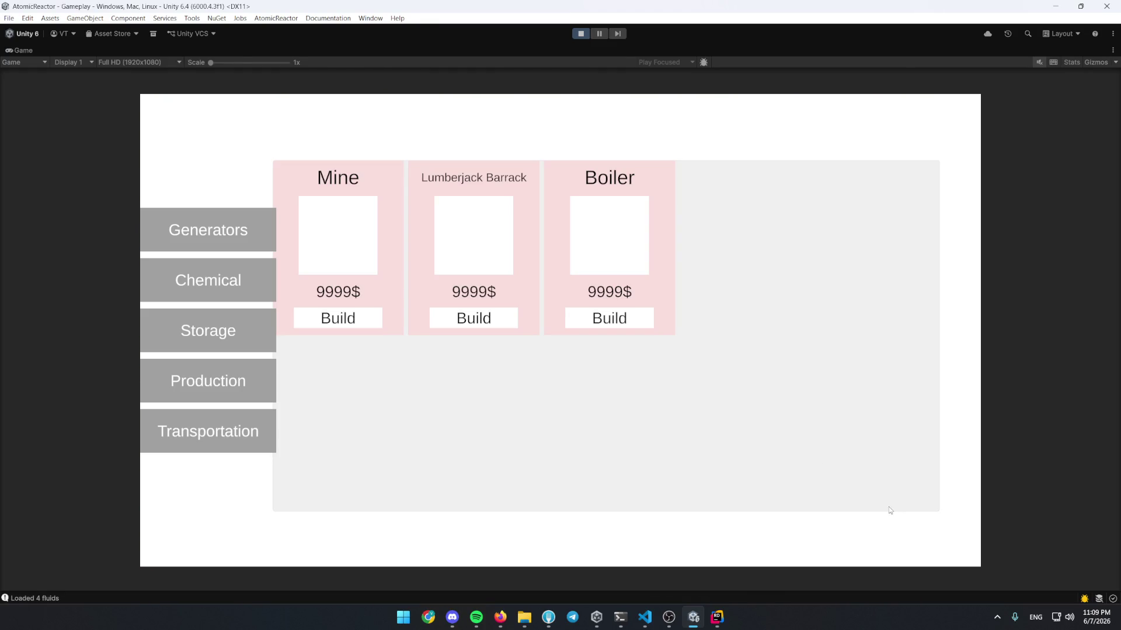
pyautogui.click(239, 429)
pyautogui.click(473, 318)
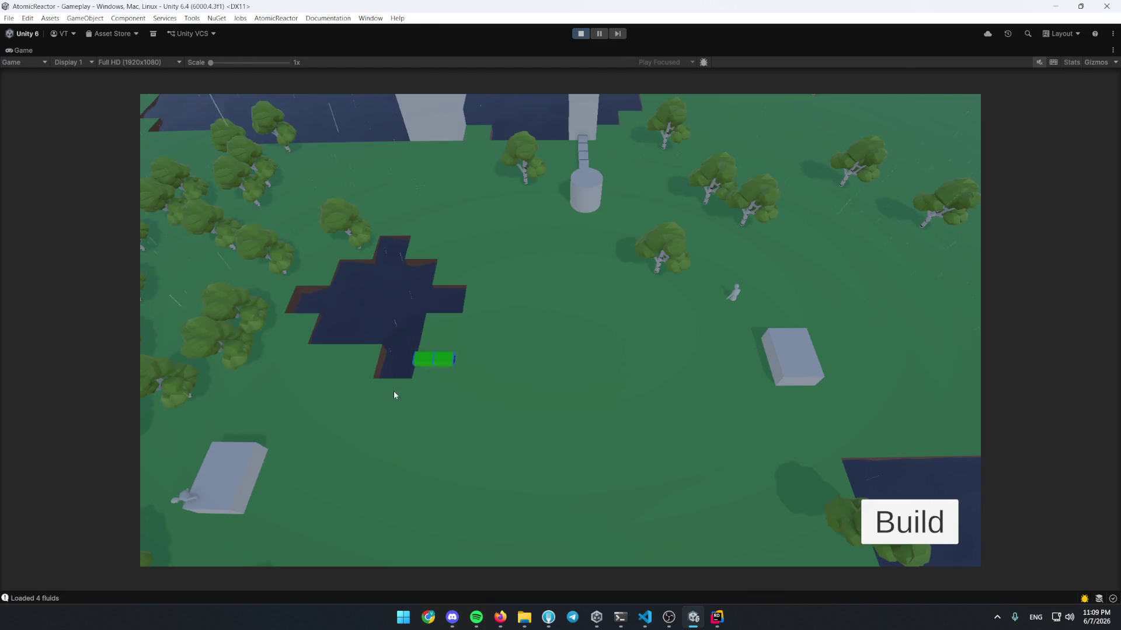
pyautogui.moveTo(324, 490)
pyautogui.mouseDown()
pyautogui.moveTo(572, 495)
pyautogui.moveTo(551, 487)
pyautogui.mouseUp()
pyautogui.moveTo(584, 236); pyautogui.dragTo(598, 473)
pyautogui.press('s')
pyautogui.moveTo(550, 333); pyautogui.dragTo(550, 400)
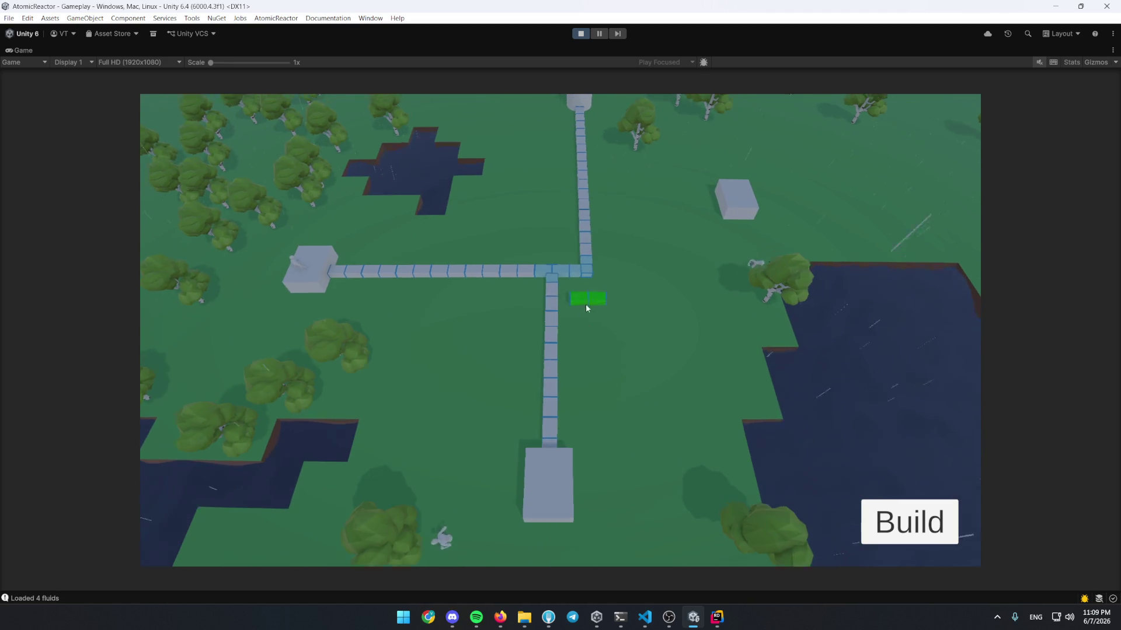
pyautogui.press('w')
pyautogui.moveTo(645, 469); pyautogui.dragTo(510, 473)
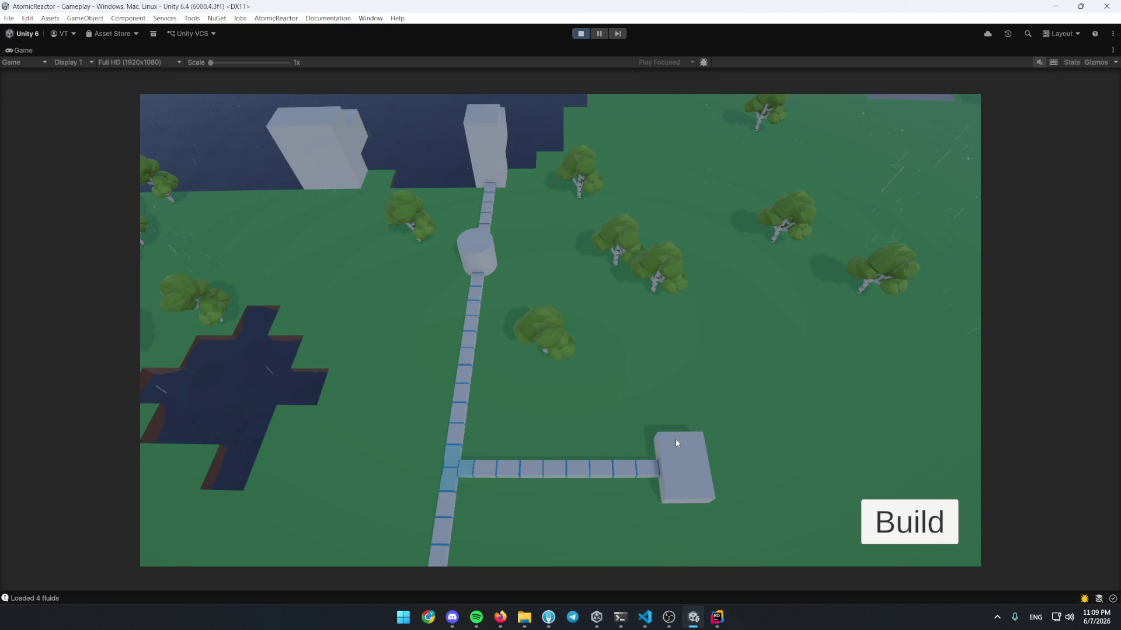
pyautogui.press('s')
pyautogui.press('q')
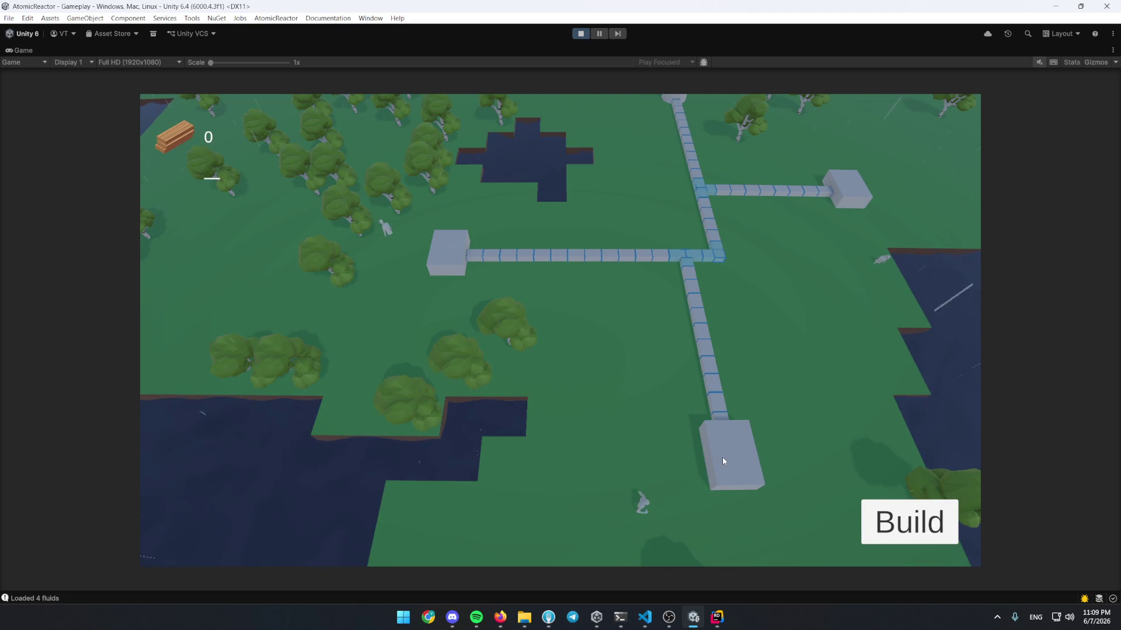
pyautogui.press('w')
# Check the boiler's status and place a Steam Generator left of the boiler
pyautogui.click(628, 246)
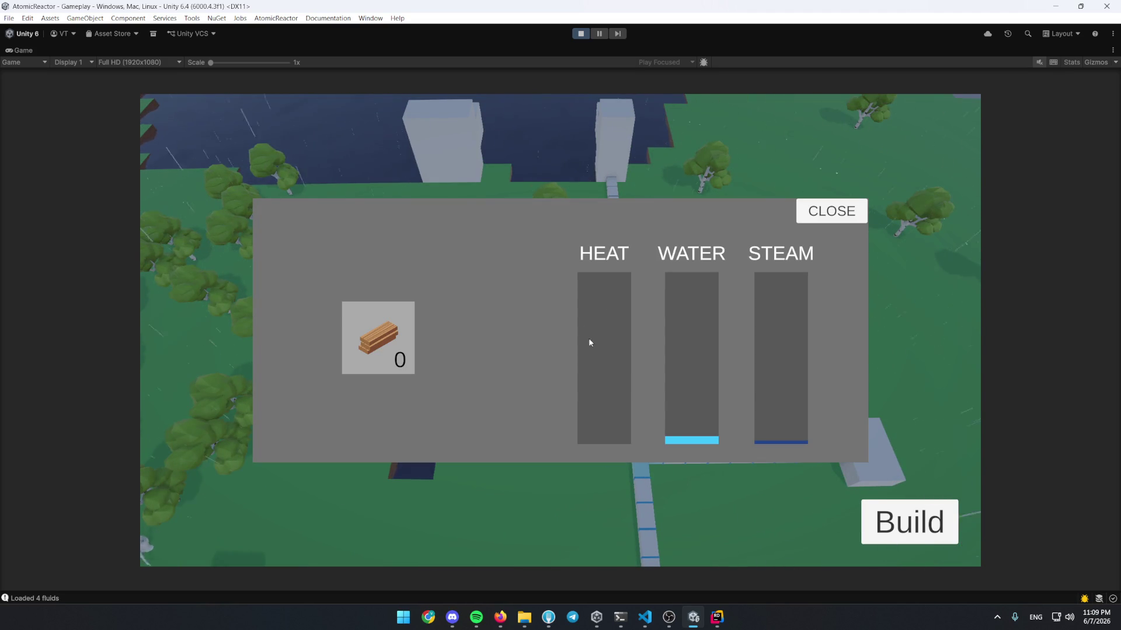
pyautogui.click(831, 212)
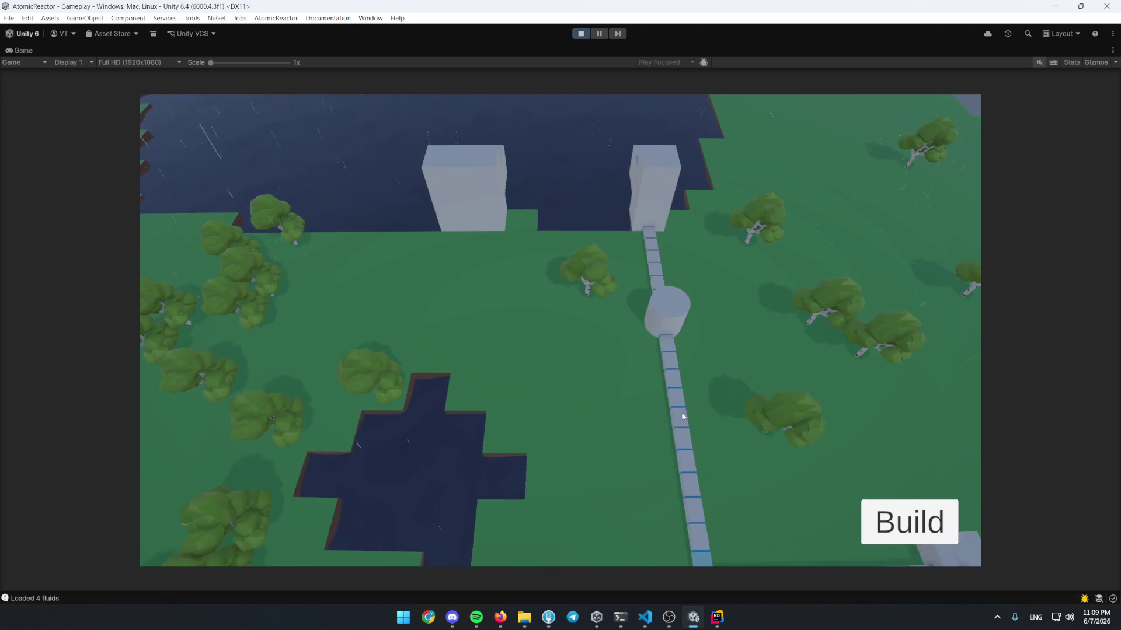
pyautogui.press('b')
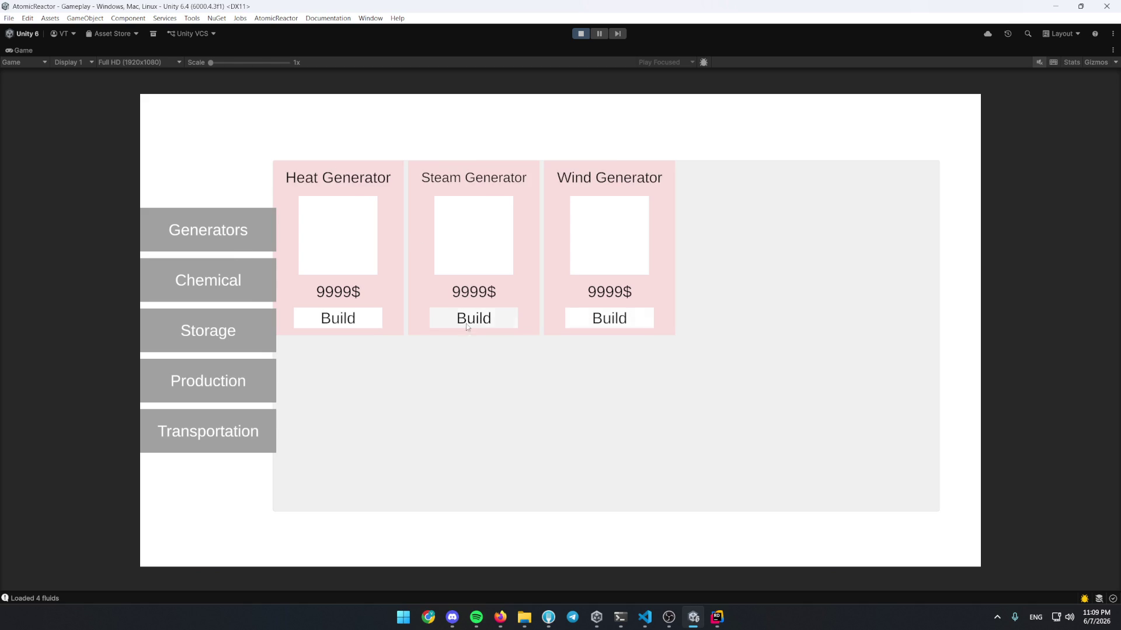
pyautogui.click(470, 329)
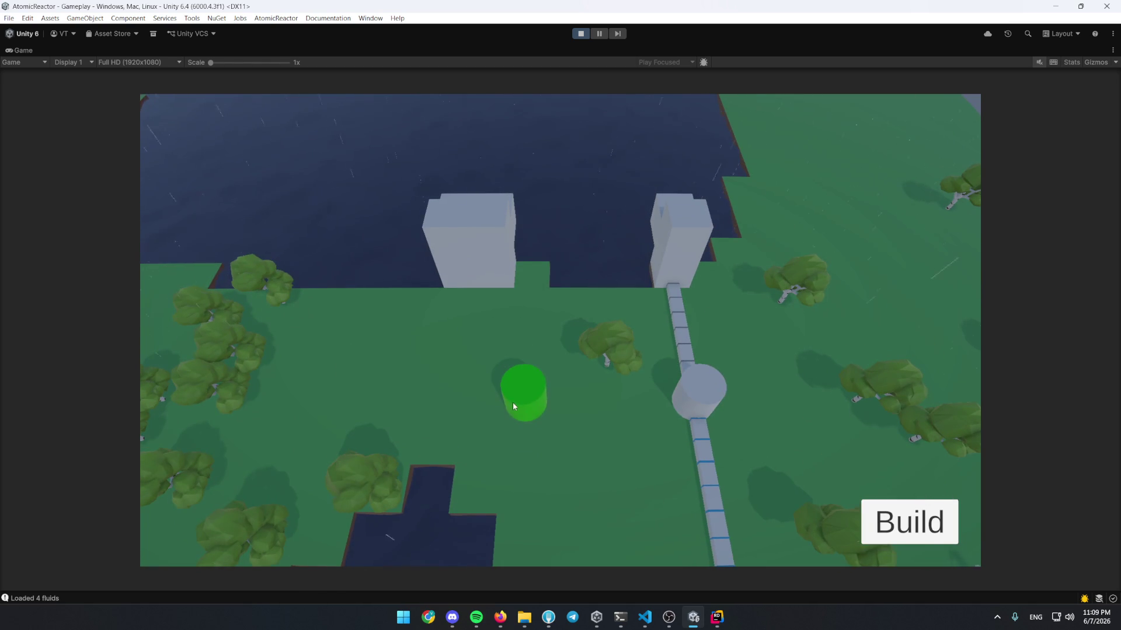
pyautogui.click(513, 402)
pyautogui.click(716, 618)
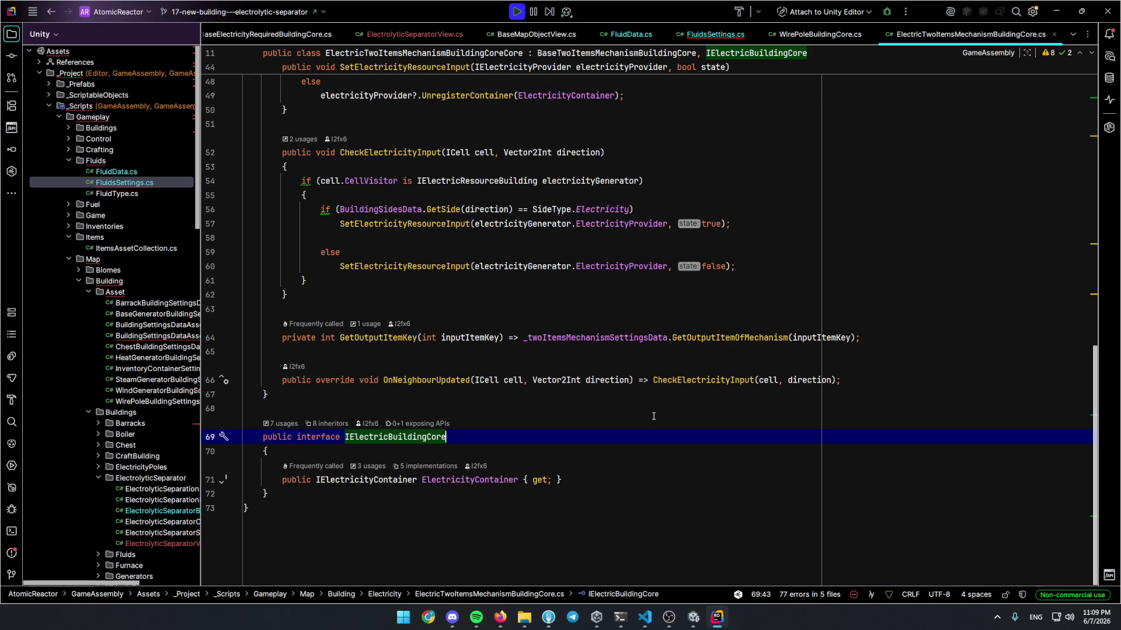
# Open SteamElectricityGeneratorBuildingCore via class search 'steamgen' and attach the debugger to Unity
pyautogui.hotkey('ctrl', 't')
pyautogui.write('steamgen')
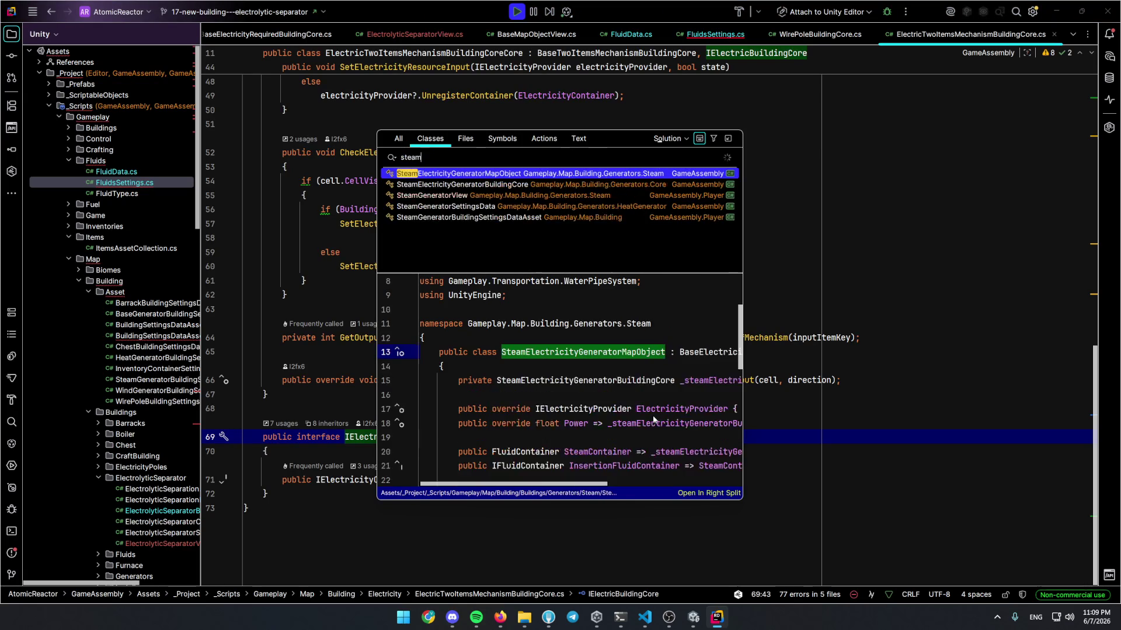
pyautogui.press('Return')
pyautogui.hotkey('shift', 'F9')
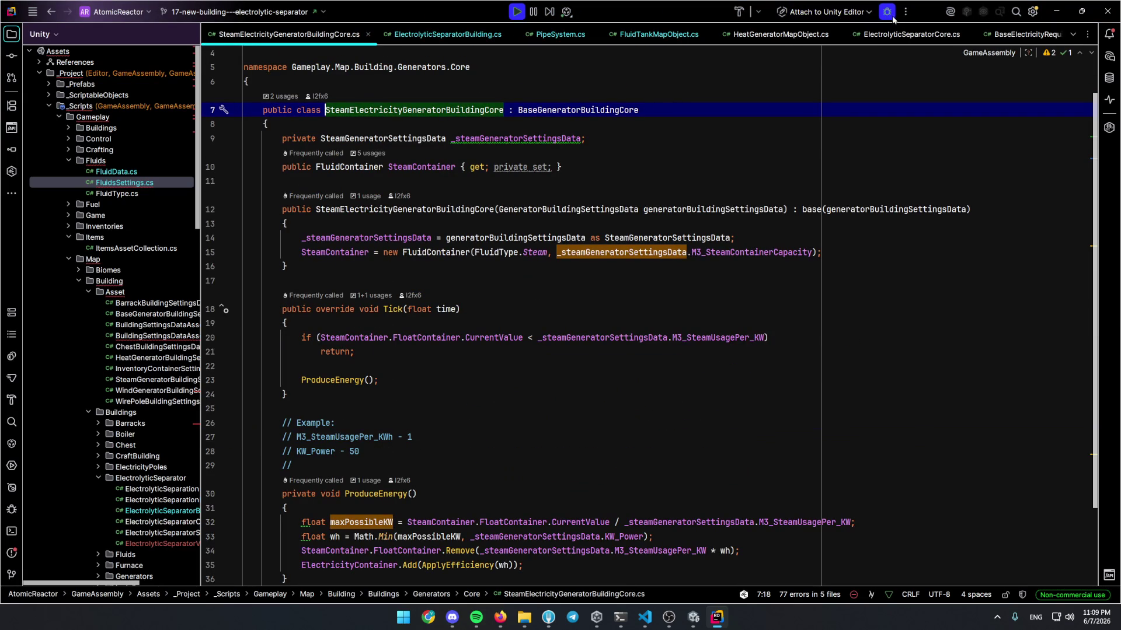
# Set a breakpoint on the ElectricityContainer.Add line in ProduceEnergy
pyautogui.hotkey('ctrl', 'shift', 'F8')
pyautogui.press('Escape')
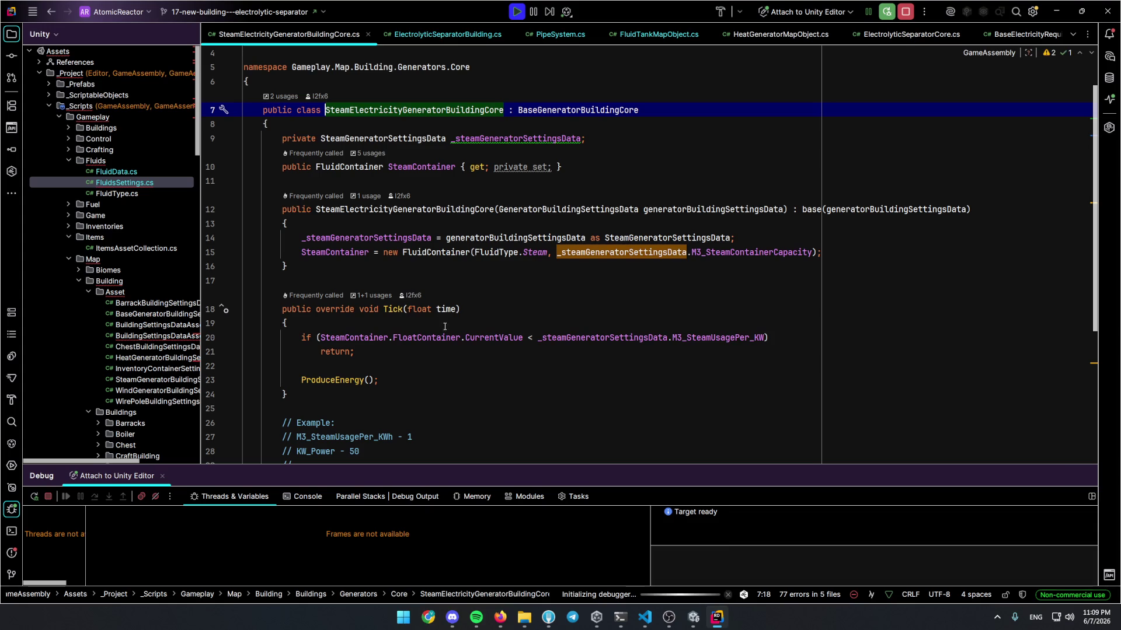
pyautogui.scroll(-1, 417, 339)
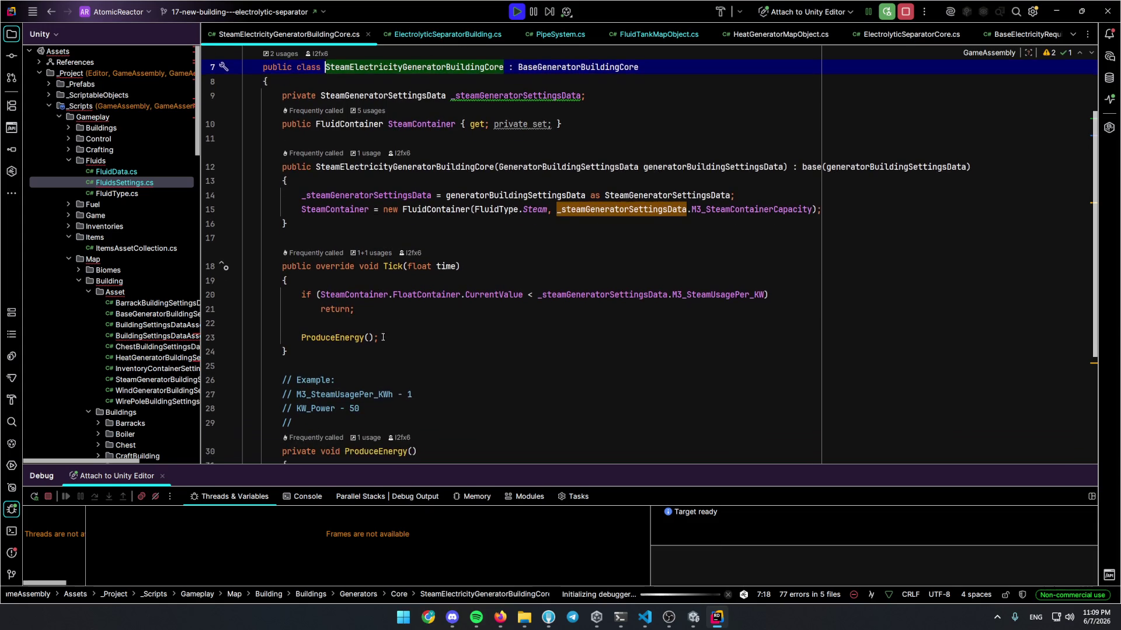
pyautogui.keyDown('ctrl'); pyautogui.click(334, 332); pyautogui.keyUp('ctrl')
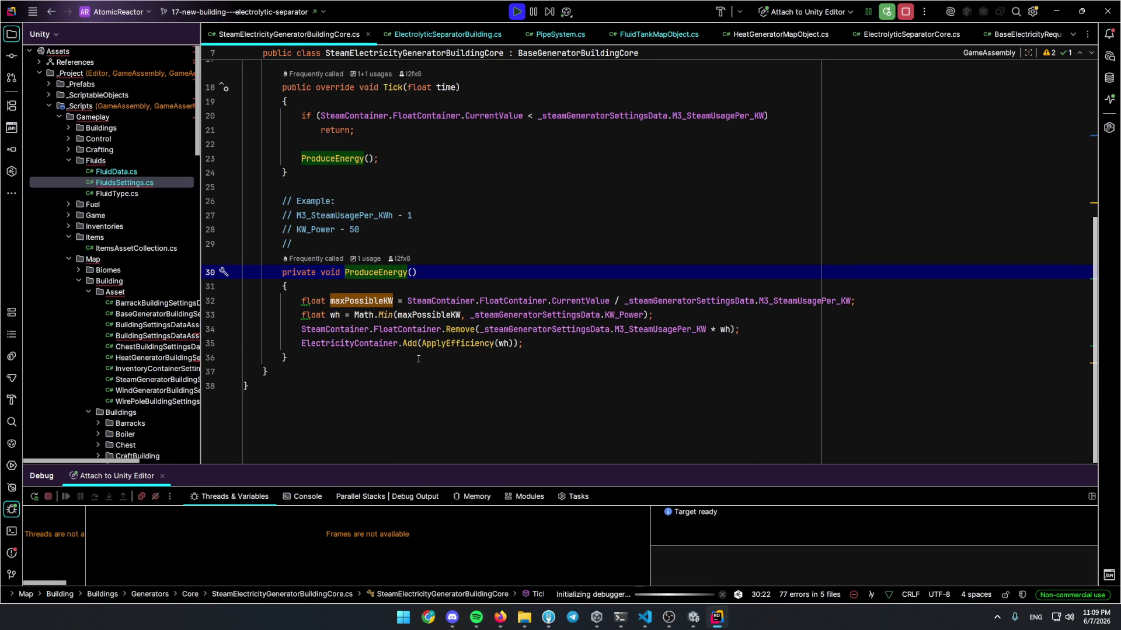
pyautogui.click(416, 357)
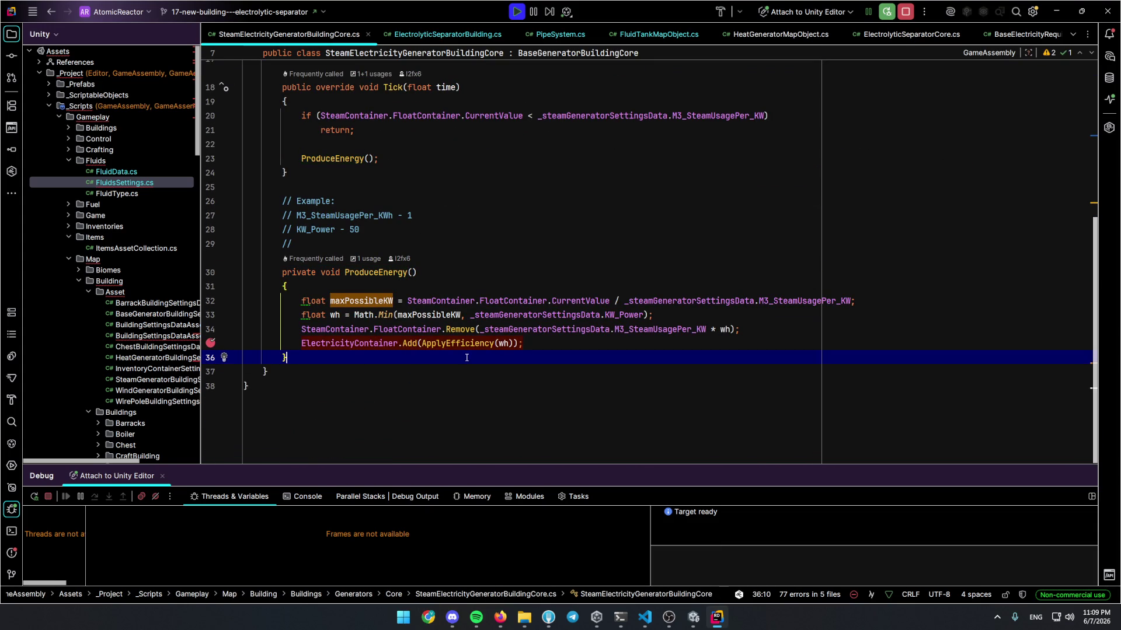
pyautogui.click(693, 617)
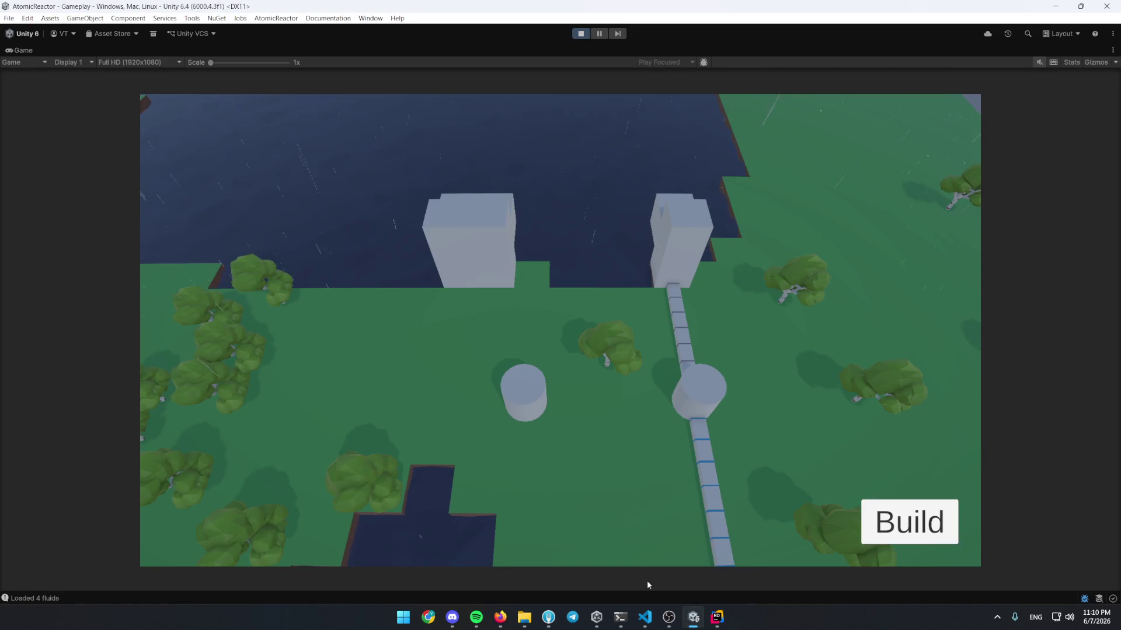
# Connect the boiler to the Steam Generator with a Fluid Pipe and check the boiler's status
pyautogui.click(862, 528)
pyautogui.click(235, 430)
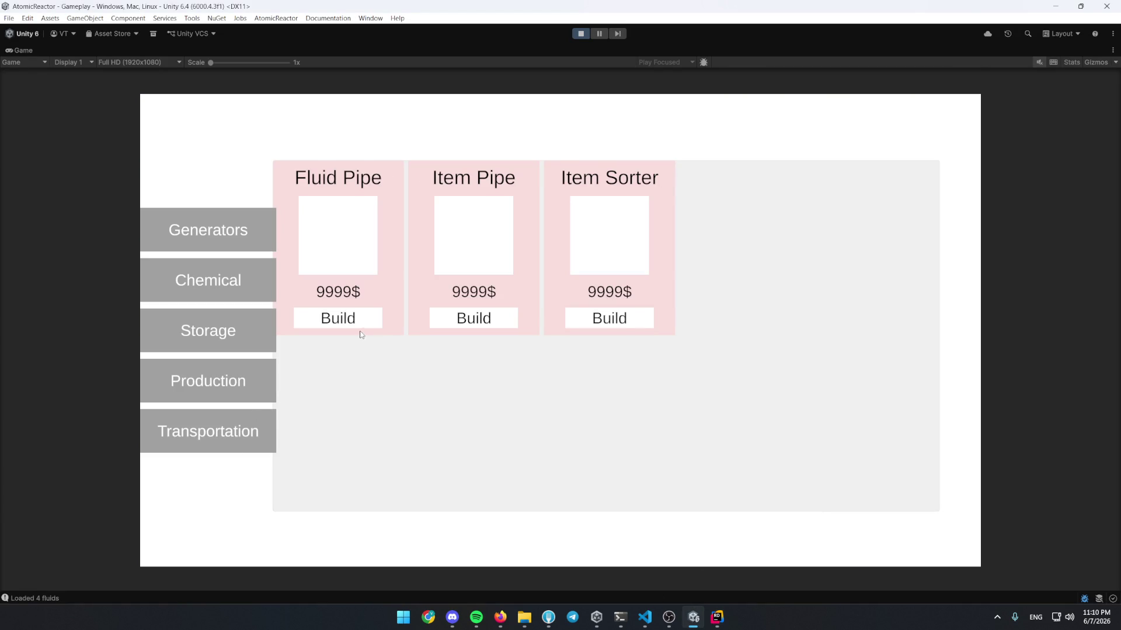
pyautogui.click(361, 327)
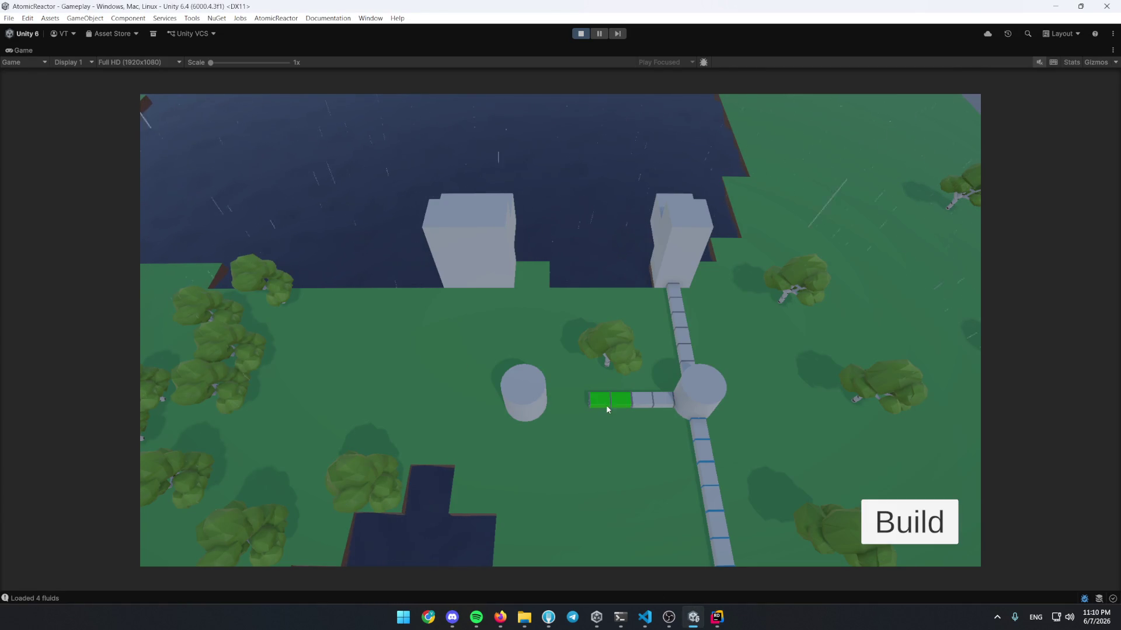
pyautogui.moveTo(607, 408); pyautogui.dragTo(577, 427)
pyautogui.click(690, 400)
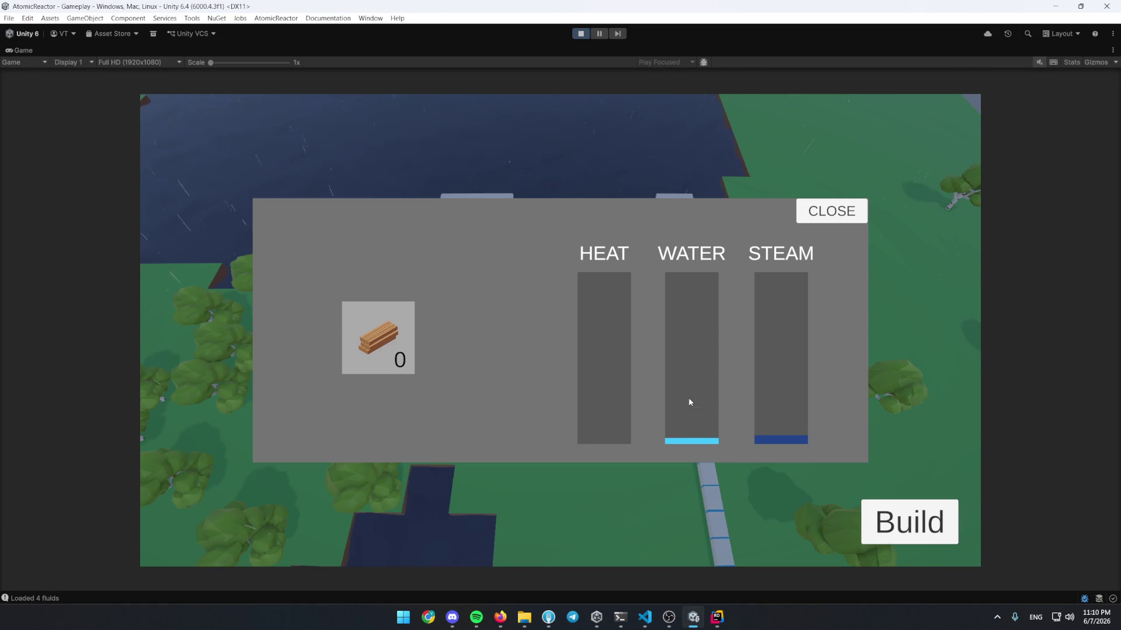
pyautogui.click(835, 213)
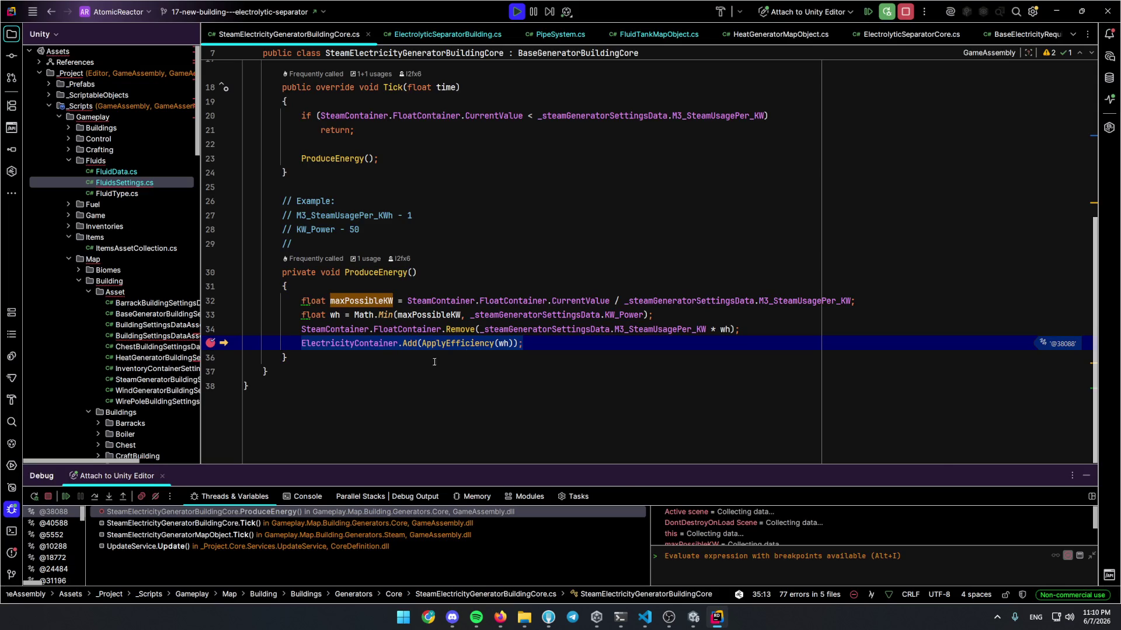
# After seeing wh at 50, remove the line 35 breakpoint and resume the game
pyautogui.moveTo(503, 343)
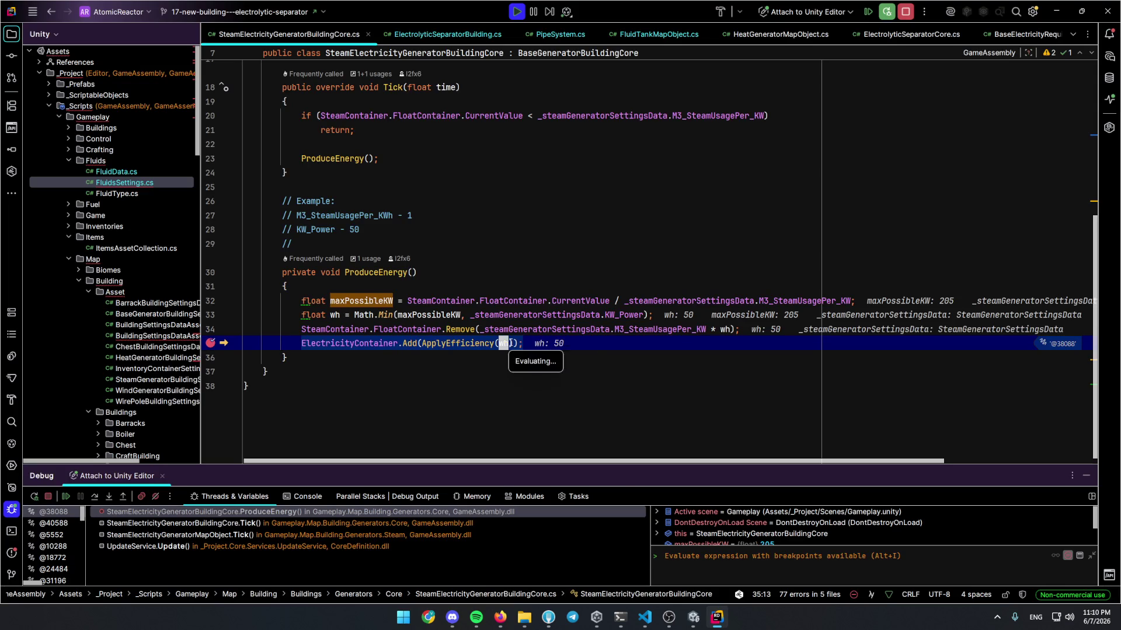
pyautogui.click(211, 343)
pyautogui.press('F5')
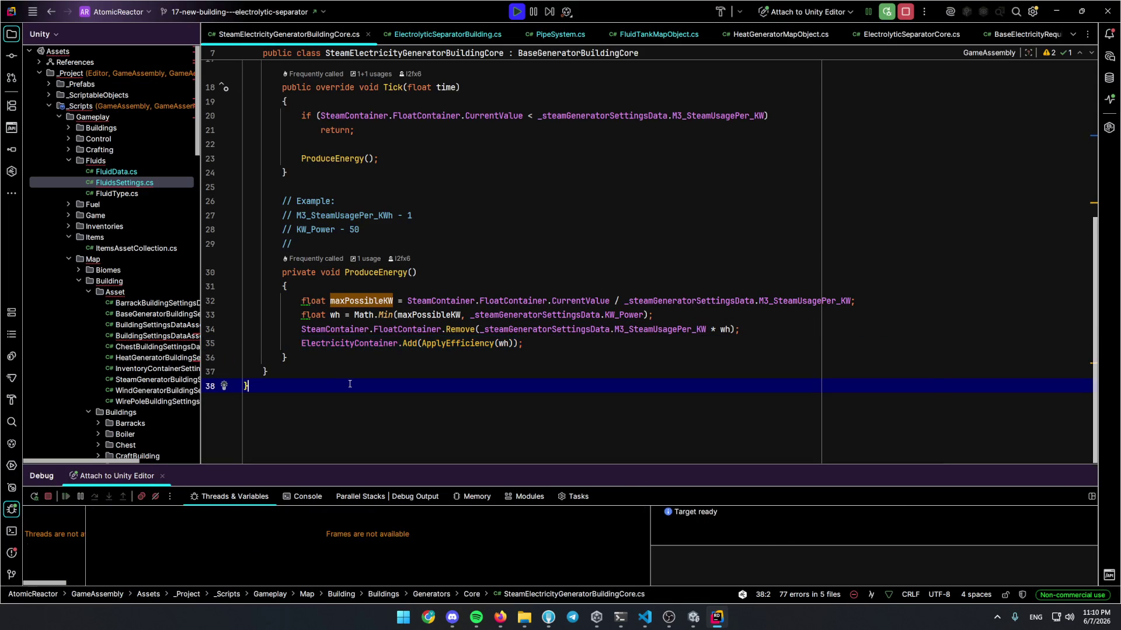
pyautogui.click(875, 517)
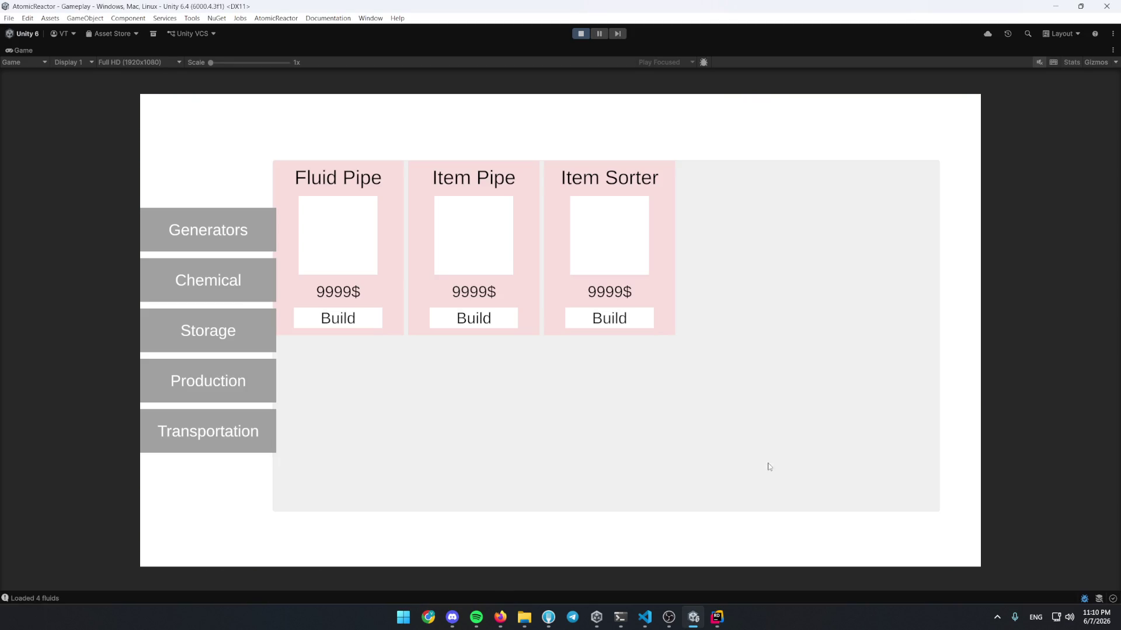
# Build an Electrolytic Separator from the chemical buildings and inspect its tank panel
pyautogui.click(218, 283)
pyautogui.click(350, 316)
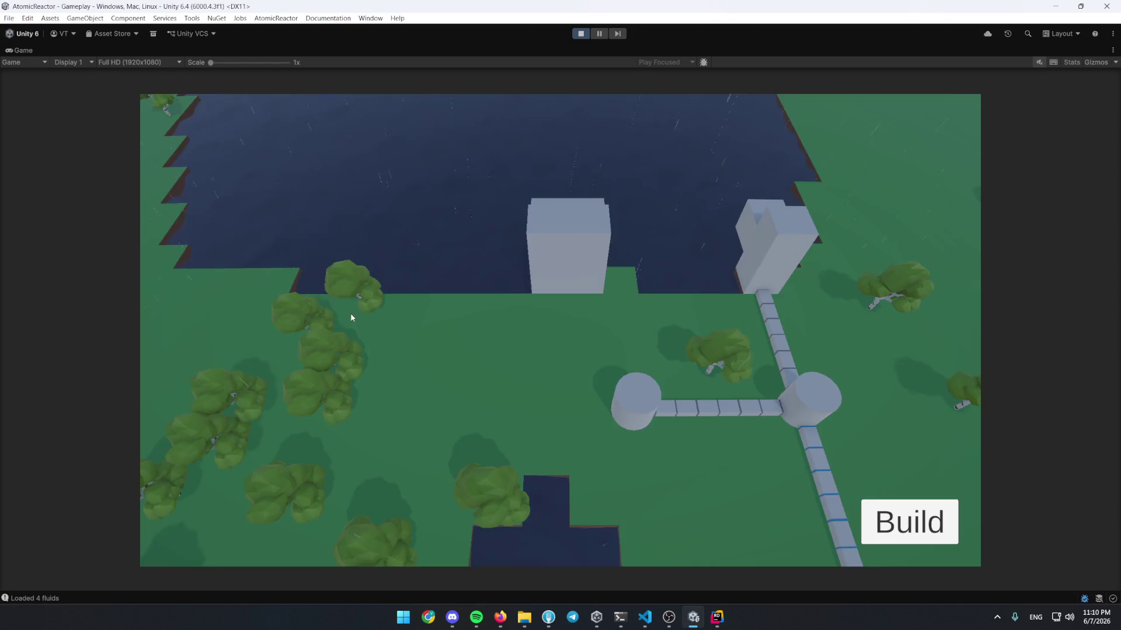
pyautogui.press('d')
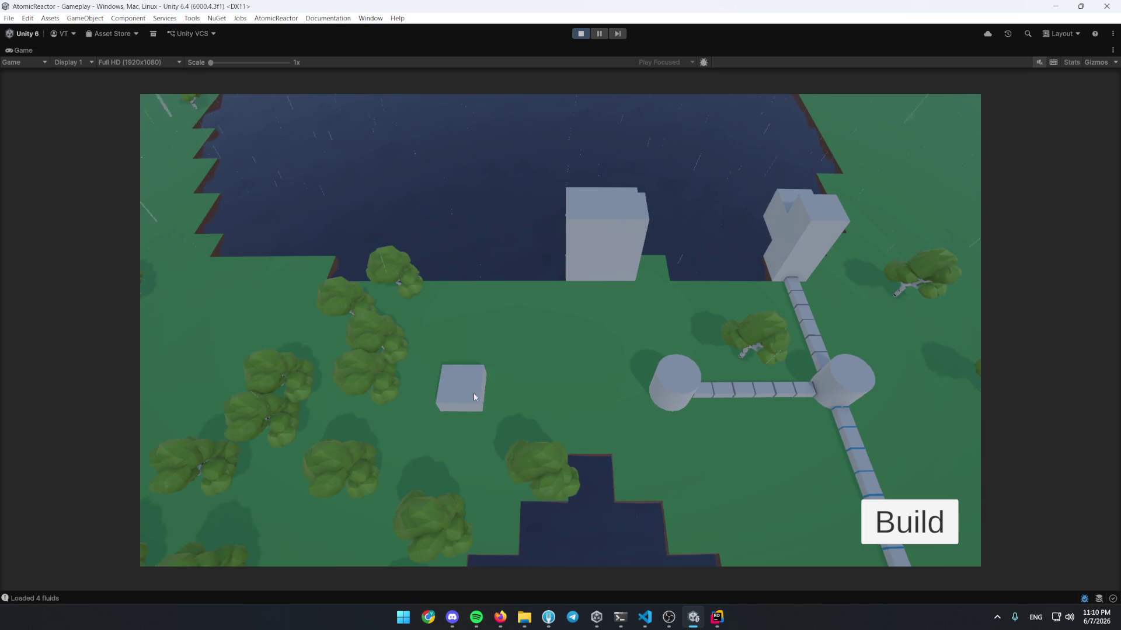
pyautogui.press('Escape')
pyautogui.click(234, 430)
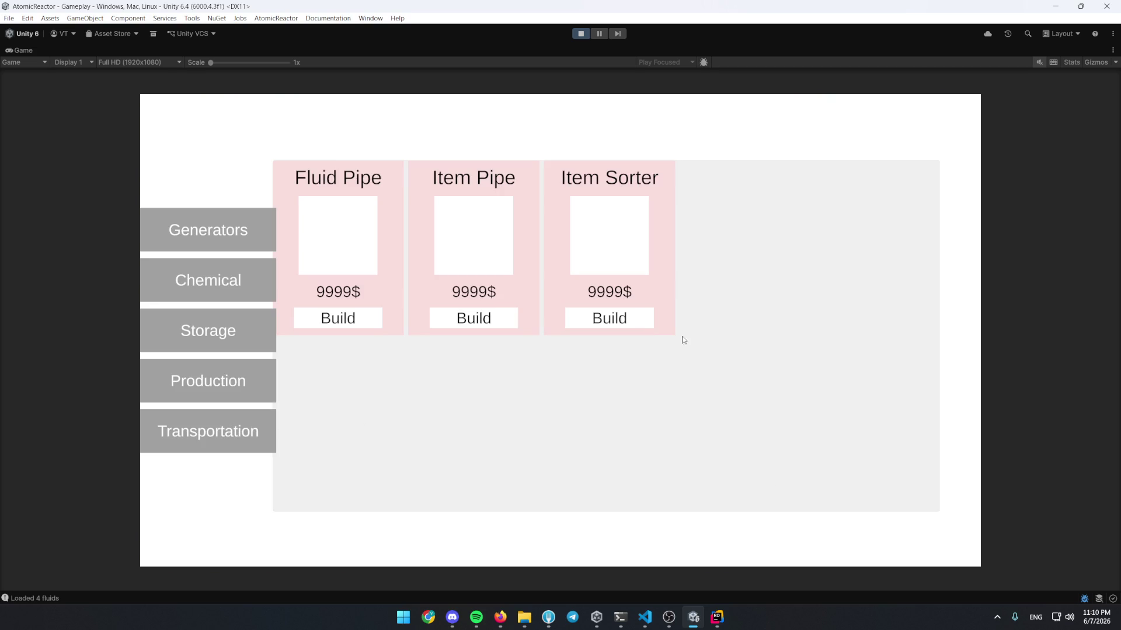
pyautogui.click(493, 321)
pyautogui.click(468, 385)
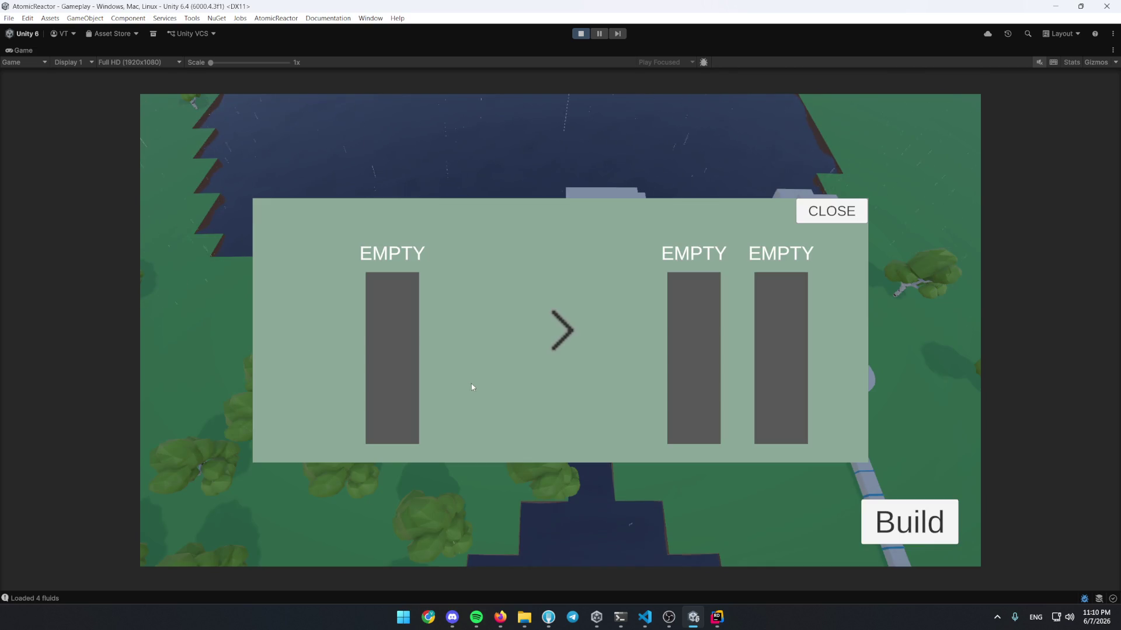
pyautogui.press('Escape')
# Lay a Fluid Pipe from the tank to the separator and check its water
pyautogui.click(917, 535)
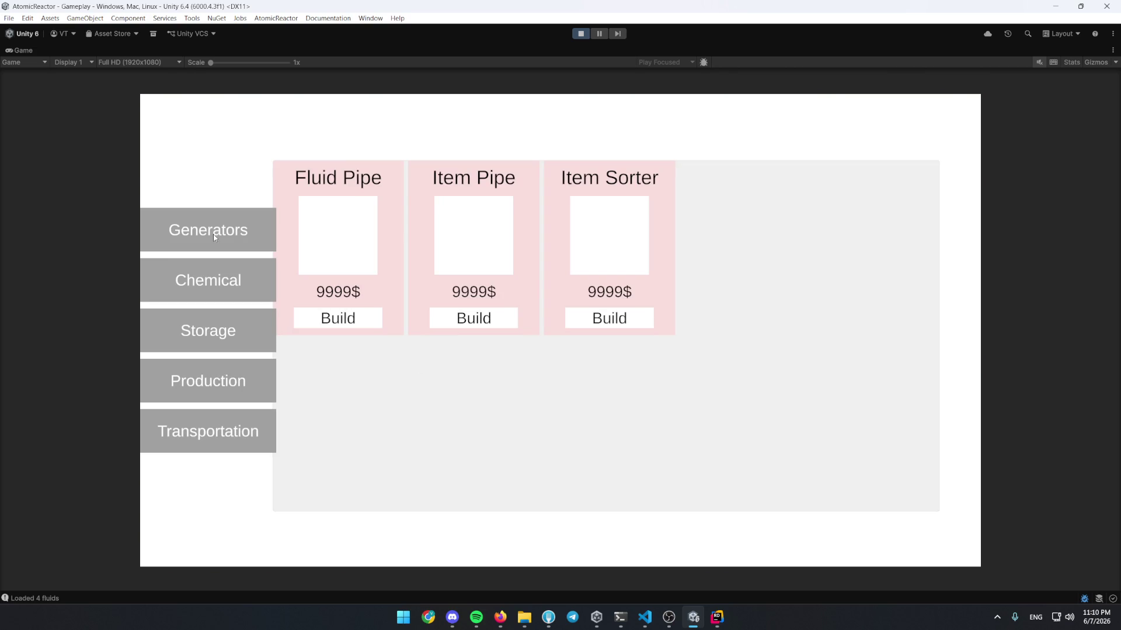
pyautogui.click(327, 318)
pyautogui.moveTo(603, 301)
pyautogui.mouseDown()
pyautogui.moveTo(517, 295)
pyautogui.moveTo(470, 320)
pyautogui.moveTo(481, 383)
pyautogui.mouseUp()
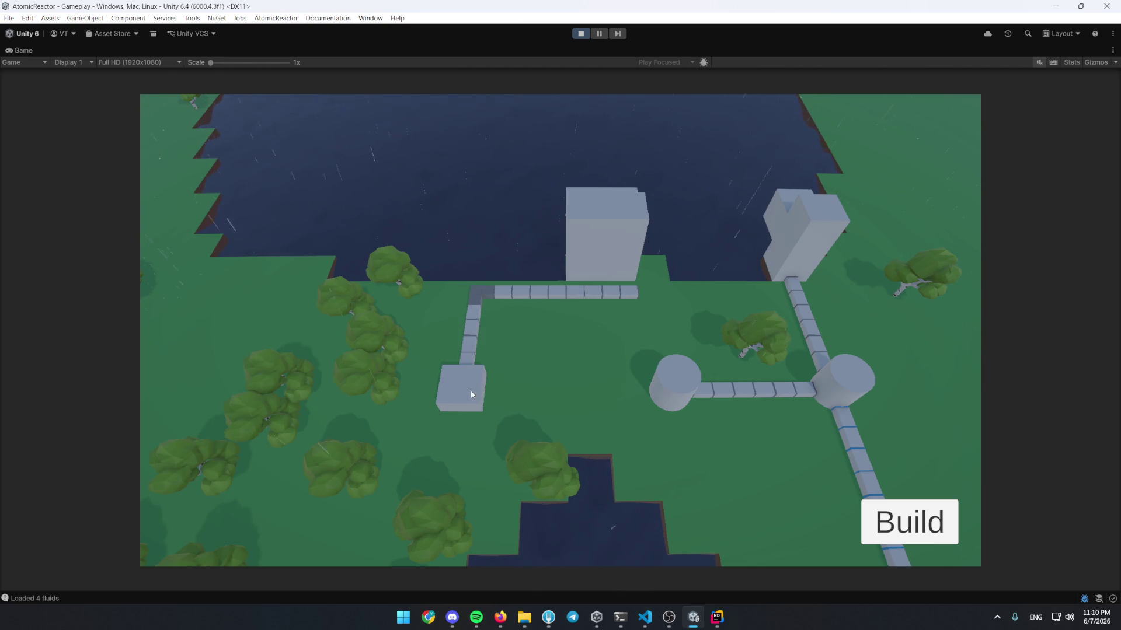
pyautogui.click(470, 394)
pyautogui.click(812, 213)
# Place a Wire Pole beside the separator, check its tanks, and restore the editor layout
pyautogui.click(909, 521)
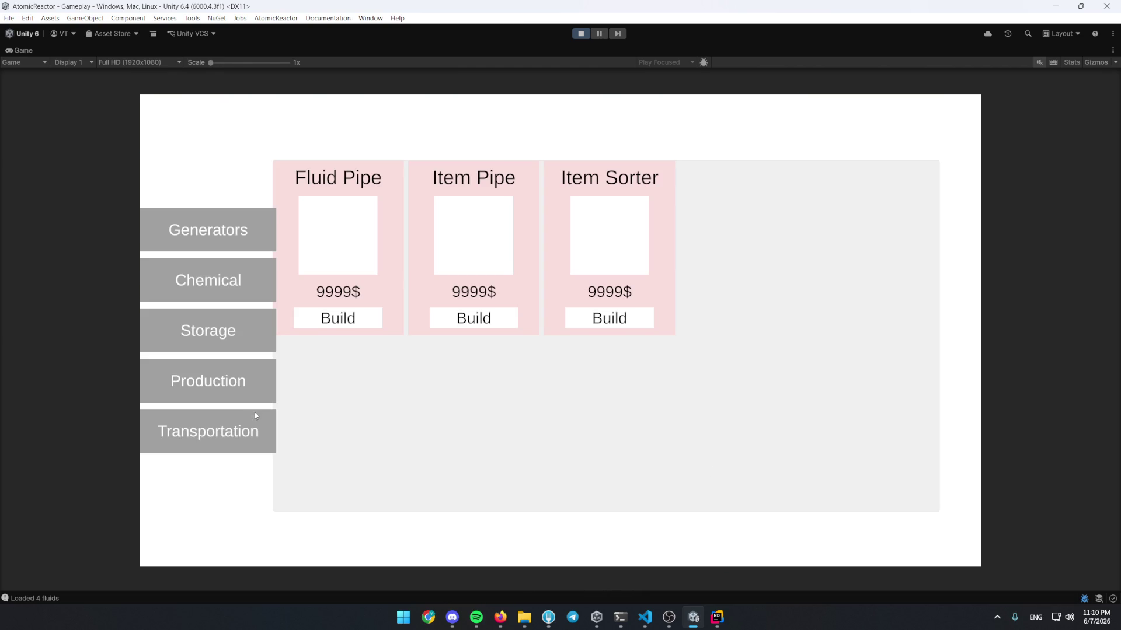
pyautogui.click(222, 310)
pyautogui.scroll(-1, 508, 233)
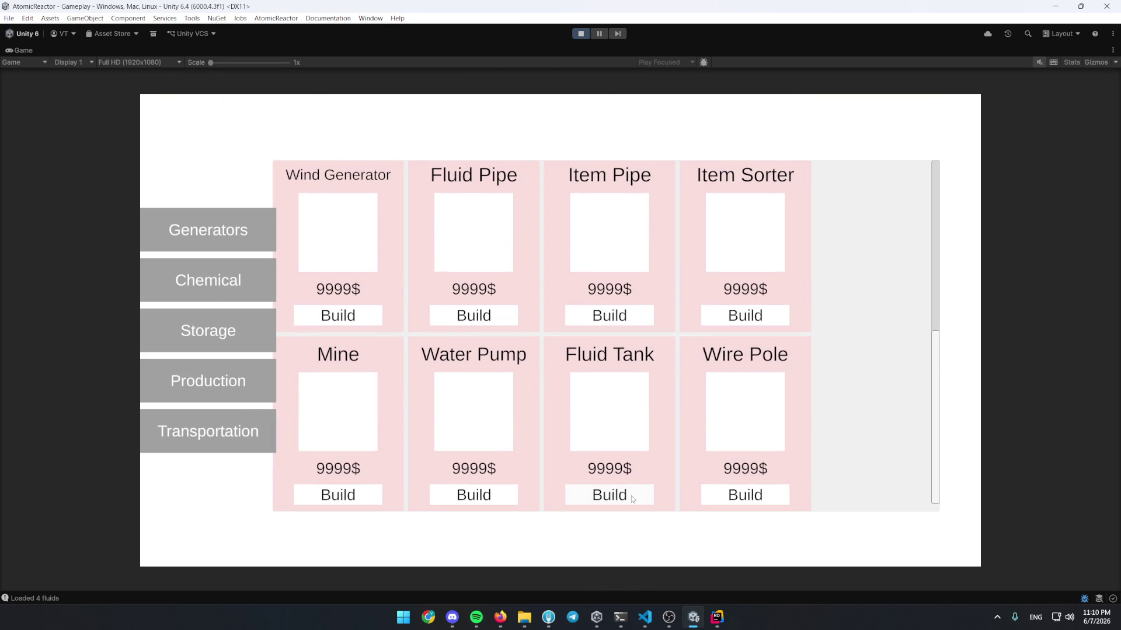
pyautogui.click(724, 495)
pyautogui.click(579, 400)
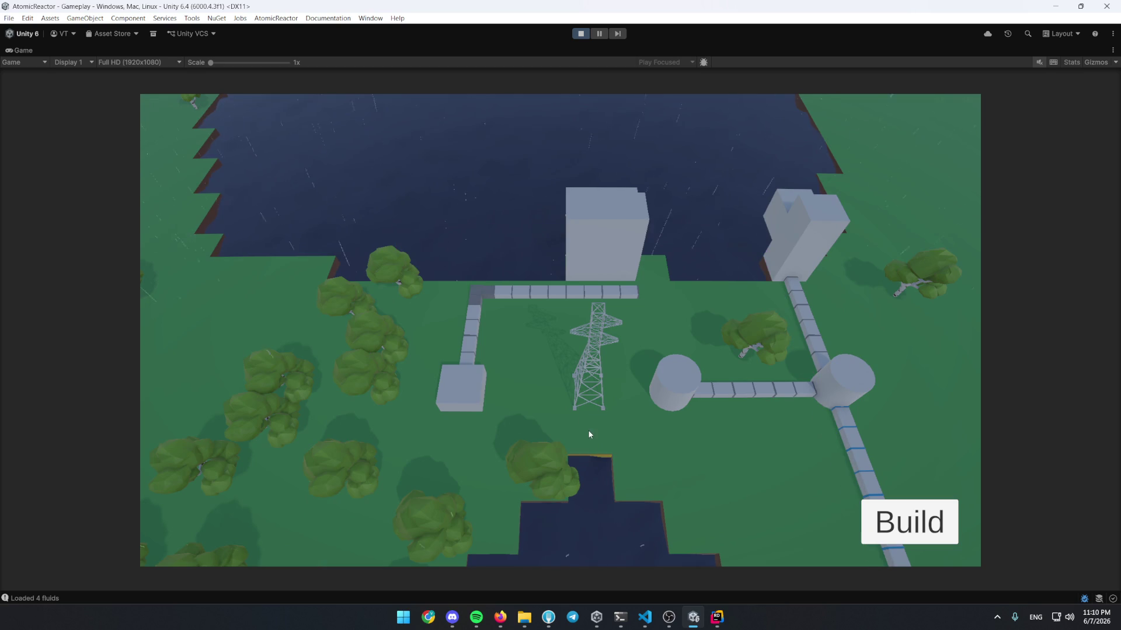
pyautogui.click(472, 390)
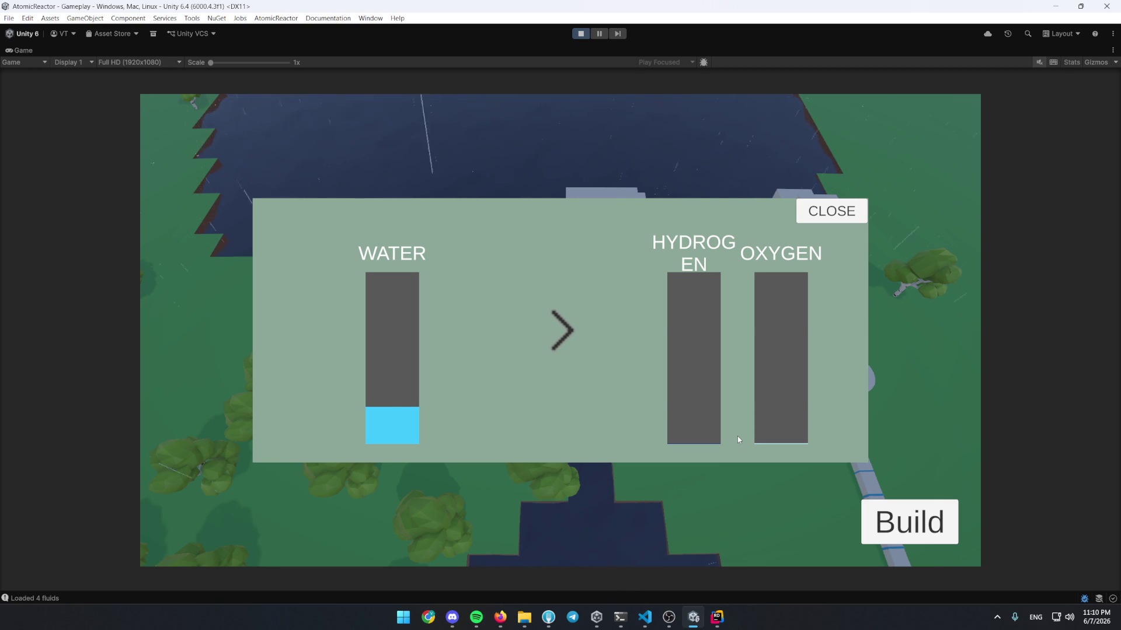
pyautogui.doubleClick(29, 50)
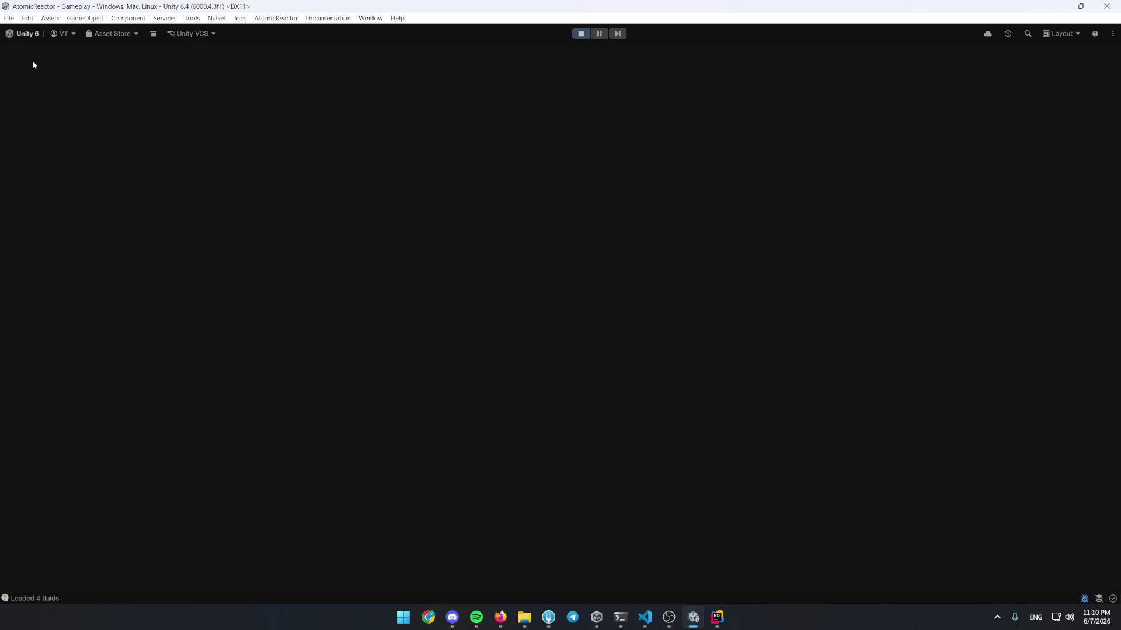
# Find ElectrolyticSeparatorSettingsData by searching 'separa' and review its fields (H_Speed Per M3 Input 0.1)
pyautogui.click(955, 450)
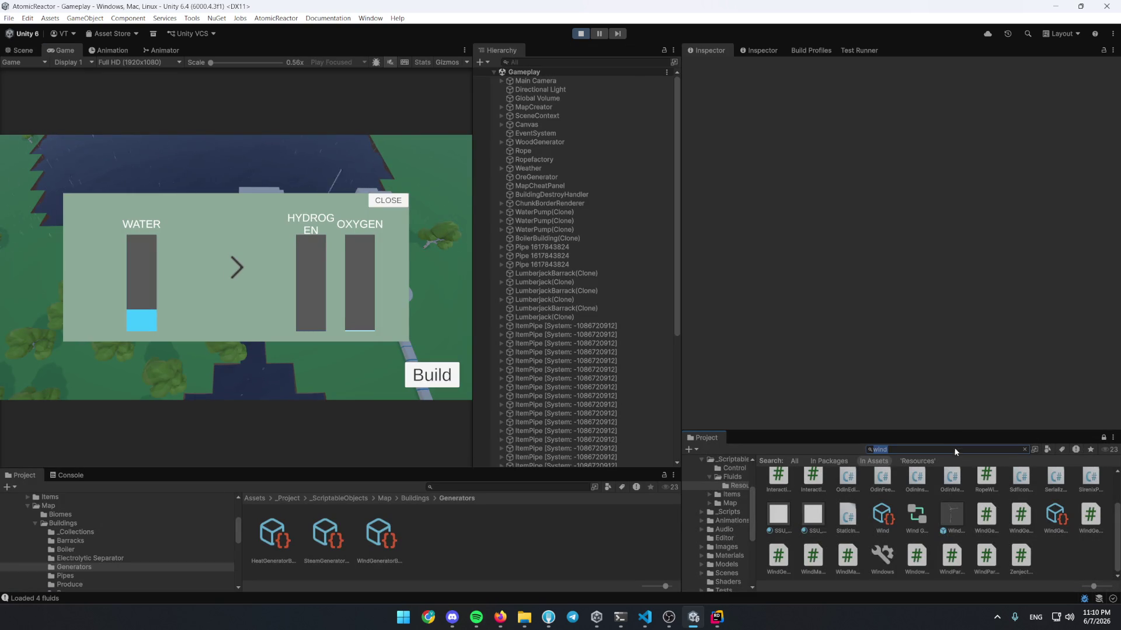
pyautogui.write('separa')
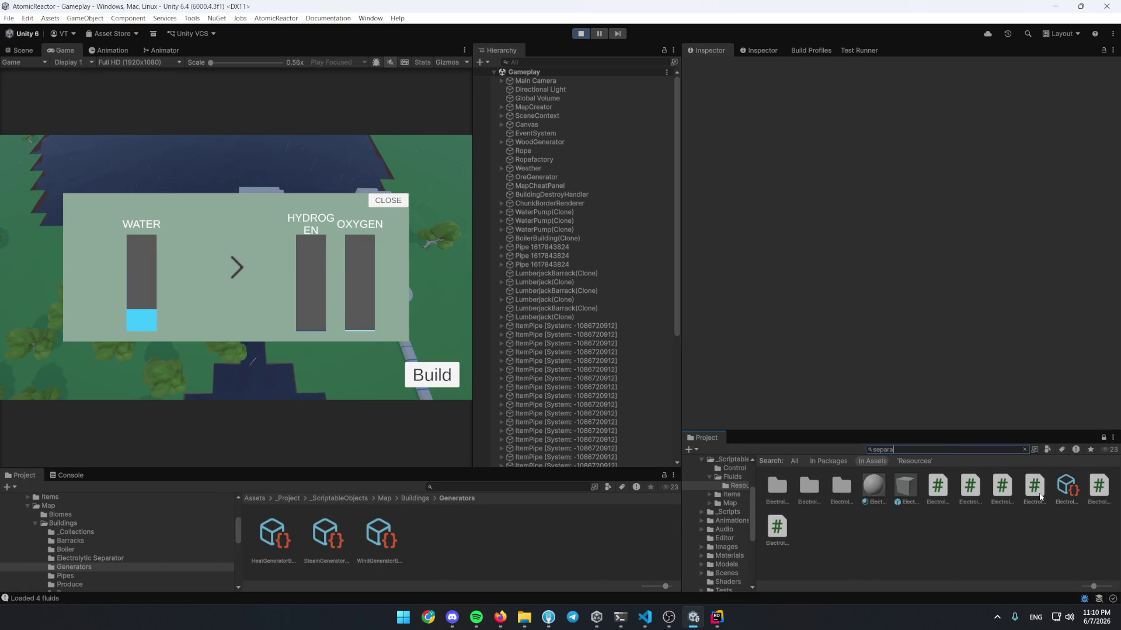
pyautogui.click(1066, 487)
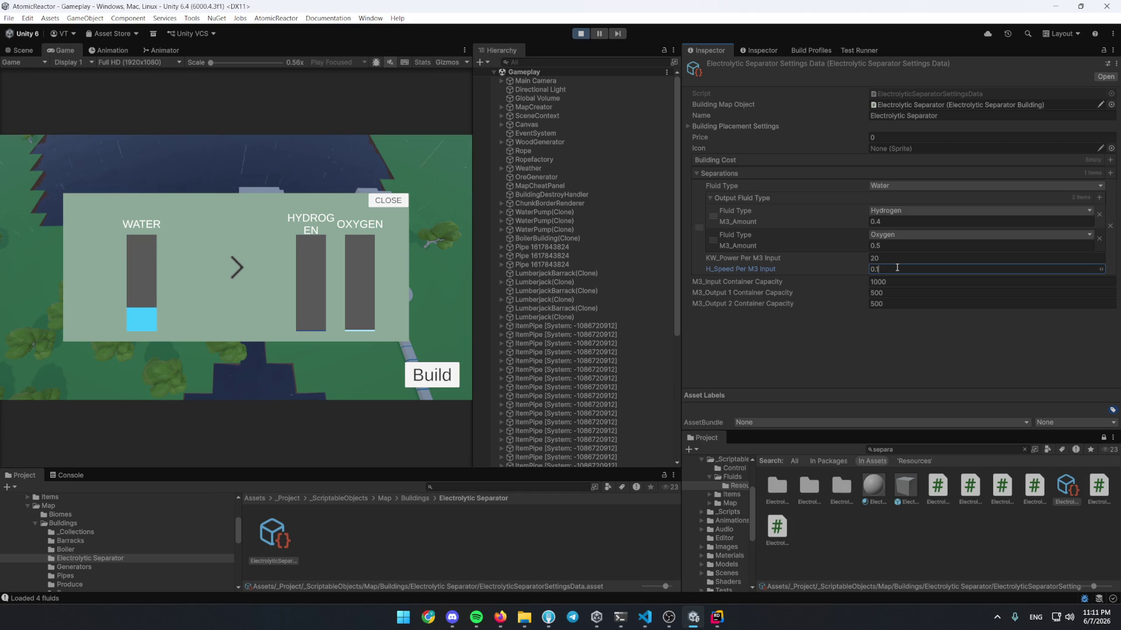
pyautogui.click(902, 540)
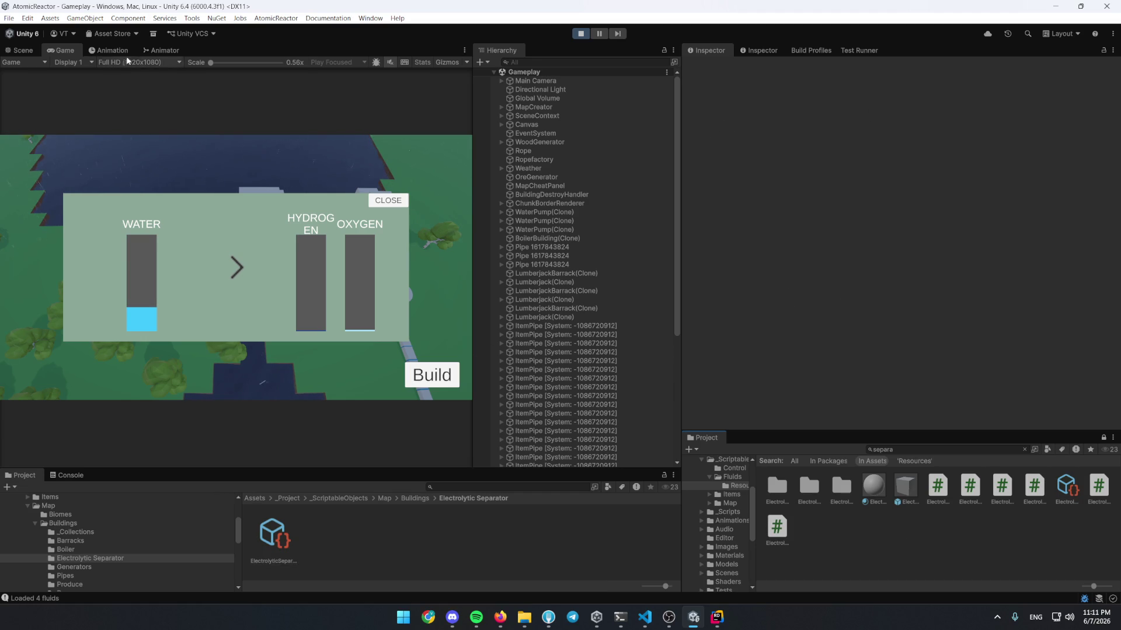
pyautogui.doubleClick(61, 51)
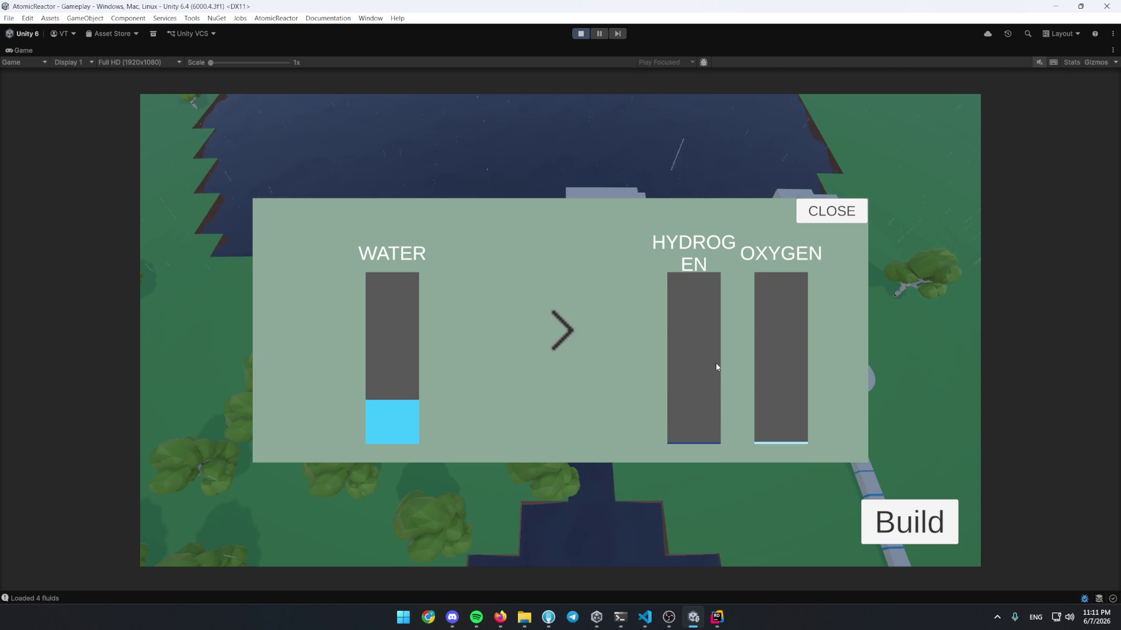
# Close the separator panel and zoom and pan the view over the pond and southern pipes
pyautogui.click(831, 210)
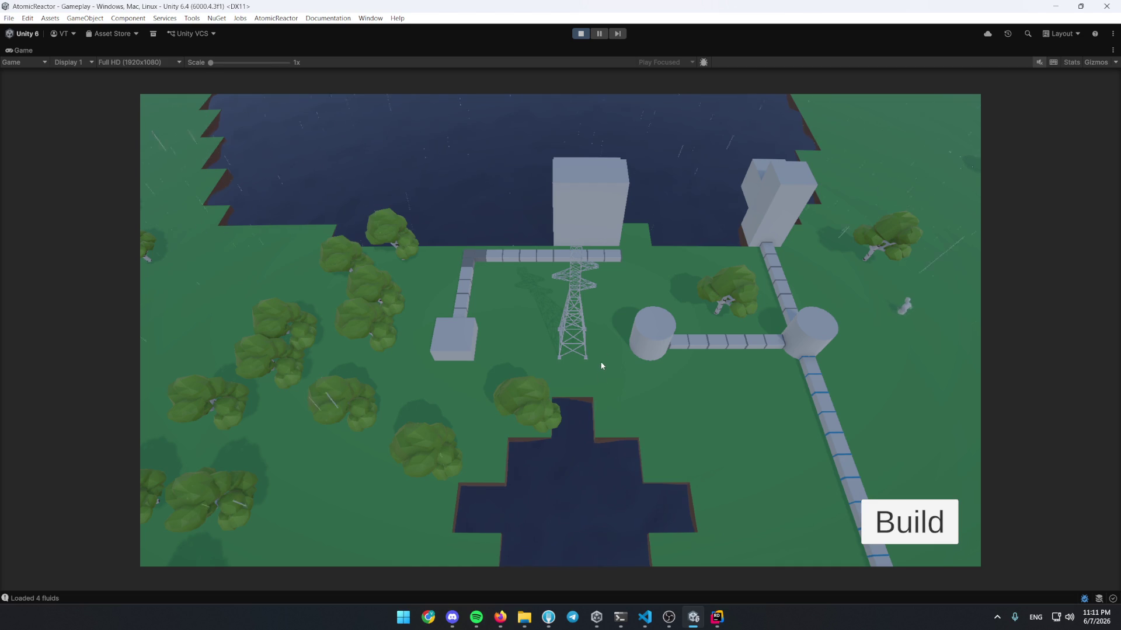
pyautogui.scroll(-2, 600, 400)
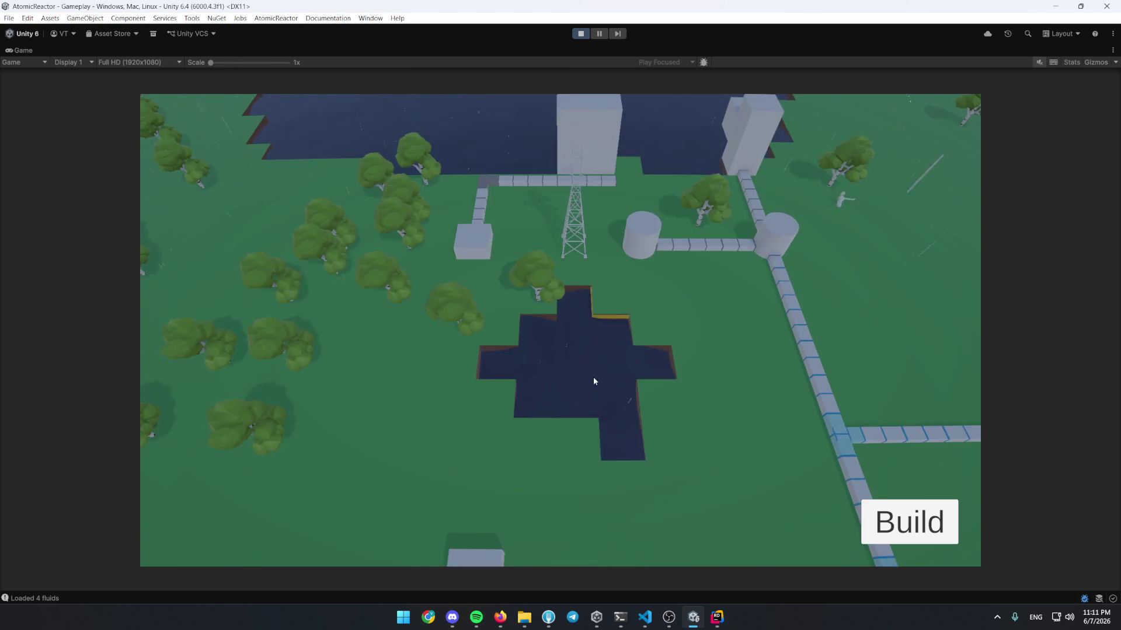
pyautogui.scroll(2, 594, 380)
pyautogui.scroll(3, 535, 385)
pyautogui.scroll(-3, 460, 388)
pyautogui.moveTo(460, 387); pyautogui.dragTo(565, 295)
pyautogui.scroll(2, 396, 434)
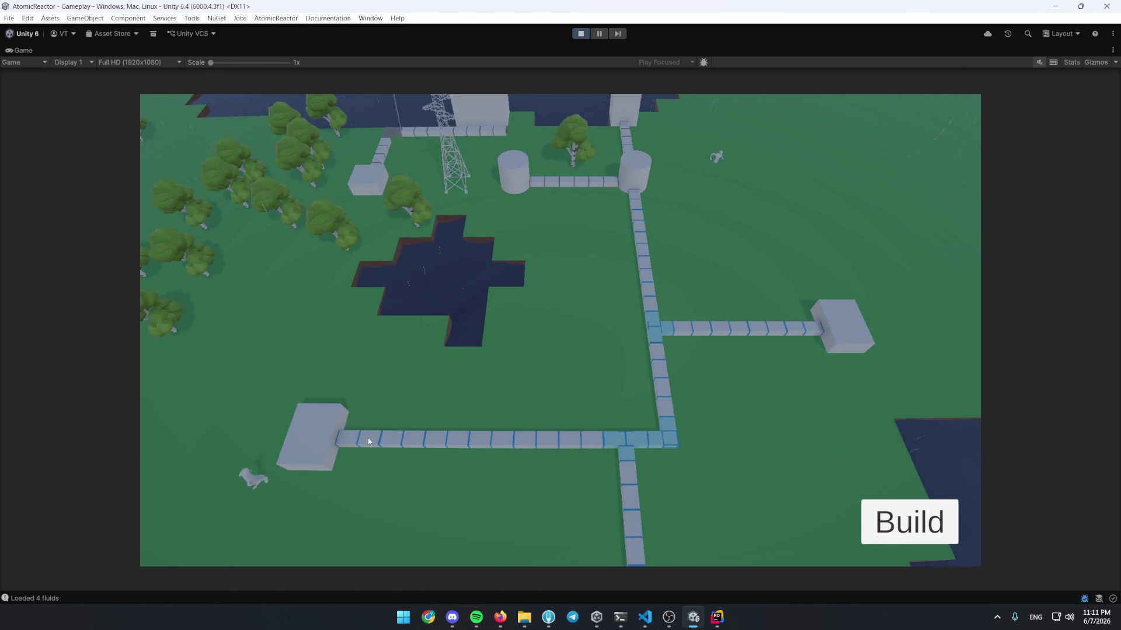
# Inspect the round tank's gauges: a little water, no heat, no steam
pyautogui.click(635, 175)
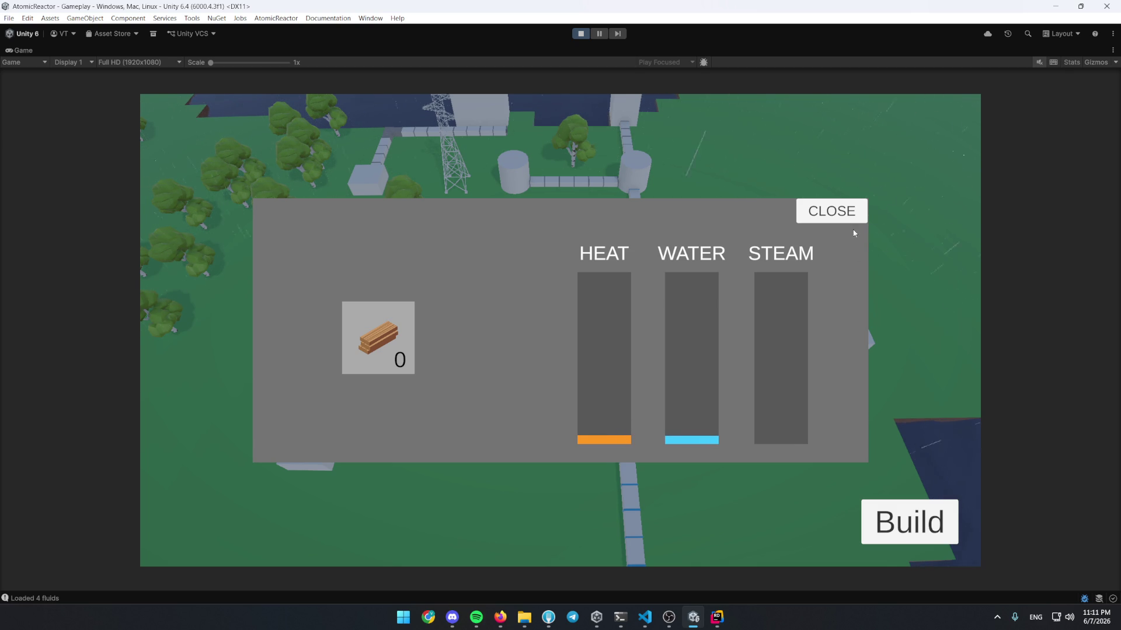
pyautogui.click(852, 217)
pyautogui.click(456, 300)
pyautogui.click(817, 217)
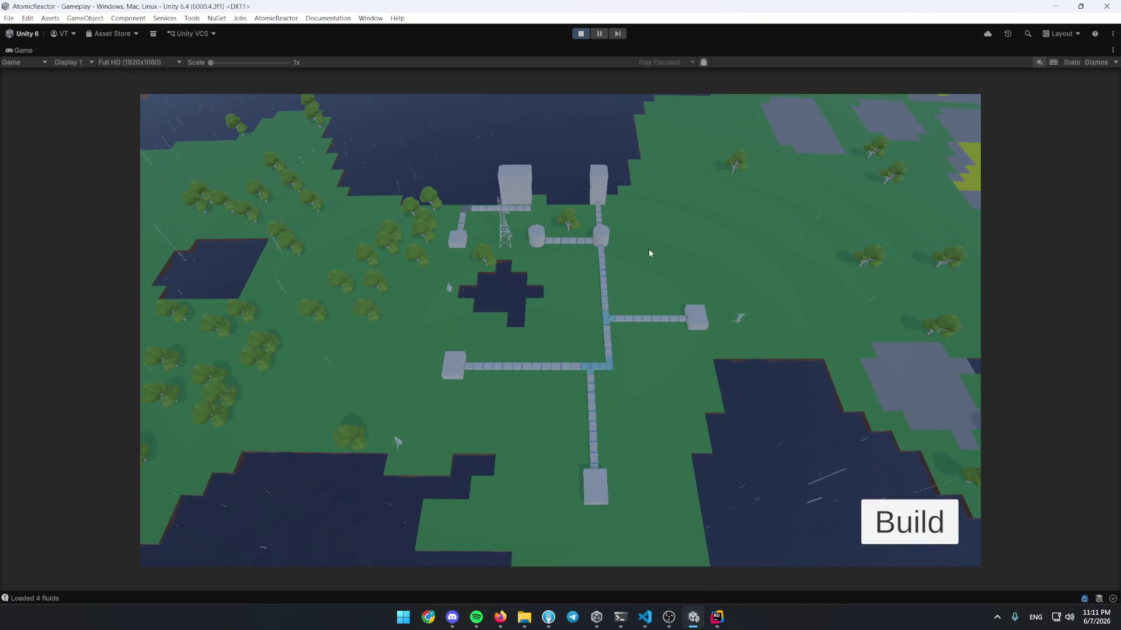
pyautogui.scroll(2, 607, 249)
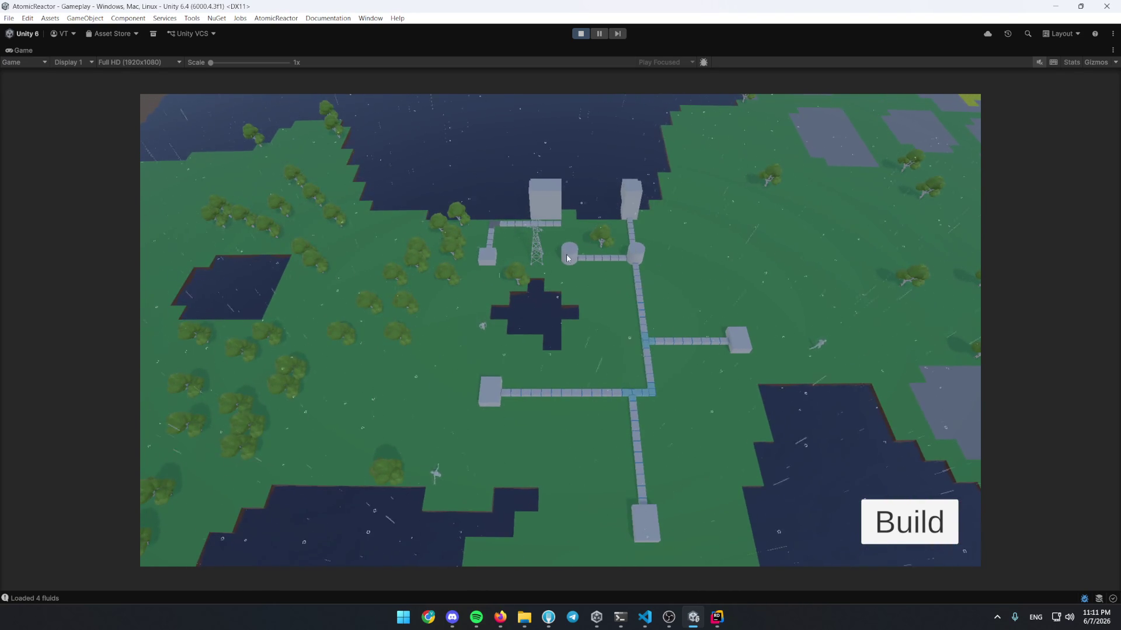
pyautogui.scroll(3, 566, 257)
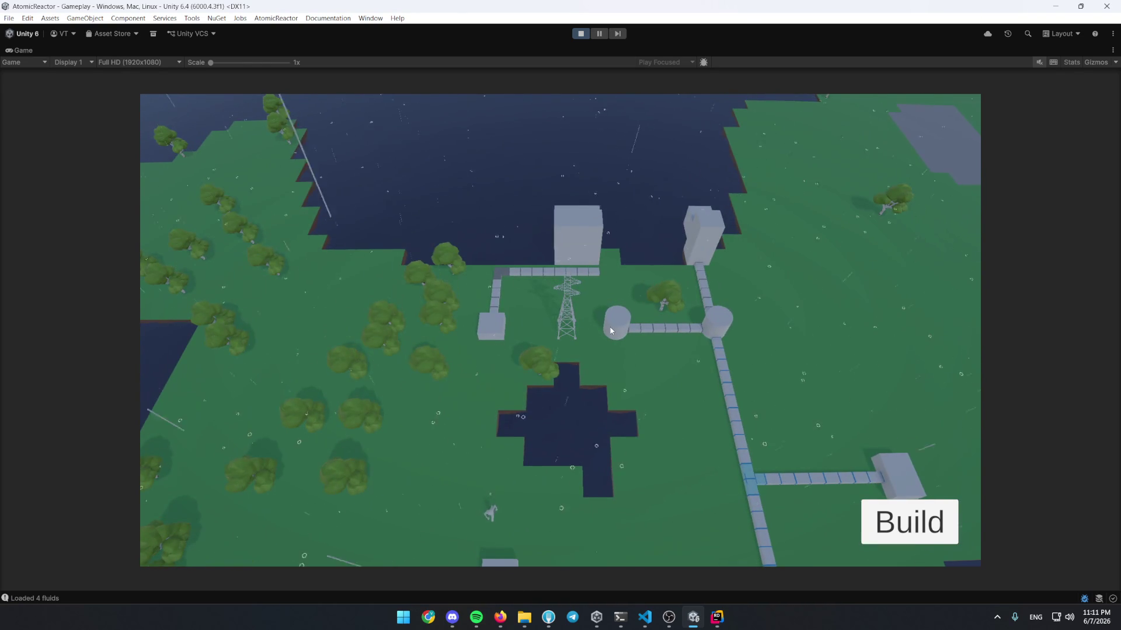
pyautogui.click(611, 329)
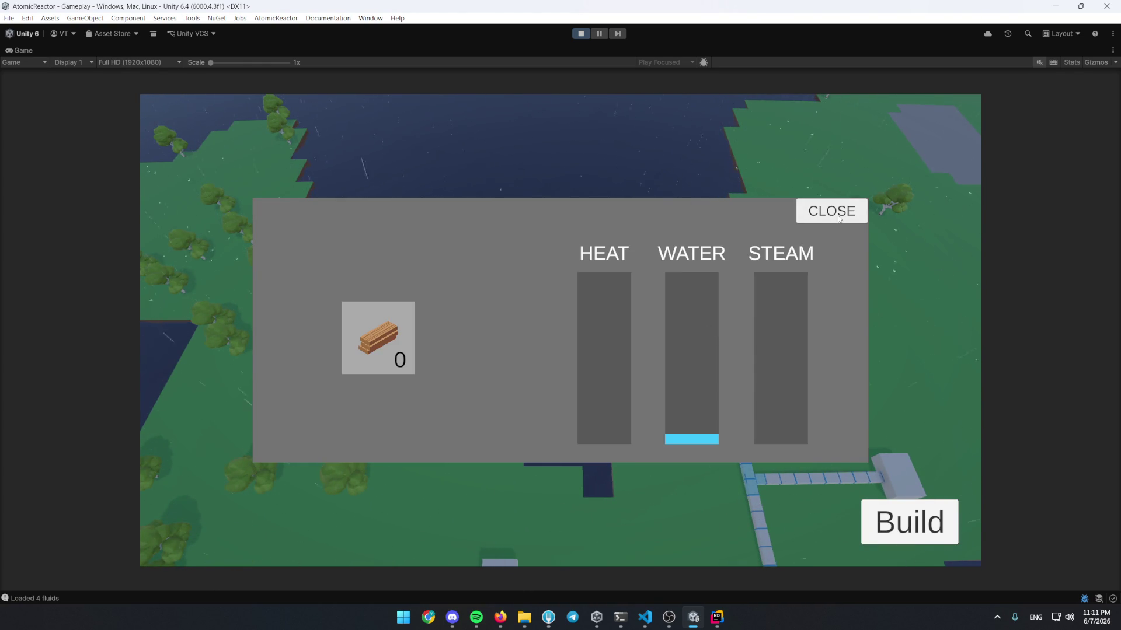
pyautogui.click(839, 219)
pyautogui.scroll(2, 565, 352)
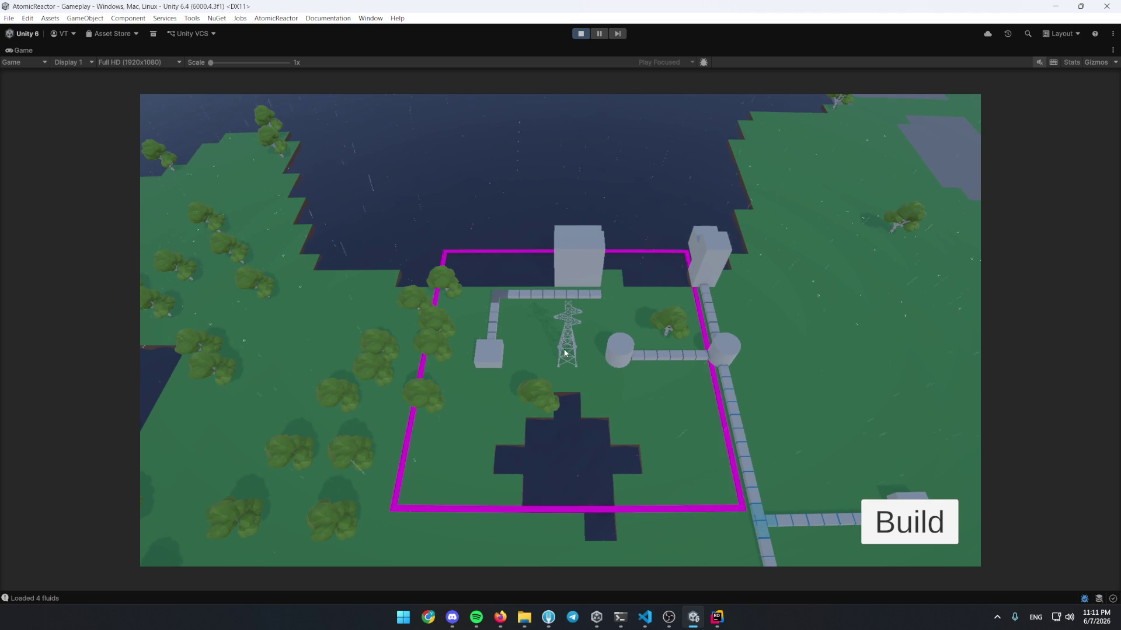
pyautogui.click(724, 353)
pyautogui.click(835, 212)
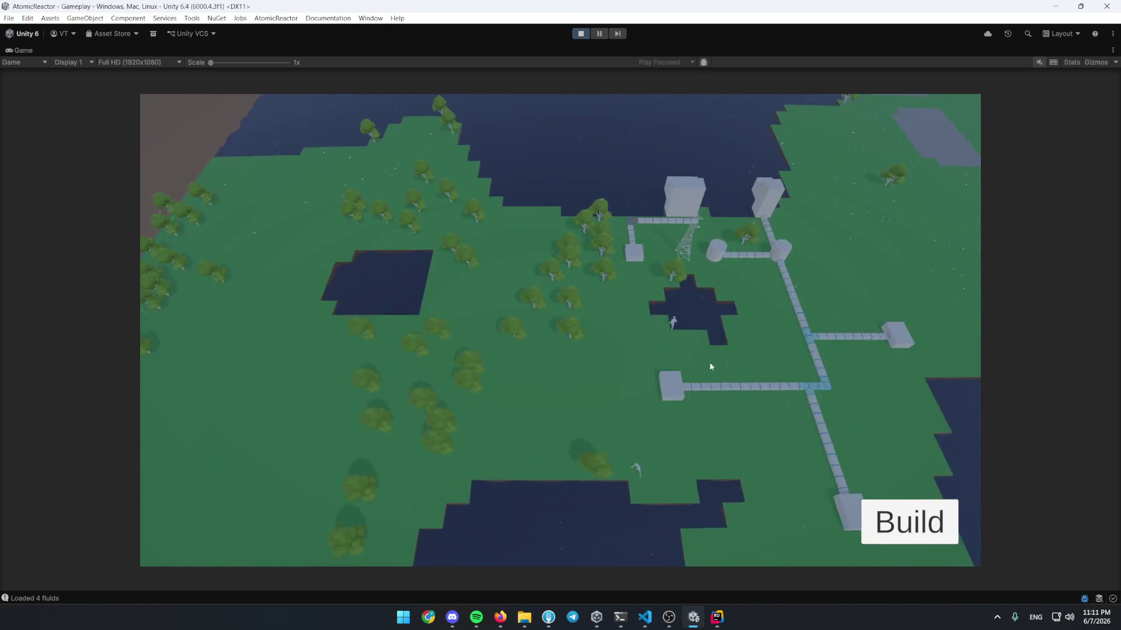
# Place a production building at the lower left of the map
pyautogui.press('b')
pyautogui.click(242, 429)
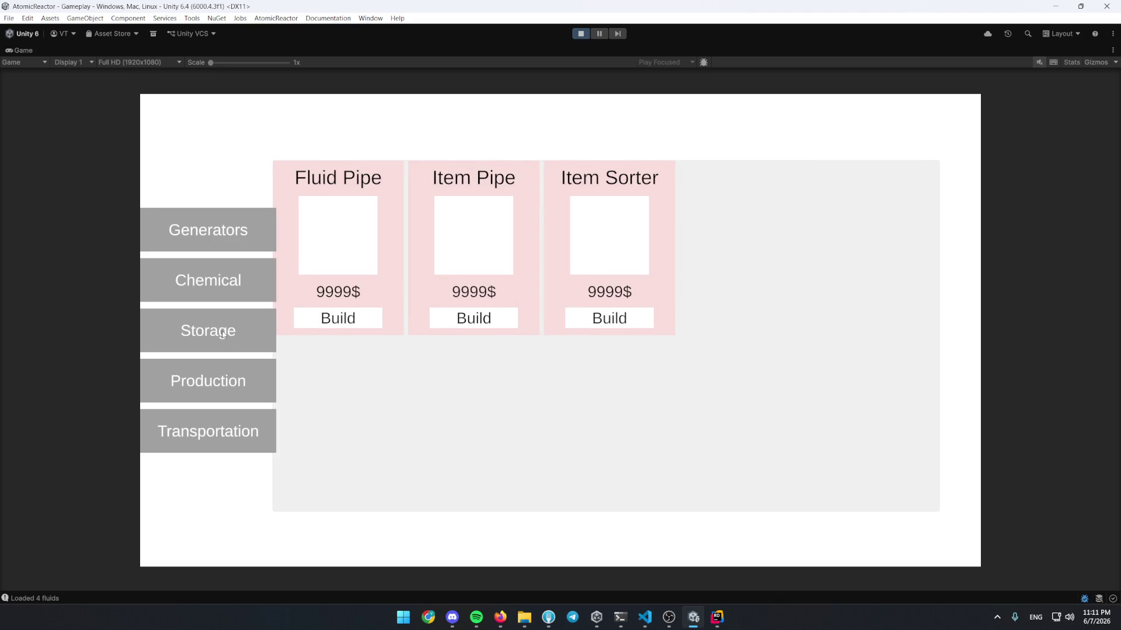
pyautogui.click(222, 334)
pyautogui.click(268, 360)
pyautogui.click(473, 325)
pyautogui.click(416, 523)
# Place a grey production building beside the lake
pyautogui.press('b')
pyautogui.click(473, 318)
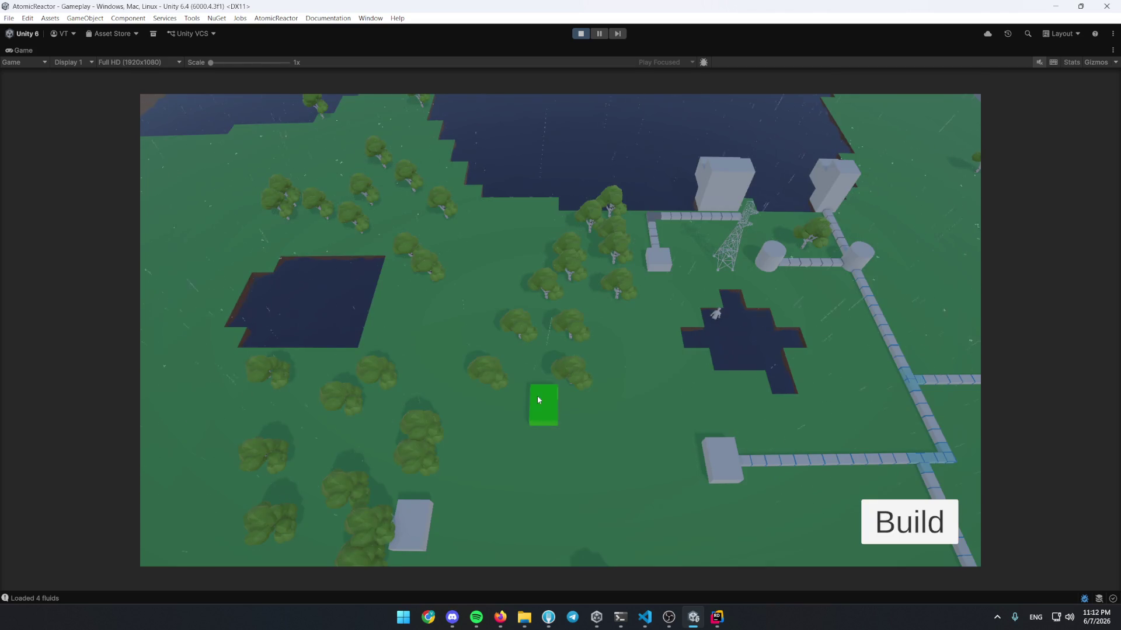
pyautogui.scroll(3, 538, 401)
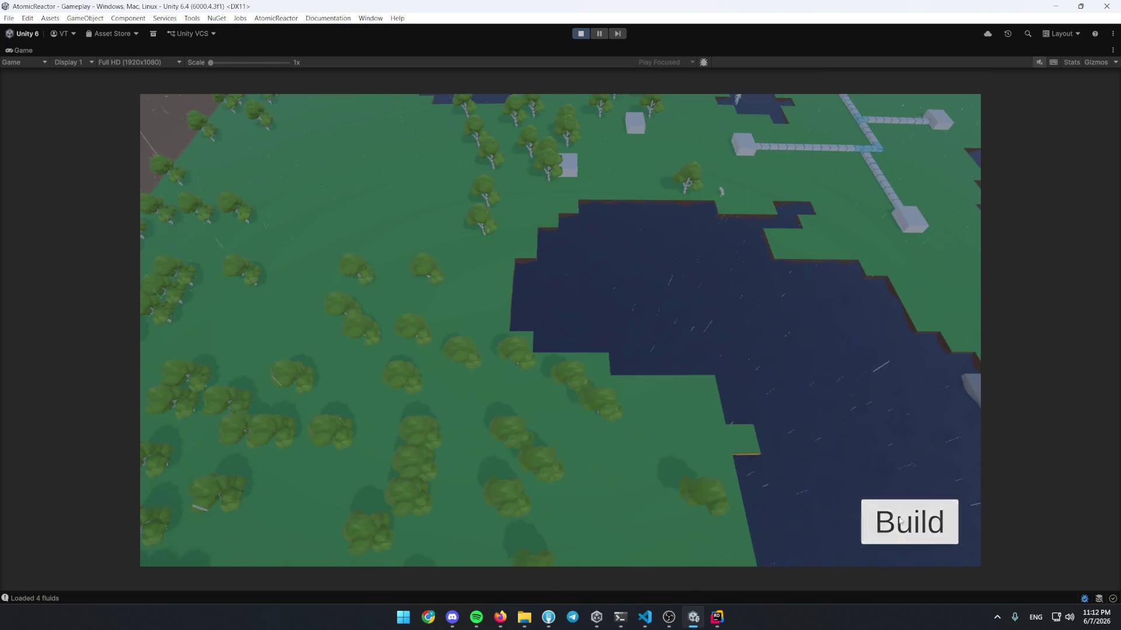
pyautogui.press('b')
pyautogui.click(474, 324)
pyautogui.click(444, 409)
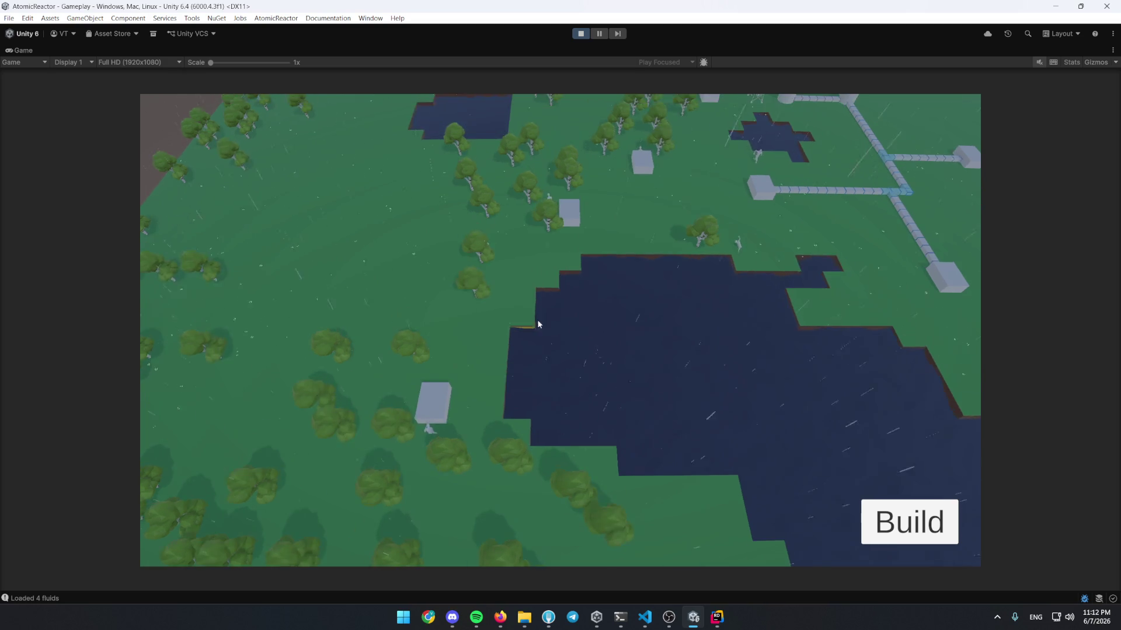
# Lay an L-shaped pipe to the junction and a straight pipe into the building
pyautogui.press('b')
pyautogui.click(252, 418)
pyautogui.click(473, 318)
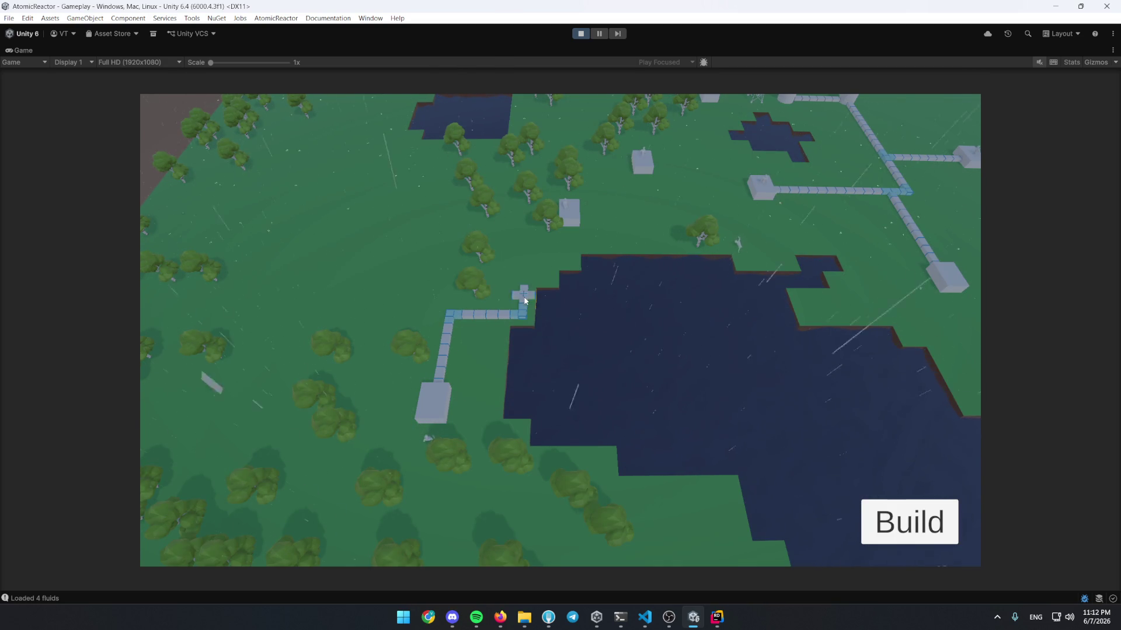
pyautogui.click(527, 256)
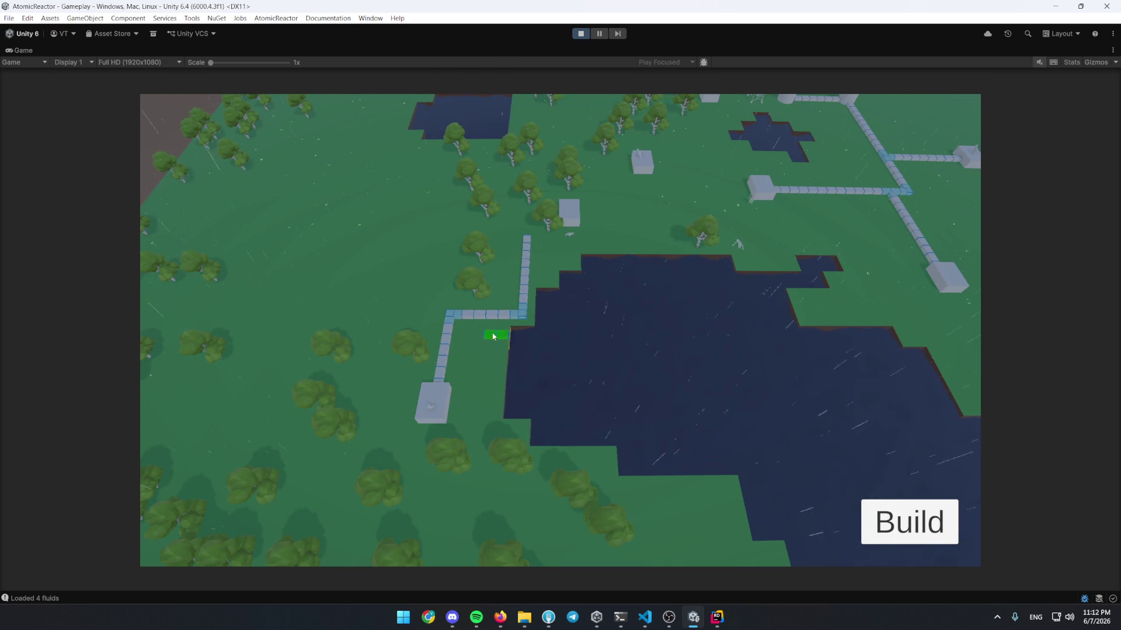
pyautogui.press('b')
pyautogui.click(473, 318)
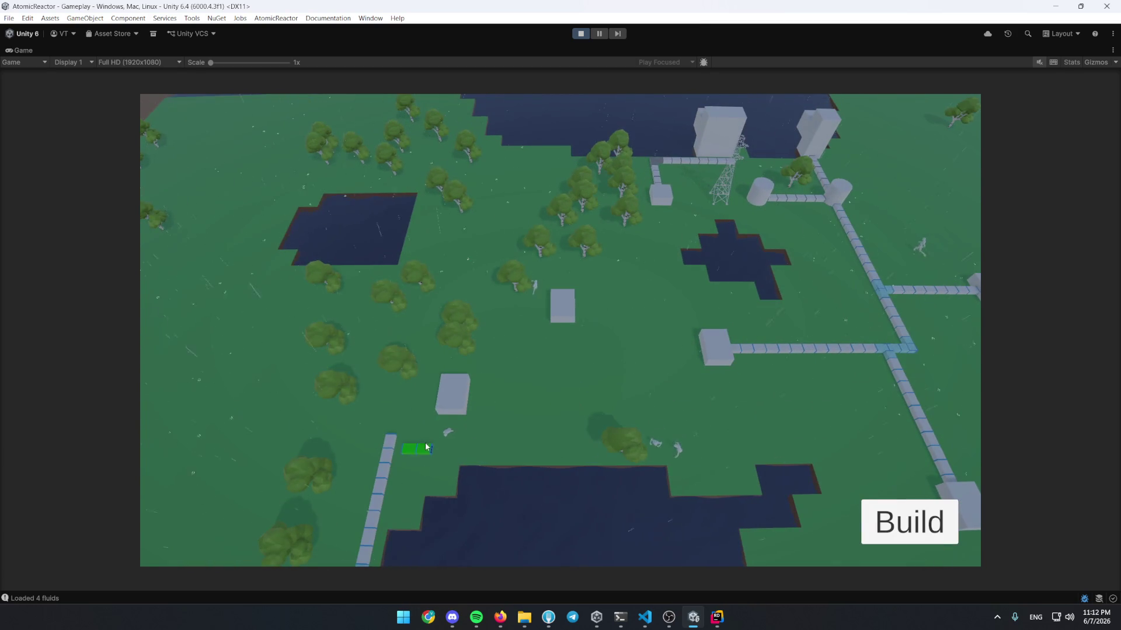
pyautogui.click(388, 450)
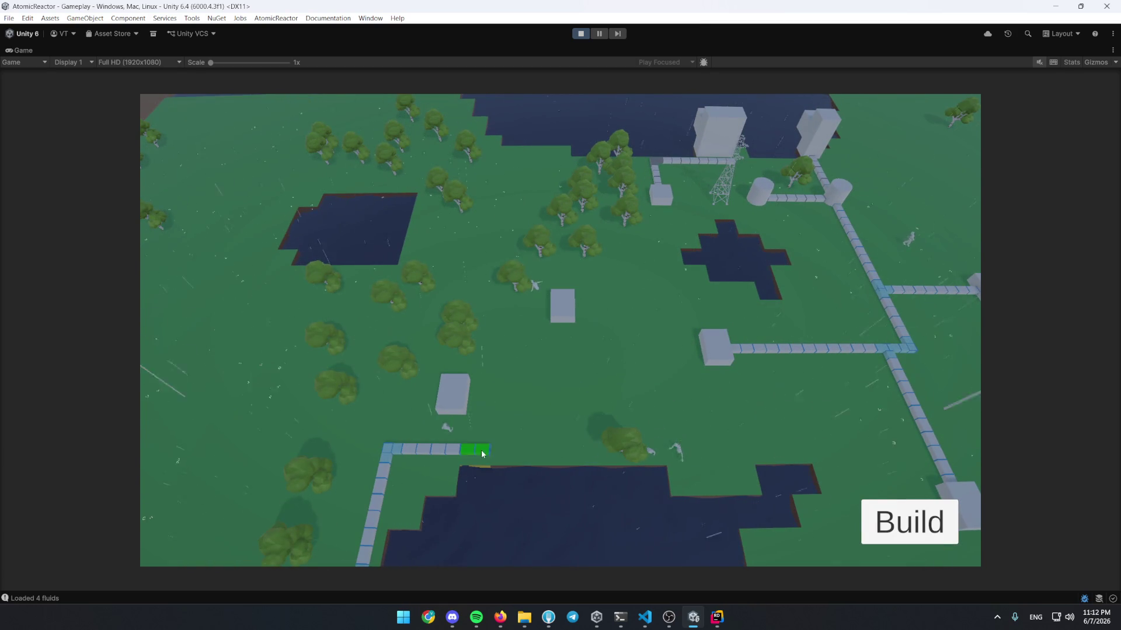
pyautogui.click(467, 397)
# Extend a pipe from the junction right and up to the upper line, then check the building's levels
pyautogui.click(563, 395)
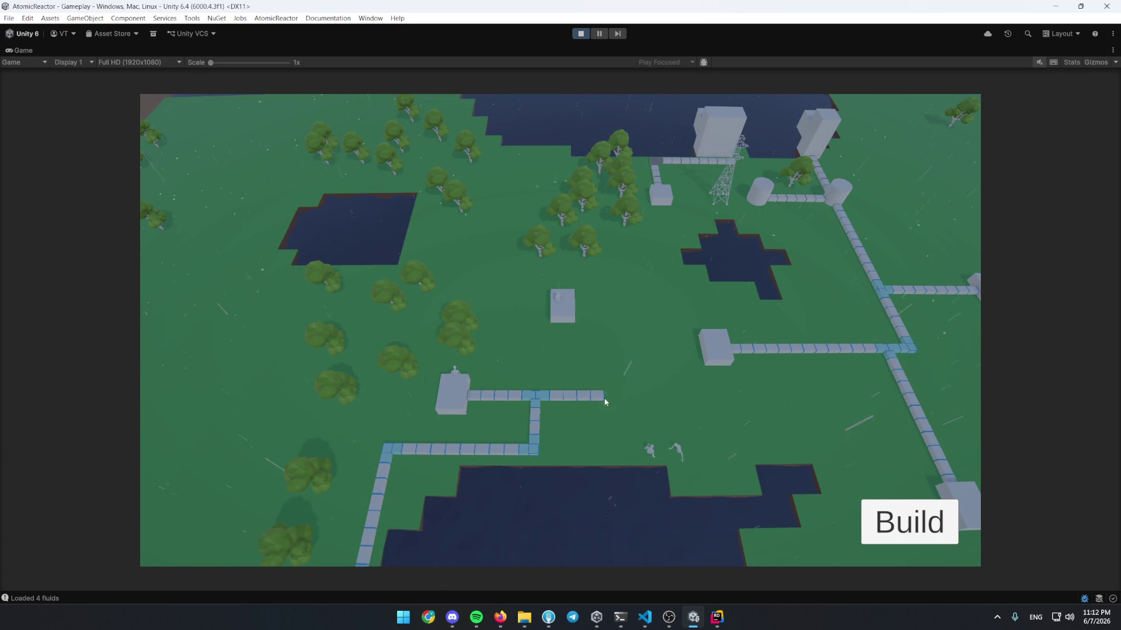
pyautogui.moveTo(752, 399)
pyautogui.mouseDown()
pyautogui.moveTo(782, 393)
pyautogui.moveTo(770, 368)
pyautogui.mouseUp()
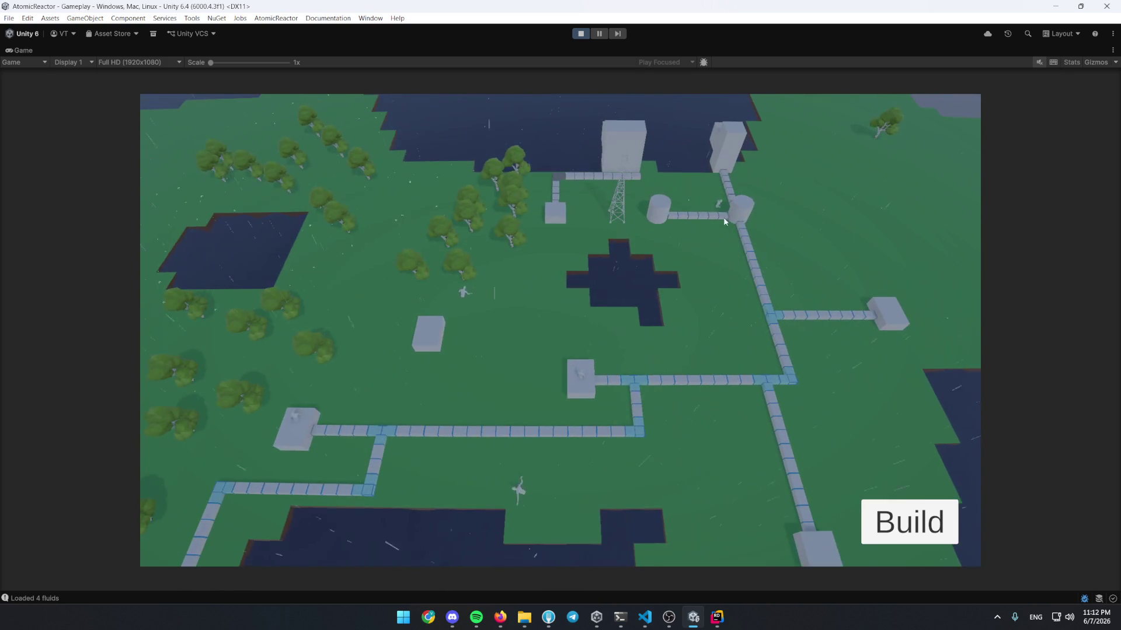
pyautogui.click(743, 213)
pyautogui.click(831, 218)
# Draw a pipe from the lone northern building down into the network
pyautogui.press('b')
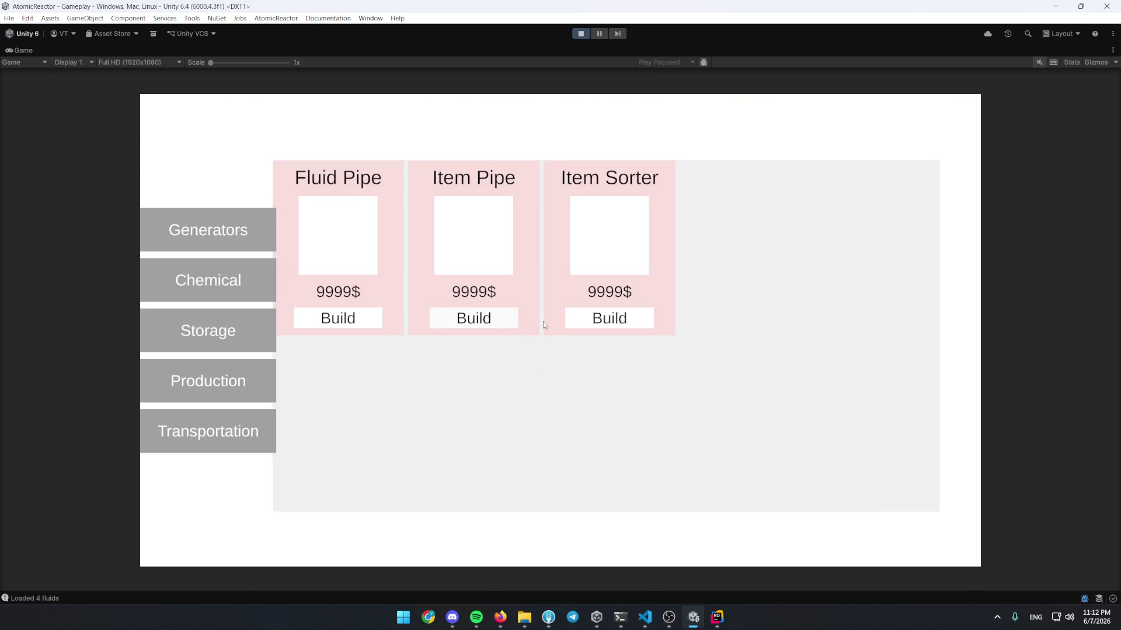
pyautogui.press('b')
pyautogui.press('b')
pyautogui.press('b')
pyautogui.moveTo(536, 319); pyautogui.dragTo(537, 383)
pyautogui.scroll(-3, 607, 333)
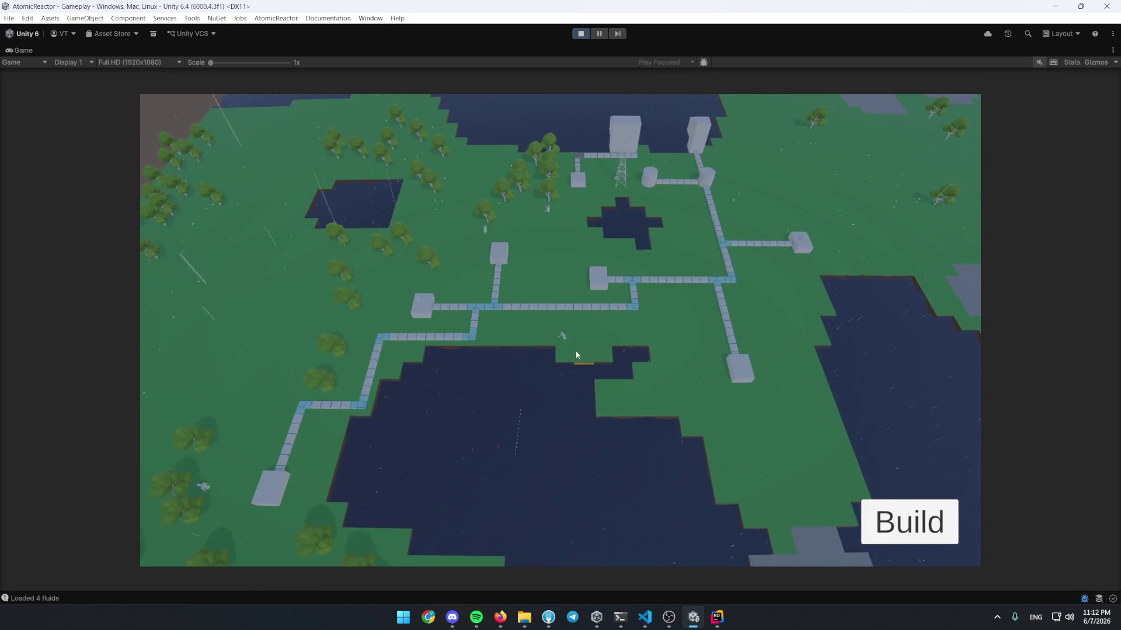
pyautogui.press('a')
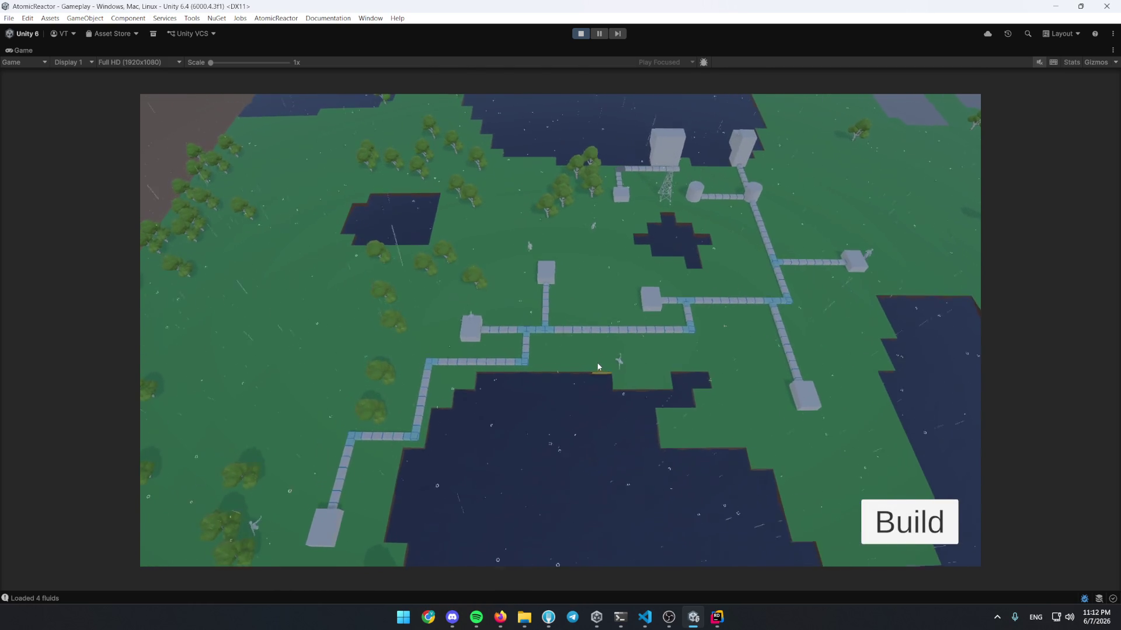
pyautogui.press('w')
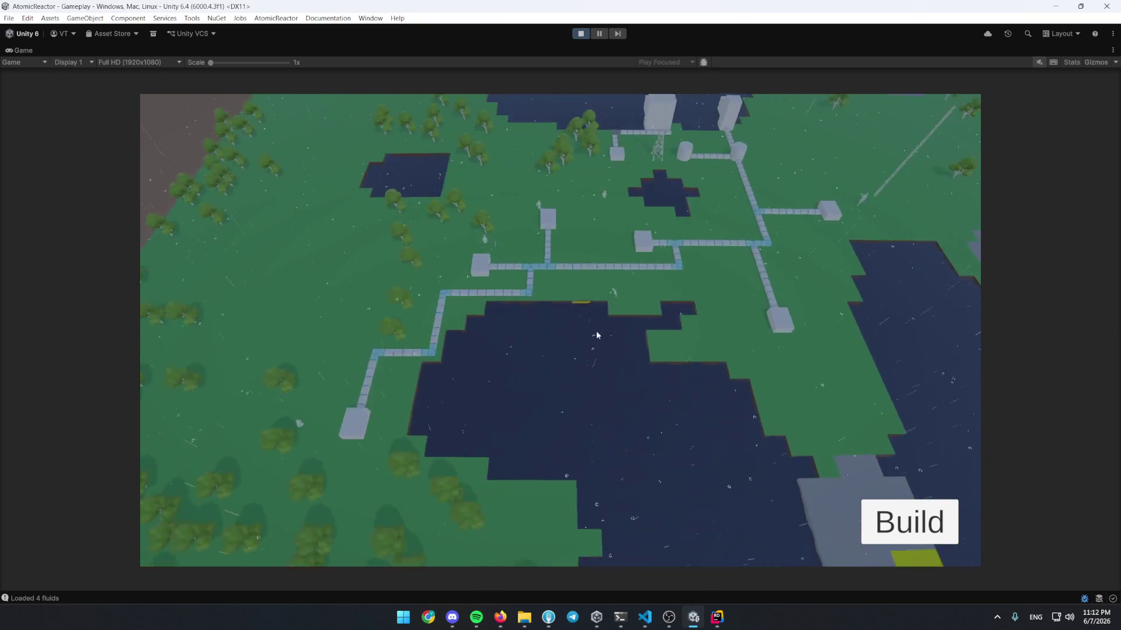
pyautogui.press('s')
pyautogui.press('w')
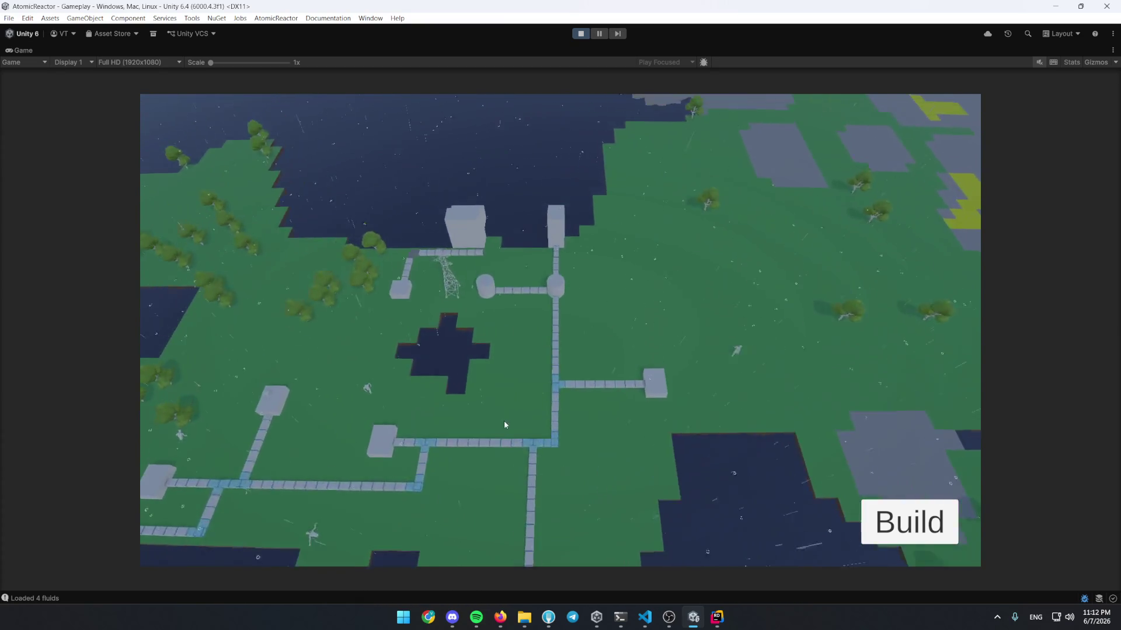
pyautogui.press('s')
pyautogui.scroll(3, 509, 443)
pyautogui.press('d')
pyautogui.scroll(-3, 596, 400)
pyautogui.press('a')
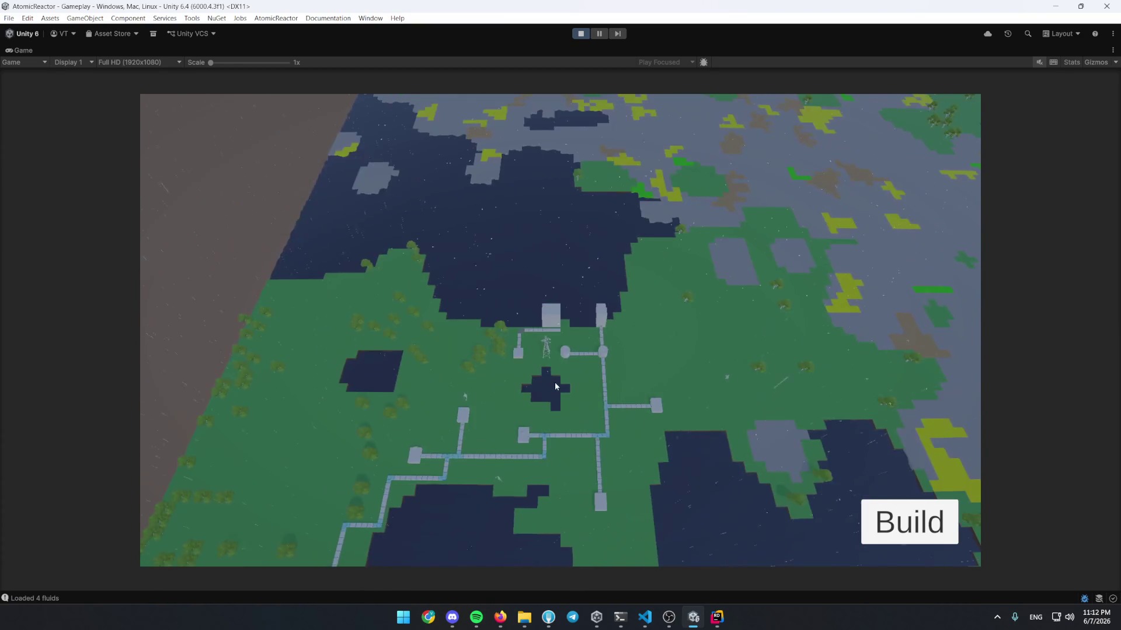
pyautogui.scroll(3, 559, 387)
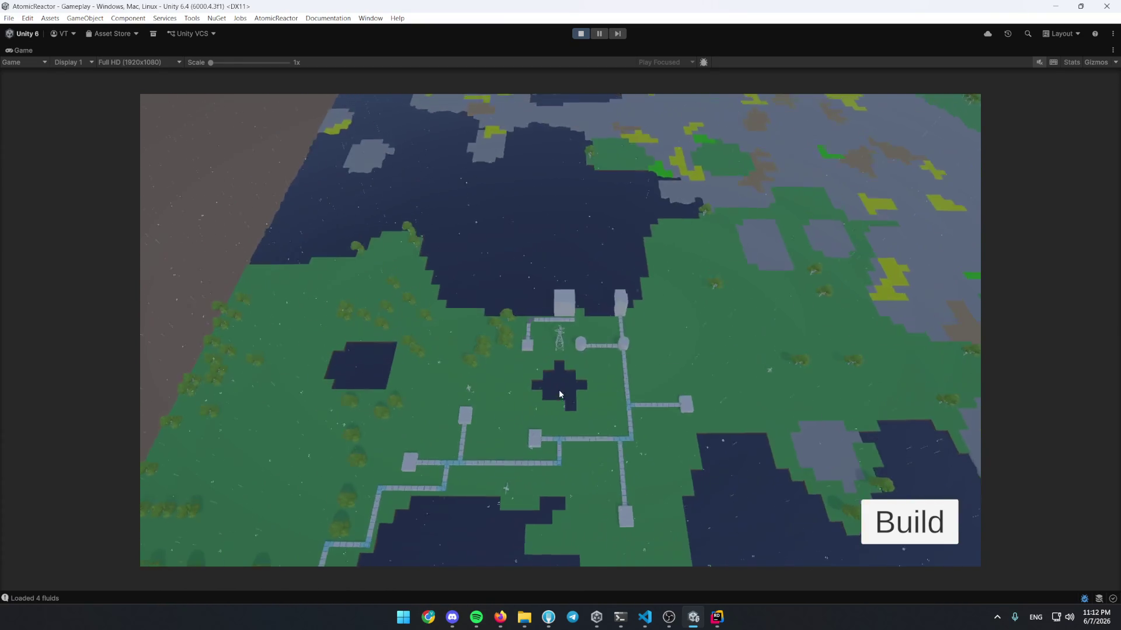
pyautogui.click(678, 292)
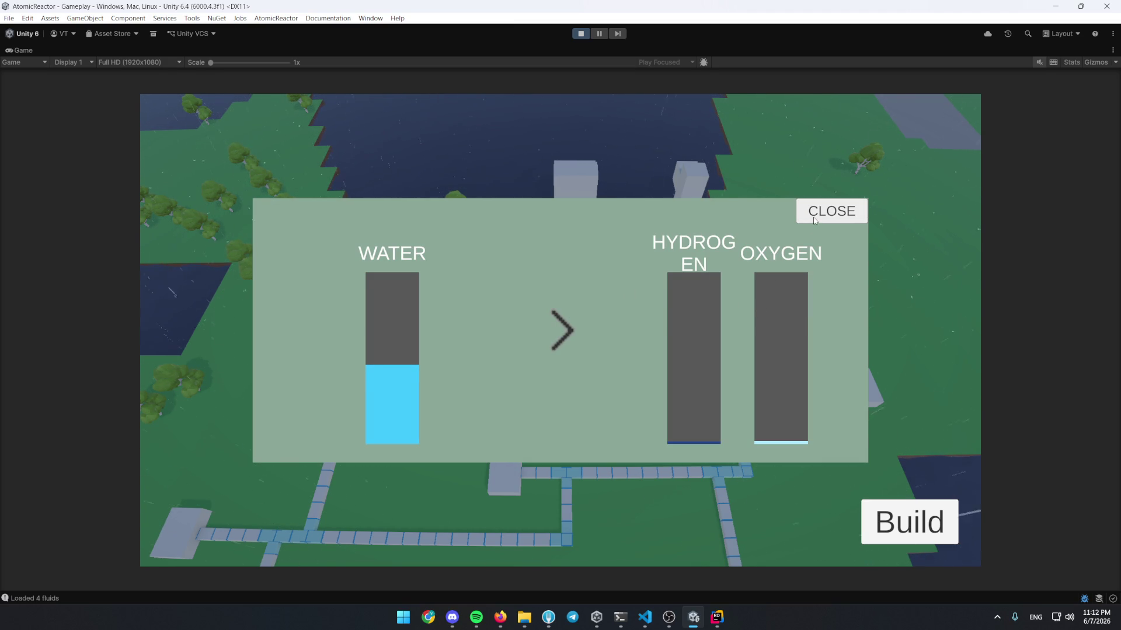
pyautogui.click(814, 220)
pyautogui.scroll(-4, 698, 283)
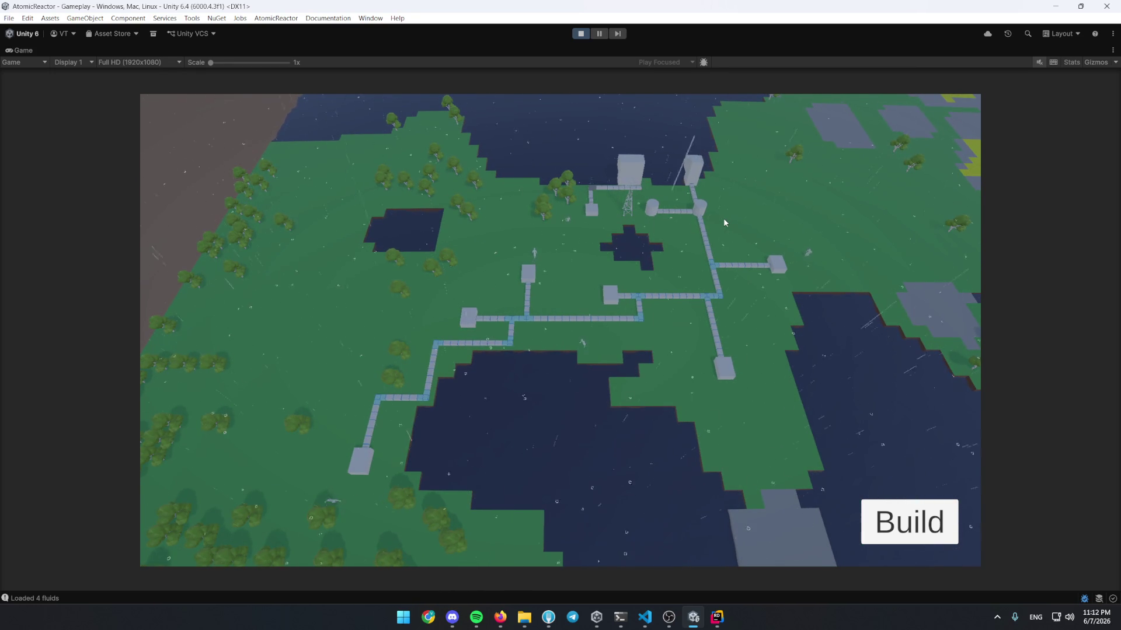
pyautogui.press('Print')
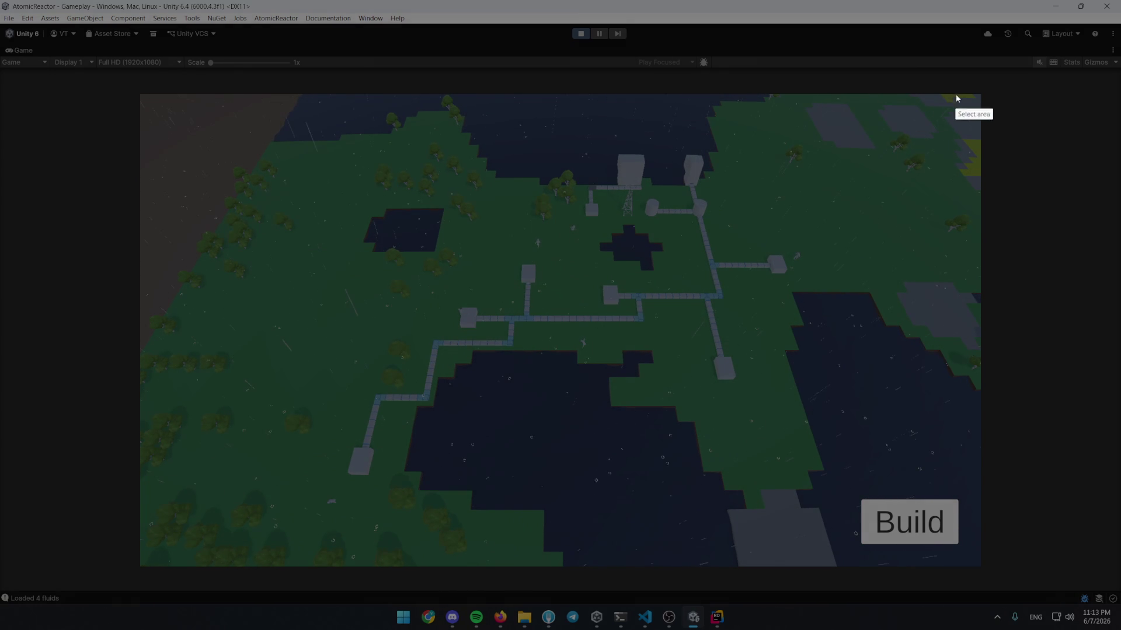
pyautogui.moveTo(981, 94); pyautogui.dragTo(156, 557)
pyautogui.hotkey('ctrl', 'c')
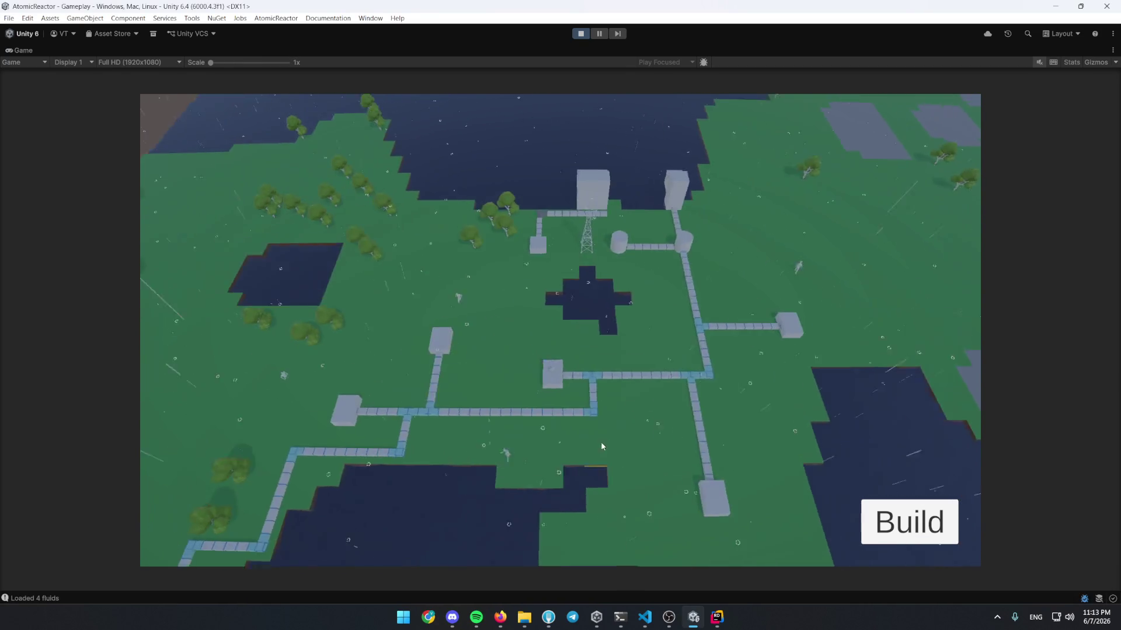
pyautogui.scroll(5, 642, 398)
pyautogui.scroll(-5, 634, 443)
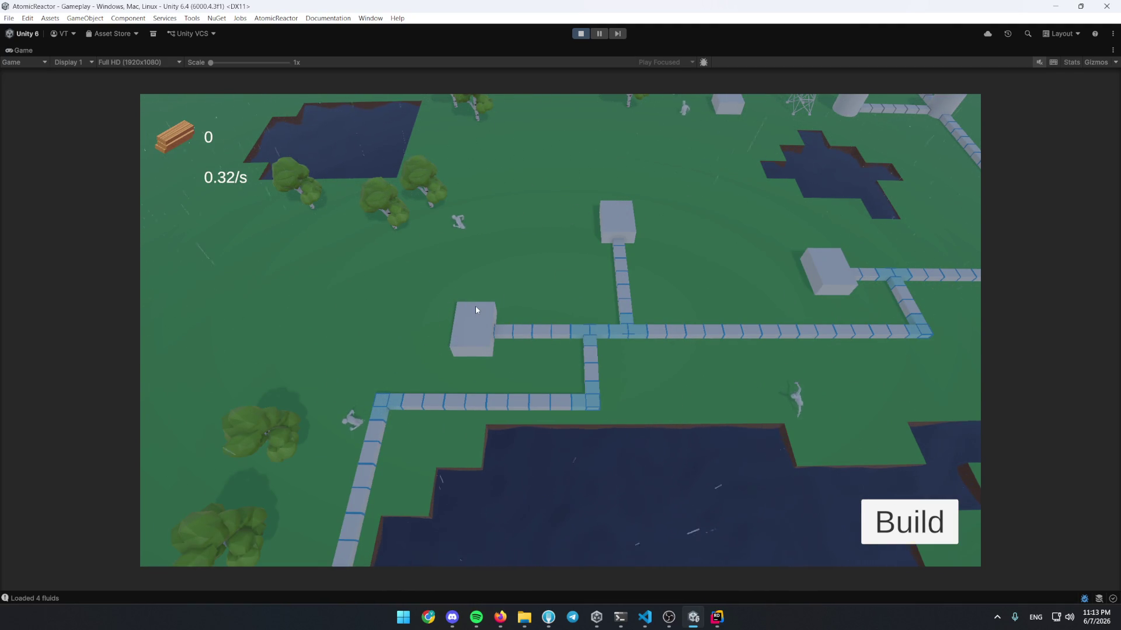
# Pan to the boiler and check its heat, water and steam panel several times
pyautogui.press('w')
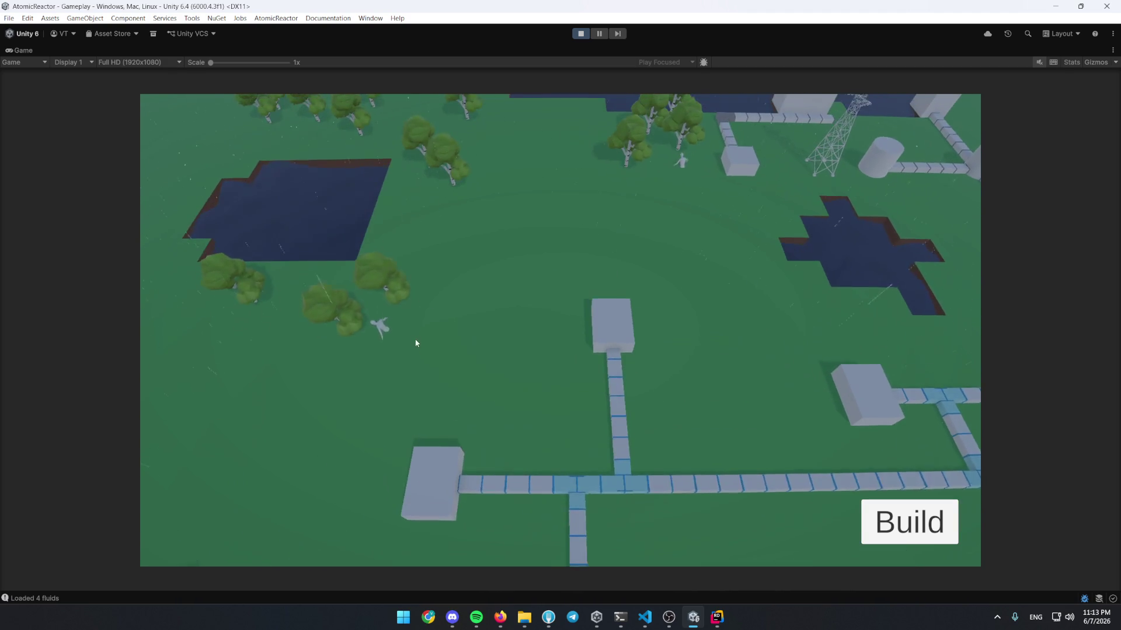
pyautogui.scroll(3, 488, 296)
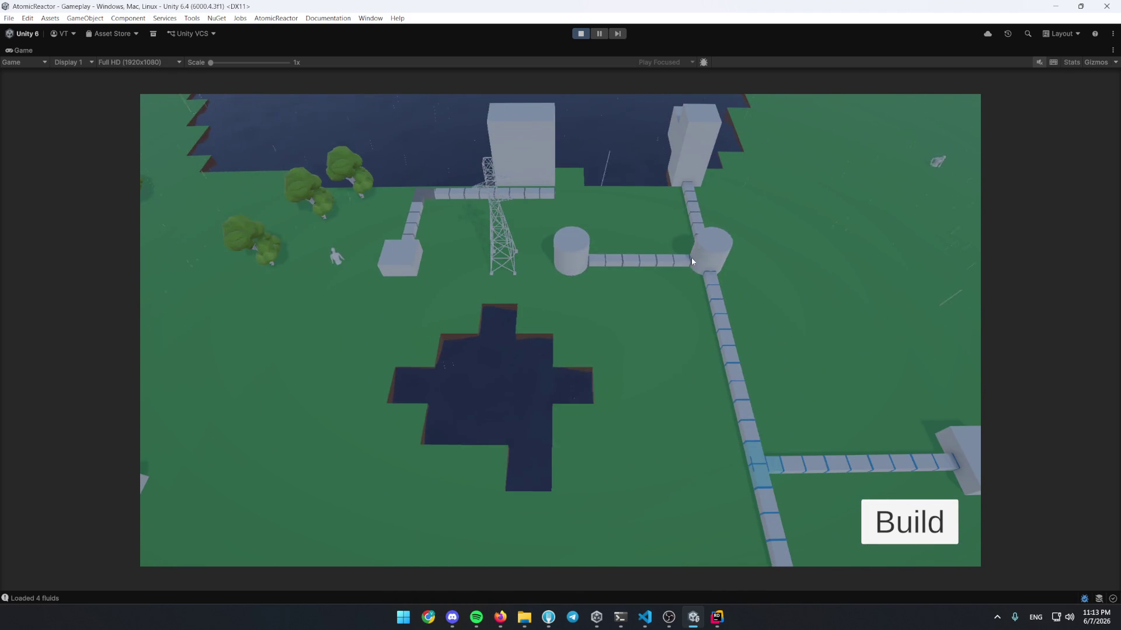
pyautogui.click(691, 260)
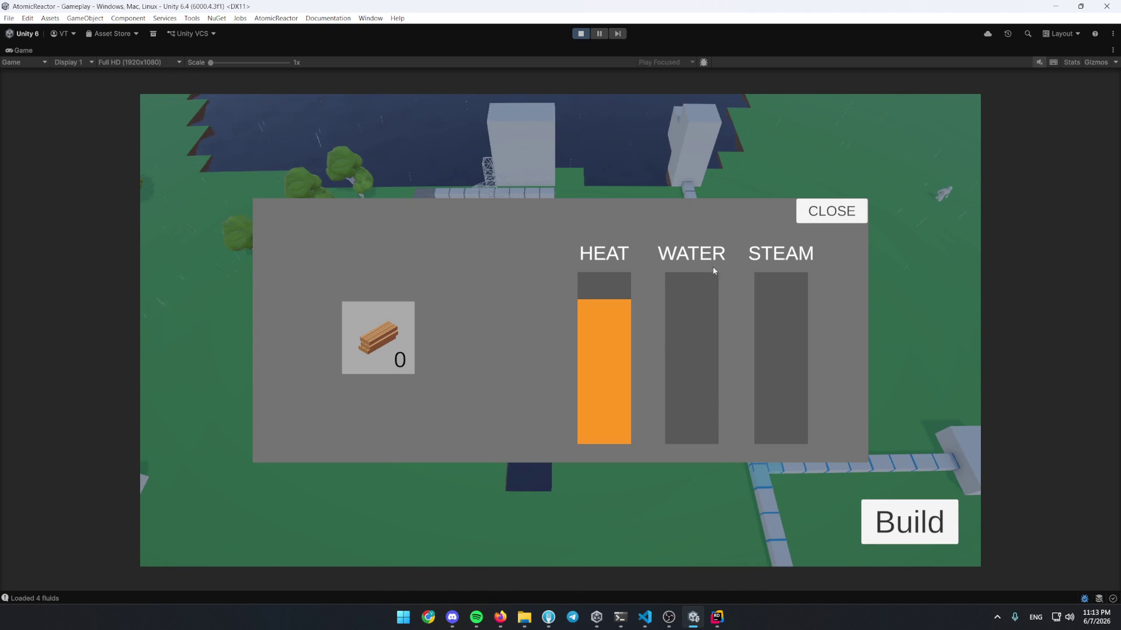
pyautogui.click(817, 212)
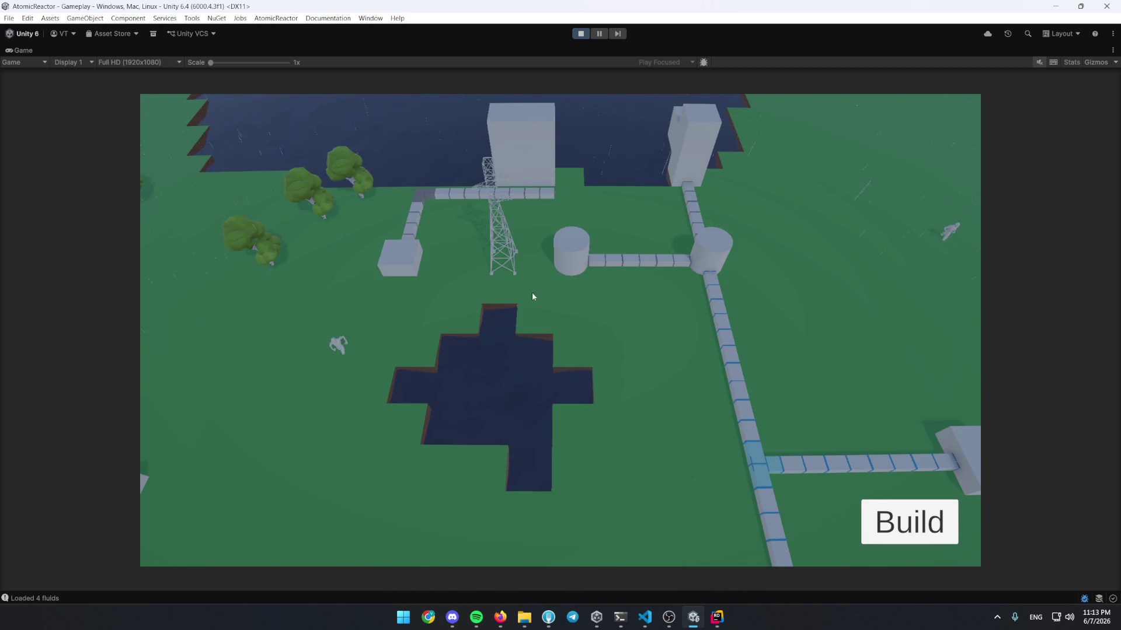
pyautogui.click(708, 245)
pyautogui.click(819, 211)
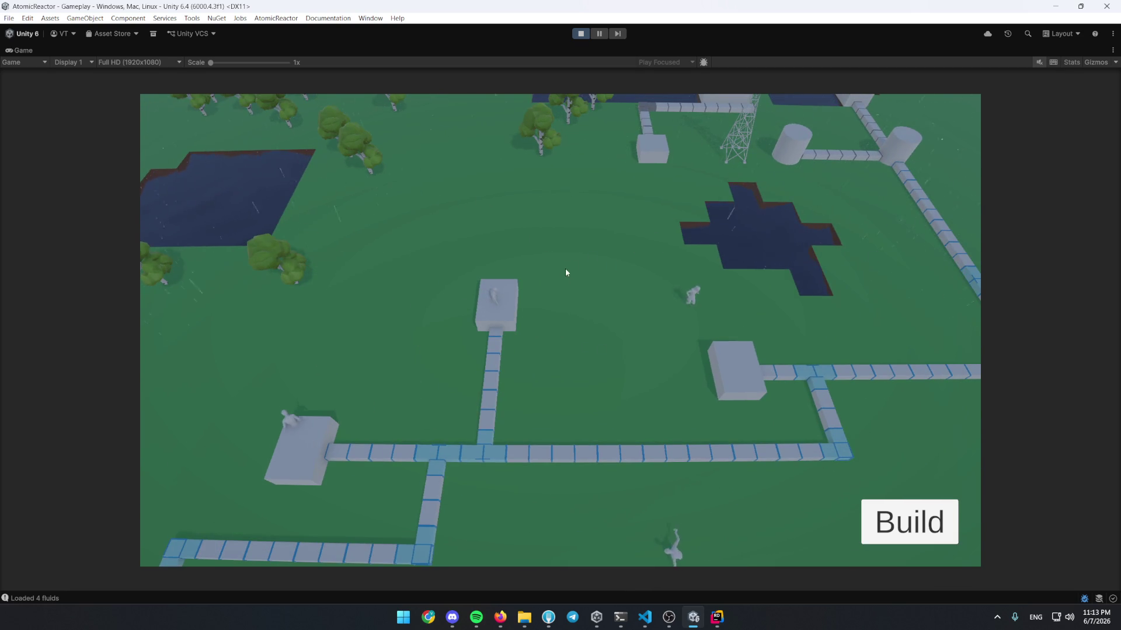
pyautogui.scroll(3, 561, 273)
pyautogui.click(869, 285)
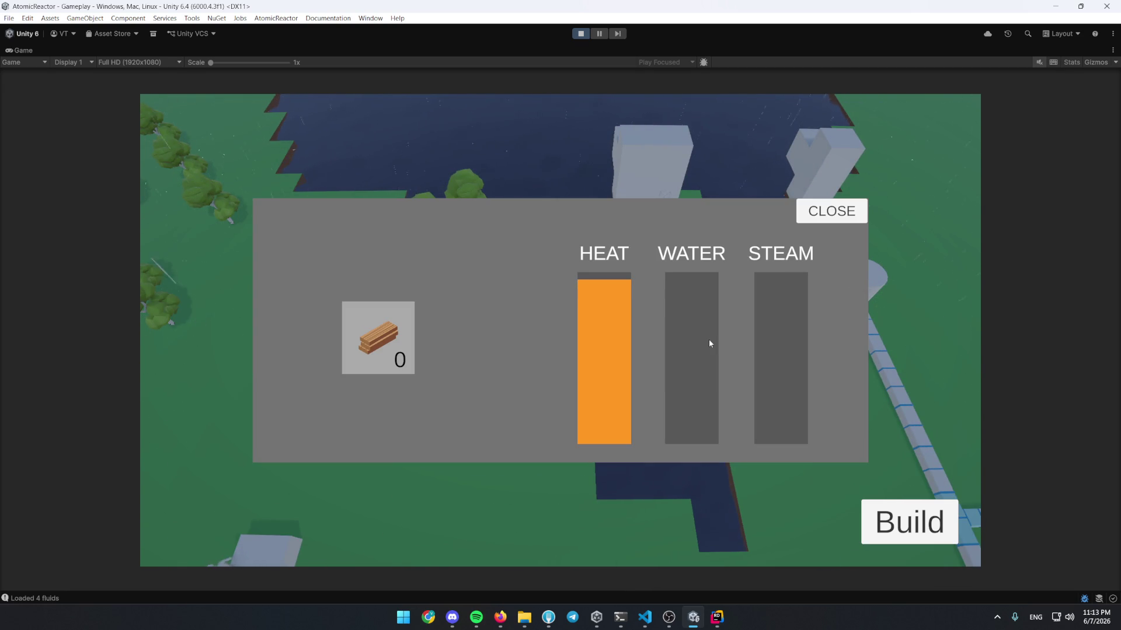
pyautogui.click(829, 211)
# Recheck the boiler's water, then bring up the build menu listing Fluid Pipe, Item Pipe and Item Sorter
pyautogui.scroll(2, 743, 256)
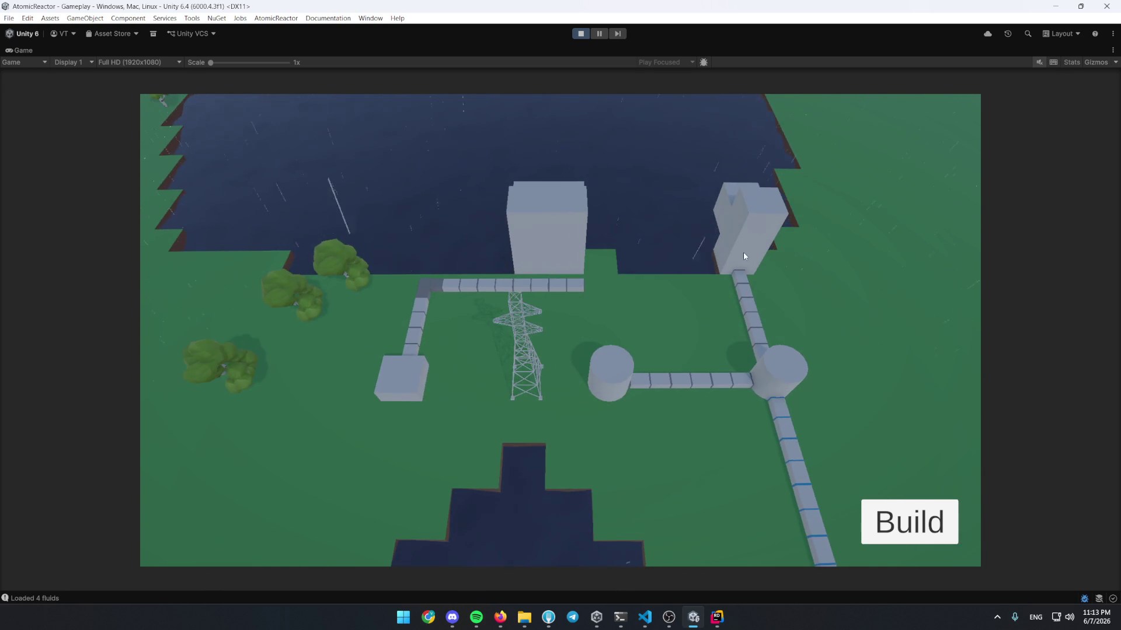
pyautogui.click(743, 255)
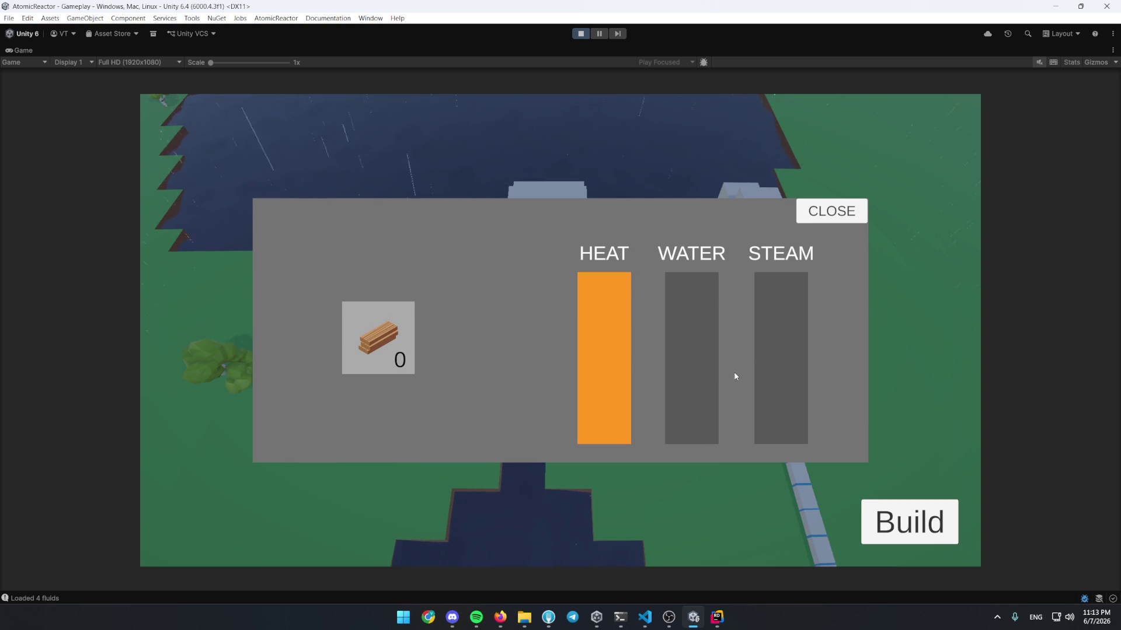
pyautogui.click(835, 211)
pyautogui.click(669, 458)
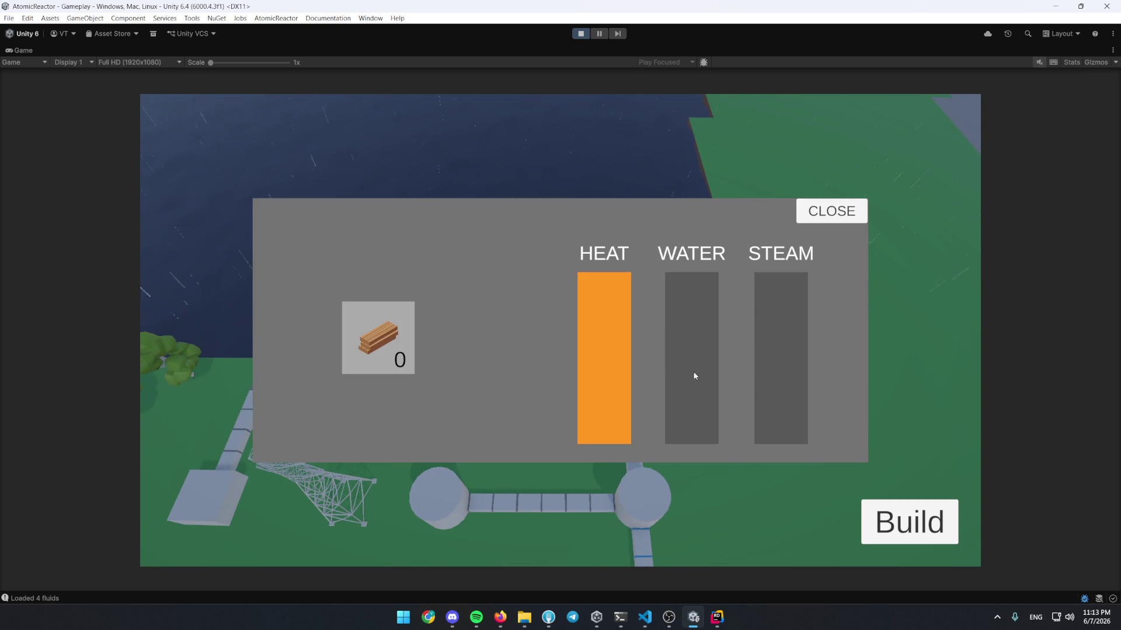
pyautogui.click(831, 211)
pyautogui.click(910, 522)
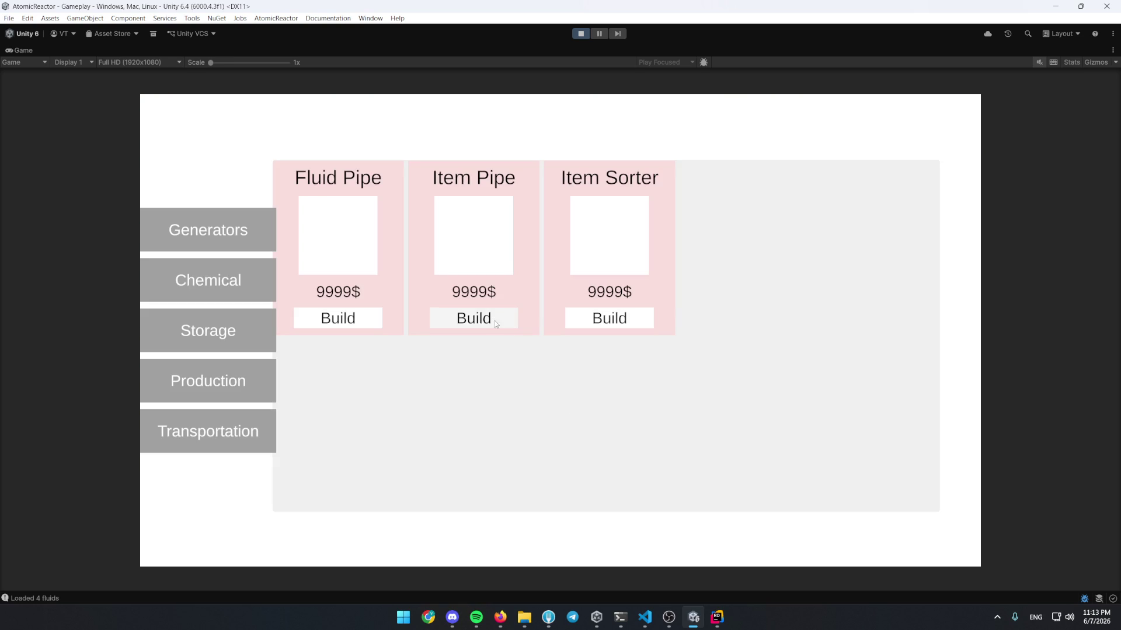
# Place a production building and a Water Pump beside it on the map
pyautogui.click(238, 383)
pyautogui.click(239, 325)
pyautogui.scroll(3, 479, 408)
pyautogui.click(485, 495)
pyautogui.click(722, 160)
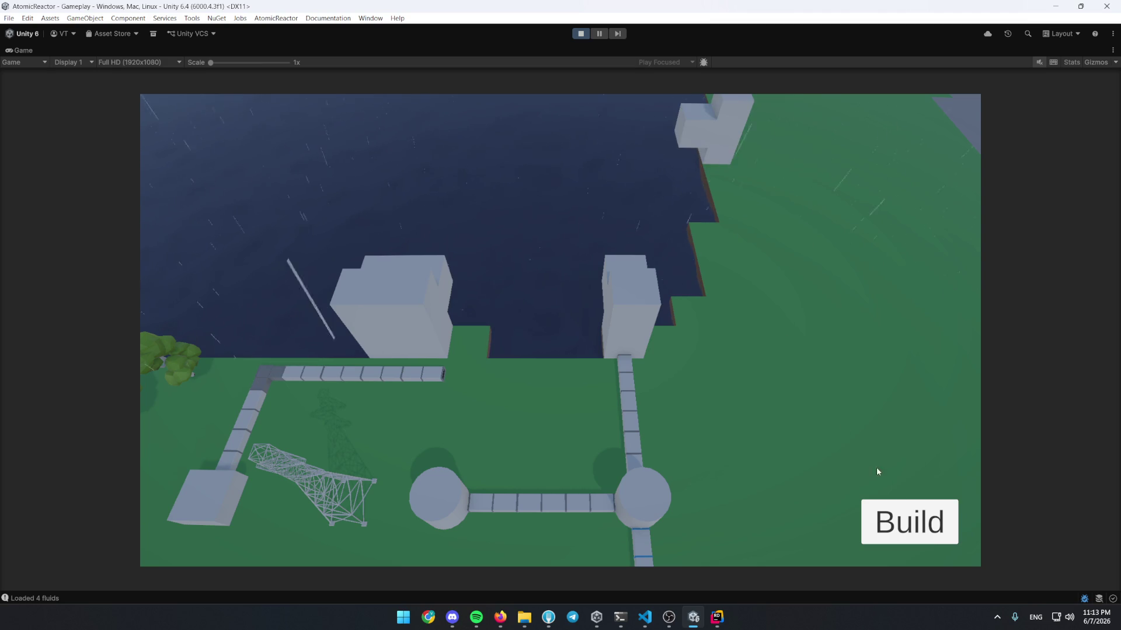
pyautogui.click(910, 521)
pyautogui.click(472, 496)
pyautogui.click(723, 174)
# Place two more Water Pumps on the map
pyautogui.click(881, 521)
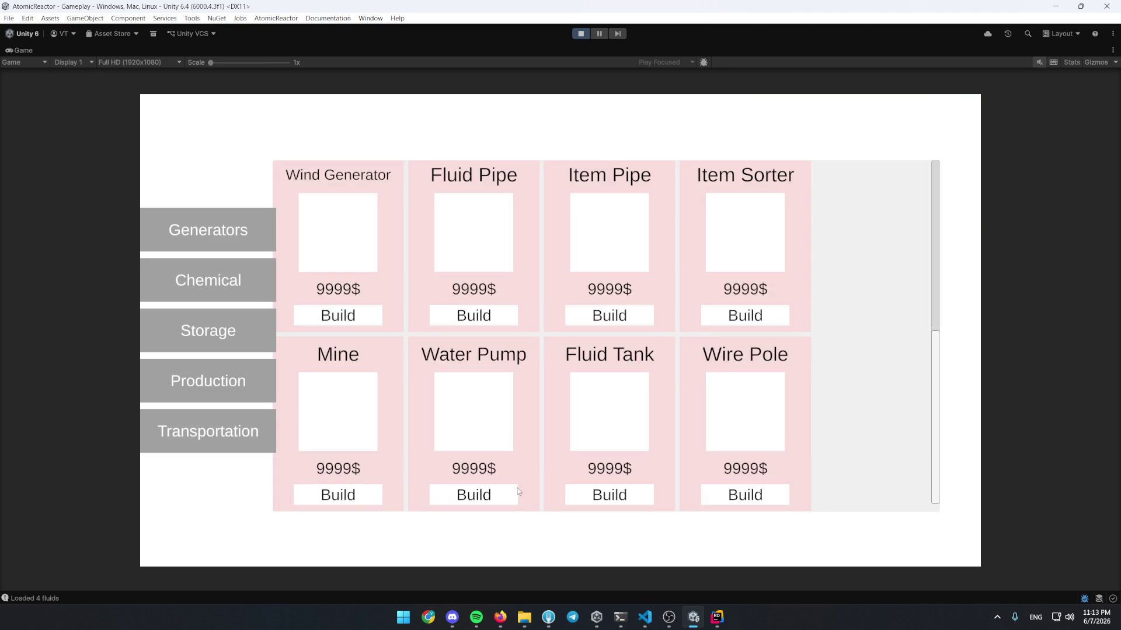
pyautogui.click(516, 493)
pyautogui.click(723, 191)
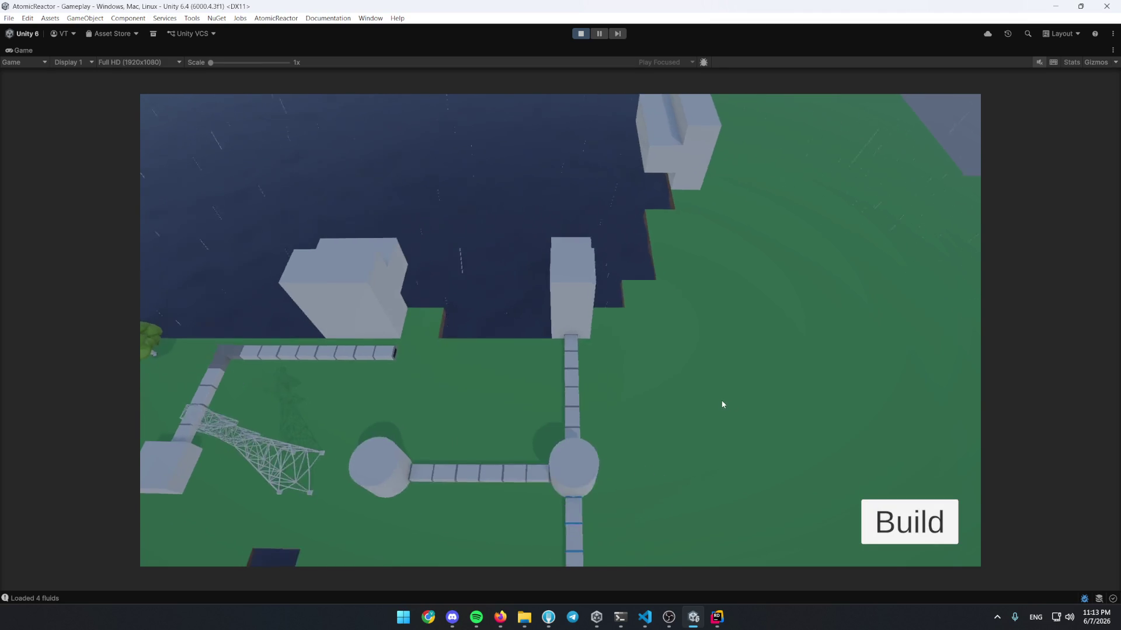
pyautogui.scroll(-2, 723, 404)
pyautogui.click(898, 521)
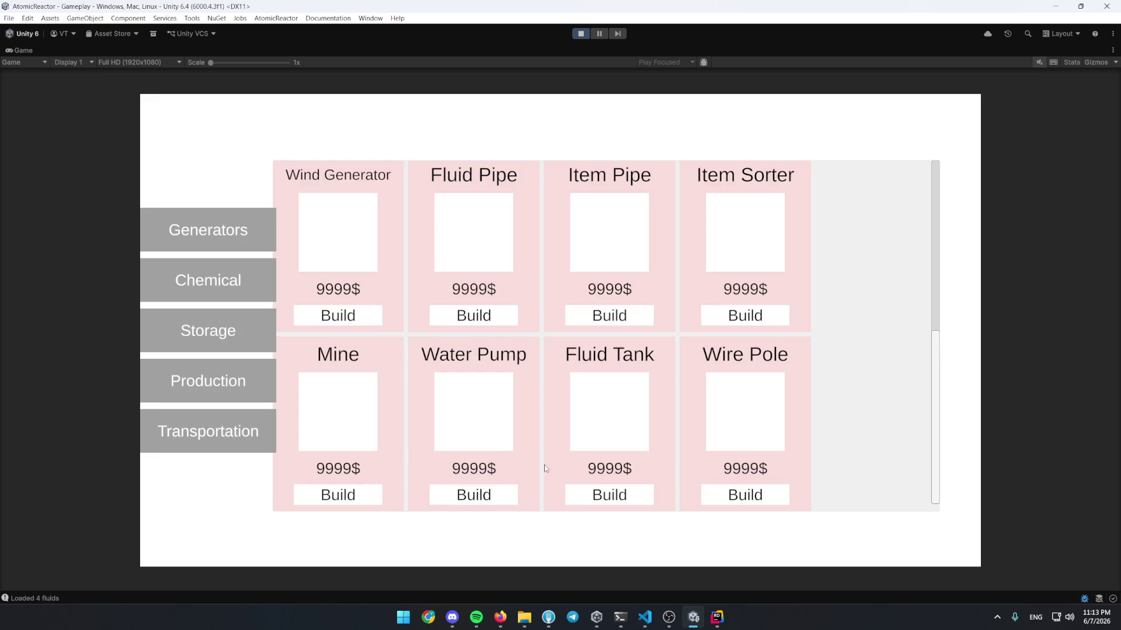
pyautogui.click(443, 495)
pyautogui.click(634, 337)
# Lay Fluid Pipe runs down to join the vertical pipe, then check the round tank
pyautogui.click(864, 528)
pyautogui.click(218, 419)
pyautogui.click(368, 315)
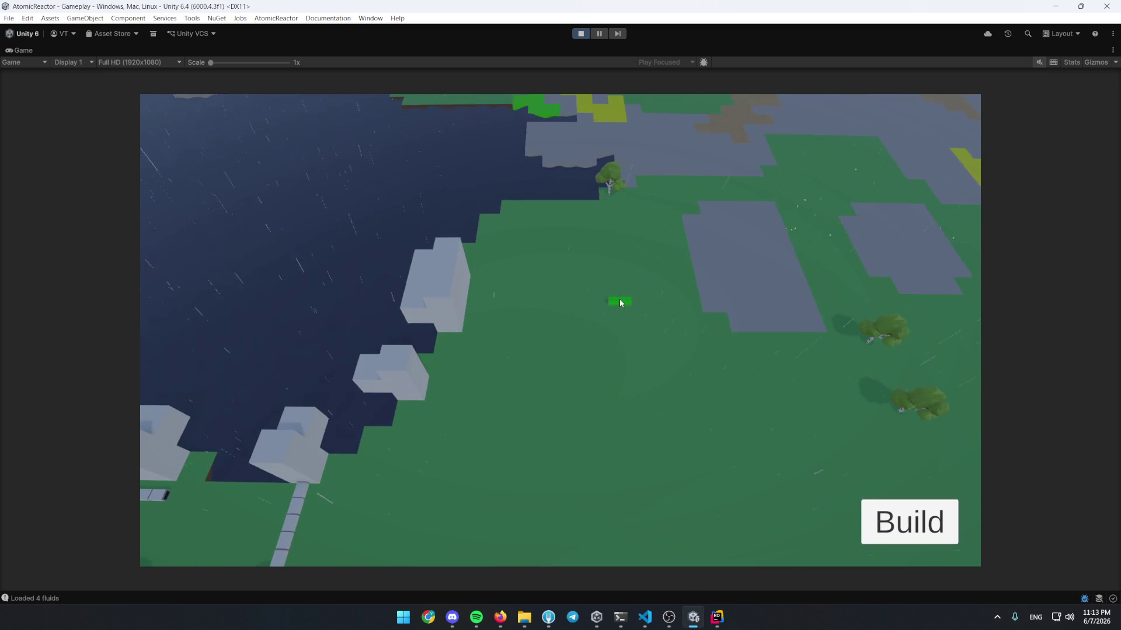
pyautogui.moveTo(480, 286); pyautogui.dragTo(473, 327)
pyautogui.click(467, 363)
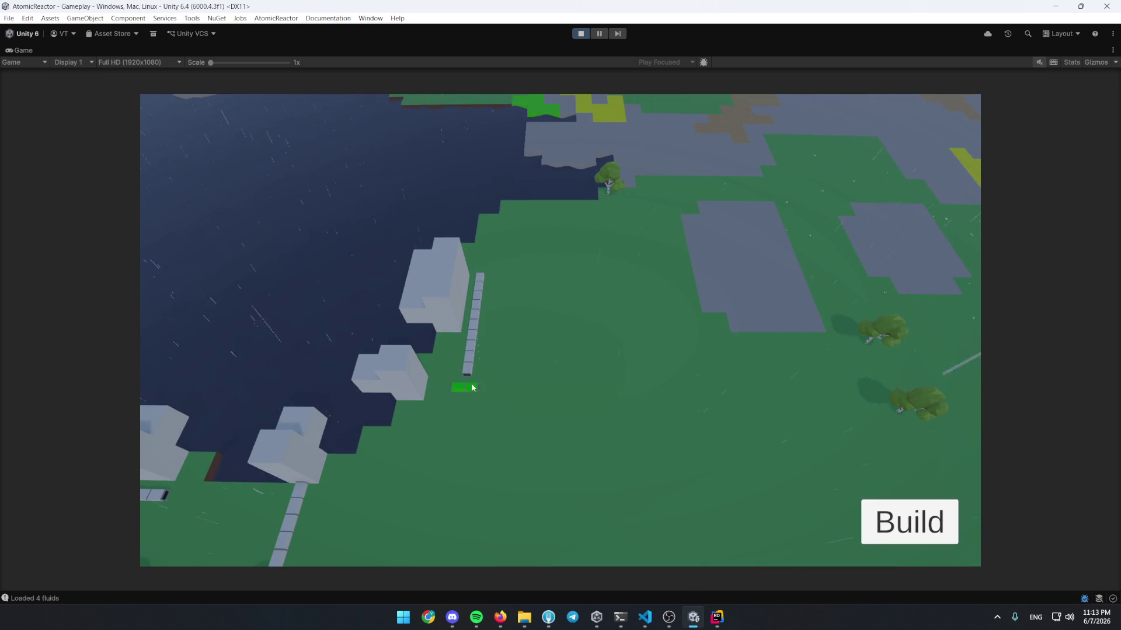
pyautogui.press('a')
pyautogui.press('s')
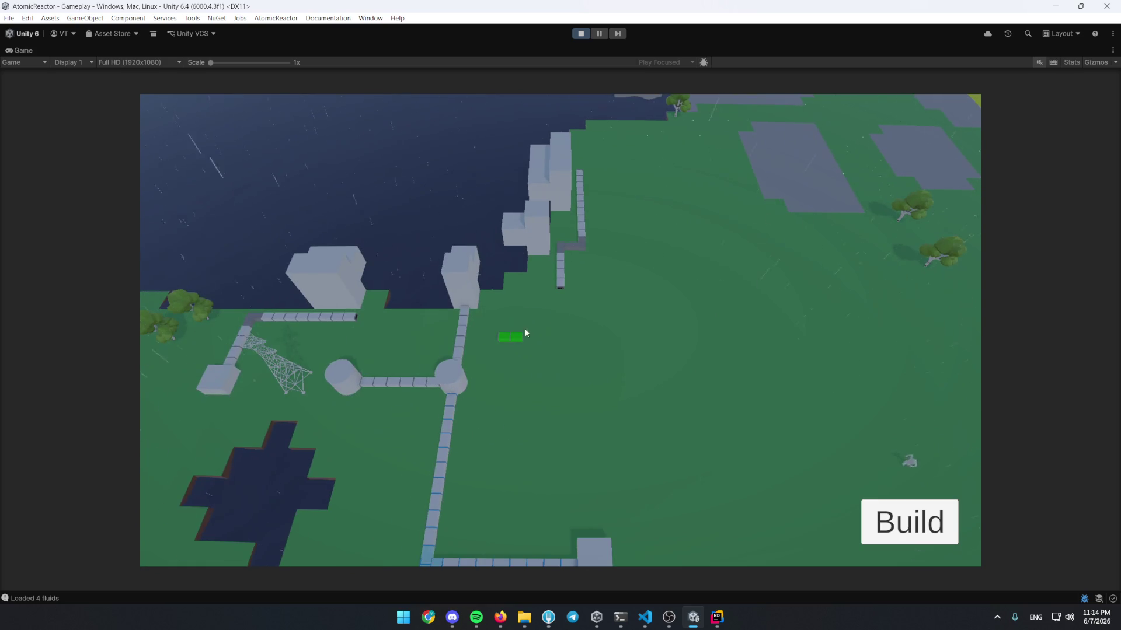
pyautogui.moveTo(531, 320); pyautogui.dragTo(492, 339)
pyautogui.click(454, 380)
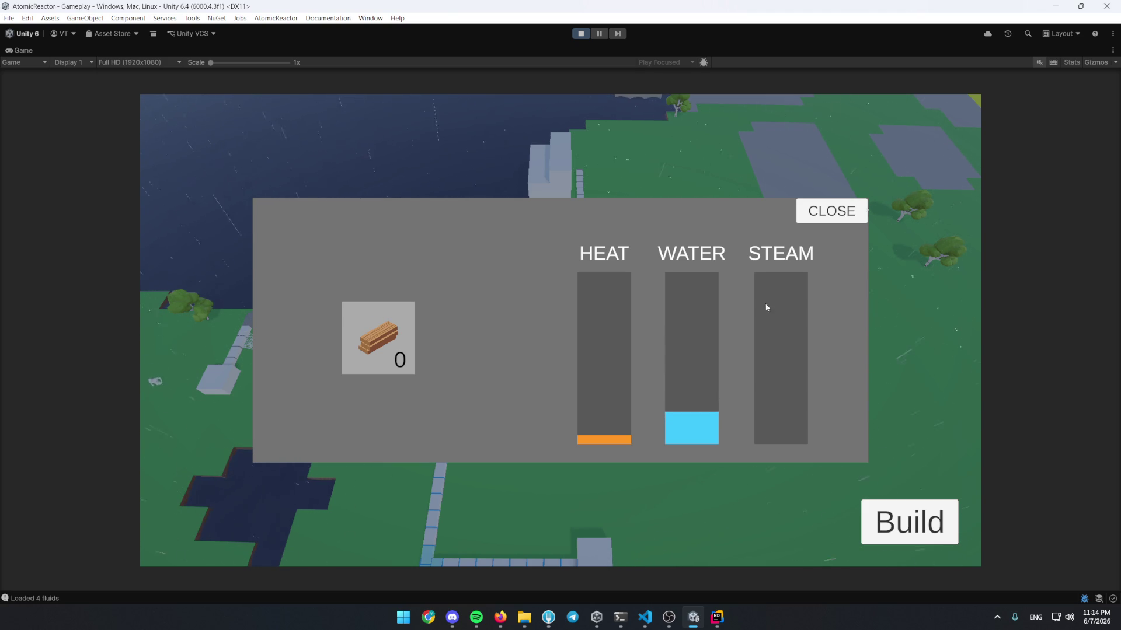
# Close the tank panel after seeing some heat, rising water and no steam
pyautogui.click(830, 212)
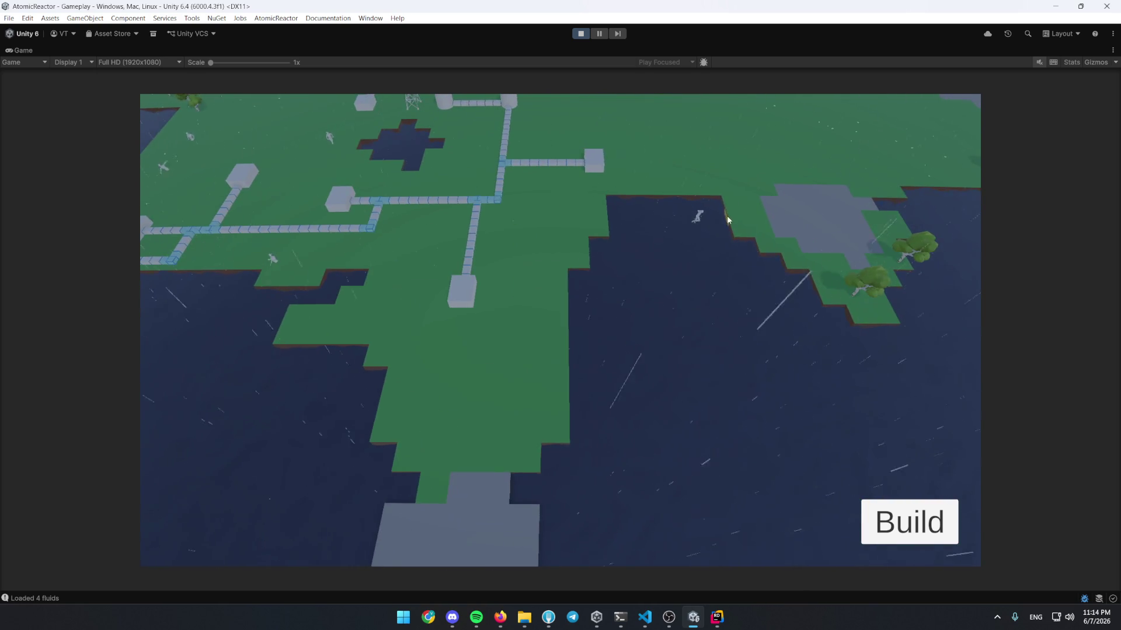
# Zoom and pan across the water to the storage block showing 3 wood at 0.15/s
pyautogui.scroll(5, 627, 340)
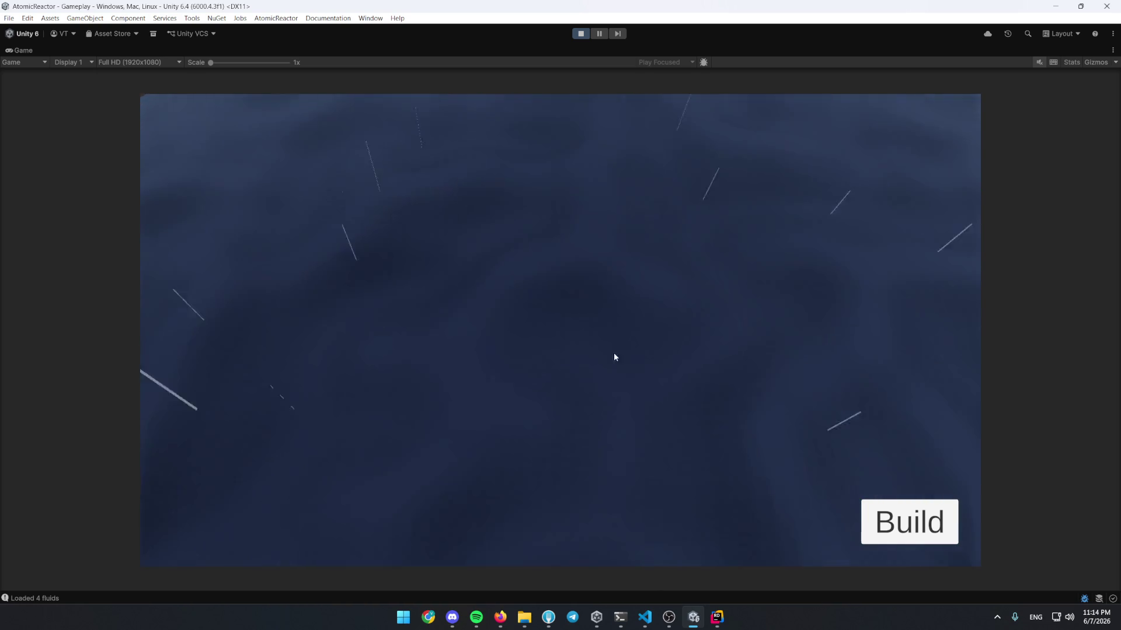
pyautogui.scroll(-5, 614, 357)
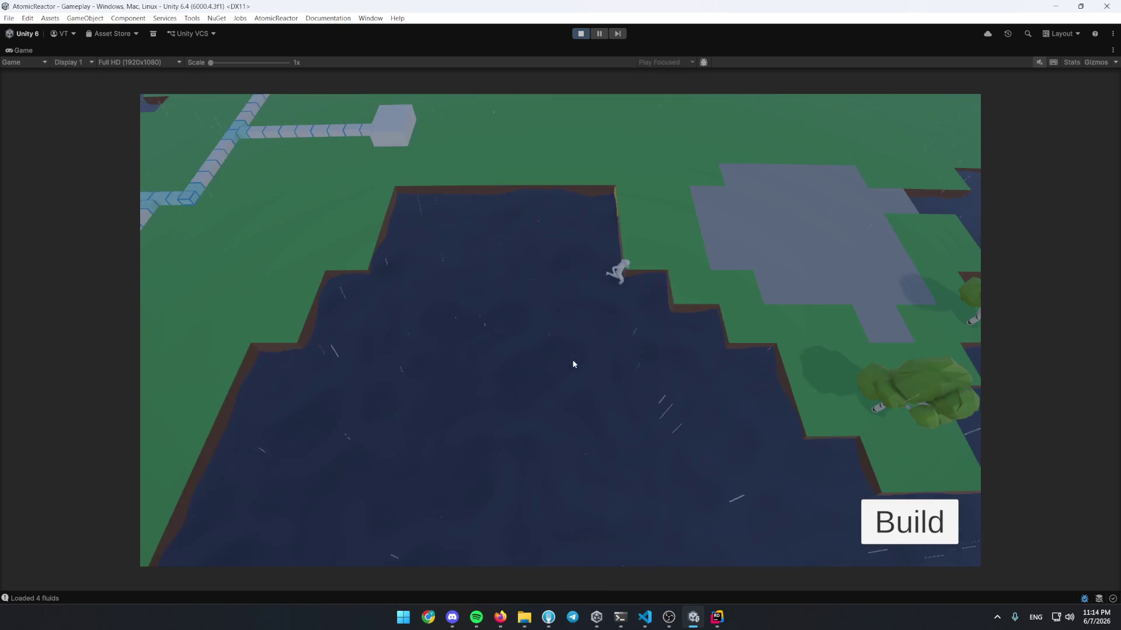
pyautogui.scroll(5, 658, 299)
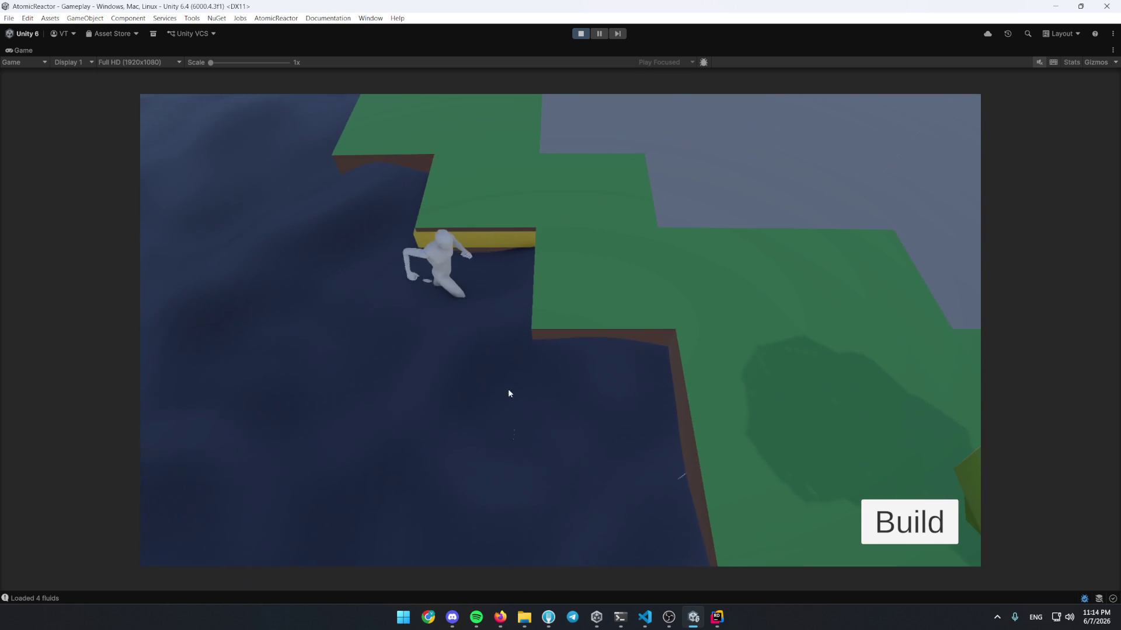
pyautogui.scroll(2, 539, 380)
pyautogui.scroll(-3, 545, 386)
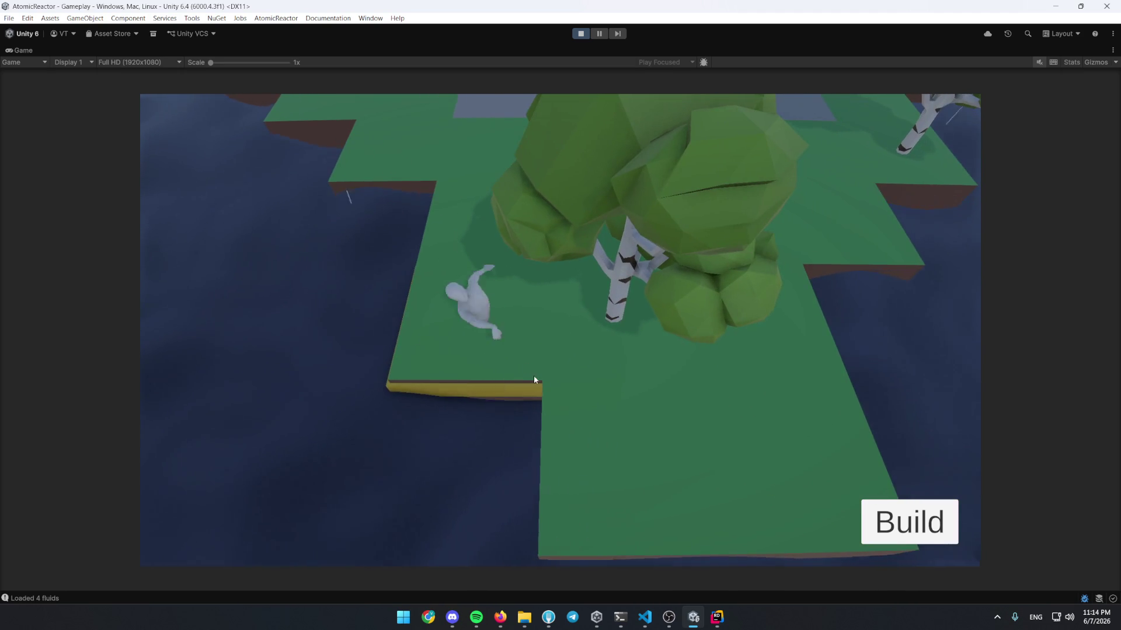
pyautogui.scroll(-2, 538, 352)
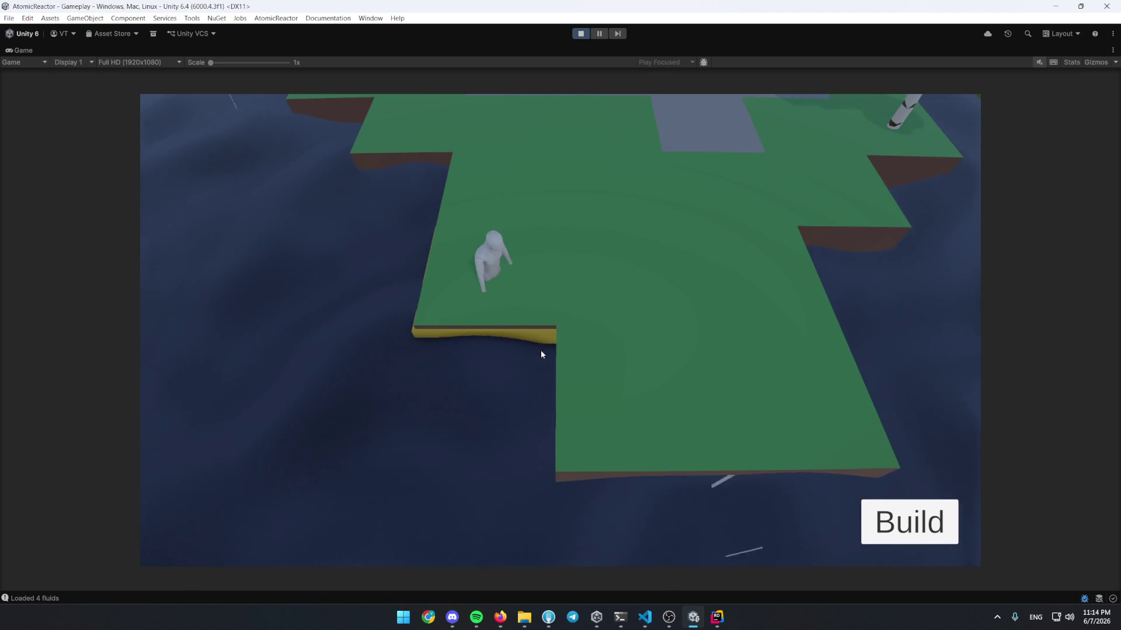
pyautogui.scroll(2, 545, 353)
pyautogui.moveTo(565, 370); pyautogui.dragTo(698, 492)
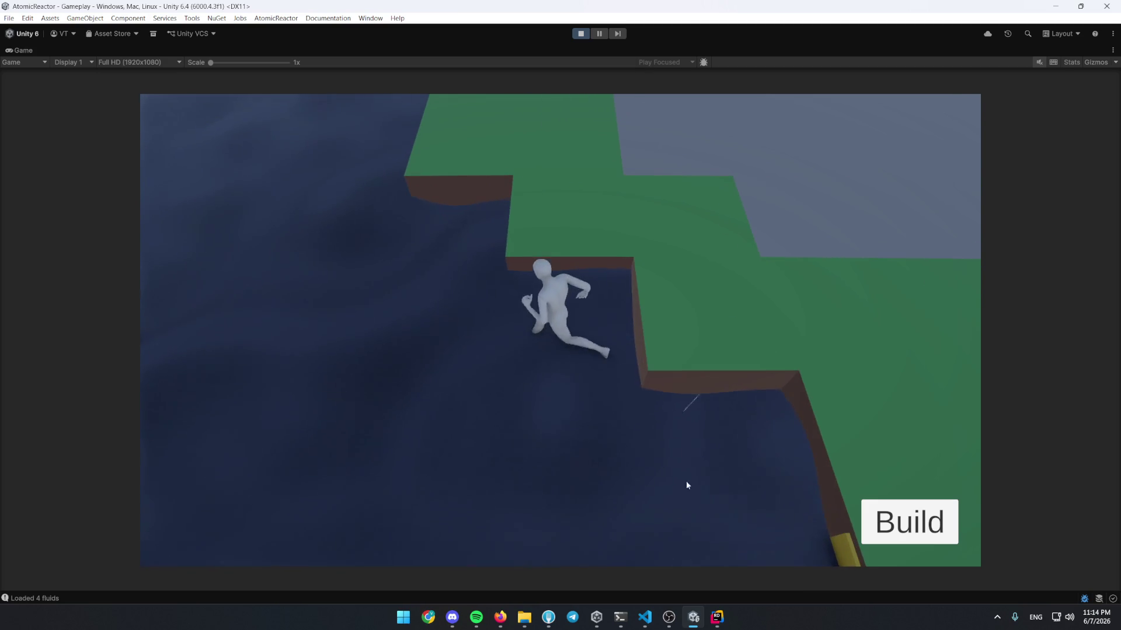
pyautogui.moveTo(439, 316); pyautogui.dragTo(660, 520)
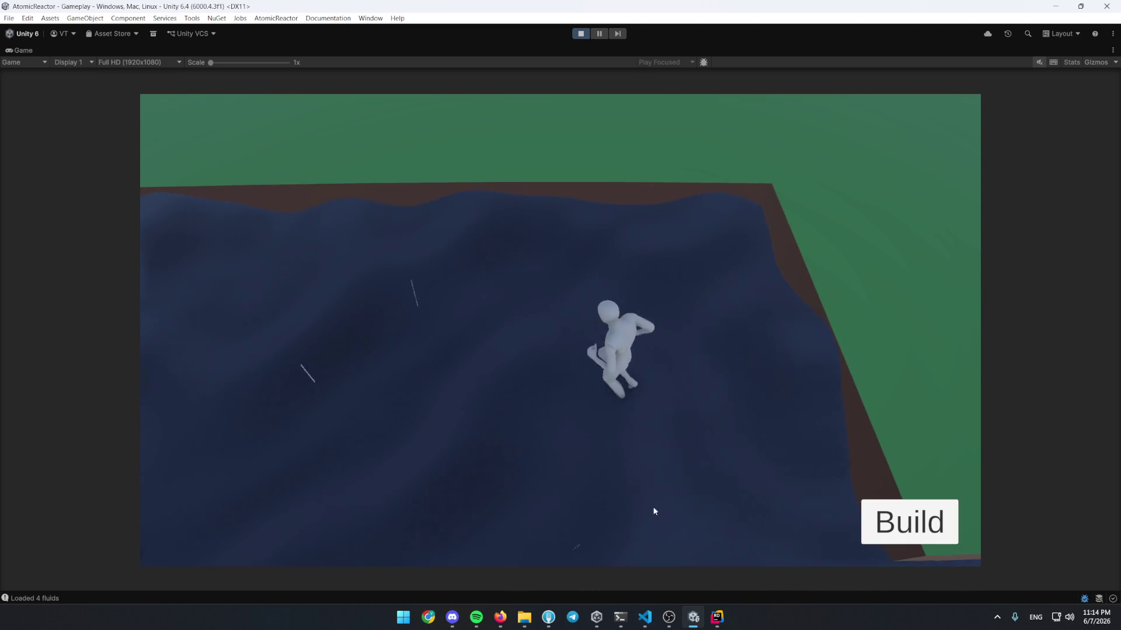
pyautogui.moveTo(500, 402); pyautogui.dragTo(595, 477)
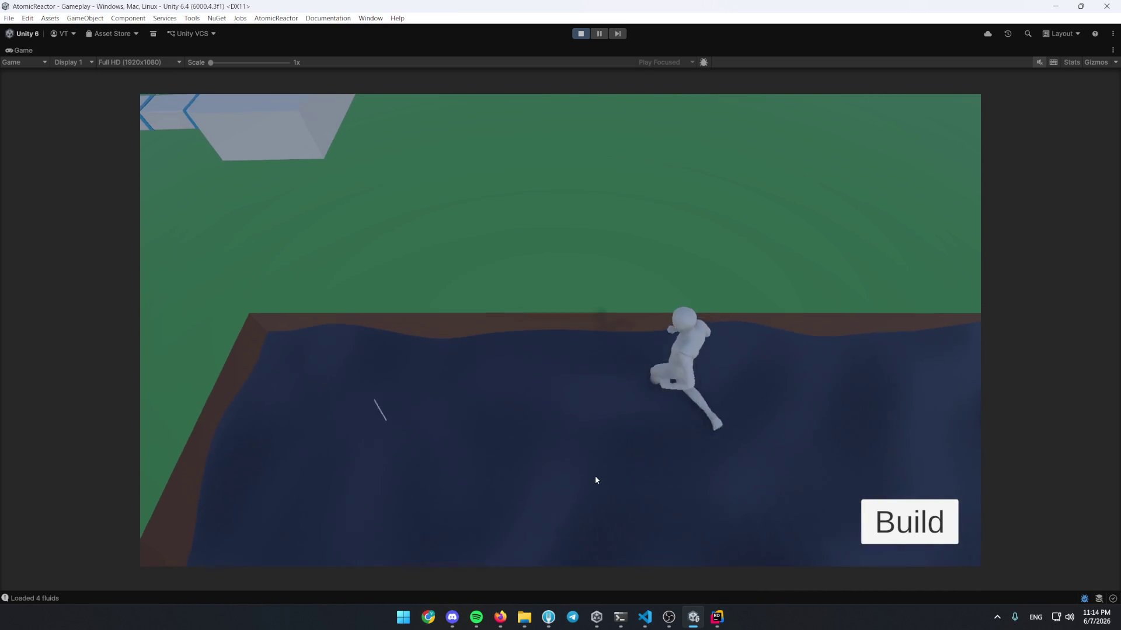
pyautogui.moveTo(362, 333)
pyautogui.mouseDown()
pyautogui.moveTo(381, 373)
pyautogui.moveTo(490, 476)
pyautogui.moveTo(506, 364)
pyautogui.mouseUp()
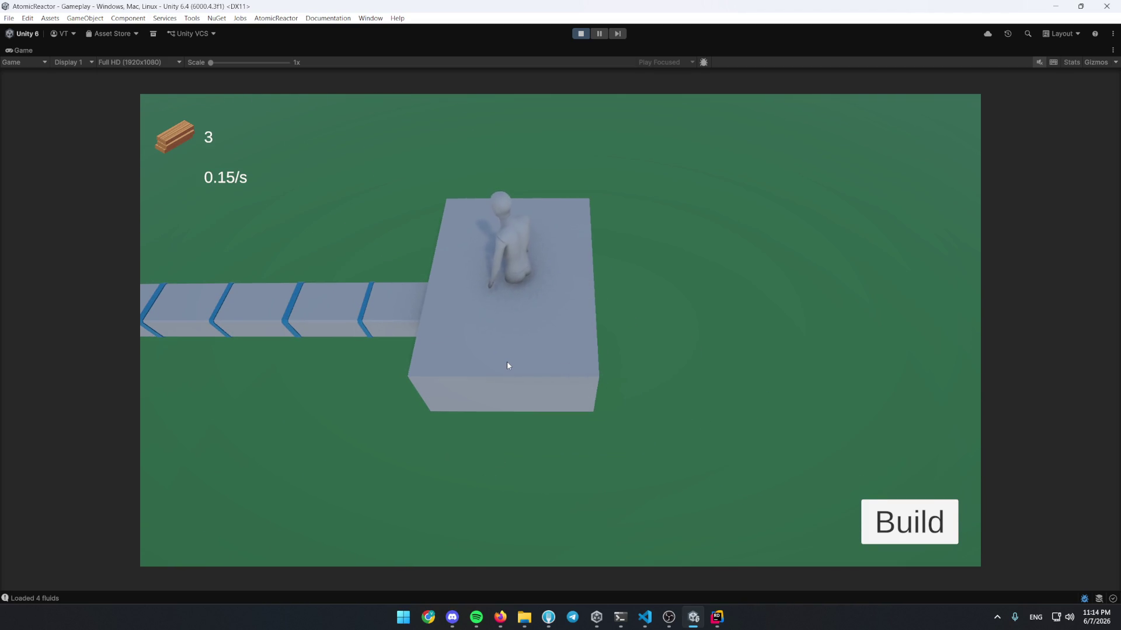
# Review the round tank and electrolytic separator panels, then un-maximize the Game view with Shift+Space
pyautogui.click(444, 395)
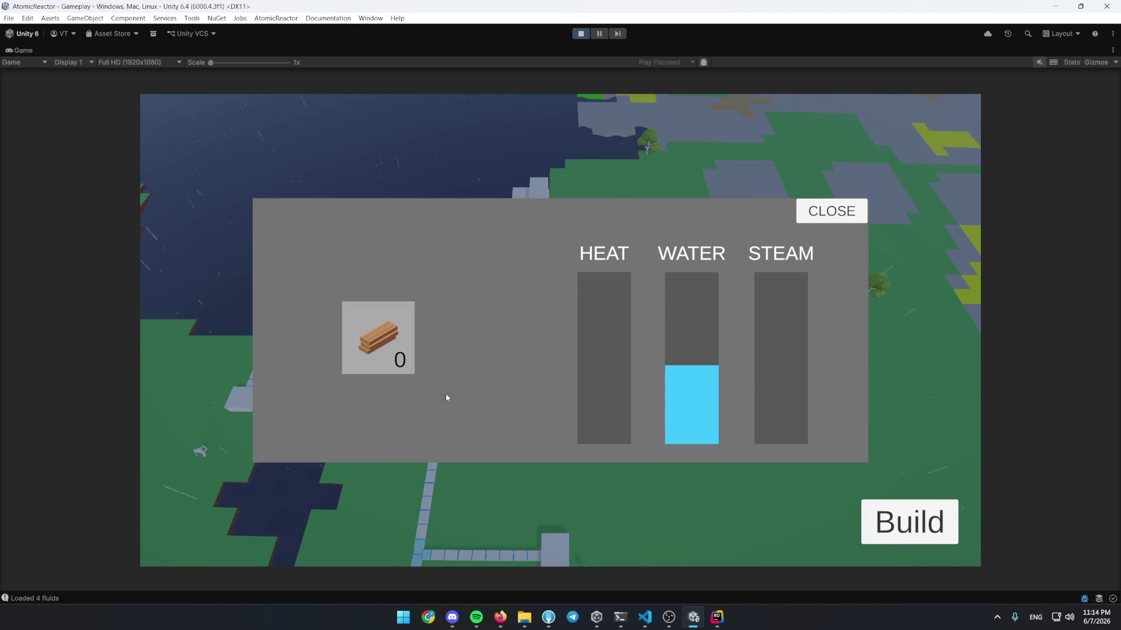
pyautogui.click(830, 210)
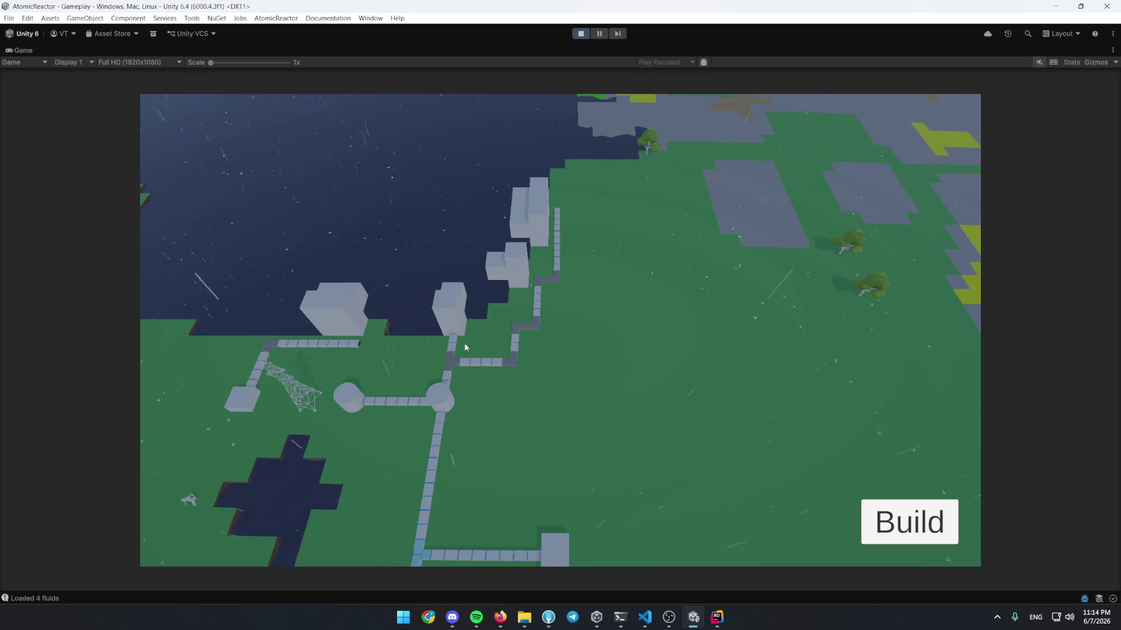
pyautogui.click(523, 397)
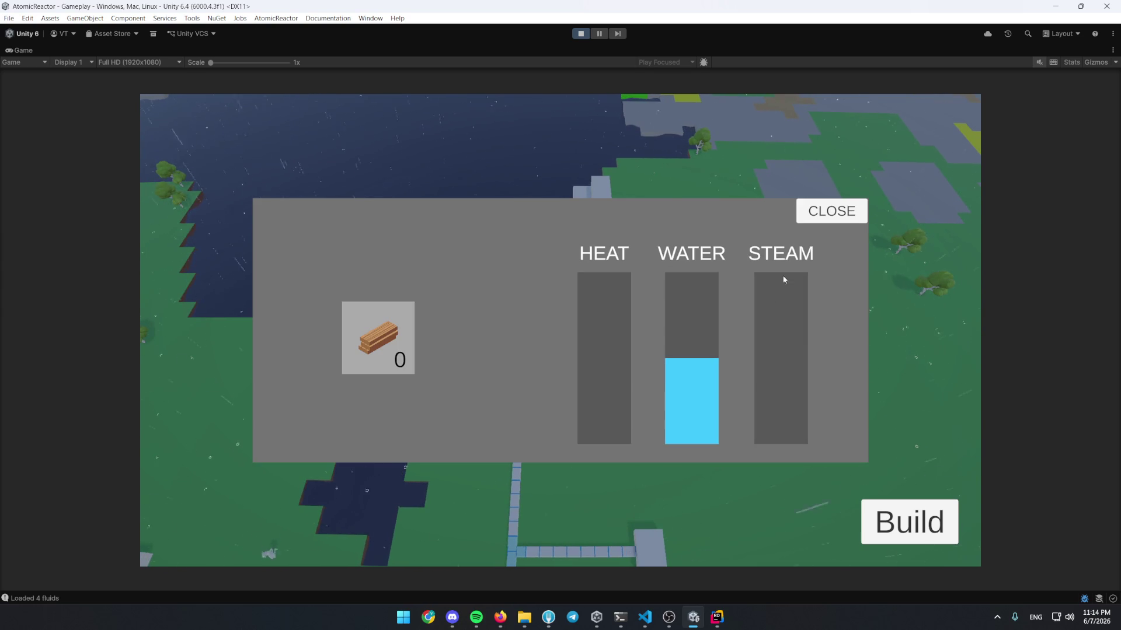
pyautogui.click(821, 219)
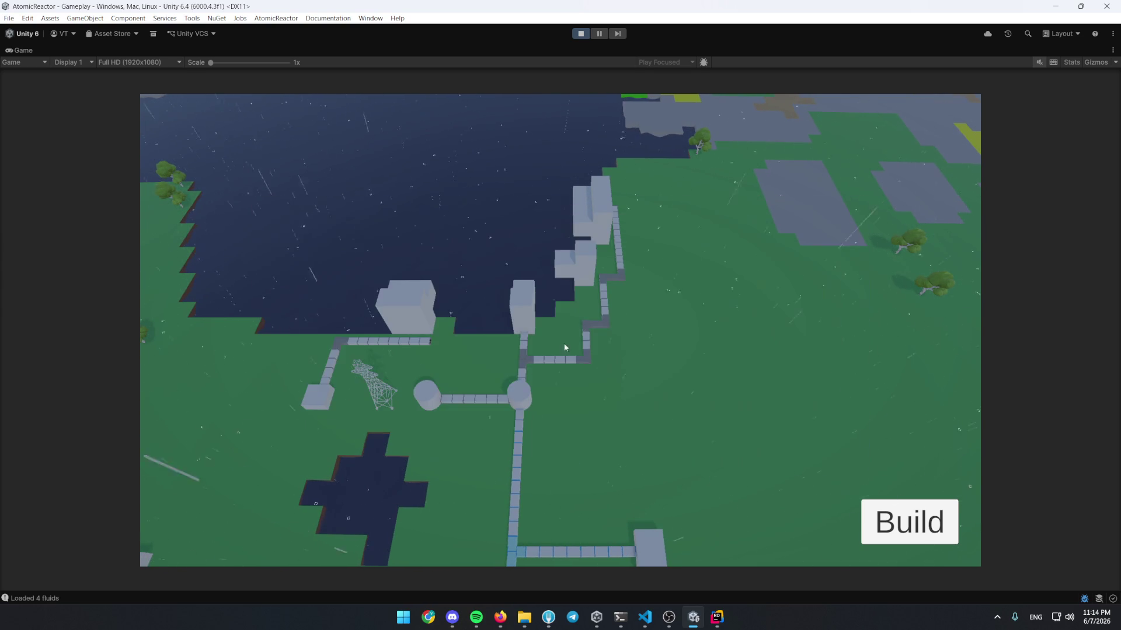
pyautogui.click(396, 358)
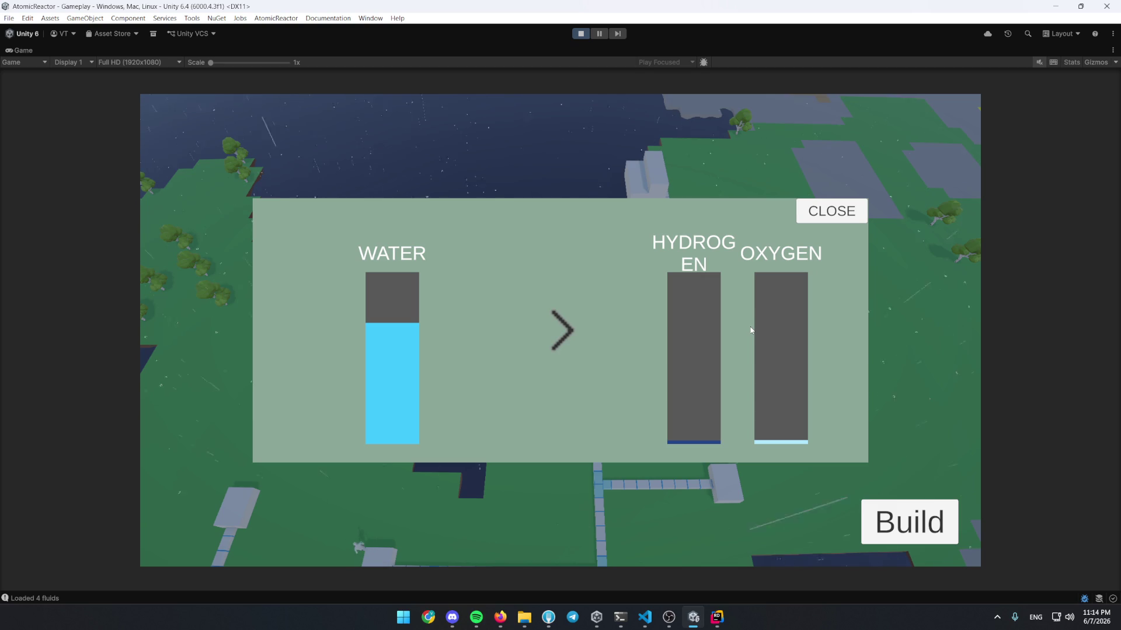
pyautogui.hotkey('shift', 'space')
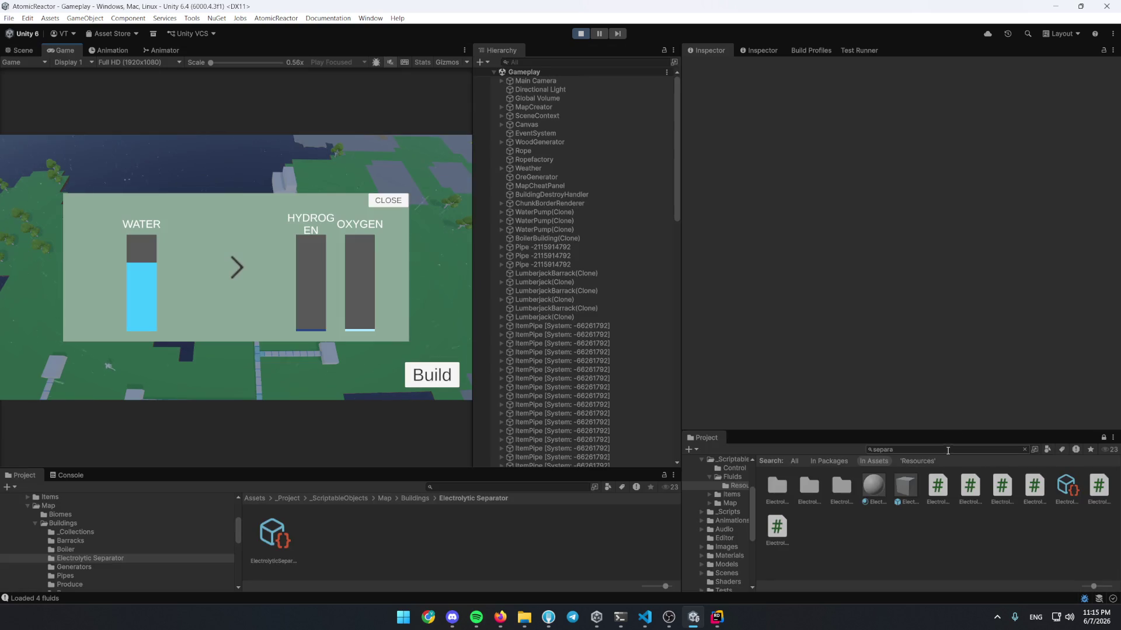
# Search the project for 'separa', inspect the separator settings' H_Speed Per M3 Input of 55, and switch to Rider
pyautogui.write('epara')
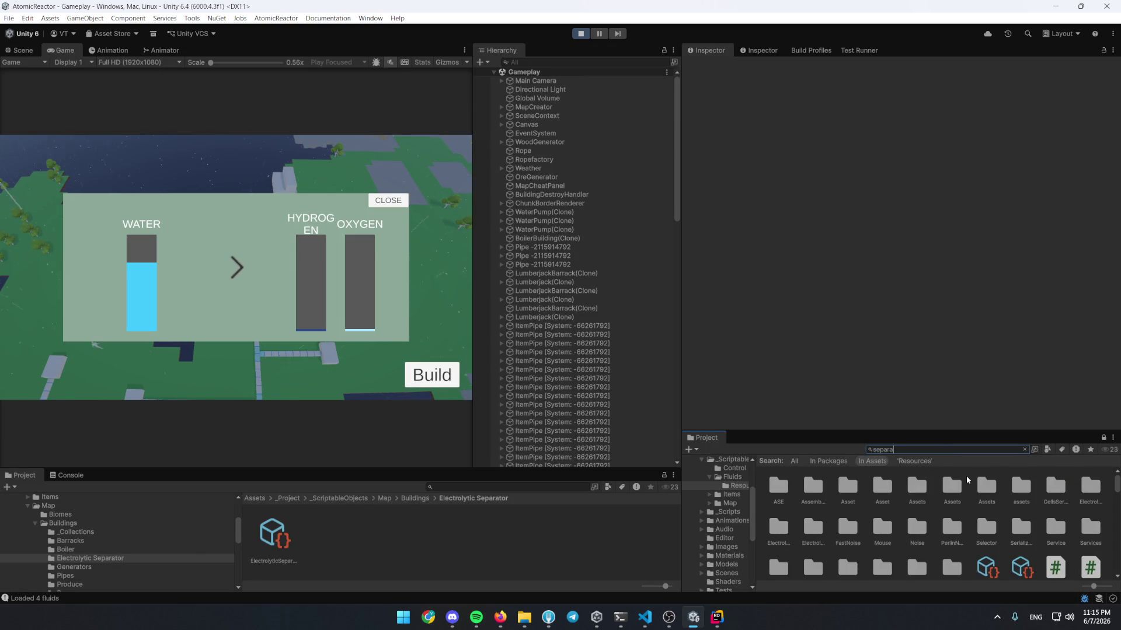
pyautogui.click(1054, 495)
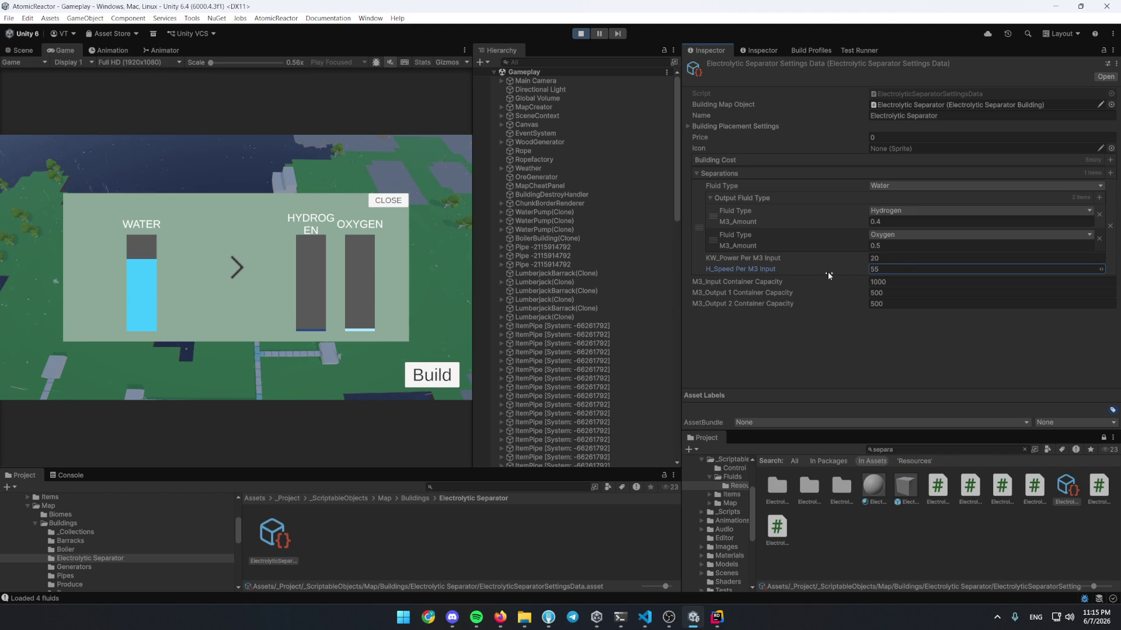
pyautogui.click(717, 617)
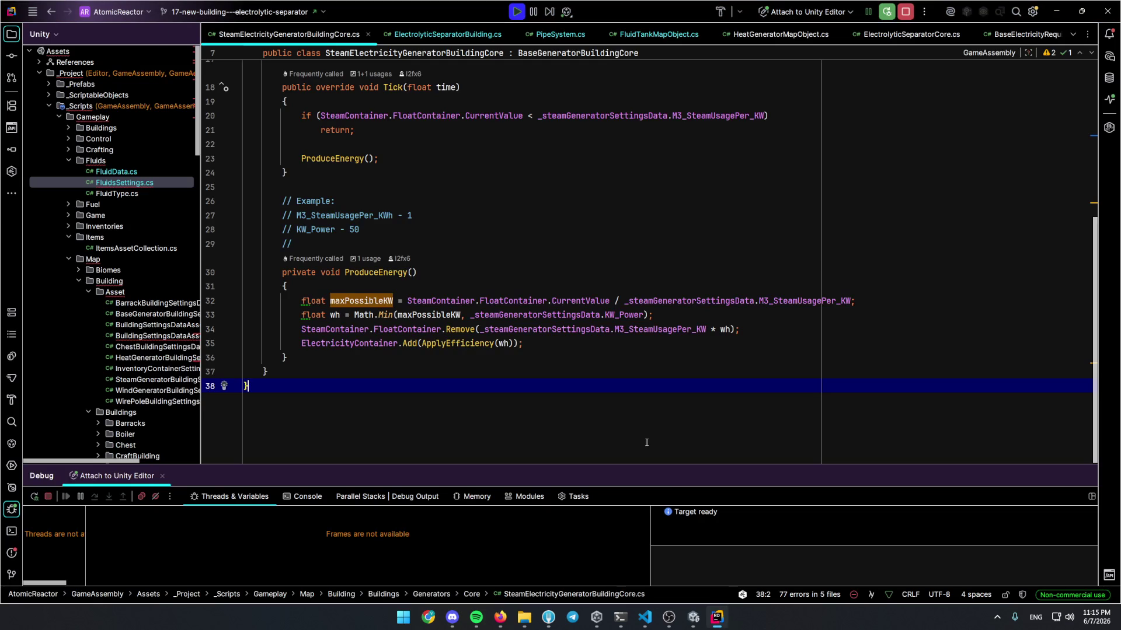
# Open the ElectrolyticSeparation class via Go to Class
pyautogui.hotkey('ctrl', 'n')
pyautogui.write('separatyion')
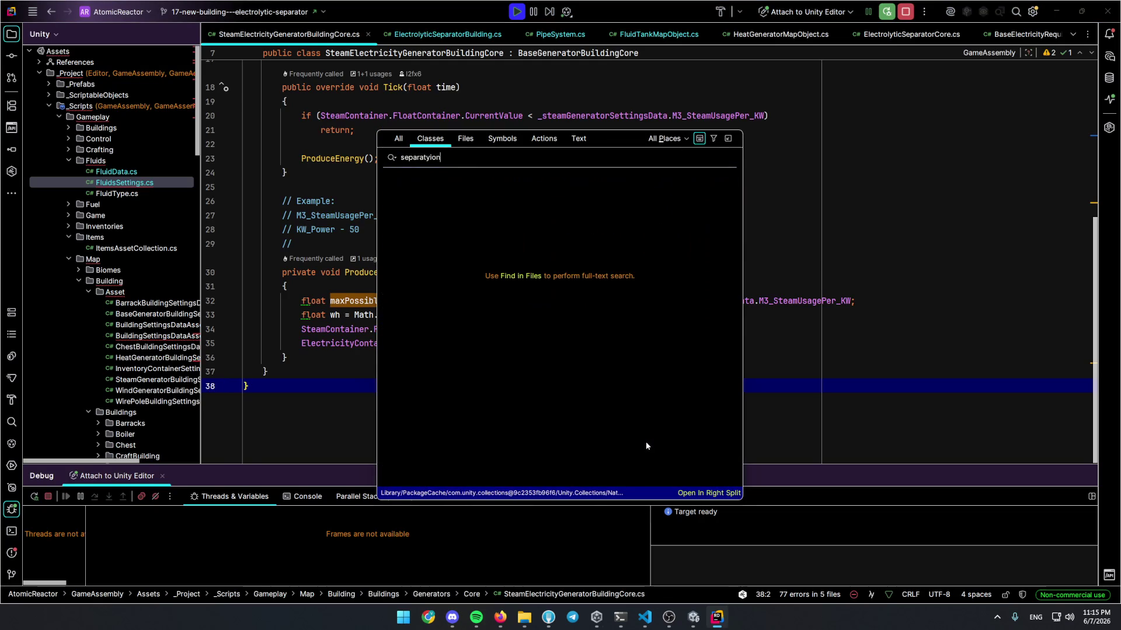
pyautogui.press('BackSpace')
pyautogui.press('BackSpace')
pyautogui.press('BackSpace')
pyautogui.press('BackSpace')
pyautogui.write('ion')
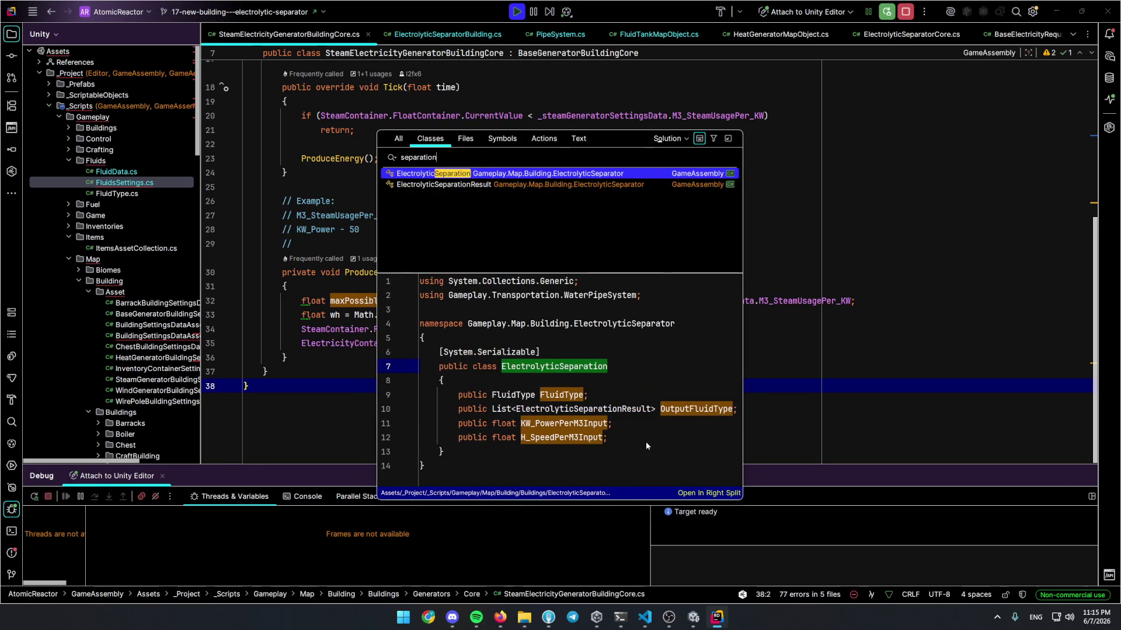
pyautogui.press('Return')
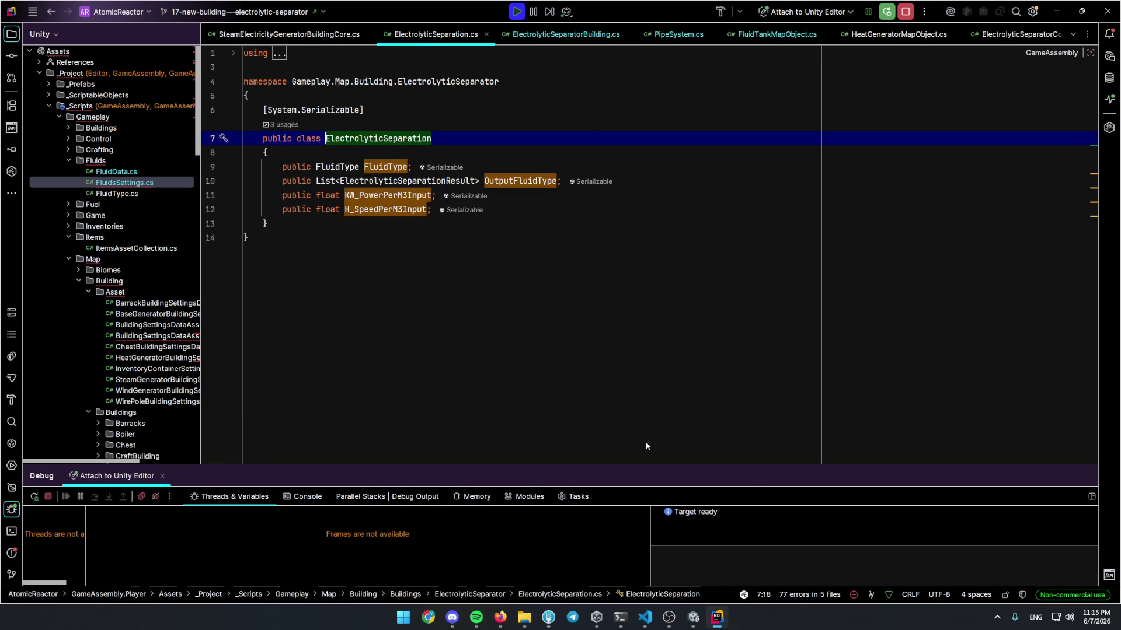
# Open ElectrolyticSeparatorCore.cs and breakpoint the Output1FluidContainer.AddFluid line in Tick
pyautogui.hotkey('ctrl', 'n')
pyautogui.write('separator')
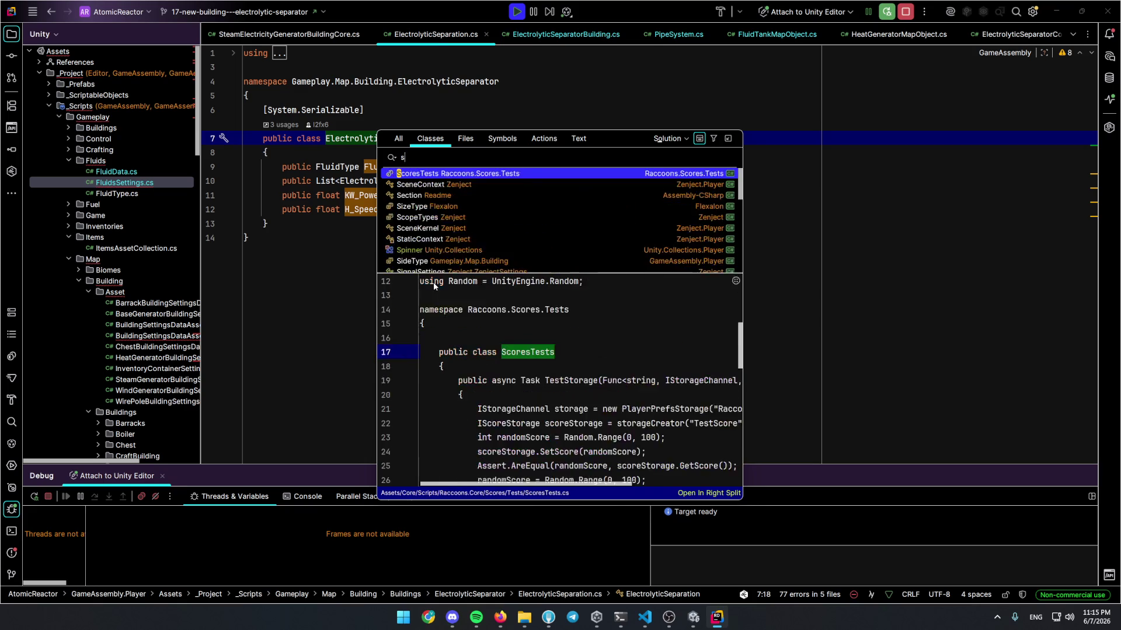
pyautogui.press('Down')
pyautogui.press('Return')
pyautogui.scroll(-5, 467, 276)
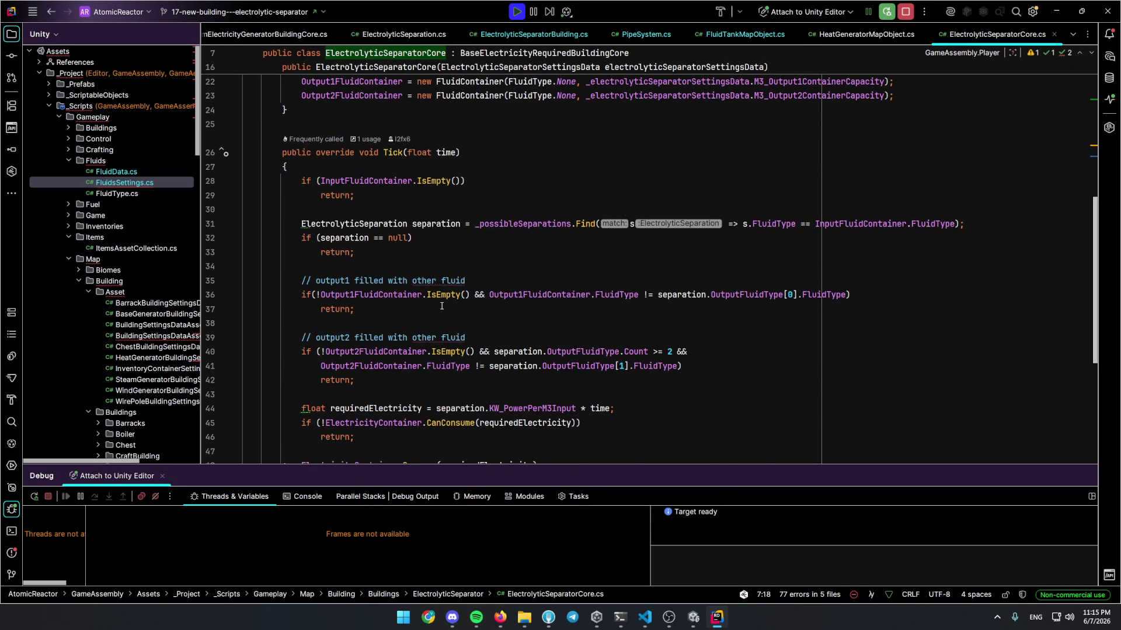
pyautogui.scroll(-5, 442, 306)
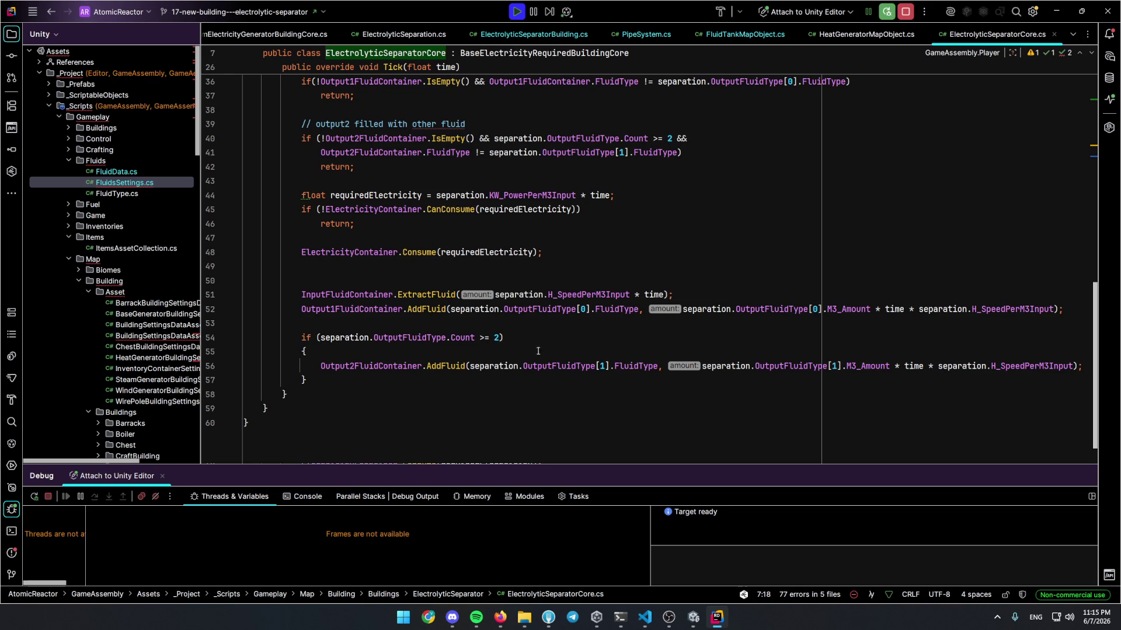
pyautogui.click(210, 308)
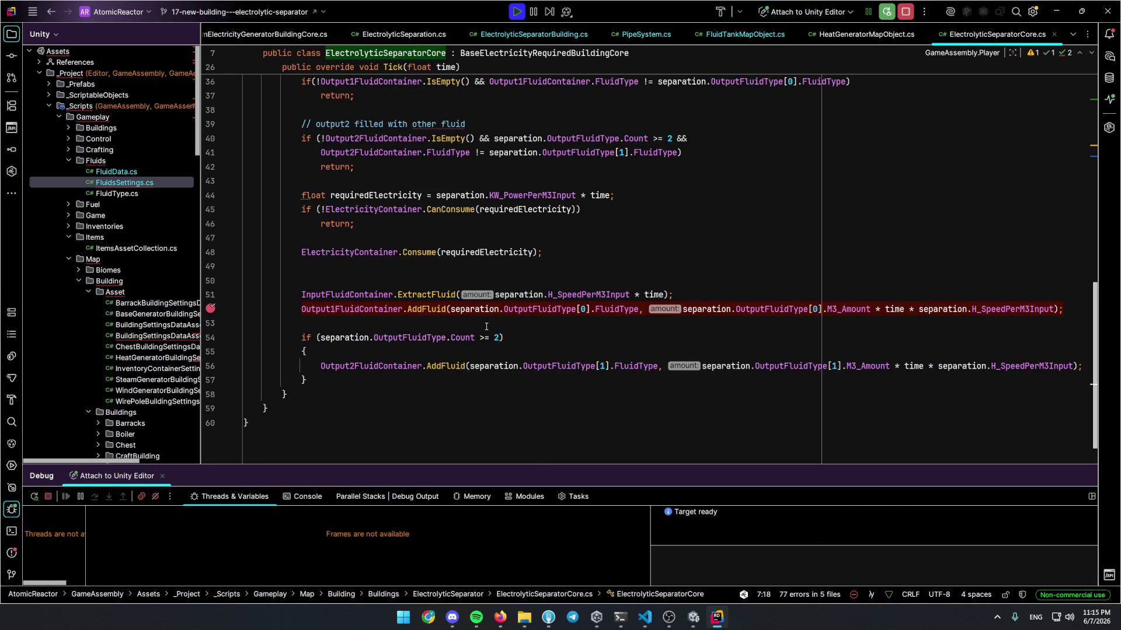
# Inspect the debugger values on lines 51–52, including H_SpeedPerM3Input of 55
pyautogui.moveTo(1036, 317)
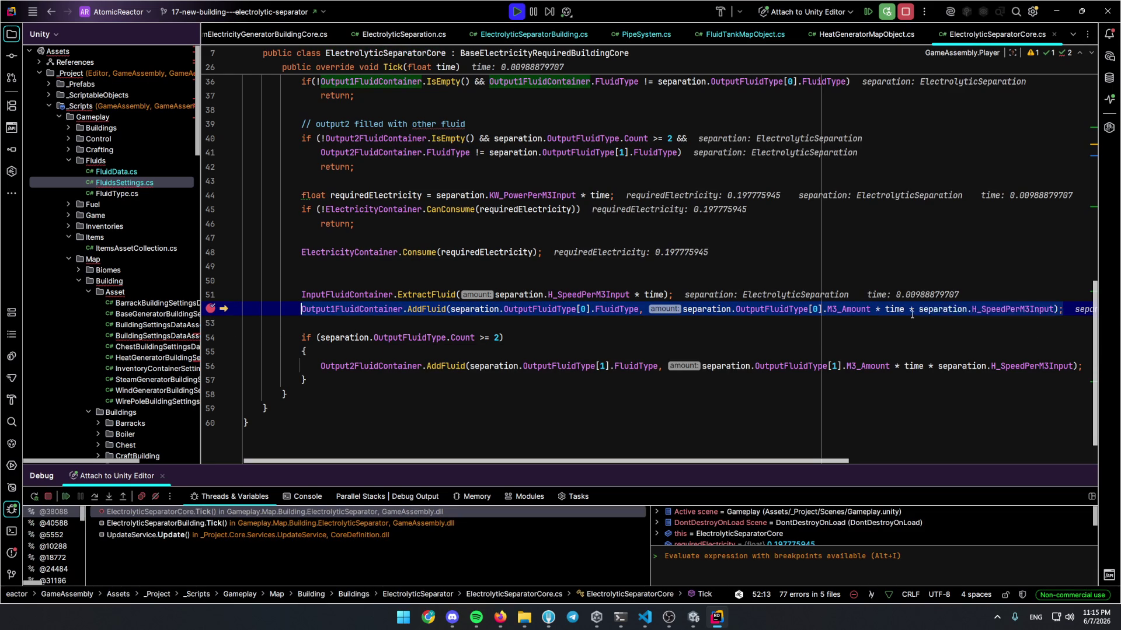
pyautogui.moveTo(911, 317)
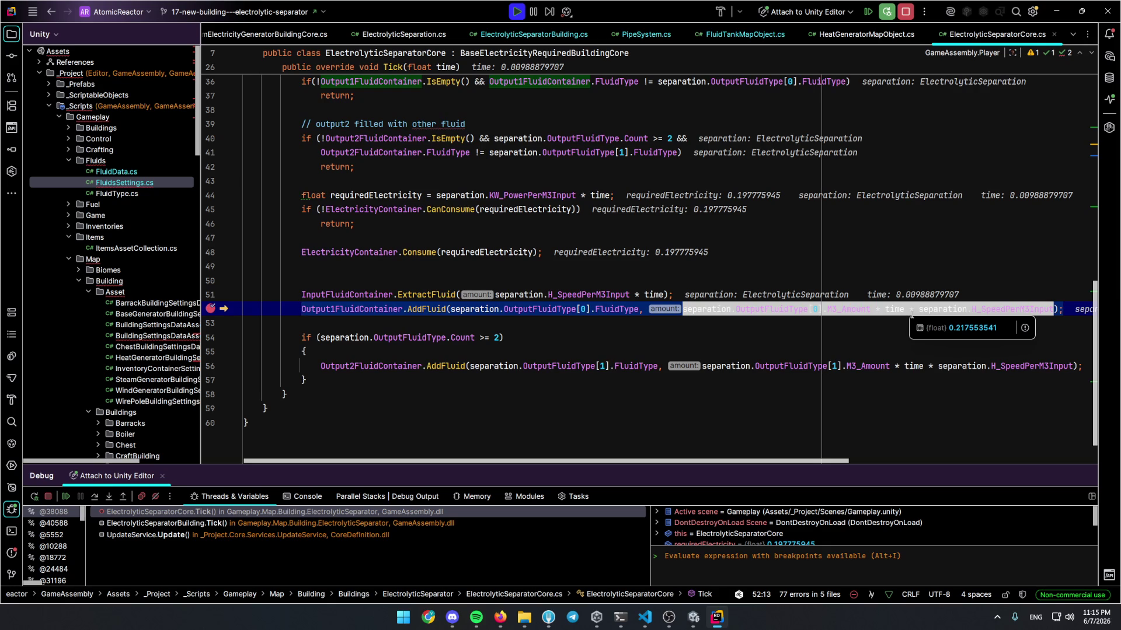
pyautogui.moveTo(992, 310)
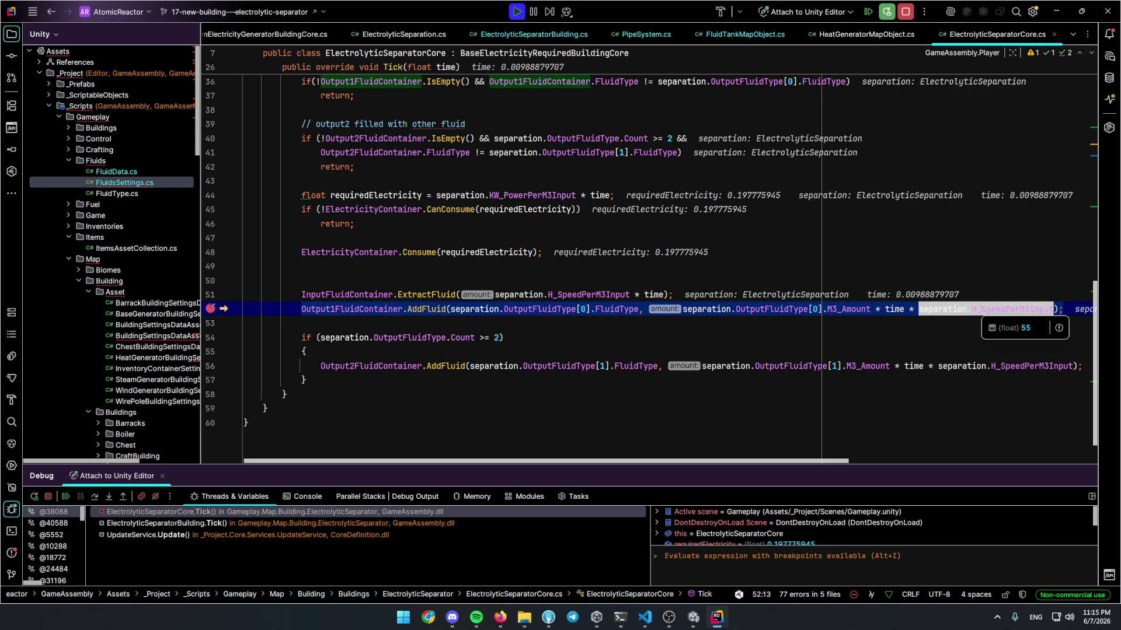
pyautogui.moveTo(873, 309)
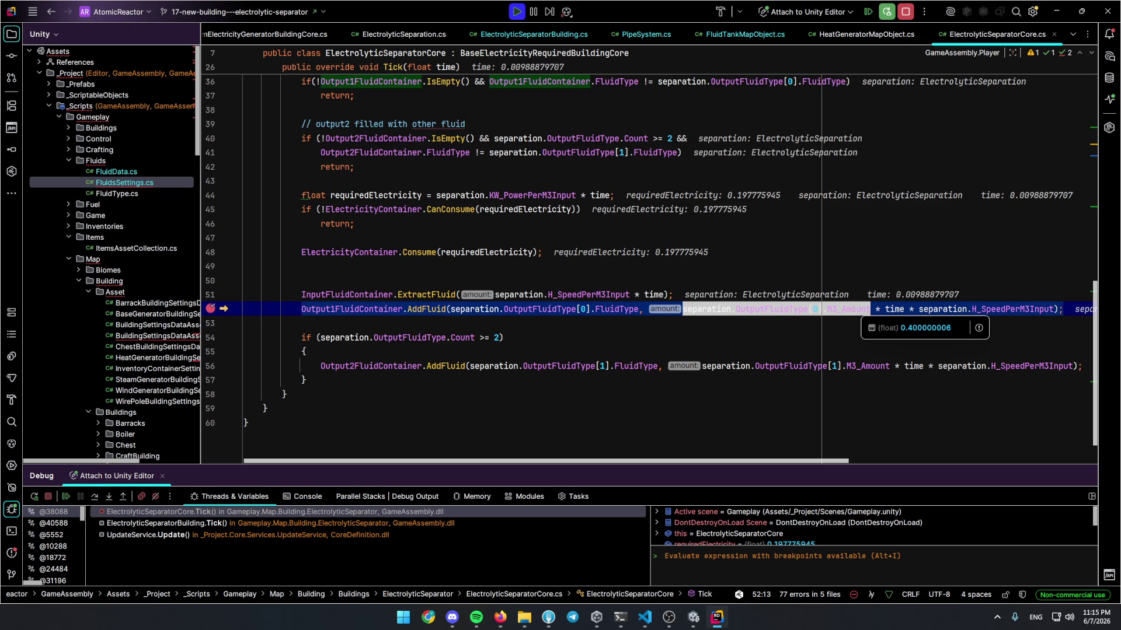
pyautogui.moveTo(646, 294)
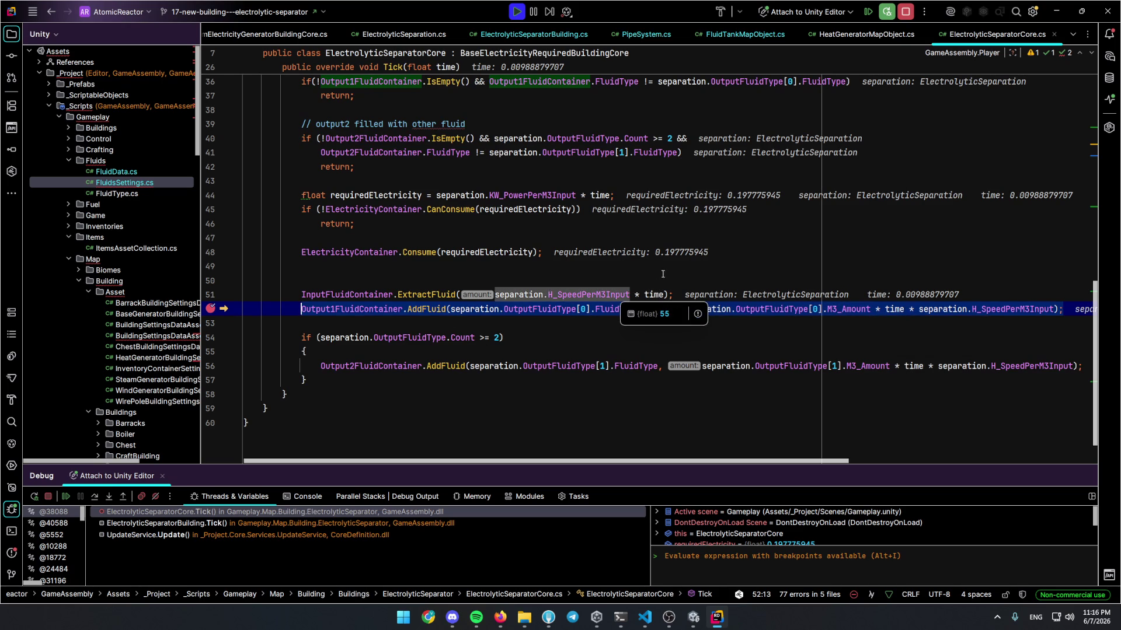
pyautogui.moveTo(663, 295); pyautogui.dragTo(495, 294)
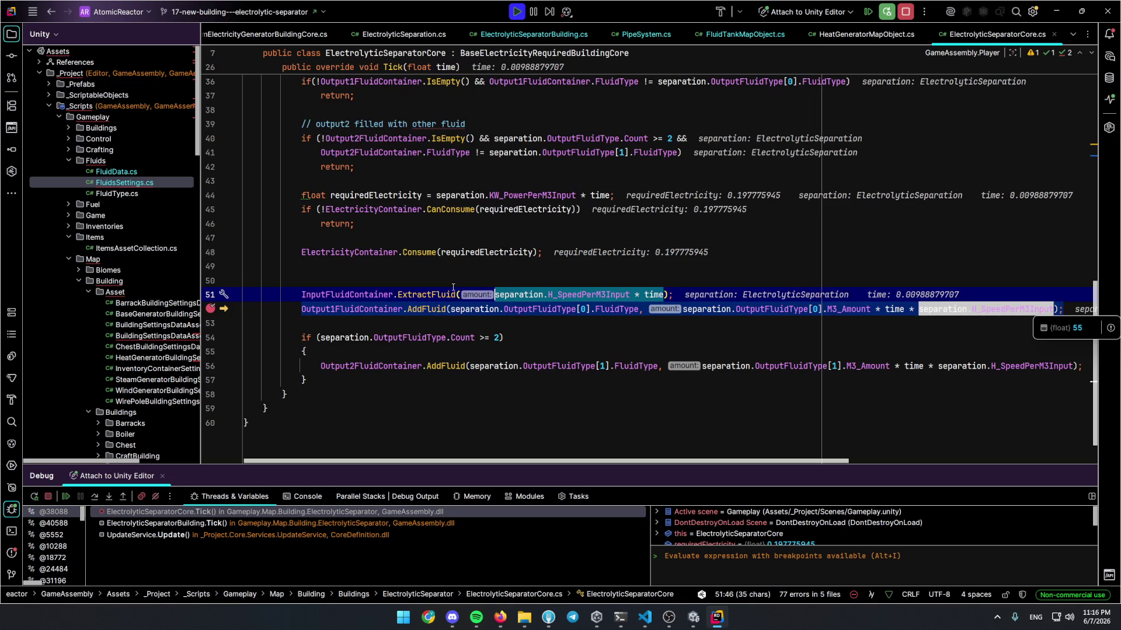
pyautogui.moveTo(436, 309)
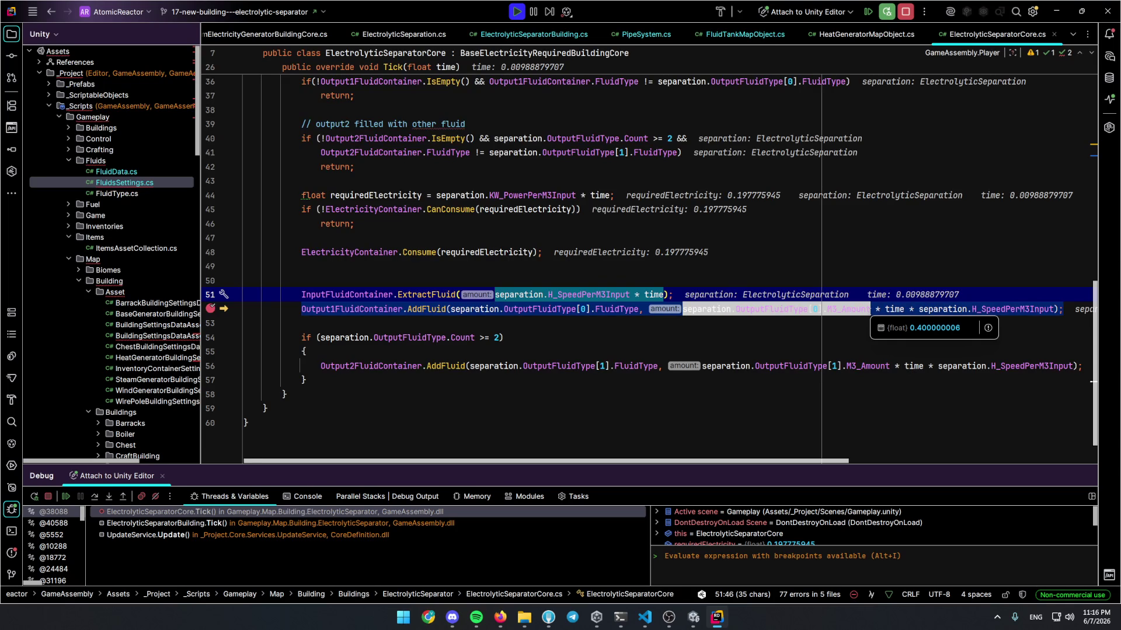
pyautogui.moveTo(611, 297)
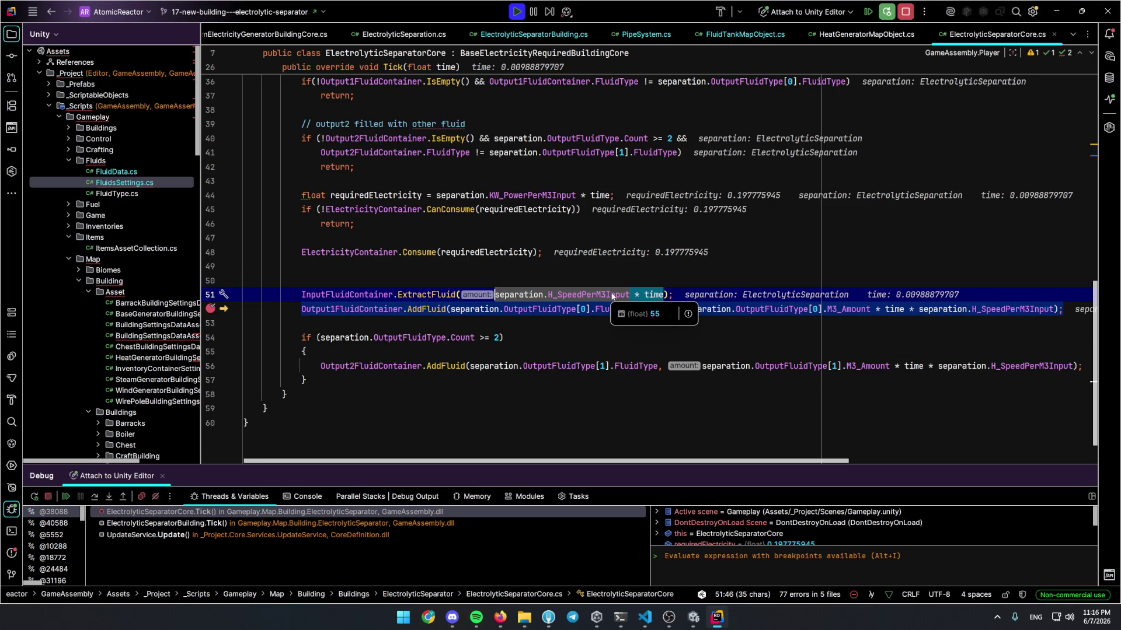
# Mute all breakpoints, resume the game, and change H_Speed Per M3 Input from 55 to 500
pyautogui.click(156, 499)
pyautogui.press('F5')
pyautogui.click(923, 268)
# Set the electrolytic separator's H_Speed Per M3 Input to 500
pyautogui.write('500')
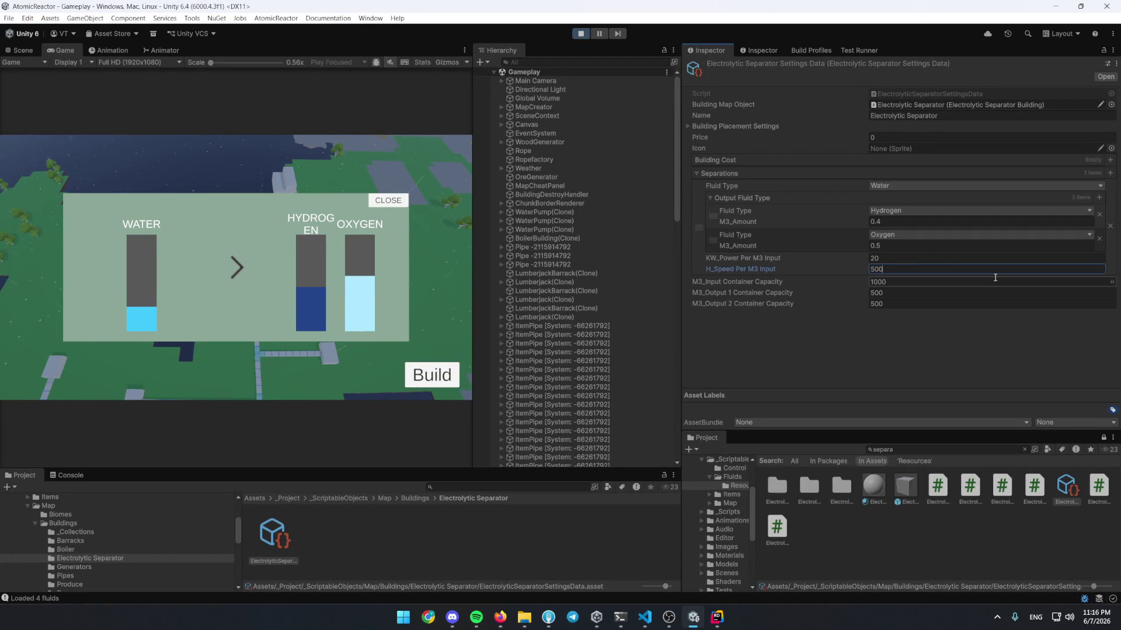
pyautogui.click(301, 302)
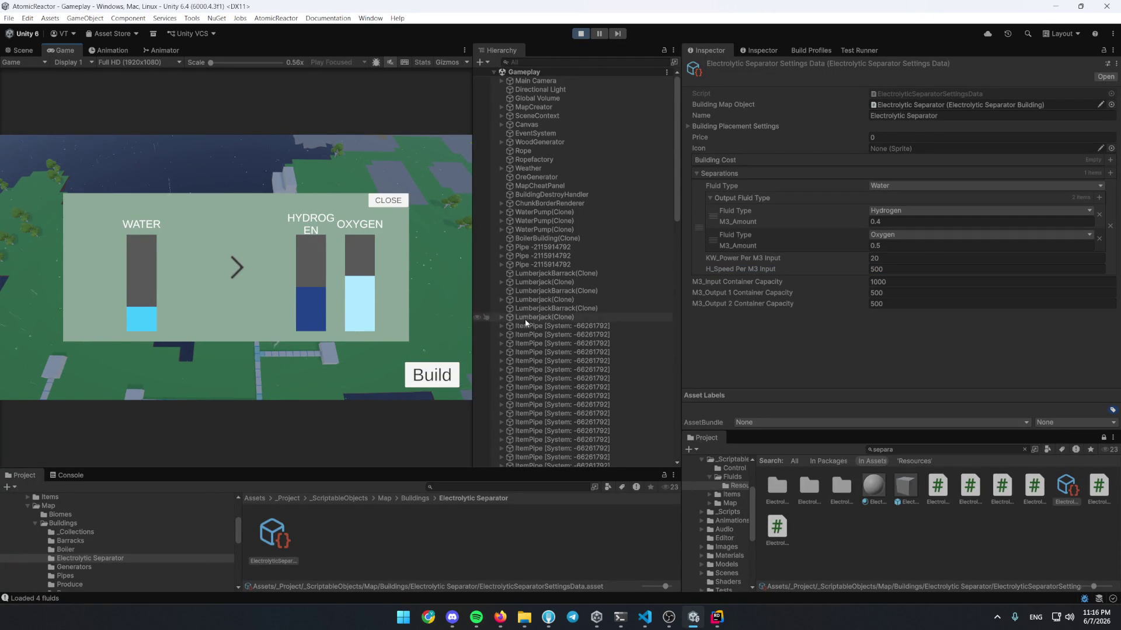
pyautogui.hotkey('alt', 'Tab')
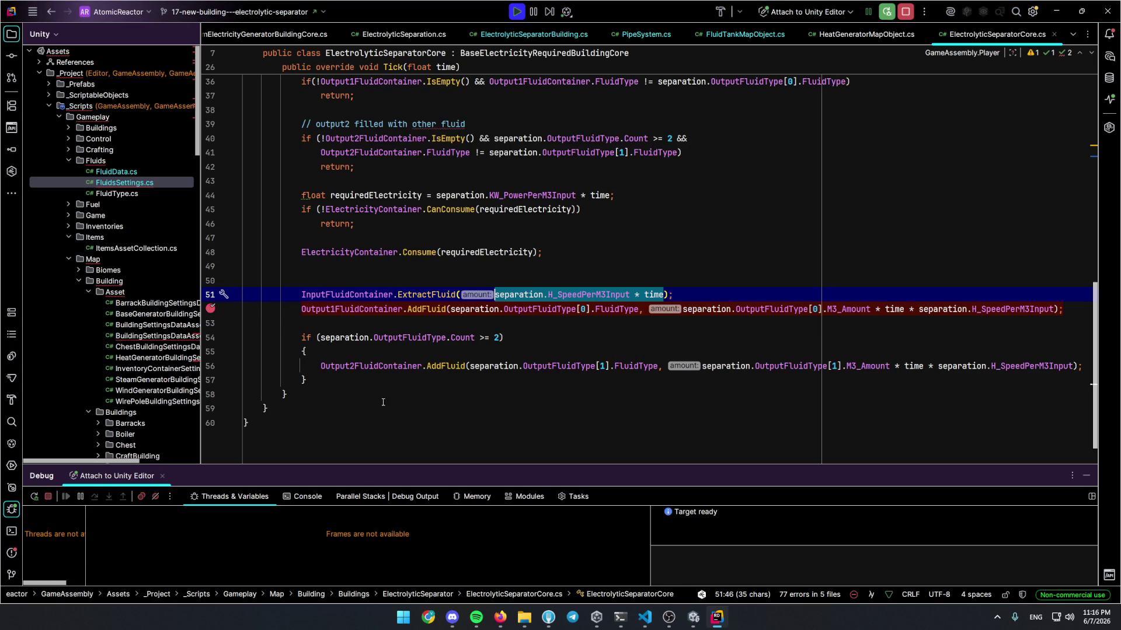
pyautogui.hotkey('alt', 'Tab')
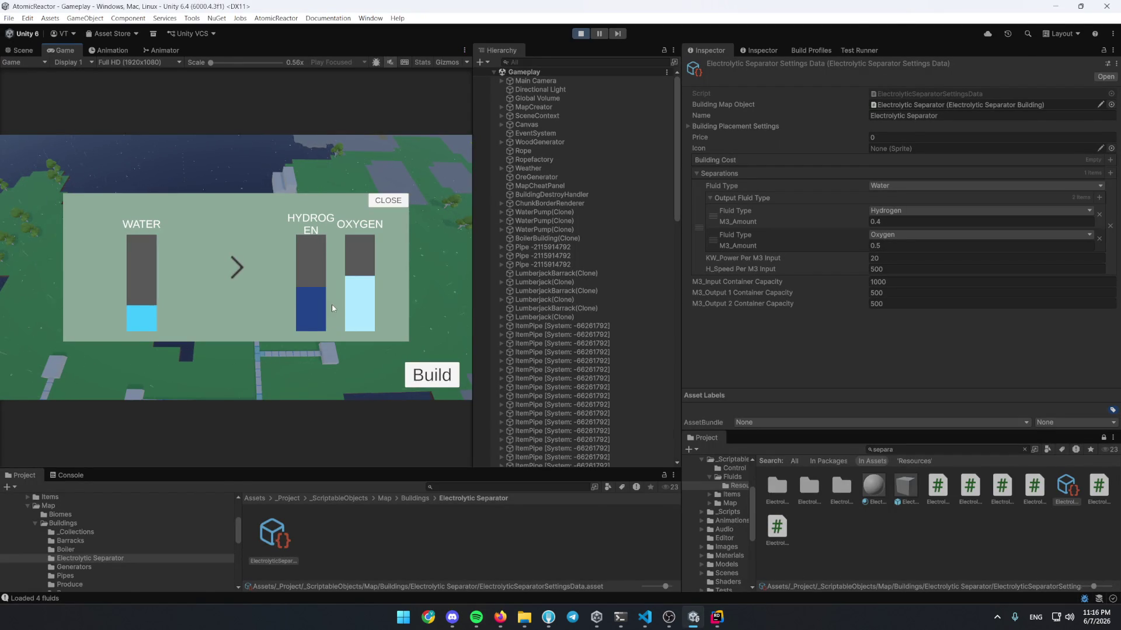
pyautogui.hotkey('alt', 'Tab')
# In Rider, add a breakpoint on line 46's early return and resume the paused game
pyautogui.click(211, 224)
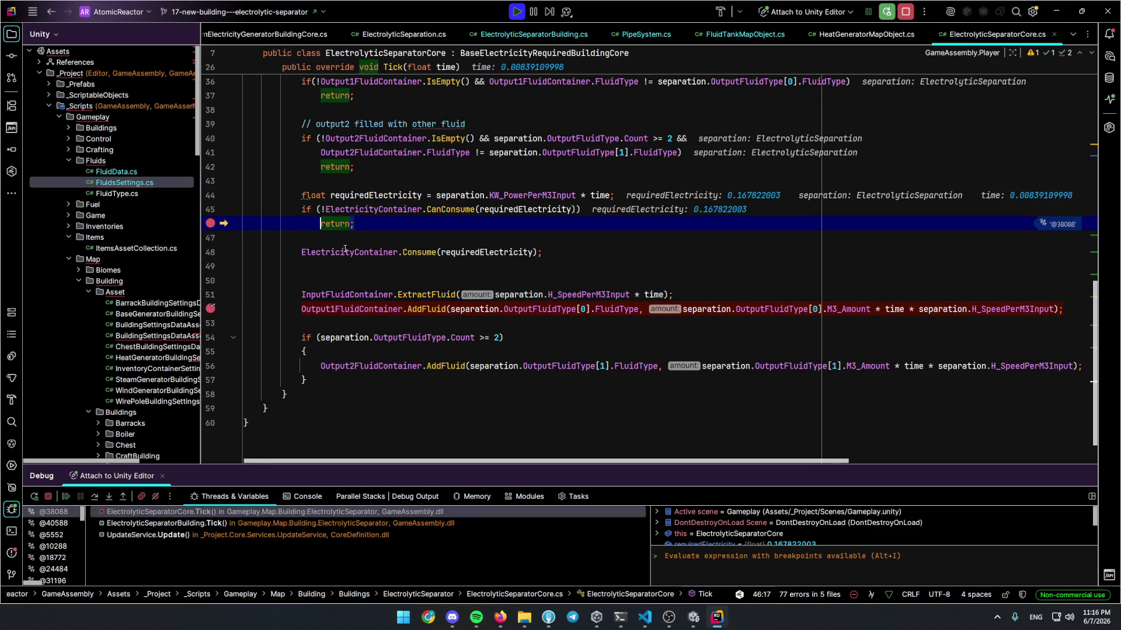
pyautogui.moveTo(548, 209)
pyautogui.click(481, 220)
pyautogui.press('F5')
pyautogui.hotkey('alt', 'Tab')
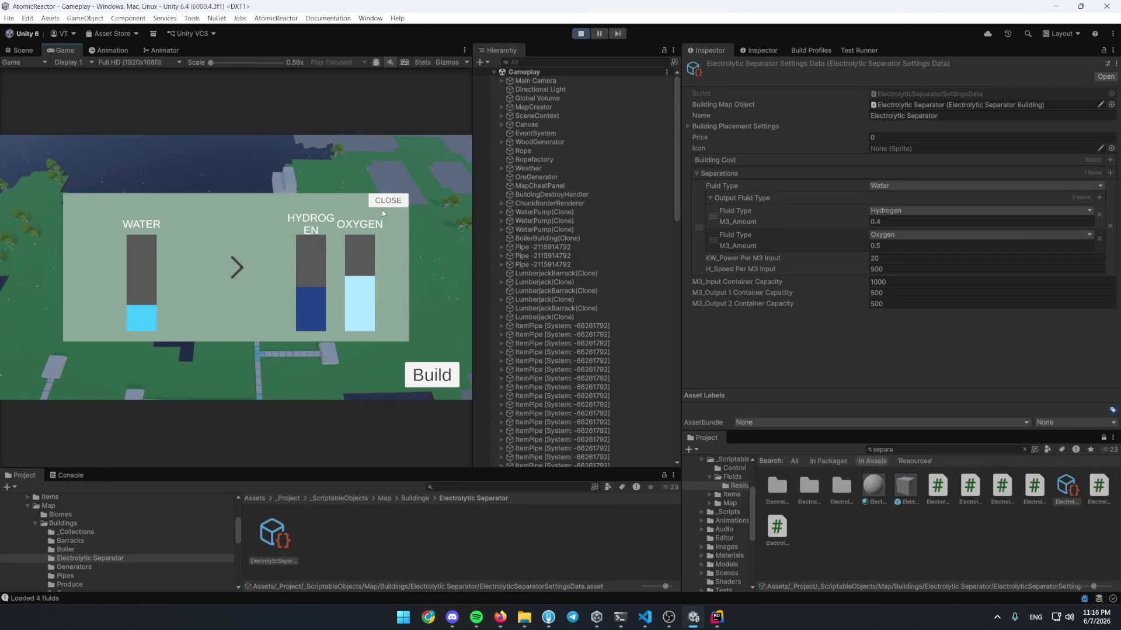
# Close the fluid panel, maximize the Game view, remove the line 52 breakpoint and resume
pyautogui.click(384, 202)
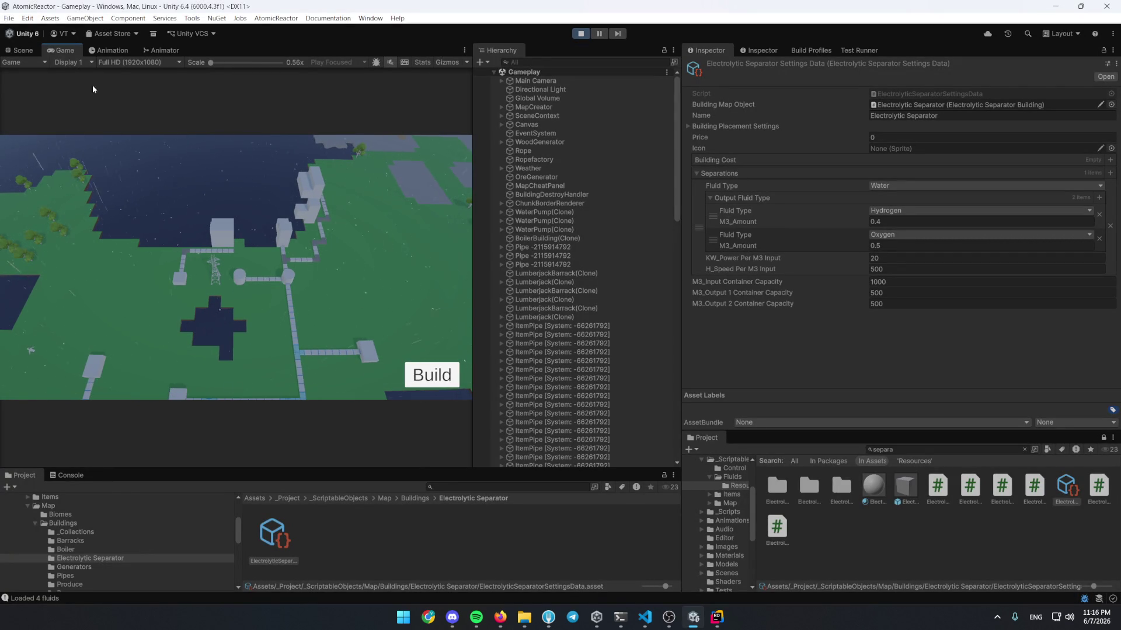
pyautogui.doubleClick(64, 57)
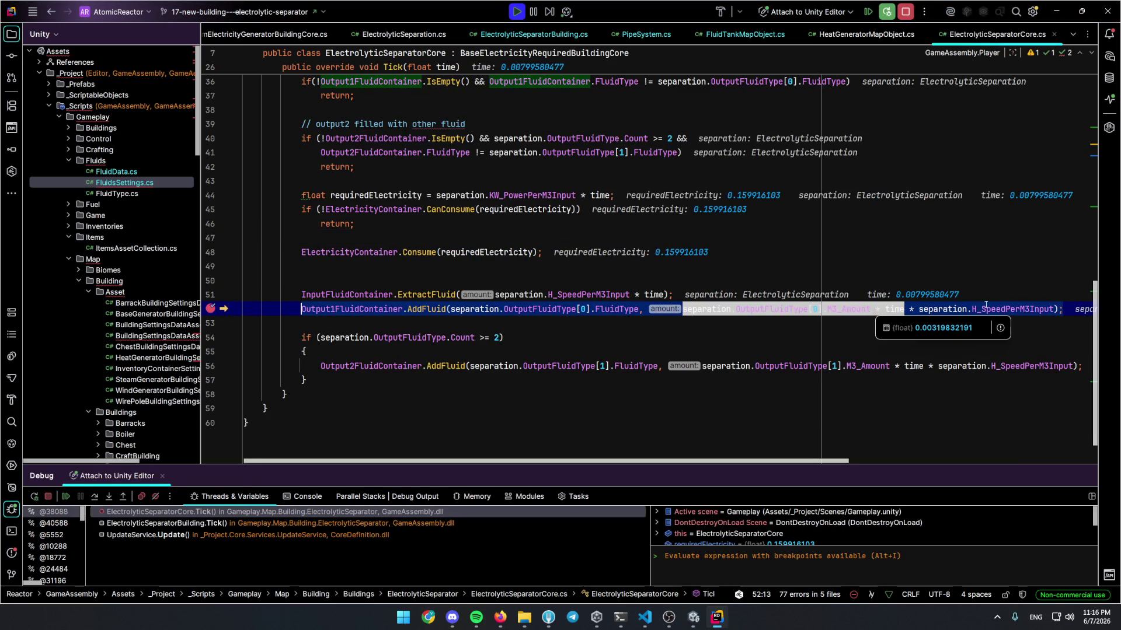
pyautogui.click(210, 308)
pyautogui.press('F5')
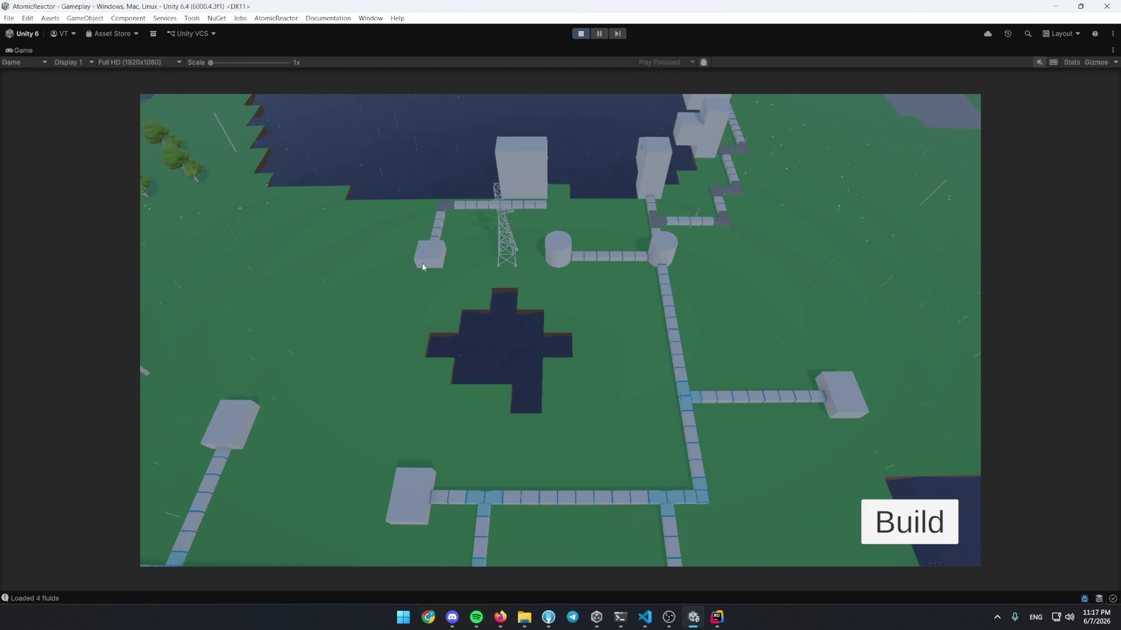
# Check the separator's fluid panel, then lower H_Speed Per M3 Input to 100 and then 50
pyautogui.click(429, 257)
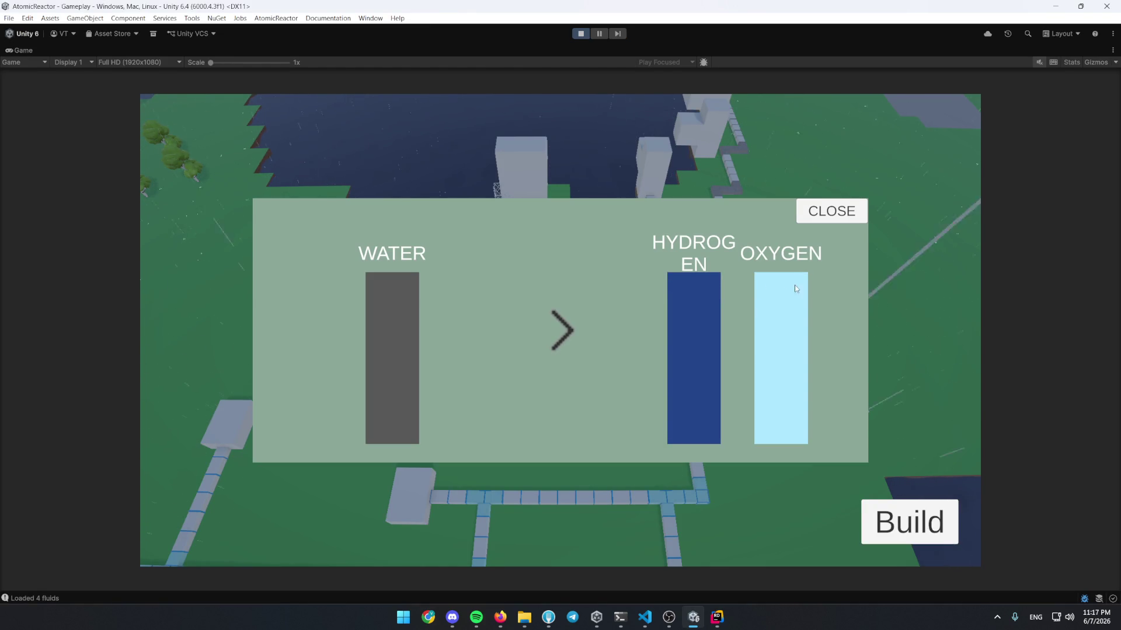
pyautogui.click(835, 211)
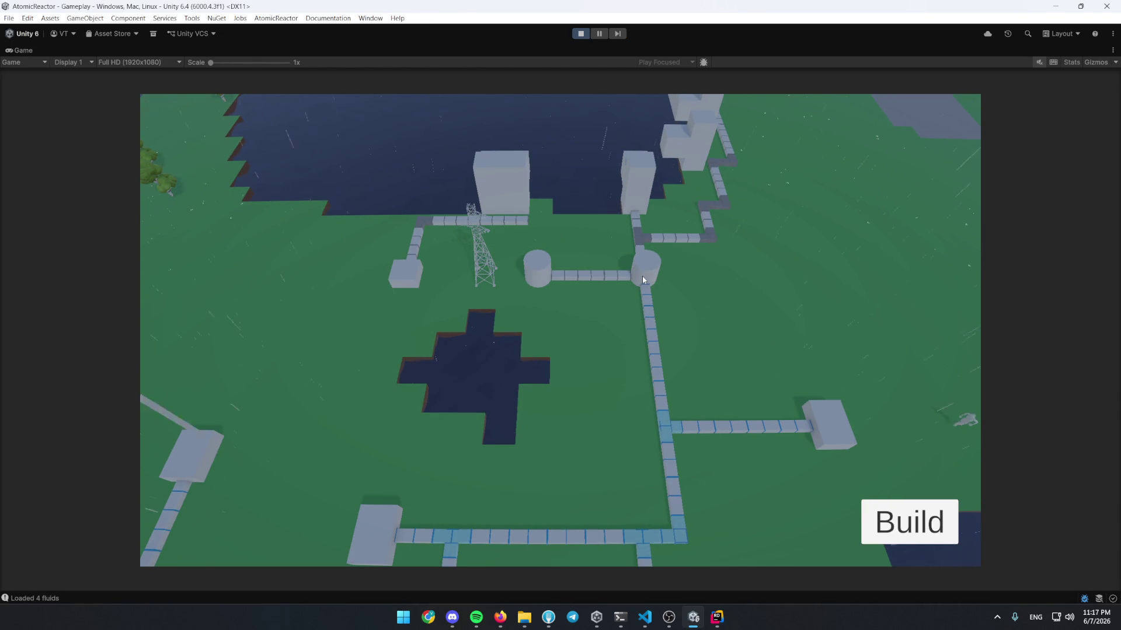
pyautogui.hotkey('shift', 'space')
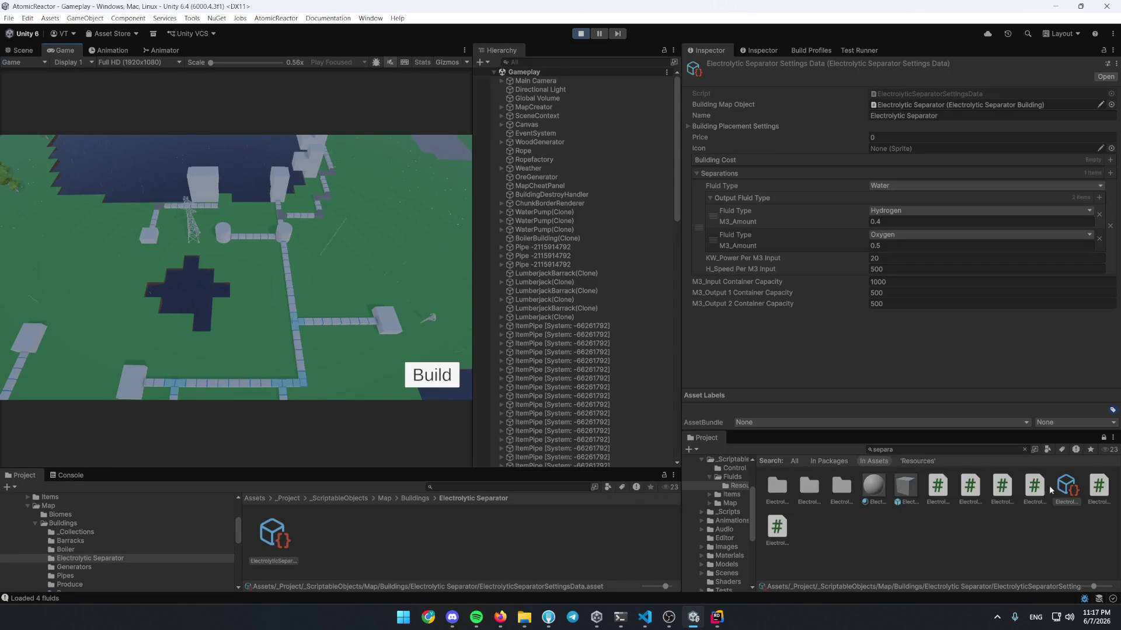
pyautogui.click(897, 272)
pyautogui.write('100')
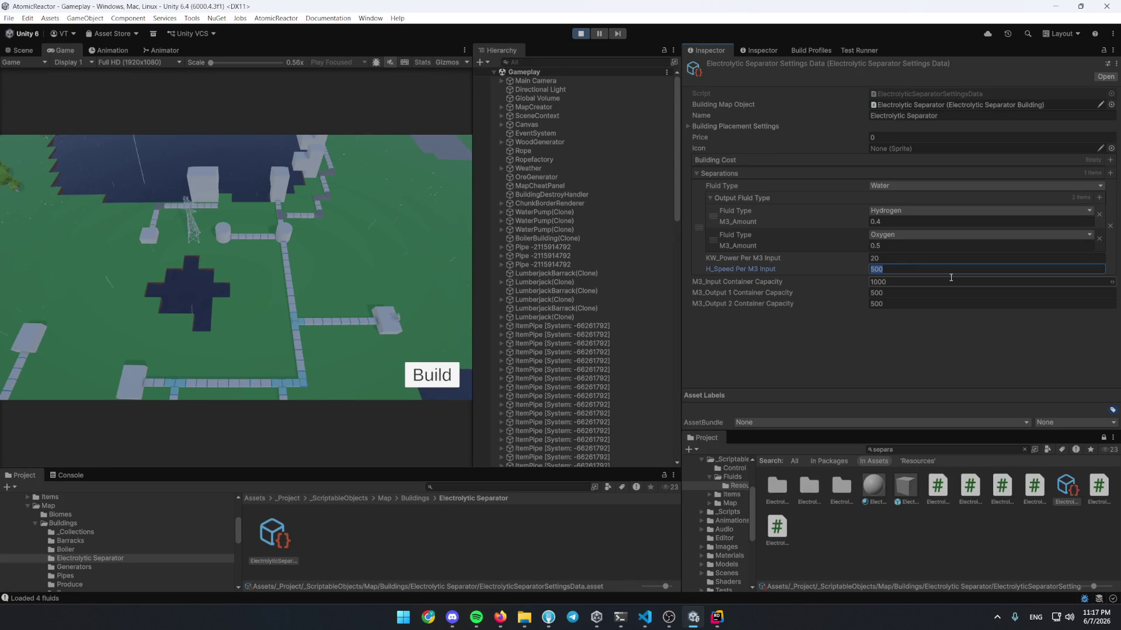
pyautogui.click(774, 346)
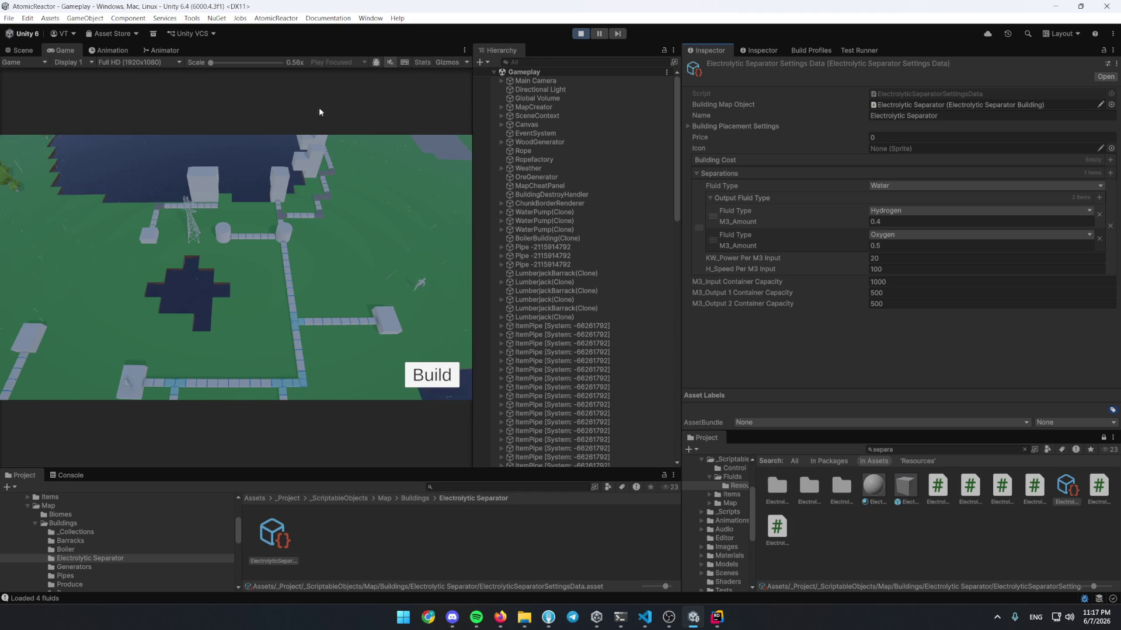
pyautogui.click(934, 270)
pyautogui.write('80')
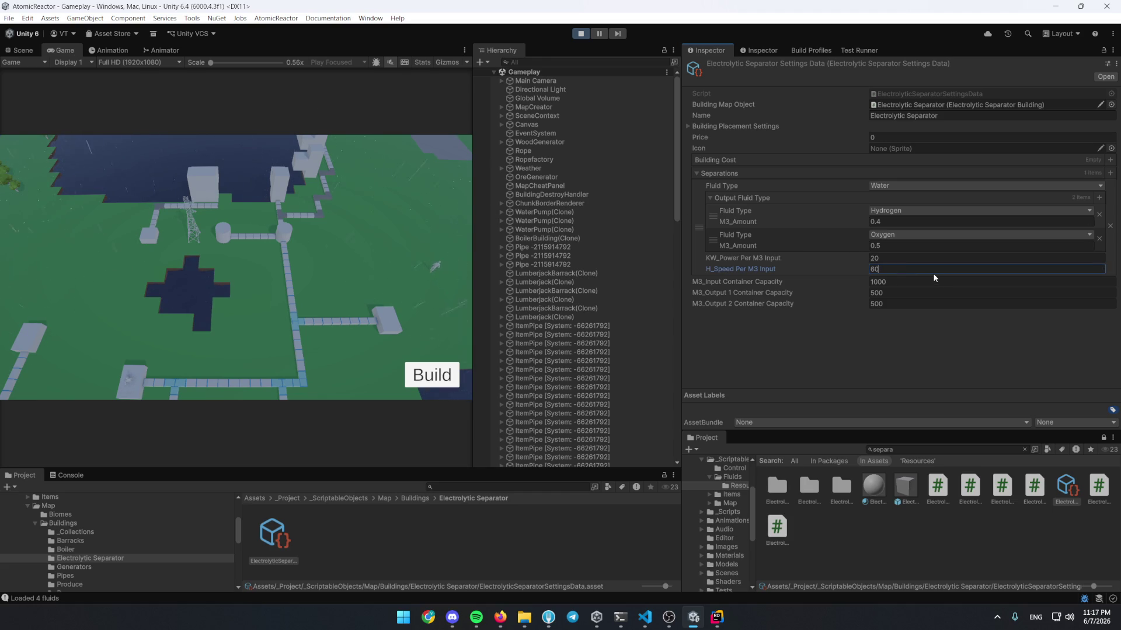
pyautogui.click(215, 155)
# Maximize the Game view and copy a screenshot of the game map to the clipboard
pyautogui.hotkey('shift', 'space')
pyautogui.scroll(-5, 222, 183)
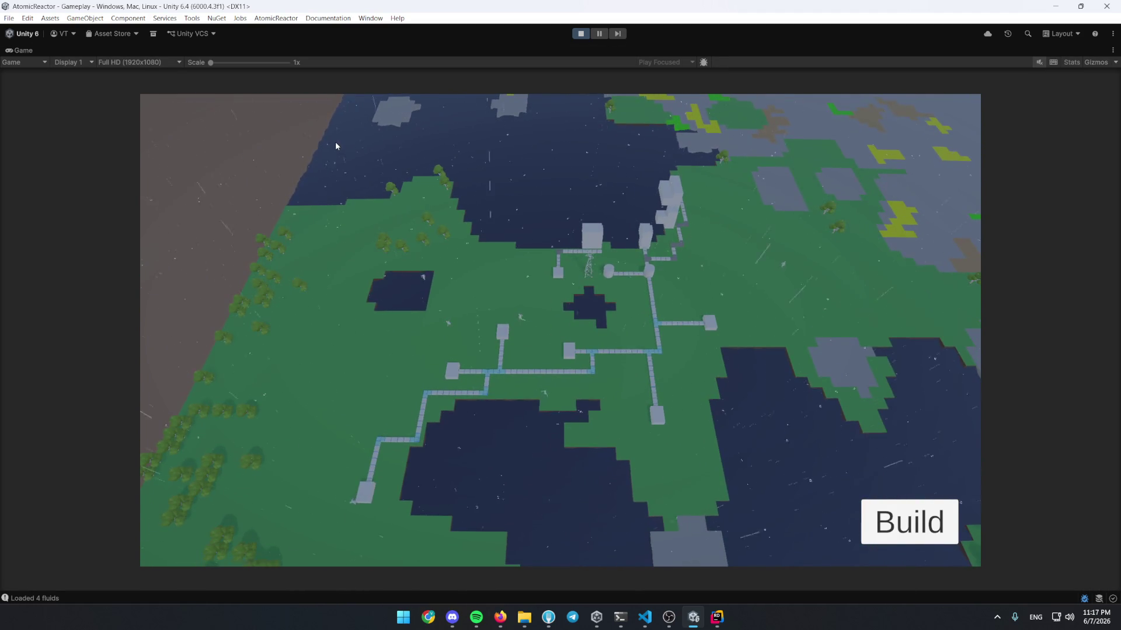
pyautogui.press('super+shift+s')
pyautogui.moveTo(980, 94)
pyautogui.mouseDown()
pyautogui.moveTo(110, 564)
pyautogui.moveTo(139, 566)
pyautogui.mouseUp()
pyautogui.hotkey('ctrl', 'c')
# Test the separator buildings' water-to-hydrogen/oxygen panels in play, then bring up Fork
pyautogui.scroll(5, 522, 422)
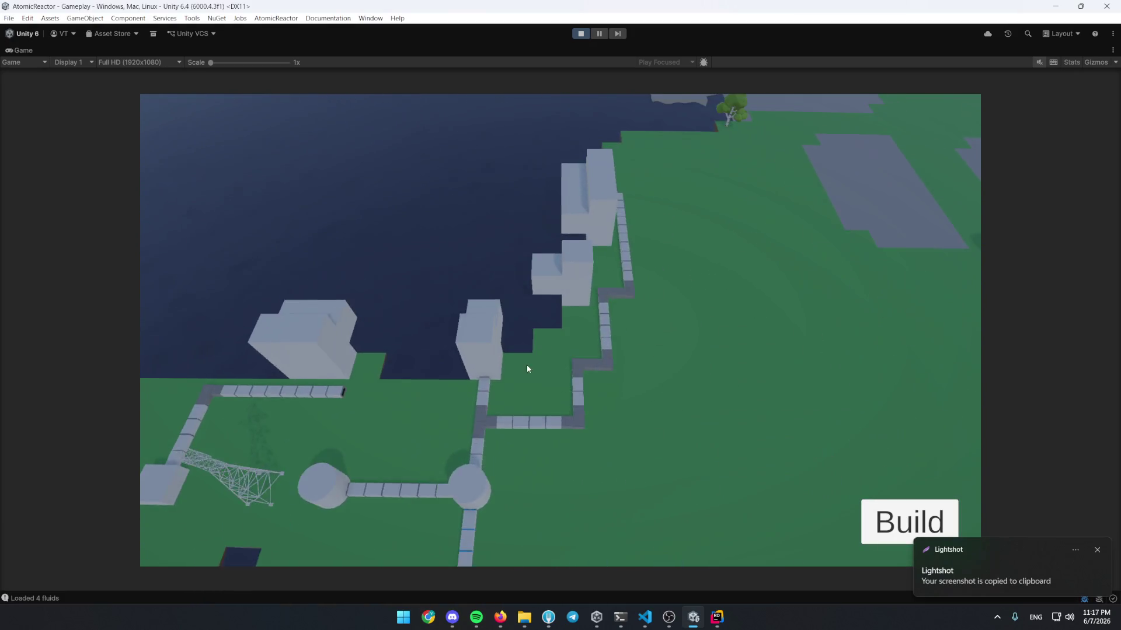
pyautogui.scroll(5, 527, 368)
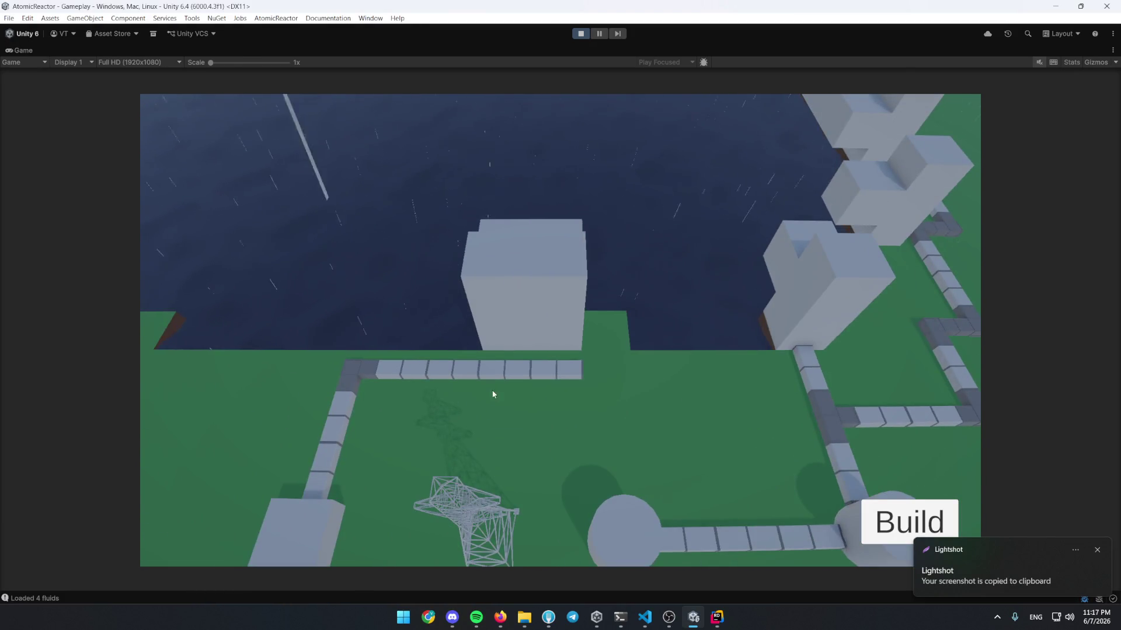
pyautogui.click(401, 430)
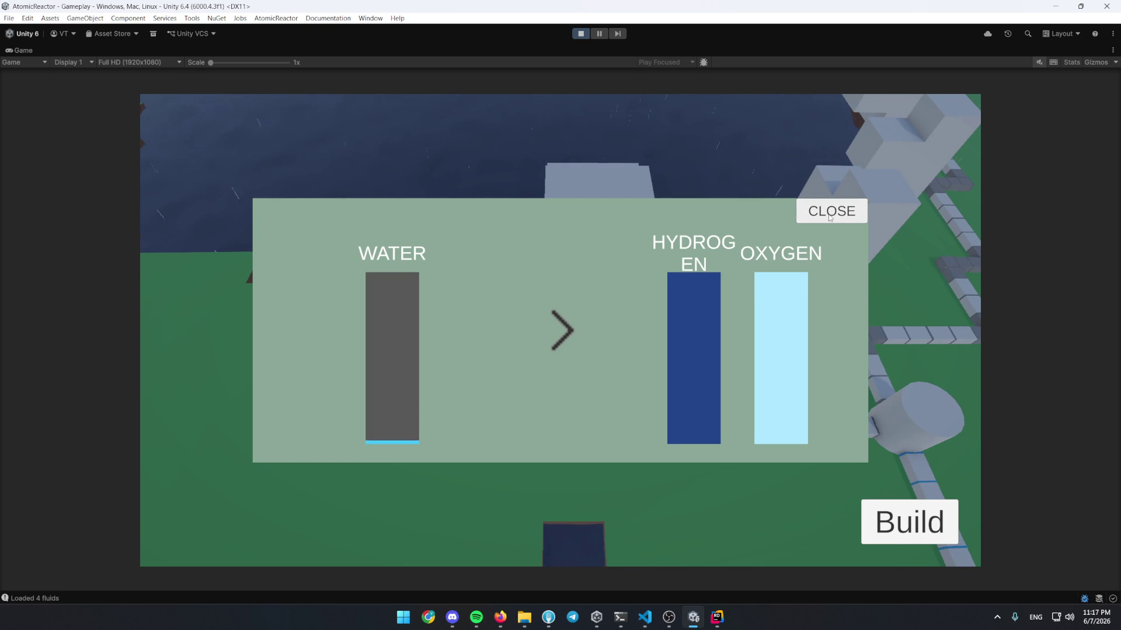
pyautogui.click(829, 217)
pyautogui.scroll(-5, 753, 274)
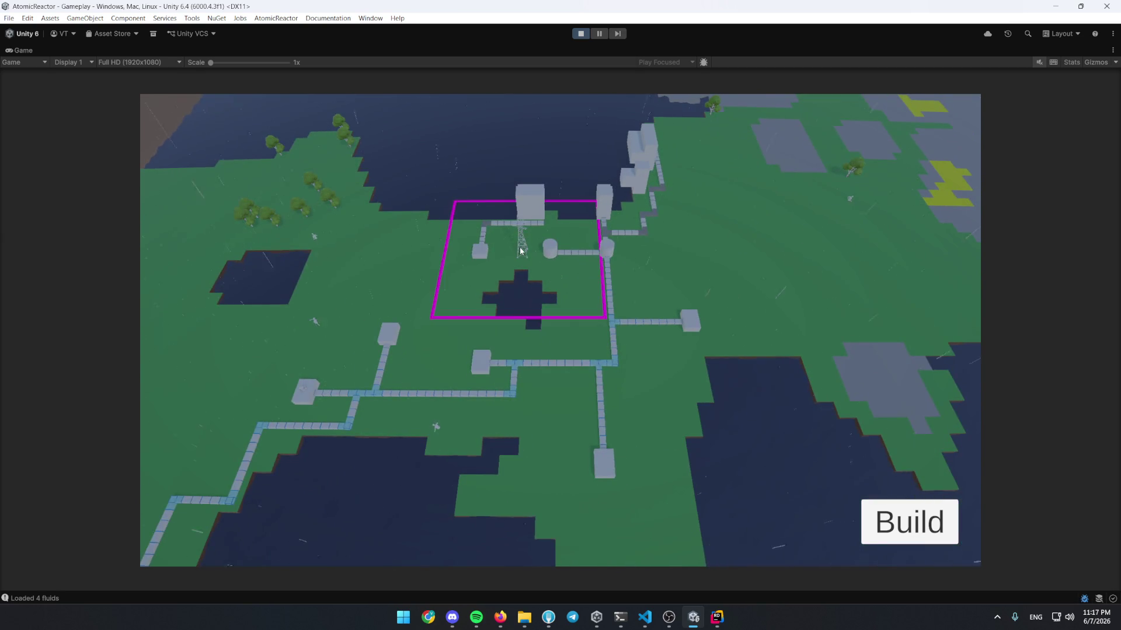
pyautogui.scroll(-3, 520, 248)
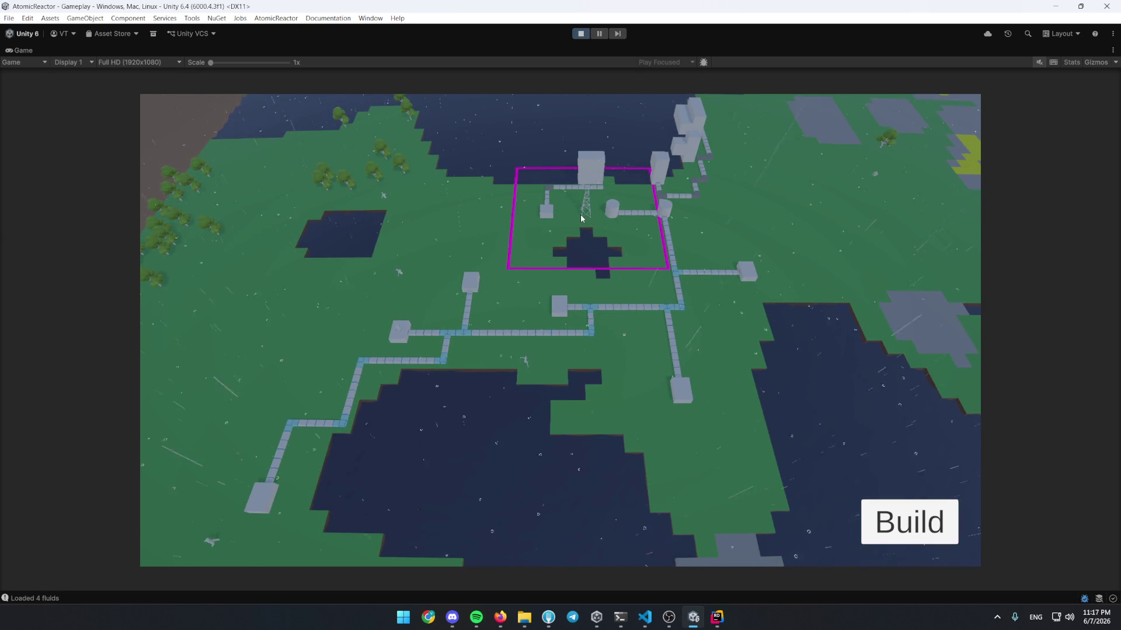
pyautogui.scroll(2, 582, 216)
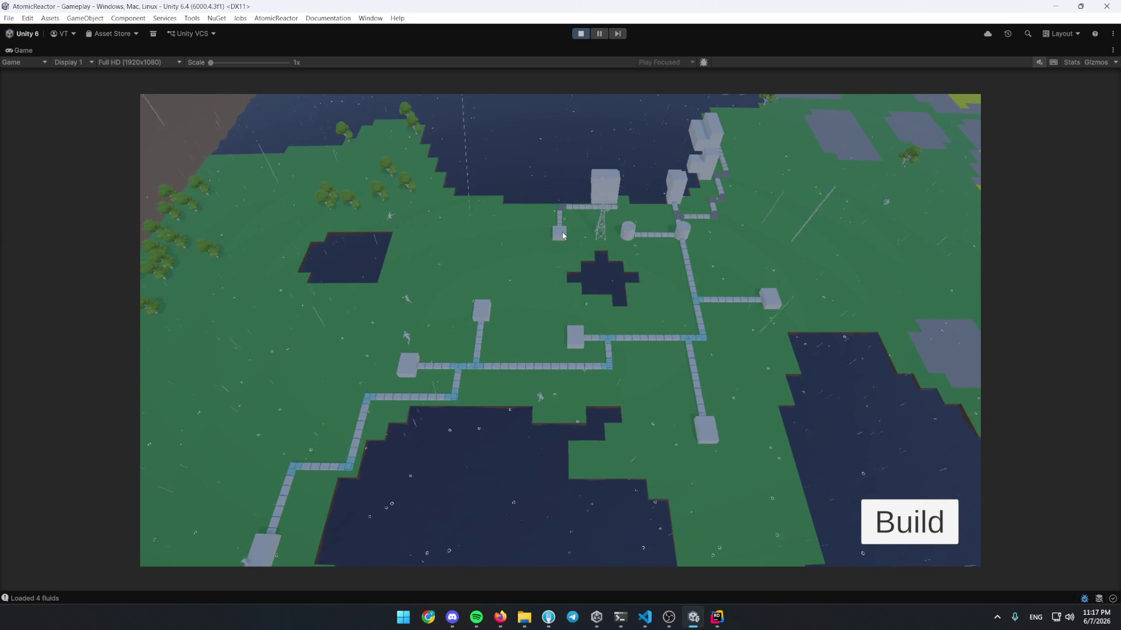
pyautogui.click(560, 232)
pyautogui.click(800, 222)
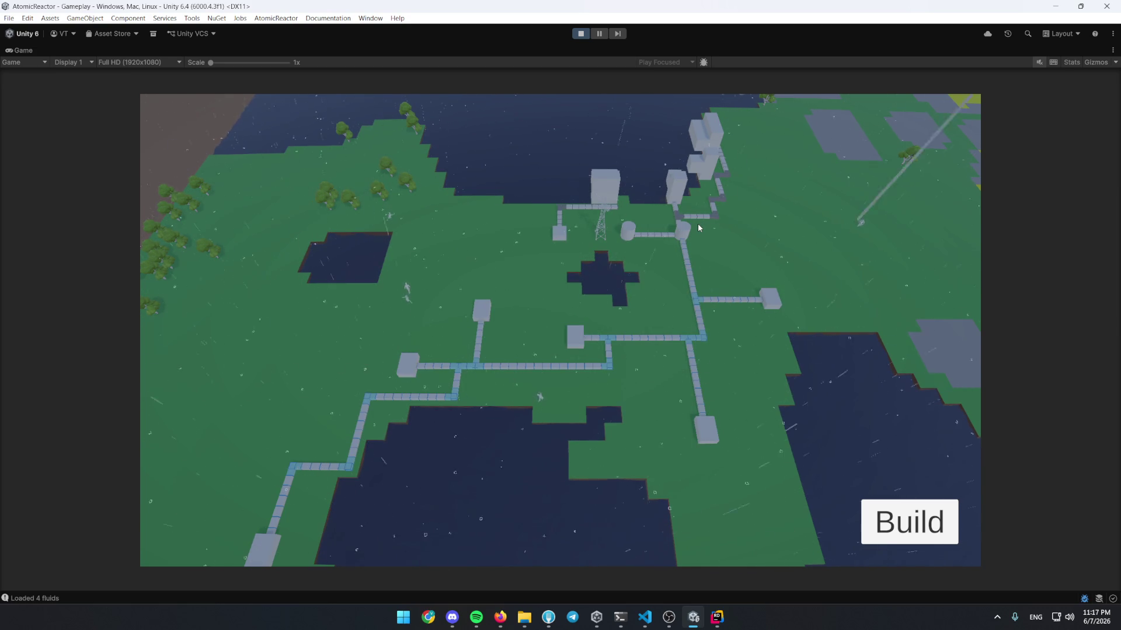
pyautogui.click(555, 623)
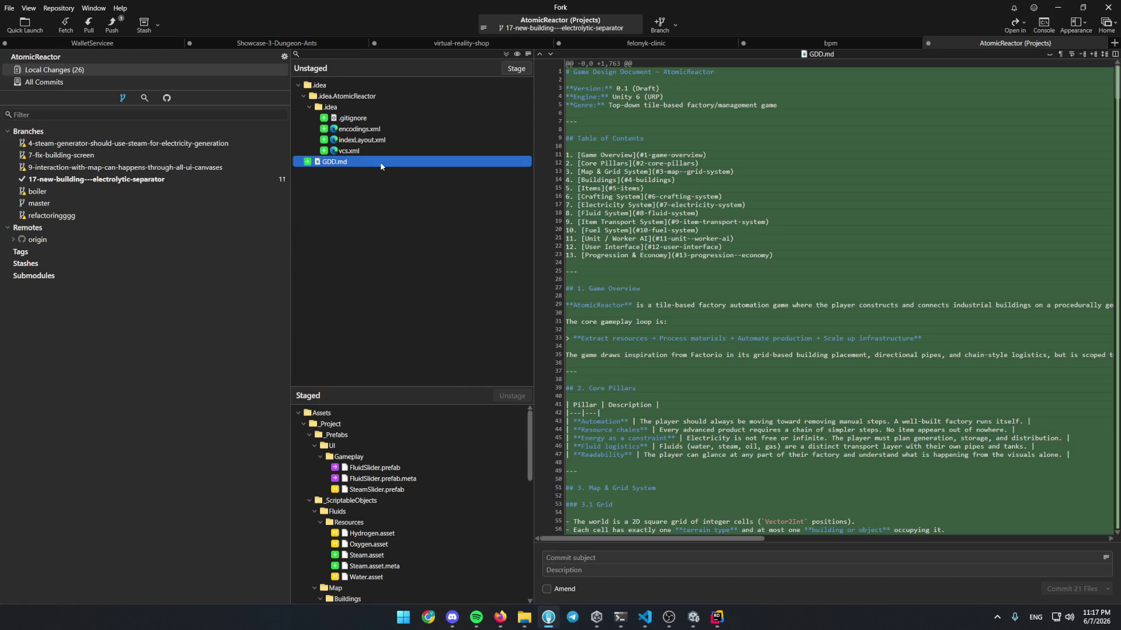
# Select the inner .idea folder in Fork's unstaged changes and start drafting a commit message
pyautogui.click(444, 108)
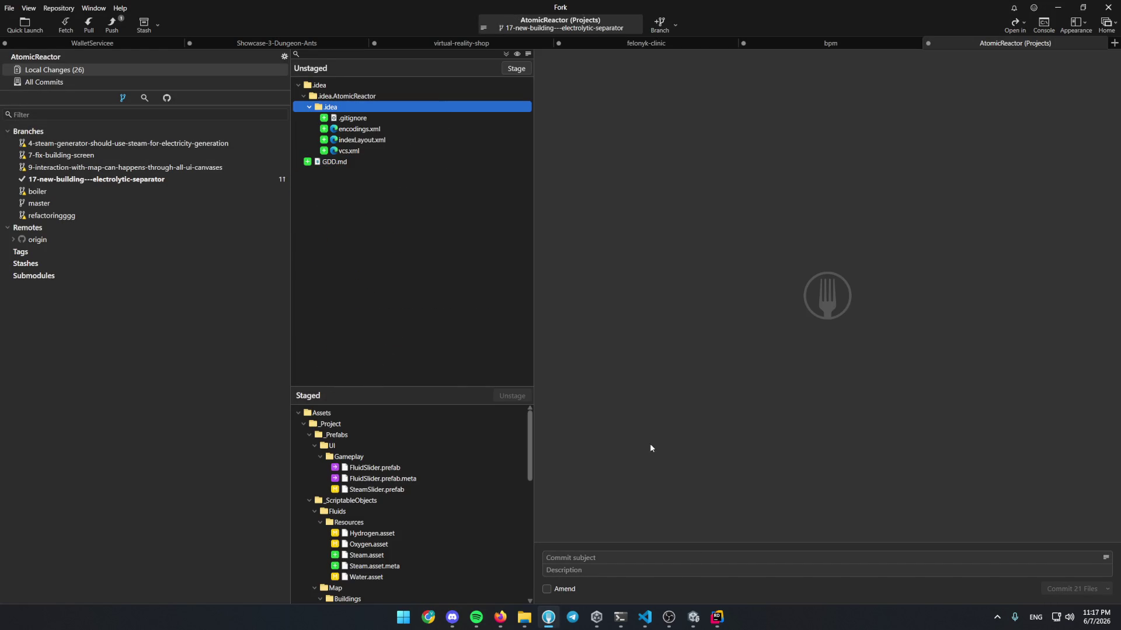
pyautogui.click(716, 558)
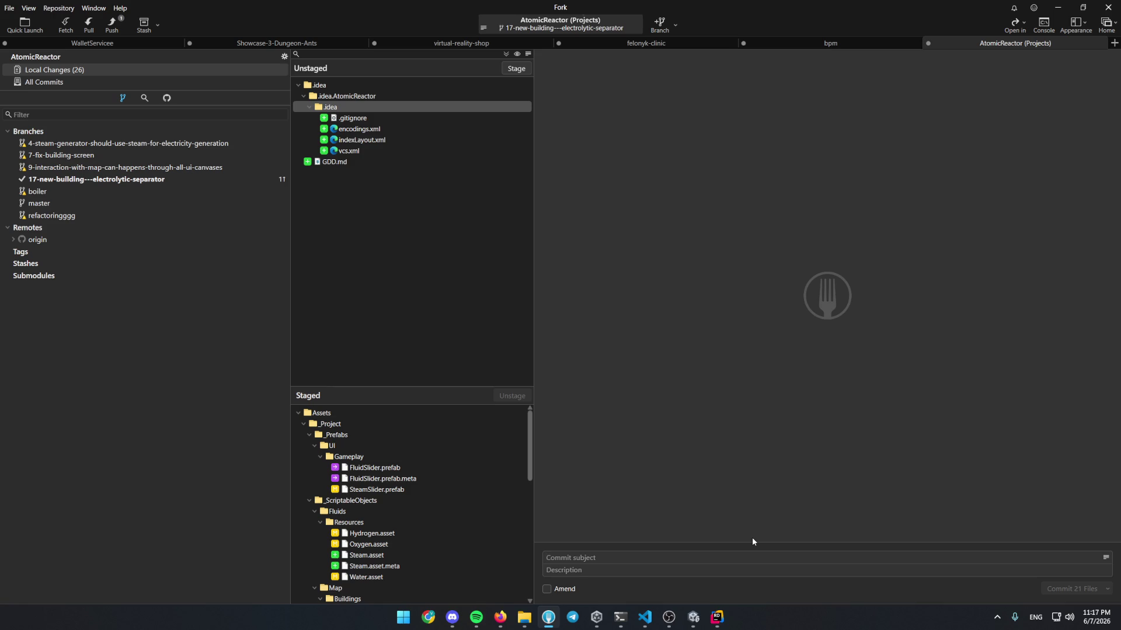
pyautogui.press('ctrl')
pyautogui.press('ctrl')
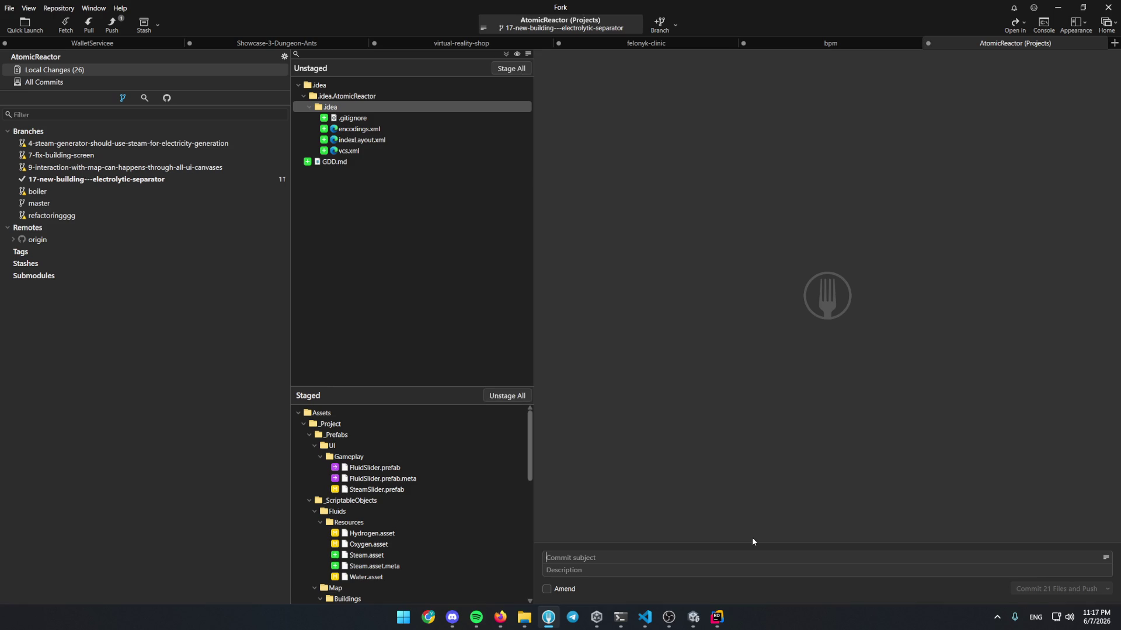
pyautogui.press('Tab')
pyautogui.hotkey('alt', 'Tab')
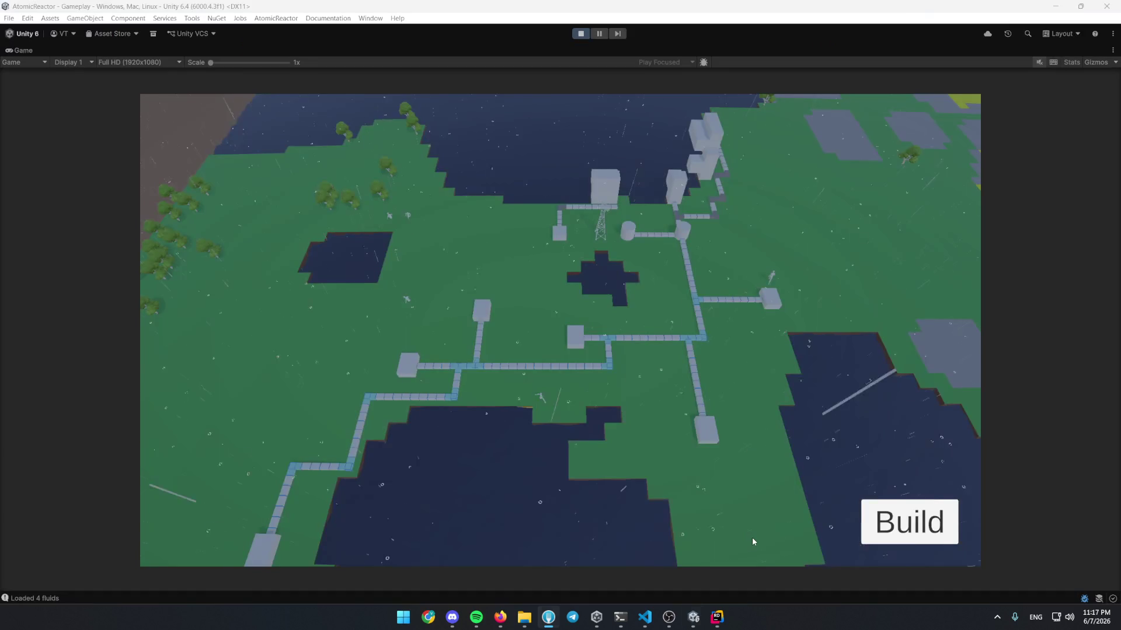
pyautogui.hotkey('alt', 'Tab')
pyautogui.write('E')
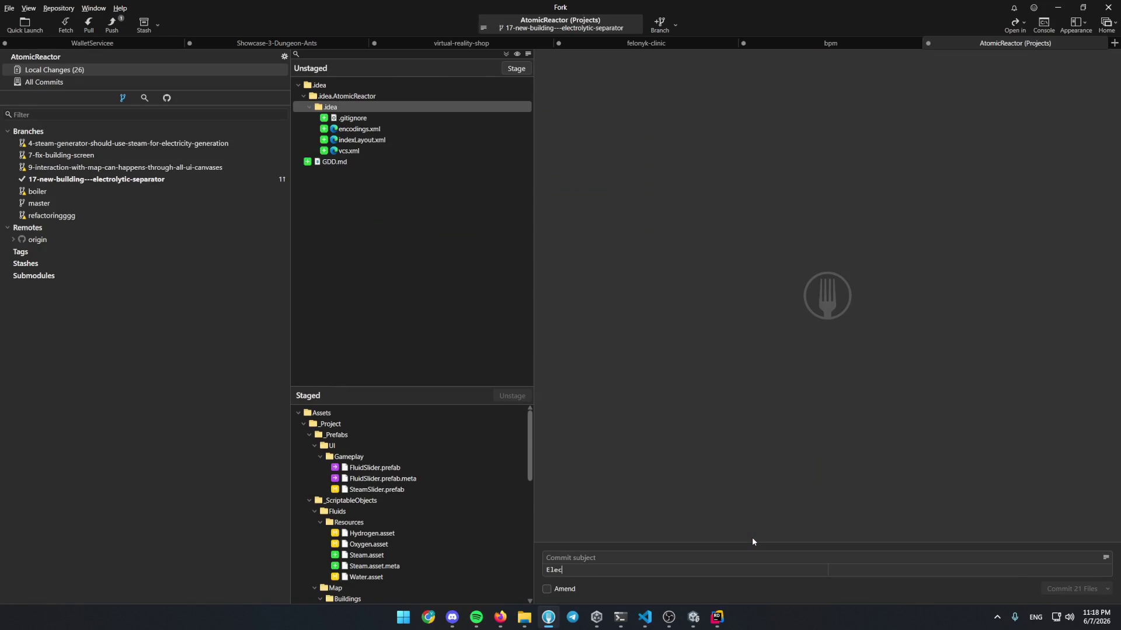
# Try commit subjects 'Separation' and 'Oin', erase them all, and return to Unity's running game
pyautogui.hotkey('ctrl', 'BackSpace')
pyautogui.press('ctrl')
pyautogui.write('Separation')
pyautogui.hotkey('ctrl', 'BackSpace')
pyautogui.write('Oin')
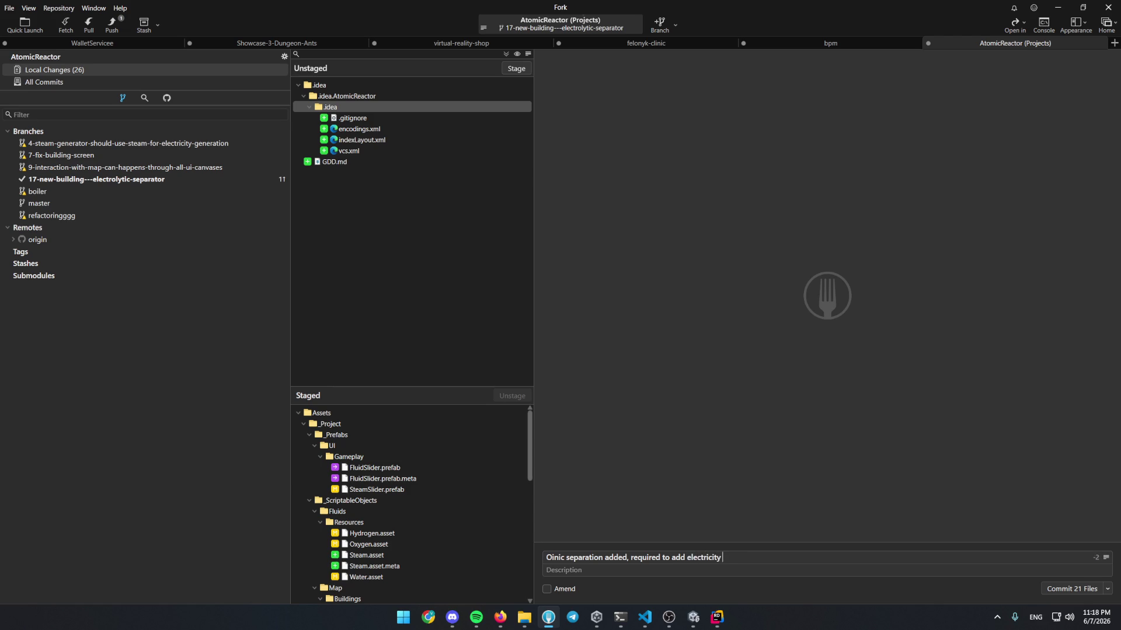
pyautogui.hotkey('ctrl', 'BackSpace')
pyautogui.hotkey('ctrl', 'BackSpace')
pyautogui.hotkey('ctrl', 'BackSpace')
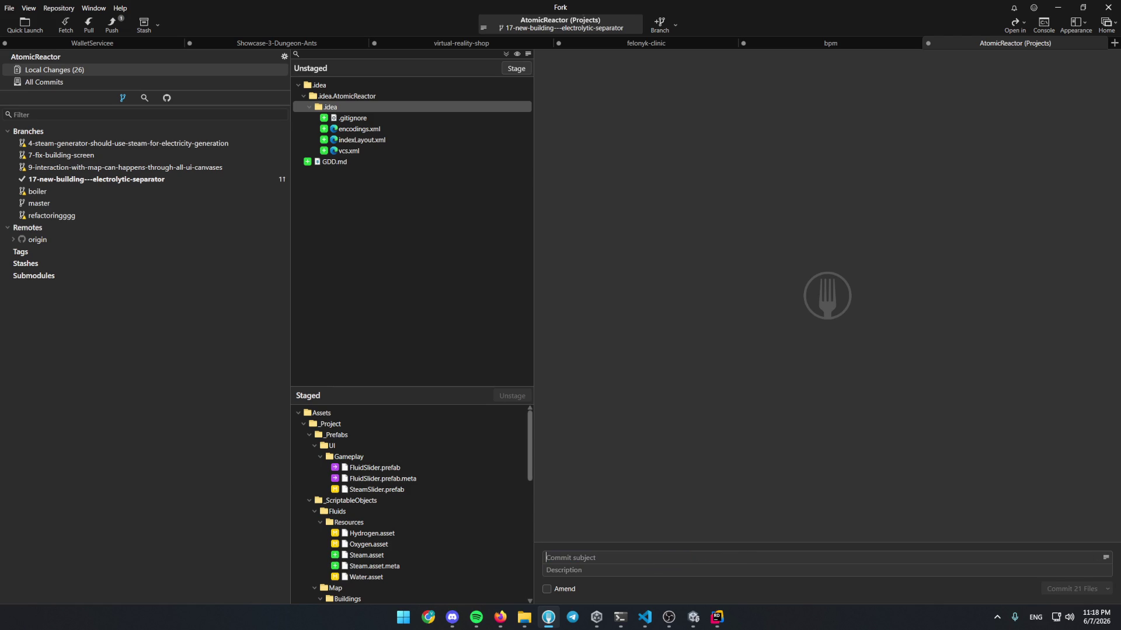
pyautogui.click(693, 617)
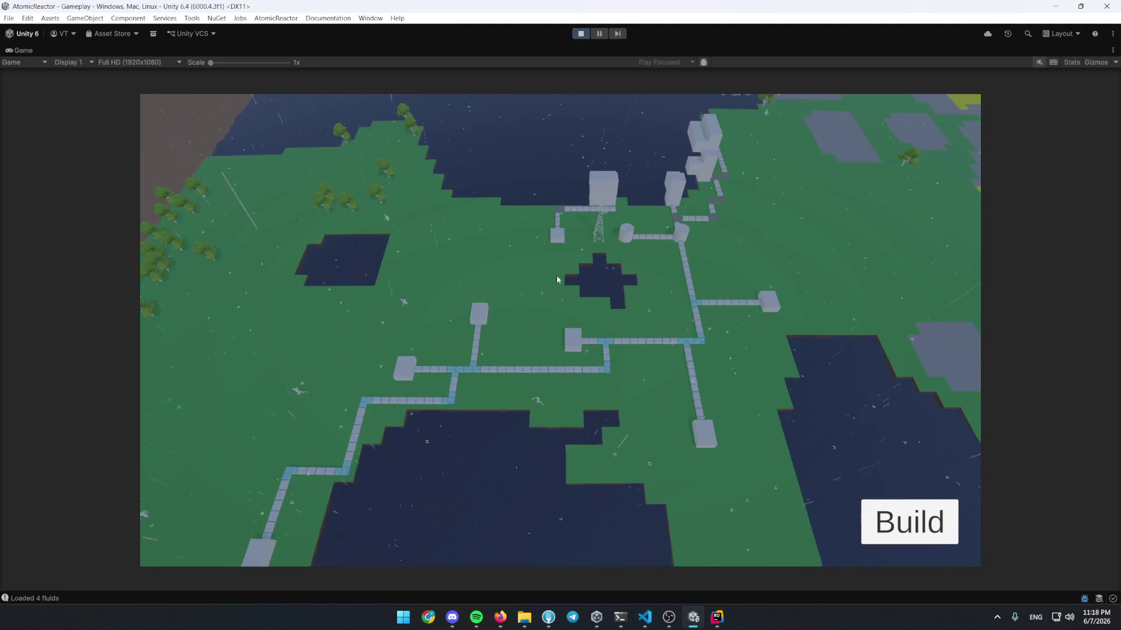
# Open and close the separator's Water to Hydrogen/Oxygen panel, then stop play mode
pyautogui.click(563, 307)
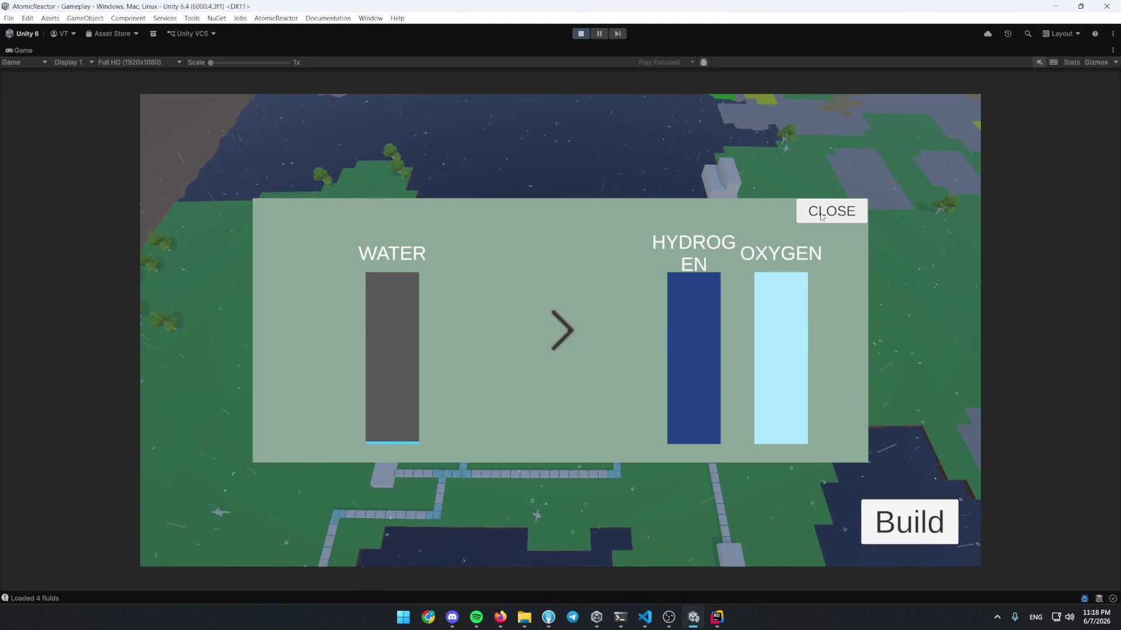
pyautogui.press('Escape')
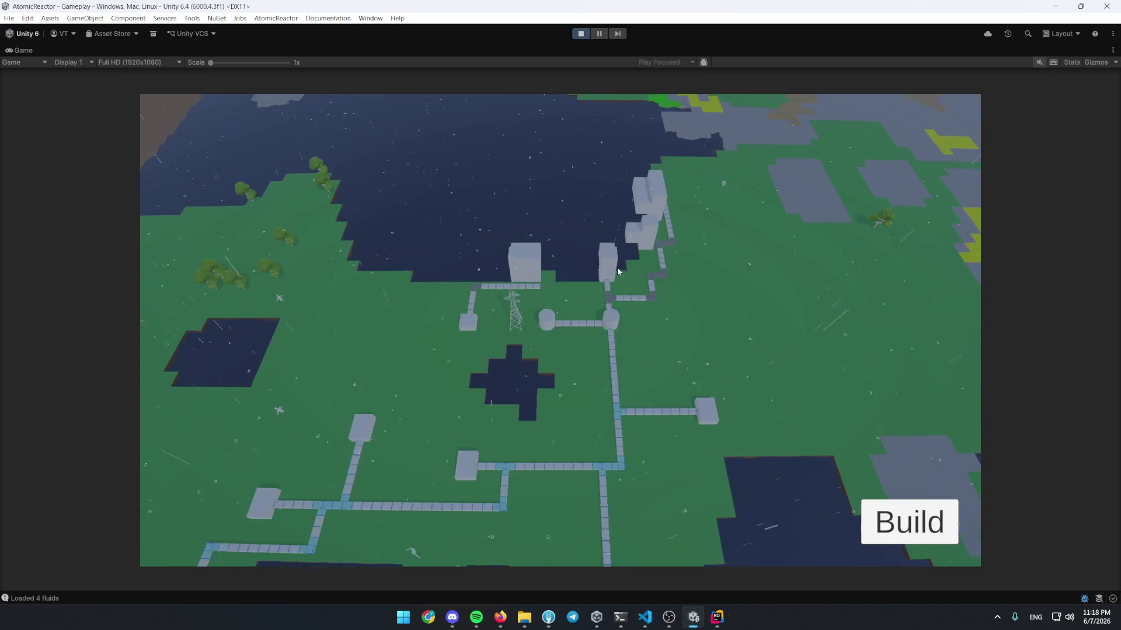
pyautogui.click(581, 33)
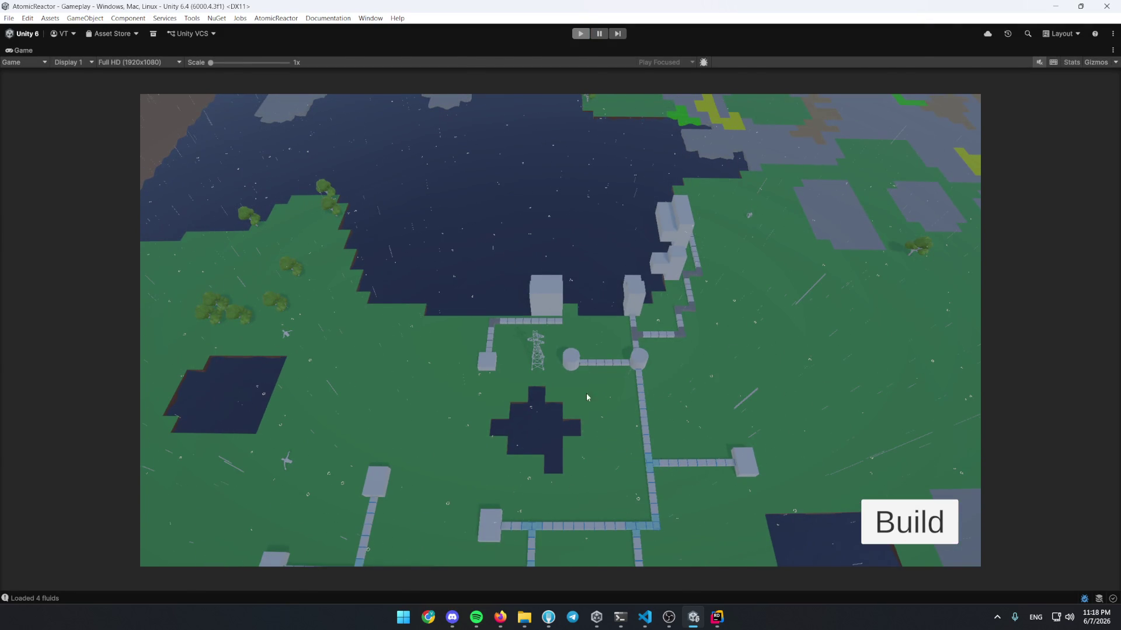
# Back in Rider, bring up the search across classes and files
pyautogui.hotkey('alt', 'Tab')
pyautogui.click(559, 366)
pyautogui.hotkey('ctrl', 'n')
# Open ElectrolyticSeparatorView and duplicate the inputView field, retyping it as ElectricityCurrentValueView
pyautogui.write('sepa')
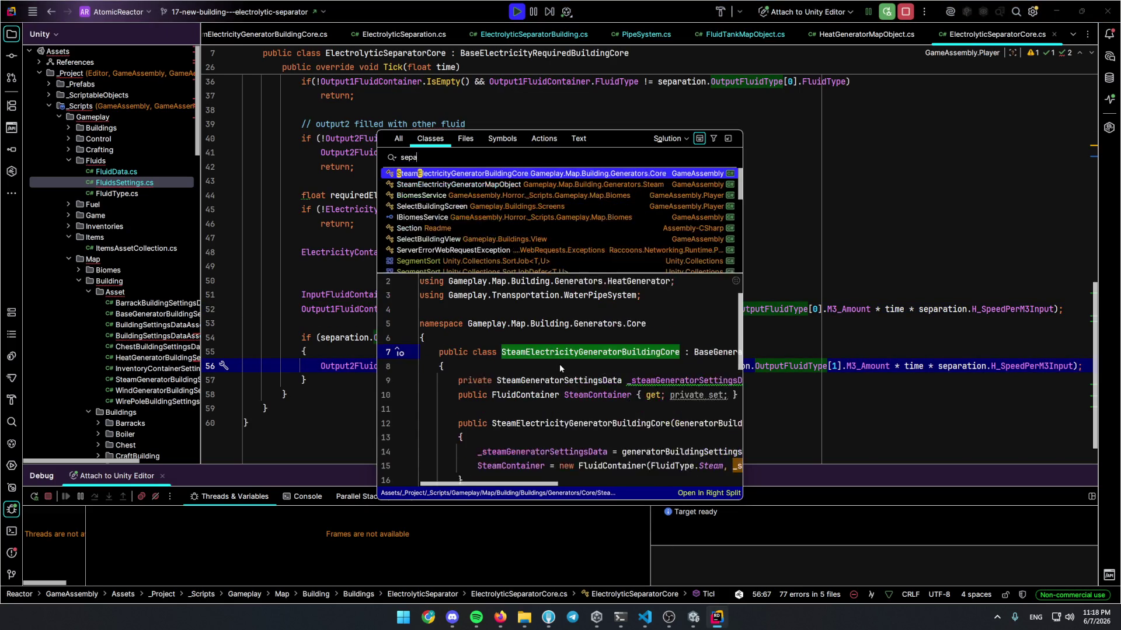
pyautogui.write('ratorview')
pyautogui.press('Return')
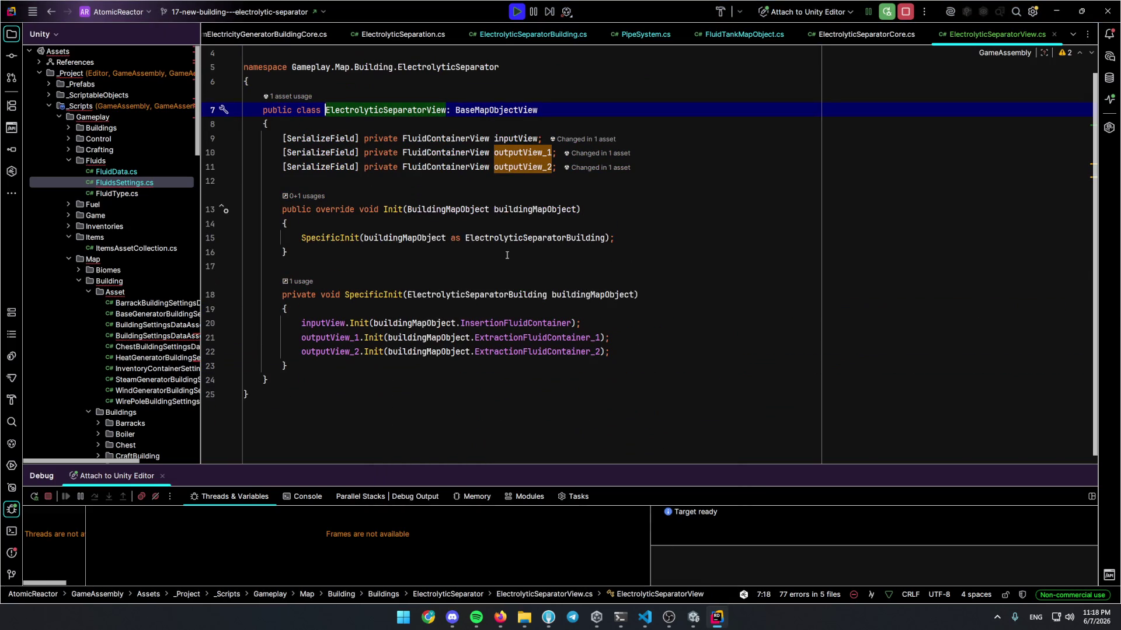
pyautogui.click(473, 138)
pyautogui.hotkey('ctrl', 'd')
pyautogui.doubleClick(473, 154)
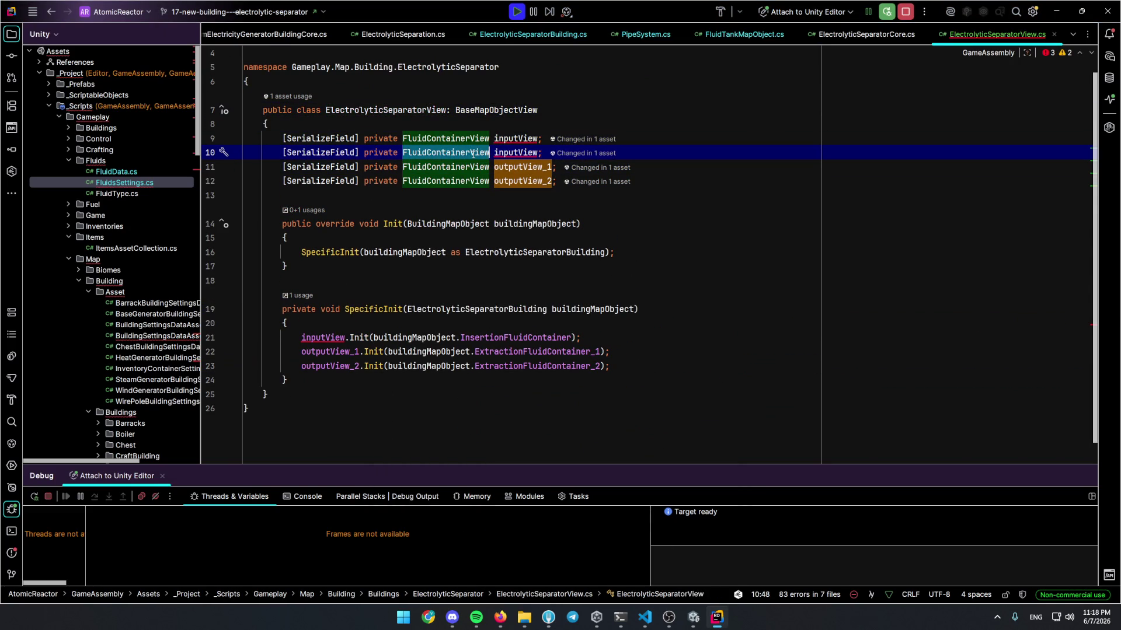
pyautogui.write('ElectricityVi')
pyautogui.write('ew')
pyautogui.hotkey('alt', 'Tab')
pyautogui.hotkey('alt', 'Tab')
pyautogui.press('BackSpace')
pyautogui.press('BackSpace')
pyautogui.press('BackSpace')
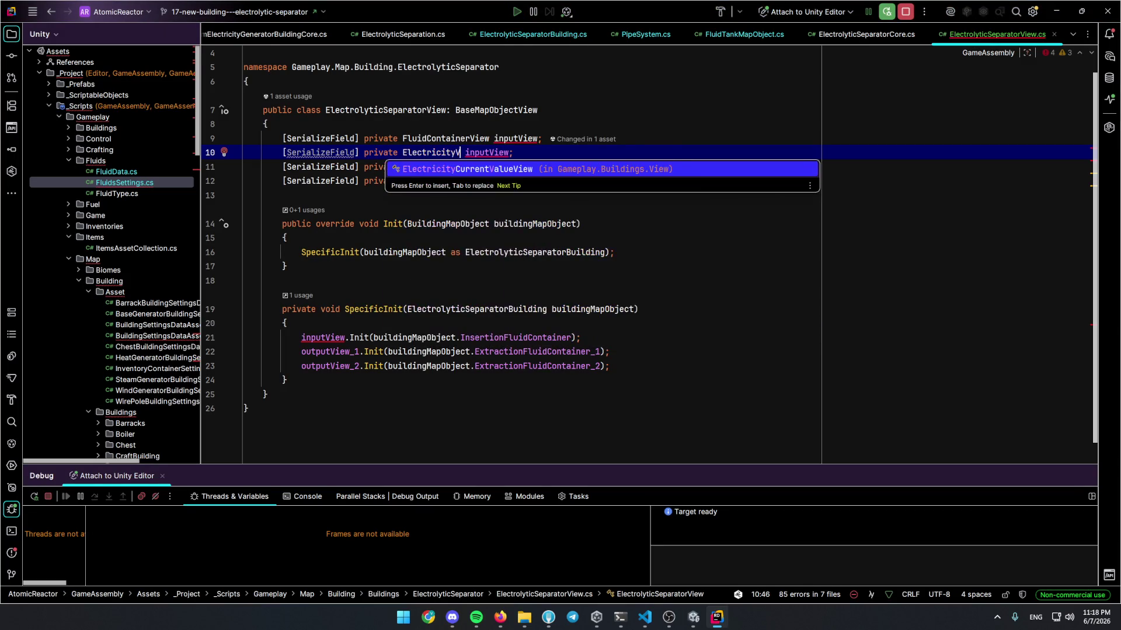
pyautogui.press('Return')
# Name the new field electricityView and move it above inputView
pyautogui.doubleClick(564, 168)
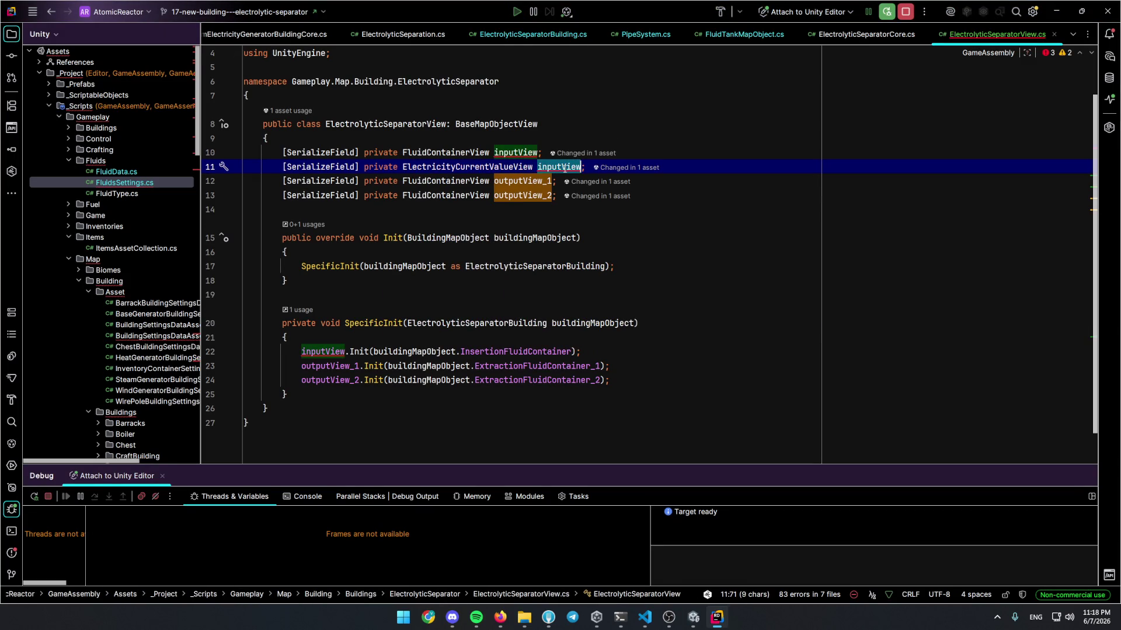
pyautogui.write('ele')
pyautogui.press('Down')
pyautogui.press('Down')
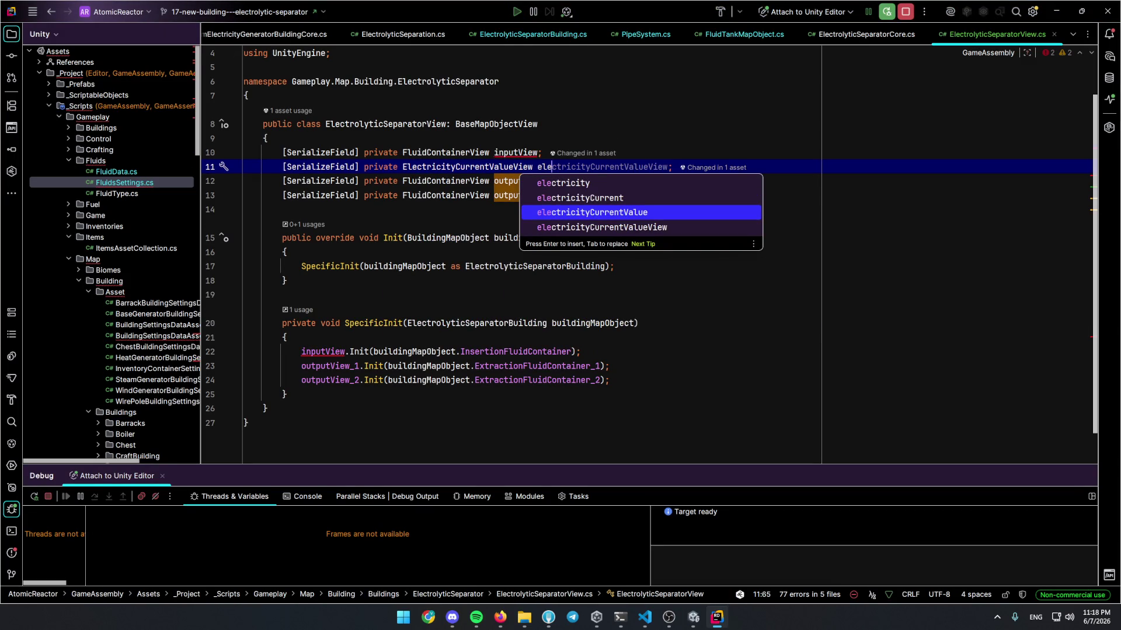
pyautogui.press('Return')
pyautogui.press('BackSpace')
pyautogui.press('BackSpace')
pyautogui.press('BackSpace')
pyautogui.press('BackSpace')
pyautogui.write('View')
pyautogui.press('Escape')
pyautogui.hotkey('alt', 'shift', 'Up')
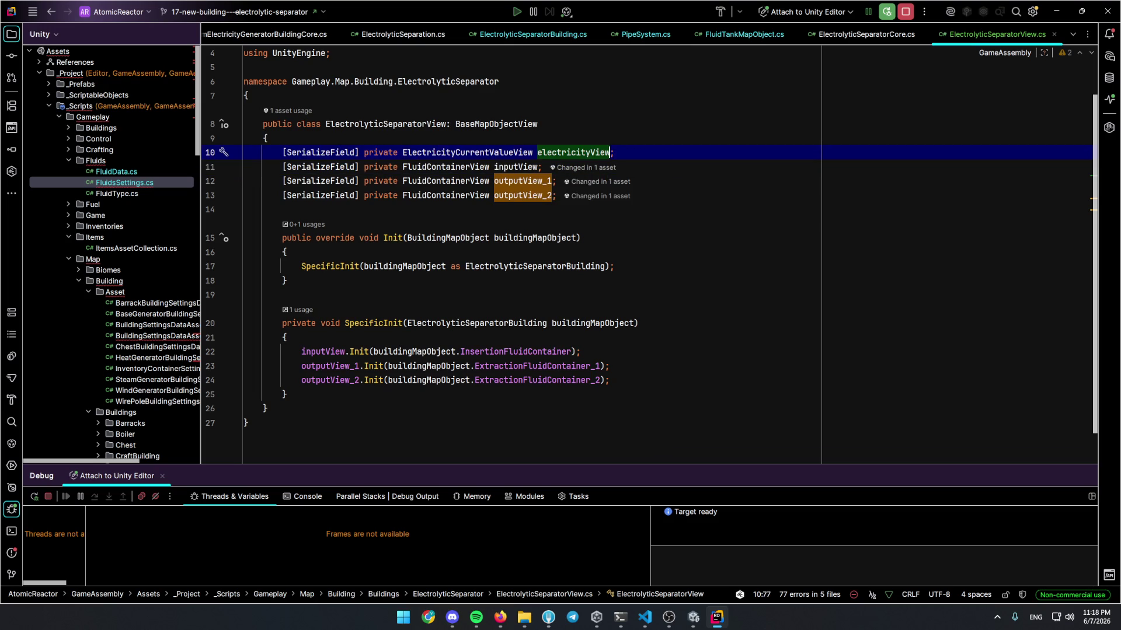
# Add electricityView.Init(buildingMapObject.ElectricityContainer) before the inputView initialisation
pyautogui.click(678, 352)
pyautogui.hotkey('ctrl', 'alt', 'Return')
pyautogui.write('electricityView.')
pyautogui.press('Tab')
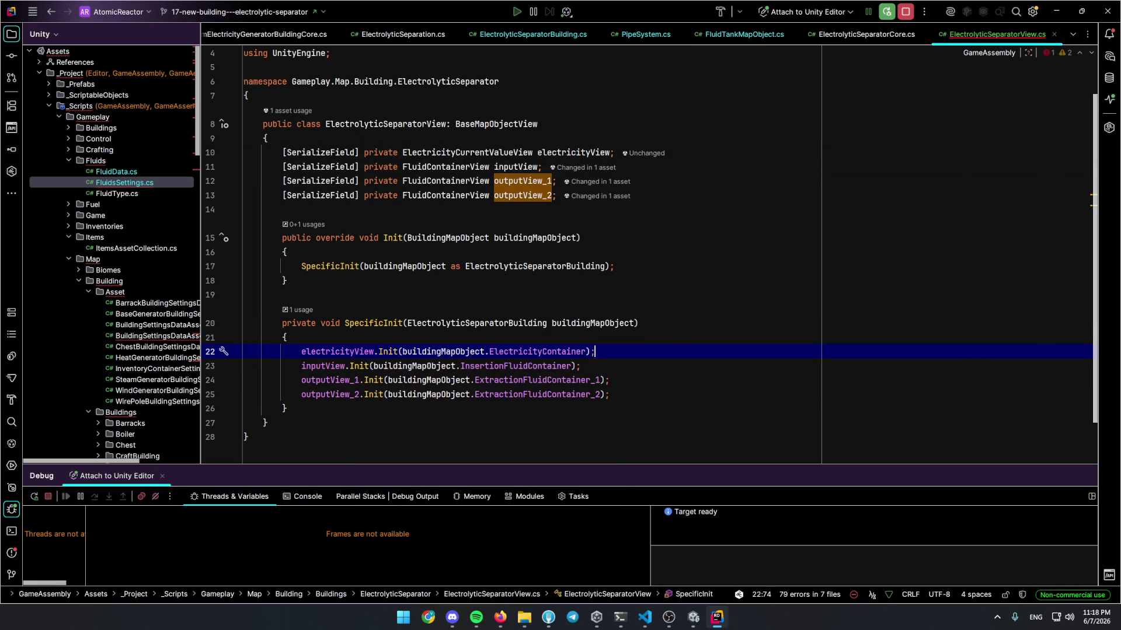
pyautogui.click(887, 13)
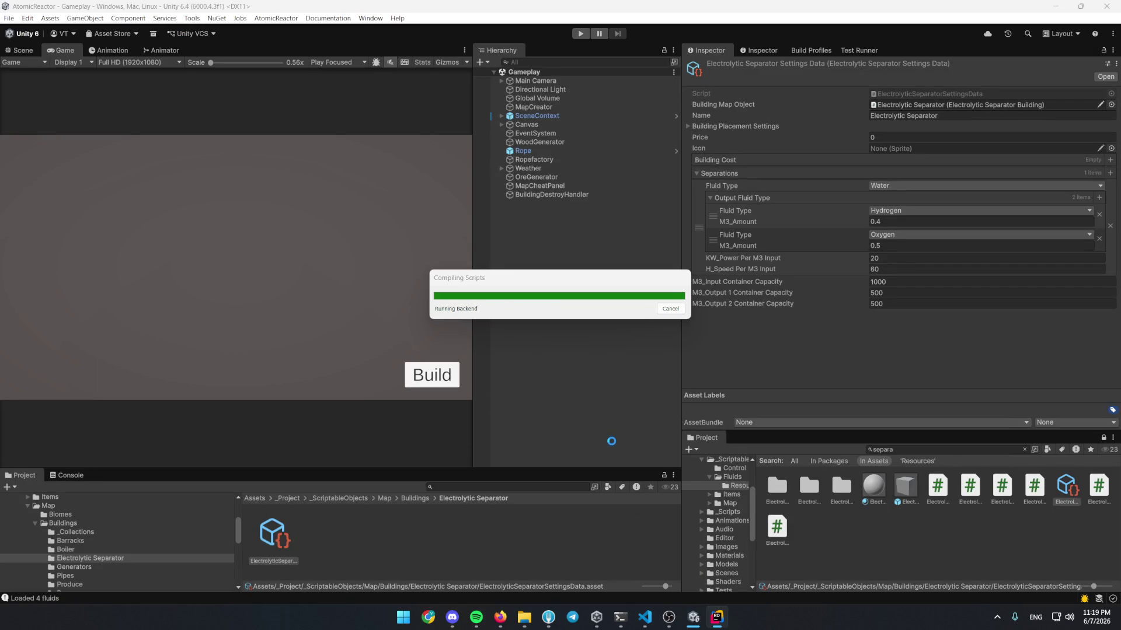
# Expand the Canvas and activate the ElectrolyticSeparatorView panel
pyautogui.click(526, 125)
pyautogui.click(500, 124)
pyautogui.click(562, 266)
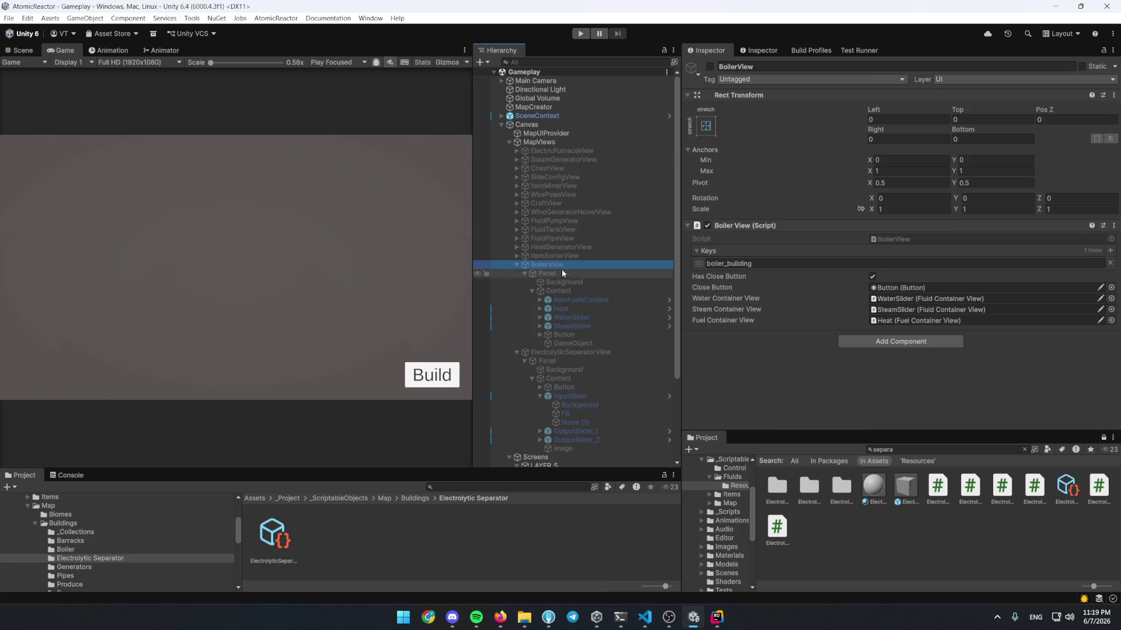
pyautogui.click(580, 352)
pyautogui.hotkey('alt', 'shift', 'a')
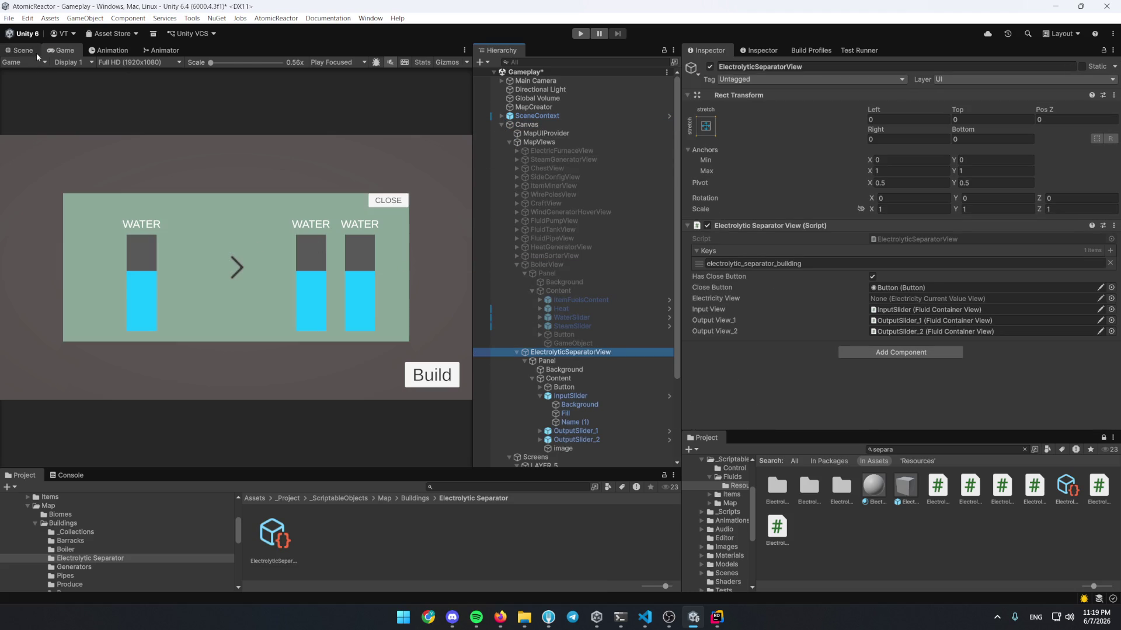
# Search the Project for 'electric' and drag the ElectricityCapacitySlider prefab under Content, viewing in 2D
pyautogui.click(36, 53)
pyautogui.click(561, 490)
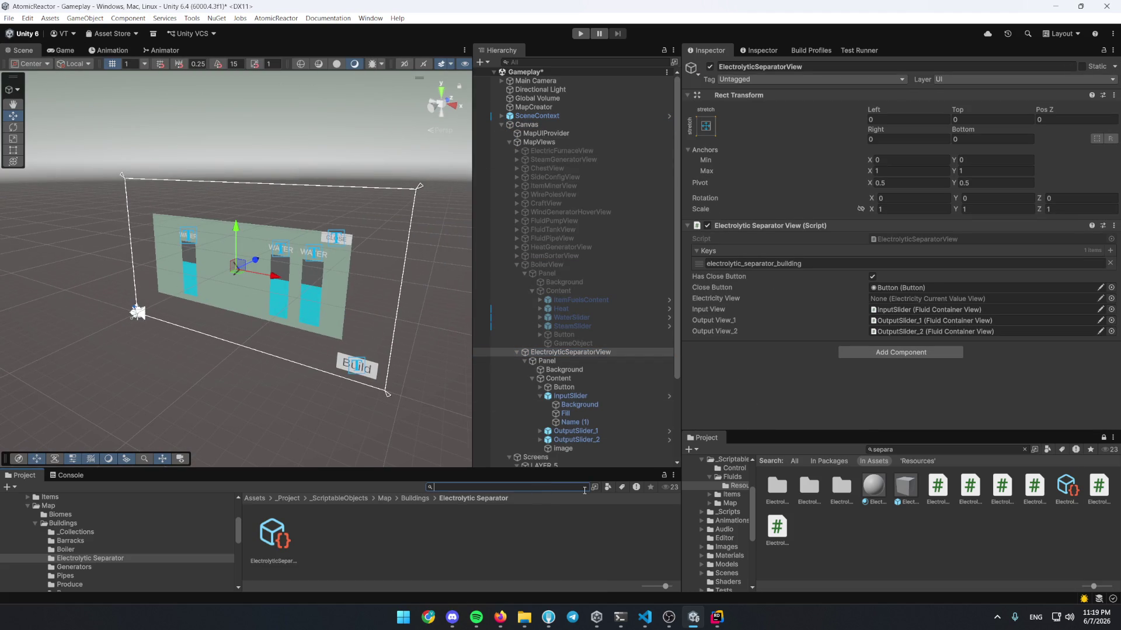
pyautogui.write('electric')
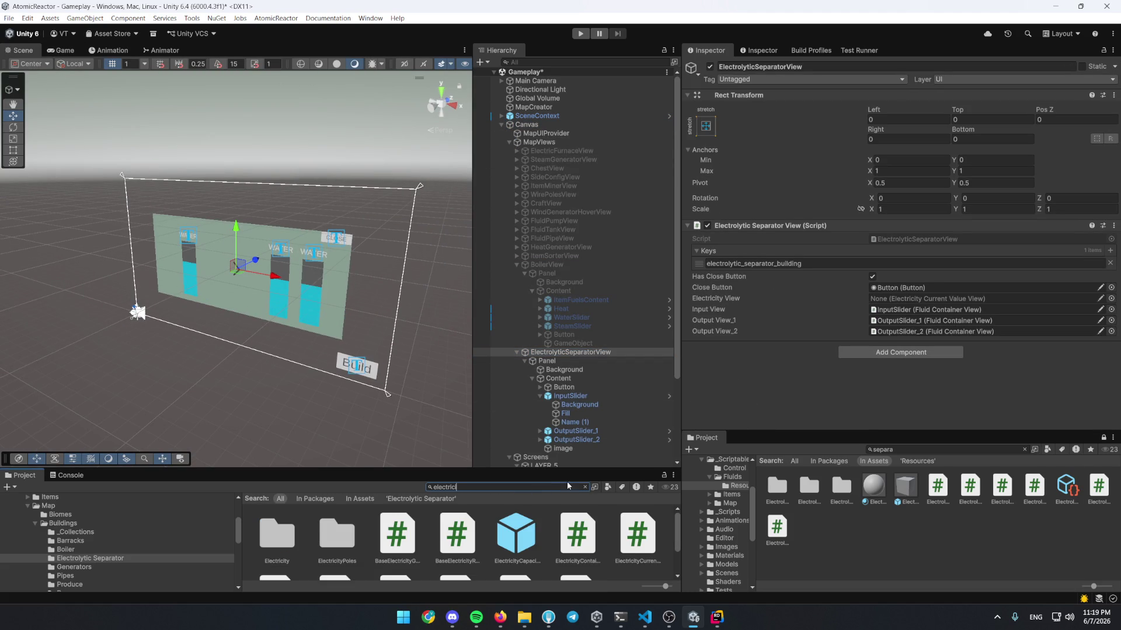
pyautogui.click(540, 396)
pyautogui.moveTo(569, 352)
pyautogui.mouseDown()
pyautogui.moveTo(570, 412)
pyautogui.moveTo(571, 378)
pyautogui.mouseUp()
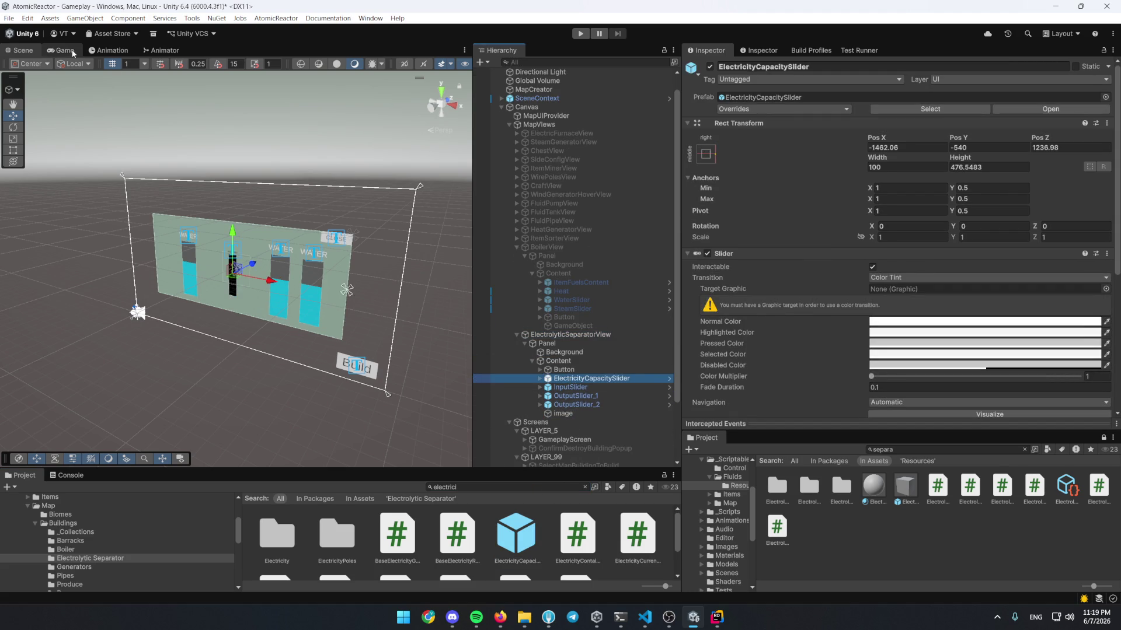
pyautogui.click(71, 51)
pyautogui.click(23, 50)
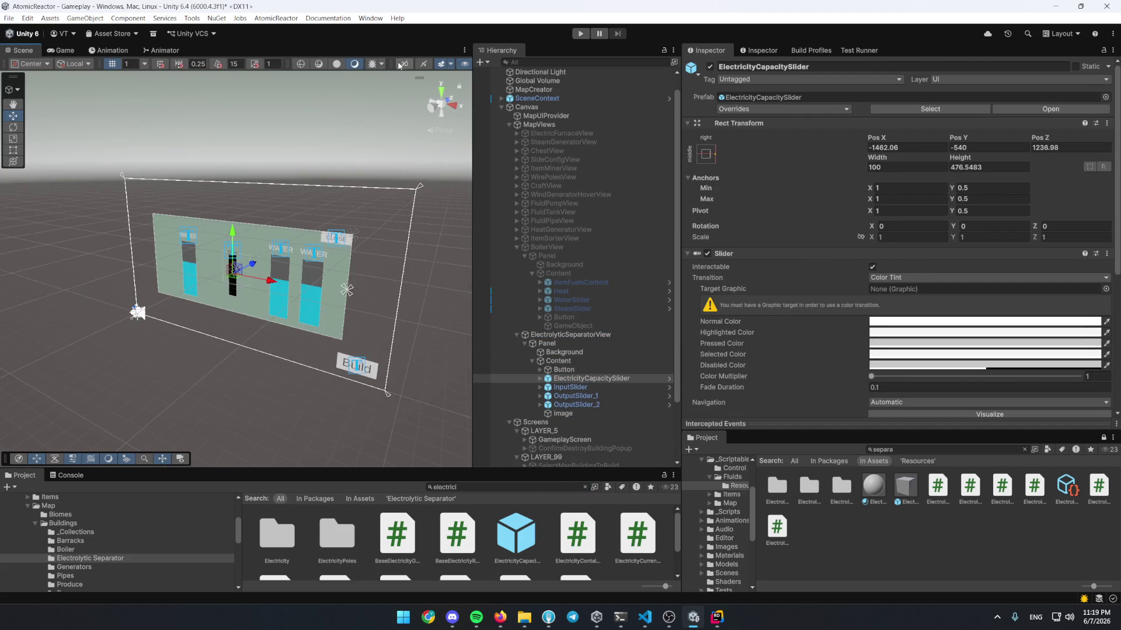
pyautogui.click(403, 64)
# Move the electricity slider beside the WATER bar and shorten it from the top
pyautogui.moveTo(105, 338)
pyautogui.mouseDown()
pyautogui.moveTo(136, 266)
pyautogui.moveTo(129, 298)
pyautogui.mouseUp()
pyautogui.scroll(3, 135, 275)
pyautogui.press('t')
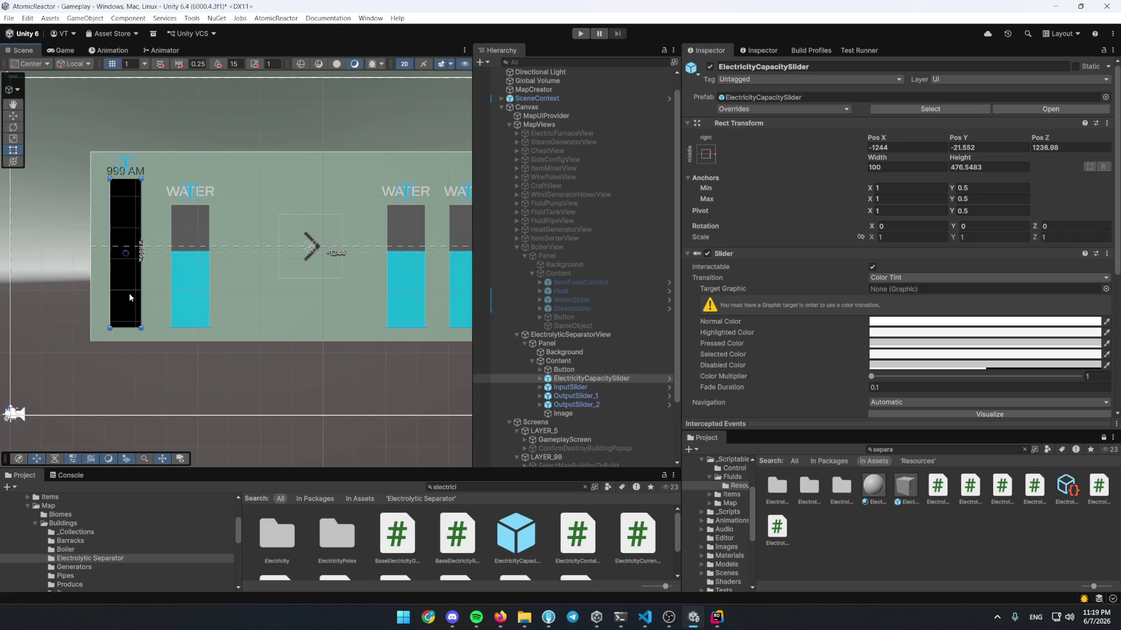
pyautogui.moveTo(125, 179); pyautogui.dragTo(125, 205)
pyautogui.scroll(2, 125, 206)
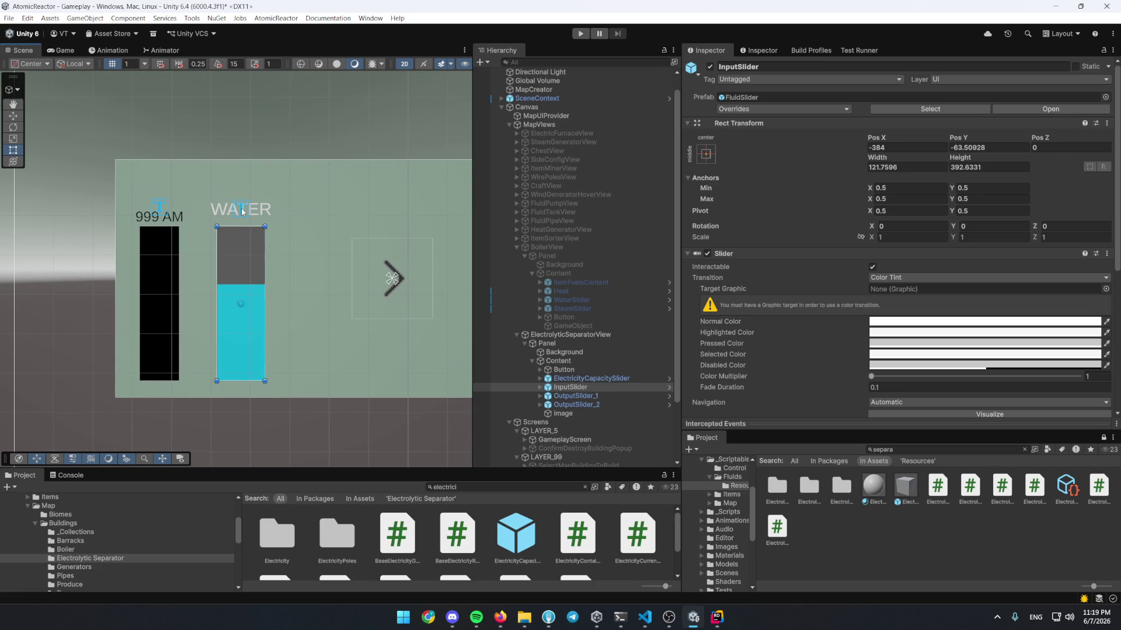
# Inspect the WATER label's position and anchor the close button's Close text to middle-center
pyautogui.click(201, 210)
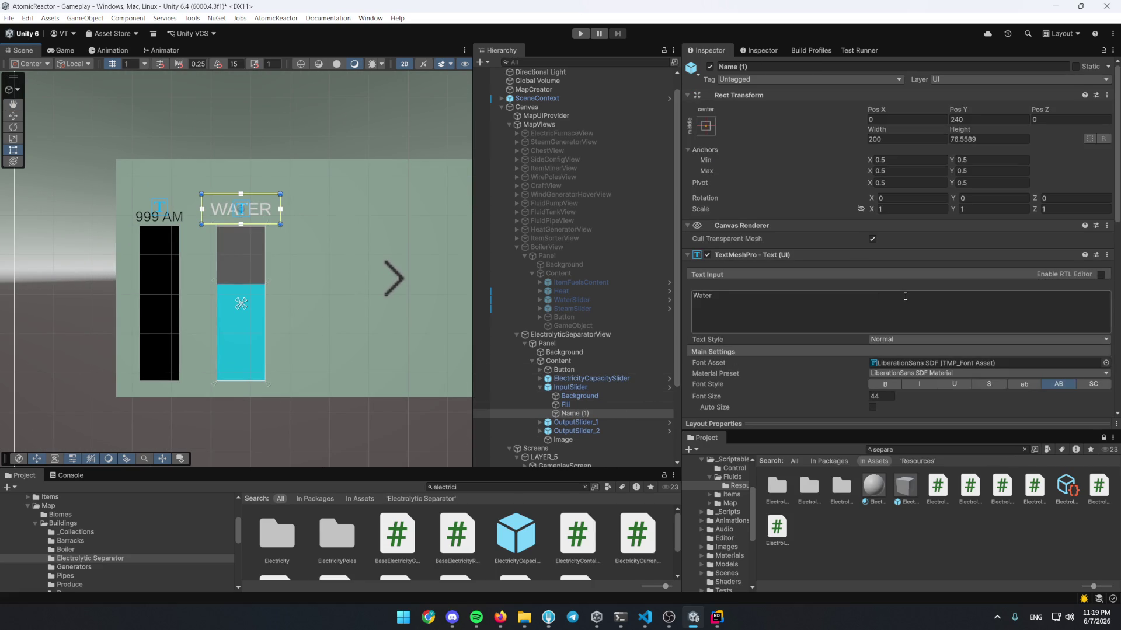
pyautogui.click(999, 120)
pyautogui.scroll(-2, 617, 396)
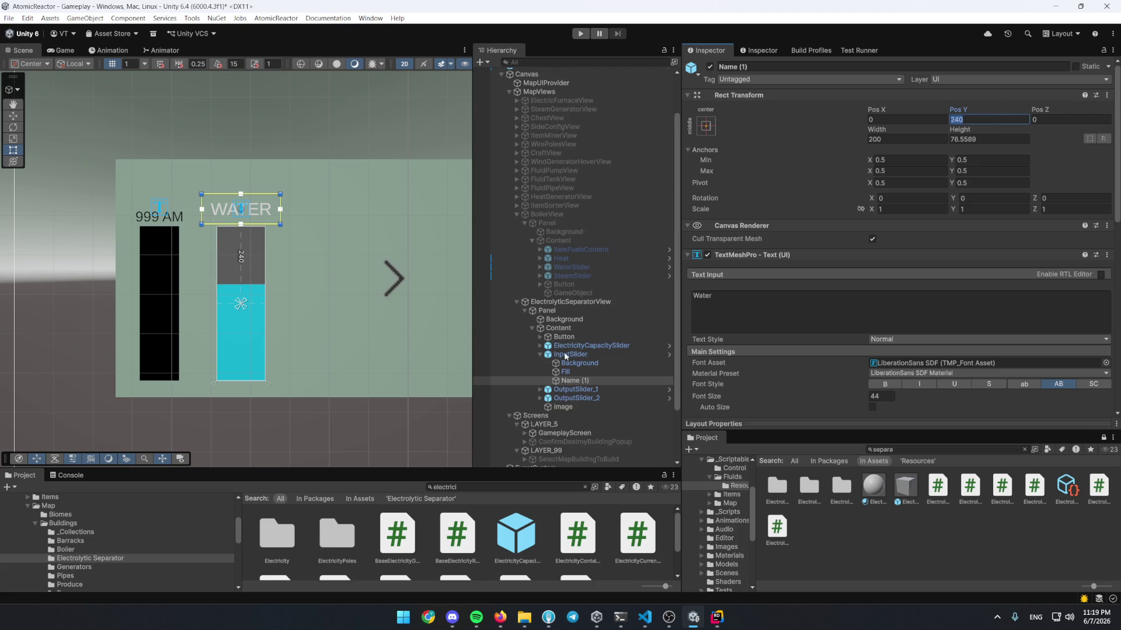
pyautogui.click(539, 337)
pyautogui.click(575, 346)
pyautogui.click(705, 125)
pyautogui.click(768, 211)
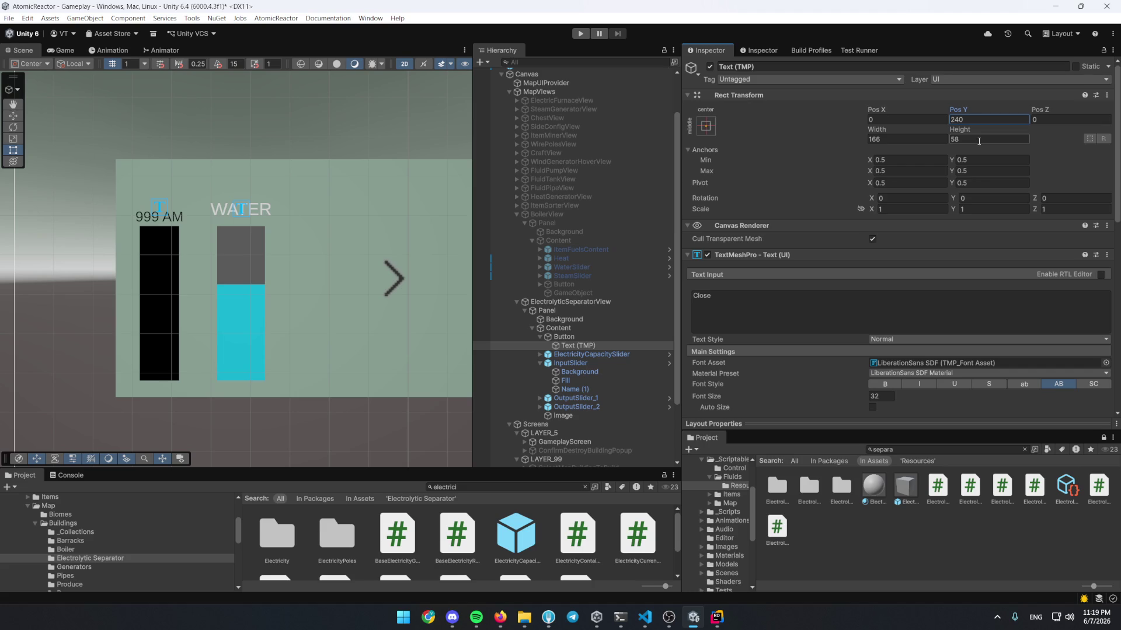
# Compare the Water label and Close text layouts, undoing an accidental Close text height change
pyautogui.click(598, 389)
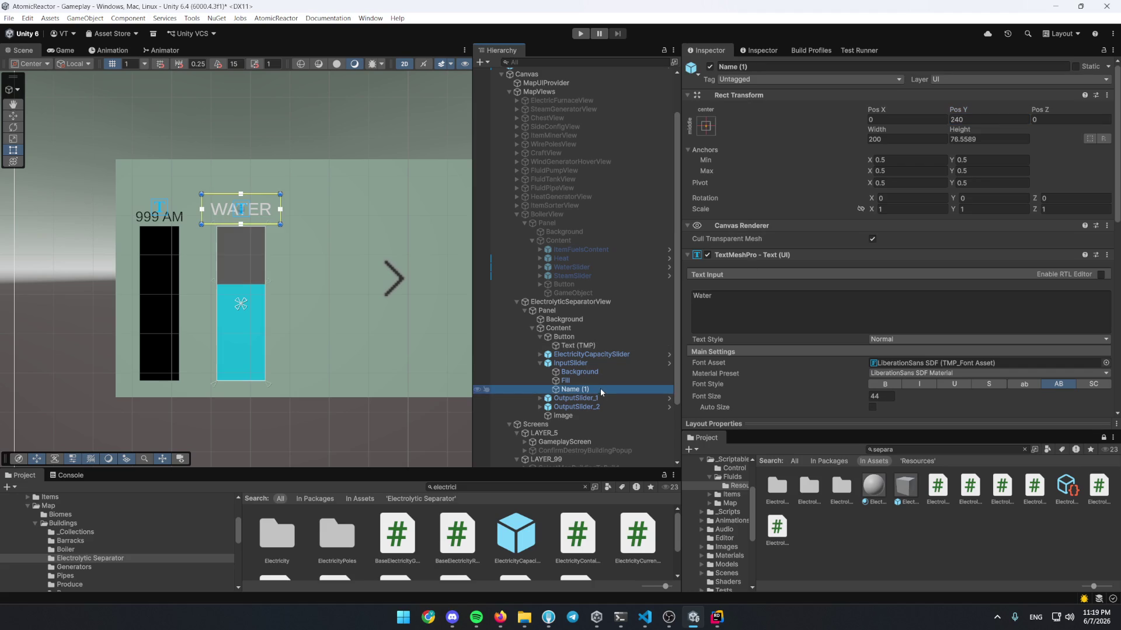
pyautogui.click(583, 346)
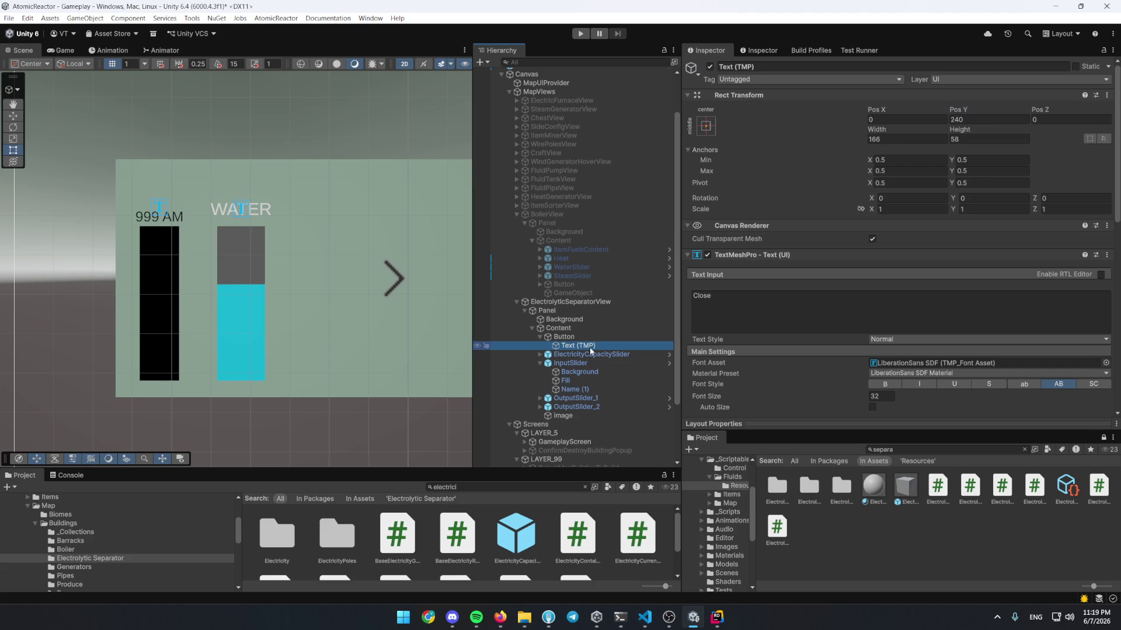
pyautogui.click(595, 390)
pyautogui.click(999, 140)
pyautogui.click(578, 345)
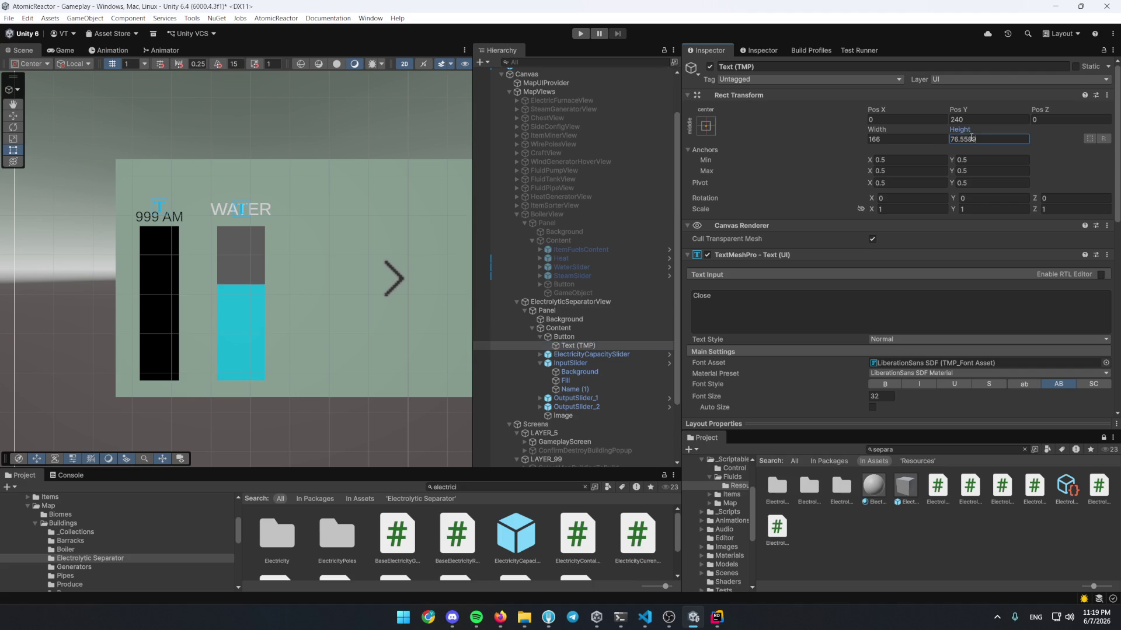
pyautogui.click(320, 300)
pyautogui.click(320, 300)
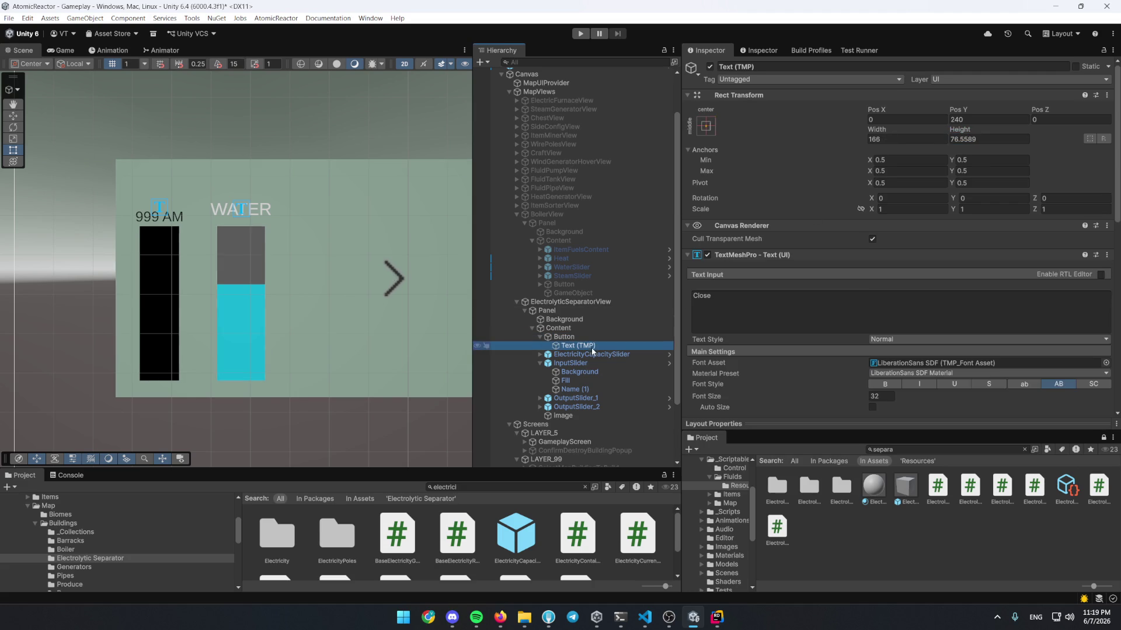
pyautogui.moveTo(318, 300); pyautogui.dragTo(86, 290)
pyautogui.hotkey('ctrl', 'z')
pyautogui.hotkey('ctrl', 'z')
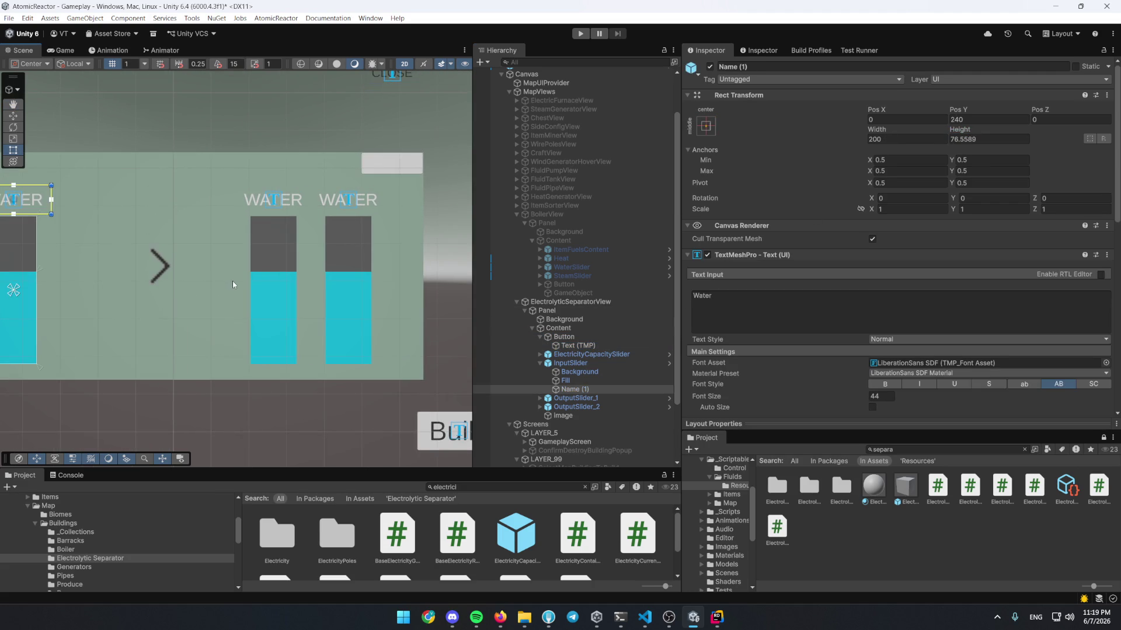
# Give the slider's Electricity label the Water label's height 76.5589 and Pos Y 240
pyautogui.click(607, 353)
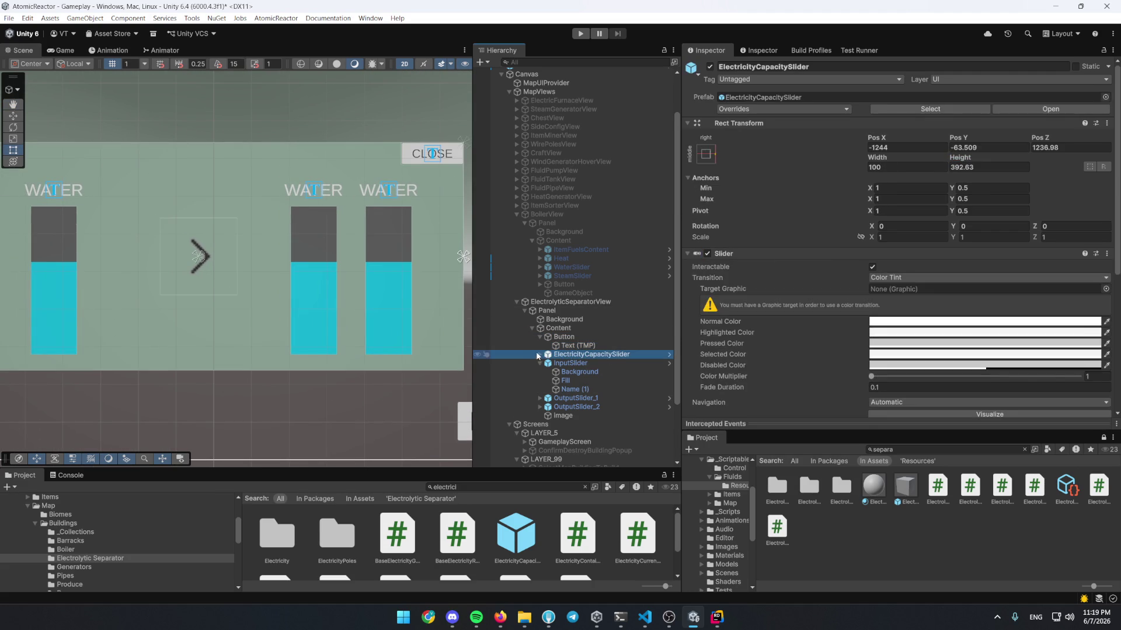
pyautogui.click(538, 355)
pyautogui.click(587, 374)
pyautogui.click(597, 415)
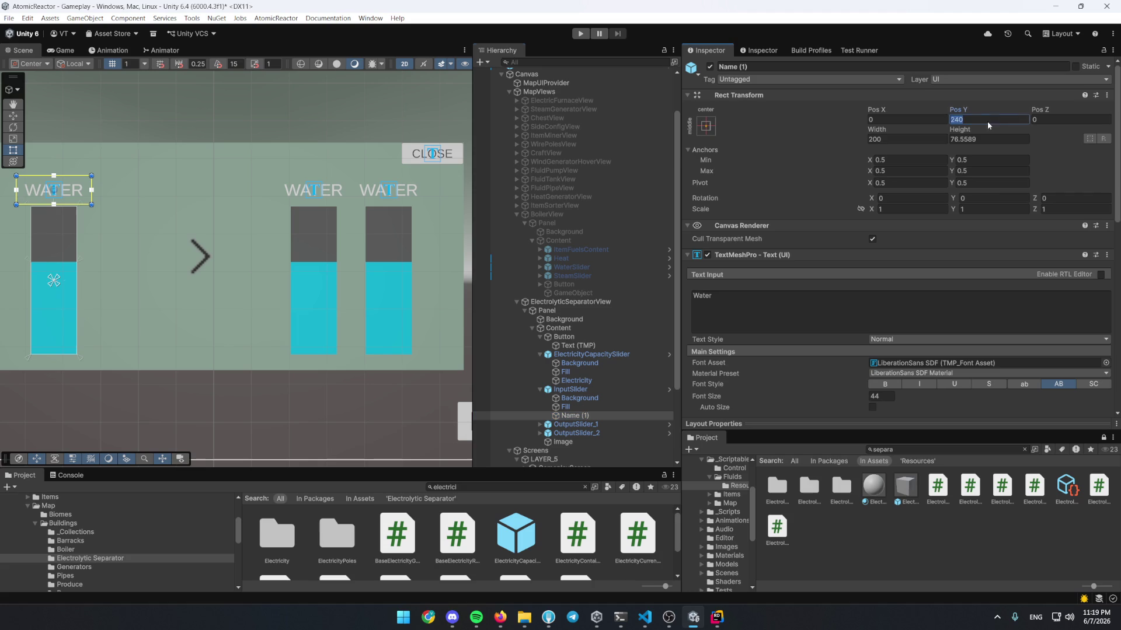
pyautogui.click(657, 383)
pyautogui.moveTo(308, 293); pyautogui.dragTo(379, 305)
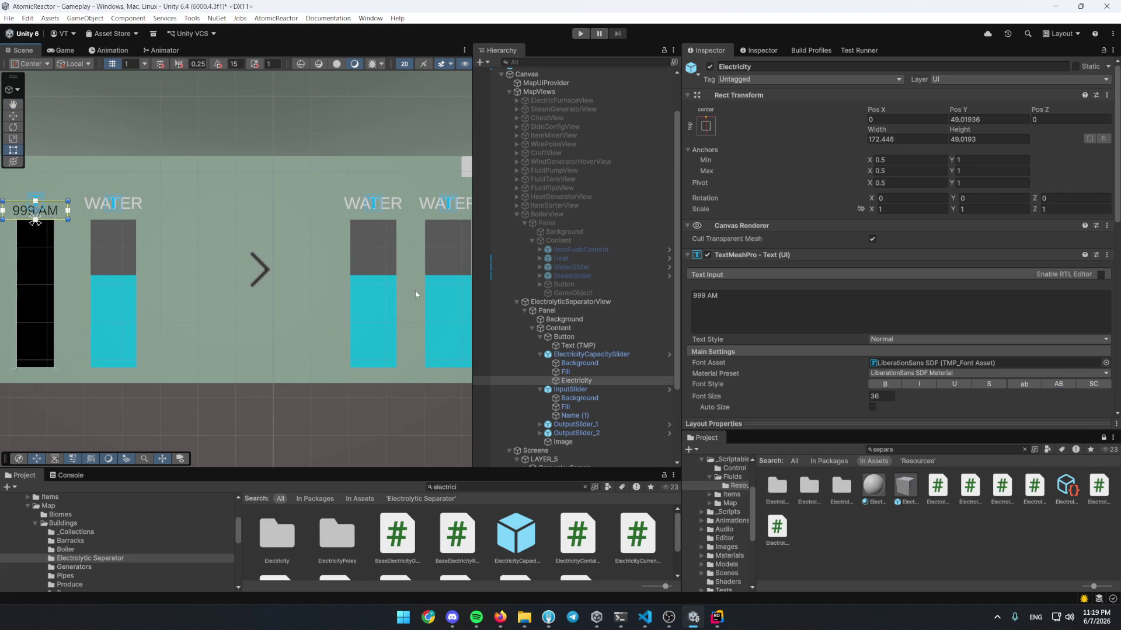
pyautogui.click(578, 415)
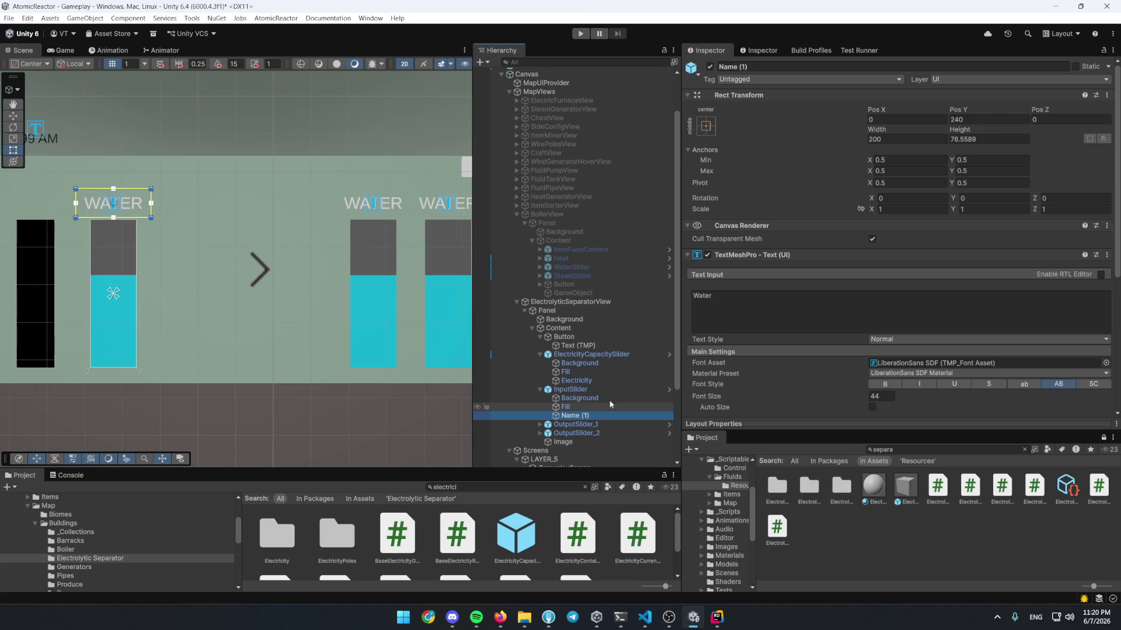
pyautogui.click(654, 380)
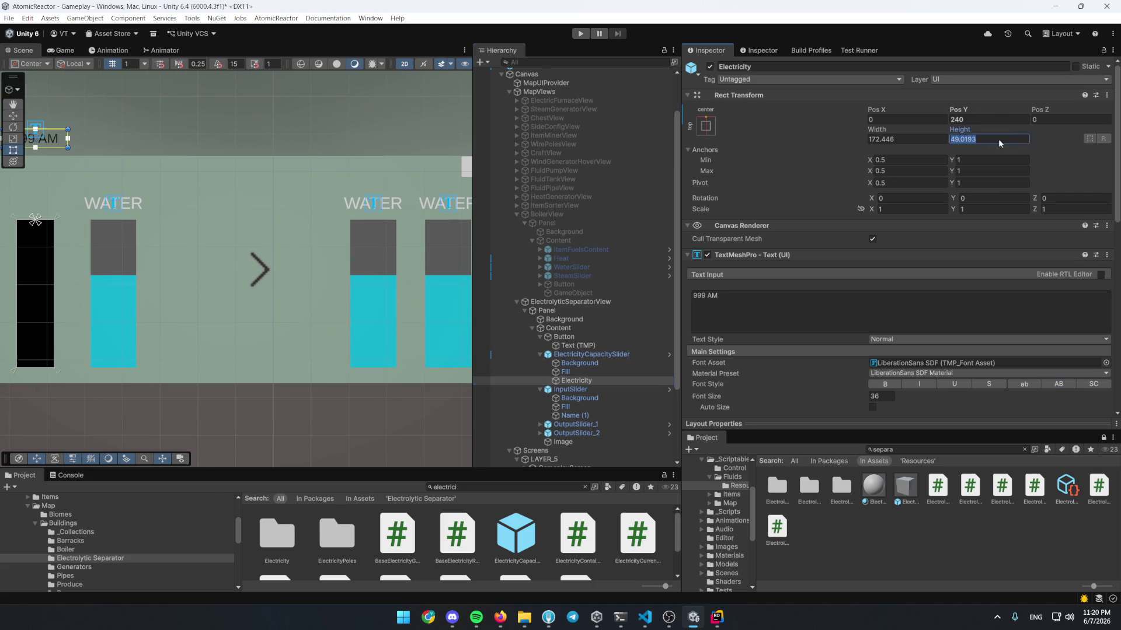
pyautogui.moveTo(295, 268); pyautogui.dragTo(386, 273)
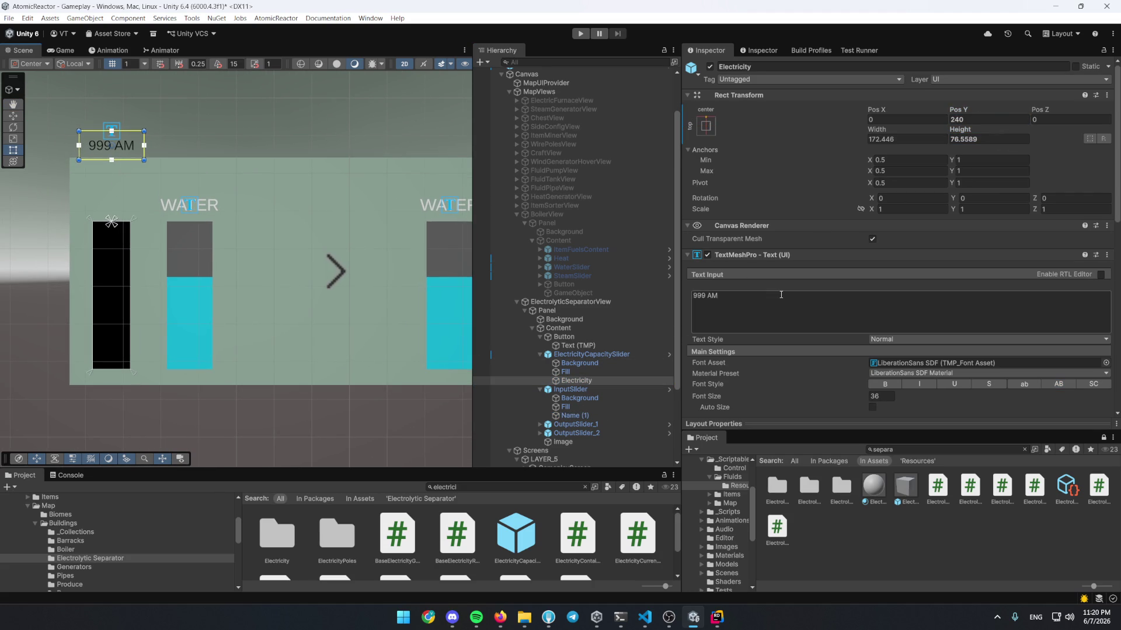
# Set the Electricity label's Pivot Y to 0.5, comparing against the Water and InputSlider layouts
pyautogui.click(596, 416)
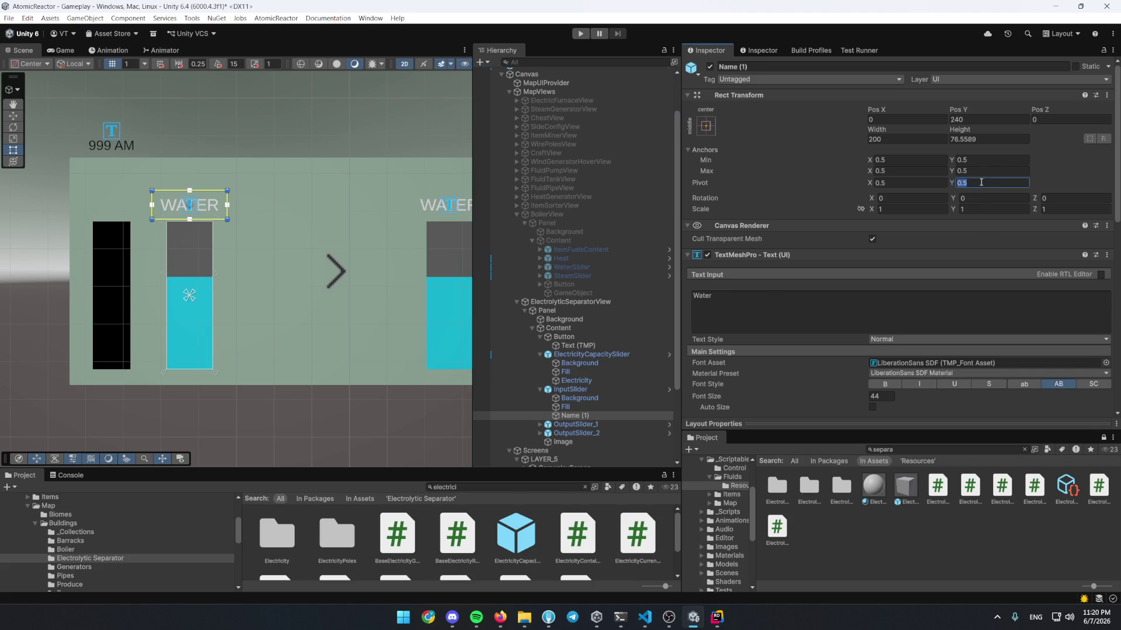
pyautogui.click(636, 381)
pyautogui.click(979, 183)
pyautogui.write('0.5')
pyautogui.click(575, 416)
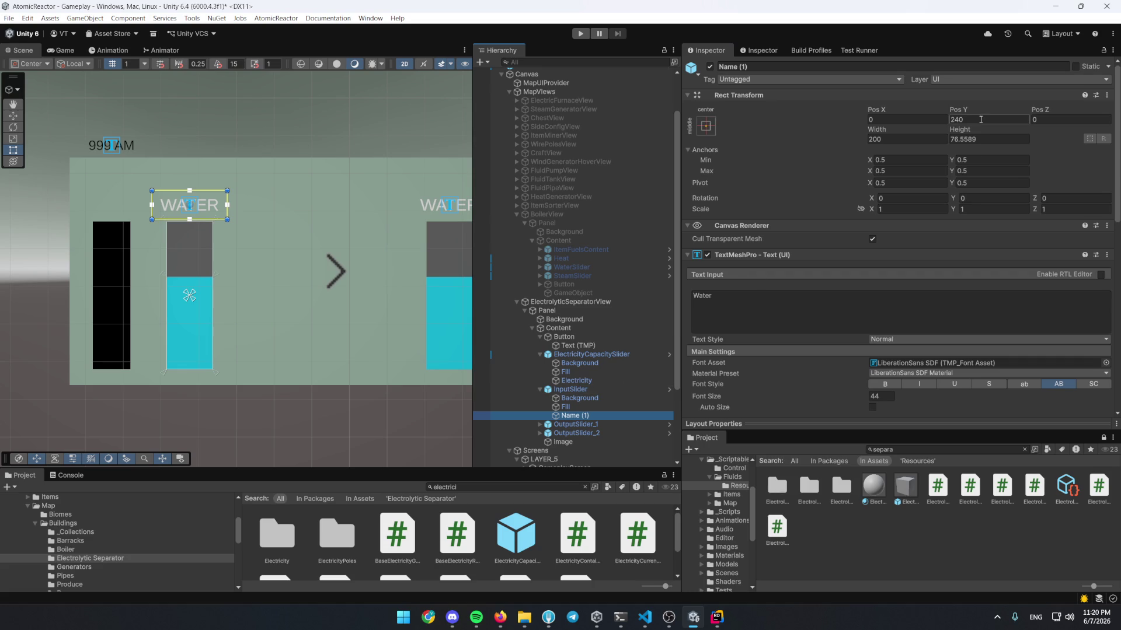
pyautogui.scroll(1, 152, 216)
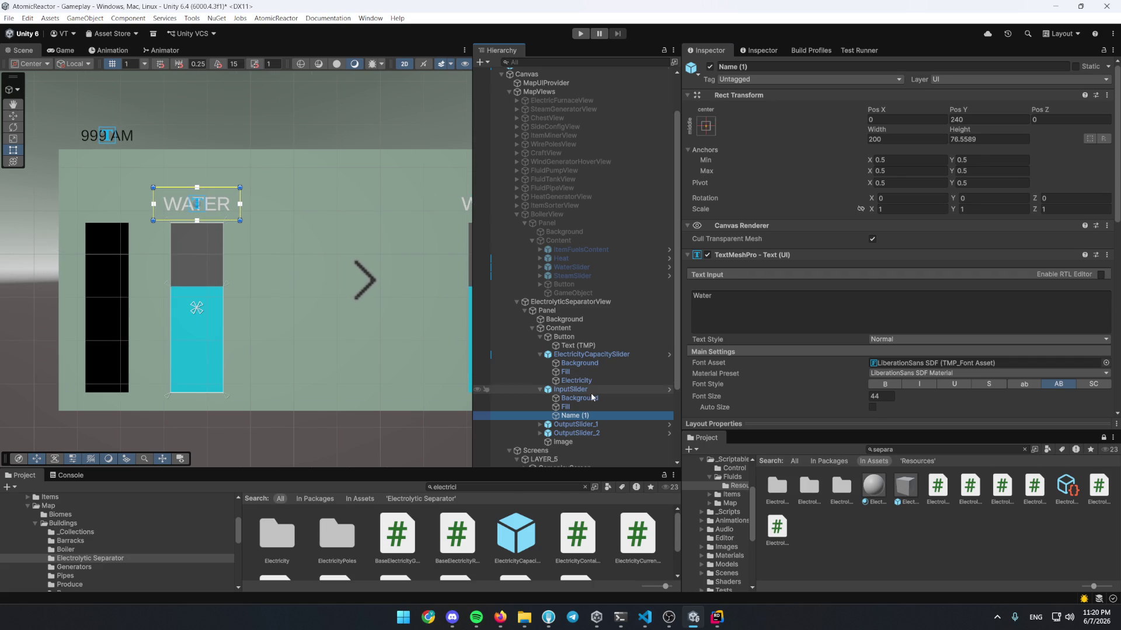
pyautogui.click(586, 390)
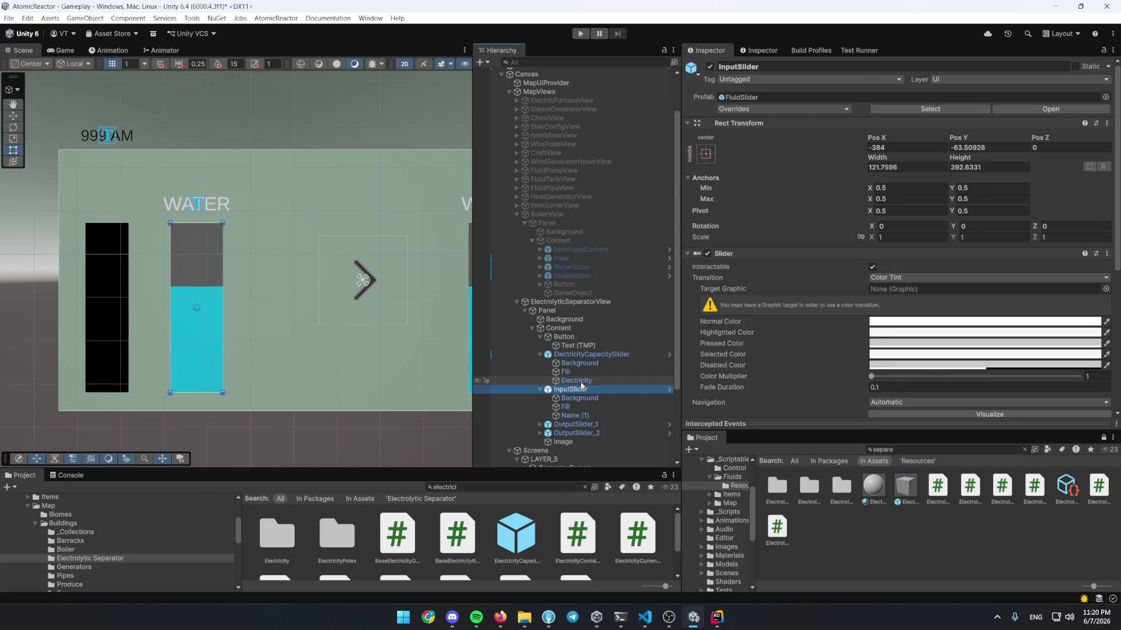
# Inspect the WATER label's Rect Transform layout as the reference for the 999 AM label
pyautogui.click(578, 380)
pyautogui.scroll(1, 574, 397)
pyautogui.click(583, 447)
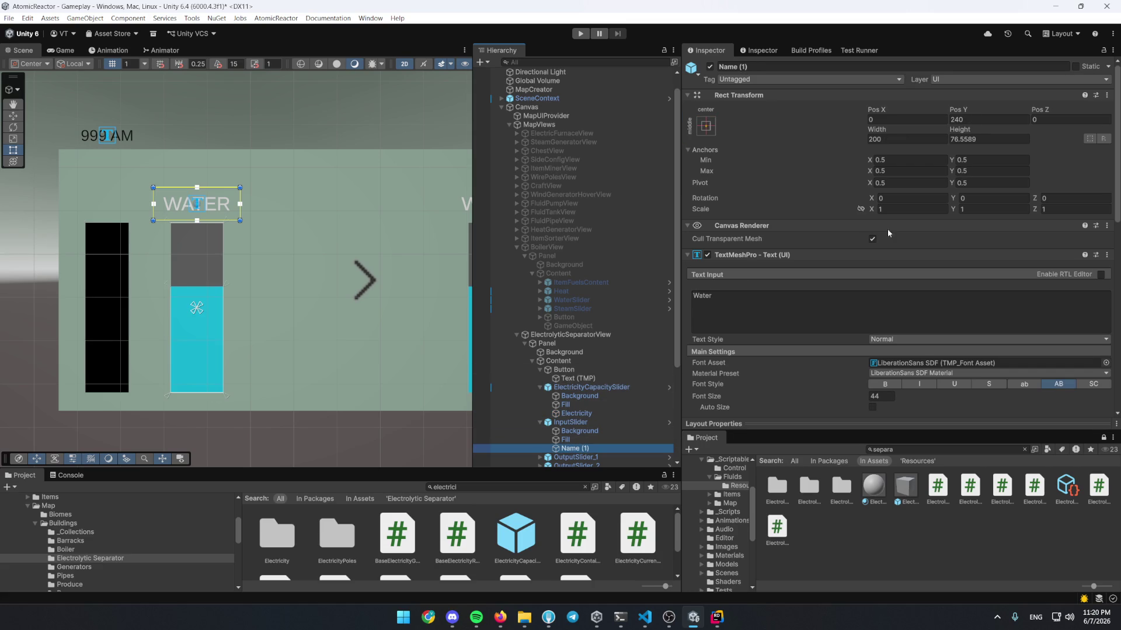
pyautogui.click(1106, 95)
pyautogui.moveTo(1048, 217)
pyautogui.click(969, 247)
# Reset the 999 AM label's anchors, position and width to centred, Pos Y 240, width 200
pyautogui.click(565, 405)
pyautogui.click(576, 413)
pyautogui.click(1106, 94)
pyautogui.moveTo(1030, 217)
pyautogui.click(956, 283)
pyautogui.moveTo(232, 238); pyautogui.dragTo(322, 240)
pyautogui.scroll(3, 168, 216)
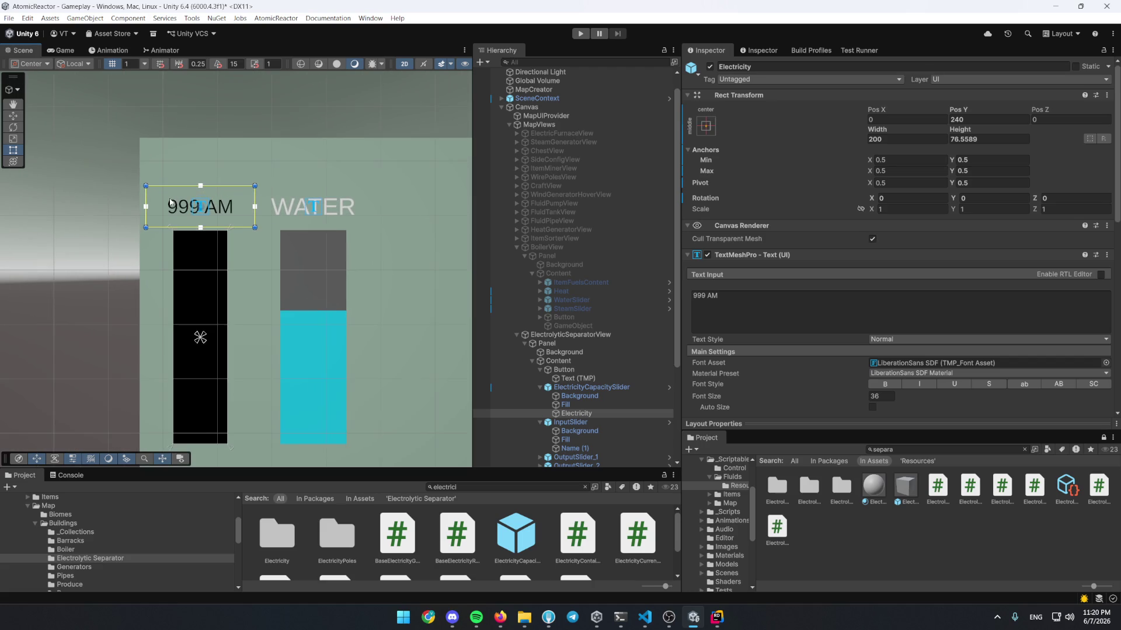
# Give the 999 AM label font size 44 and white vertex colour, matching WATER
pyautogui.click(575, 416)
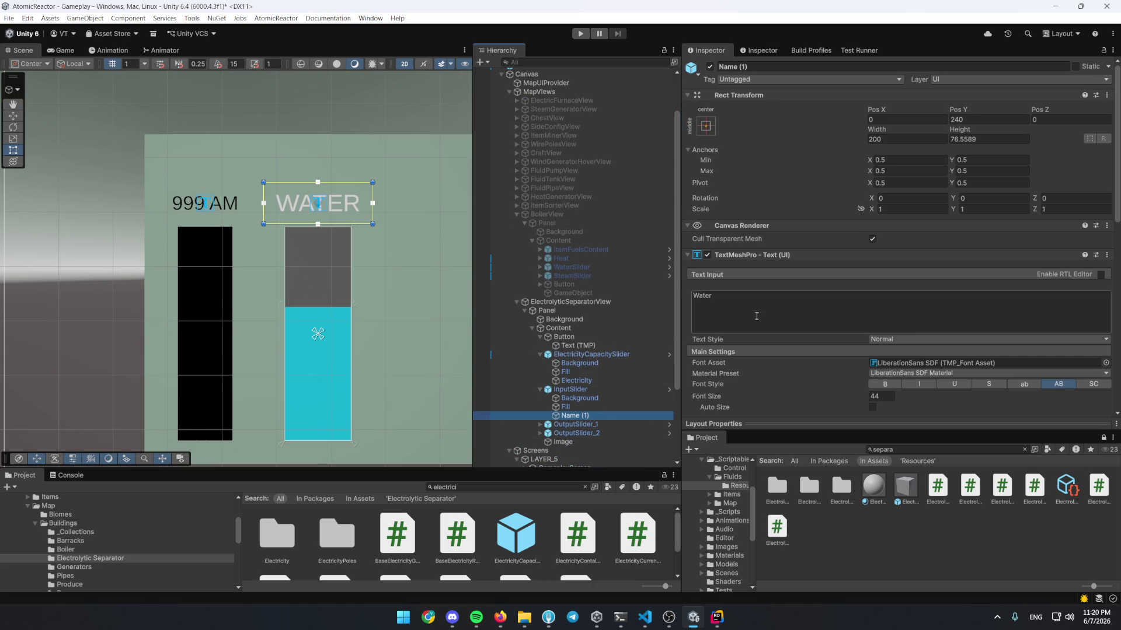
pyautogui.scroll(-3, 883, 328)
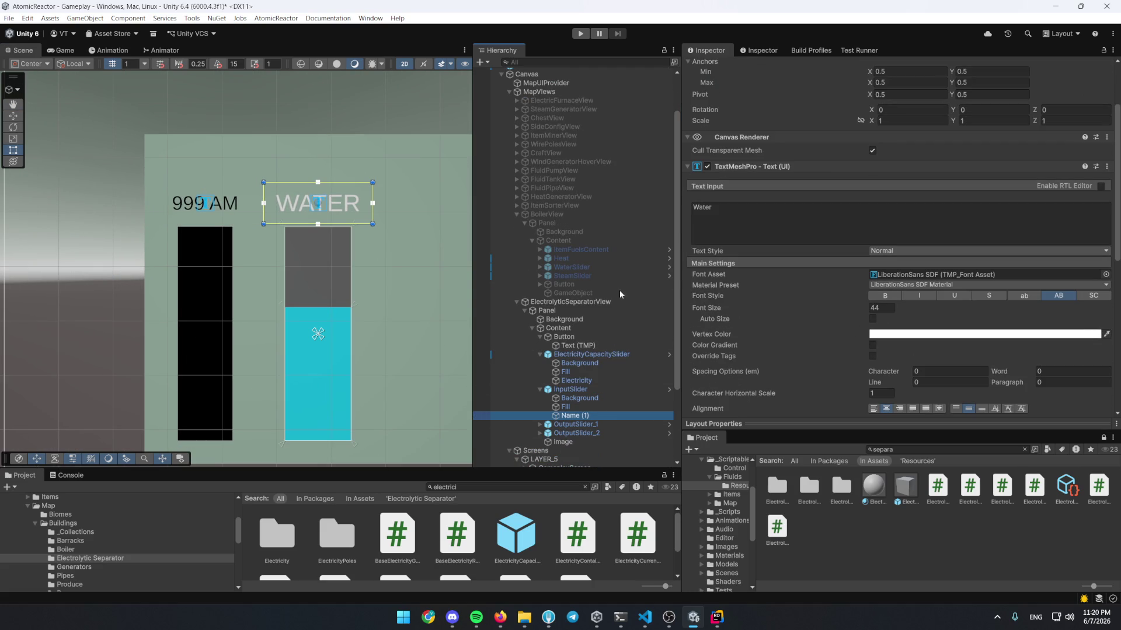
pyautogui.click(608, 380)
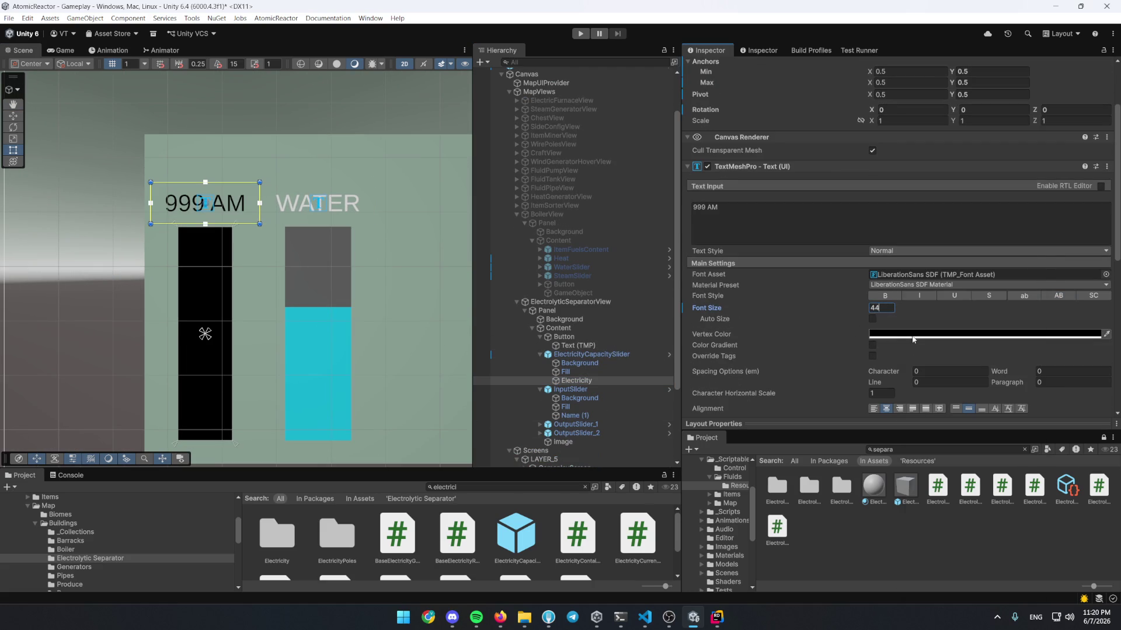
pyautogui.click(986, 334)
pyautogui.click(855, 217)
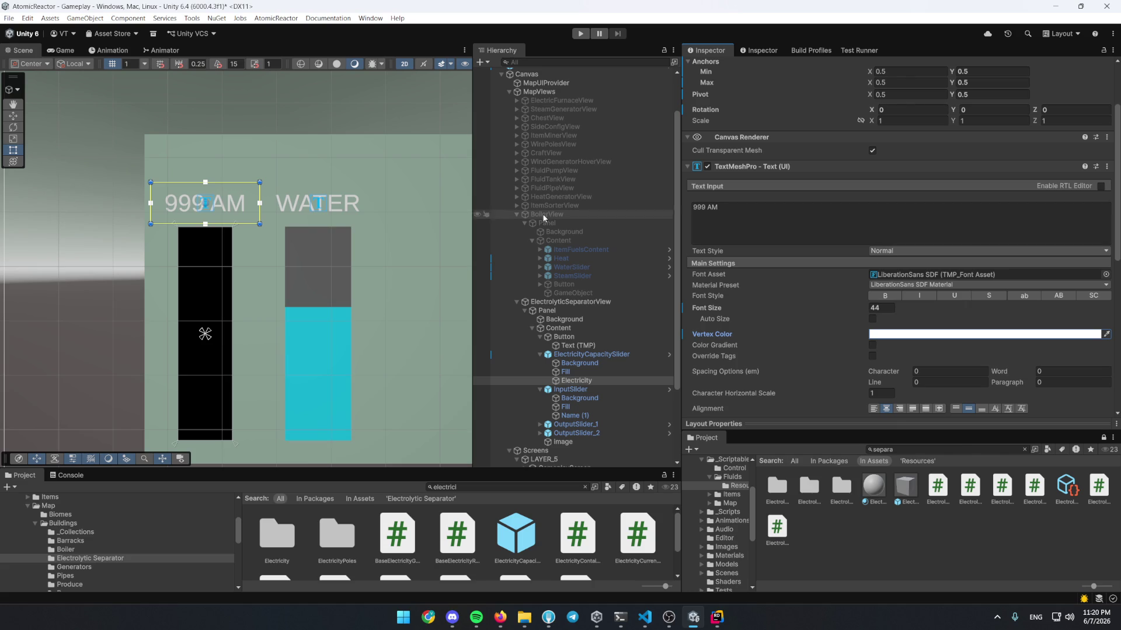
pyautogui.click(577, 302)
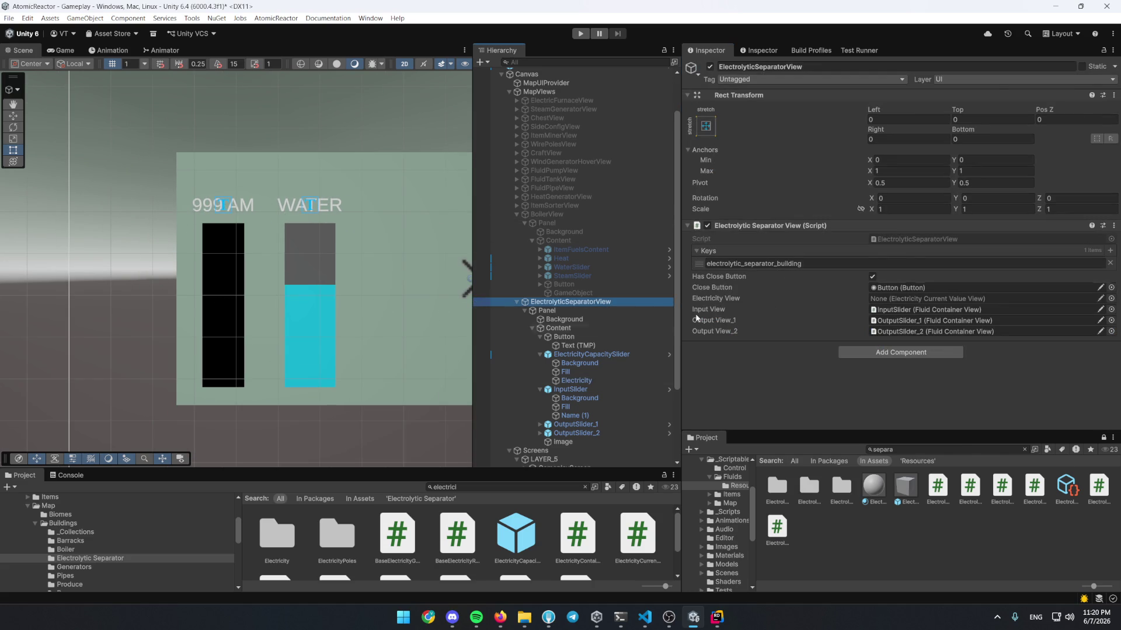
# Assign ElectricityCapacitySlider to Electricity View, deactivate ElectrolyticSeparatorView, and play in a maximized Game view
pyautogui.moveTo(591, 354)
pyautogui.mouseDown()
pyautogui.moveTo(929, 287)
pyautogui.moveTo(934, 301)
pyautogui.mouseUp()
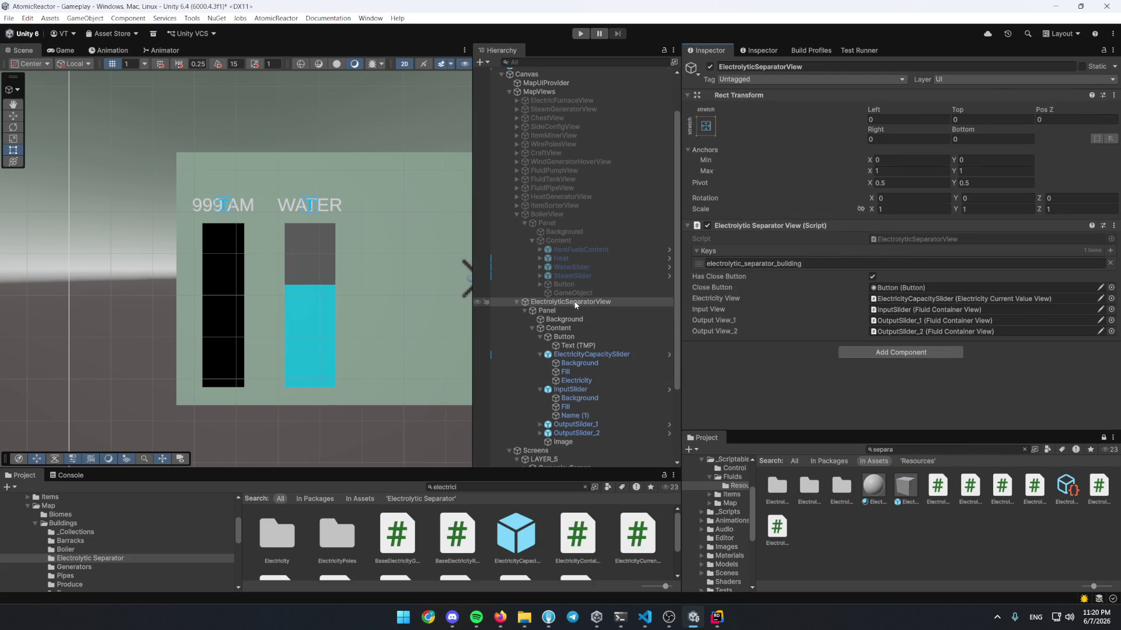
pyautogui.hotkey('alt', 'shift', 'a')
pyautogui.scroll(2, 583, 263)
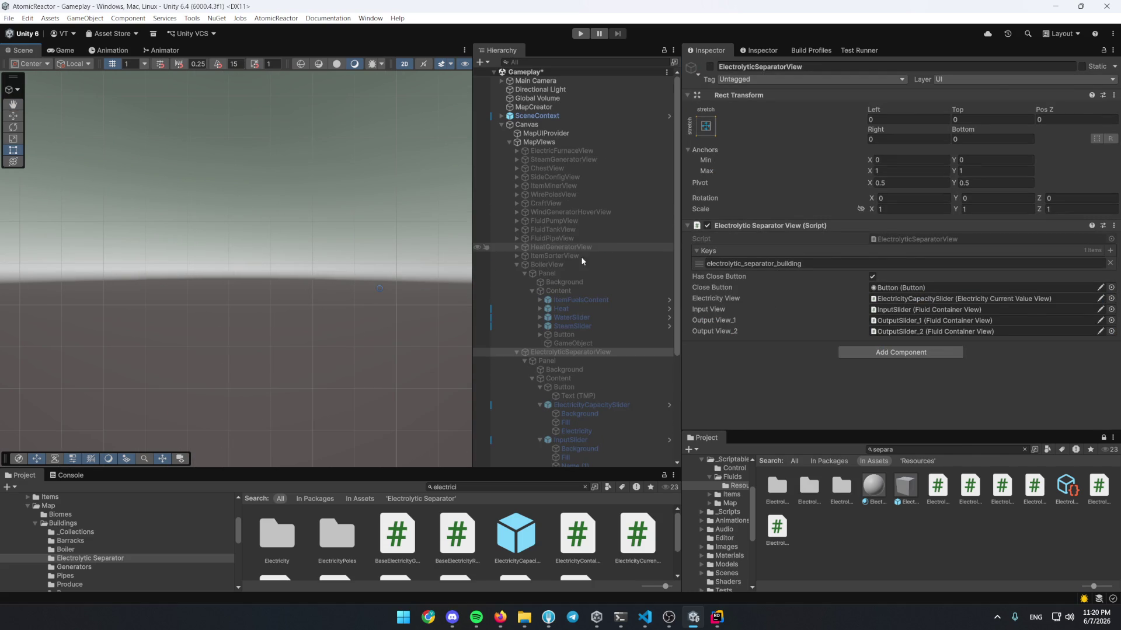
pyautogui.doubleClick(70, 50)
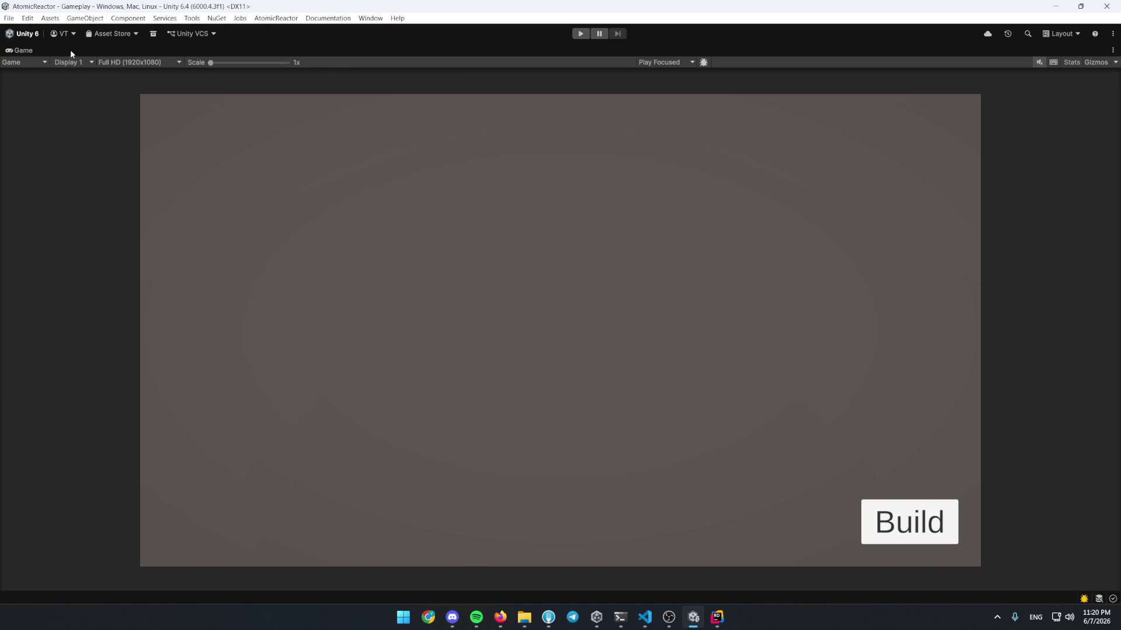
pyautogui.click(580, 34)
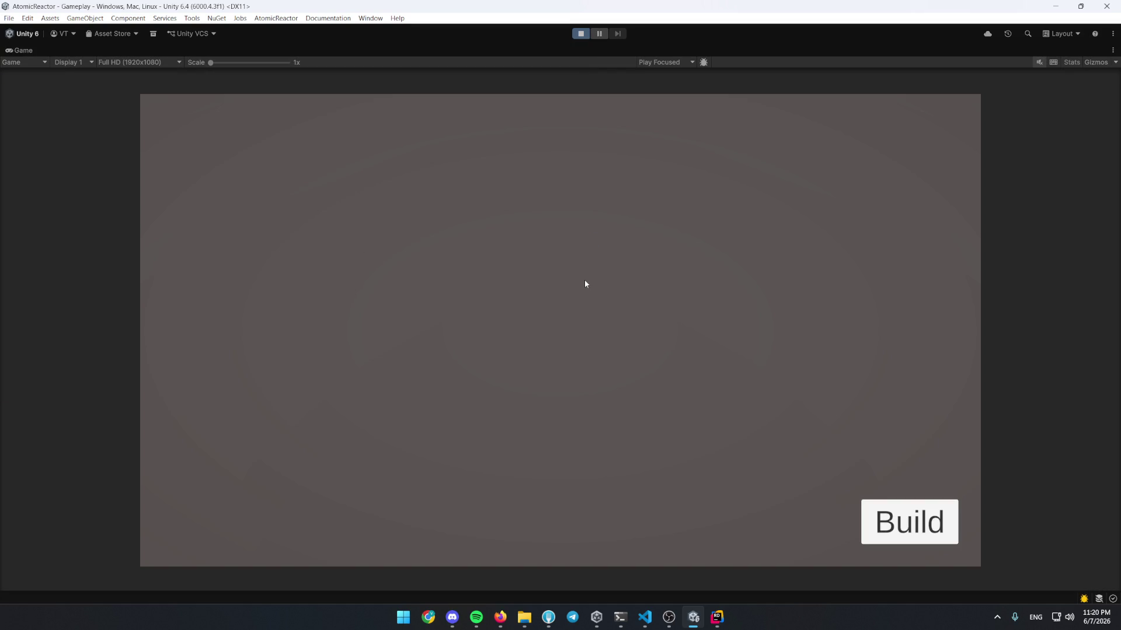
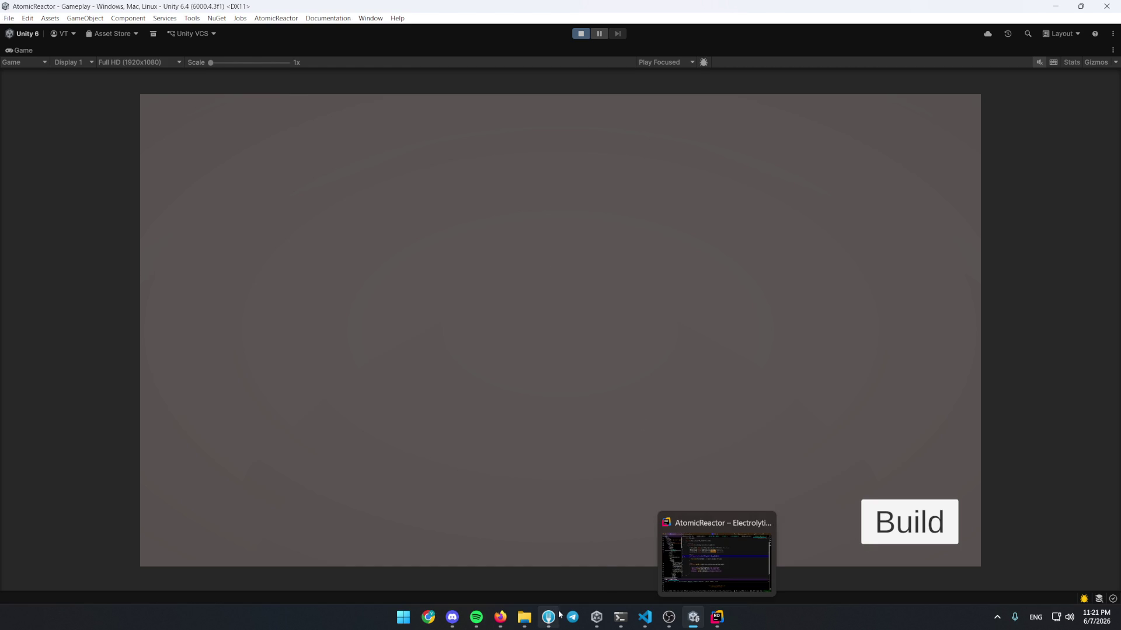
# Comment on GitHub issue #17 that the next feature is separation for fluid multi-extraction buildings
pyautogui.moveTo(549, 617)
pyautogui.click(500, 616)
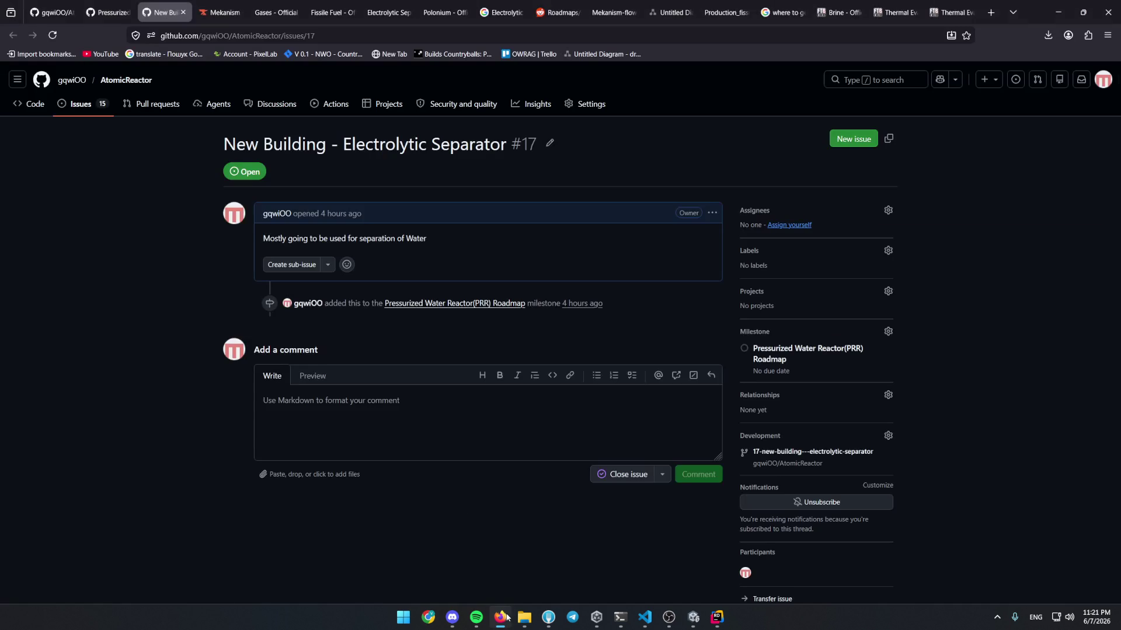
pyautogui.click(375, 412)
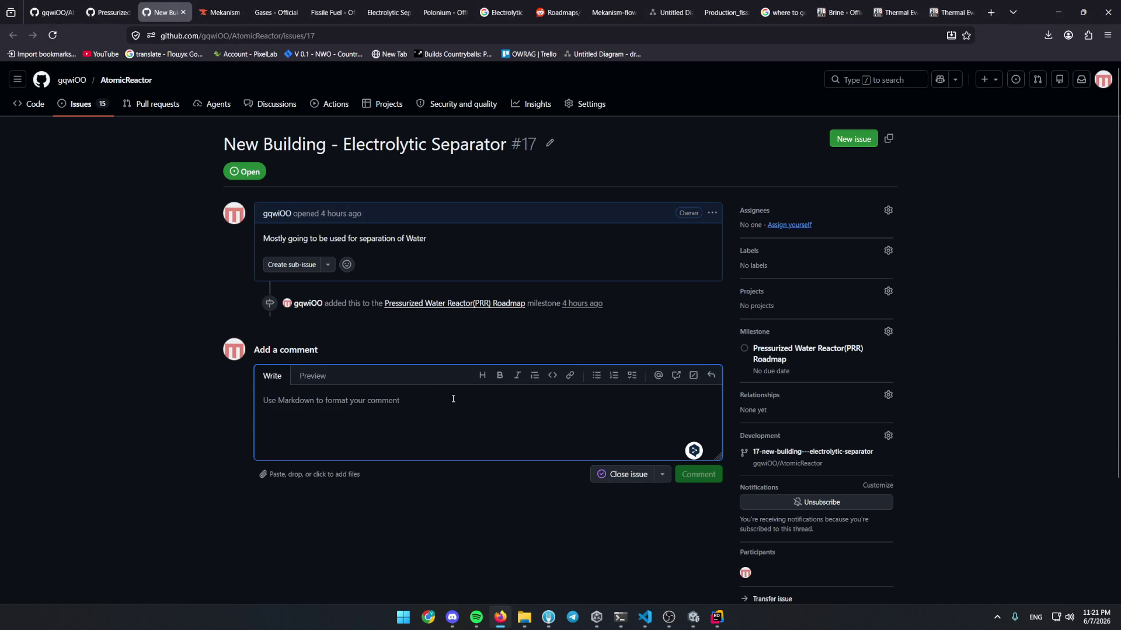
pyautogui.write('next feature: make separation for i fluidmultiextraction buildings')
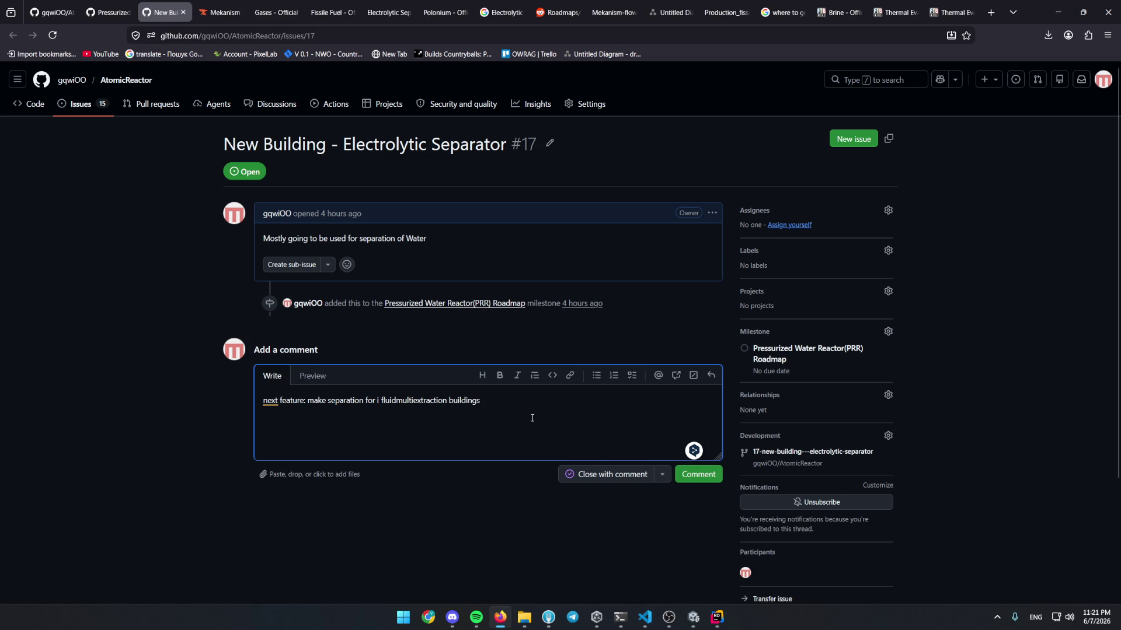
pyautogui.click(697, 474)
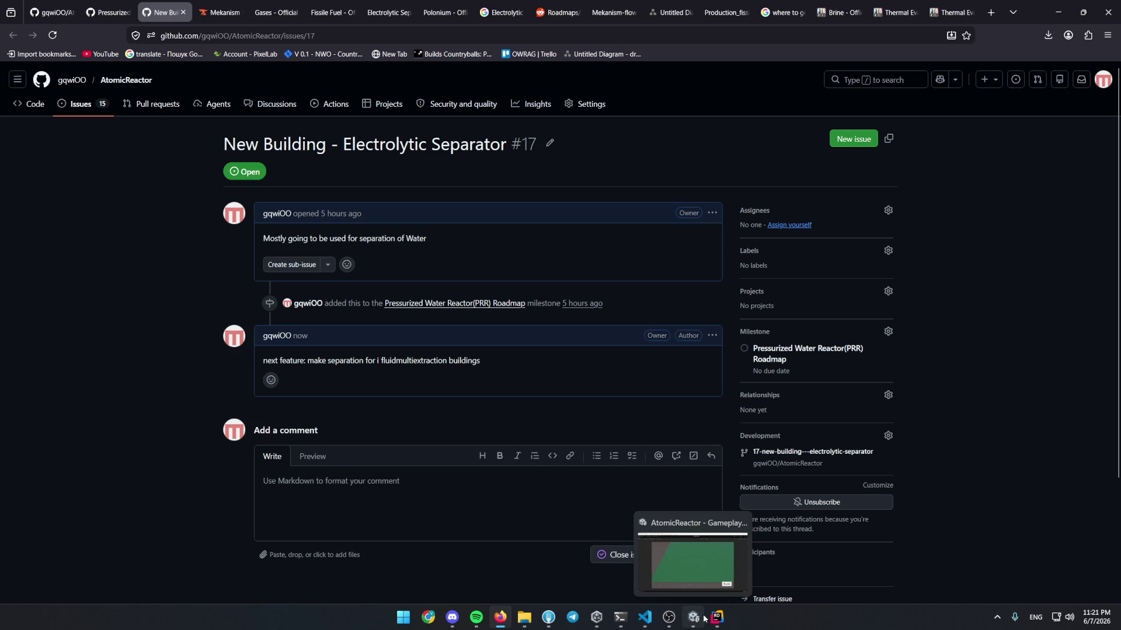
pyautogui.click(694, 618)
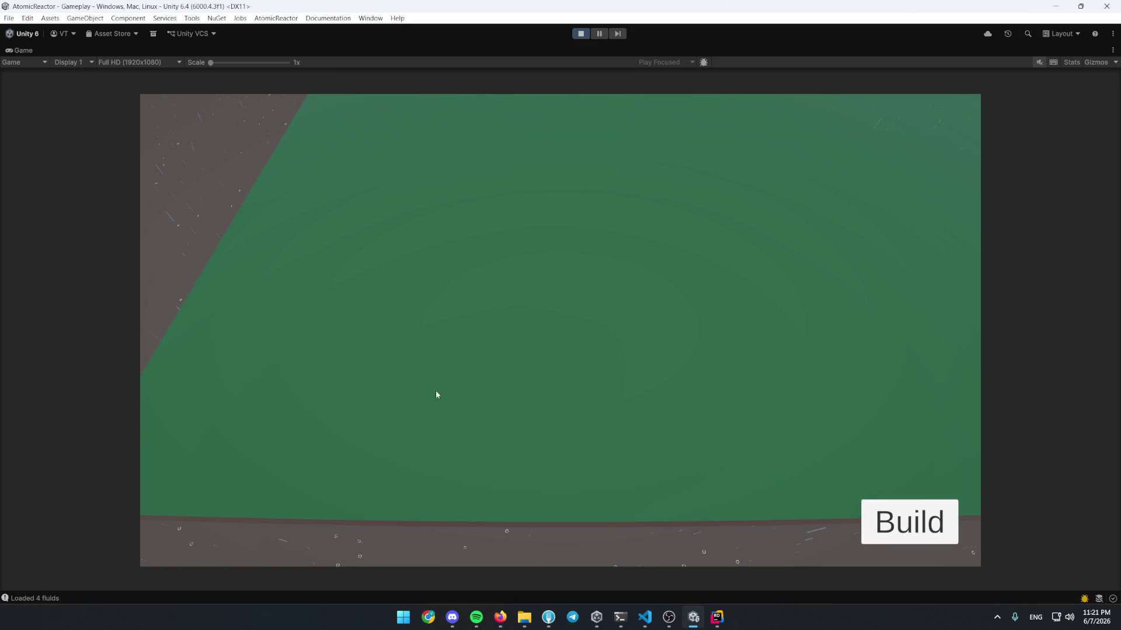
# Move the camera over to the lake and browse the building categories
pyautogui.scroll(-5, 538, 371)
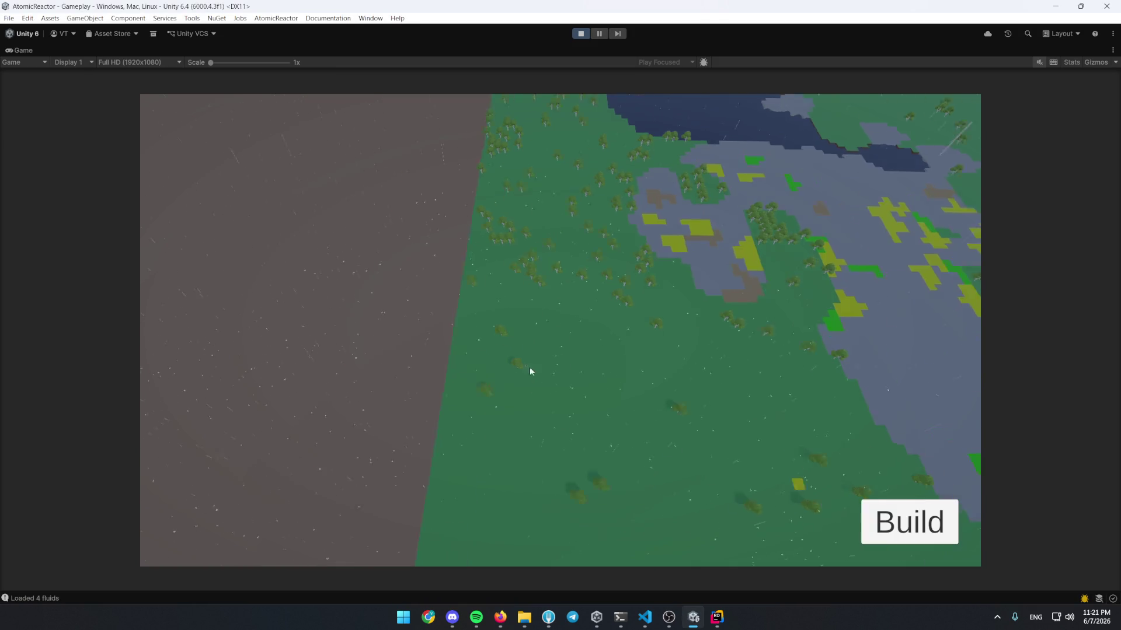
pyautogui.scroll(3, 475, 356)
pyautogui.press('w')
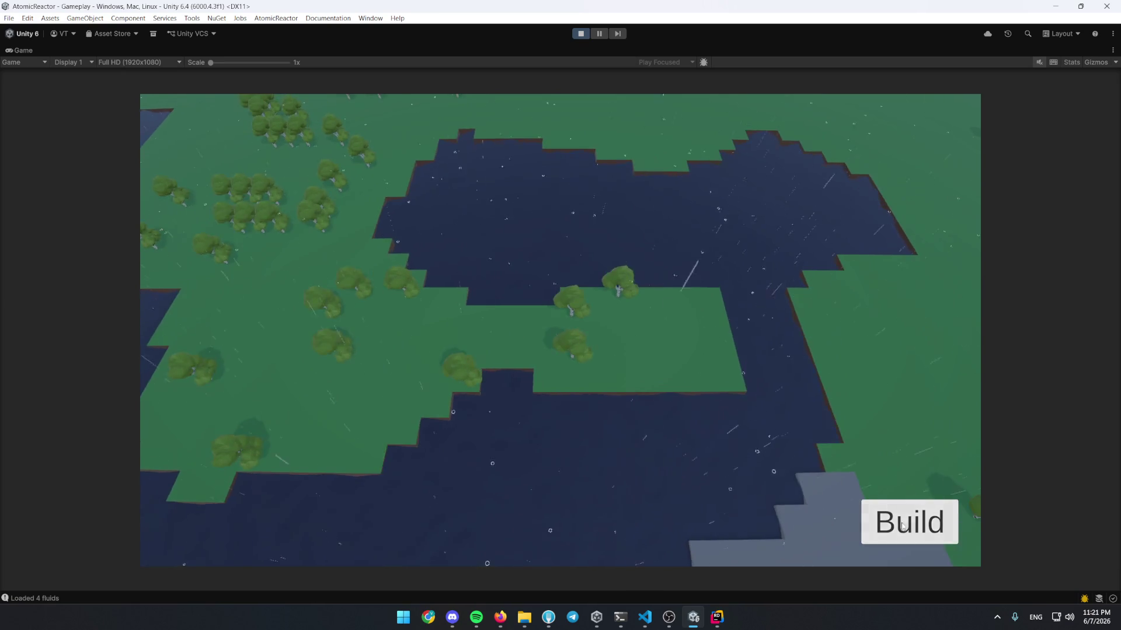
pyautogui.click(903, 526)
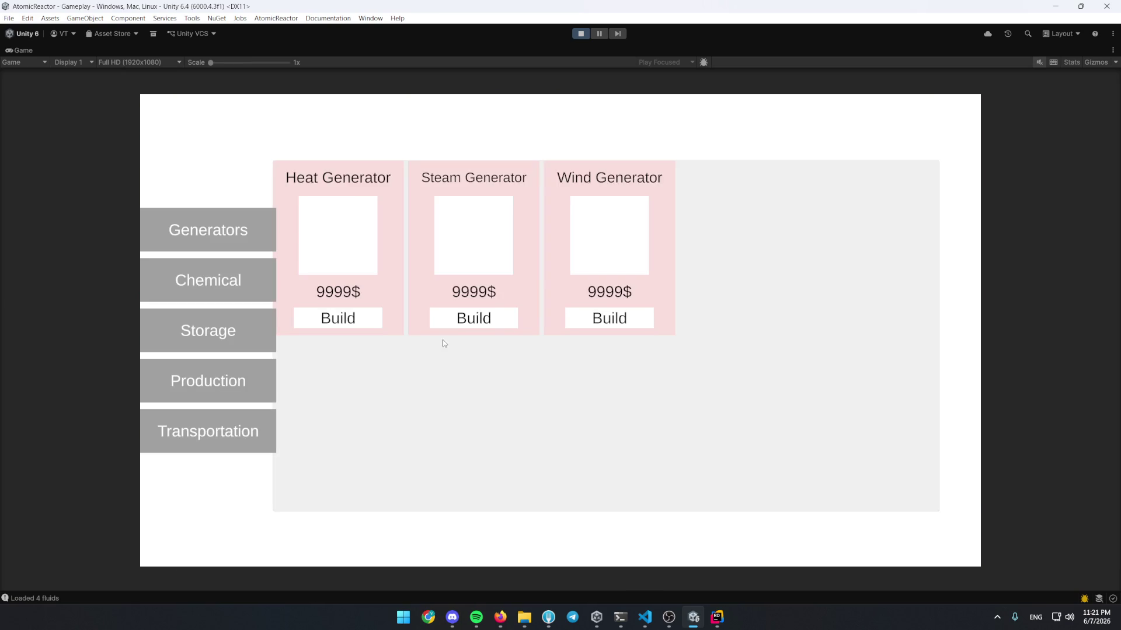
pyautogui.click(225, 343)
pyautogui.scroll(-3, 496, 408)
pyautogui.click(497, 490)
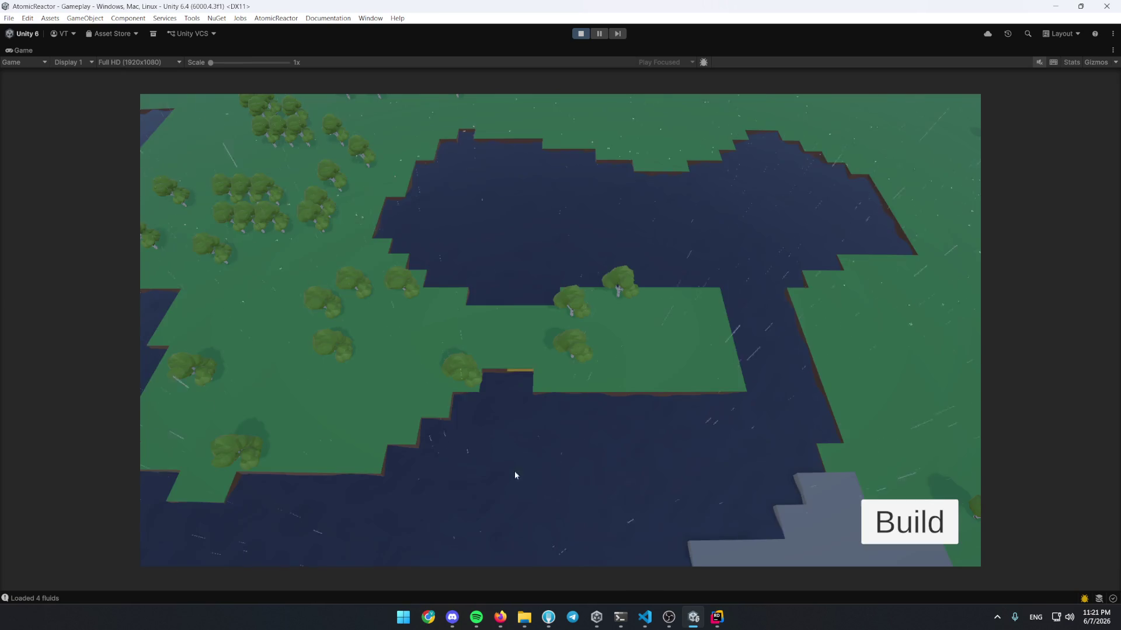
pyautogui.scroll(-1, 723, 409)
pyautogui.scroll(2, 640, 450)
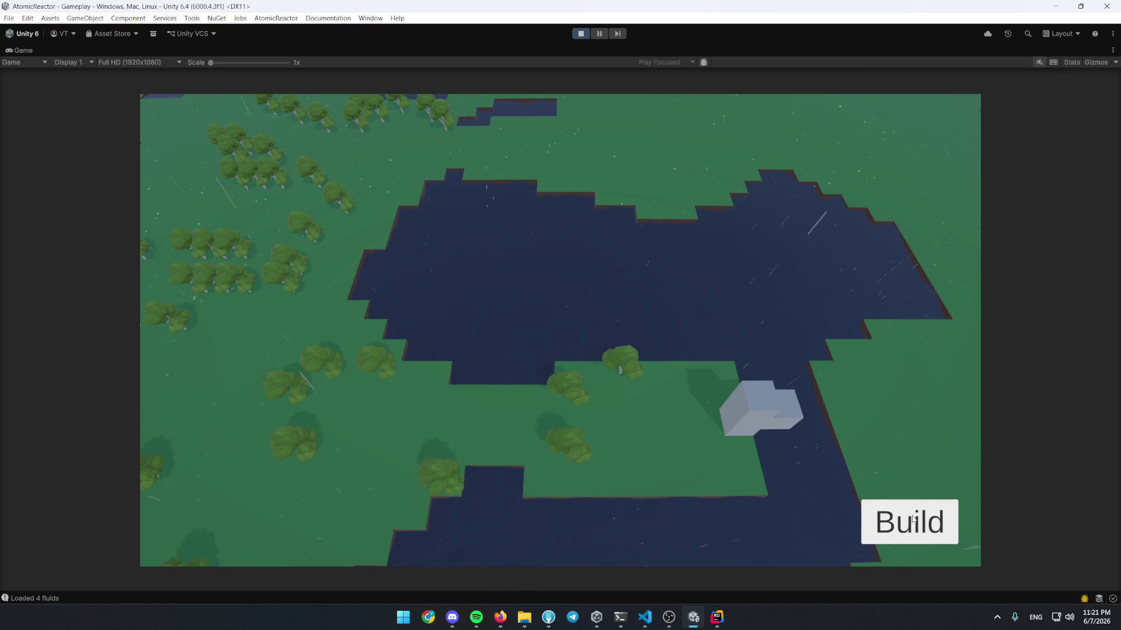
# Build an Electrolytic Separator on the grass by the lake and close its empty slot panel
pyautogui.click(913, 519)
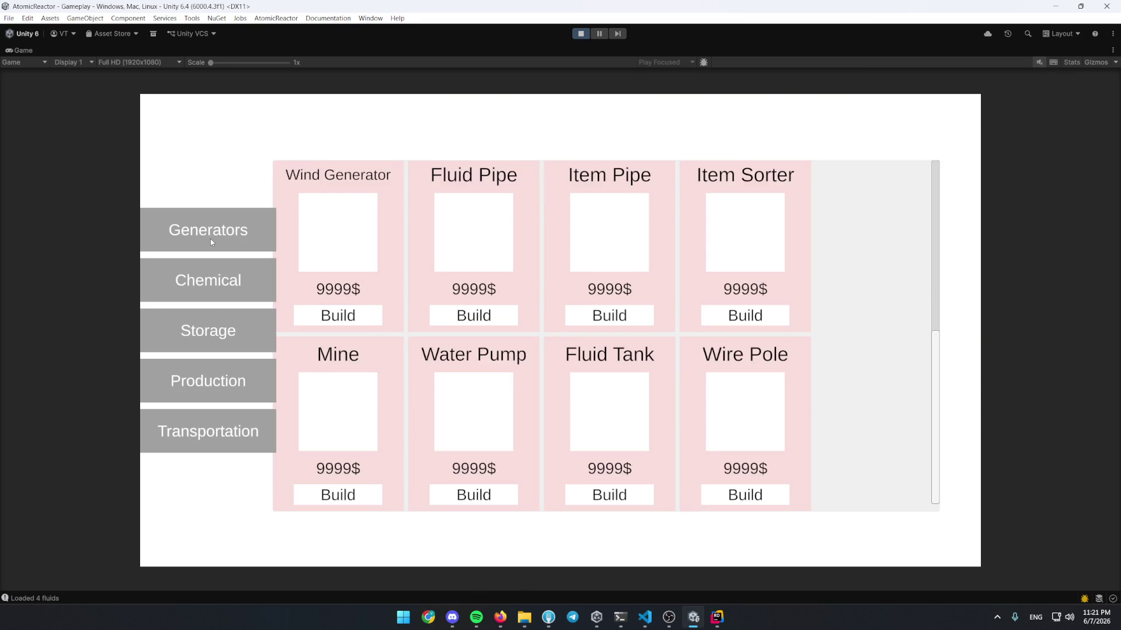
pyautogui.click(210, 241)
pyautogui.click(210, 336)
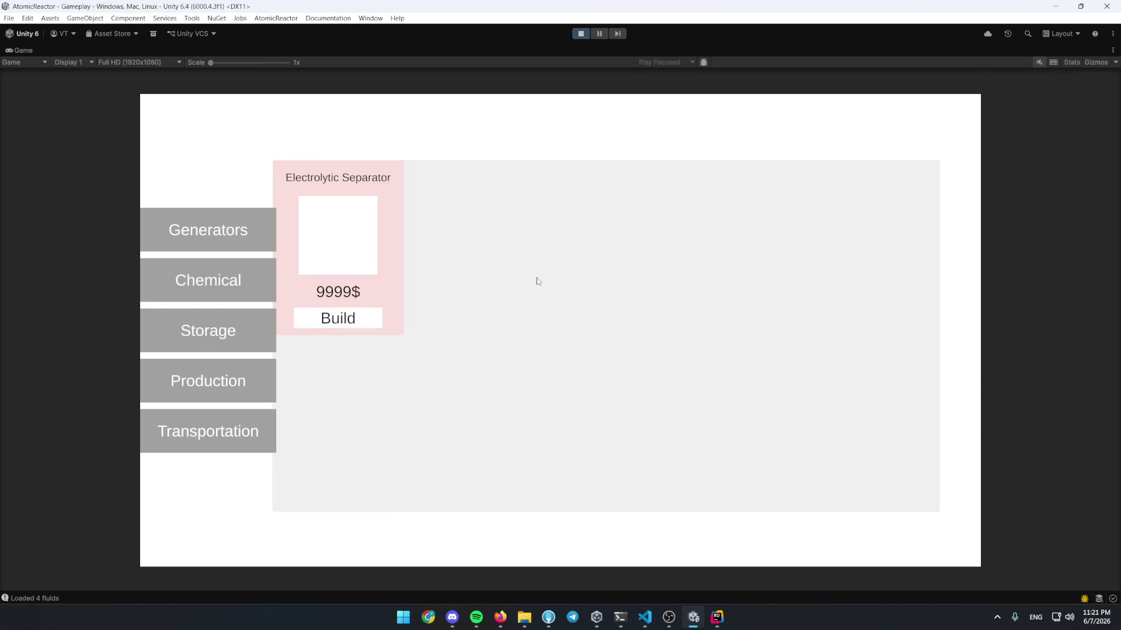
pyautogui.click(350, 321)
pyautogui.click(492, 387)
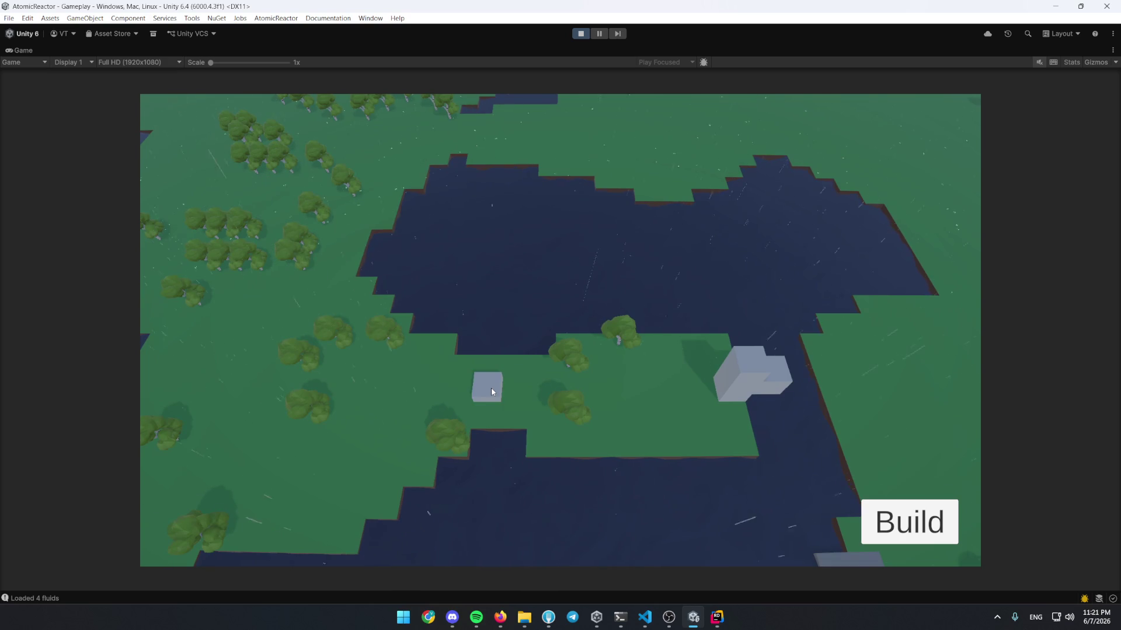
pyautogui.click(832, 220)
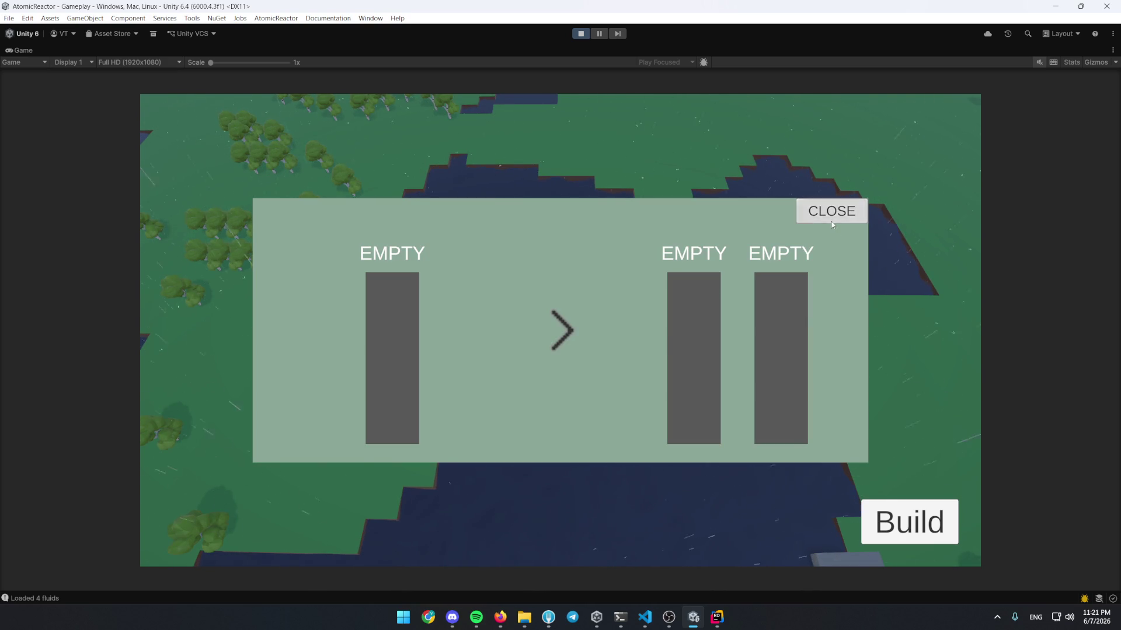
# Lay a Fluid Pipe from the separator to the large building
pyautogui.press('b')
pyautogui.click(229, 444)
pyautogui.click(341, 318)
pyautogui.moveTo(728, 392); pyautogui.dragTo(489, 388)
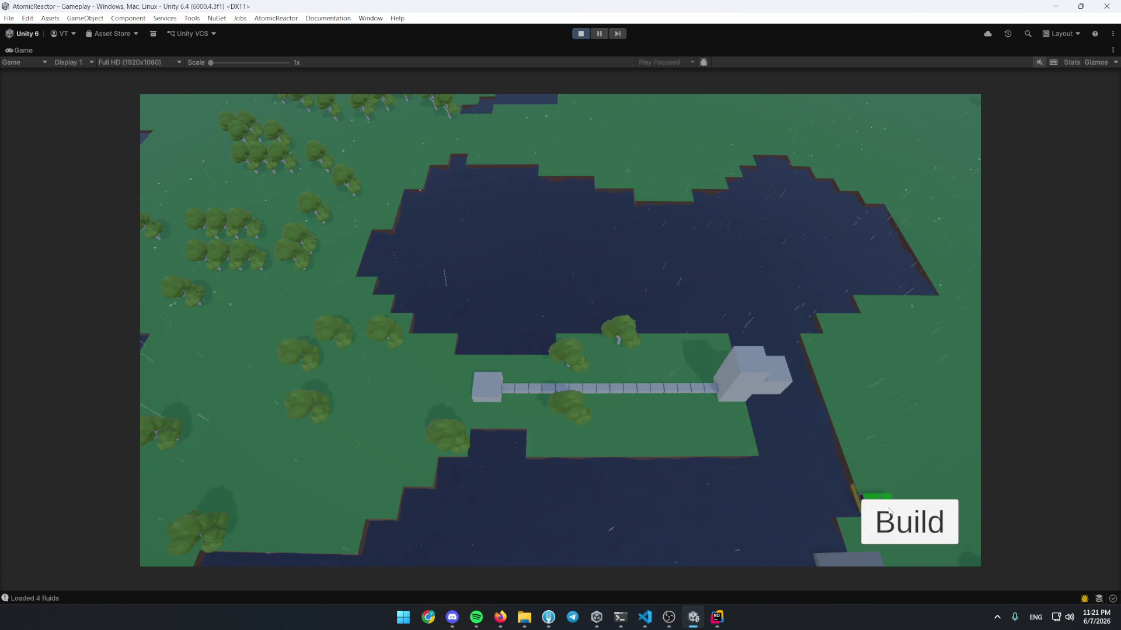
# Place a Water Pump beside the lake
pyautogui.click(878, 503)
pyautogui.click(227, 327)
pyautogui.scroll(-1, 409, 379)
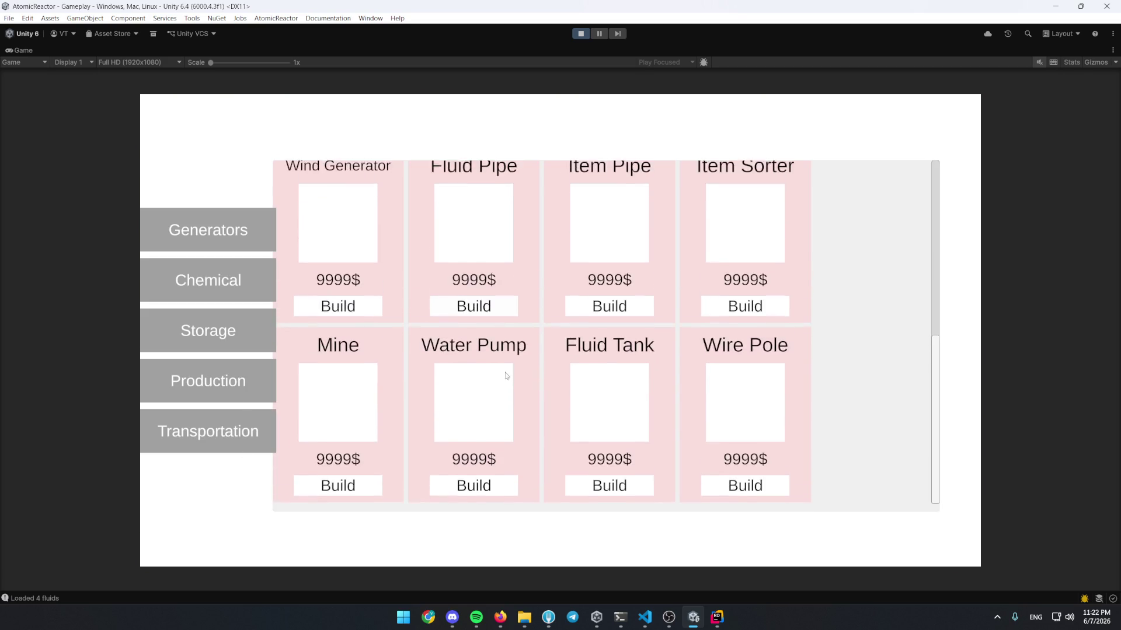
pyautogui.click(493, 483)
pyautogui.click(893, 520)
pyautogui.click(499, 485)
pyautogui.click(671, 344)
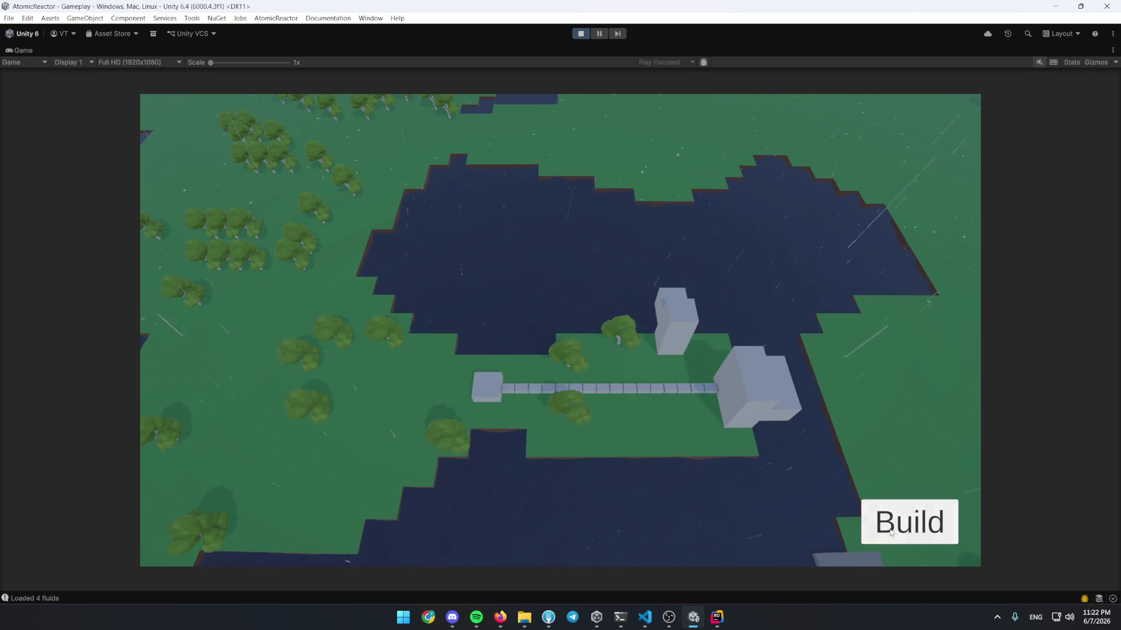
# Pipe the Water Pump to the large building and check the pump's fluid panel
pyautogui.click(884, 529)
pyautogui.click(231, 430)
pyautogui.click(339, 318)
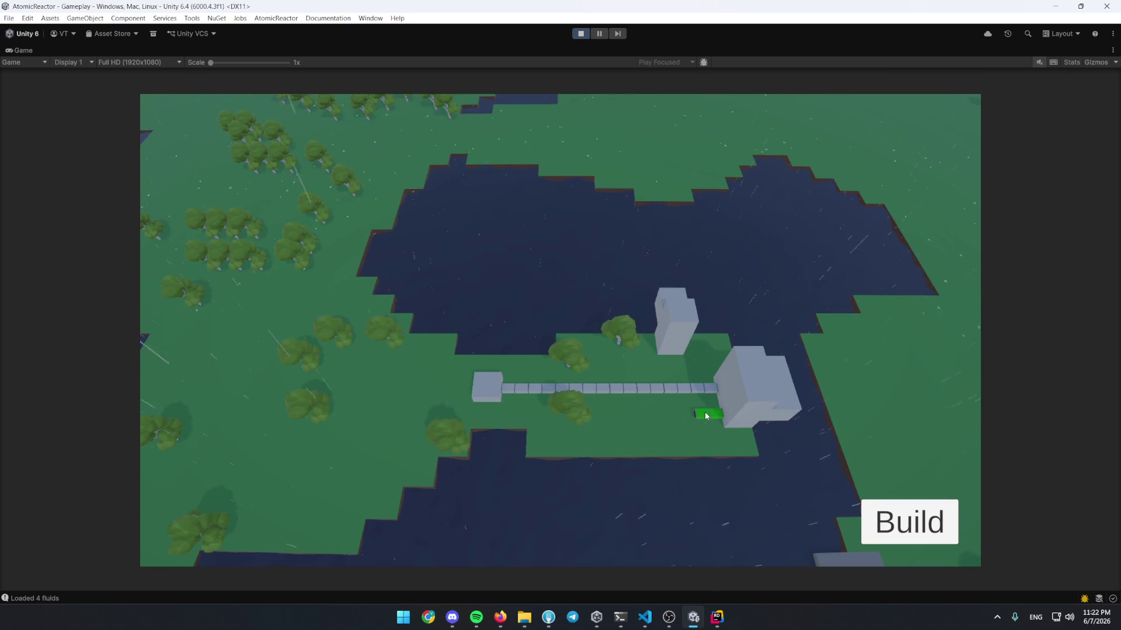
pyautogui.click(705, 416)
pyautogui.click(661, 350)
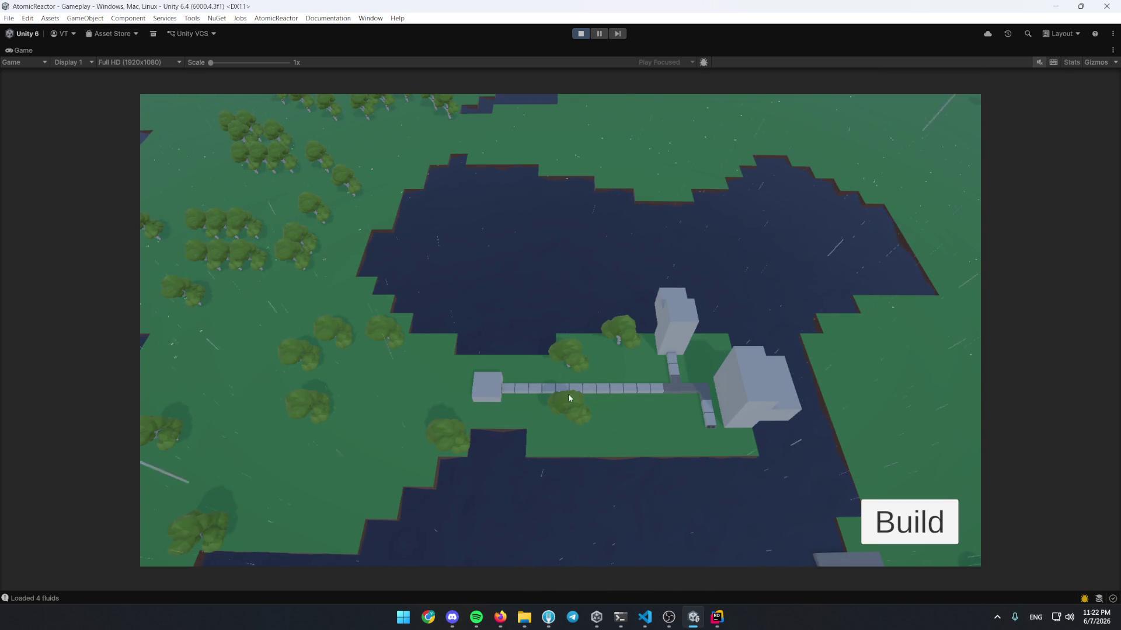
pyautogui.click(479, 386)
pyautogui.click(831, 210)
# Start placing a Wind Generator, then cancel the placement
pyautogui.click(881, 506)
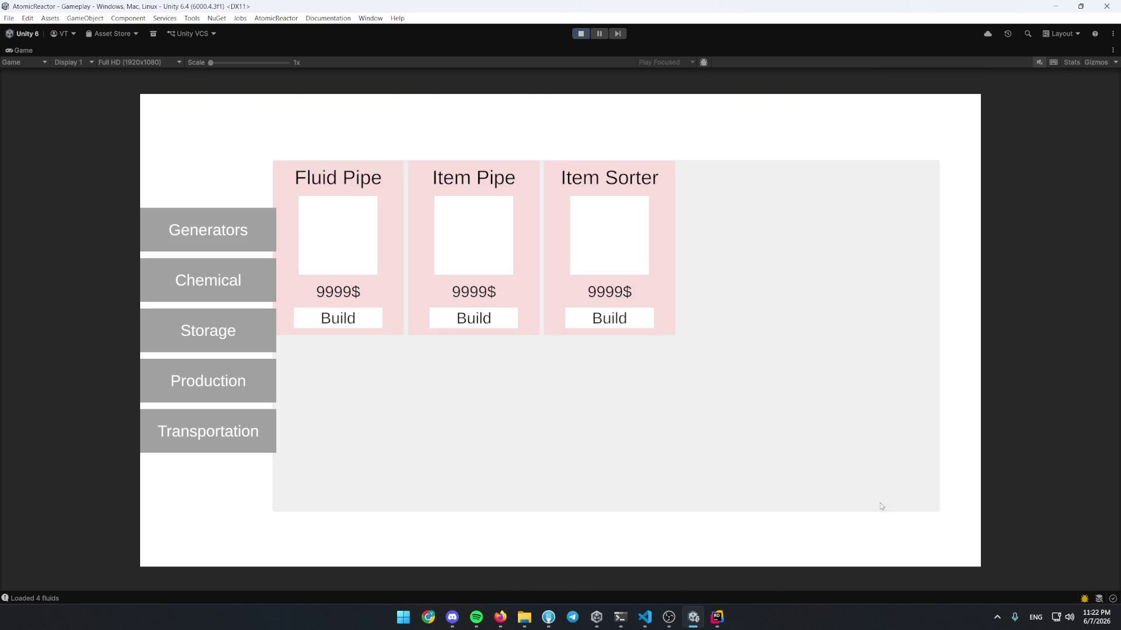
pyautogui.click(208, 431)
pyautogui.click(208, 281)
pyautogui.click(224, 299)
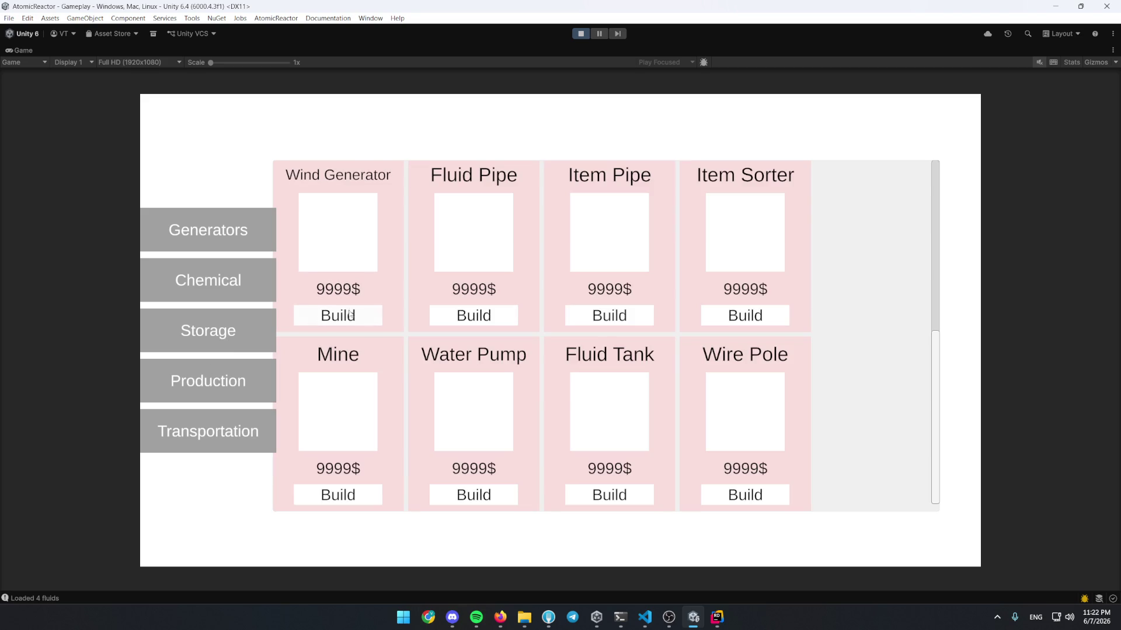
pyautogui.click(363, 325)
pyautogui.rightClick(556, 418)
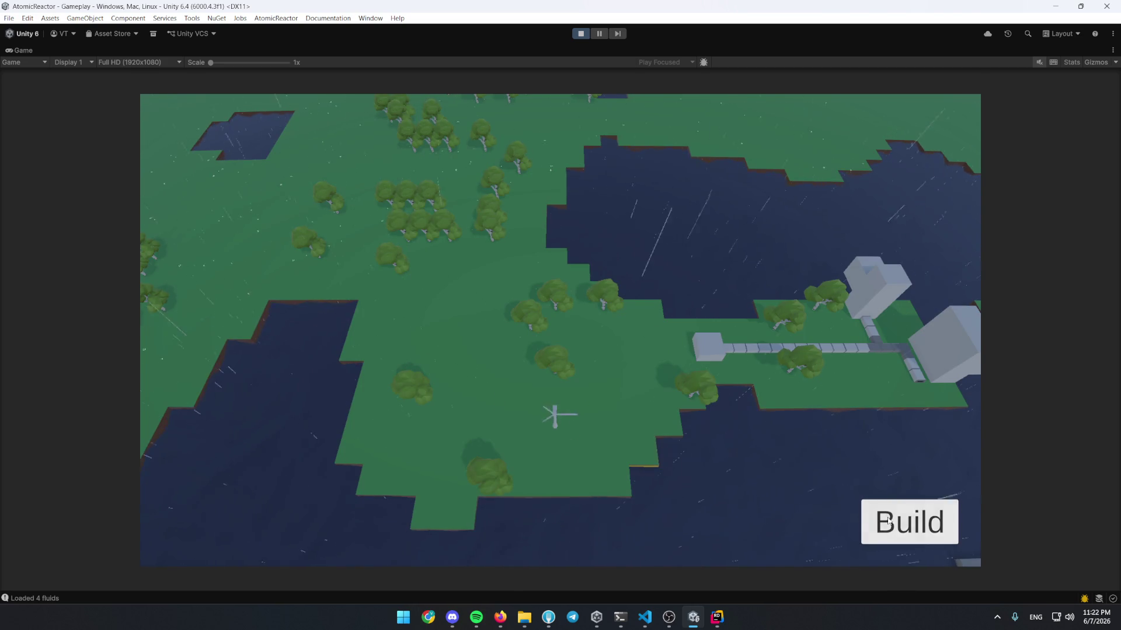
# Place Wind Generators in a row on the grass
pyautogui.click(339, 321)
pyautogui.click(556, 425)
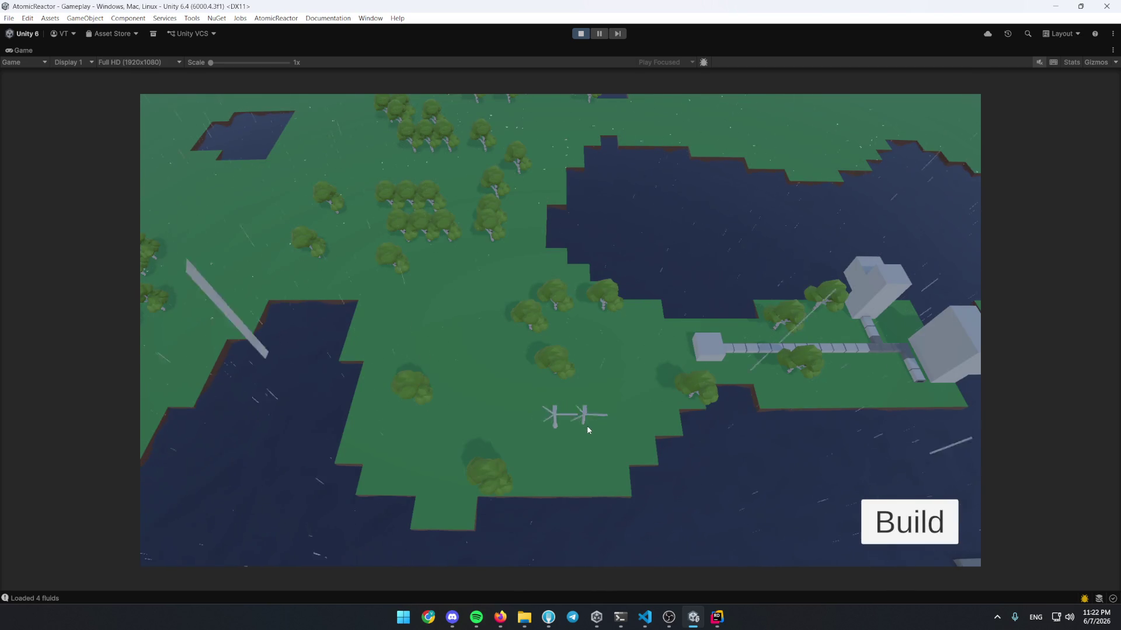
pyautogui.click(898, 503)
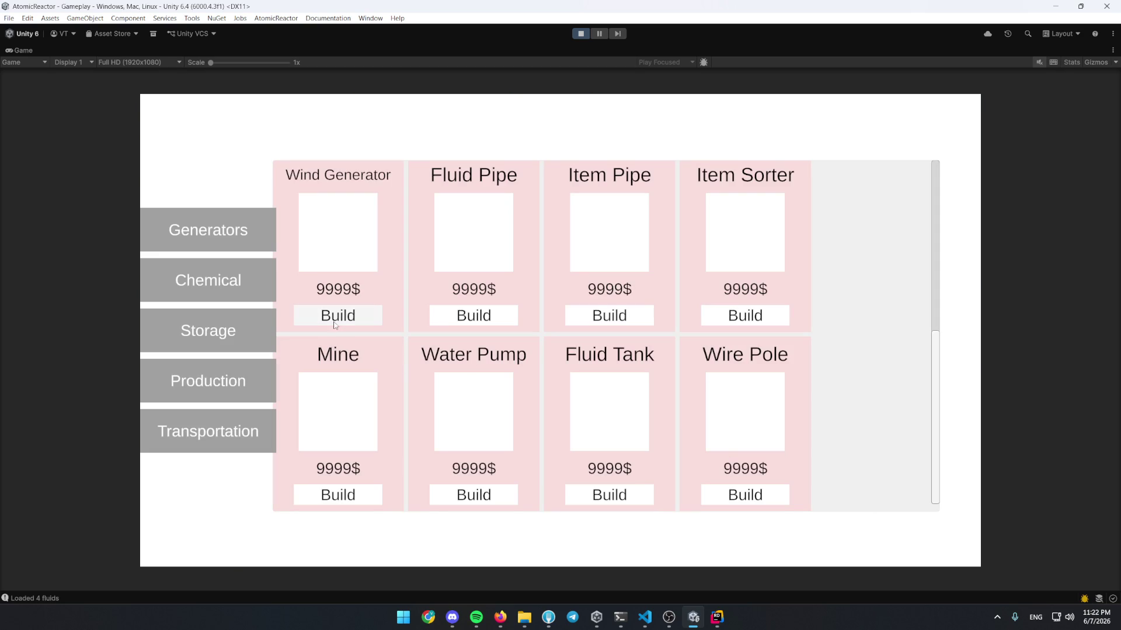
pyautogui.click(336, 321)
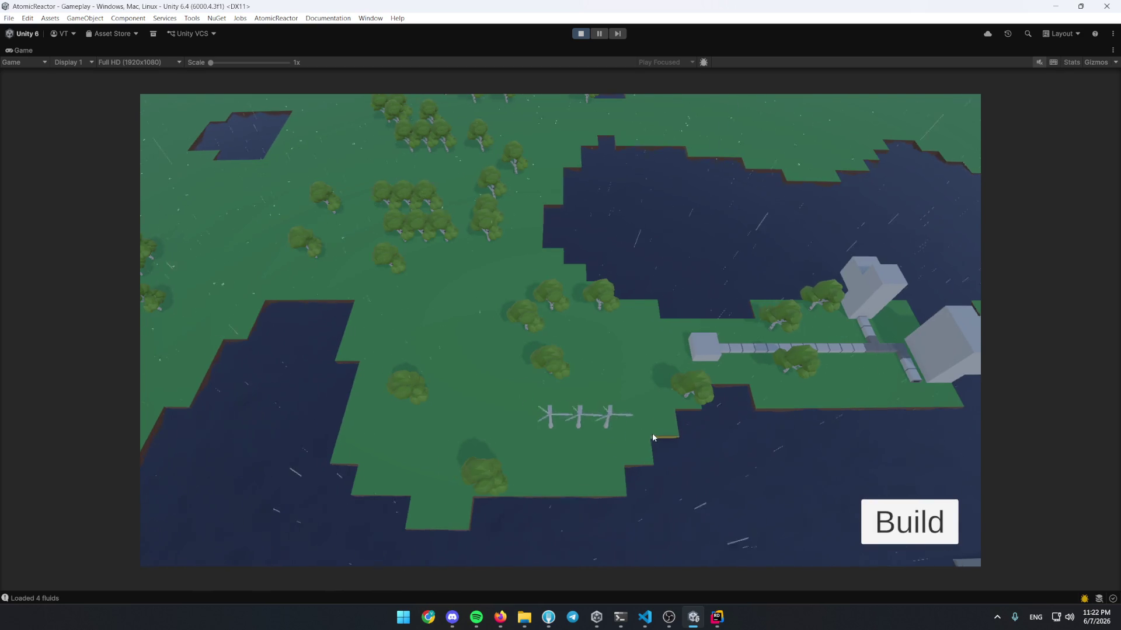
# Build an Electrolytic Separator from the Chemical category, its input holding Water and outputs empty
pyautogui.click(910, 521)
pyautogui.click(264, 429)
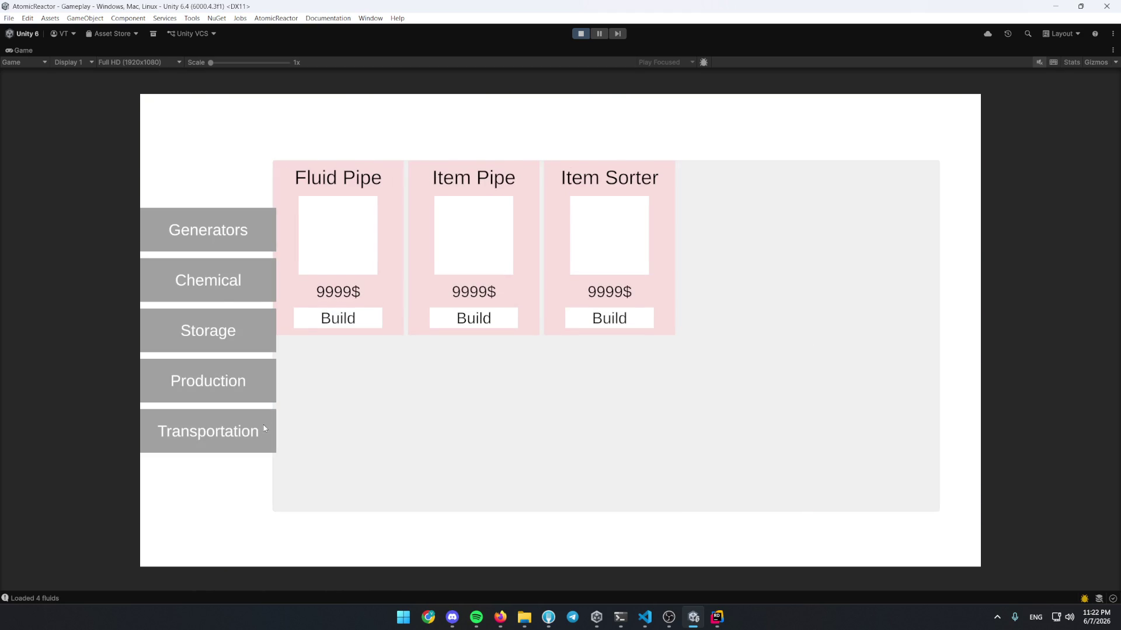
pyautogui.click(234, 283)
pyautogui.click(228, 344)
pyautogui.click(234, 283)
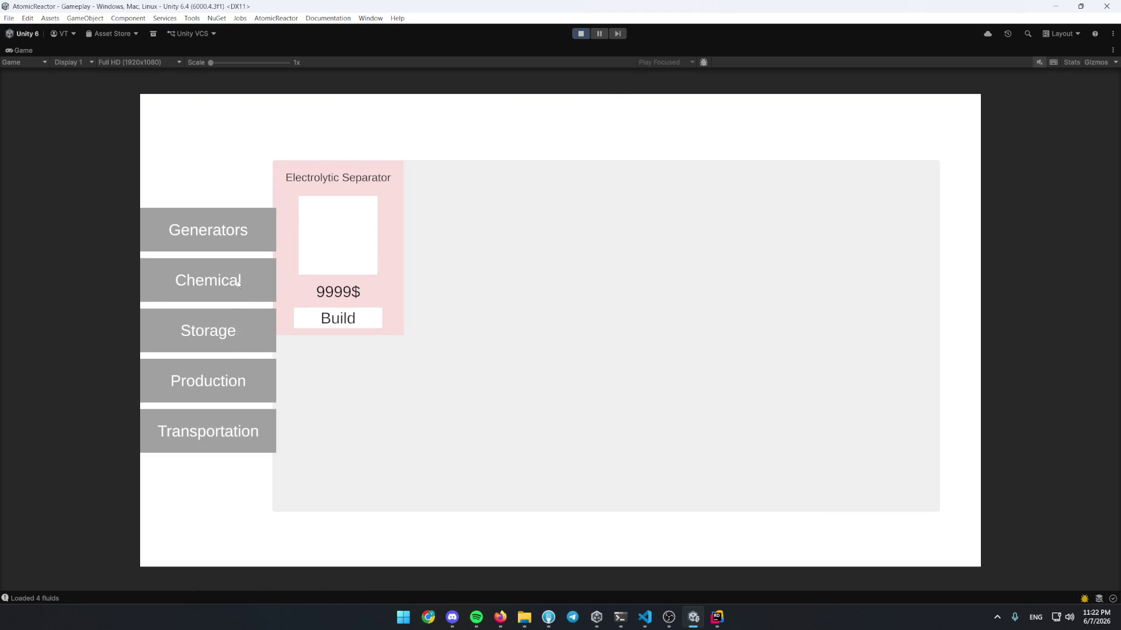
pyautogui.click(329, 305)
pyautogui.click(560, 406)
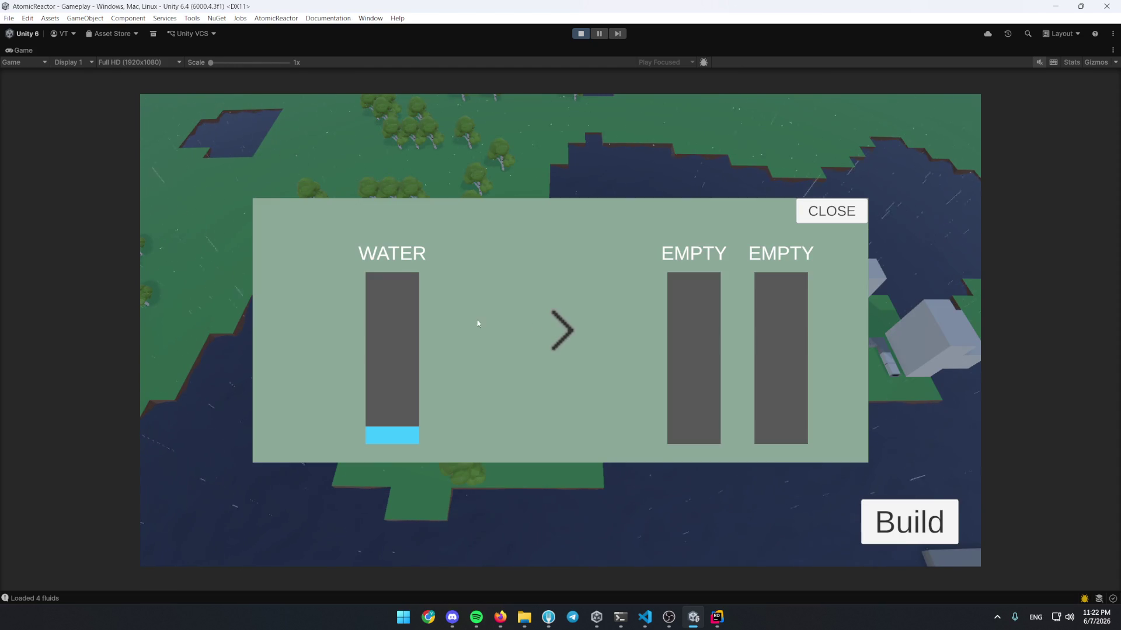
pyautogui.doubleClick(19, 51)
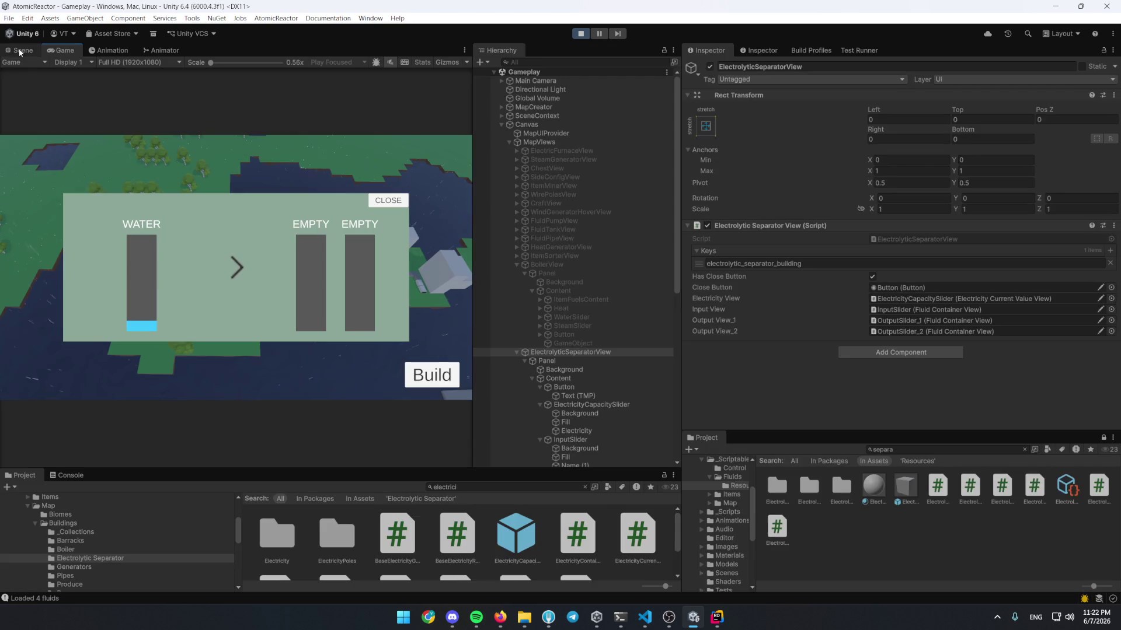
# Select ElectricityCapacitySlider, frame it in the scene view, and anchor it middle-left
pyautogui.scroll(-2, 595, 362)
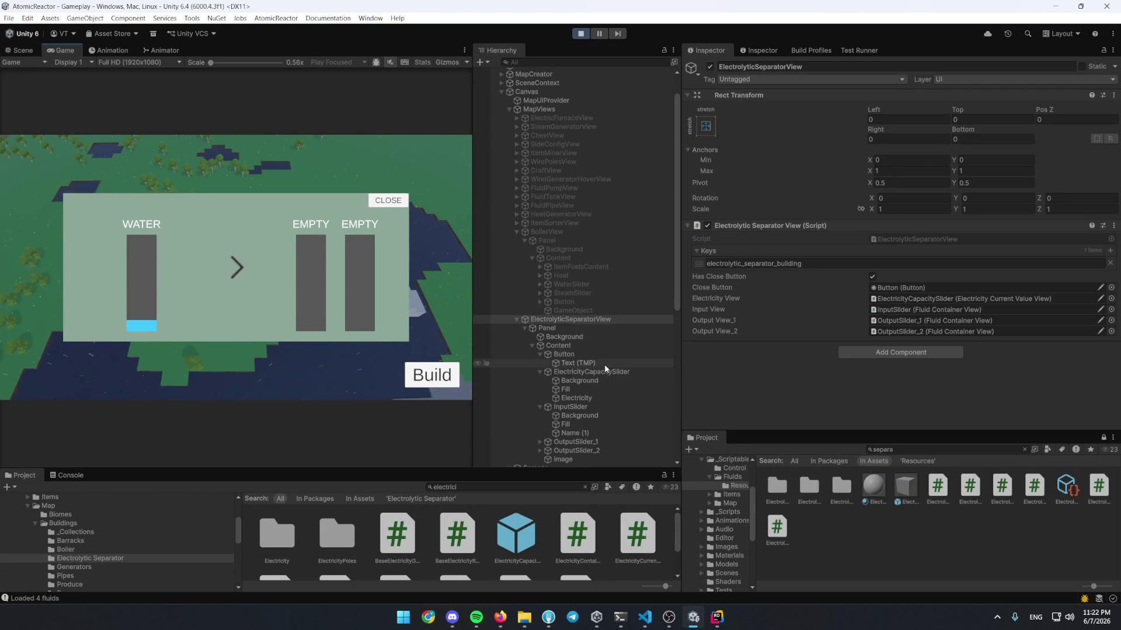
pyautogui.click(603, 374)
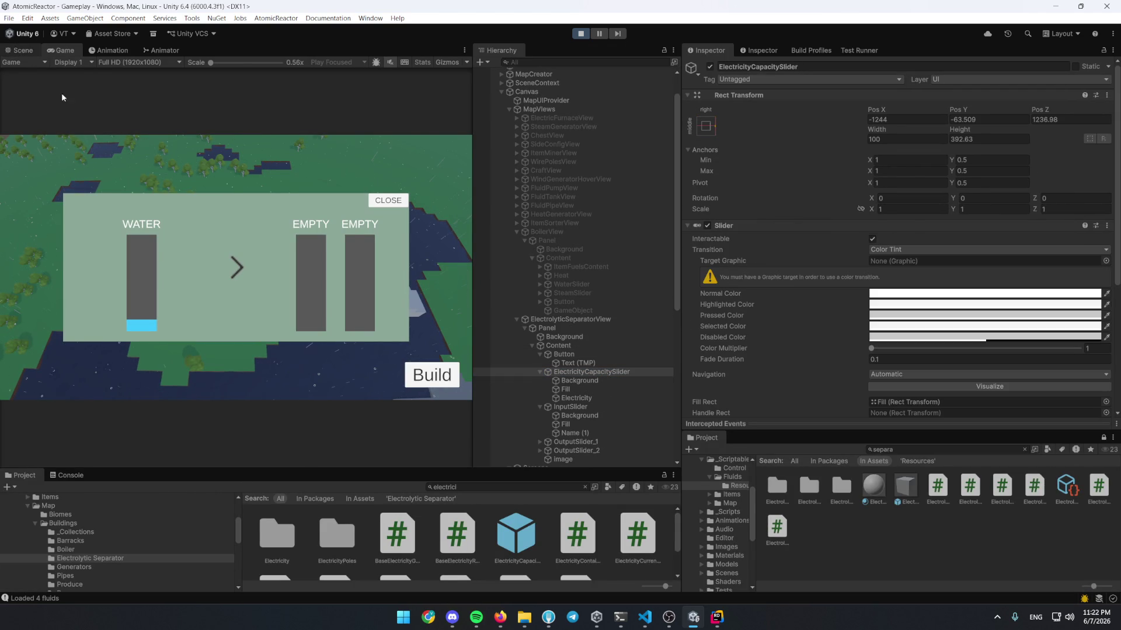
pyautogui.hotkey('ctrl', '1')
pyautogui.press('f')
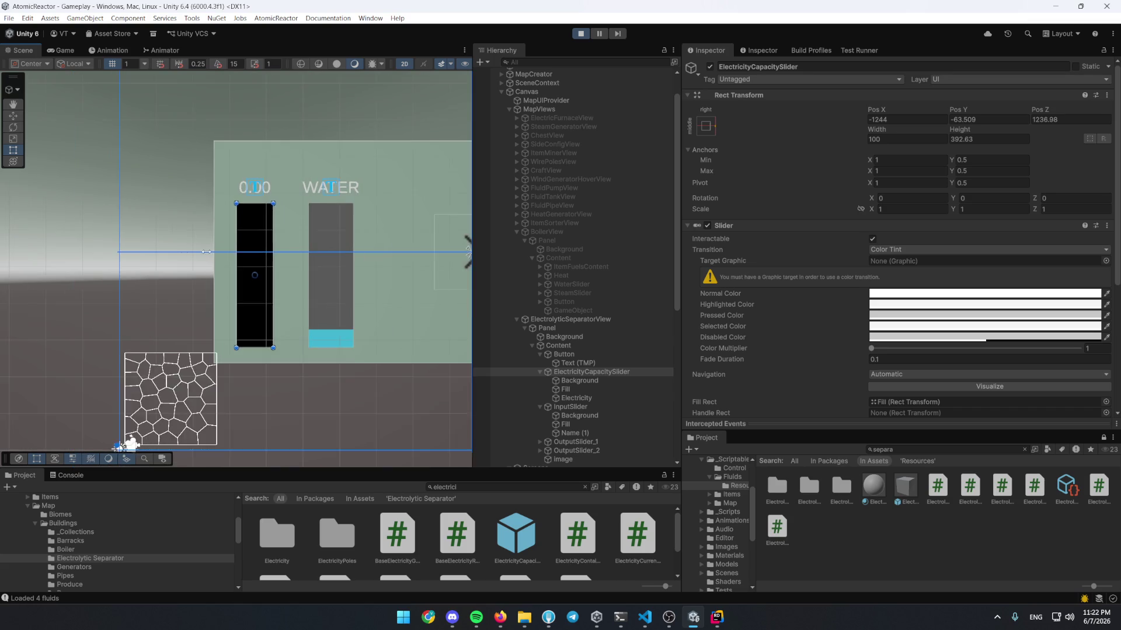
pyautogui.click(54, 47)
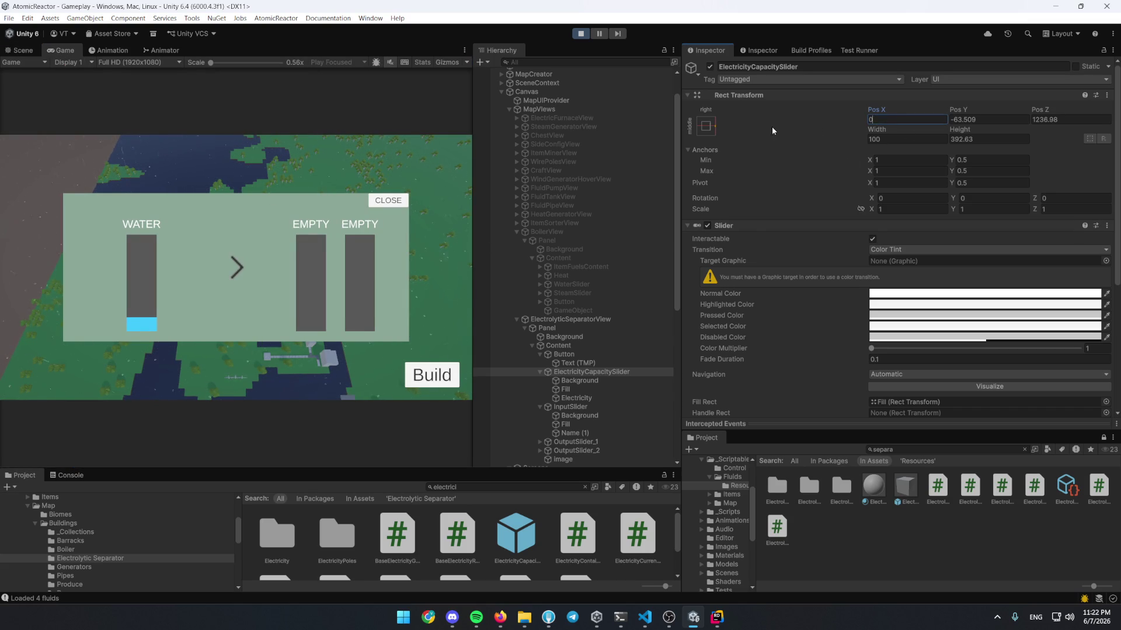
pyautogui.click(706, 125)
pyautogui.keyDown('alt'); pyautogui.keyDown('shift'); pyautogui.click(746, 238); pyautogui.keyUp('shift'); pyautogui.keyUp('alt')
# Position the slider at Pos Z 0, Pos X about 60 and Pos Y about -40
pyautogui.hotkey('ctrl', '1')
pyautogui.scroll(2, 252, 195)
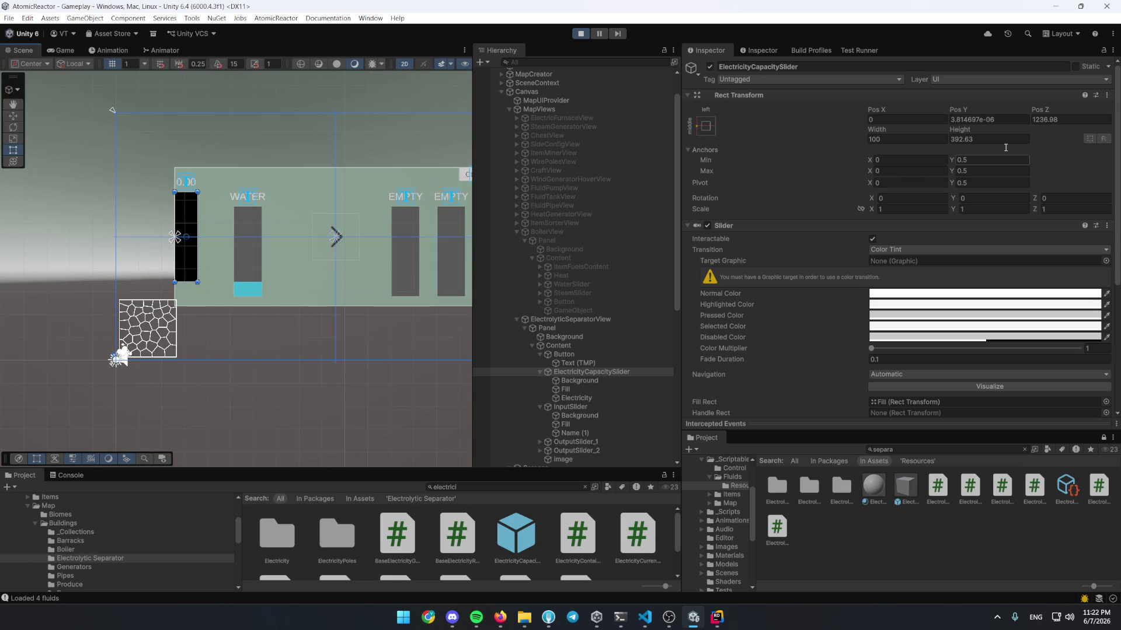
pyautogui.click(75, 53)
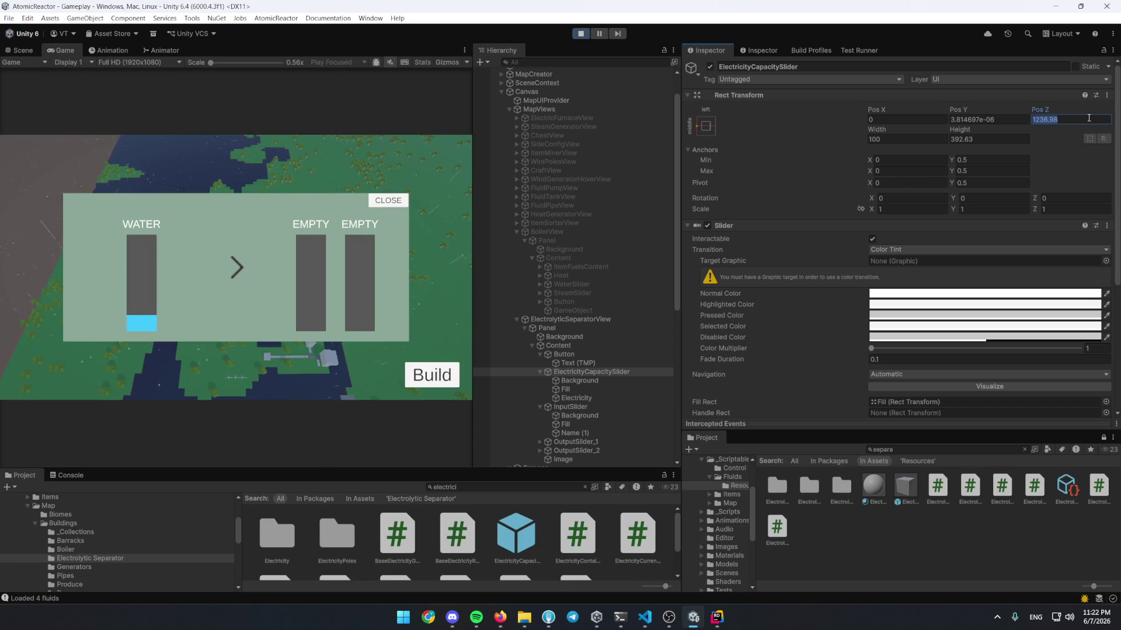
pyautogui.write('0')
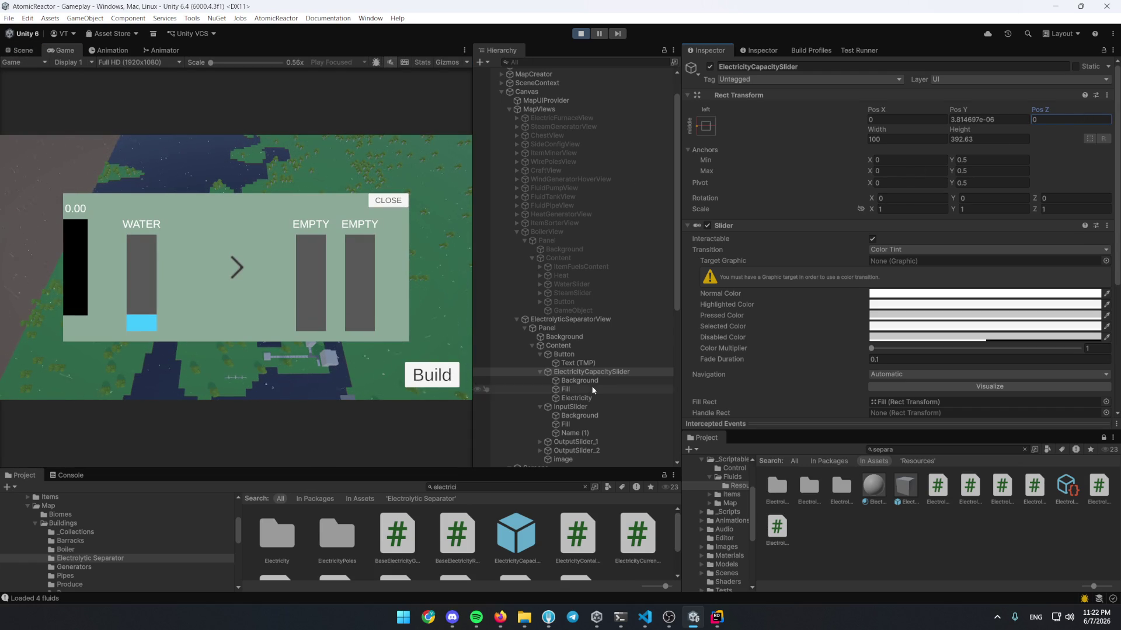
pyautogui.click(987, 118)
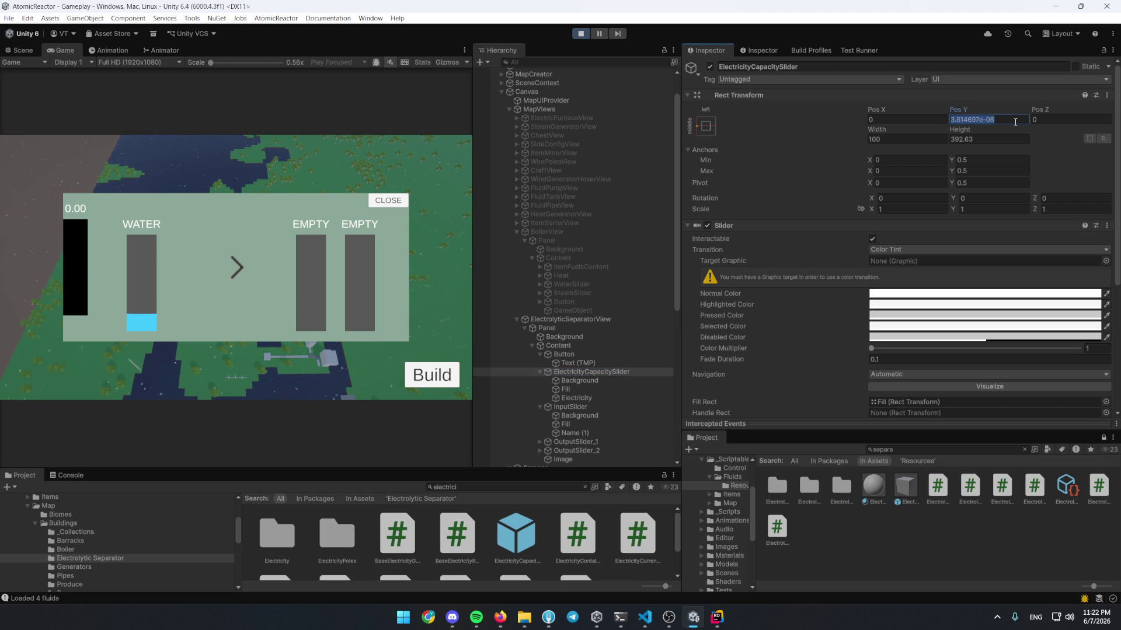
pyautogui.write('0')
pyautogui.moveTo(877, 113); pyautogui.dragTo(875, 146)
pyautogui.moveTo(959, 111); pyautogui.dragTo(136, 106)
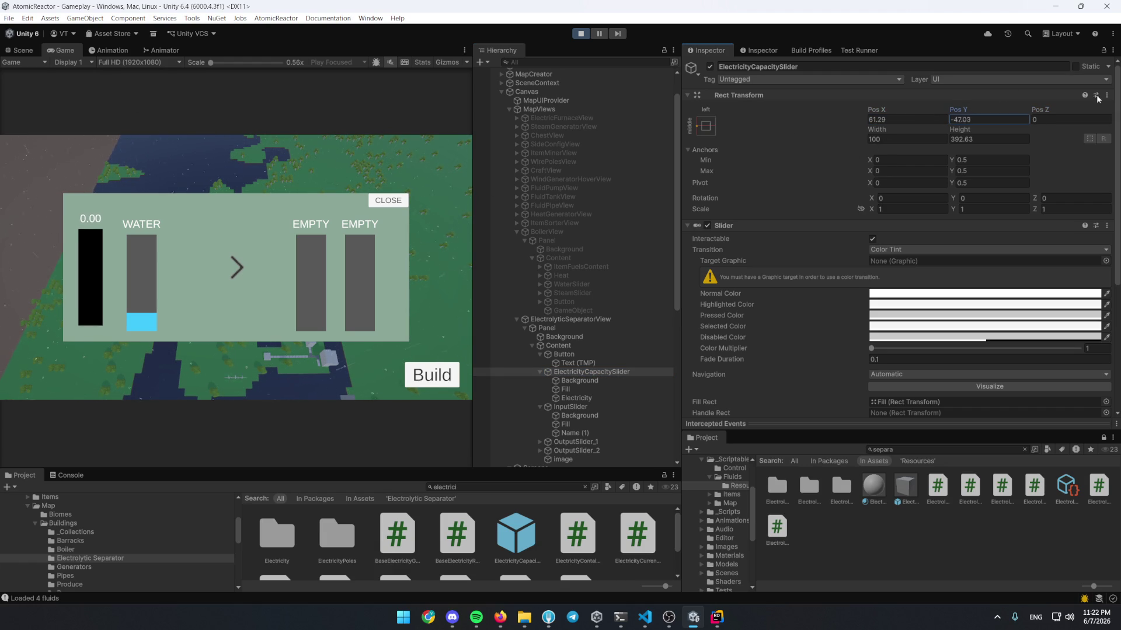
pyautogui.doubleClick(61, 52)
# Build a Wire Pole beside the separator and confirm its panel shows the 0.00 electricity bar
pyautogui.click(830, 210)
pyautogui.scroll(5, 607, 408)
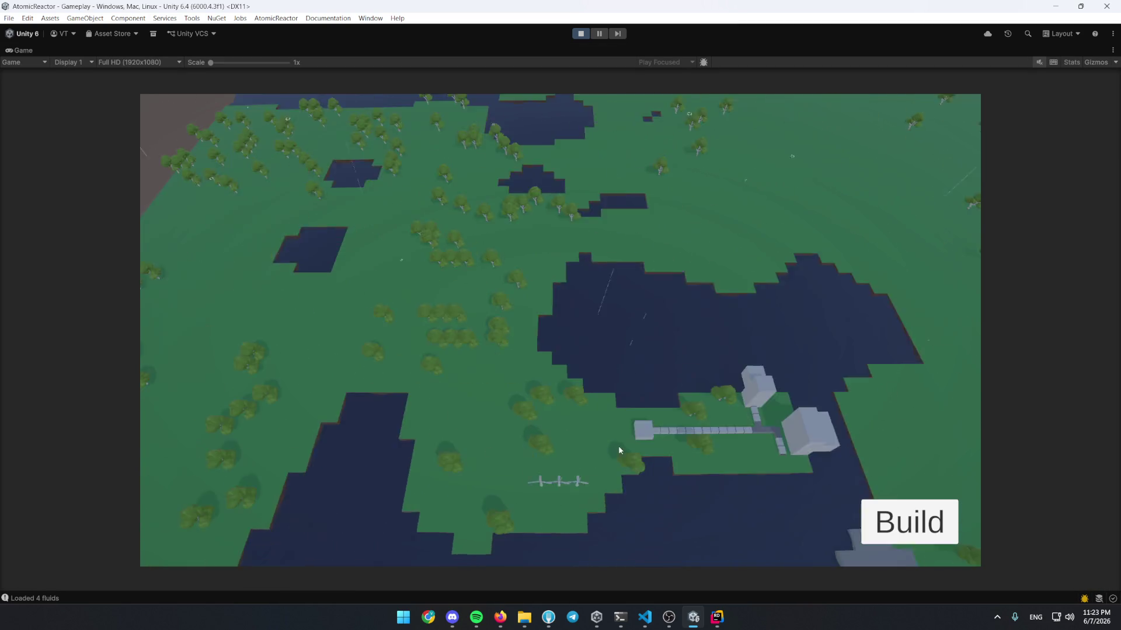
pyautogui.press('b')
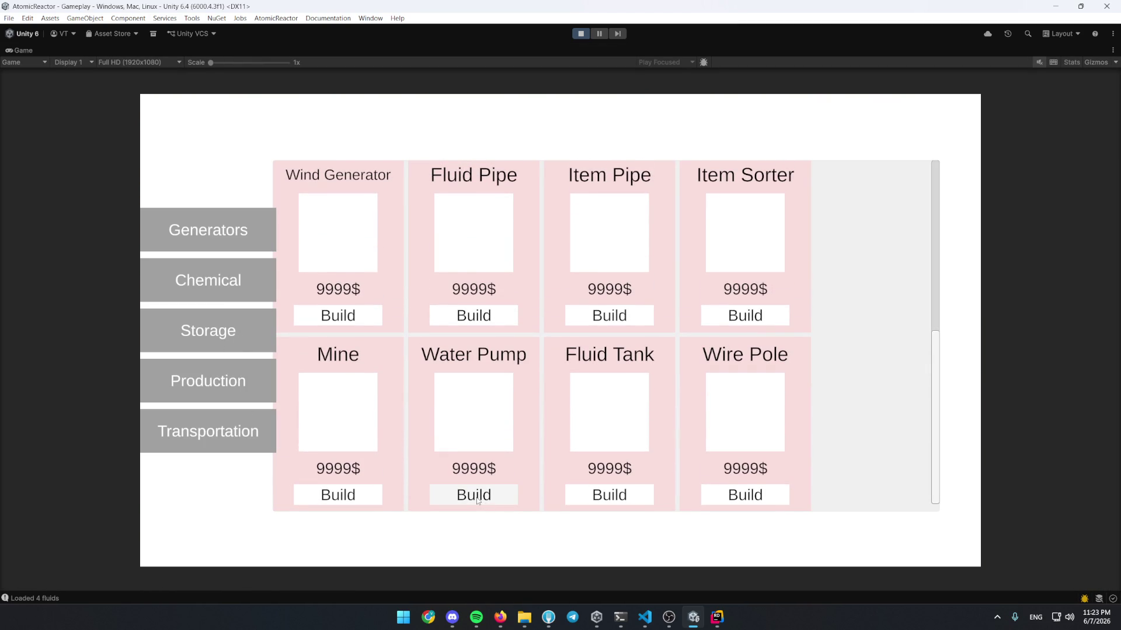
pyautogui.click(765, 494)
pyautogui.click(516, 409)
pyautogui.click(653, 343)
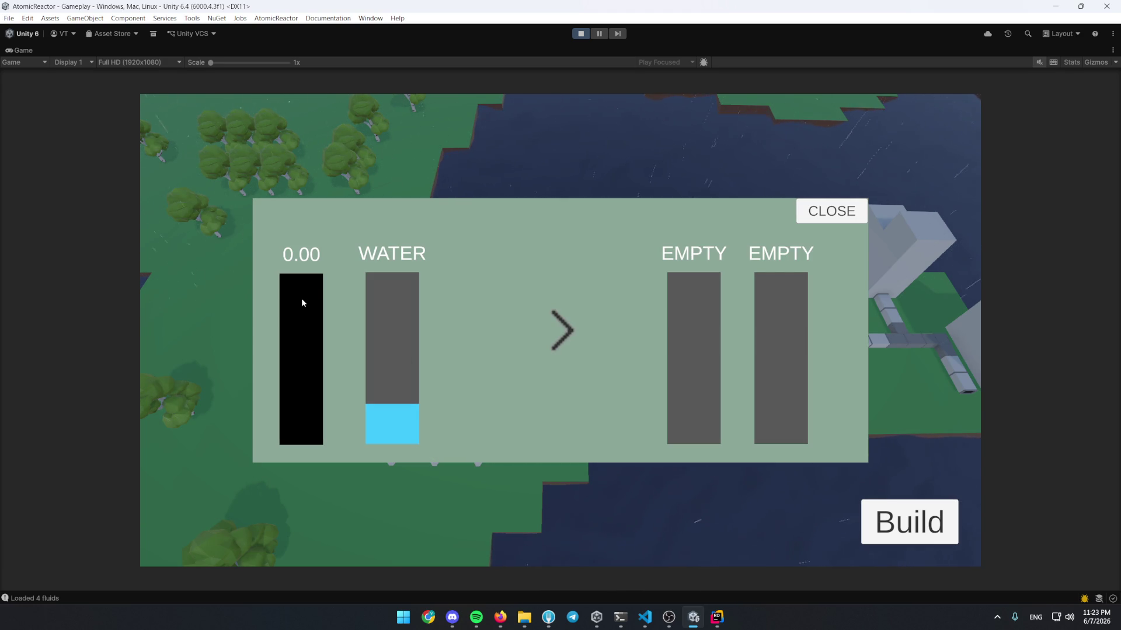
pyautogui.click(817, 216)
# Pick the Boiler from the Production buildings for placement
pyautogui.click(878, 520)
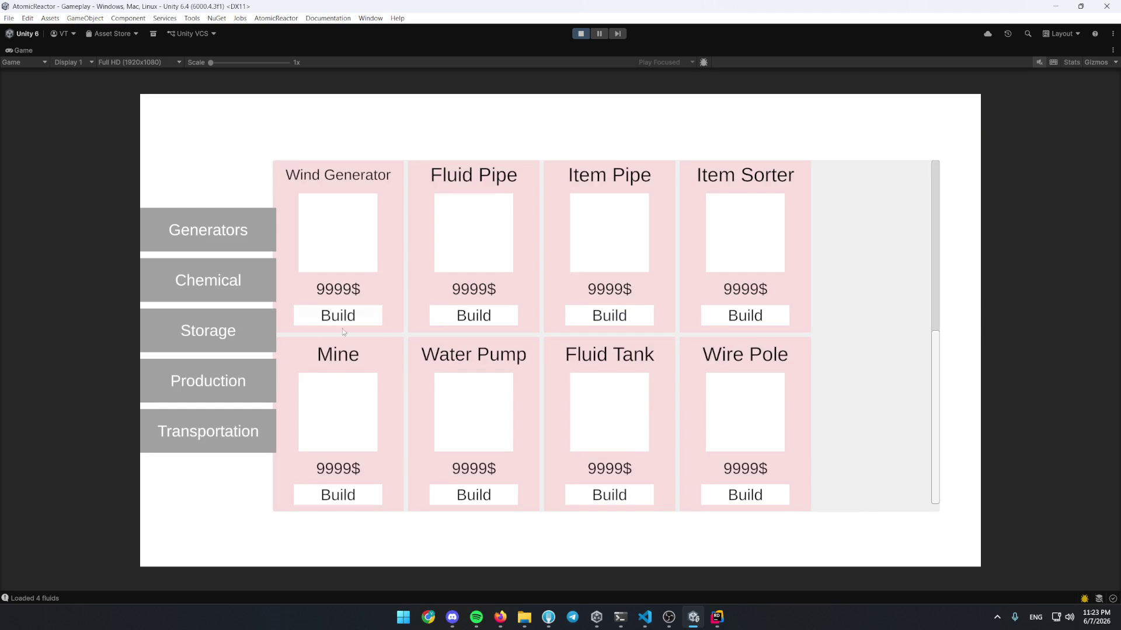
pyautogui.click(234, 288)
pyautogui.click(236, 242)
pyautogui.click(233, 282)
pyautogui.click(232, 380)
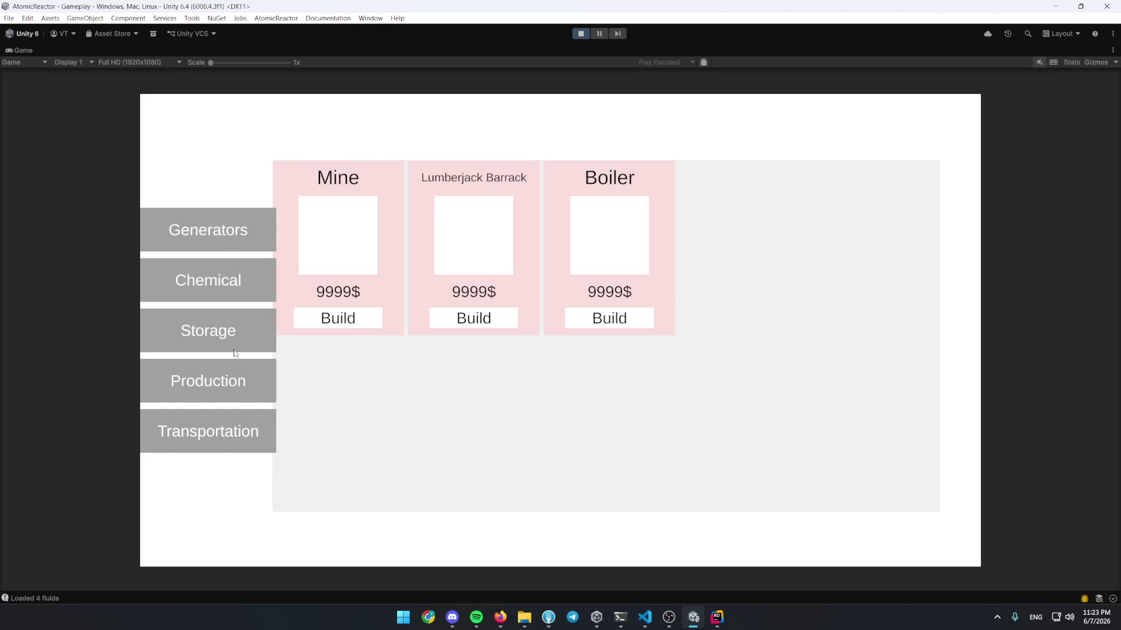
pyautogui.click(617, 325)
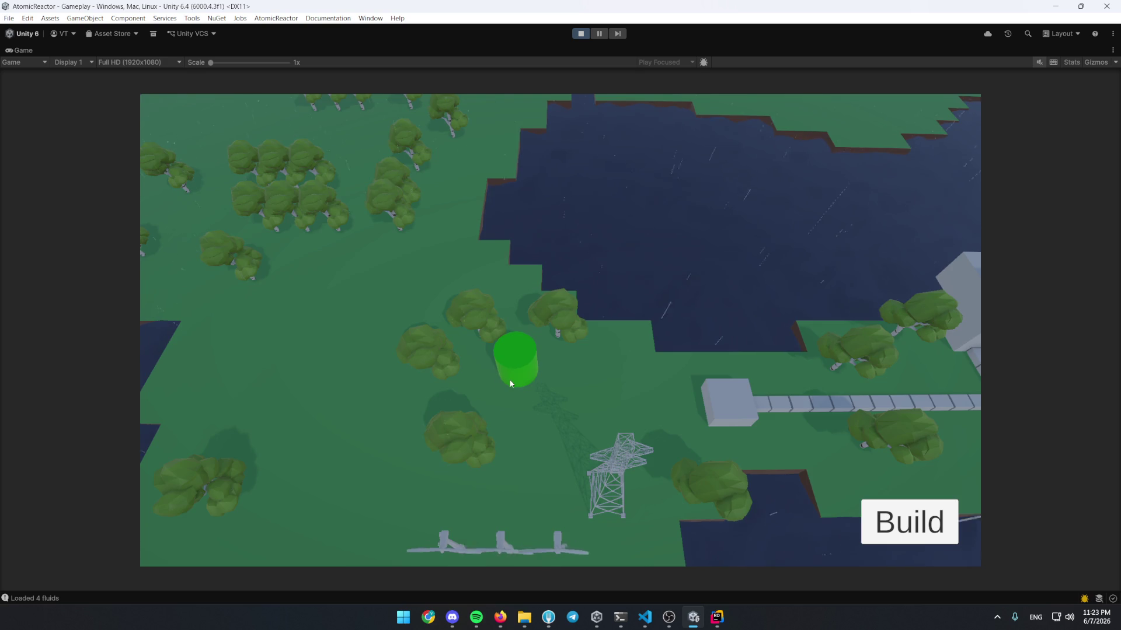
# Place the Boiler on the grass and build a Steam Generator nearby
pyautogui.press('e')
pyautogui.click(558, 298)
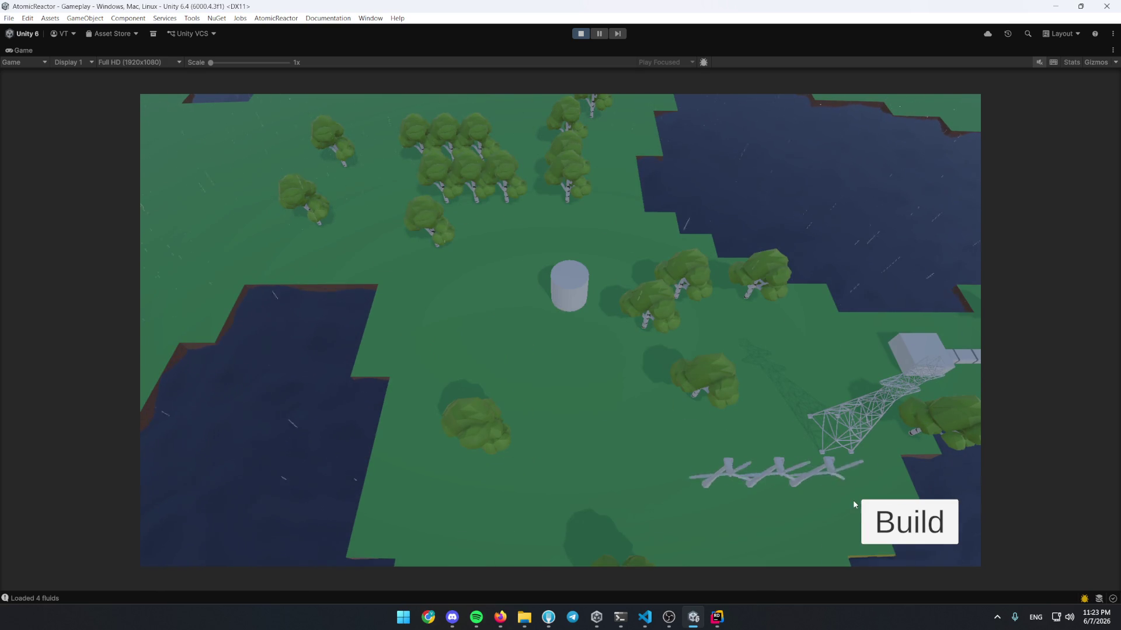
pyautogui.click(852, 507)
pyautogui.click(224, 230)
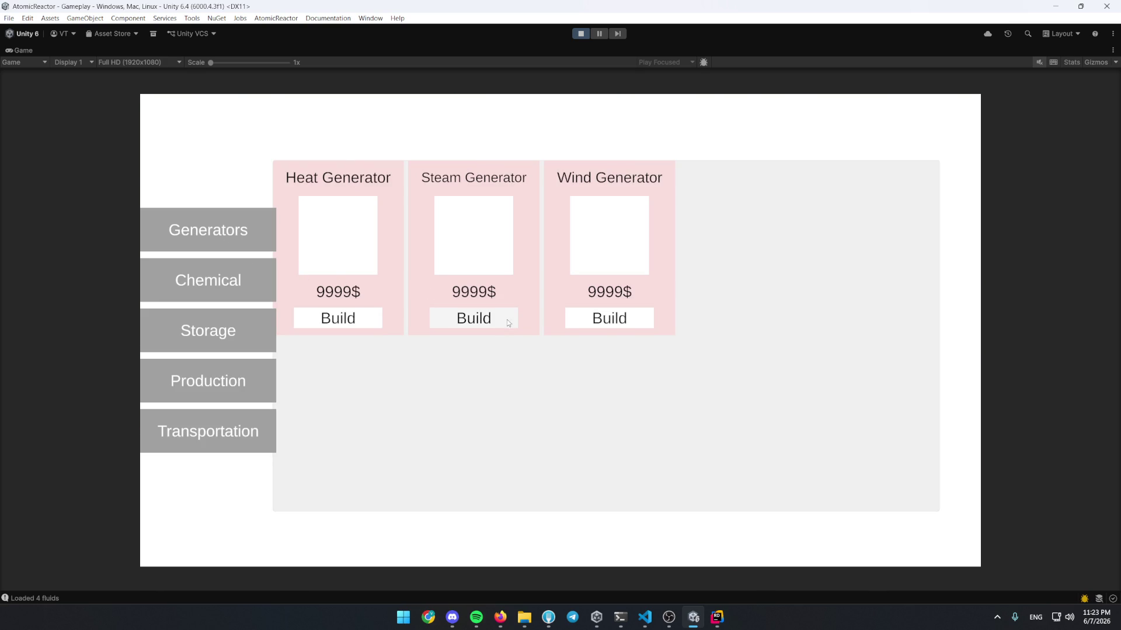
pyautogui.click(511, 321)
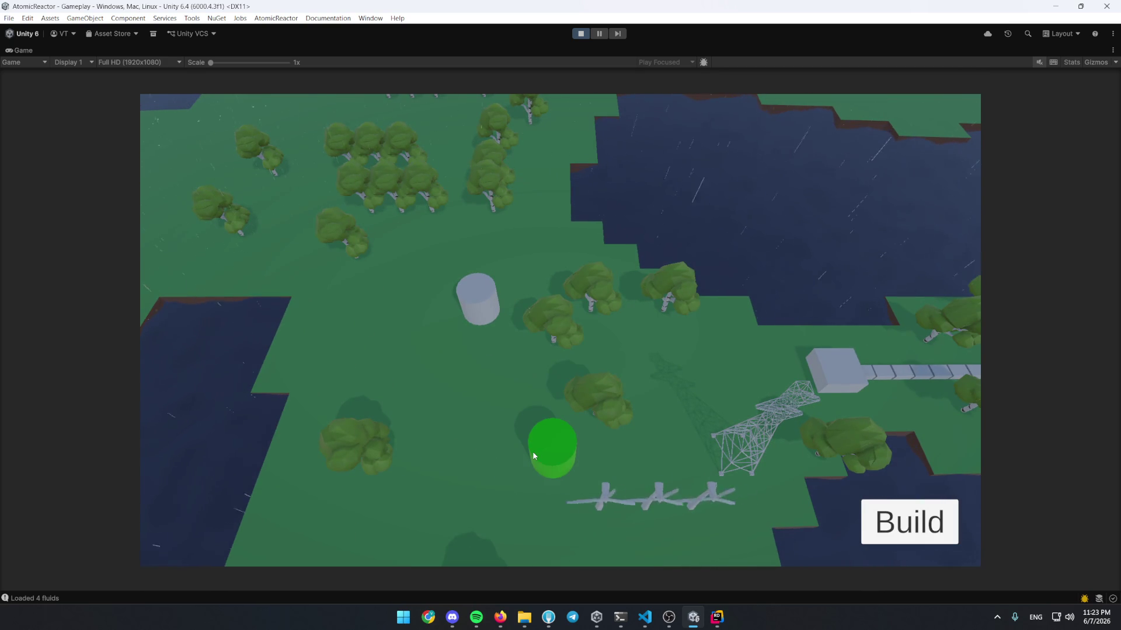
pyautogui.click(532, 450)
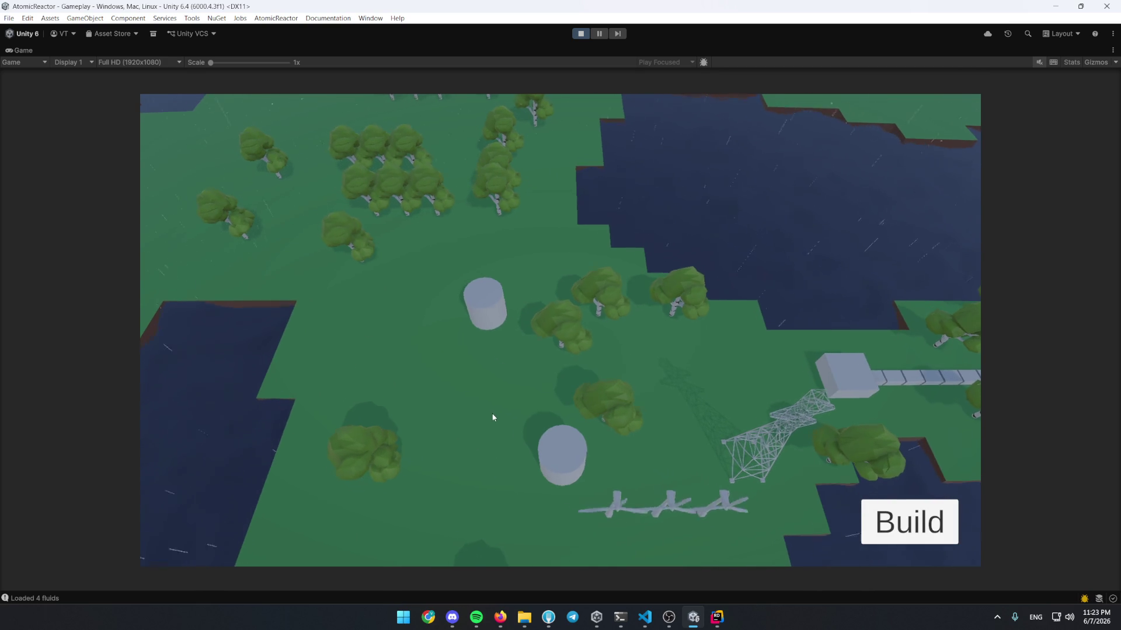
# Place two more buildings from the Transportation category on the map
pyautogui.press('w')
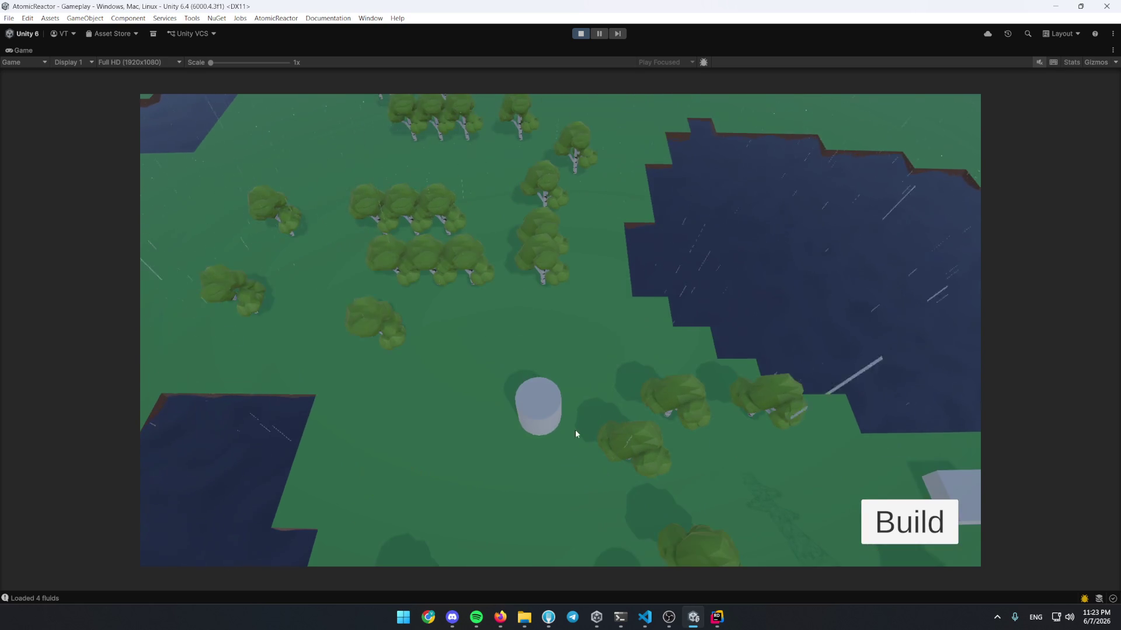
pyautogui.press('b')
pyautogui.click(248, 430)
pyautogui.scroll(-1, 483, 285)
pyautogui.scroll(1, 483, 284)
pyautogui.click(500, 493)
pyautogui.click(538, 330)
pyautogui.press('b')
pyautogui.click(472, 493)
pyautogui.click(532, 376)
# Lay a Fluid Pipe run linking the round tank to the large building
pyautogui.press('b')
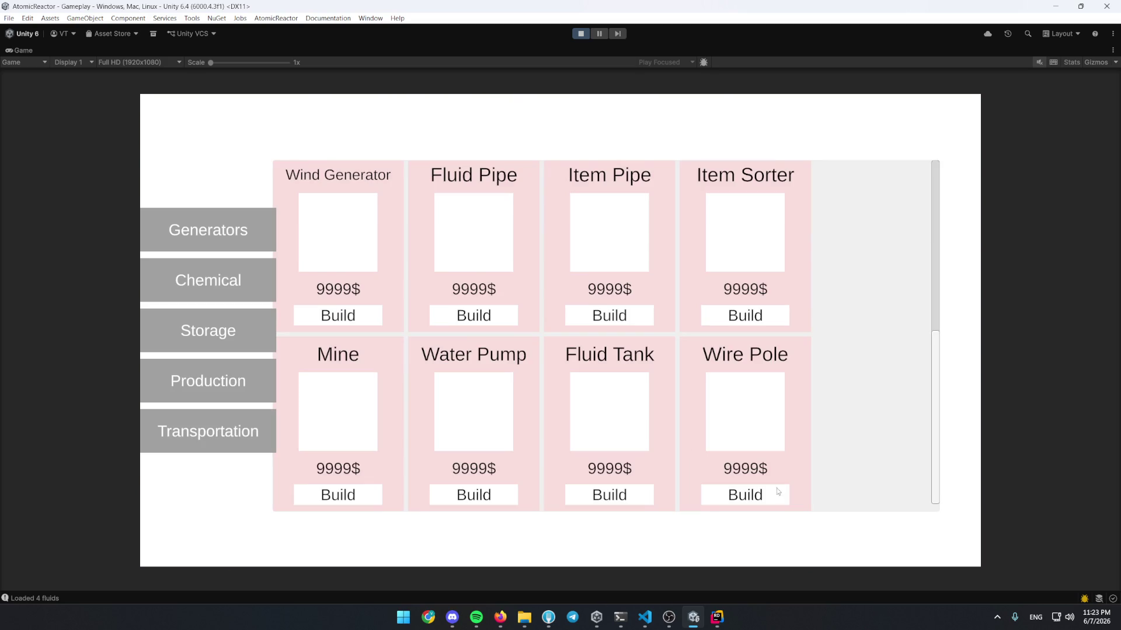
pyautogui.click(200, 421)
pyautogui.click(344, 331)
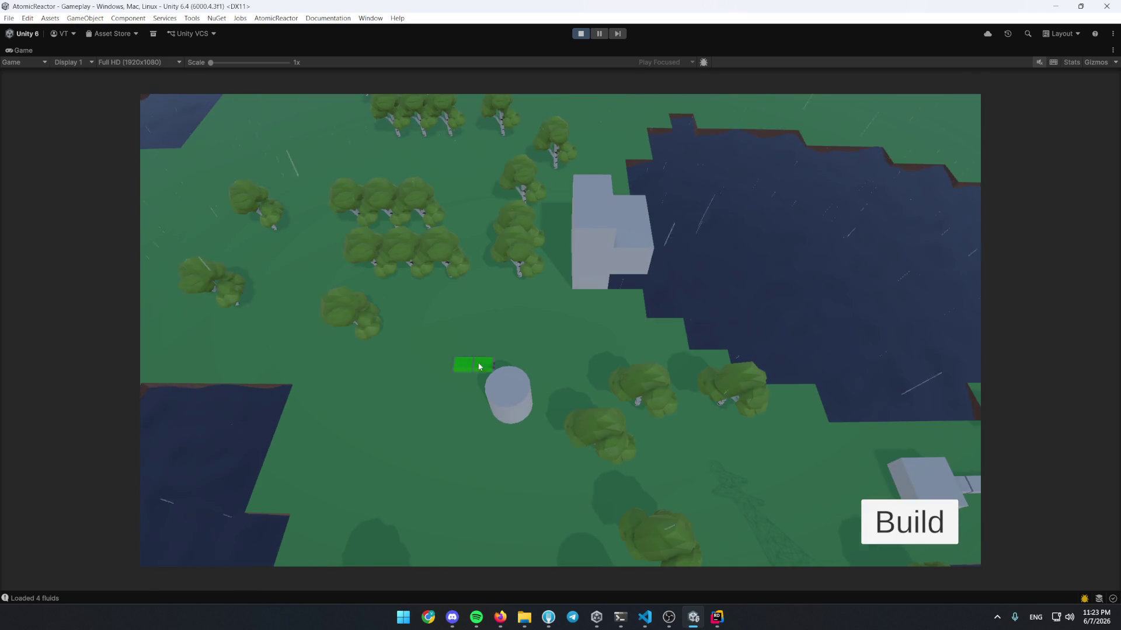
pyautogui.moveTo(555, 246)
pyautogui.mouseDown()
pyautogui.moveTo(550, 339)
pyautogui.moveTo(520, 340)
pyautogui.moveTo(526, 391)
pyautogui.mouseUp()
pyautogui.press('a')
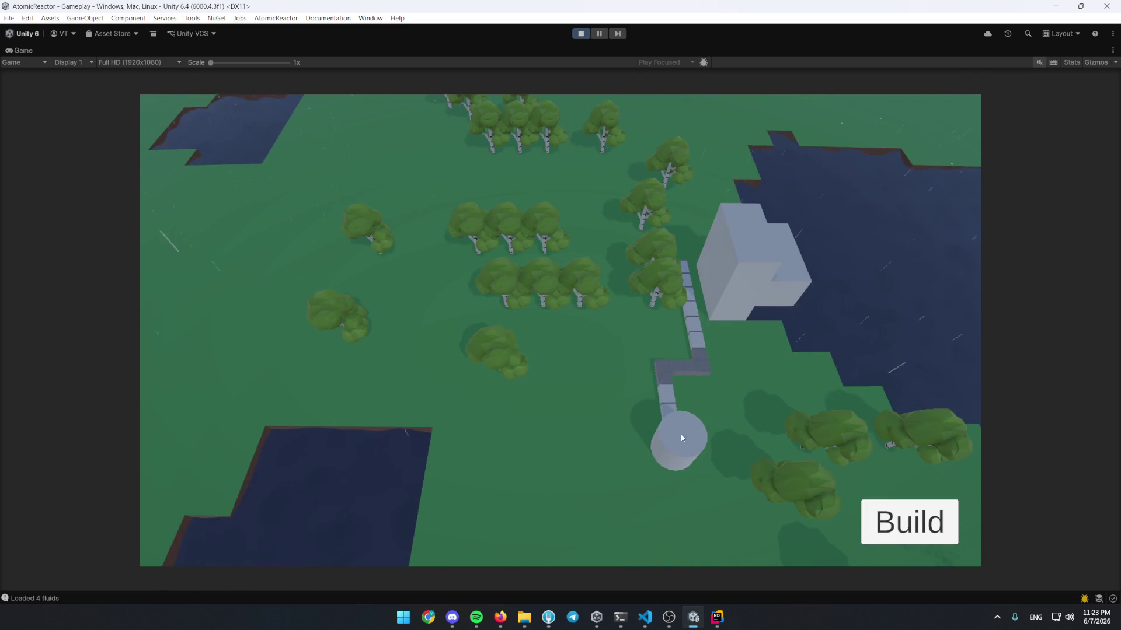
# Place two production buildings on the grass
pyautogui.press('b')
pyautogui.click(229, 332)
pyautogui.click(474, 318)
pyautogui.click(478, 365)
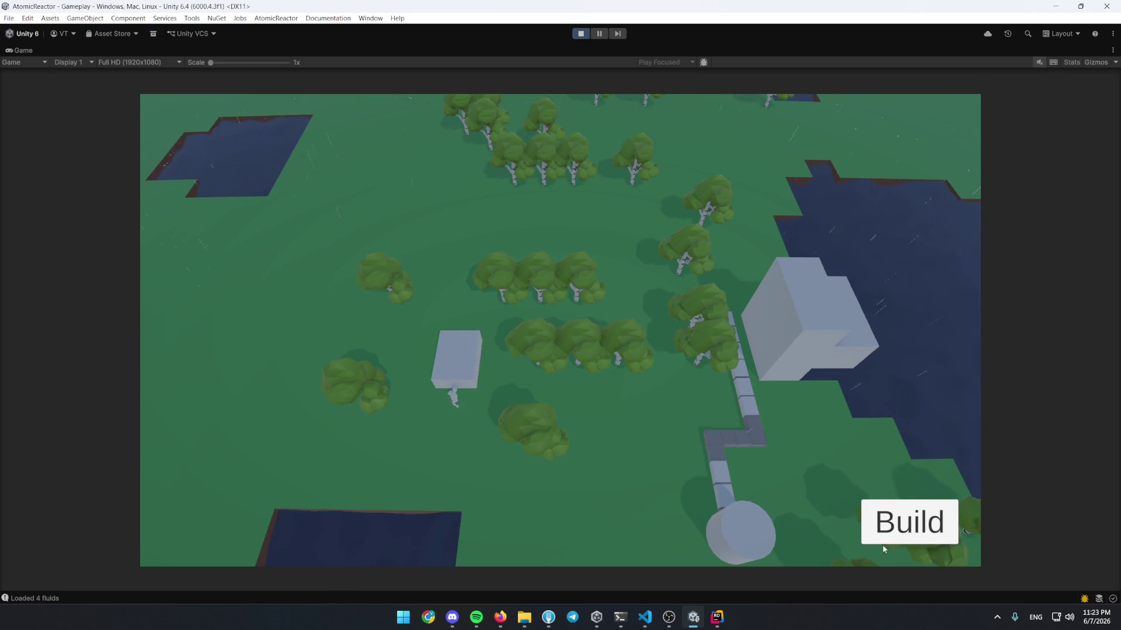
pyautogui.click(914, 514)
pyautogui.click(458, 330)
pyautogui.click(508, 358)
# Place the long flat grey building on the grass west of the pipe run
pyautogui.press('b')
pyautogui.click(448, 330)
pyautogui.click(375, 368)
pyautogui.press('b')
pyautogui.click(470, 325)
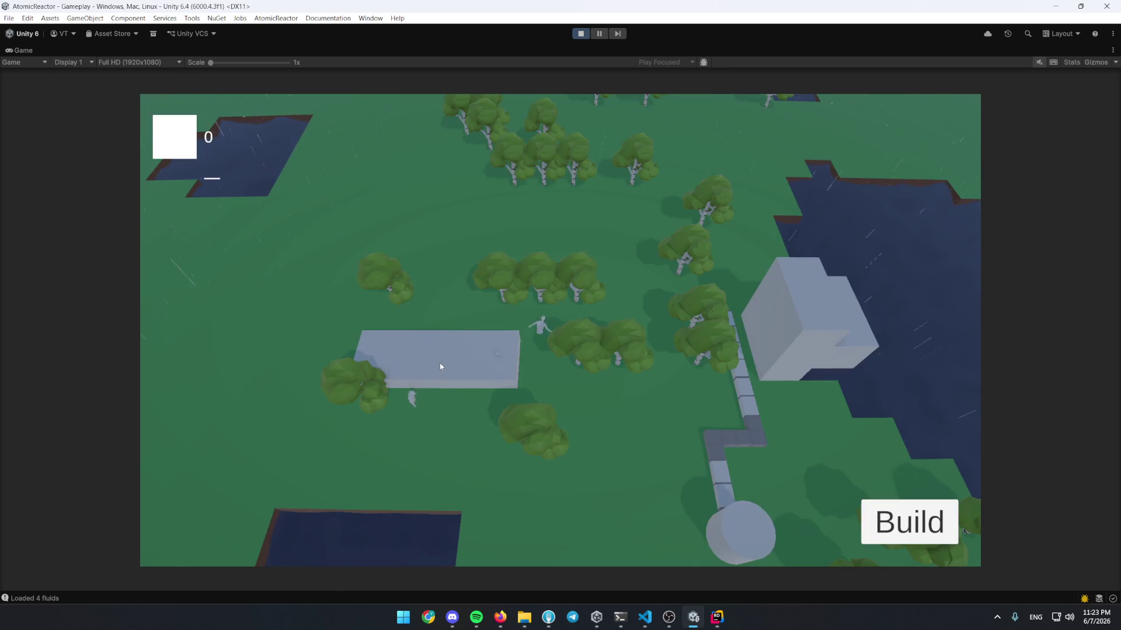
pyautogui.scroll(2, 513, 326)
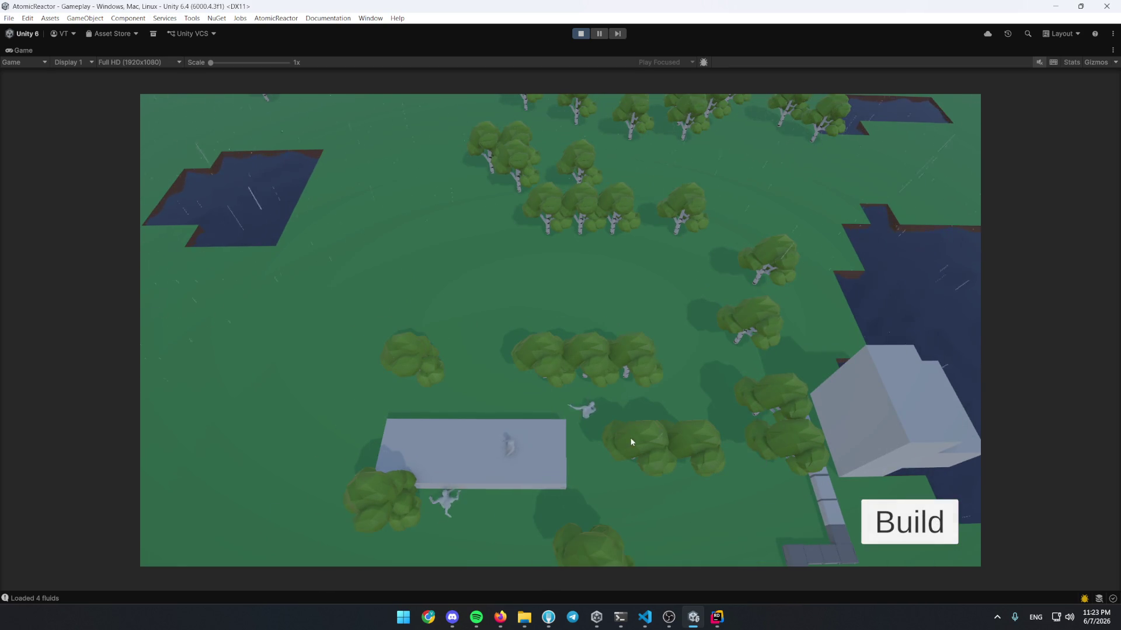
# Inspect the Boiler's heat, water and steam panel
pyautogui.click(631, 438)
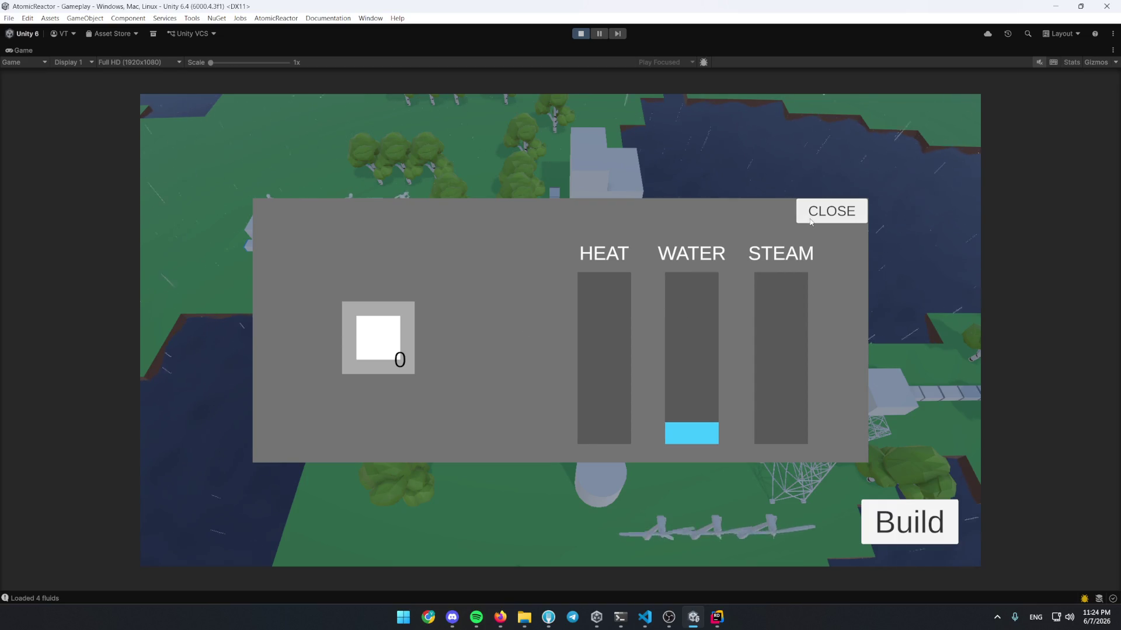
pyautogui.click(830, 211)
pyautogui.click(909, 521)
pyautogui.click(483, 327)
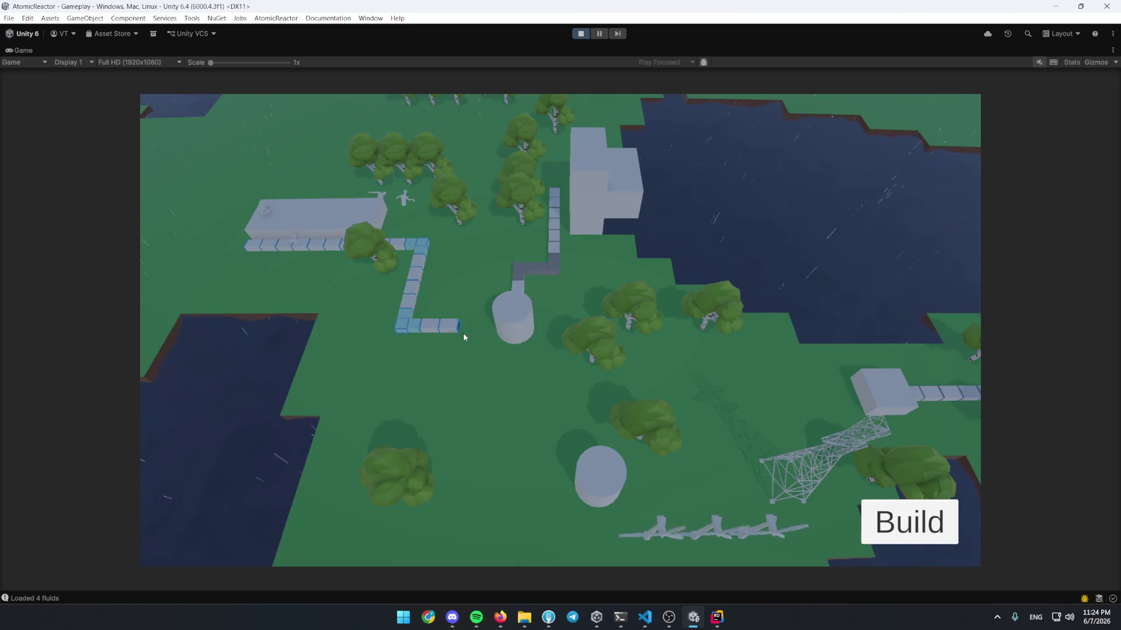
pyautogui.click(513, 320)
pyautogui.press('Escape')
# Pipe the tank to the second cylinder and view the separator's water, hydrogen and oxygen levels
pyautogui.click(899, 517)
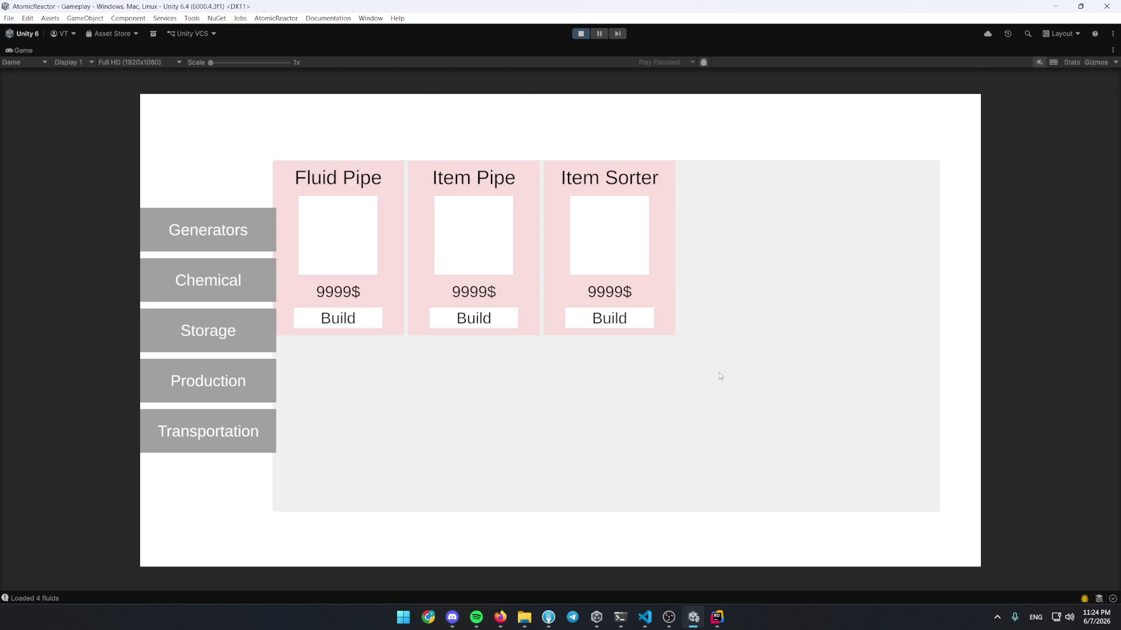
pyautogui.click(490, 321)
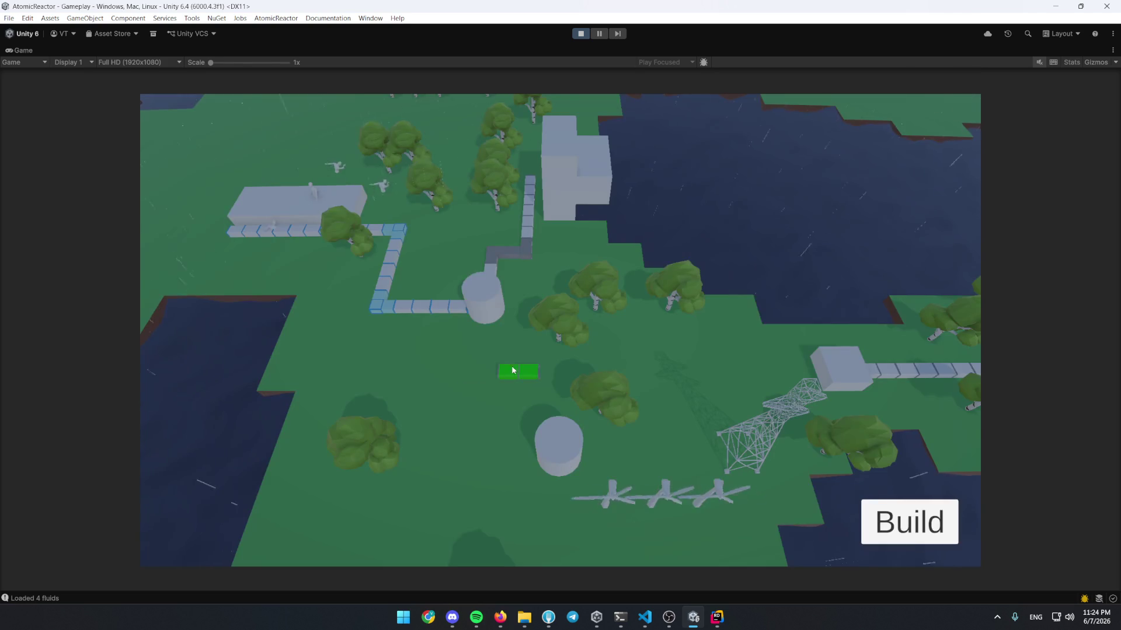
pyautogui.moveTo(485, 345)
pyautogui.mouseDown()
pyautogui.moveTo(464, 452)
pyautogui.moveTo(525, 450)
pyautogui.mouseUp()
pyautogui.click(552, 388)
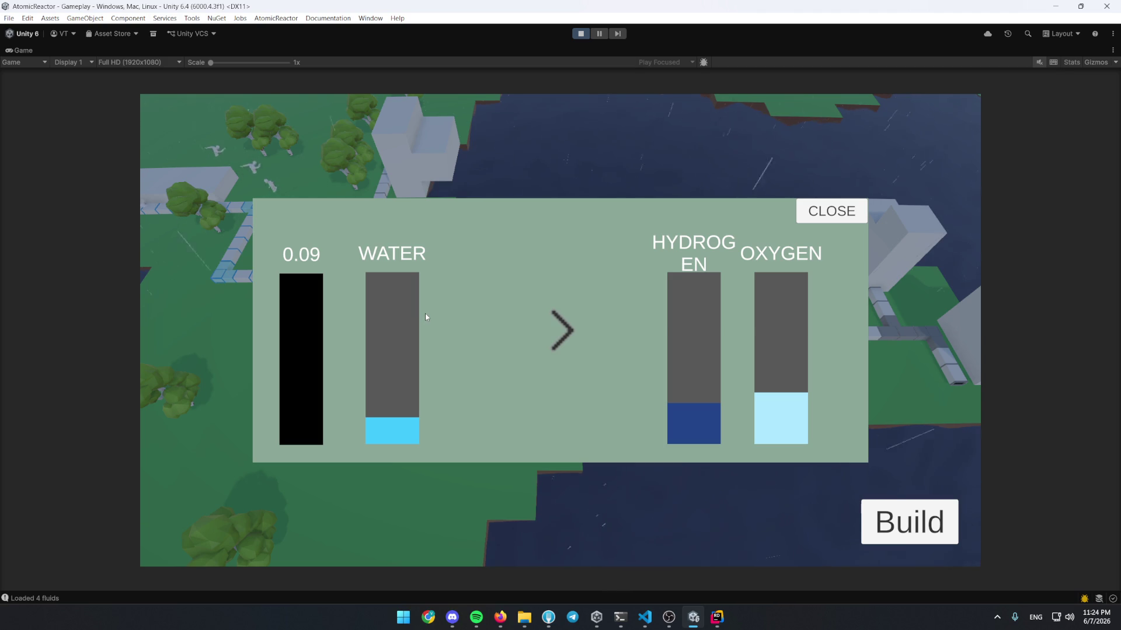
# Close the separator panel, glance at the boiler panel, then reopen the electrolytic separator's status panel
pyautogui.click(831, 211)
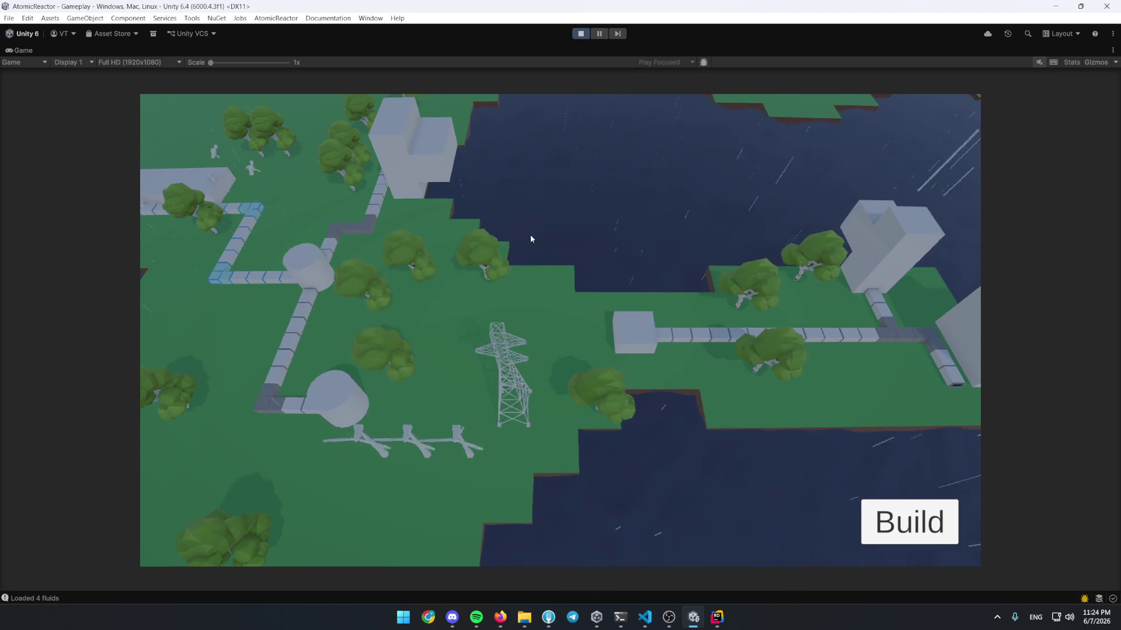
pyautogui.click(390, 296)
pyautogui.click(829, 210)
pyautogui.scroll(-5, 695, 268)
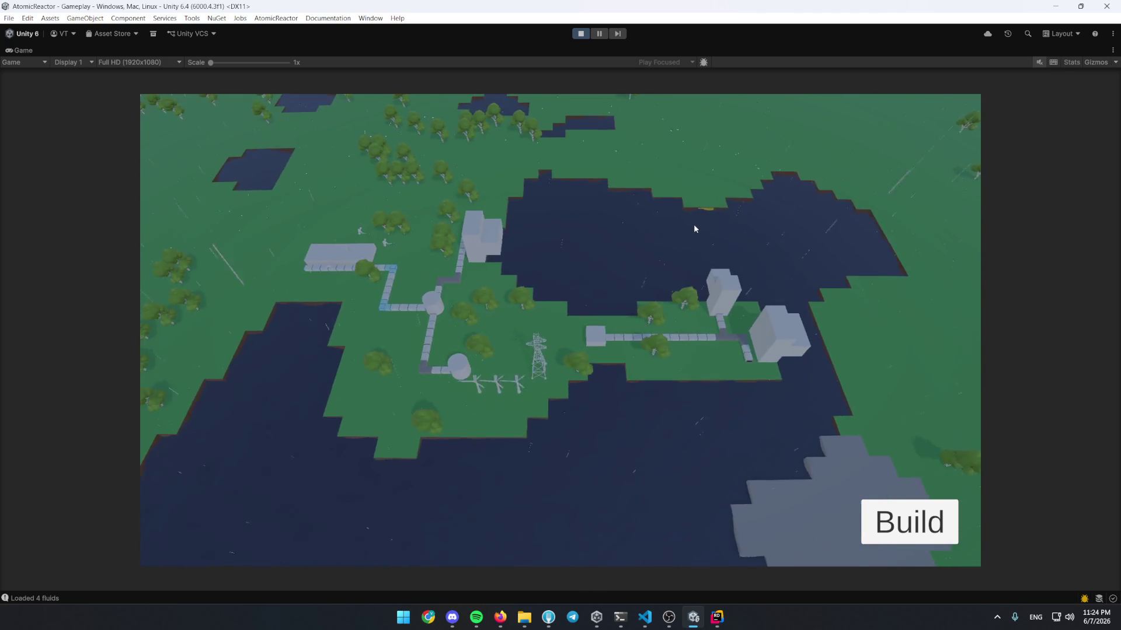
pyautogui.scroll(3, 694, 224)
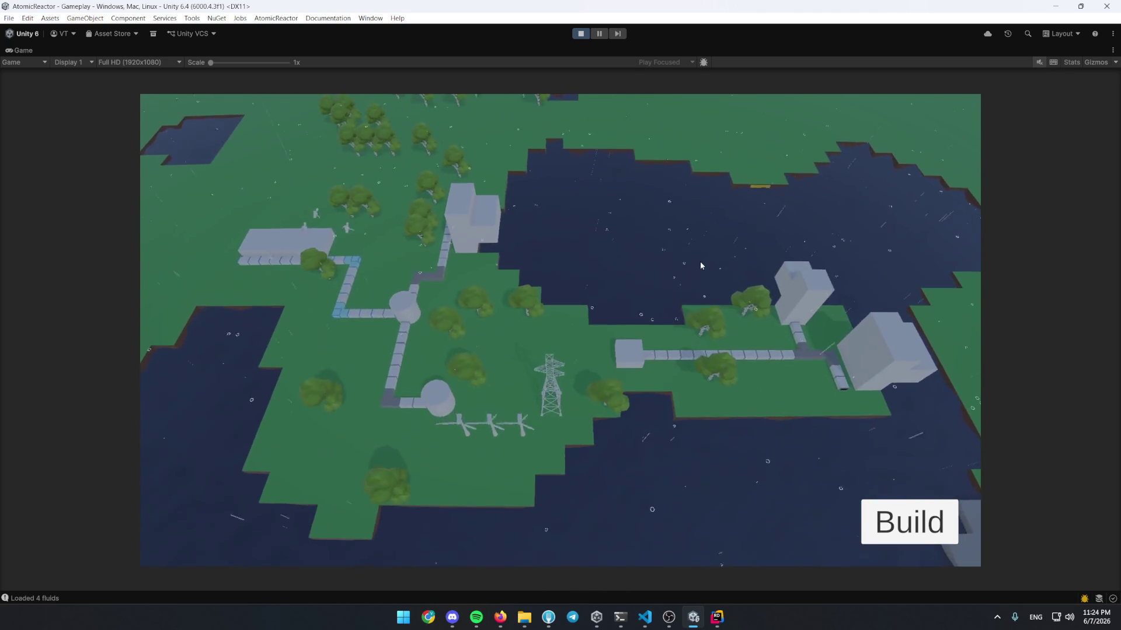
pyautogui.scroll(2, 704, 271)
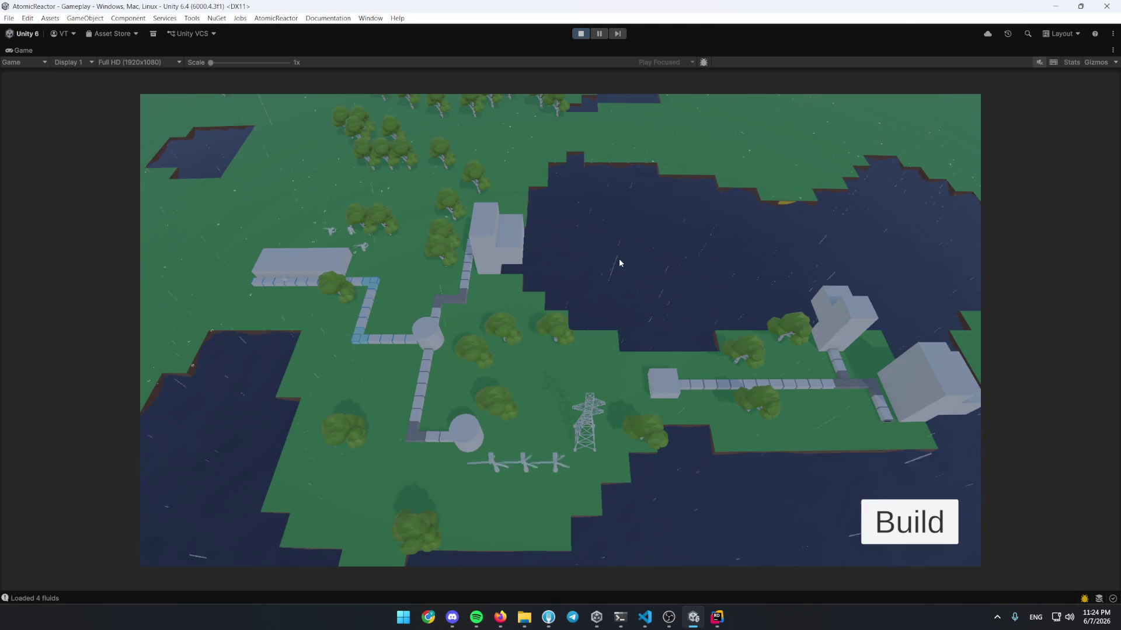
pyautogui.moveTo(548, 426)
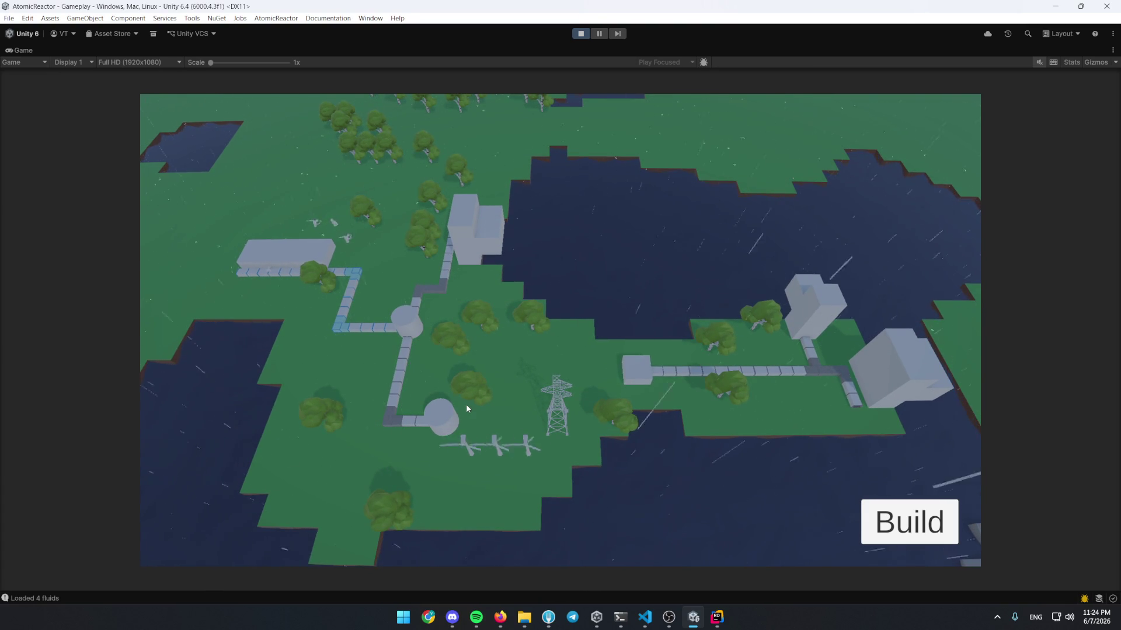
pyautogui.click(408, 321)
pyautogui.press('Escape')
pyautogui.click(633, 372)
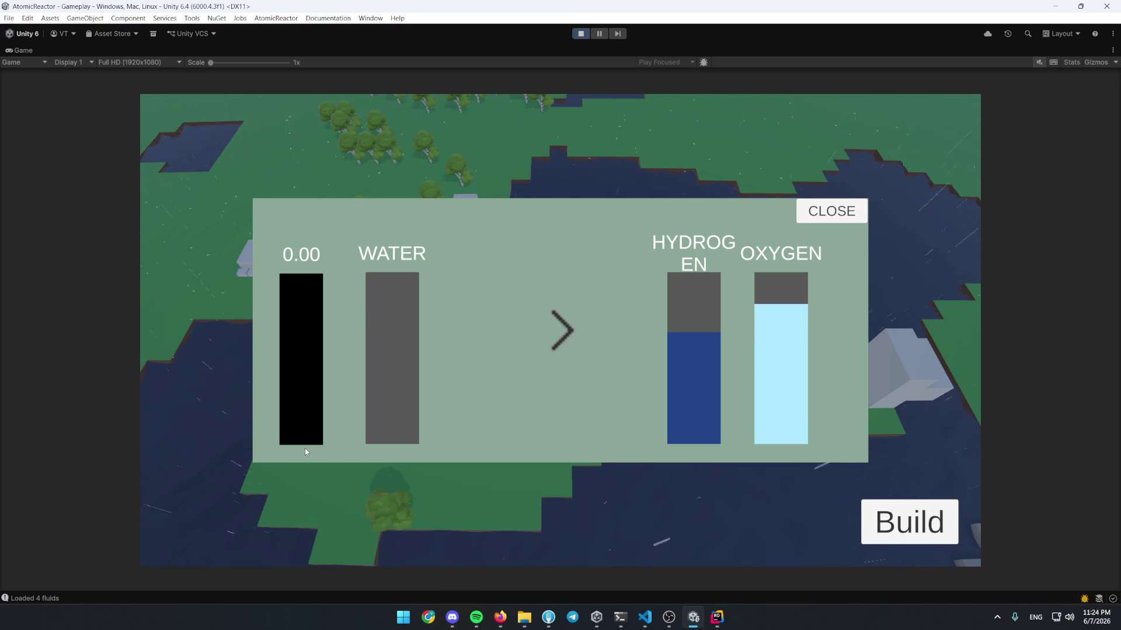
# Restore the full editor layout and inspect ElectricityCapacitySlider's Max Value of 3.402823e+38
pyautogui.doubleClick(10, 52)
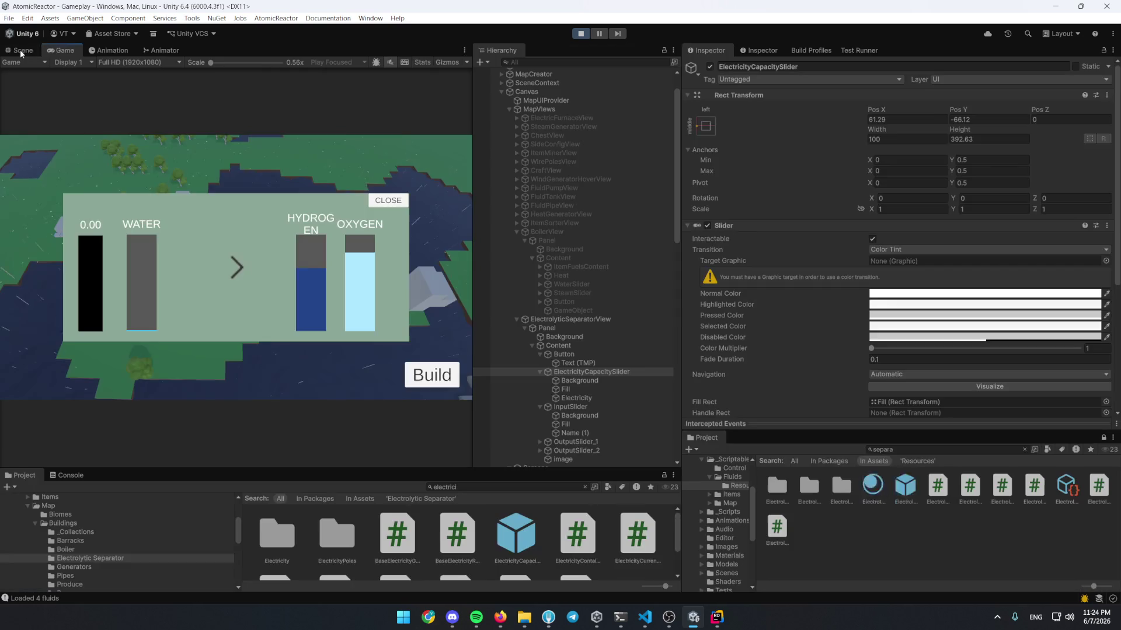
pyautogui.click(22, 52)
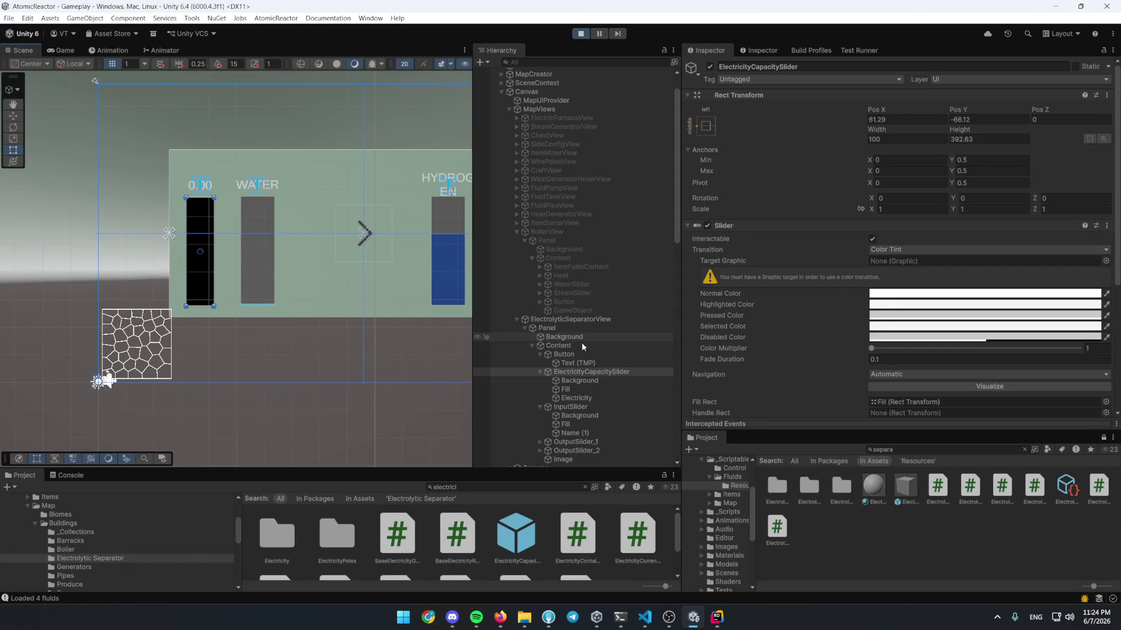
pyautogui.scroll(-3, 930, 302)
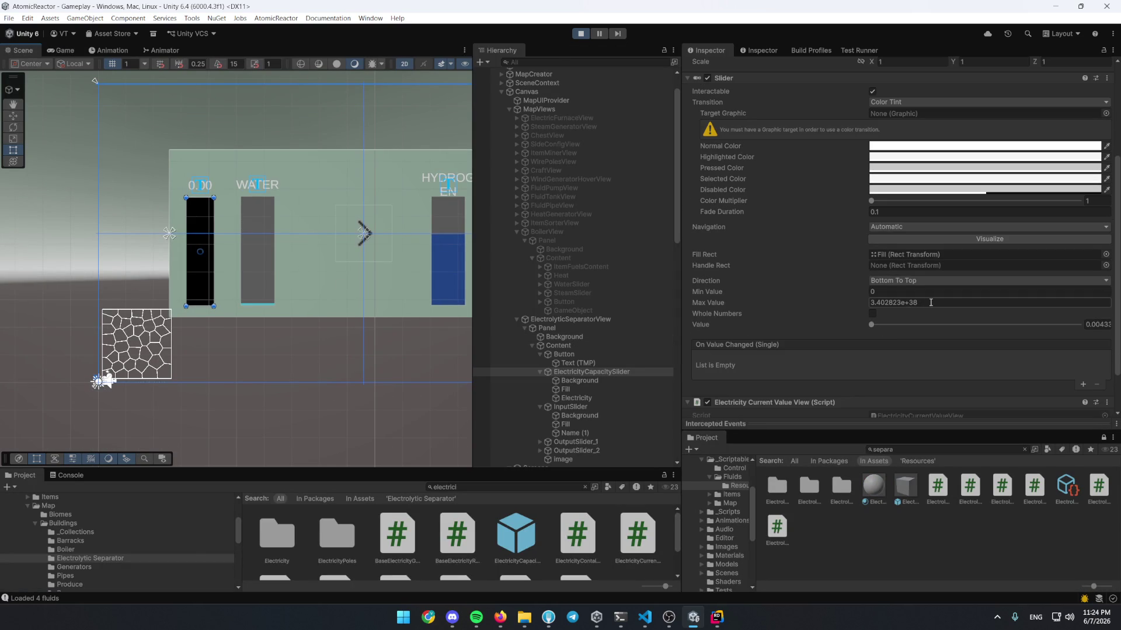
pyautogui.click(709, 620)
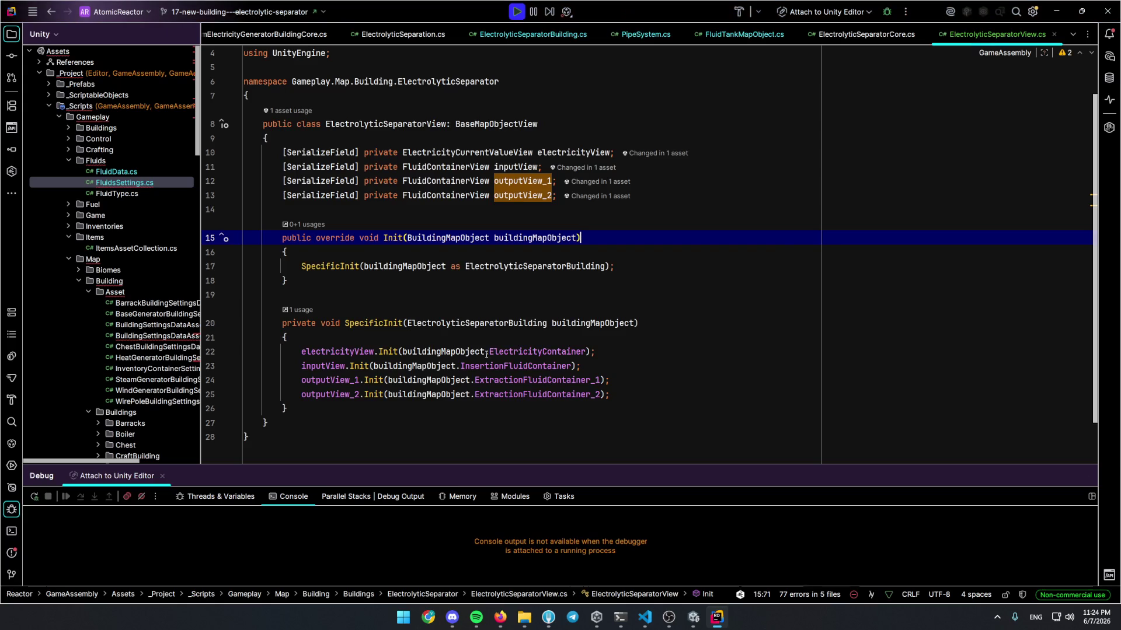
# Look up the ElectricityContainer declaration and its constructor's maxValue parameter
pyautogui.click(534, 352)
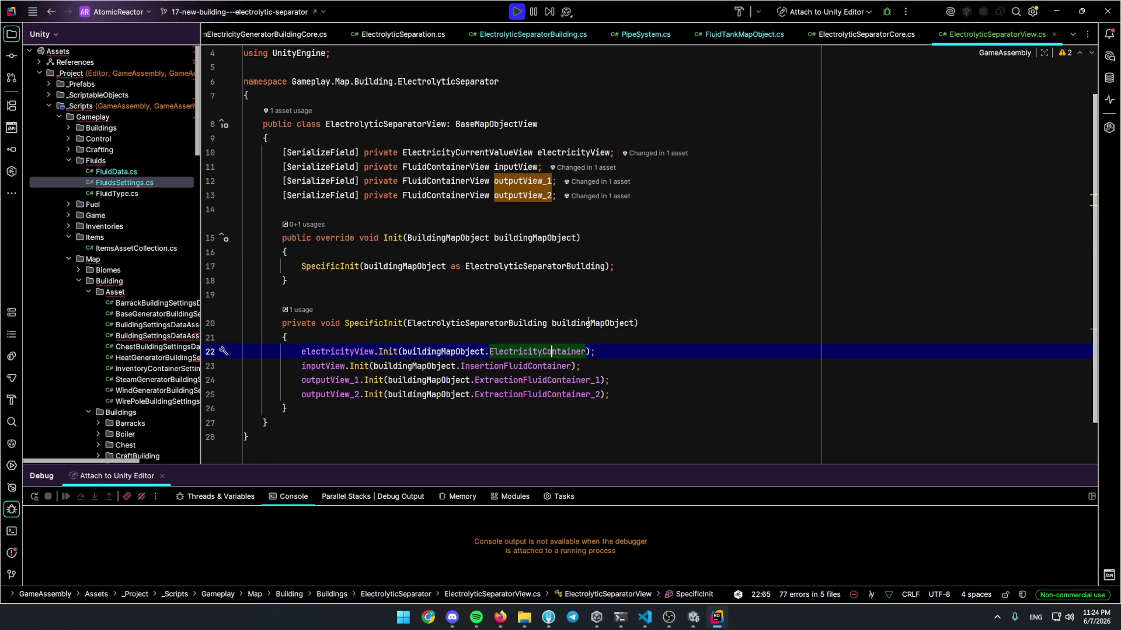
pyautogui.hotkey('ctrl', 'b')
pyautogui.click(613, 323)
pyautogui.hotkey('ctrl', 'b')
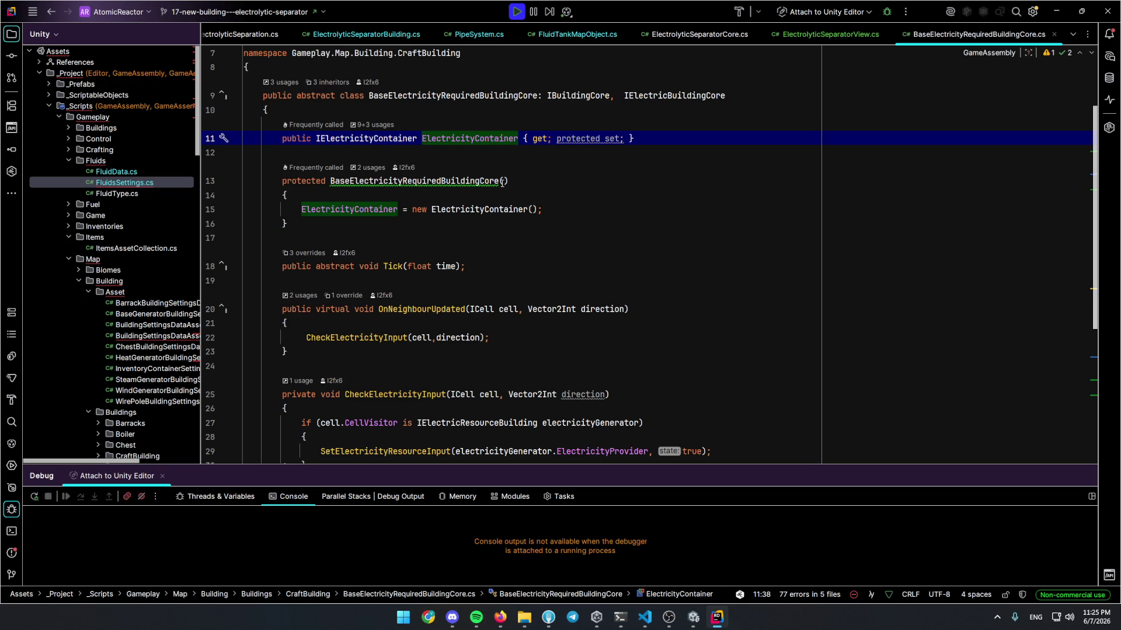
pyautogui.click(503, 181)
pyautogui.write('int')
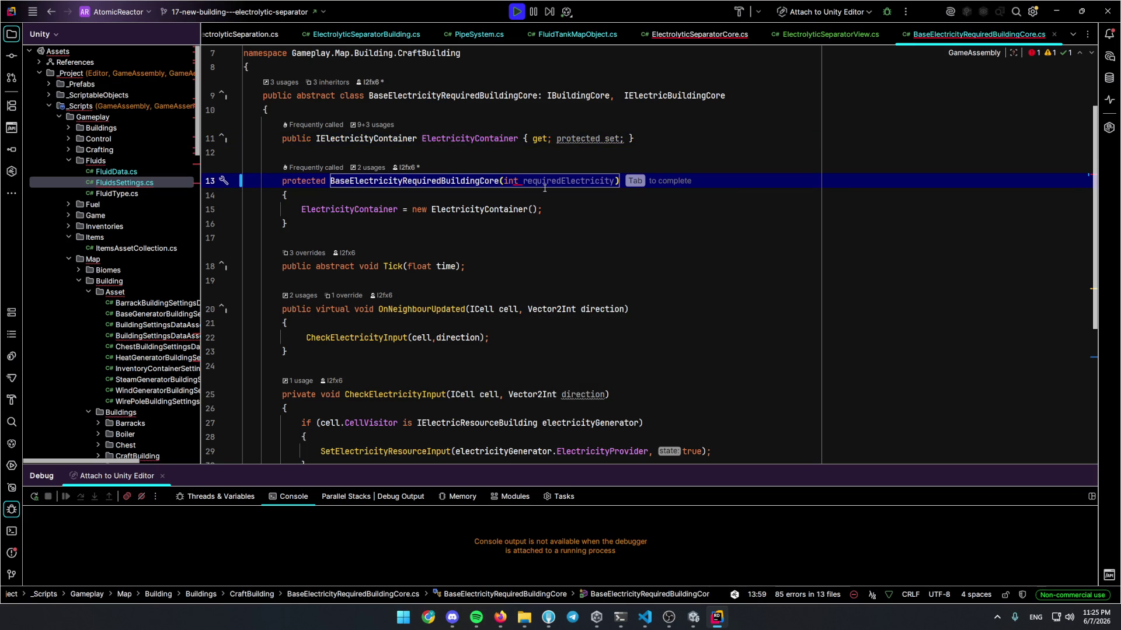
pyautogui.keyDown('ctrl'); pyautogui.click(522, 209); pyautogui.keyUp('ctrl')
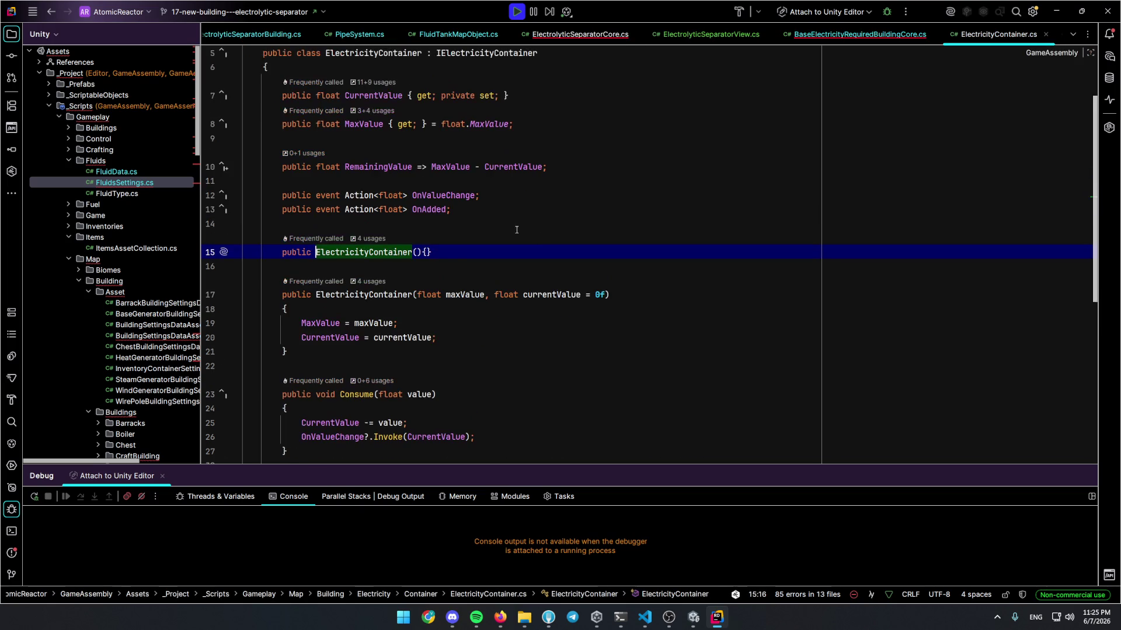
pyautogui.doubleClick(464, 295)
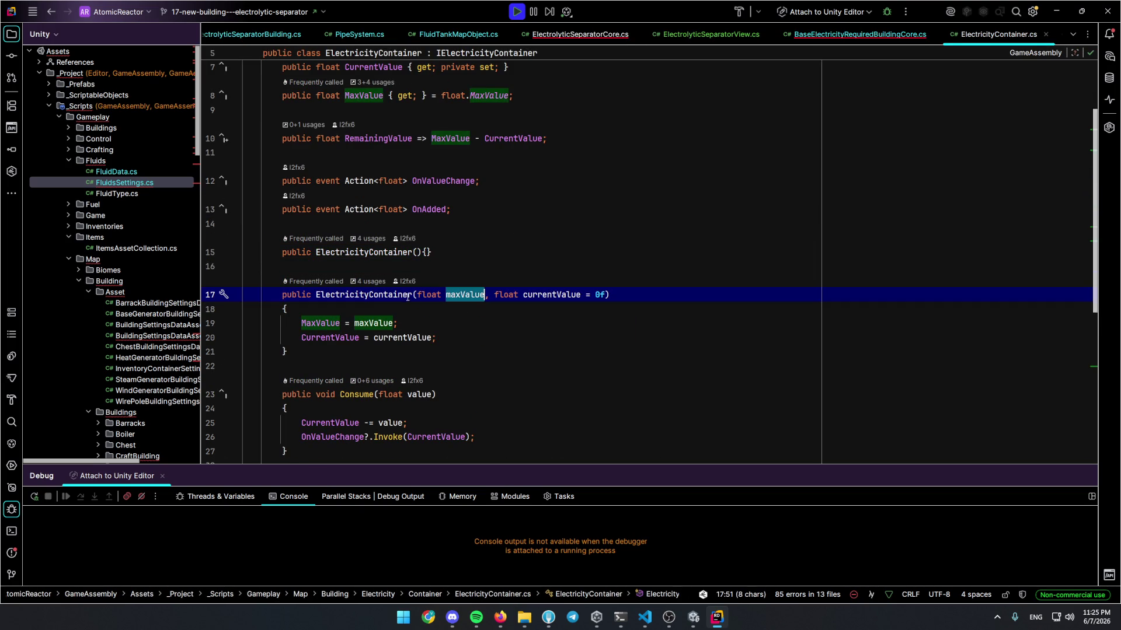
pyautogui.hotkey('ctrl', 'alt', 'Left')
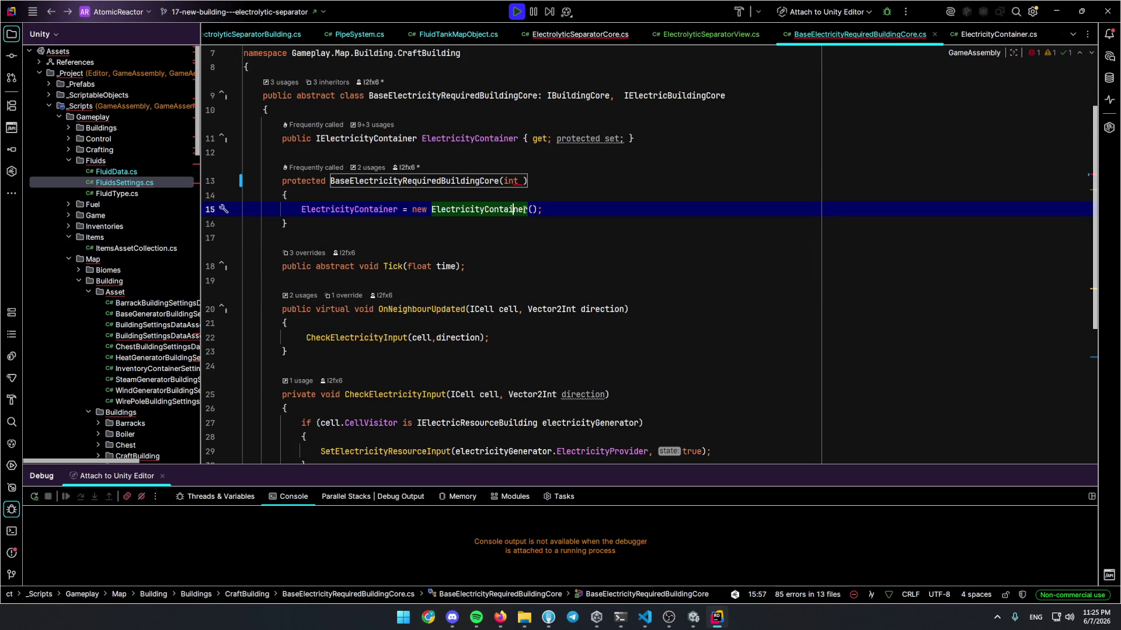
# Change the base core constructor's parameter to float maxElectricityCapacity
pyautogui.click(523, 182)
pyautogui.press('BackSpace')
pyautogui.press('BackSpace')
pyautogui.press('BackSpace')
pyautogui.write('float ma')
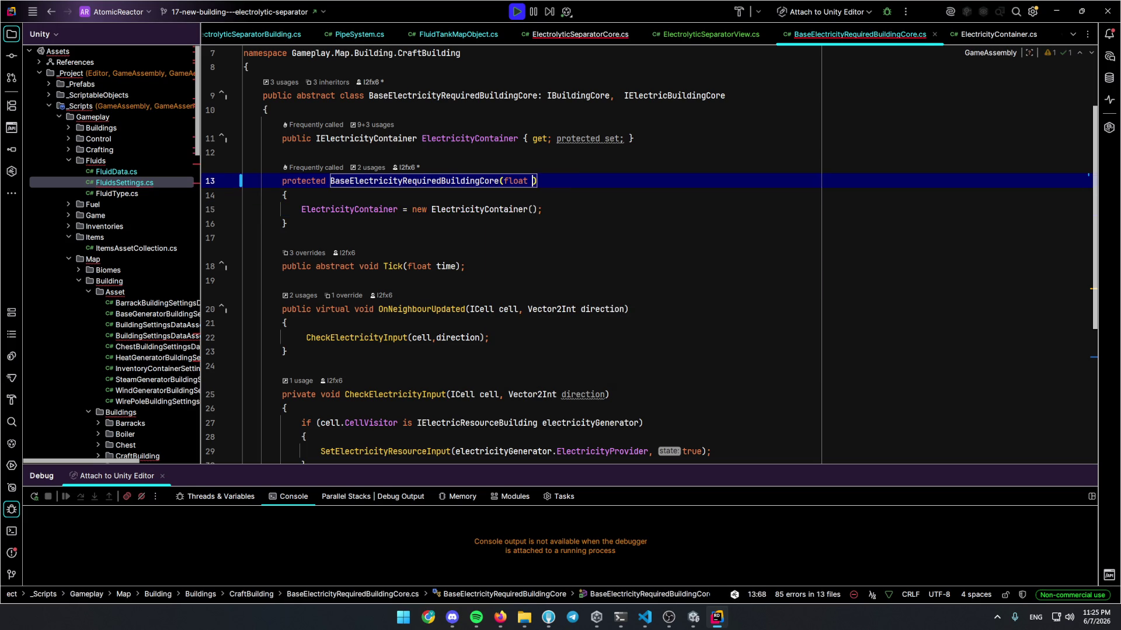
pyautogui.write('x')
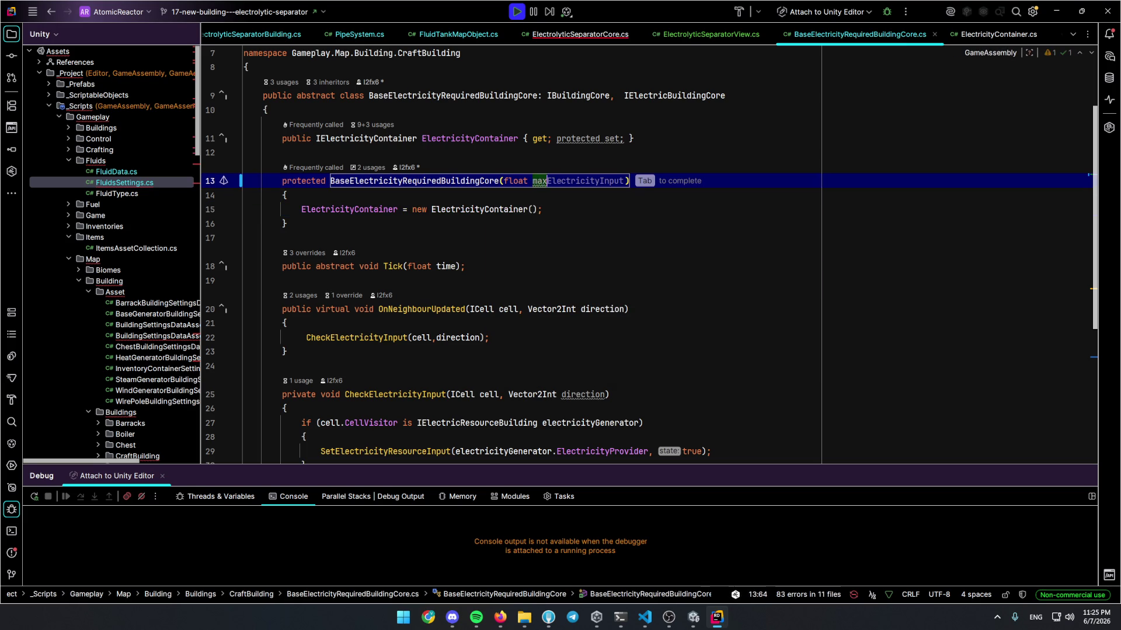
pyautogui.press('Tab')
pyautogui.write('acity')
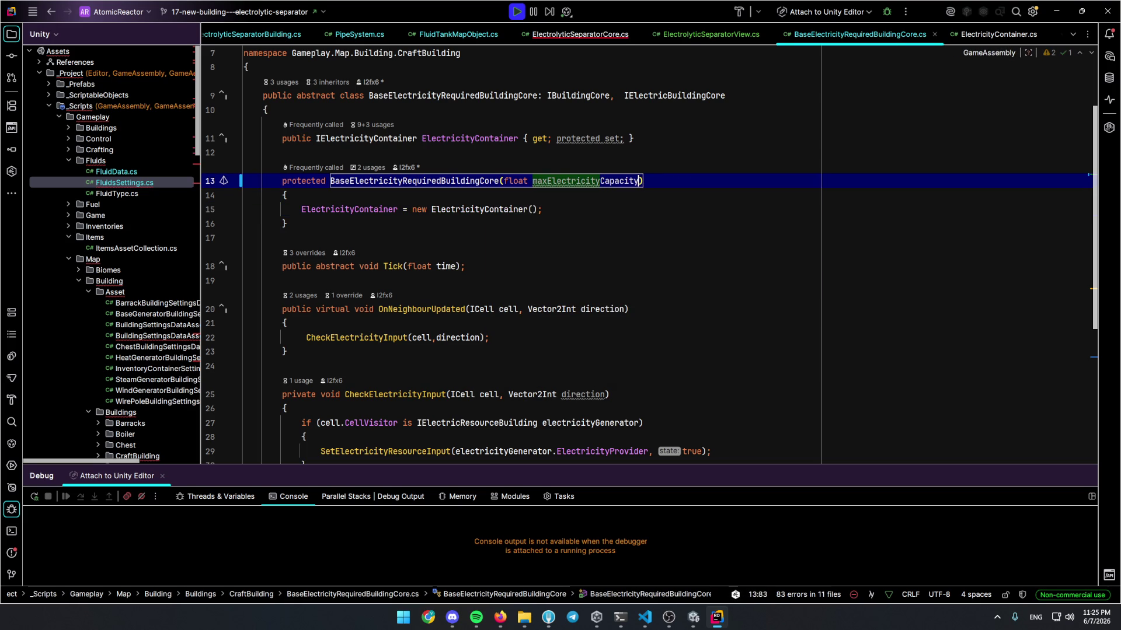
# Pass maxElectricityCapacity into new ElectricityContainer() and check the base constructor's usages
pyautogui.doubleClick(599, 188)
pyautogui.hotkey('ctrl', 'c')
pyautogui.click(528, 209)
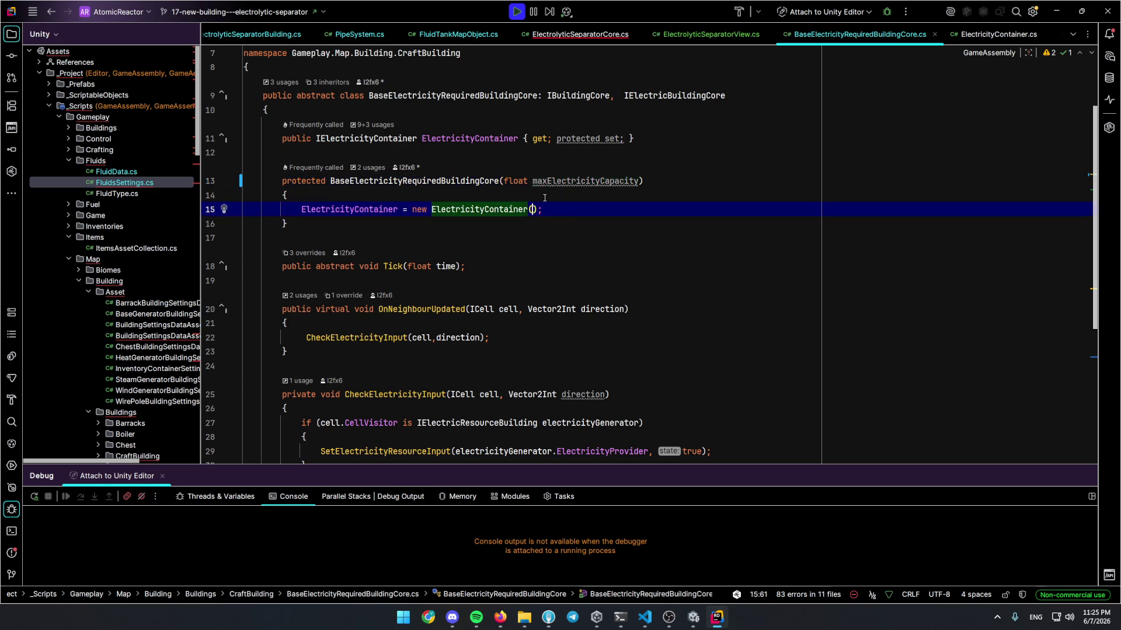
pyautogui.hotkey('ctrl', 'v')
pyautogui.press('Down')
pyautogui.press('Down')
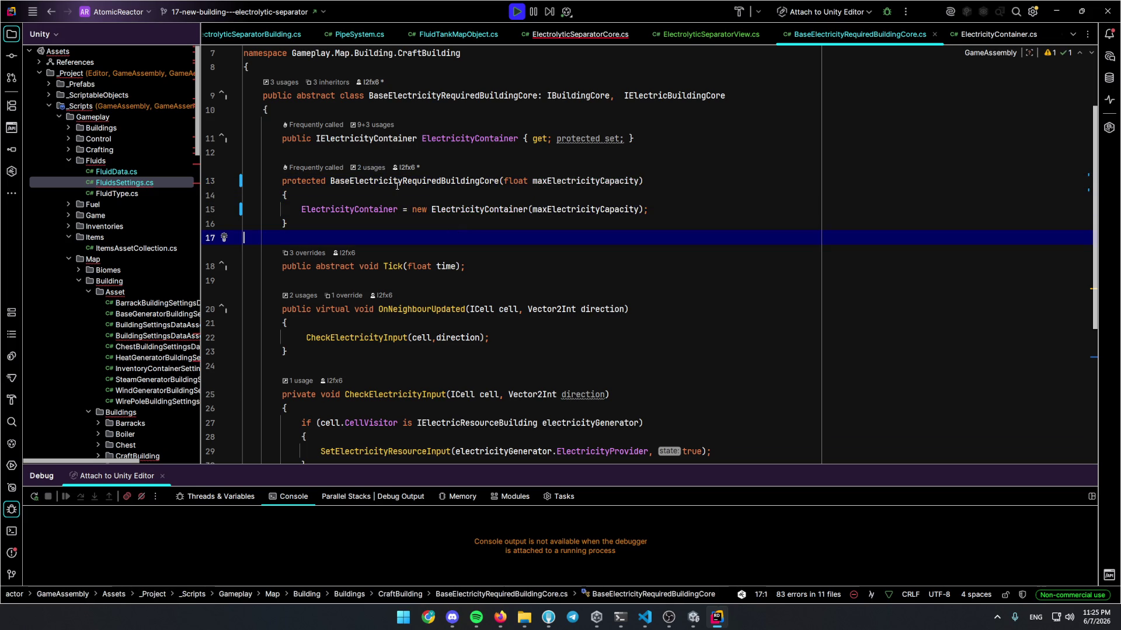
pyautogui.click(396, 181)
pyautogui.click(377, 168)
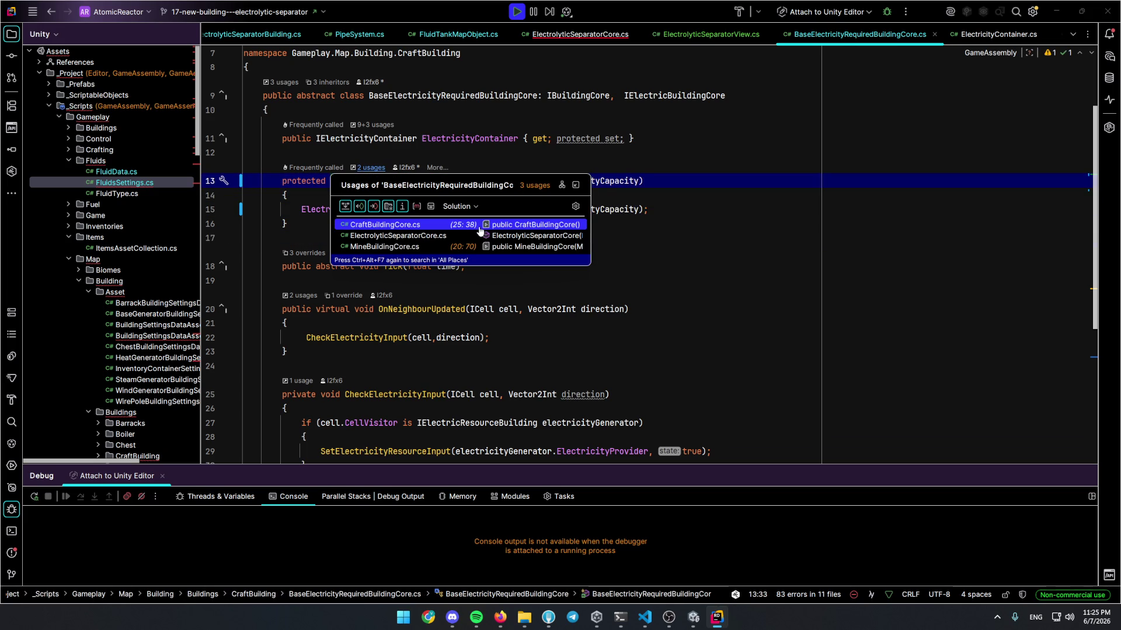
pyautogui.press('Escape')
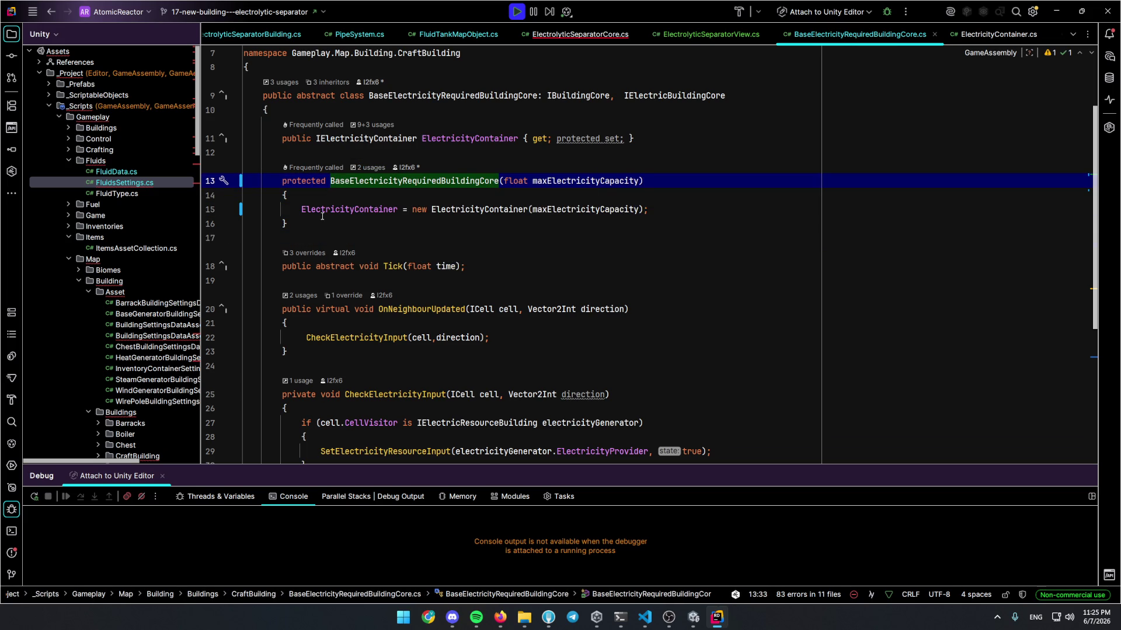
# Add a parameterless copy of the constructor, then open the inheriting ElectrolyticSeparatorCore class
pyautogui.moveTo(290, 219); pyautogui.dragTo(282, 181)
pyautogui.hotkey('ctrl', 'd')
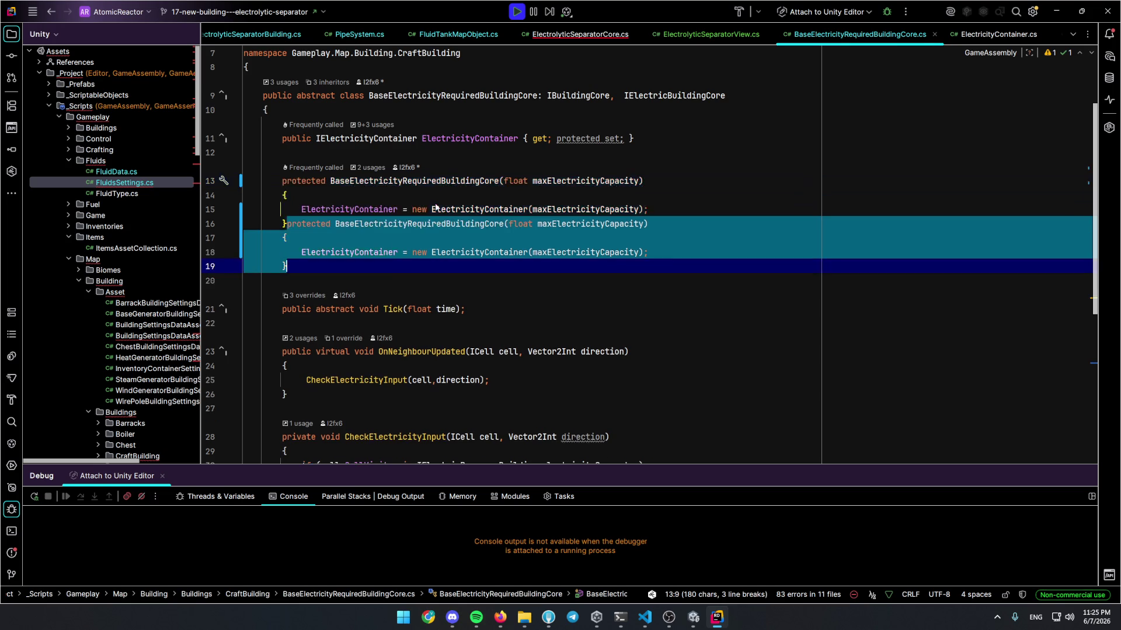
pyautogui.press('Down')
pyautogui.press('Return')
pyautogui.press('Return')
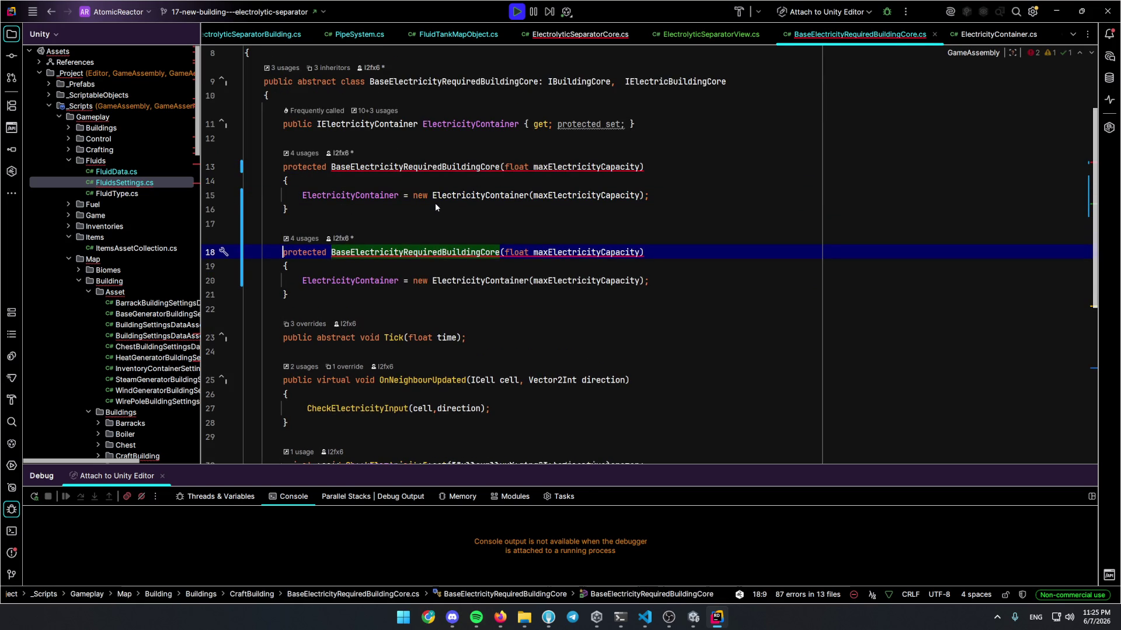
pyautogui.moveTo(641, 252); pyautogui.dragTo(505, 252)
pyautogui.press('BackSpace')
pyautogui.doubleClick(586, 281)
pyautogui.press('BackSpace')
pyautogui.press('Up')
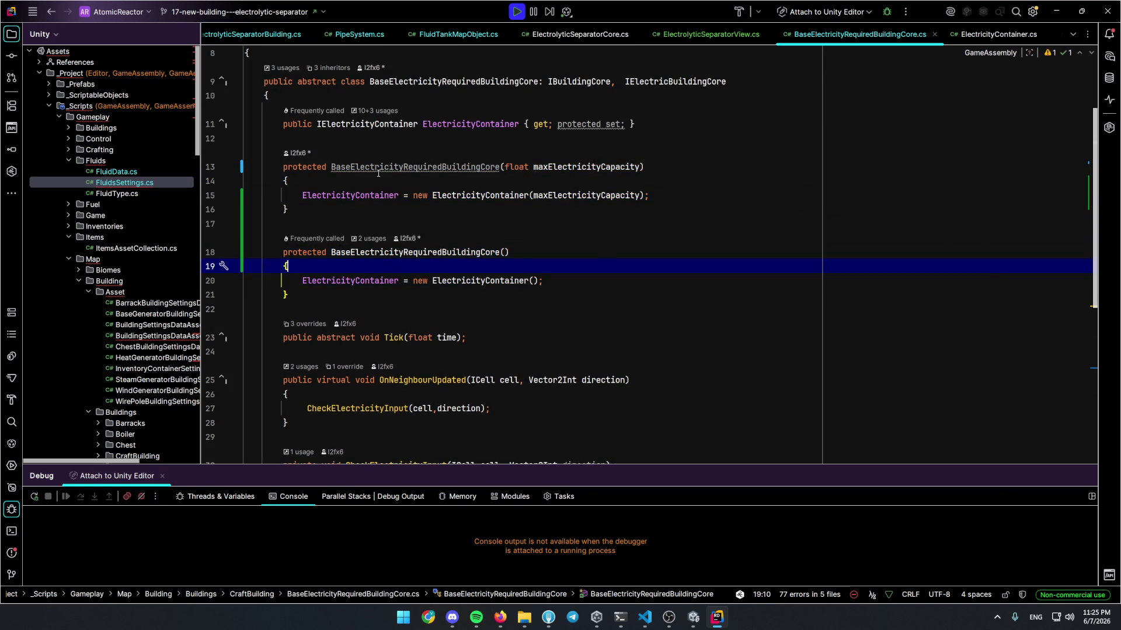
pyautogui.keyDown('ctrl'); pyautogui.keyDown('alt'); pyautogui.click(422, 166); pyautogui.keyUp('alt'); pyautogui.keyUp('ctrl')
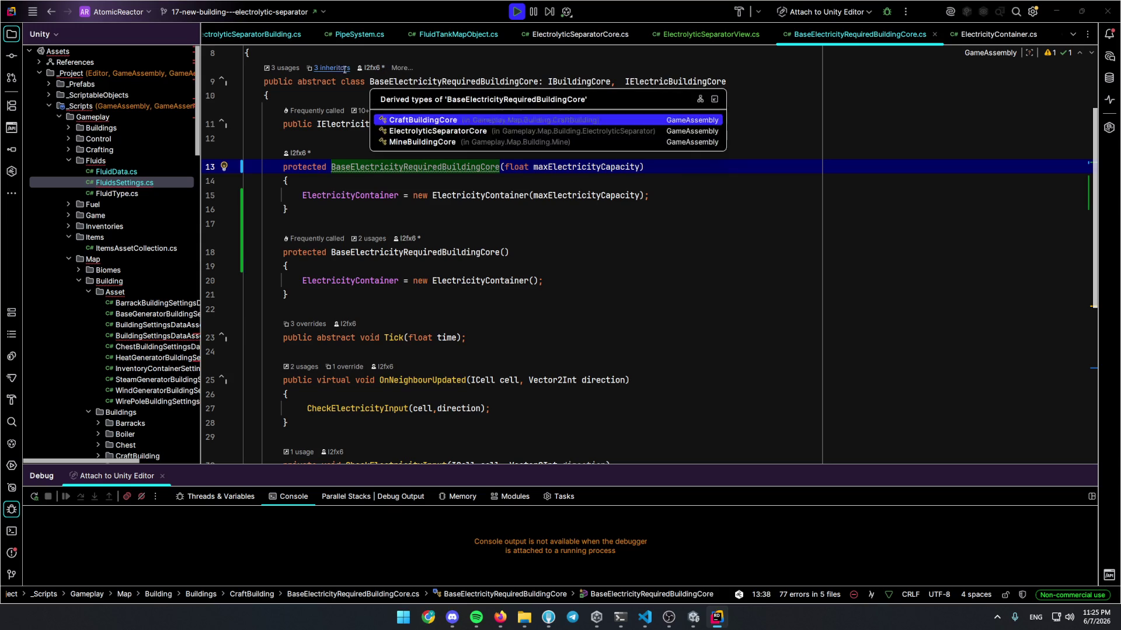
pyautogui.click(462, 130)
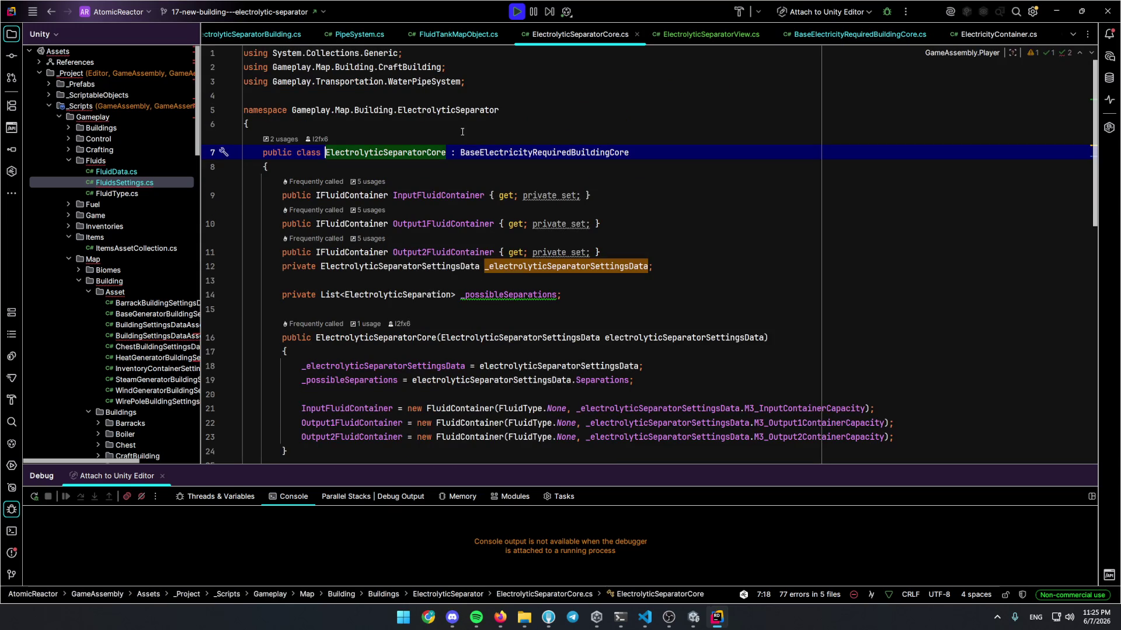
# Start a ': base(electrolyticSeparatorSettingsData.' call on the ElectrolyticSeparatorCore constructor and browse its members
pyautogui.scroll(-2, 462, 135)
pyautogui.click(771, 252)
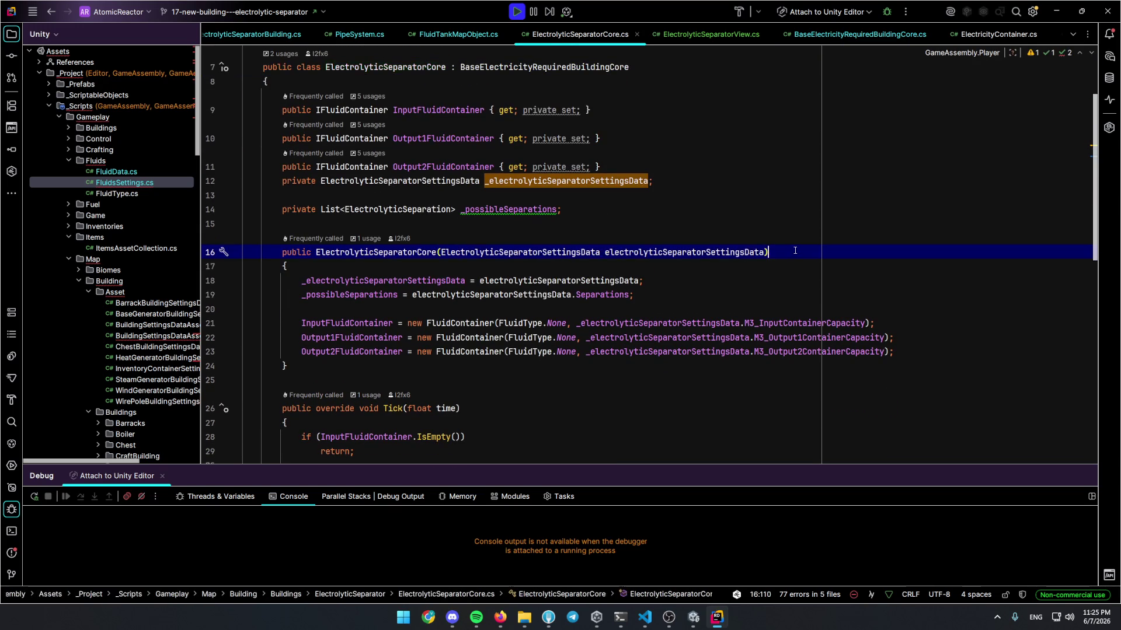
pyautogui.write(';')
pyautogui.press('Delete')
pyautogui.write(': B')
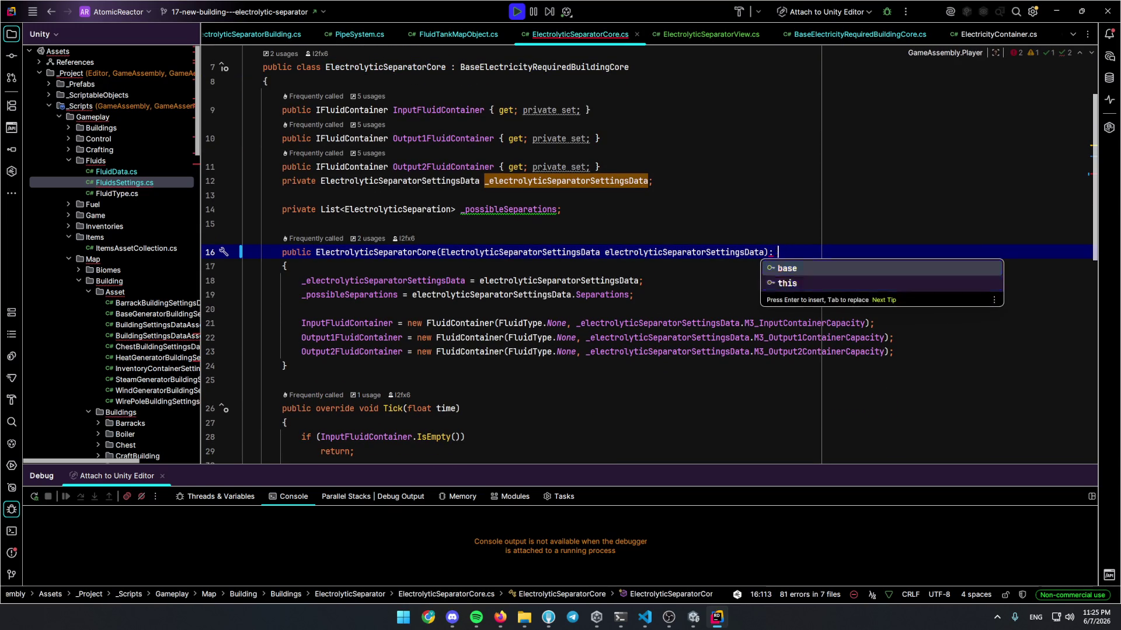
pyautogui.press('Return')
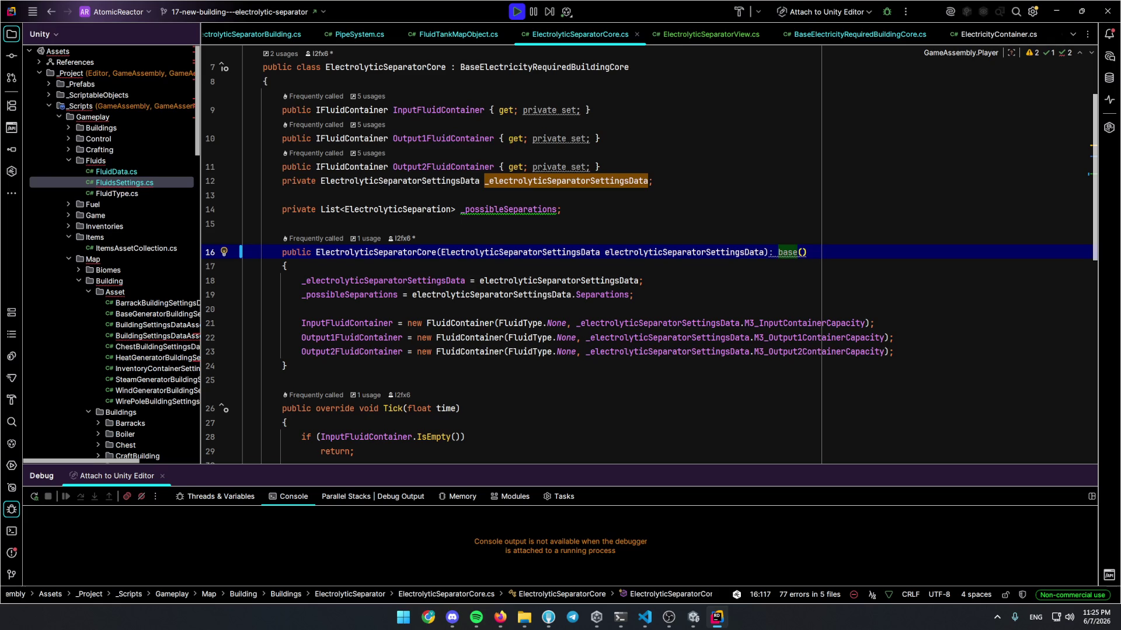
pyautogui.write('electrolyticSeparatorSettingsData.')
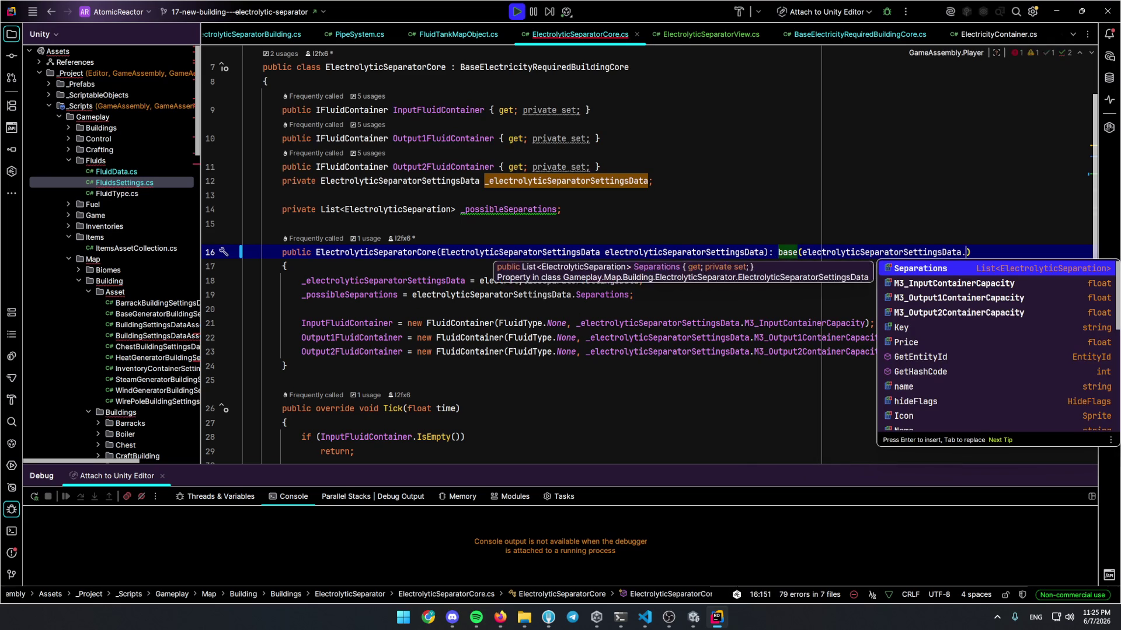
pyautogui.press('Down')
pyautogui.press('Down')
pyautogui.press('Down')
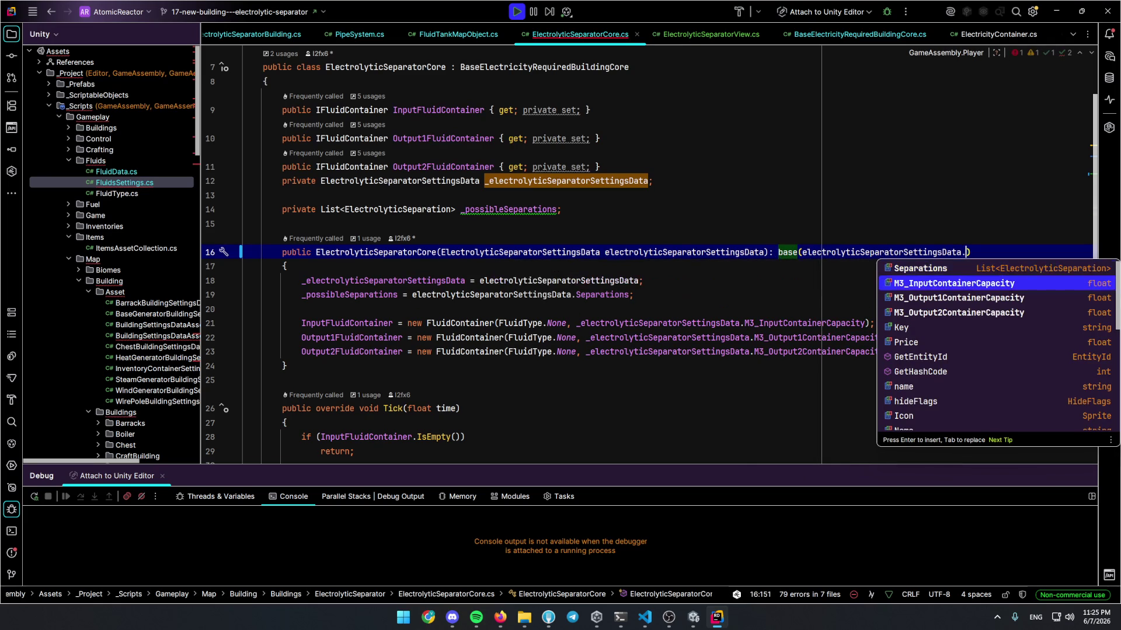
pyautogui.press('Up')
pyautogui.press('Up')
pyautogui.press('Up')
pyautogui.press('Down')
pyautogui.press('Down')
pyautogui.press('Down')
pyautogui.press('Down')
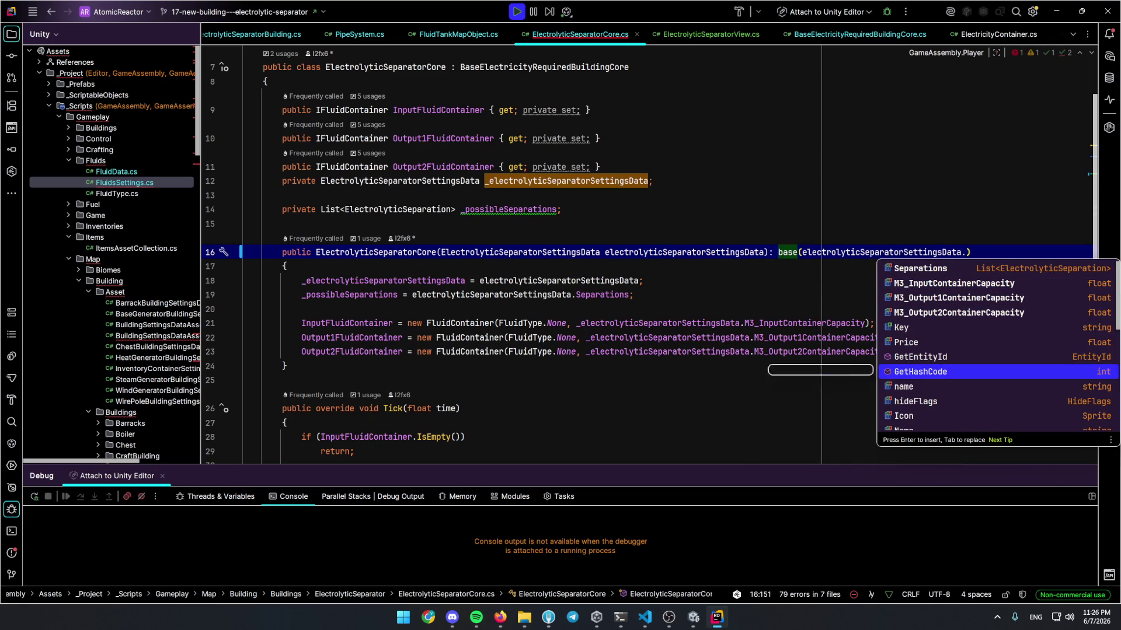
pyautogui.press('Escape')
# Duplicate M3_InputContainerCapacity as a KW_ElectricityCapacity field and pass it to the base constructor
pyautogui.keyDown('ctrl'); pyautogui.click(533, 251); pyautogui.keyUp('ctrl')
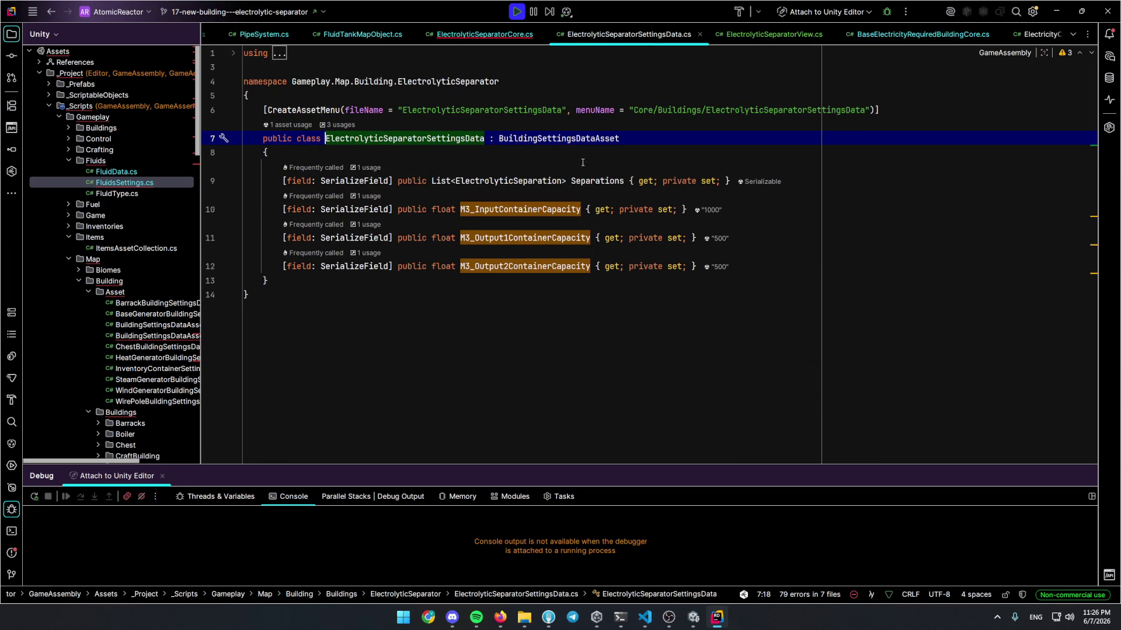
pyautogui.hotkey('alt', 'Down')
pyautogui.hotkey('alt', 'Down')
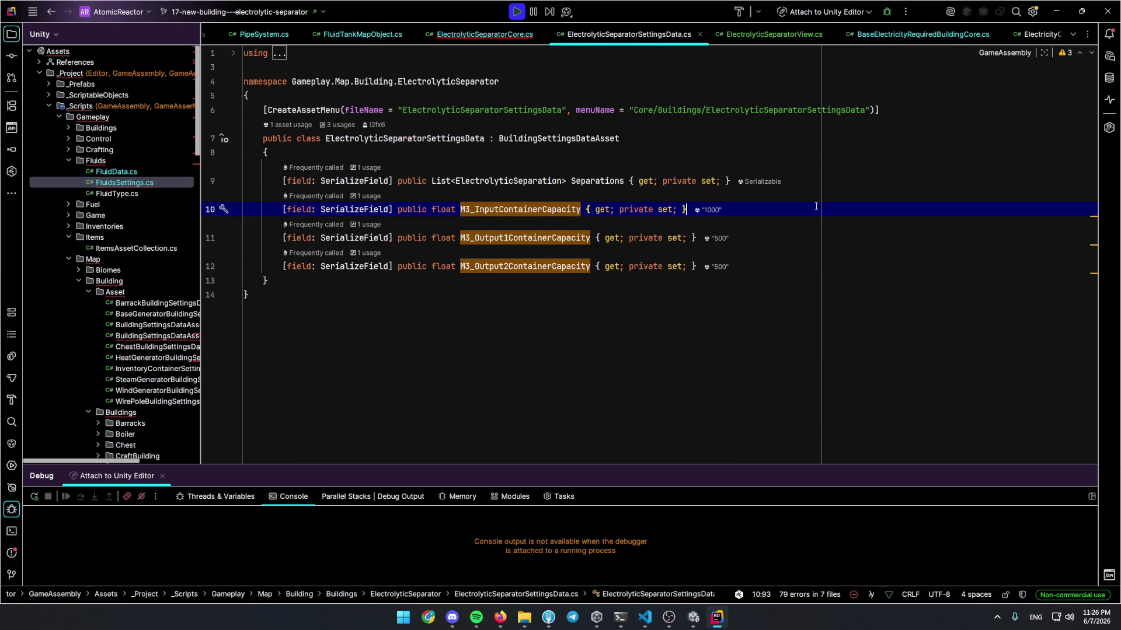
pyautogui.hotkey('ctrl', 'd')
pyautogui.press('BackSpace')
pyautogui.press('Delete')
pyautogui.write('KW')
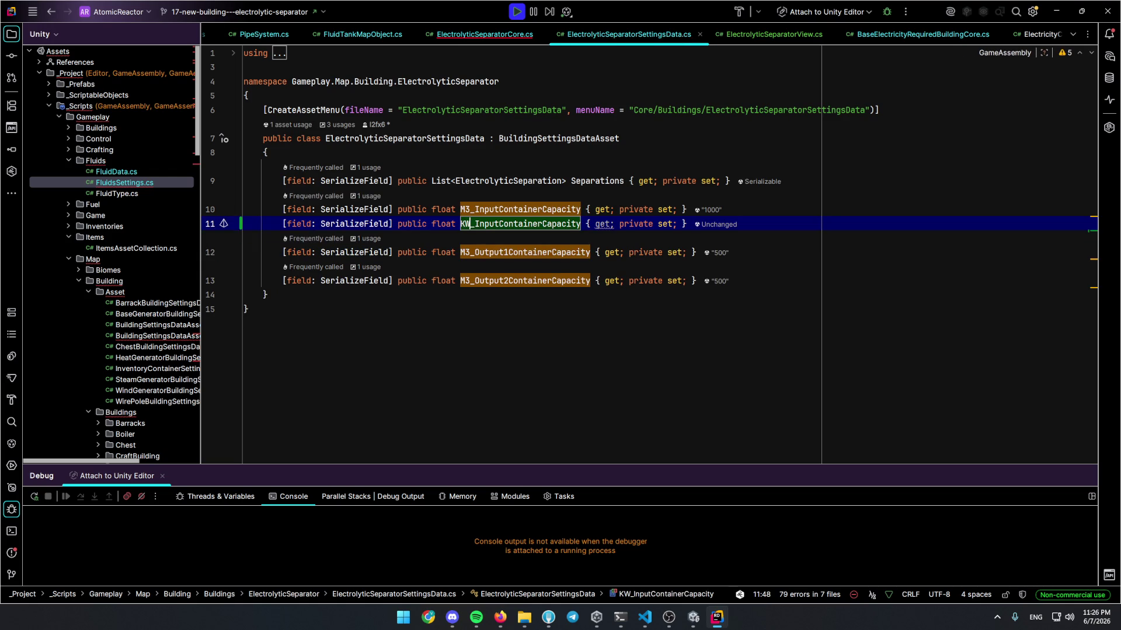
pyautogui.hotkey('ctrl', 'shift', 'Right')
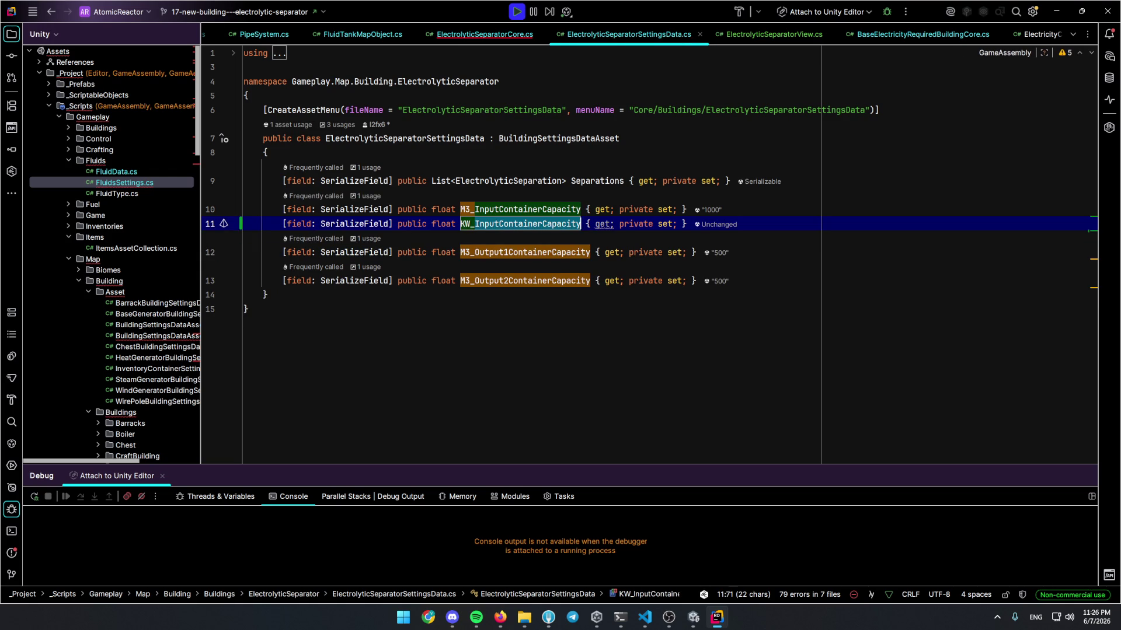
pyautogui.write('Electi')
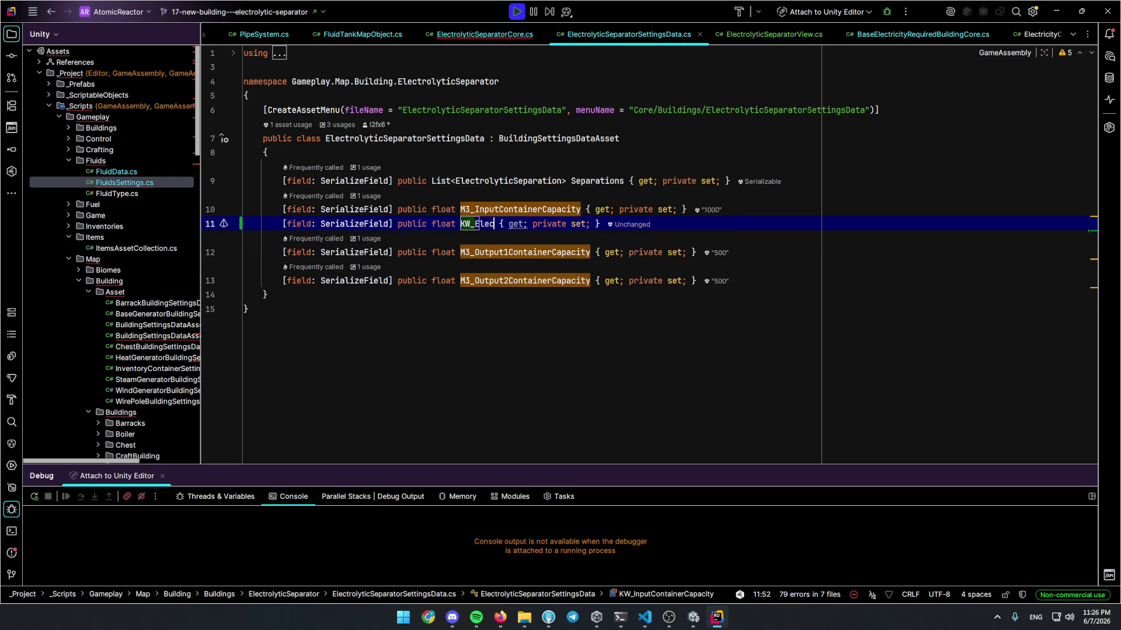
pyautogui.write('icity')
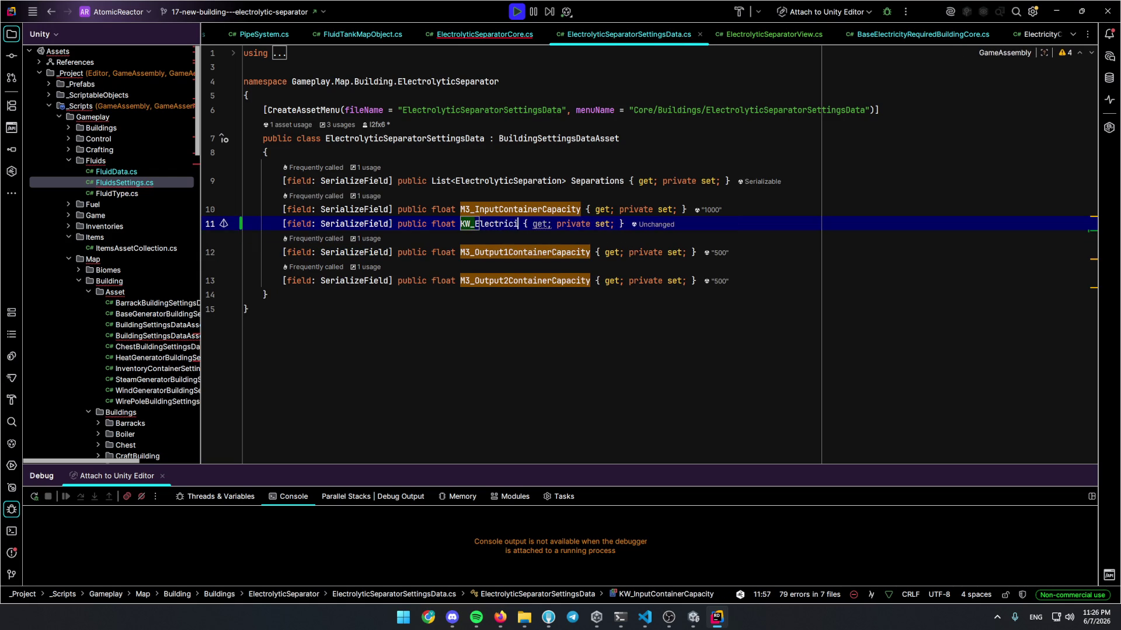
pyautogui.write('Capacity')
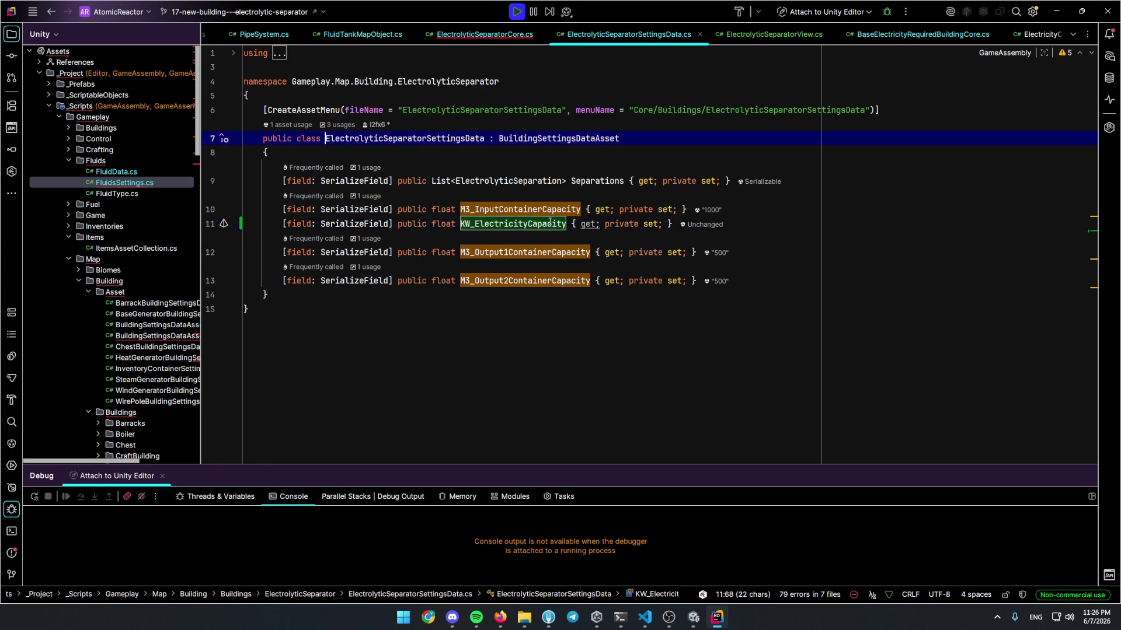
pyautogui.hotkey('ctrl', 'Tab')
pyautogui.click(805, 201)
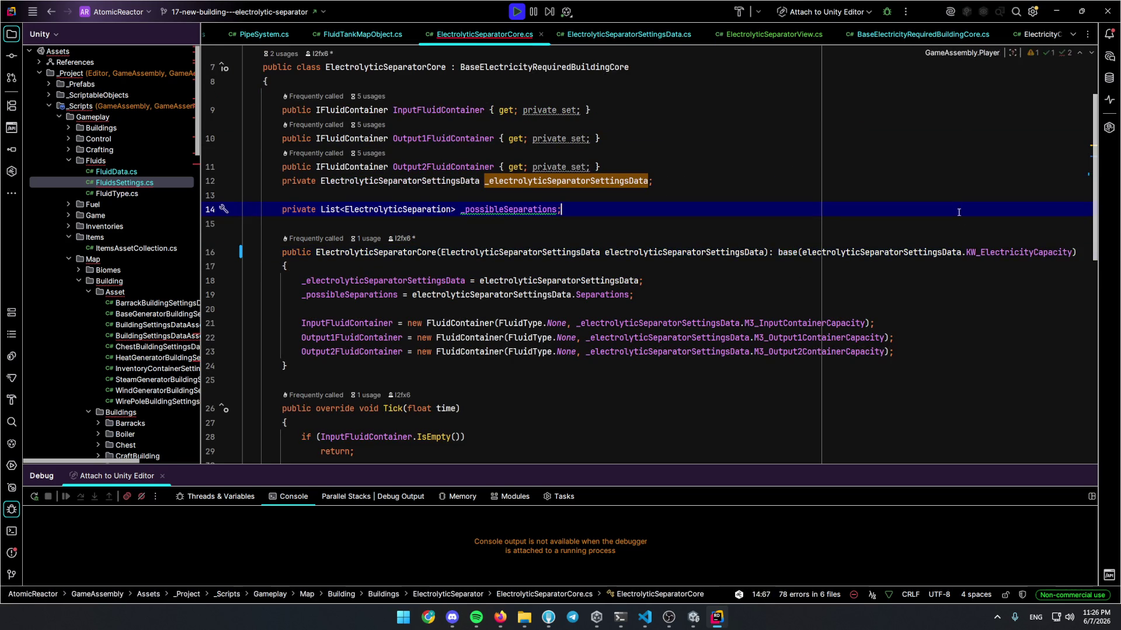